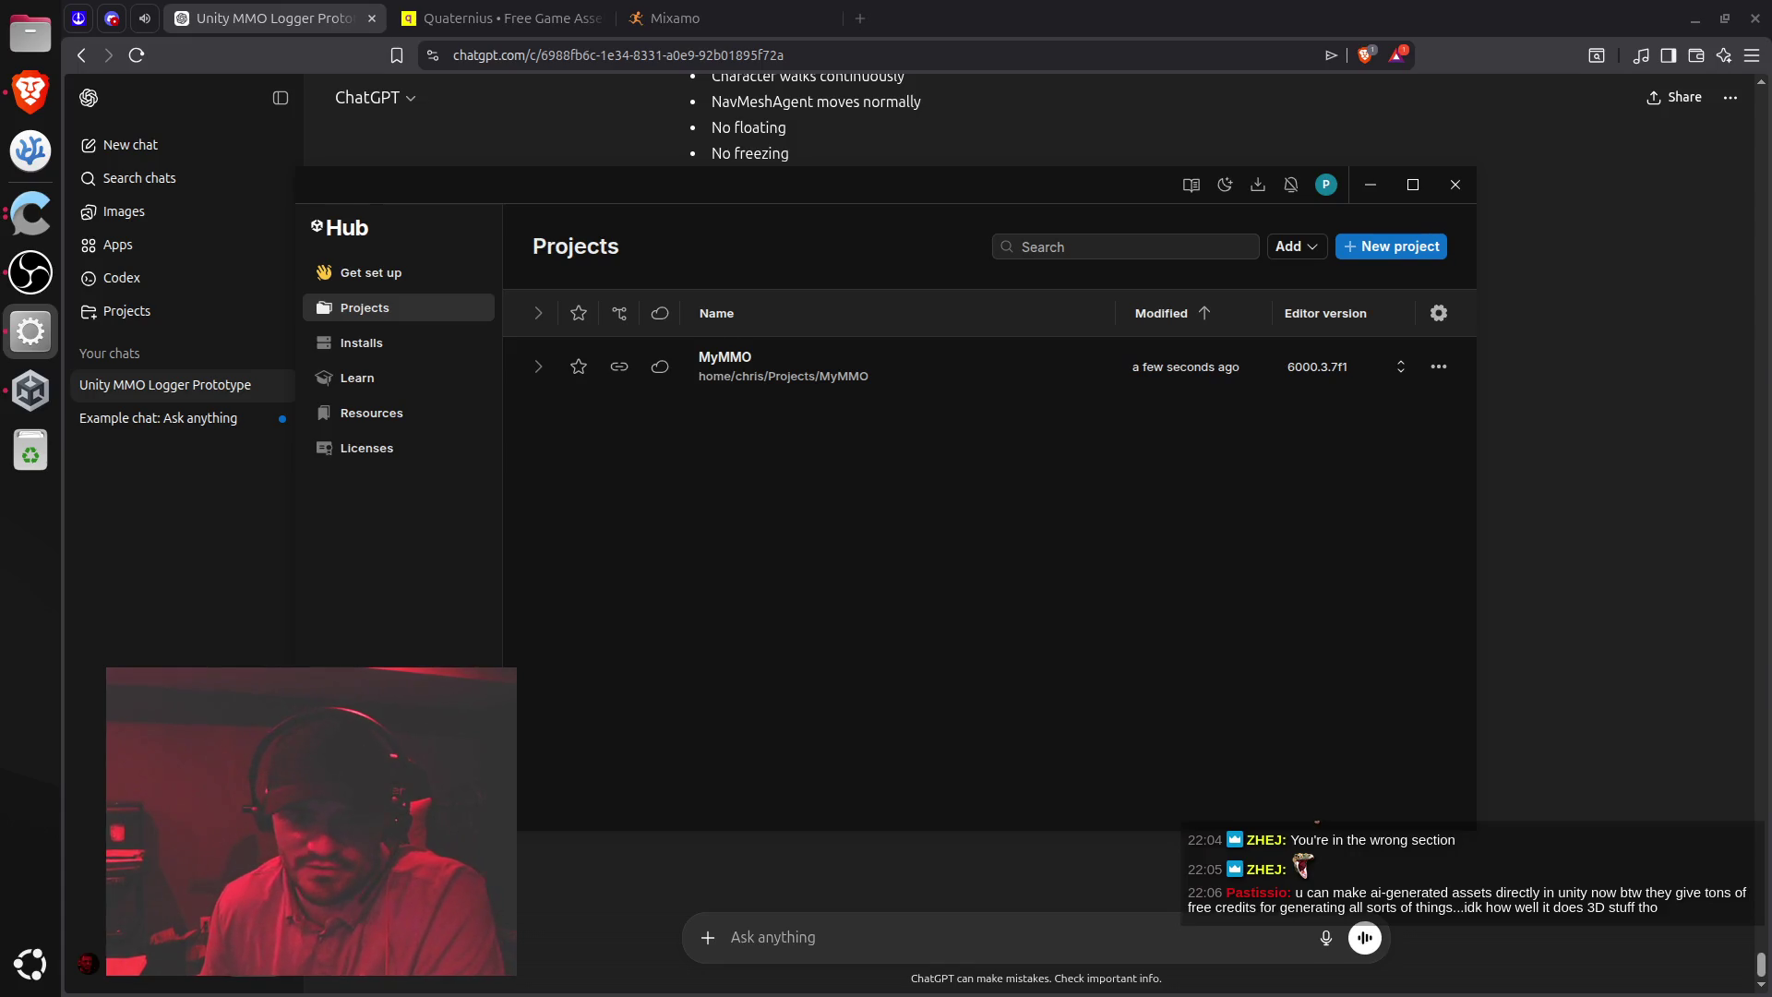
Launch the MyMMO project from Unity Hub, then bring up Discord in the browser
{"action": "left_click", "coordinate": [723, 359]}
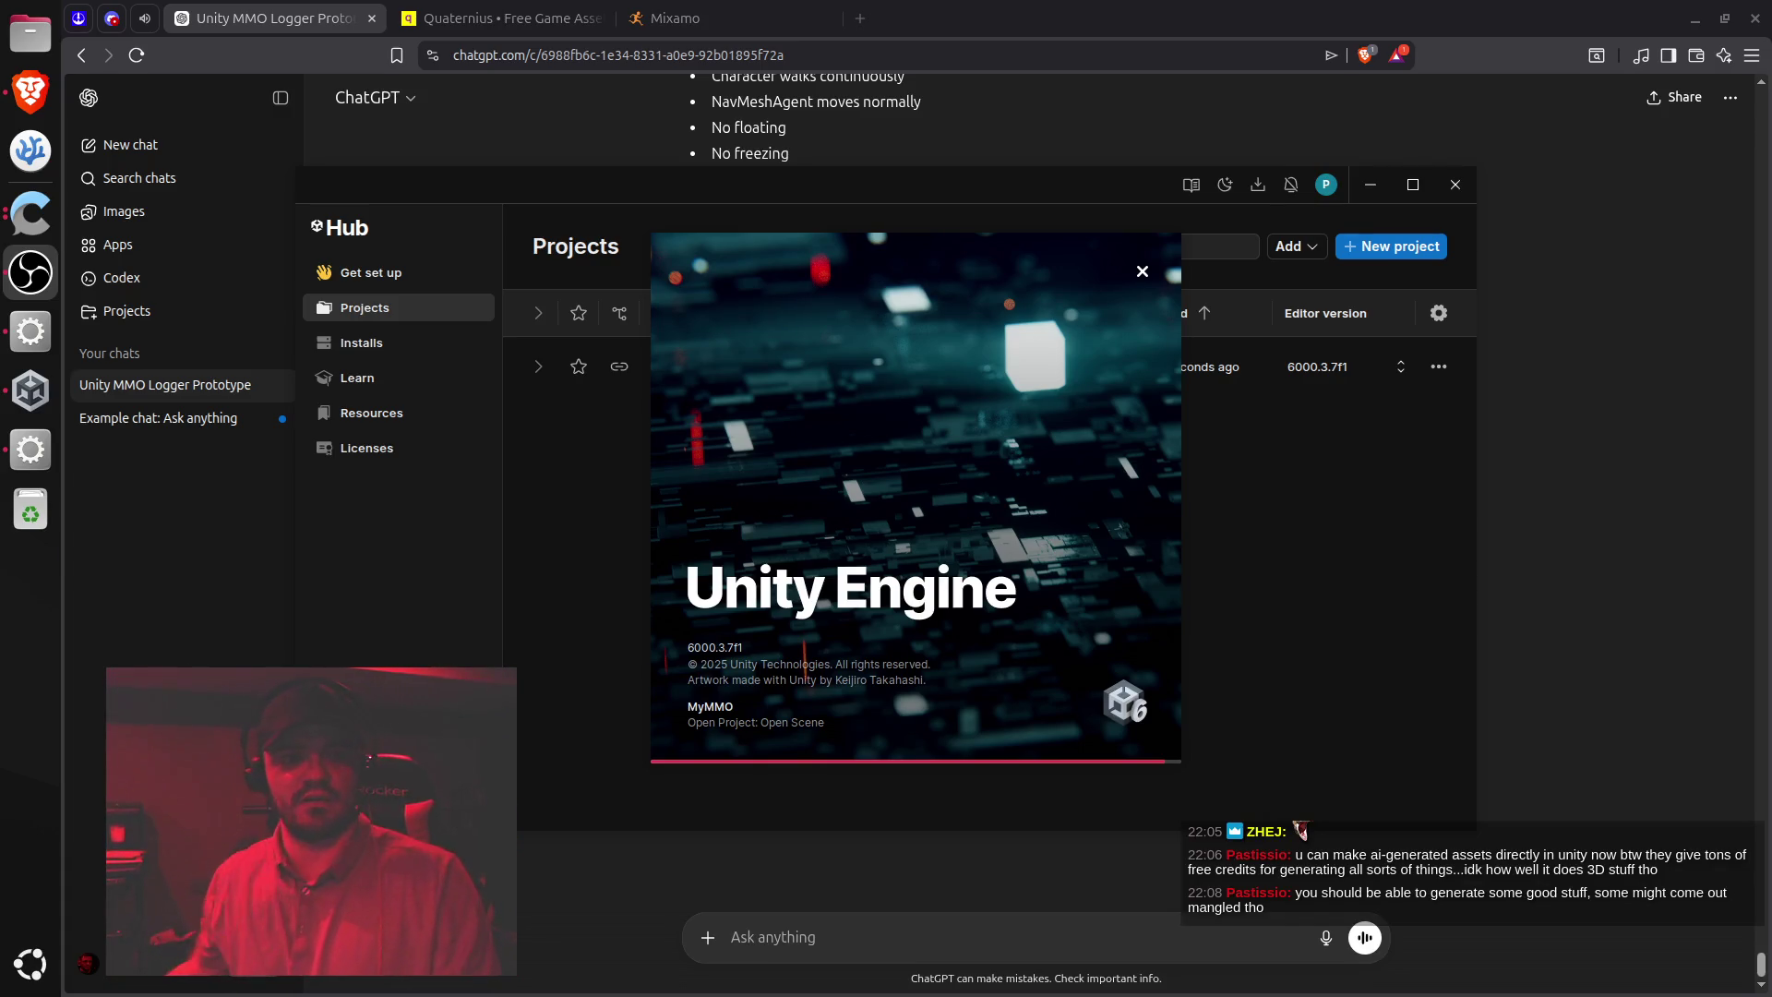
{"action": "left_click", "coordinate": [114, 23]}
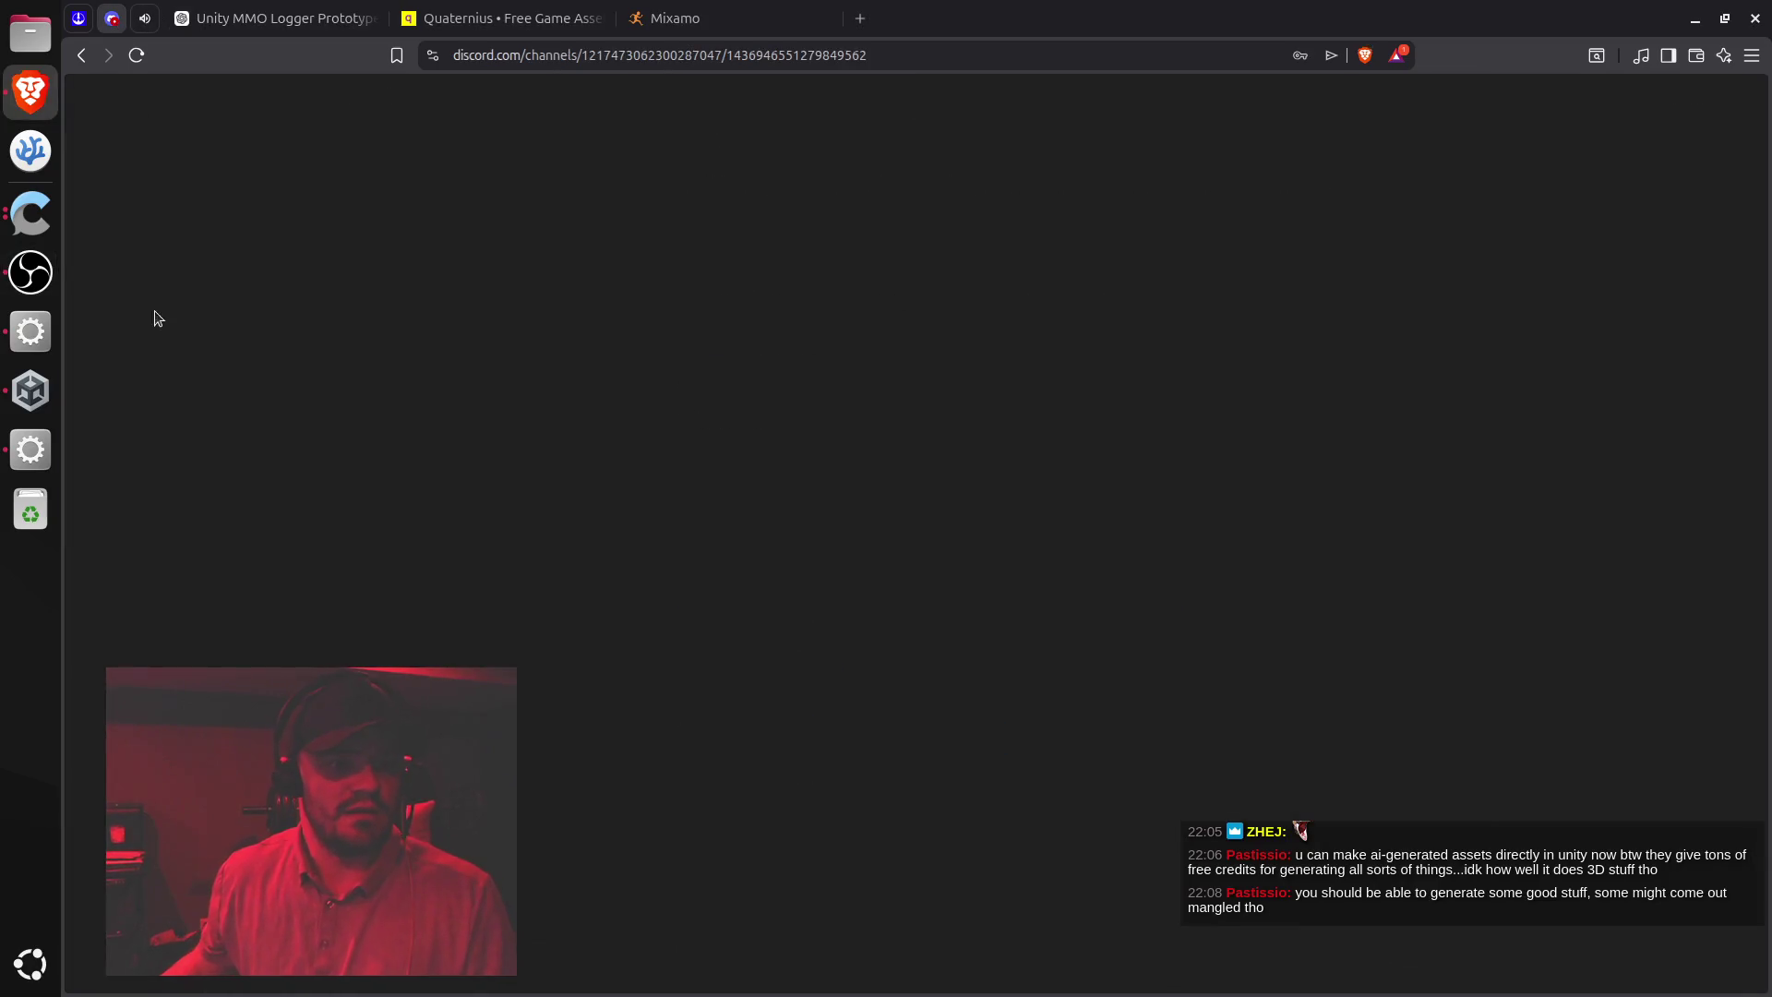
Skim the Brighter Shores Community server's #general chat
{"action": "left_click", "coordinate": [109, 173]}
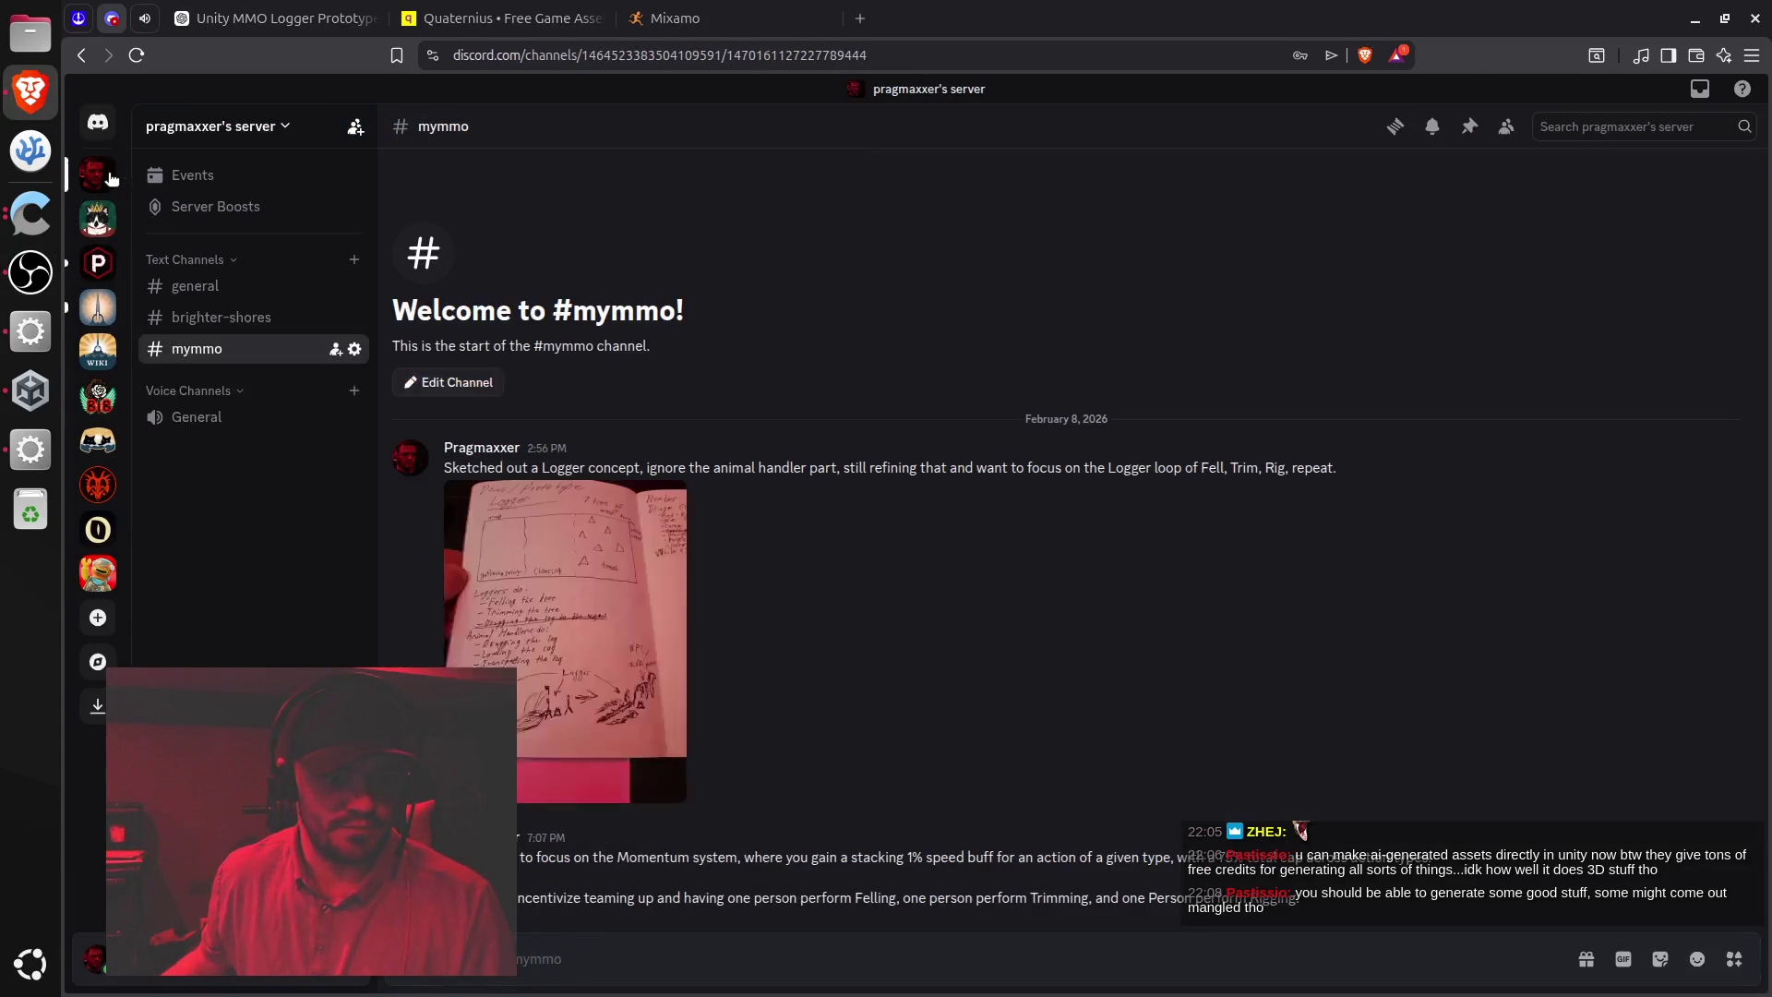
{"action": "left_click", "coordinate": [100, 310]}
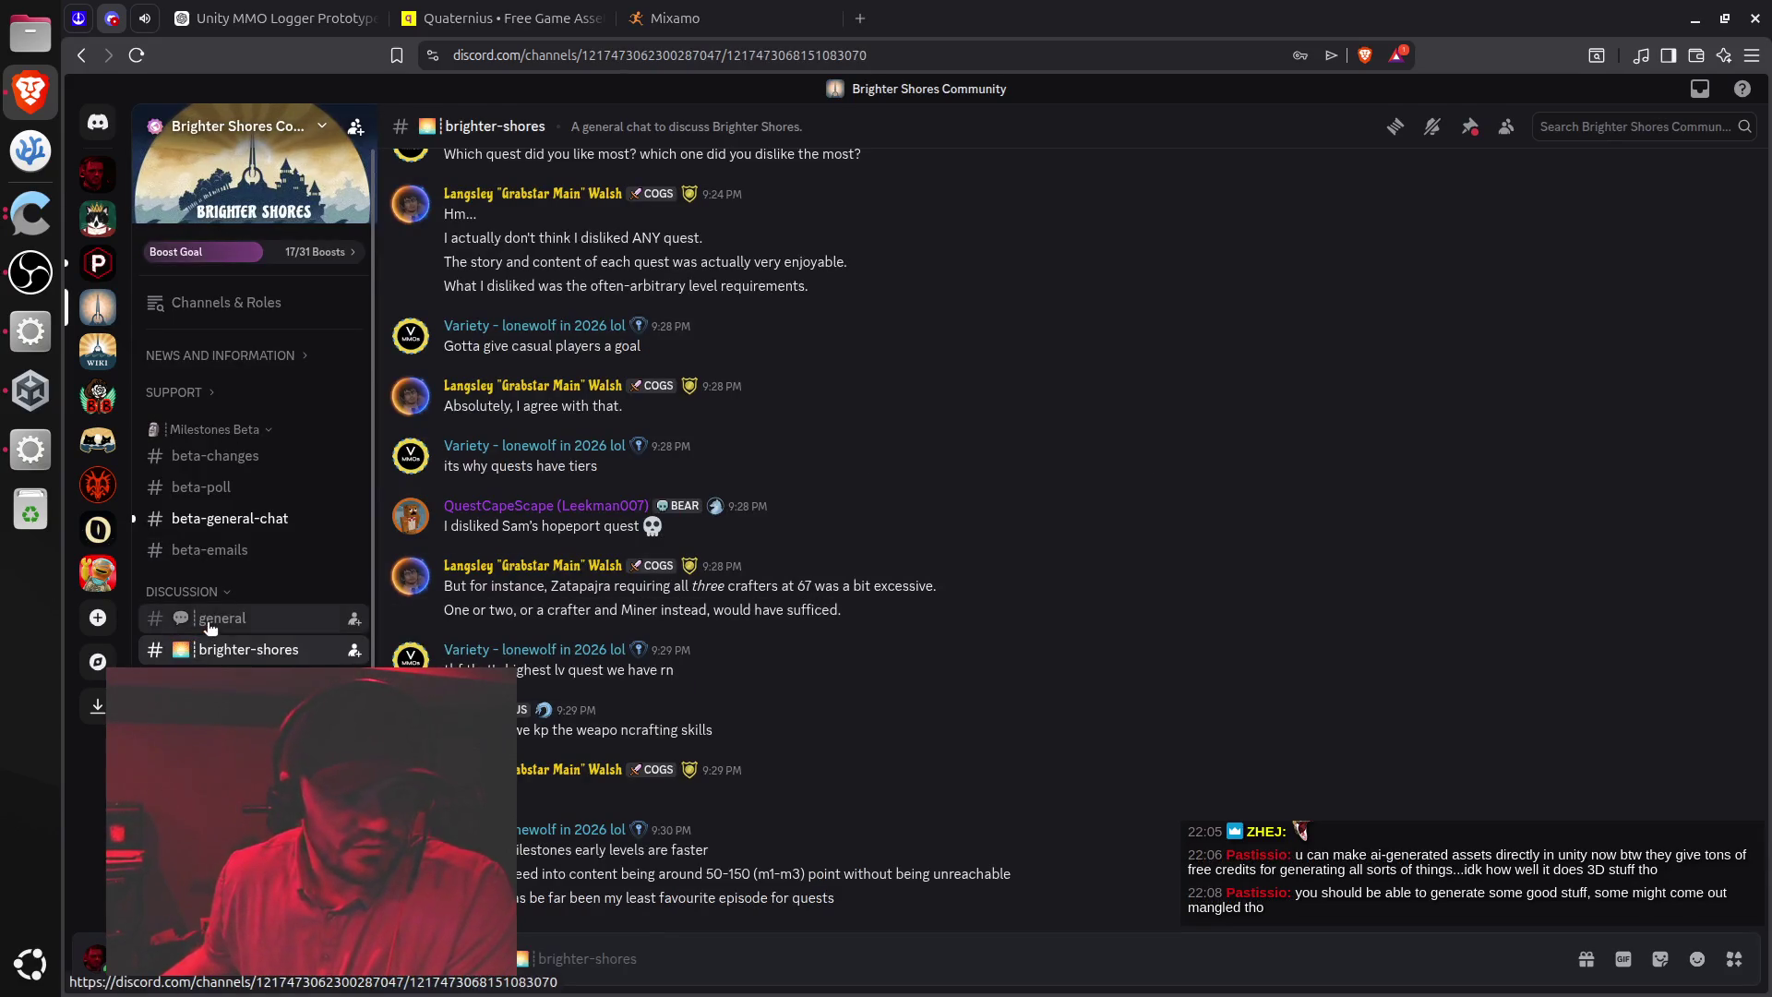
{"action": "left_click", "coordinate": [214, 618]}
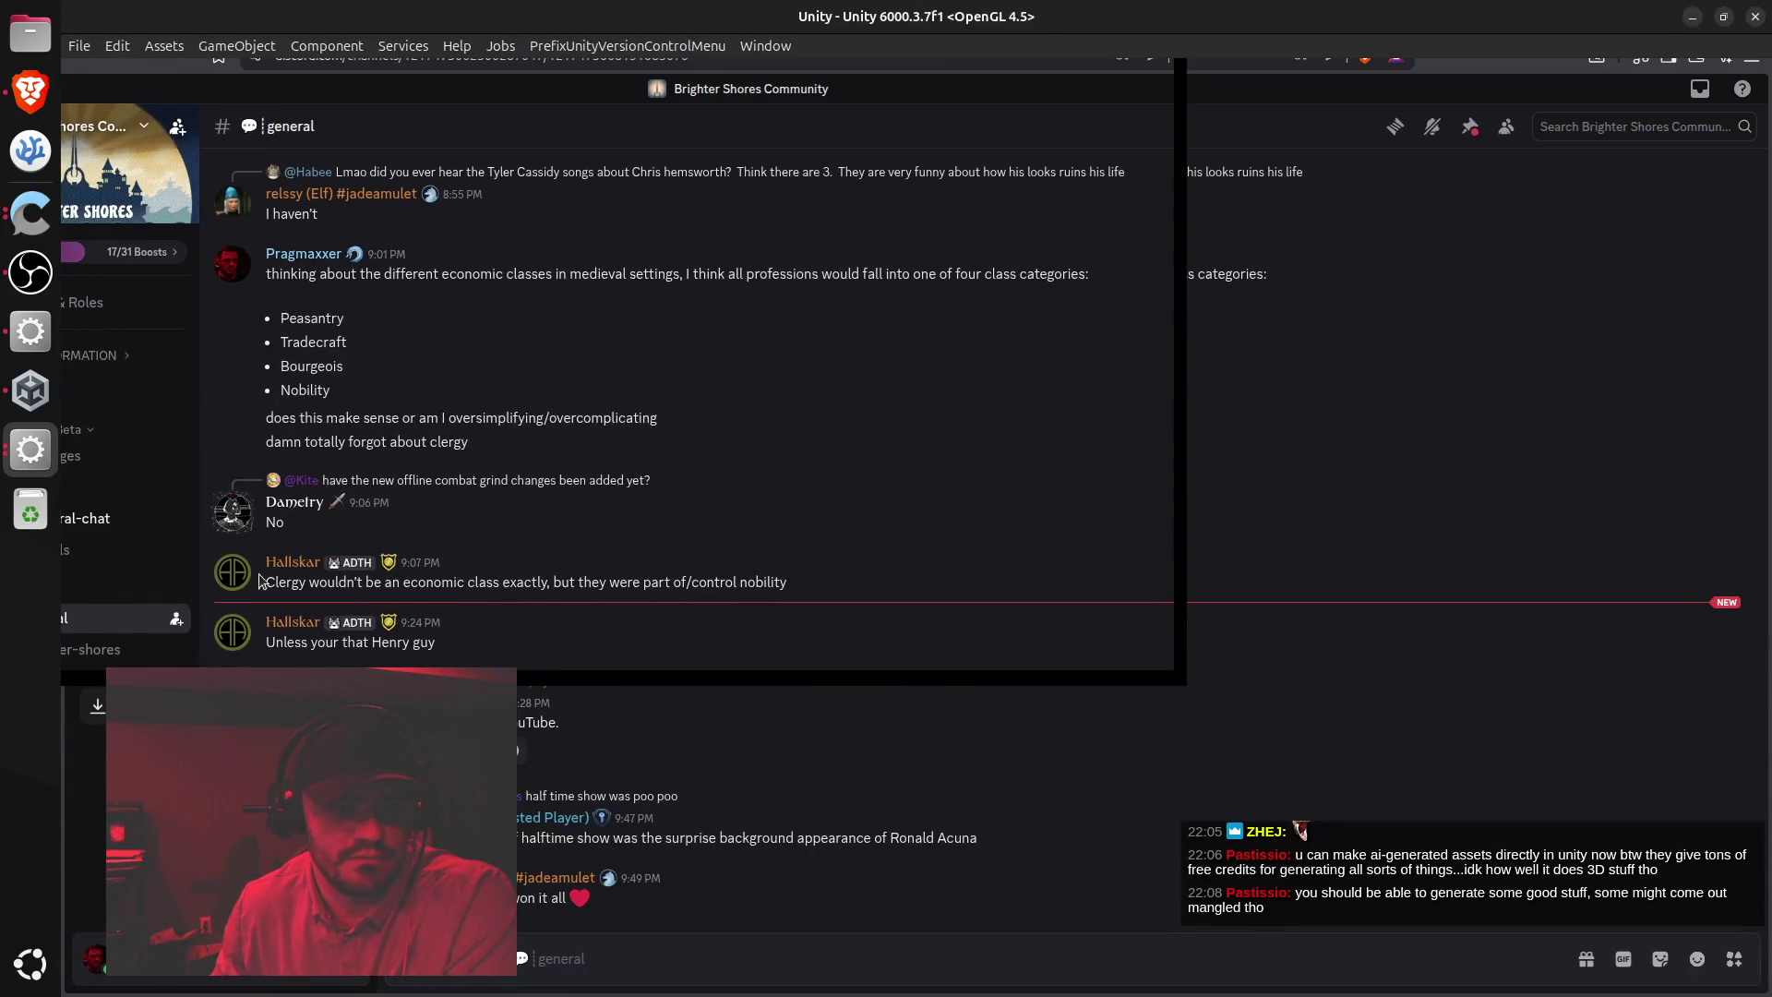
{"action": "left_click", "coordinate": [31, 90]}
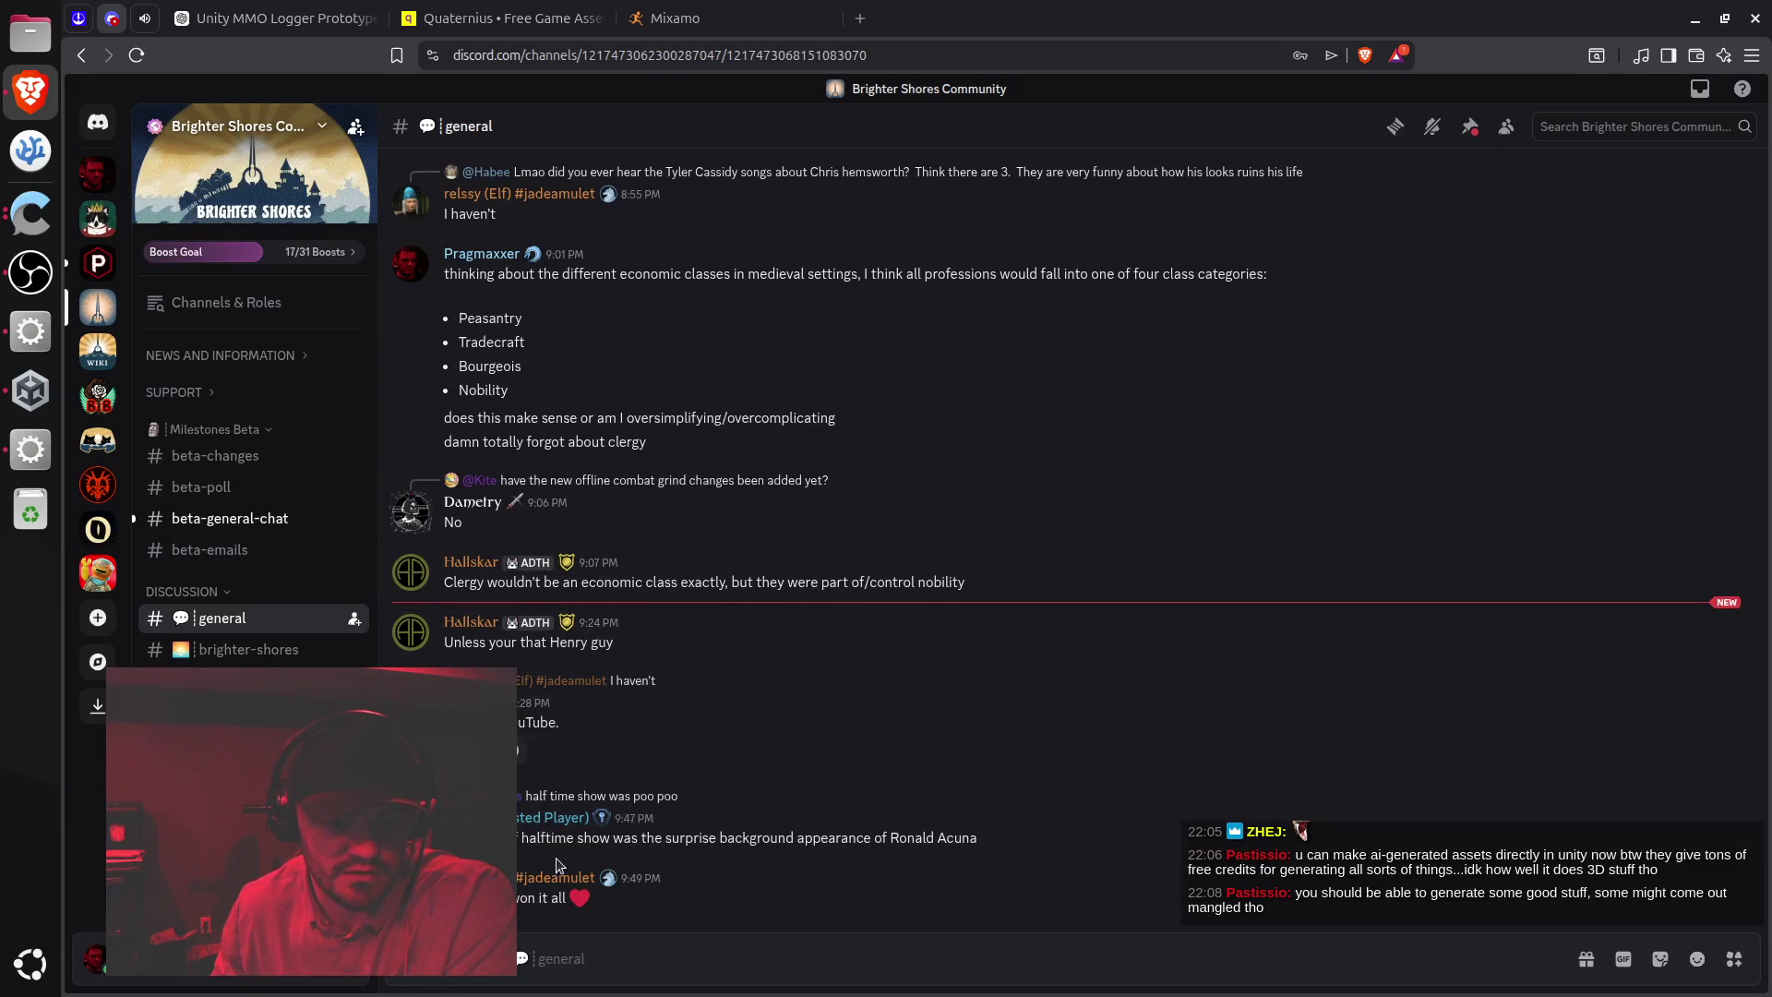
{"action": "triple_click", "coordinate": [692, 838]}
{"action": "left_click", "coordinate": [807, 833]}
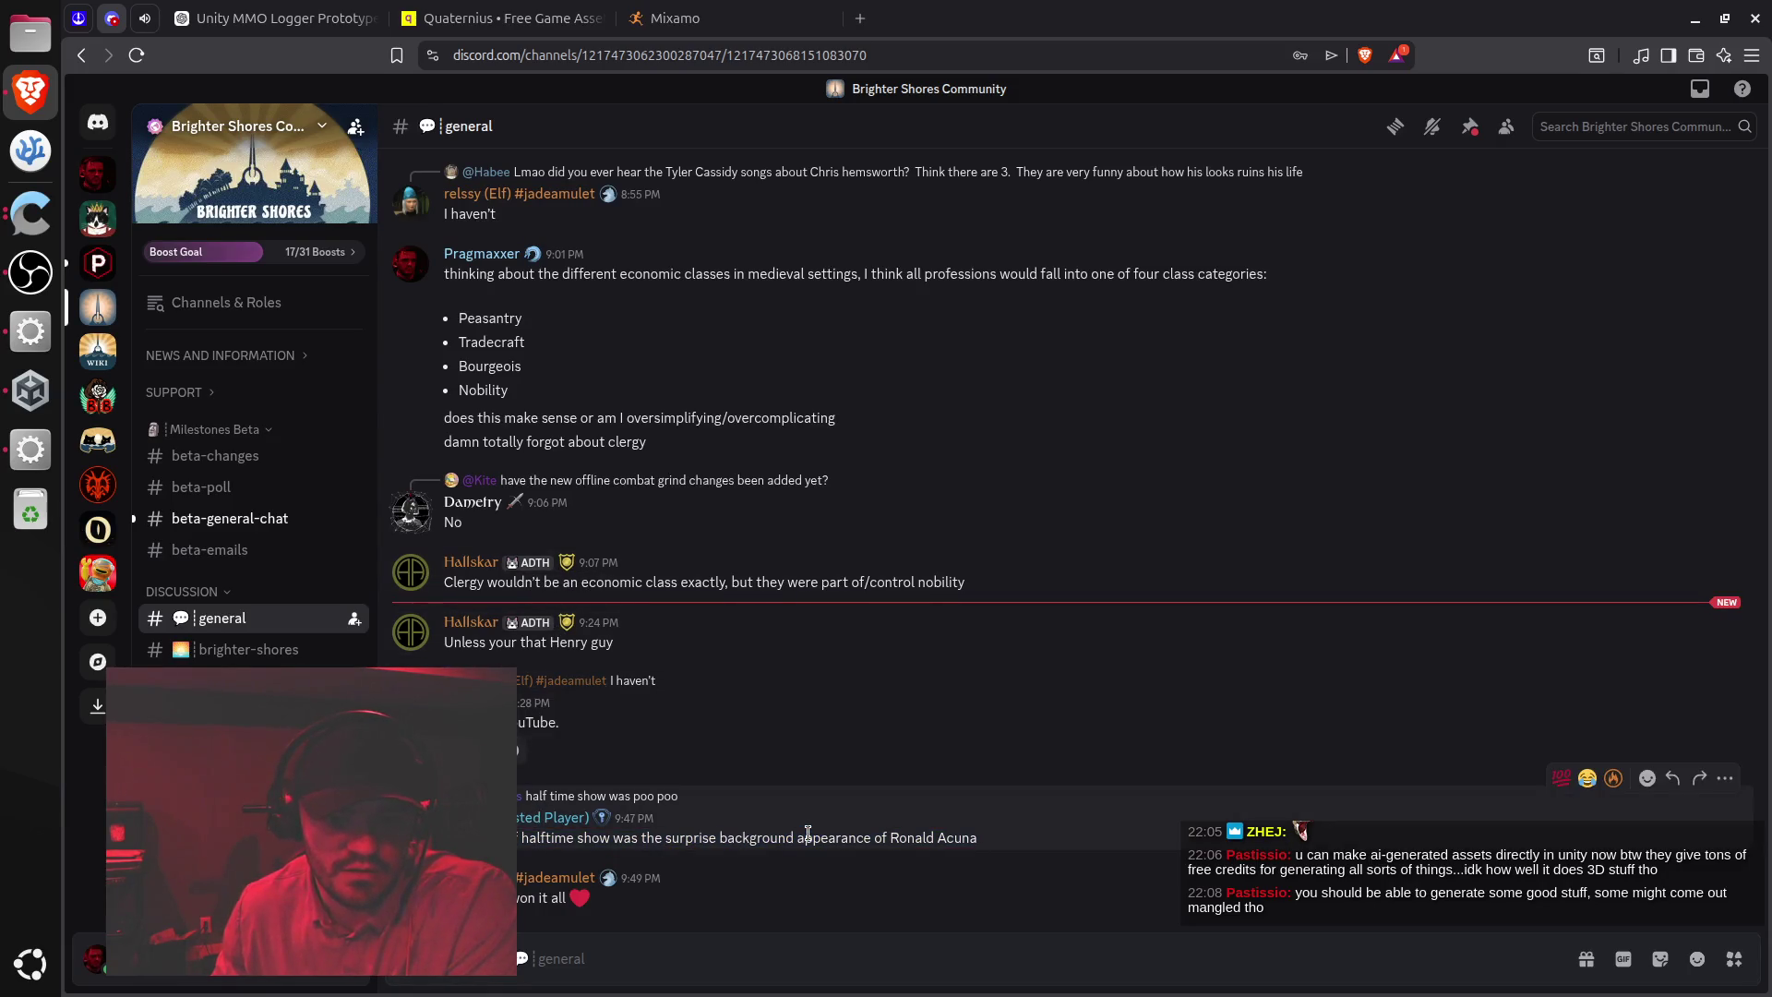
Back in #mymmo, view the Logger concept sketch full size, then close it
{"action": "left_click", "coordinate": [96, 173]}
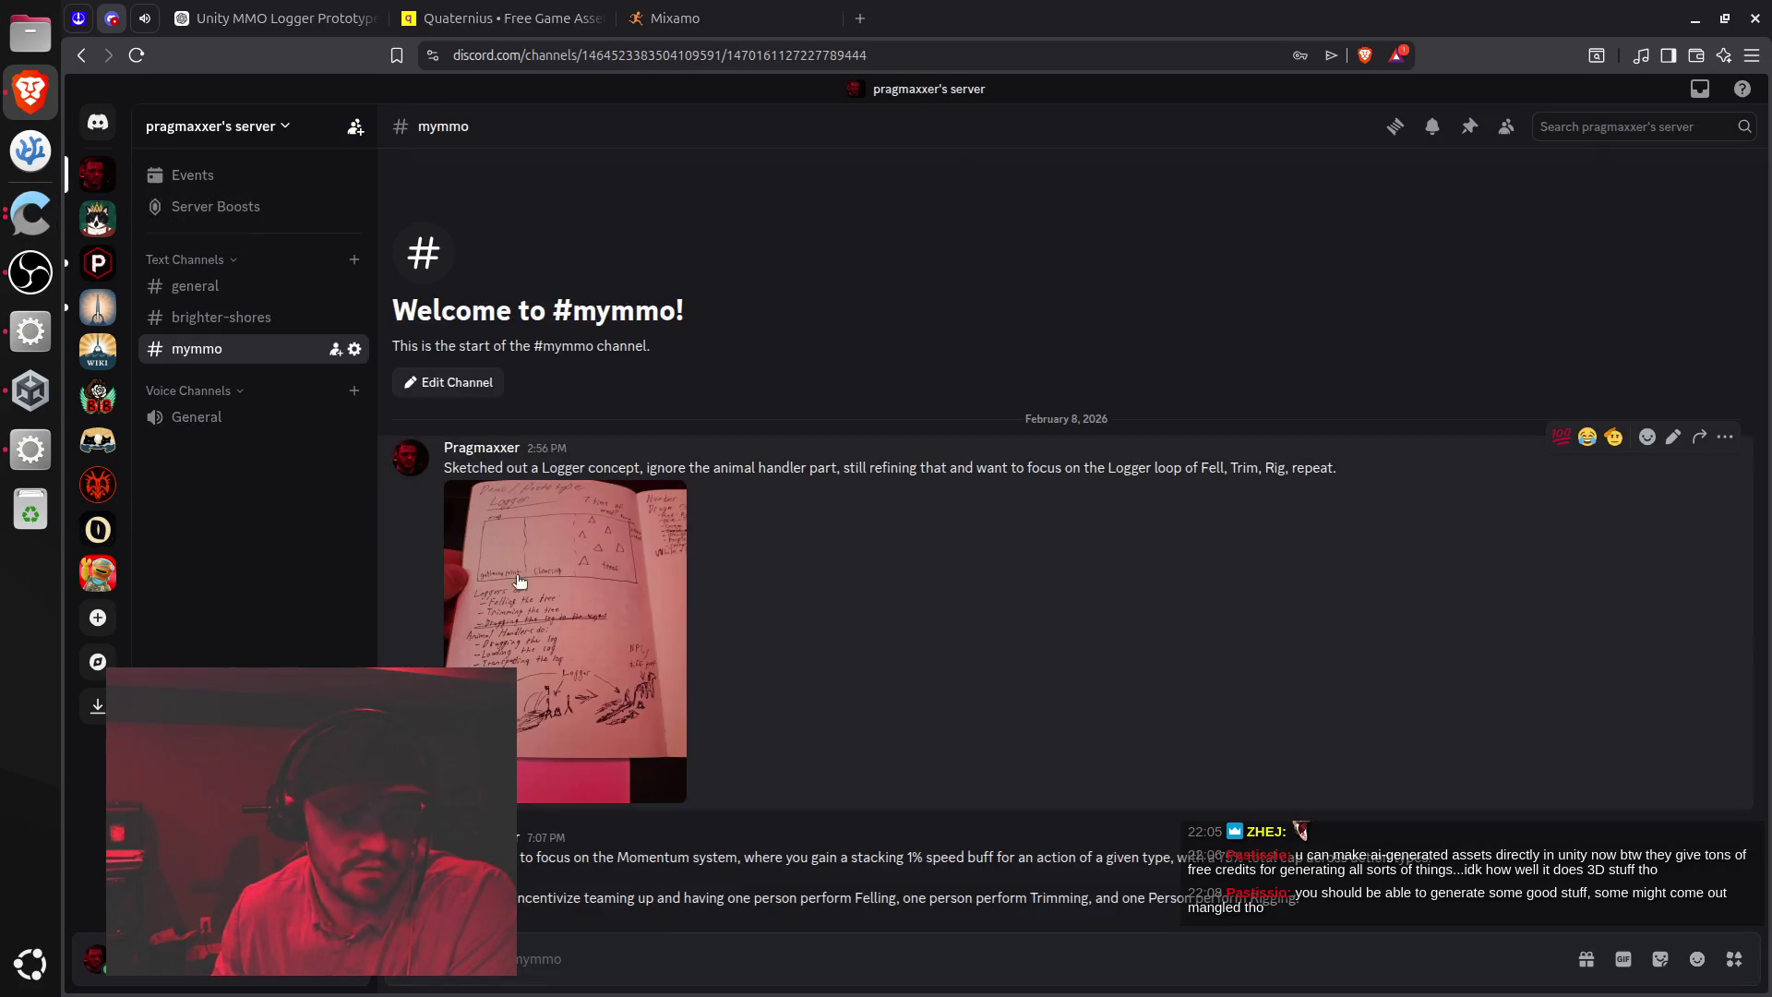
{"action": "left_click", "coordinate": [520, 580]}
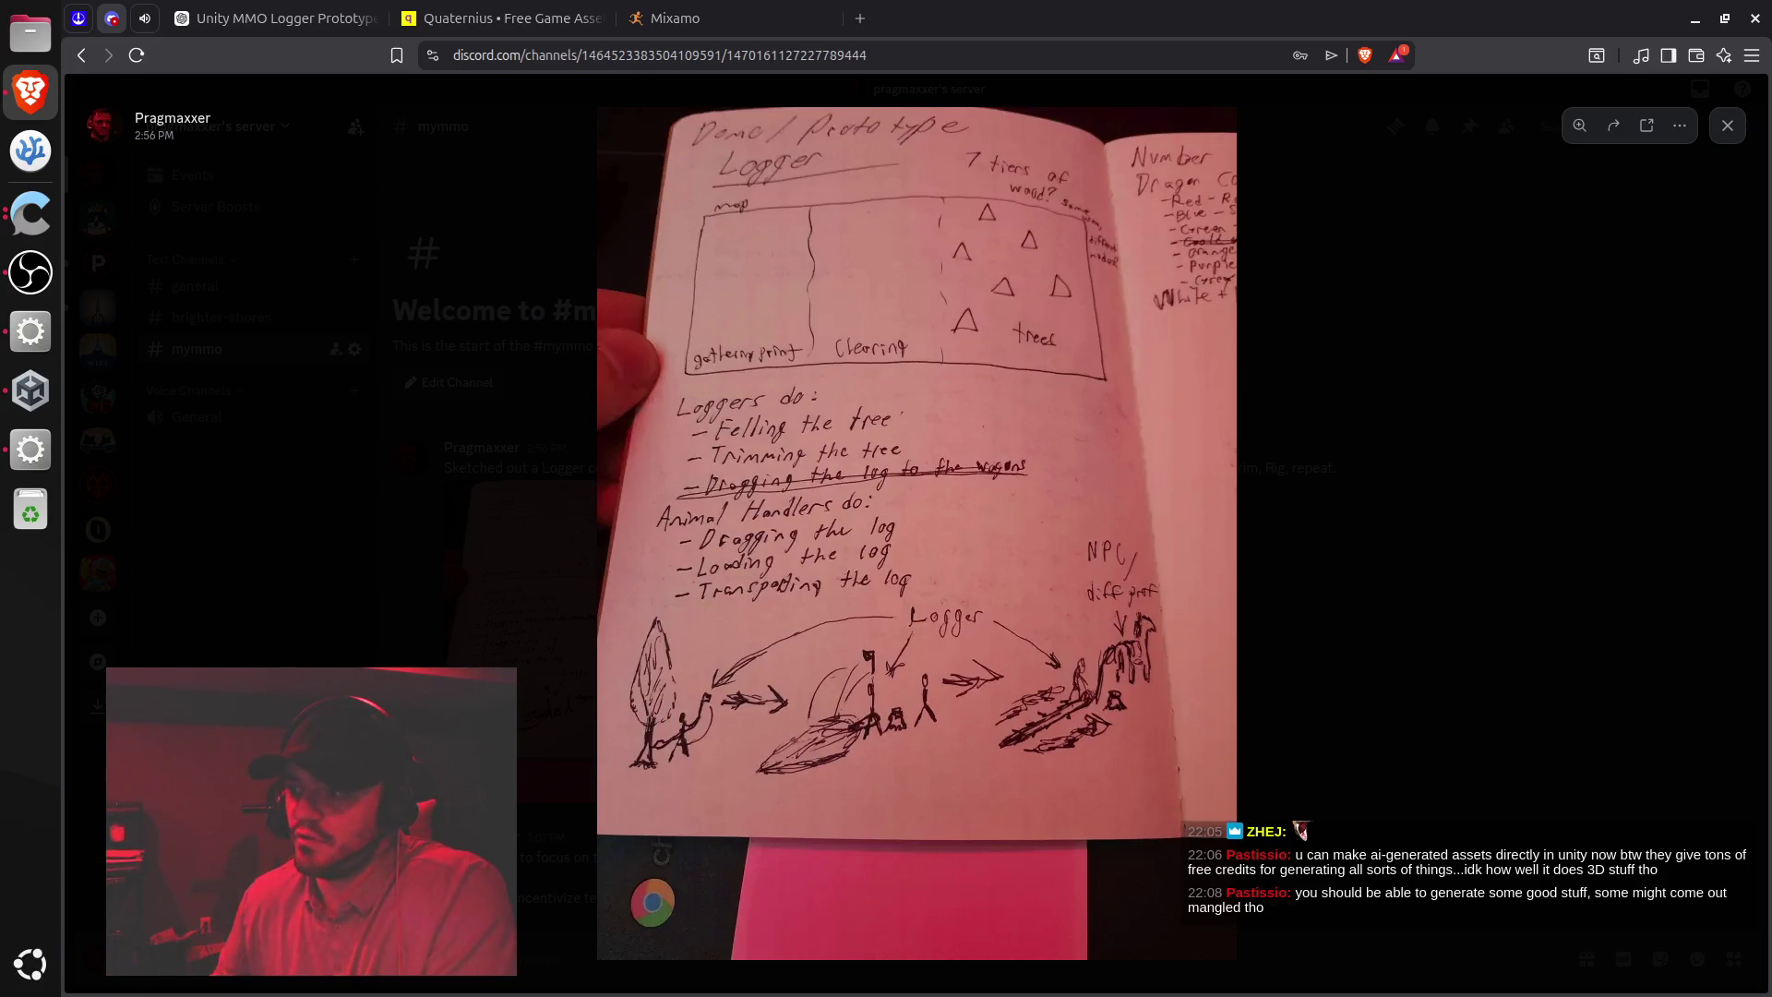
{"action": "left_click", "coordinate": [31, 330]}
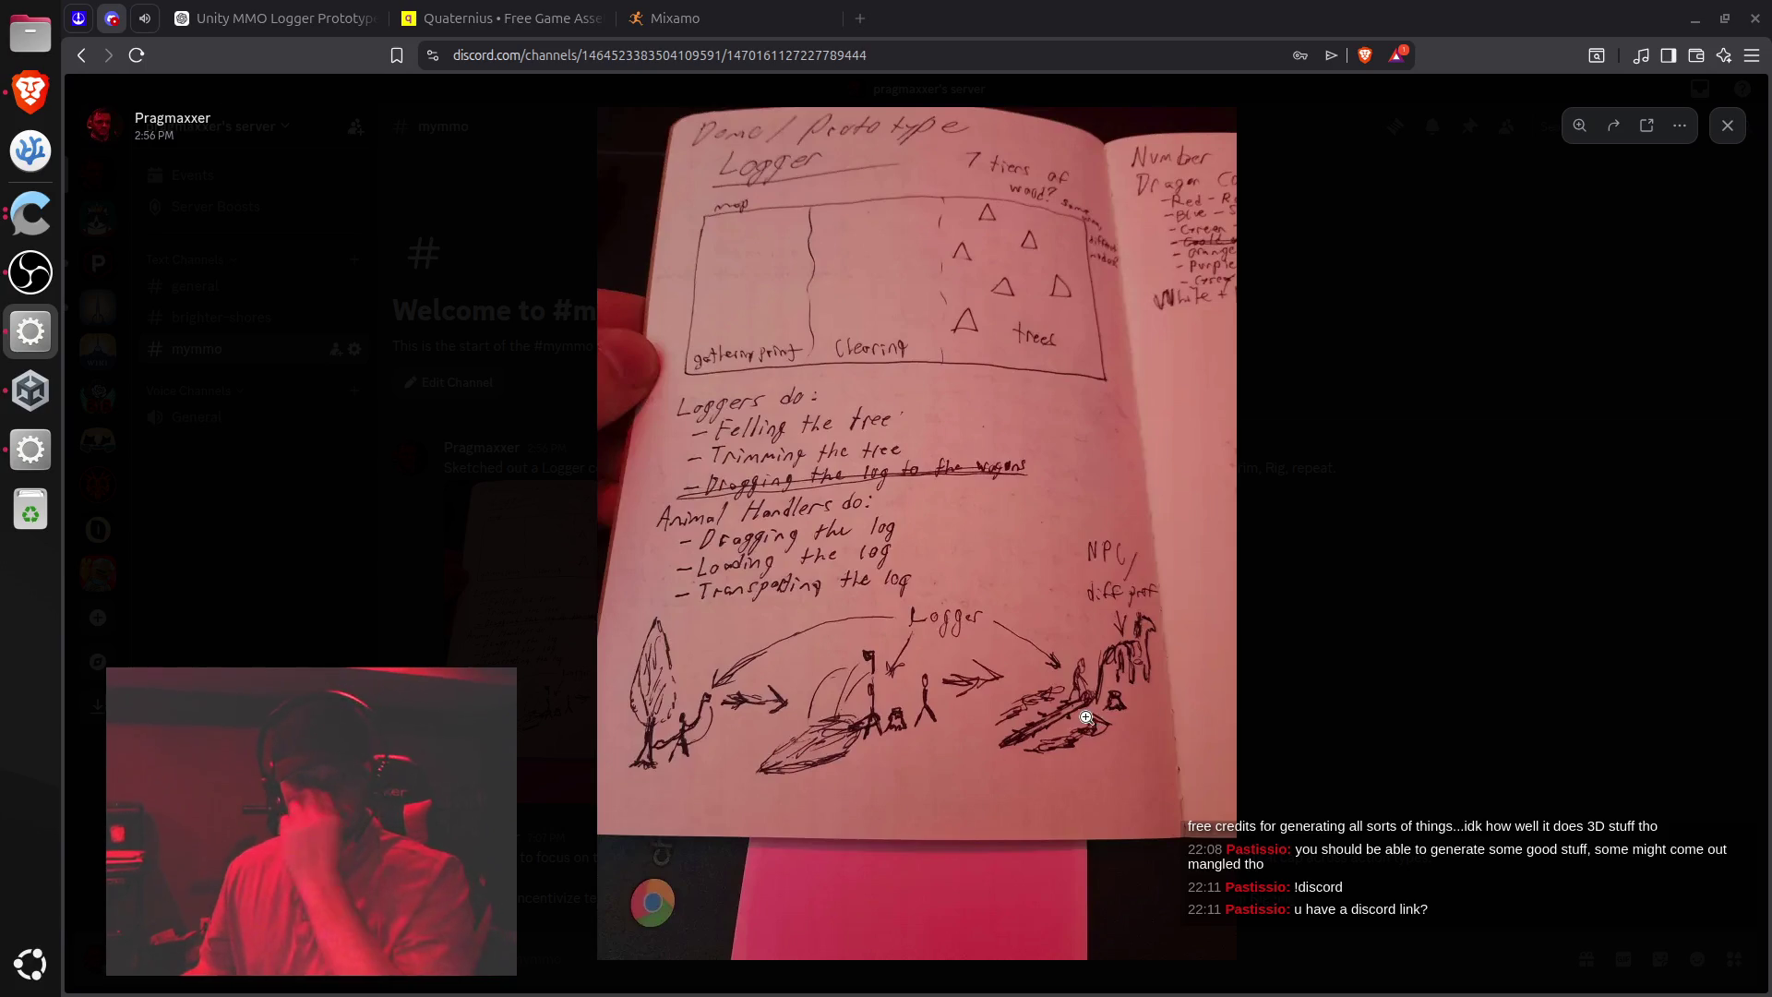
{"action": "left_click", "coordinate": [1727, 125]}
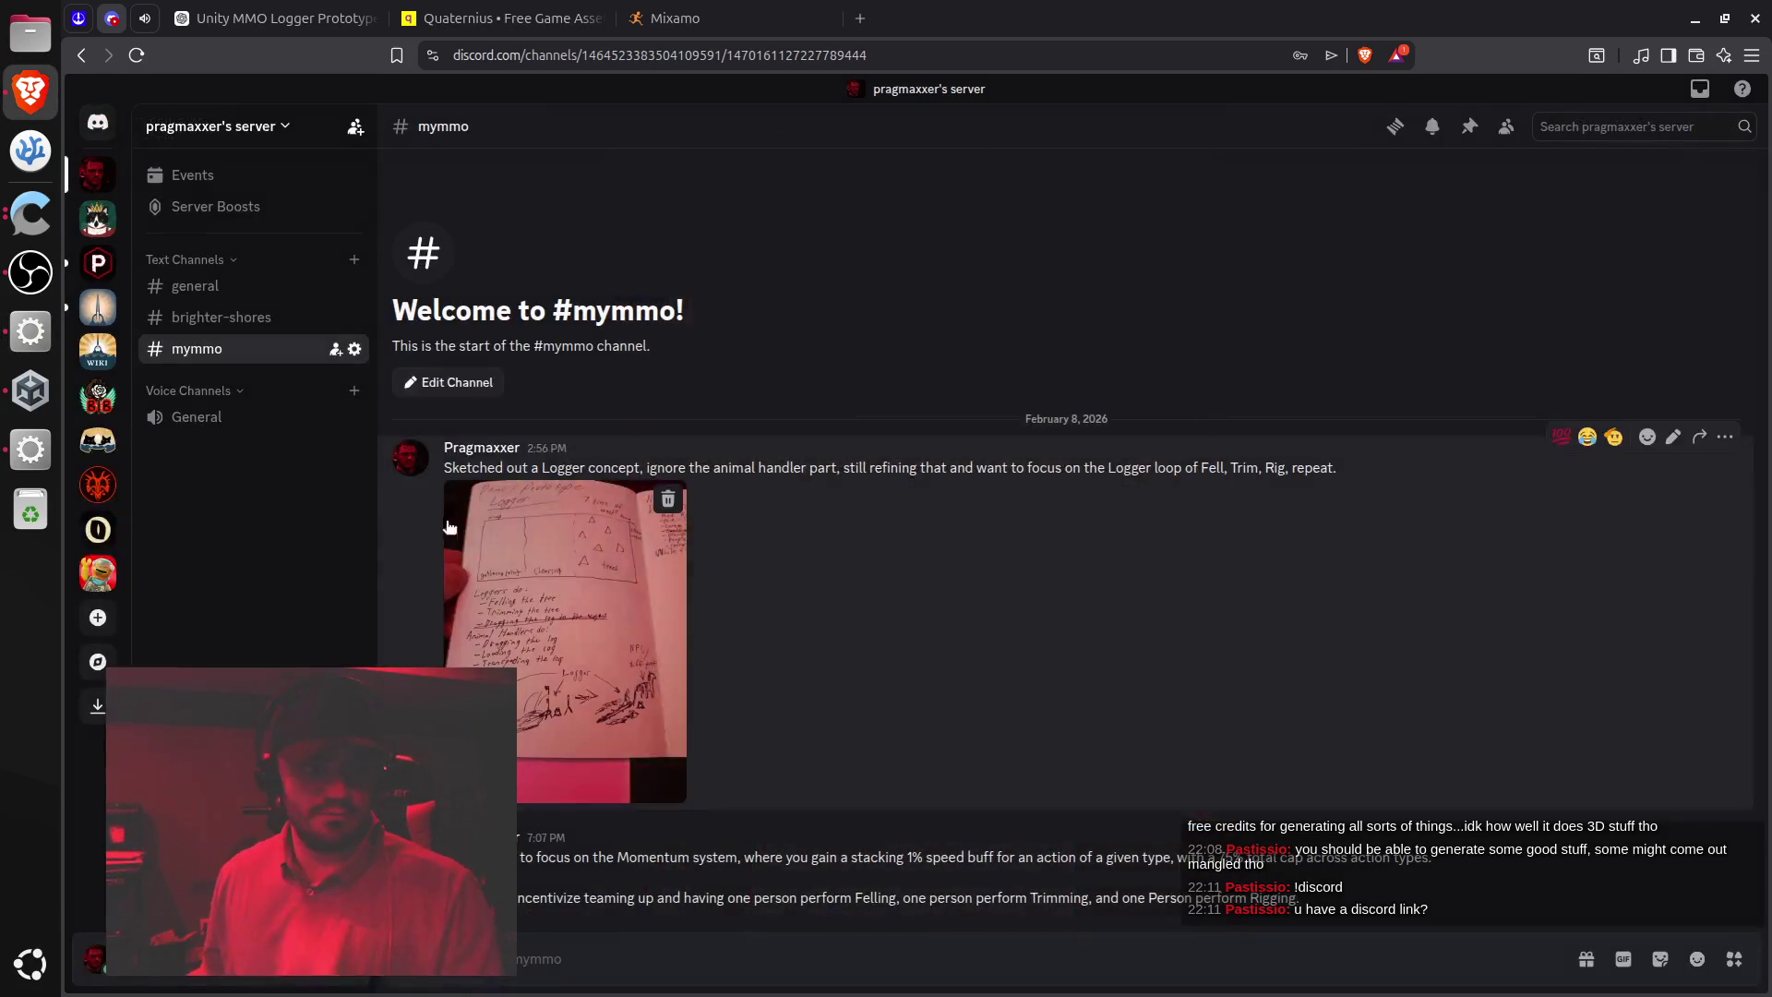
Copy a server invite link from Discord's Invite dialog, then go to StreamElements
{"action": "left_click", "coordinate": [355, 127]}
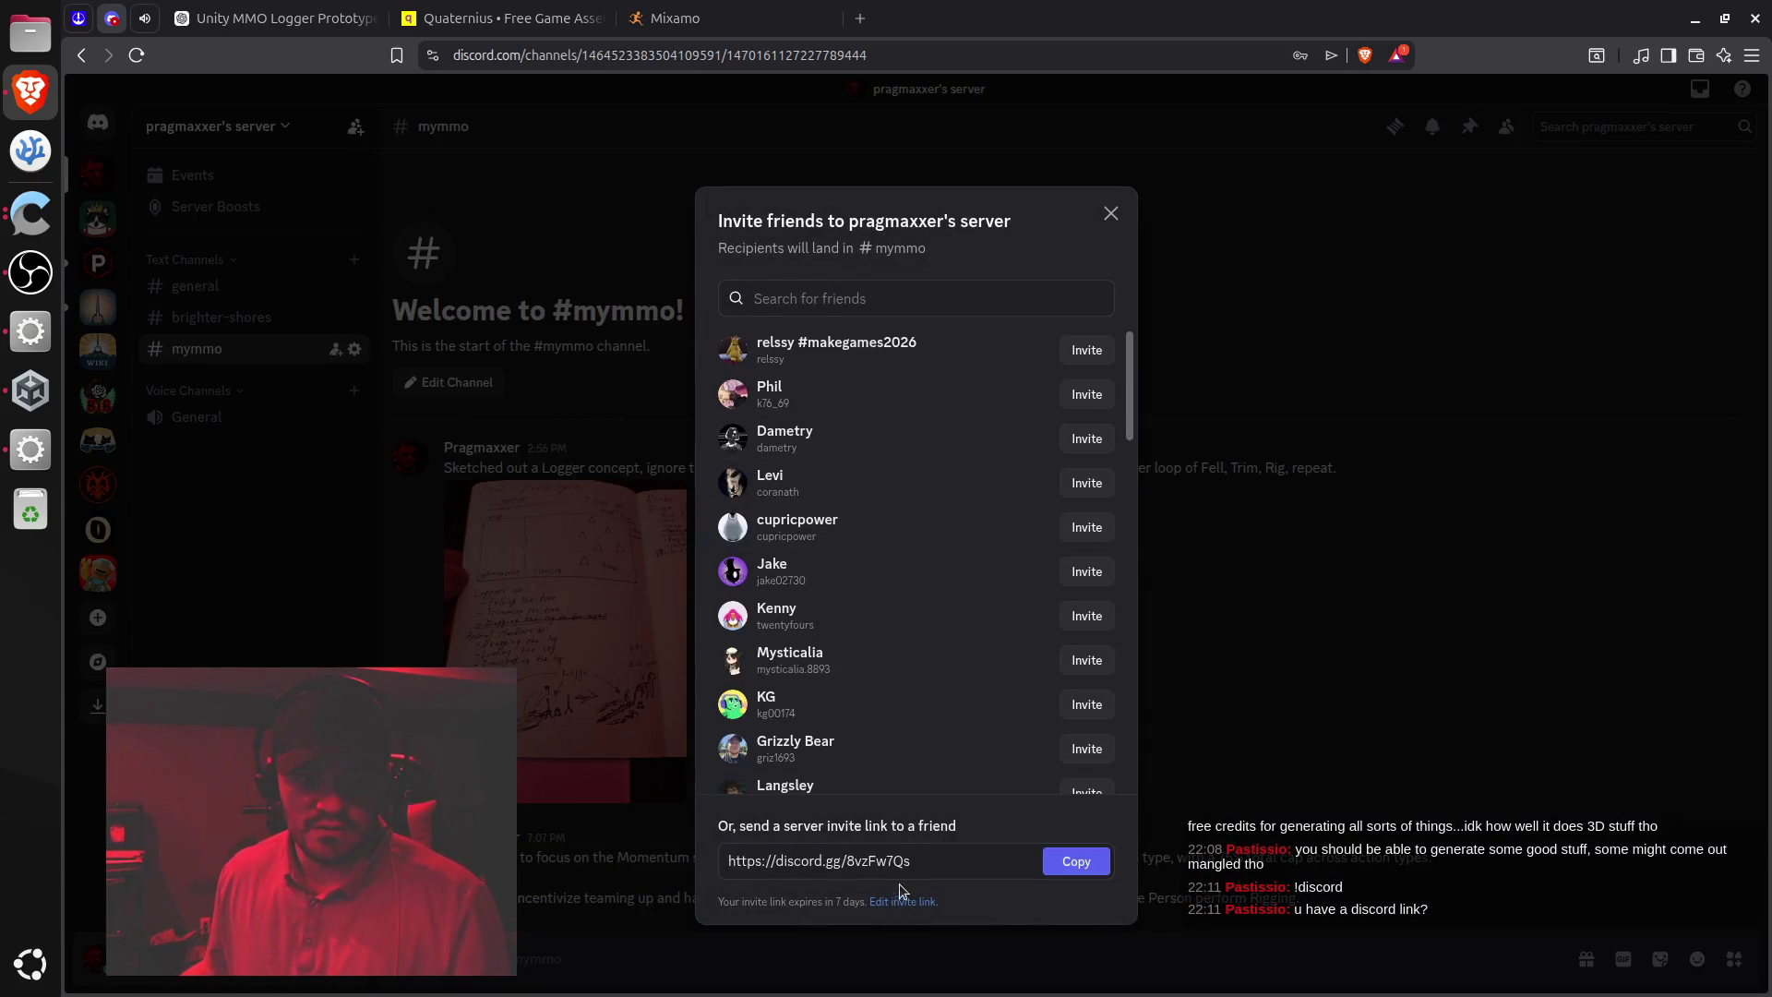
{"action": "left_click", "coordinate": [1071, 863]}
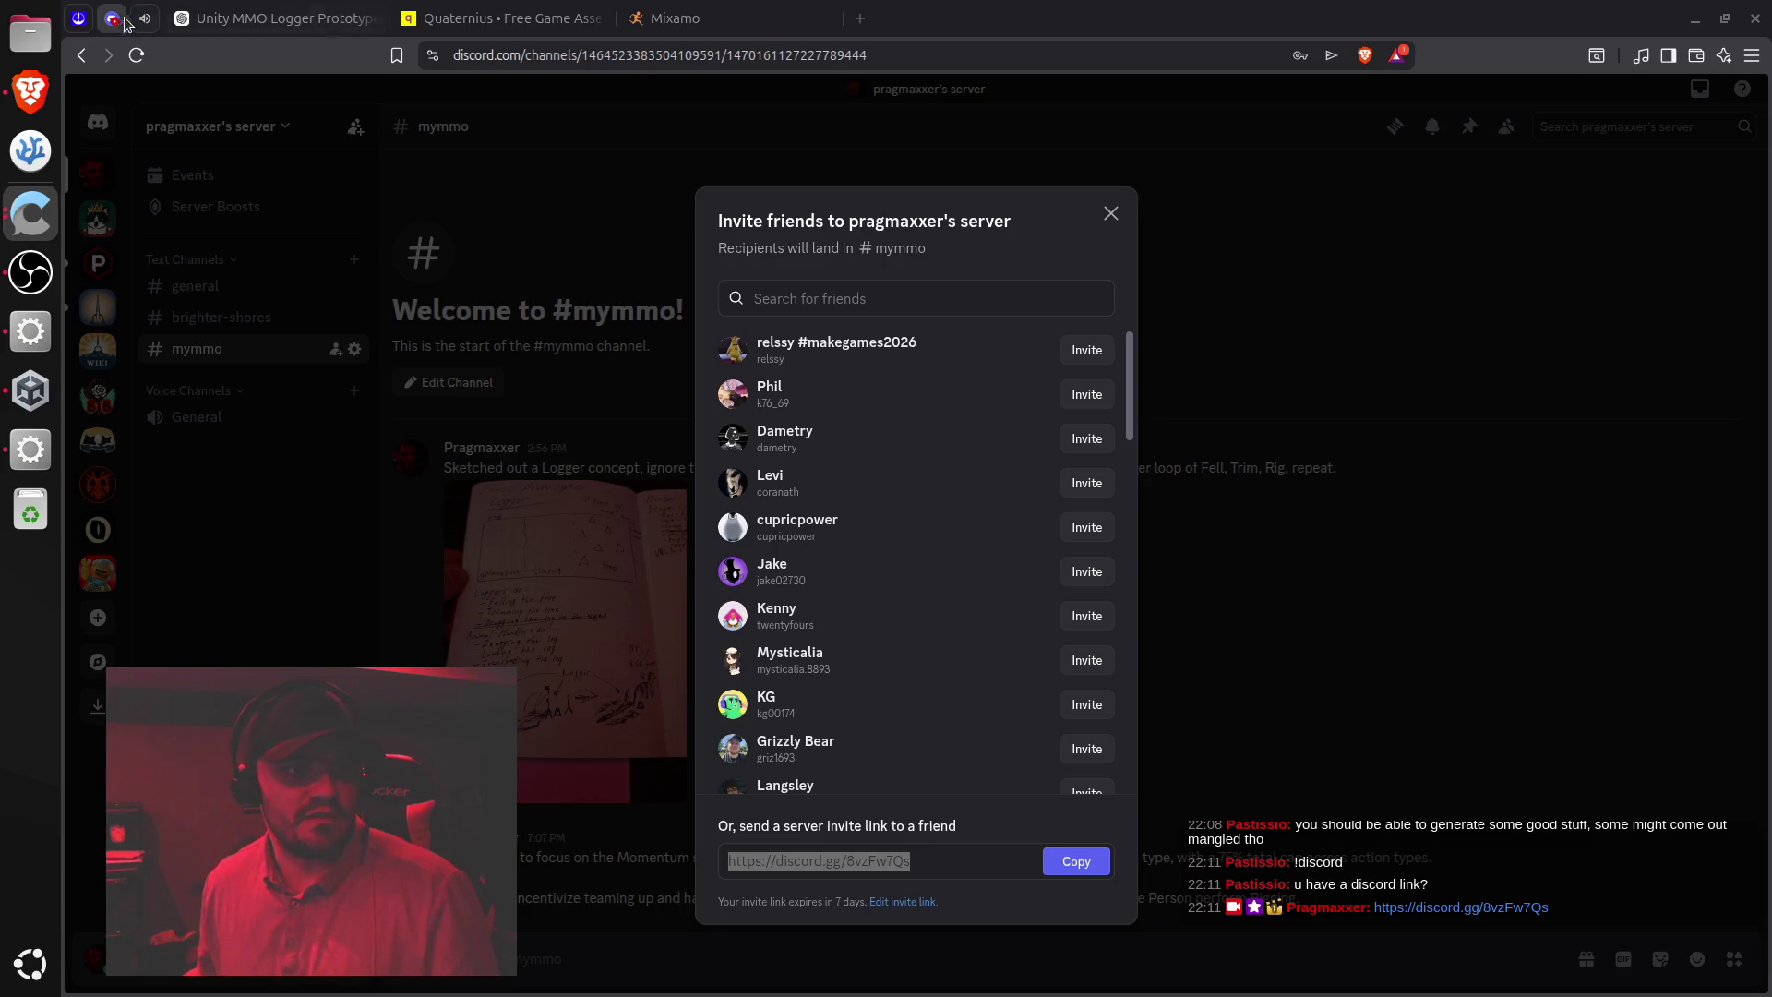
{"action": "left_click", "coordinate": [80, 18]}
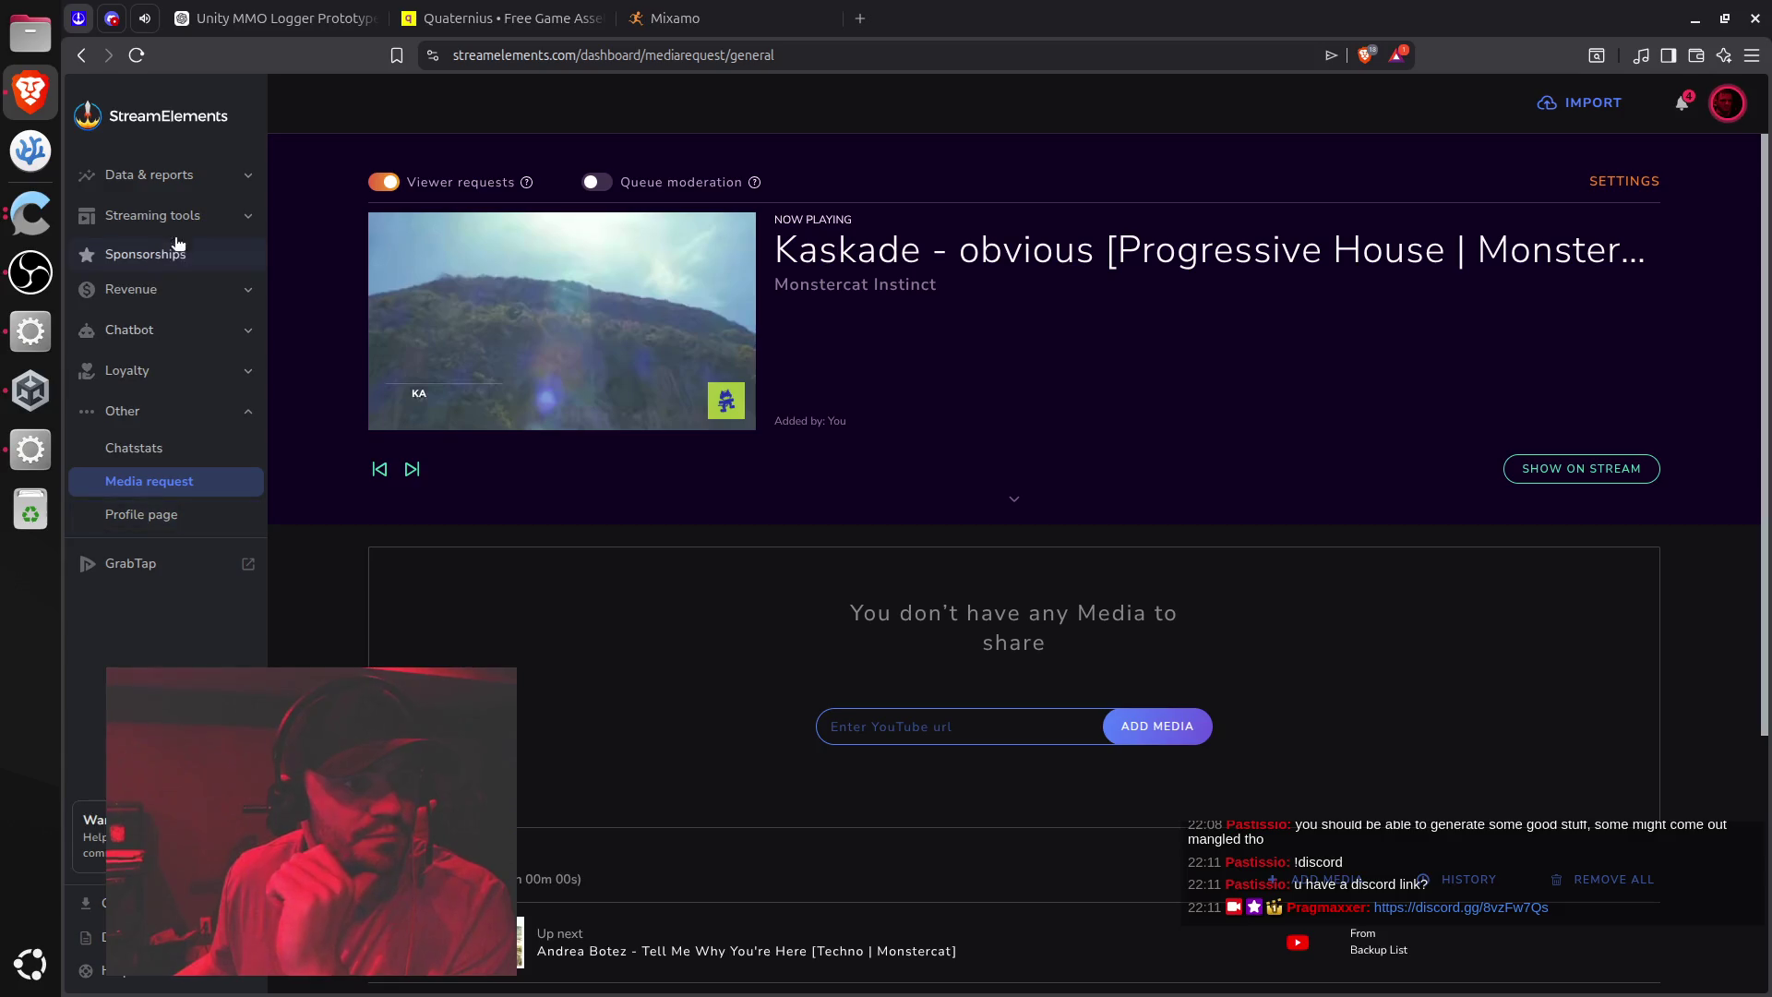
Go to Chatbot chat commands and check whether a discord command already exists
{"action": "left_click", "coordinate": [241, 220]}
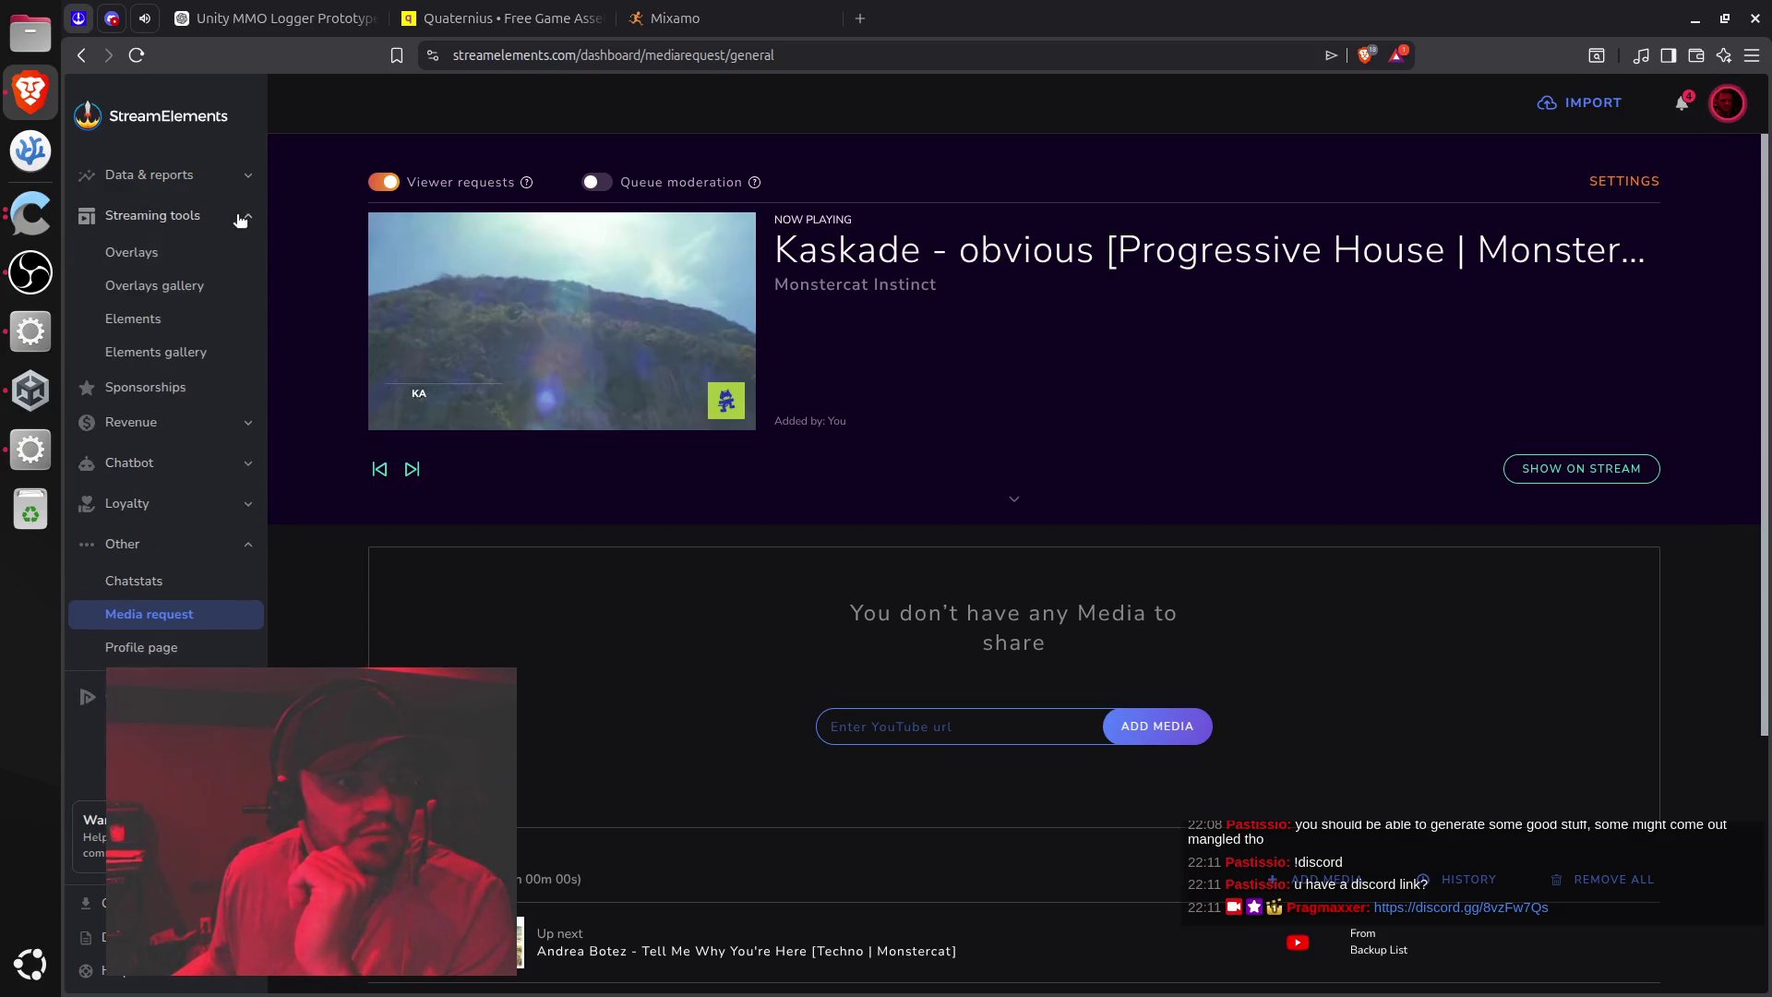
{"action": "left_click", "coordinate": [241, 220]}
{"action": "left_click", "coordinate": [239, 346]}
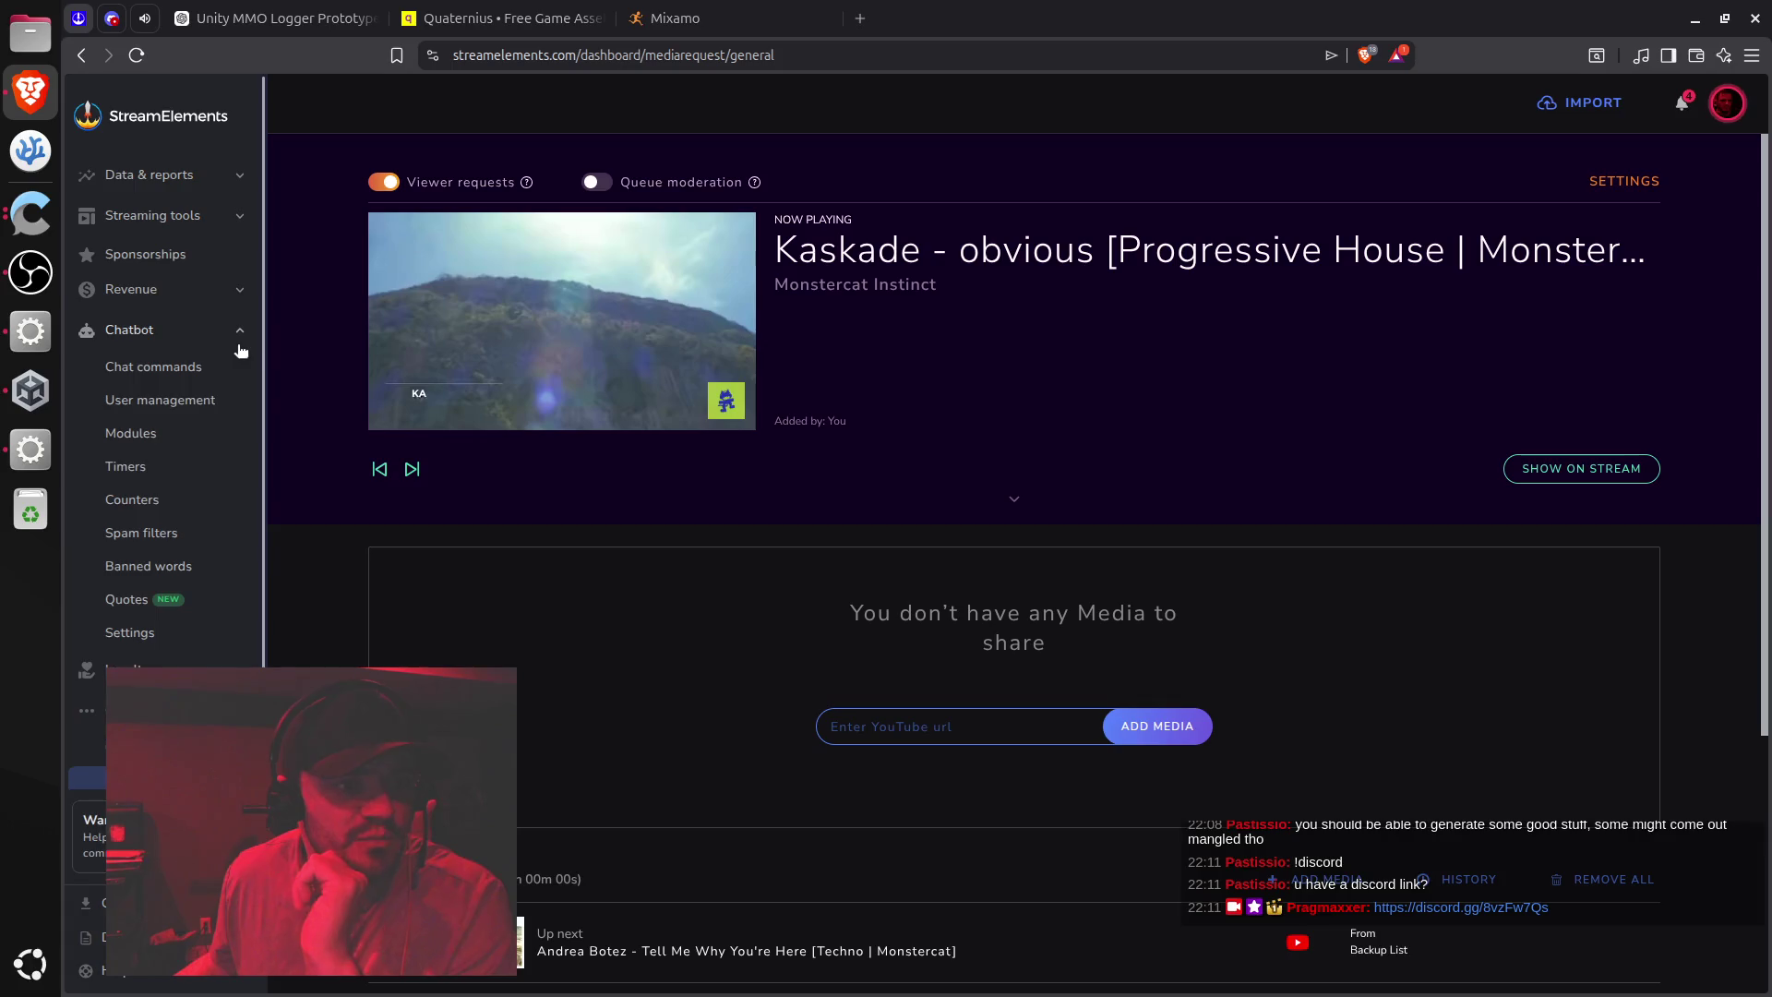
{"action": "left_click", "coordinate": [201, 367]}
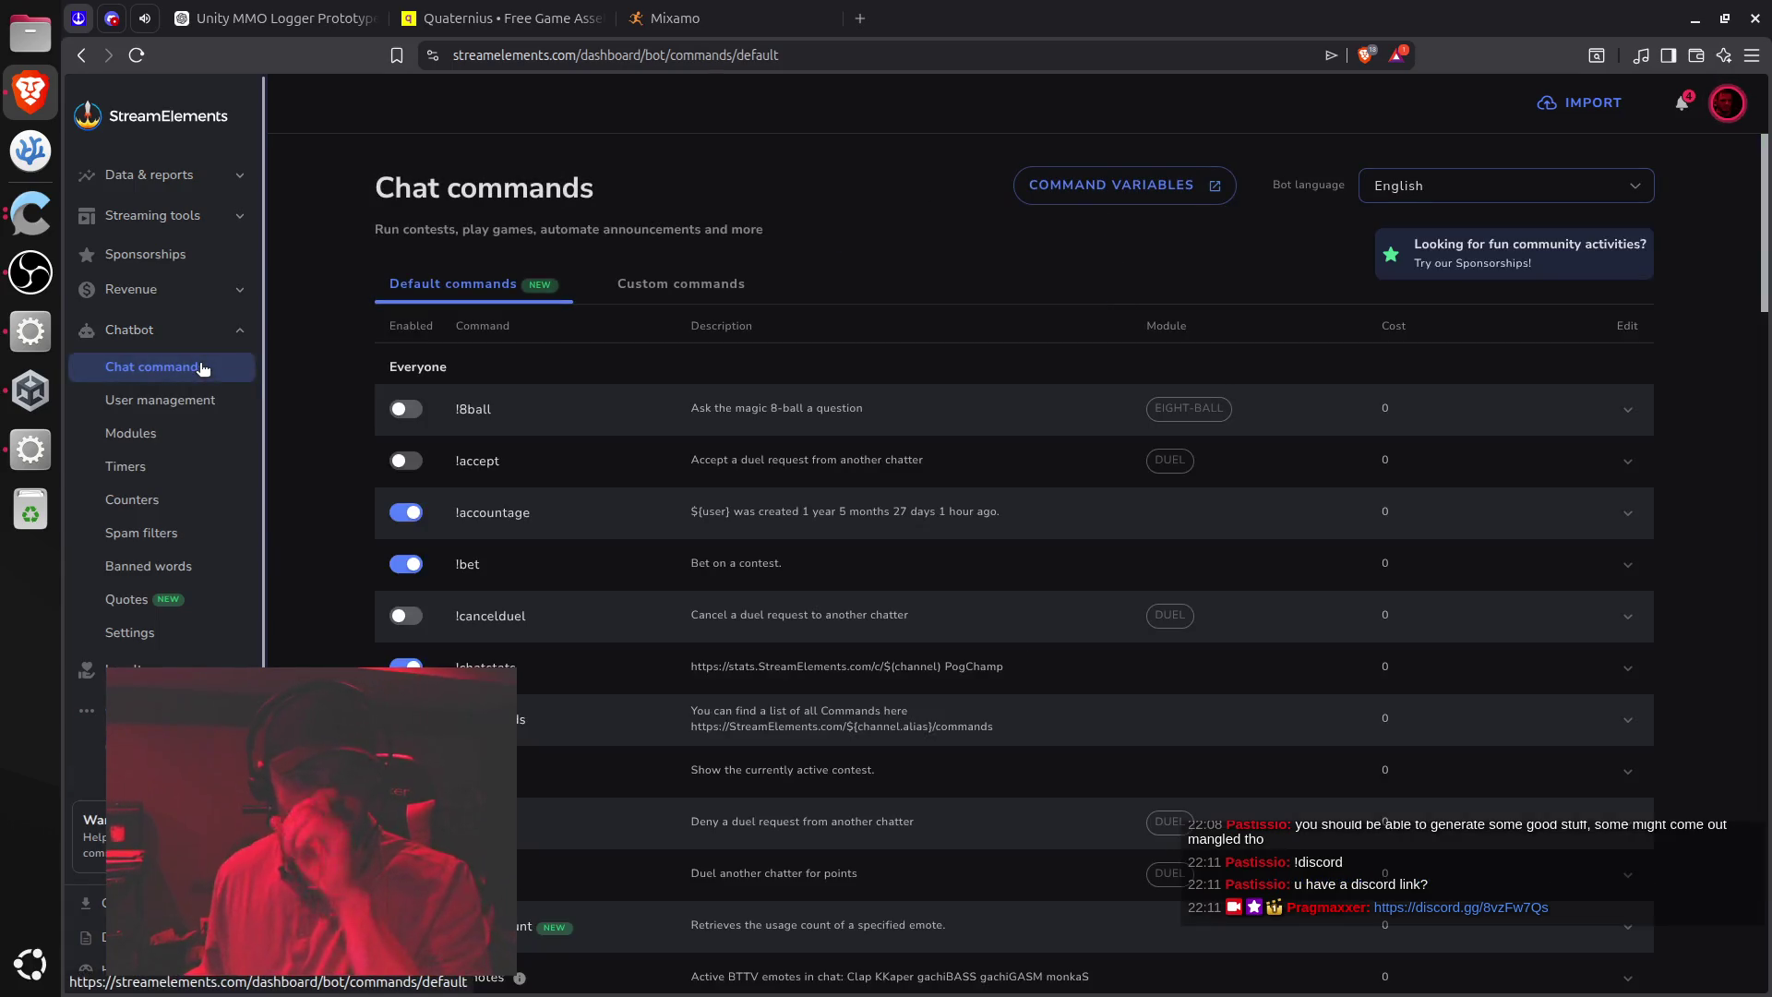
{"action": "left_click", "coordinate": [706, 285]}
{"action": "left_click", "coordinate": [453, 280]}
{"action": "key", "text": "ctrl+f"}
{"action": "type", "text": "discord"}
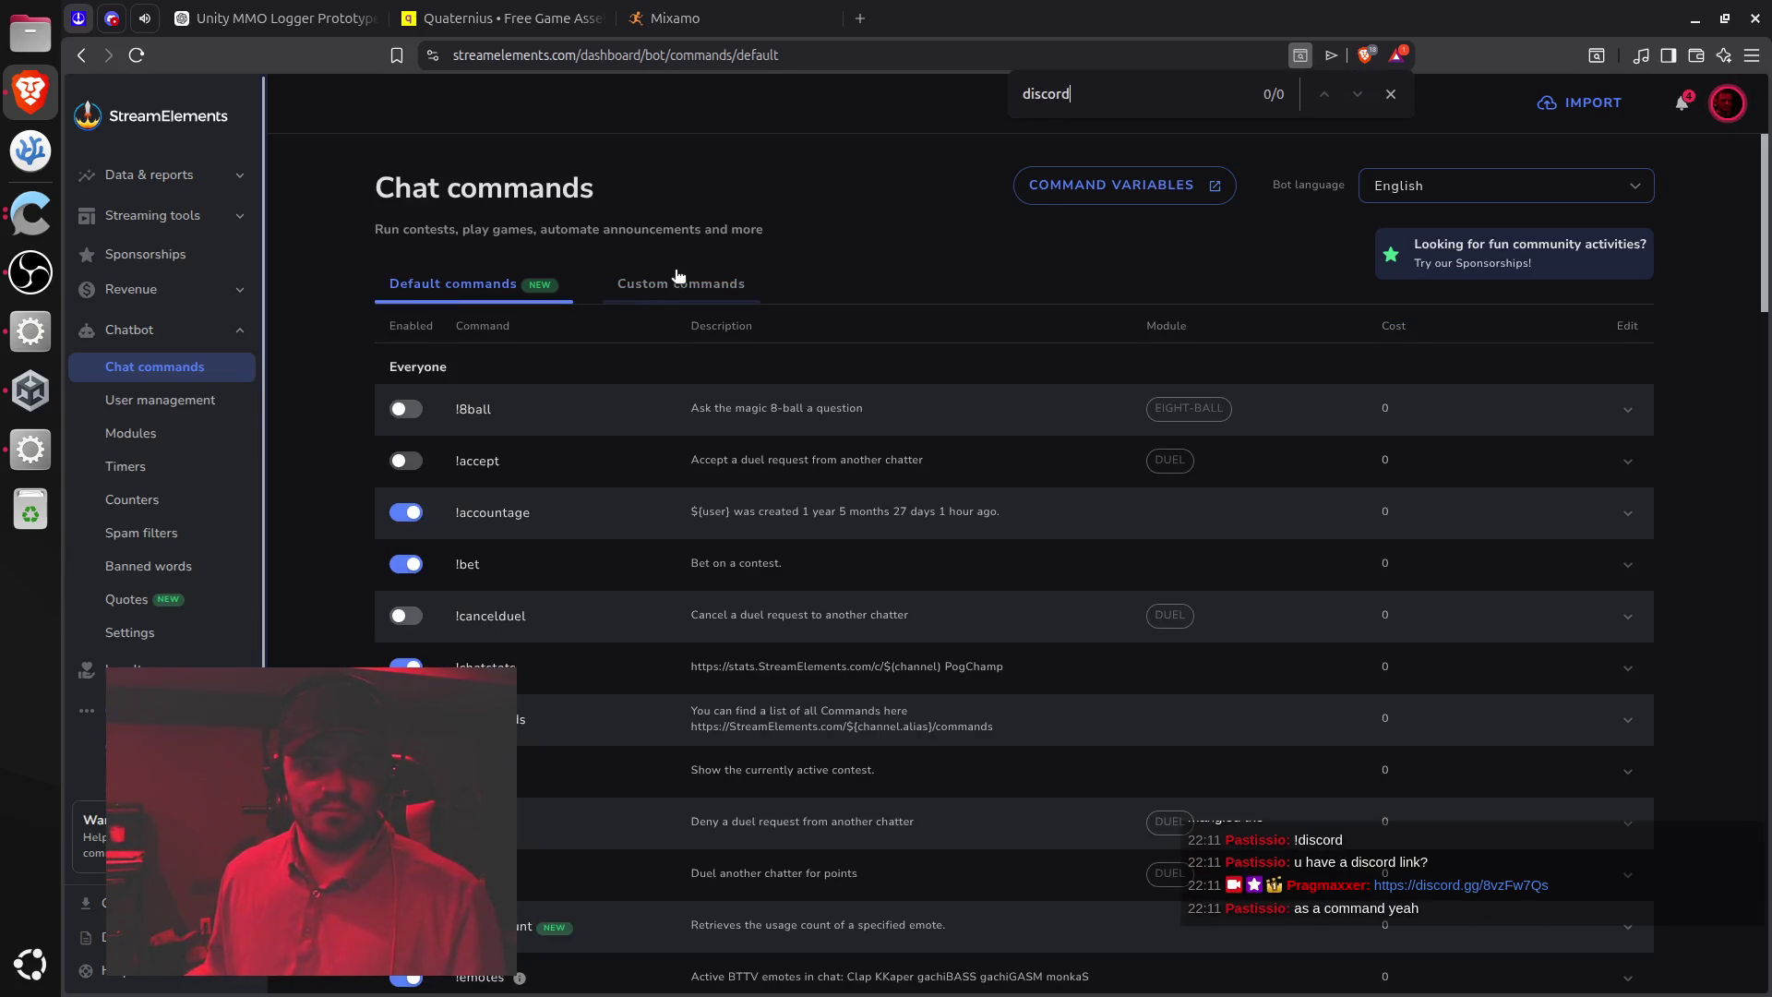
{"action": "left_click", "coordinate": [680, 282]}
Add and activate a custom command 'discord' whose response is the pasted invite link
{"action": "left_click", "coordinate": [1587, 334]}
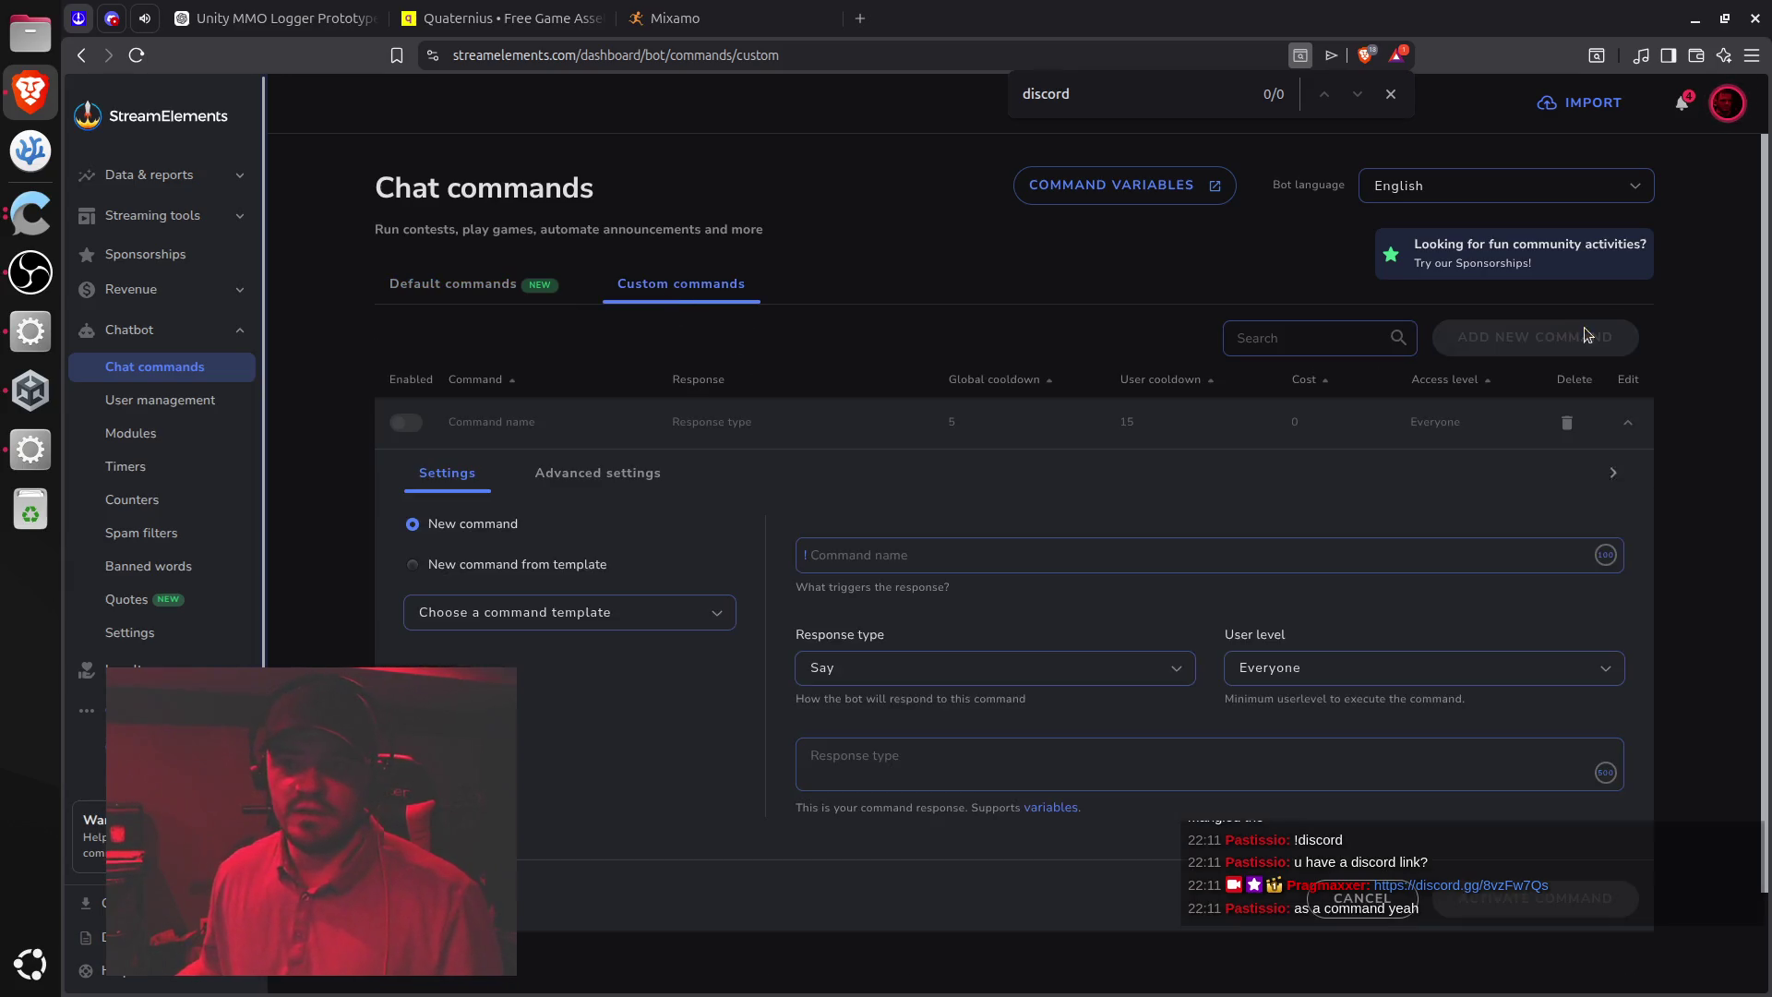
{"action": "left_click", "coordinate": [971, 554]}
{"action": "type", "text": "discord"}
{"action": "left_click", "coordinate": [940, 767]}
{"action": "type", "text": "https://discord.gg/8vzFw7Qs"}
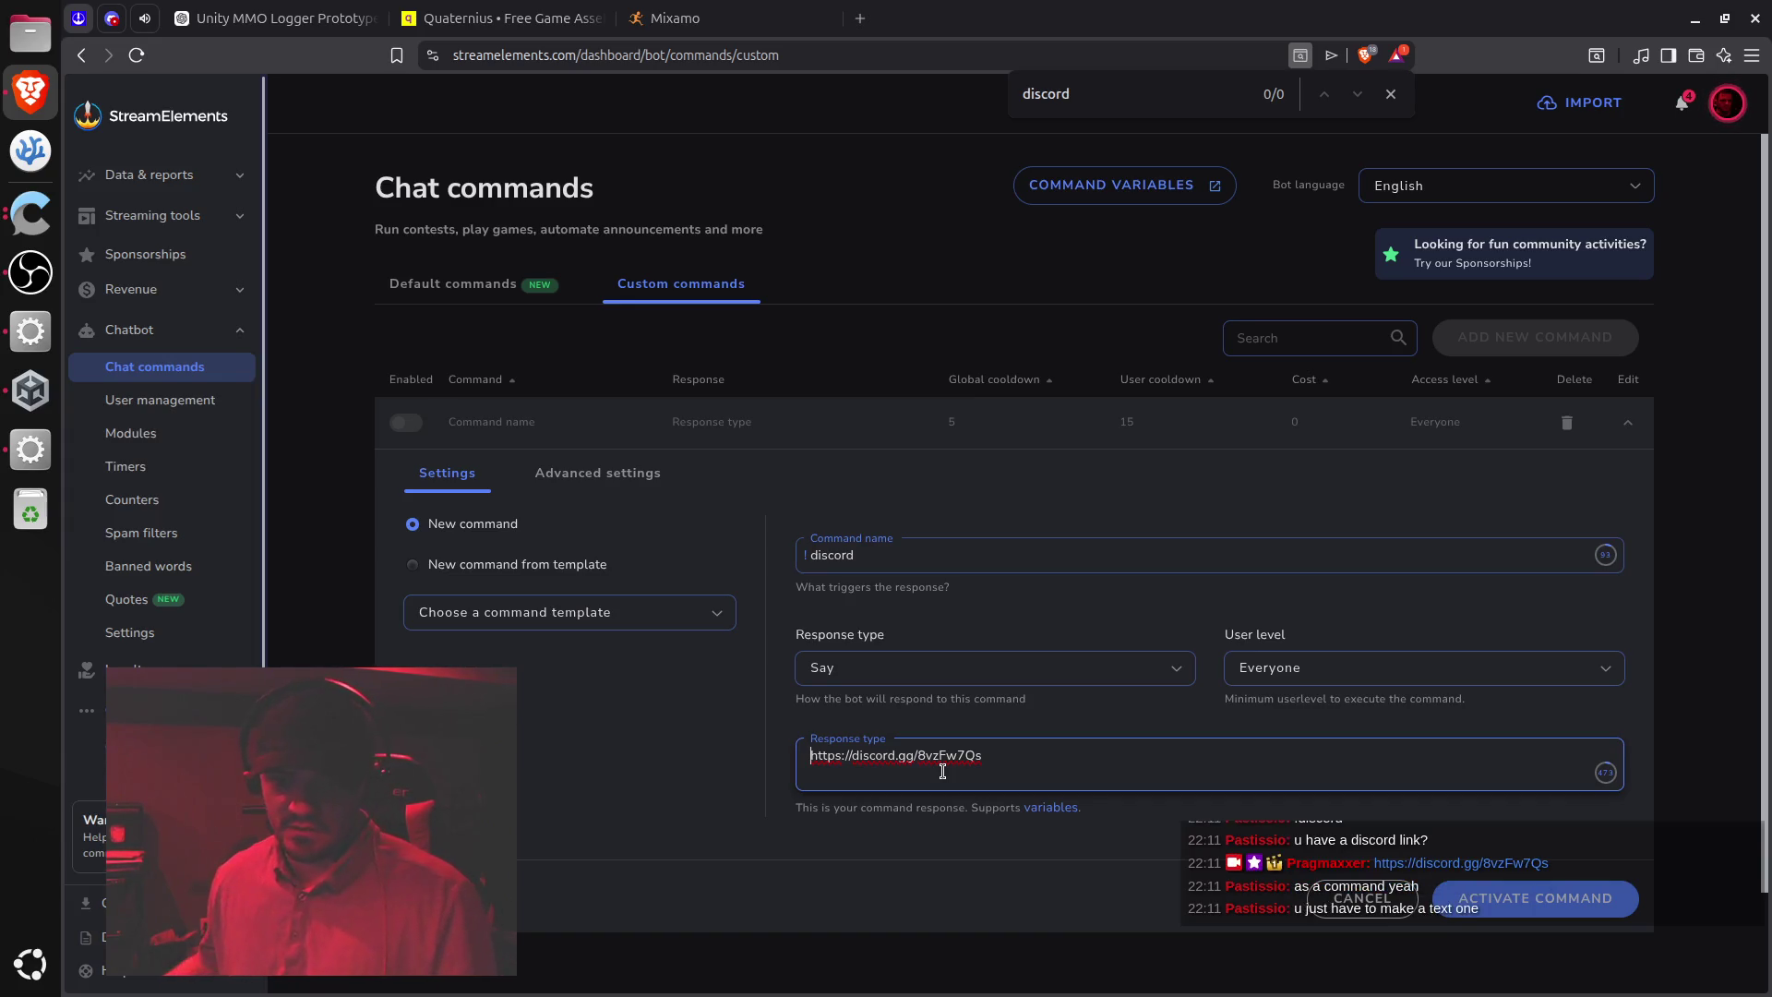
{"action": "scroll", "coordinate": [1152, 552], "scroll_direction": "down", "scroll_amount": 2}
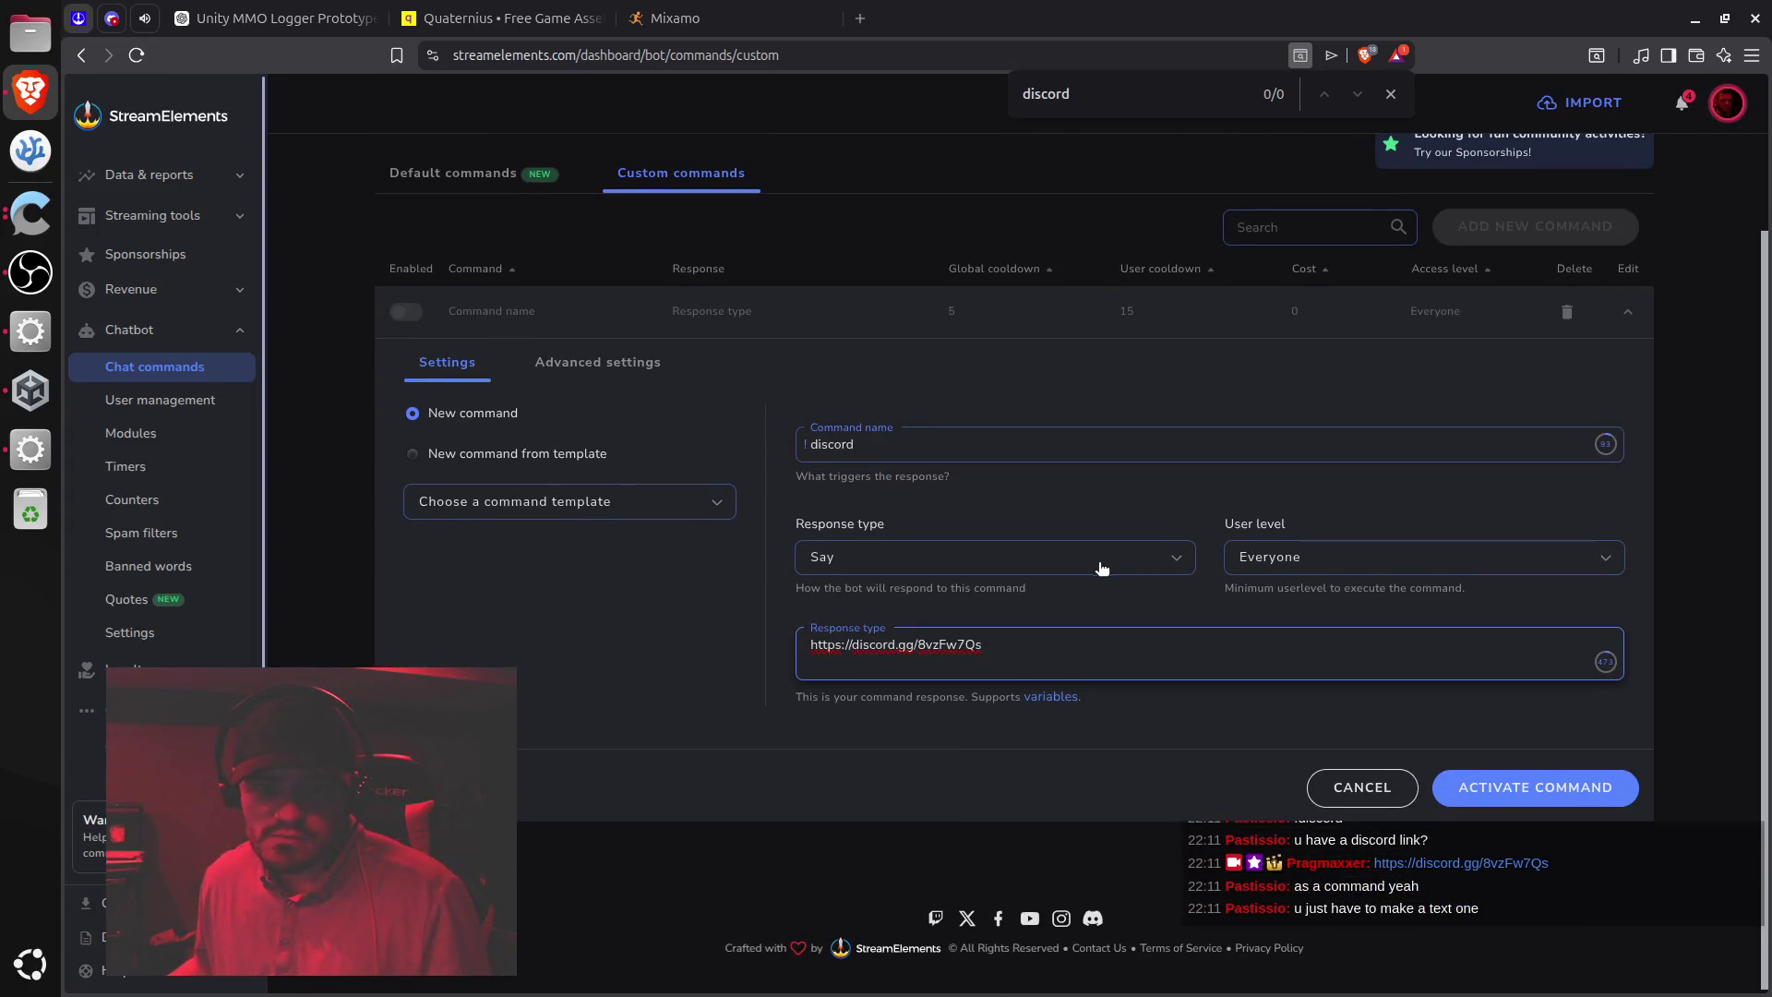
{"action": "left_click", "coordinate": [1563, 787]}
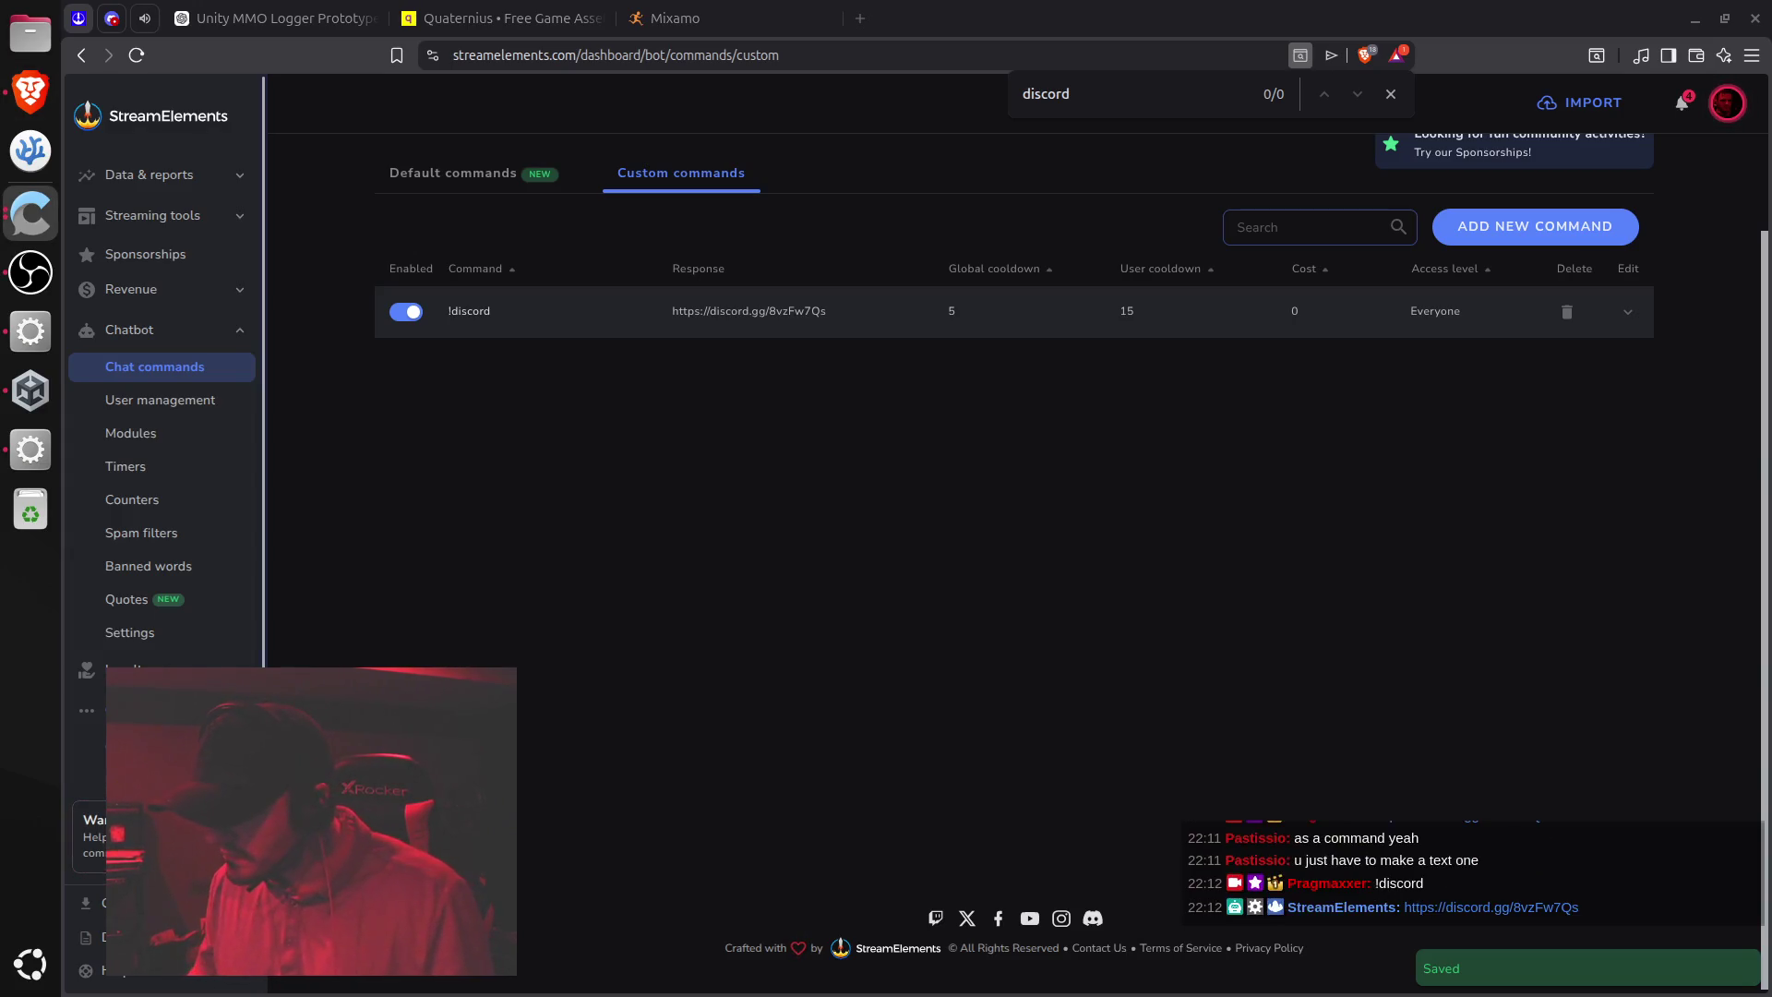
{"action": "left_click", "coordinate": [668, 506]}
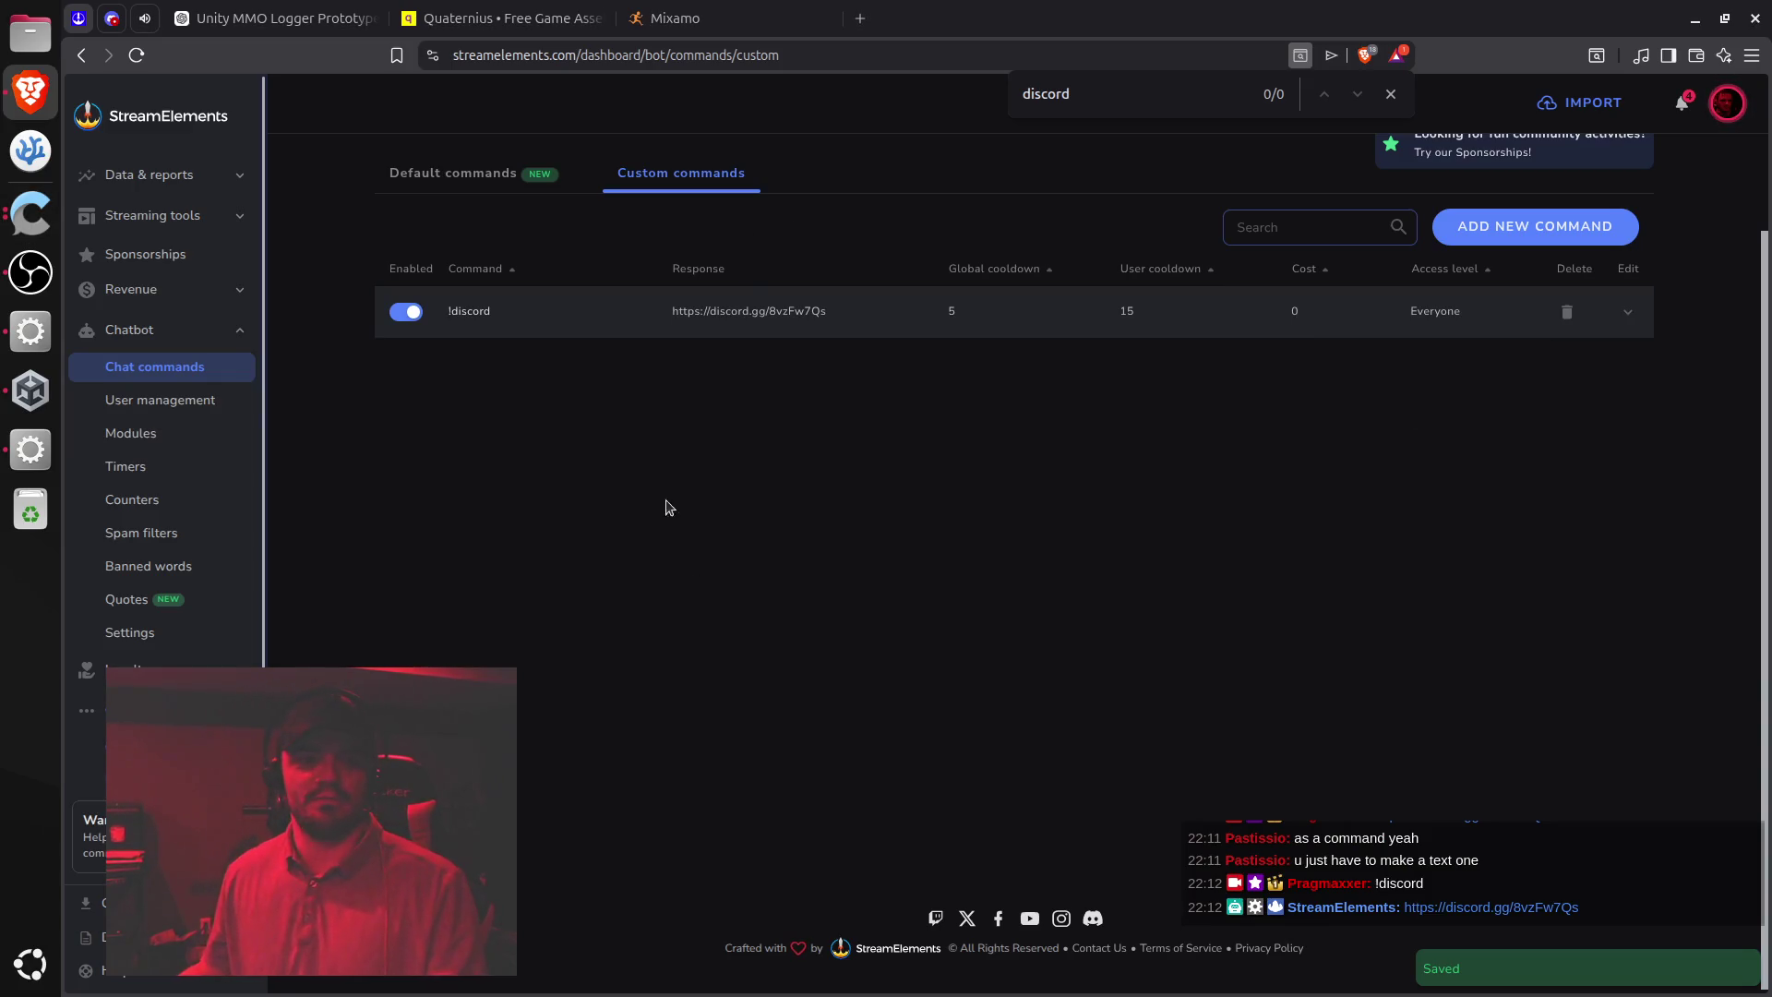
{"action": "left_click", "coordinate": [114, 20]}
Close the invite dialog and look through the #general and #brighter-shores channels
{"action": "left_click", "coordinate": [612, 386]}
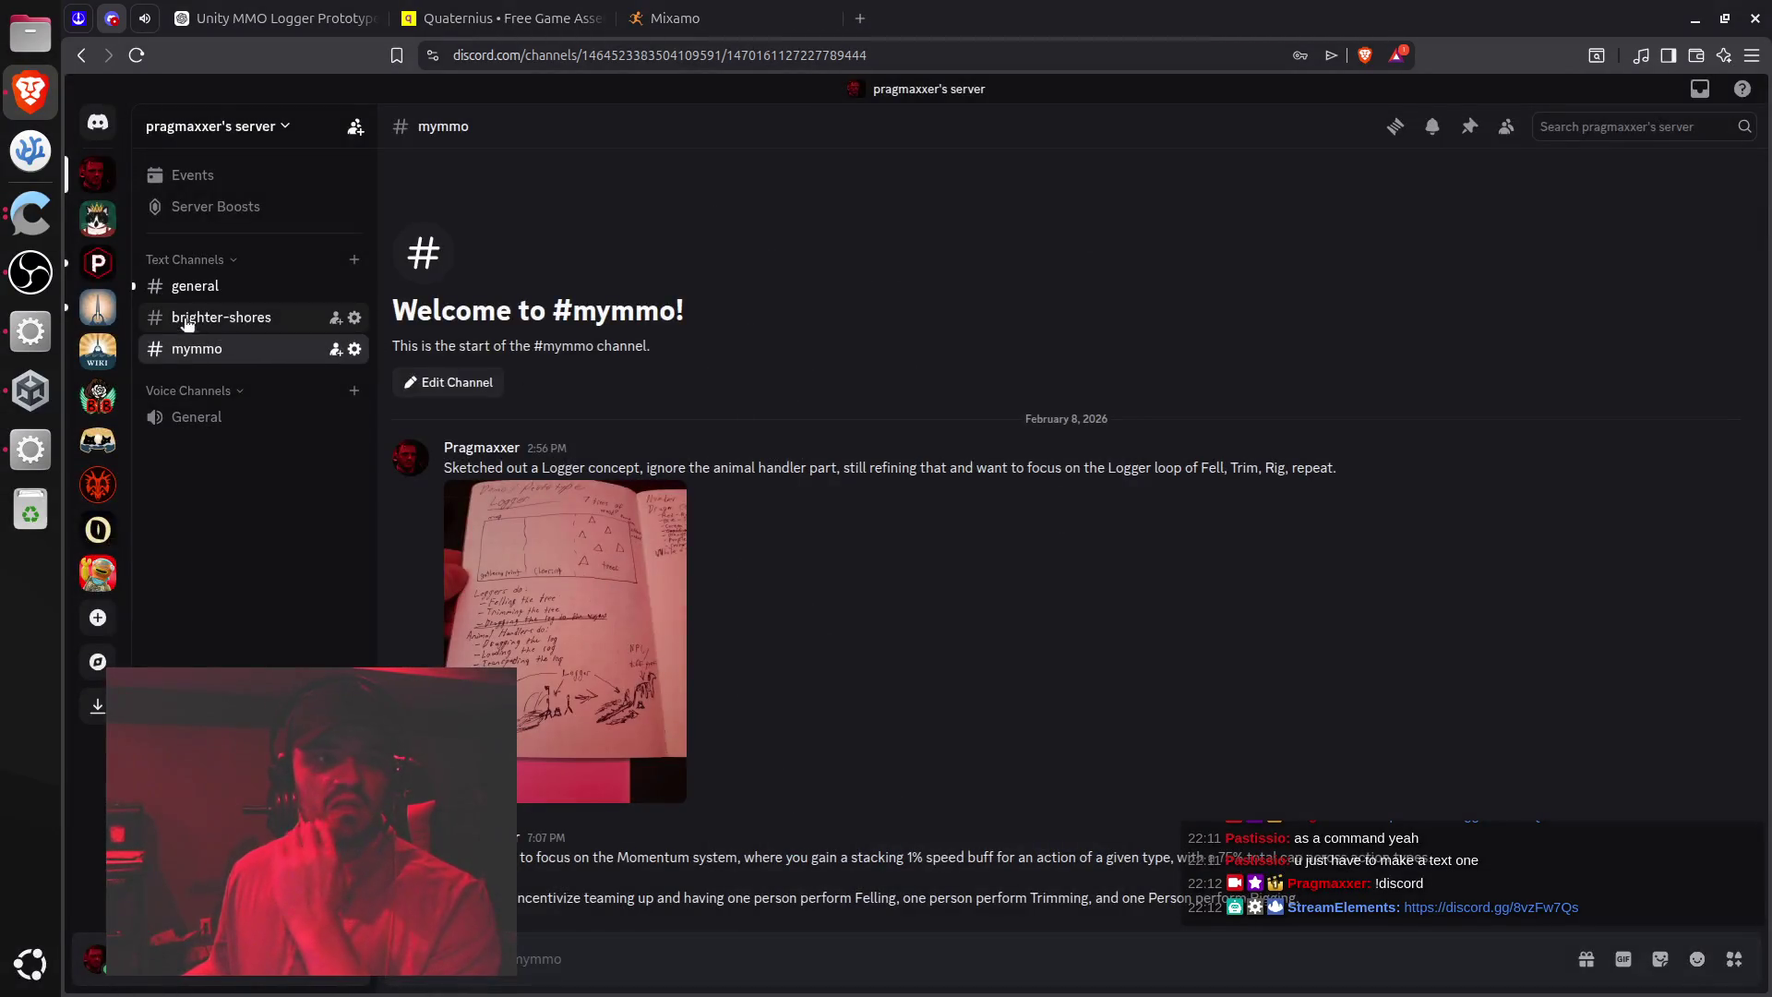
{"action": "left_click", "coordinate": [219, 287]}
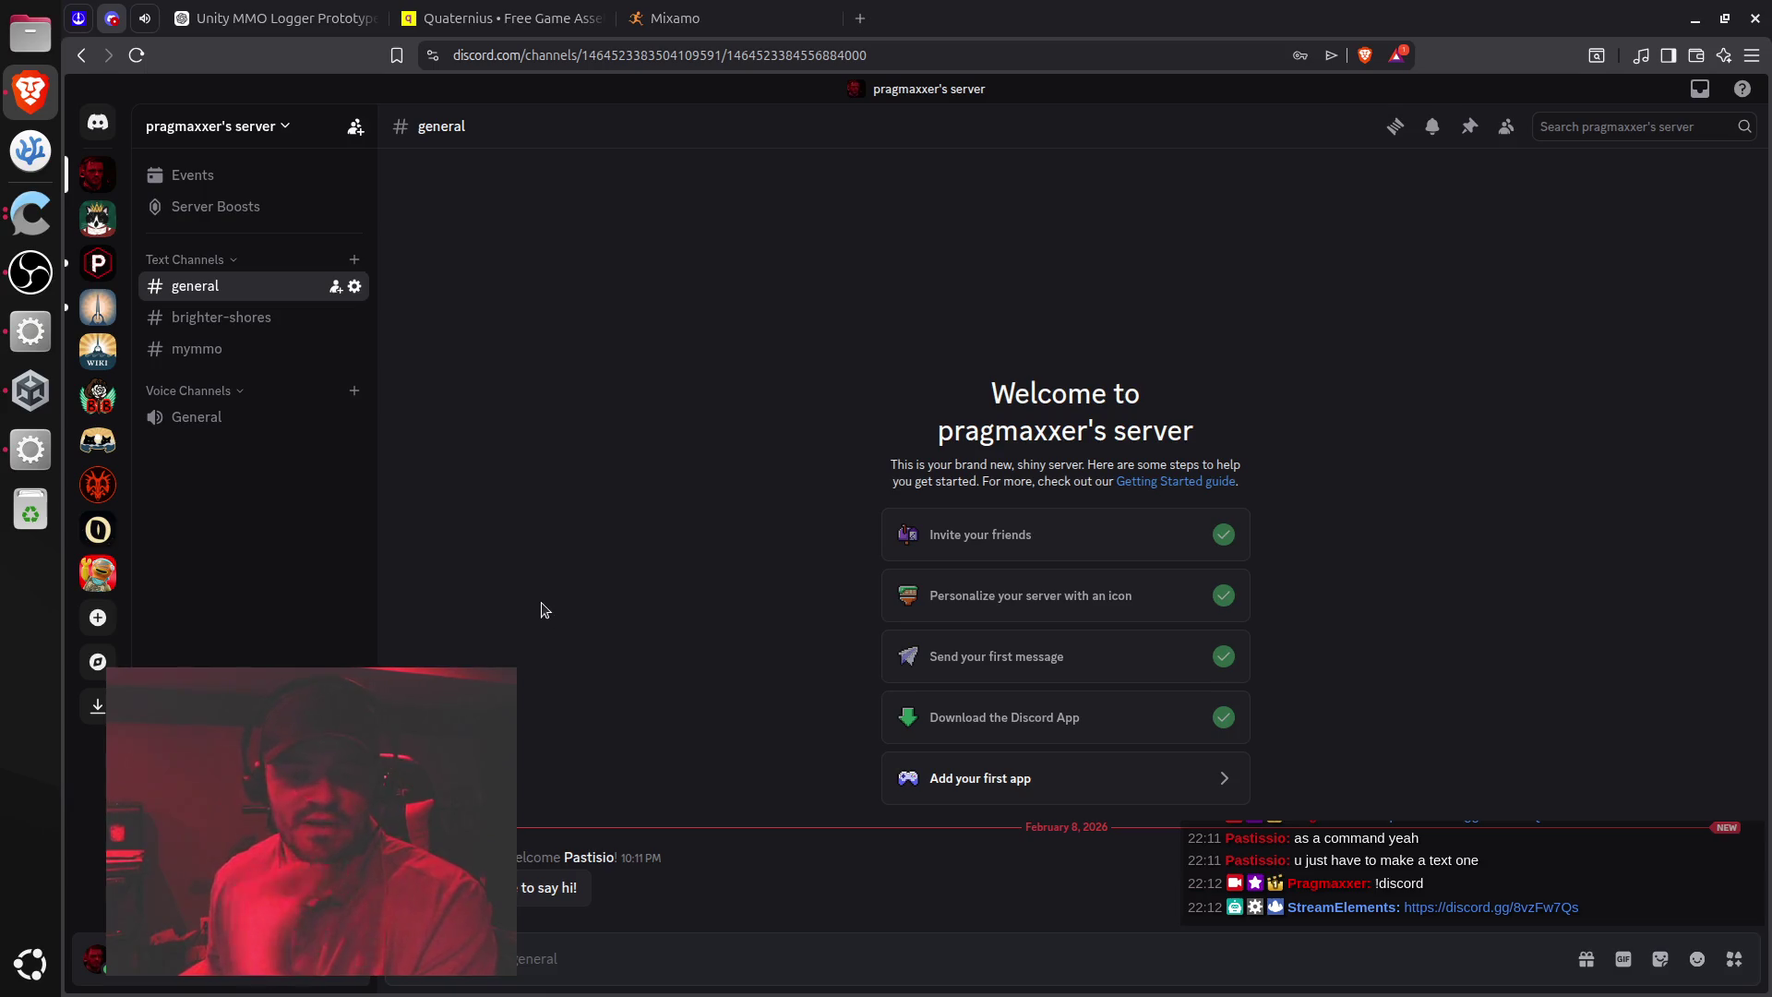
{"action": "left_click", "coordinate": [255, 325]}
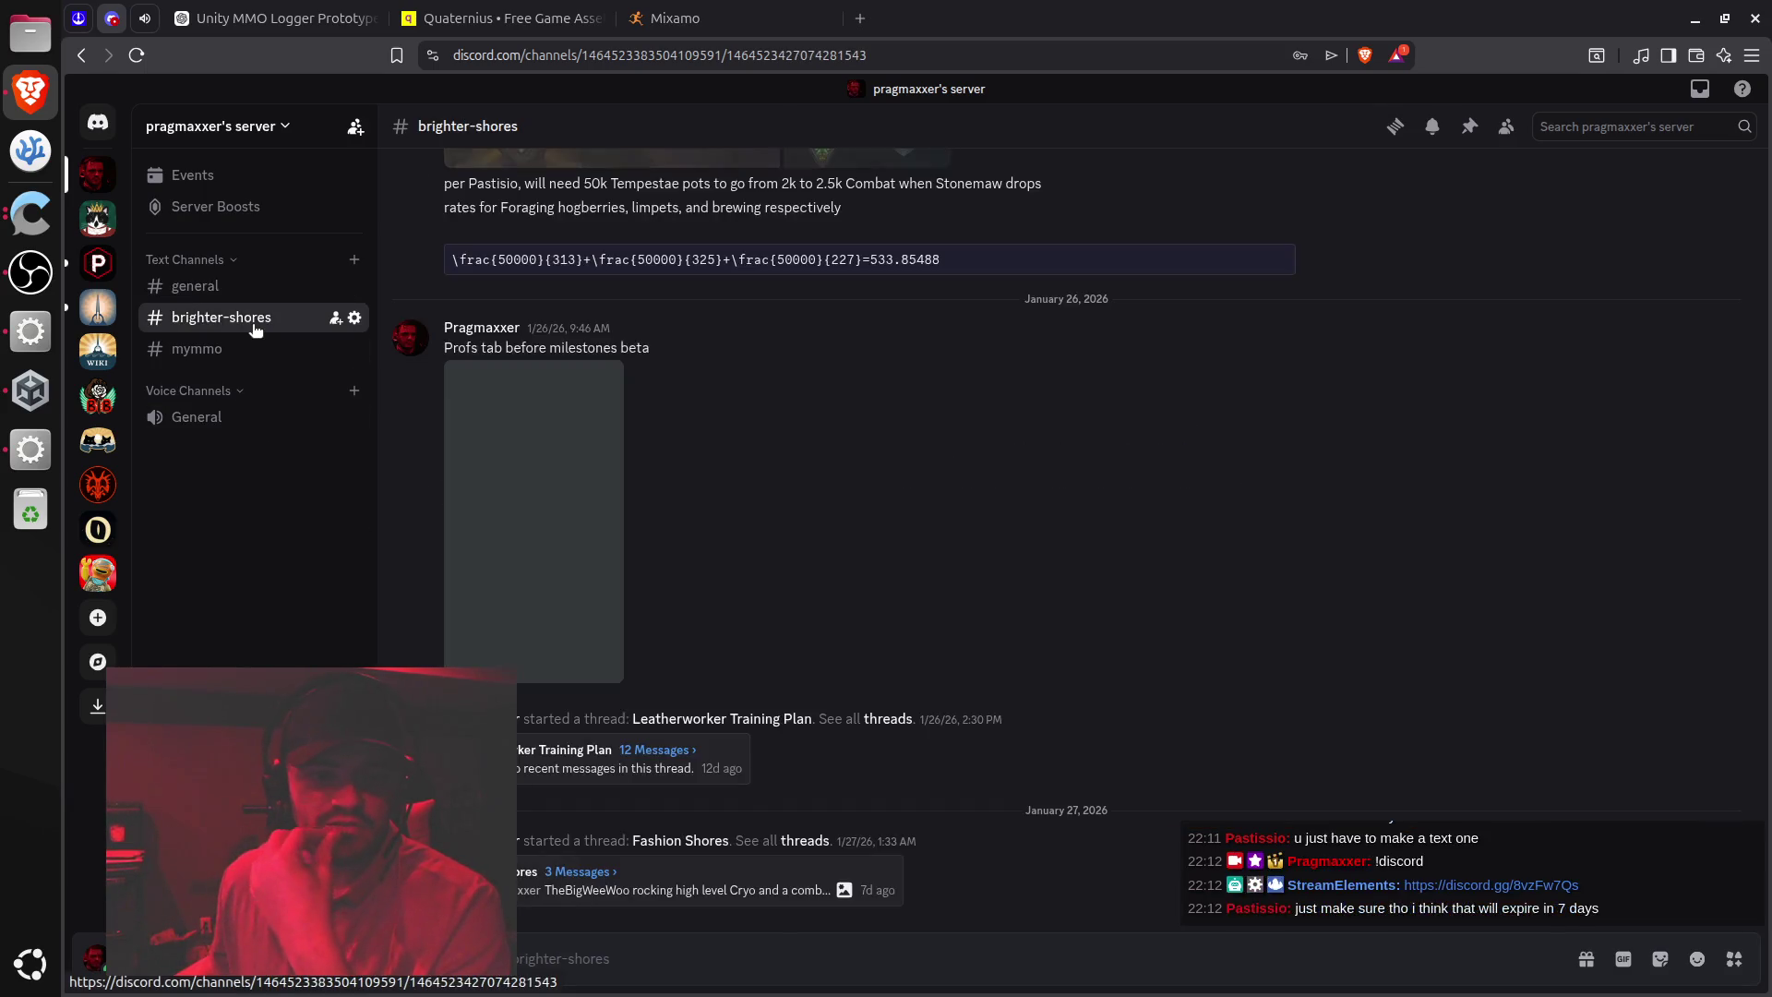
{"action": "scroll", "coordinate": [672, 613], "scroll_direction": "up", "scroll_amount": 5}
{"action": "scroll", "coordinate": [677, 597], "scroll_direction": "down", "scroll_amount": 5}
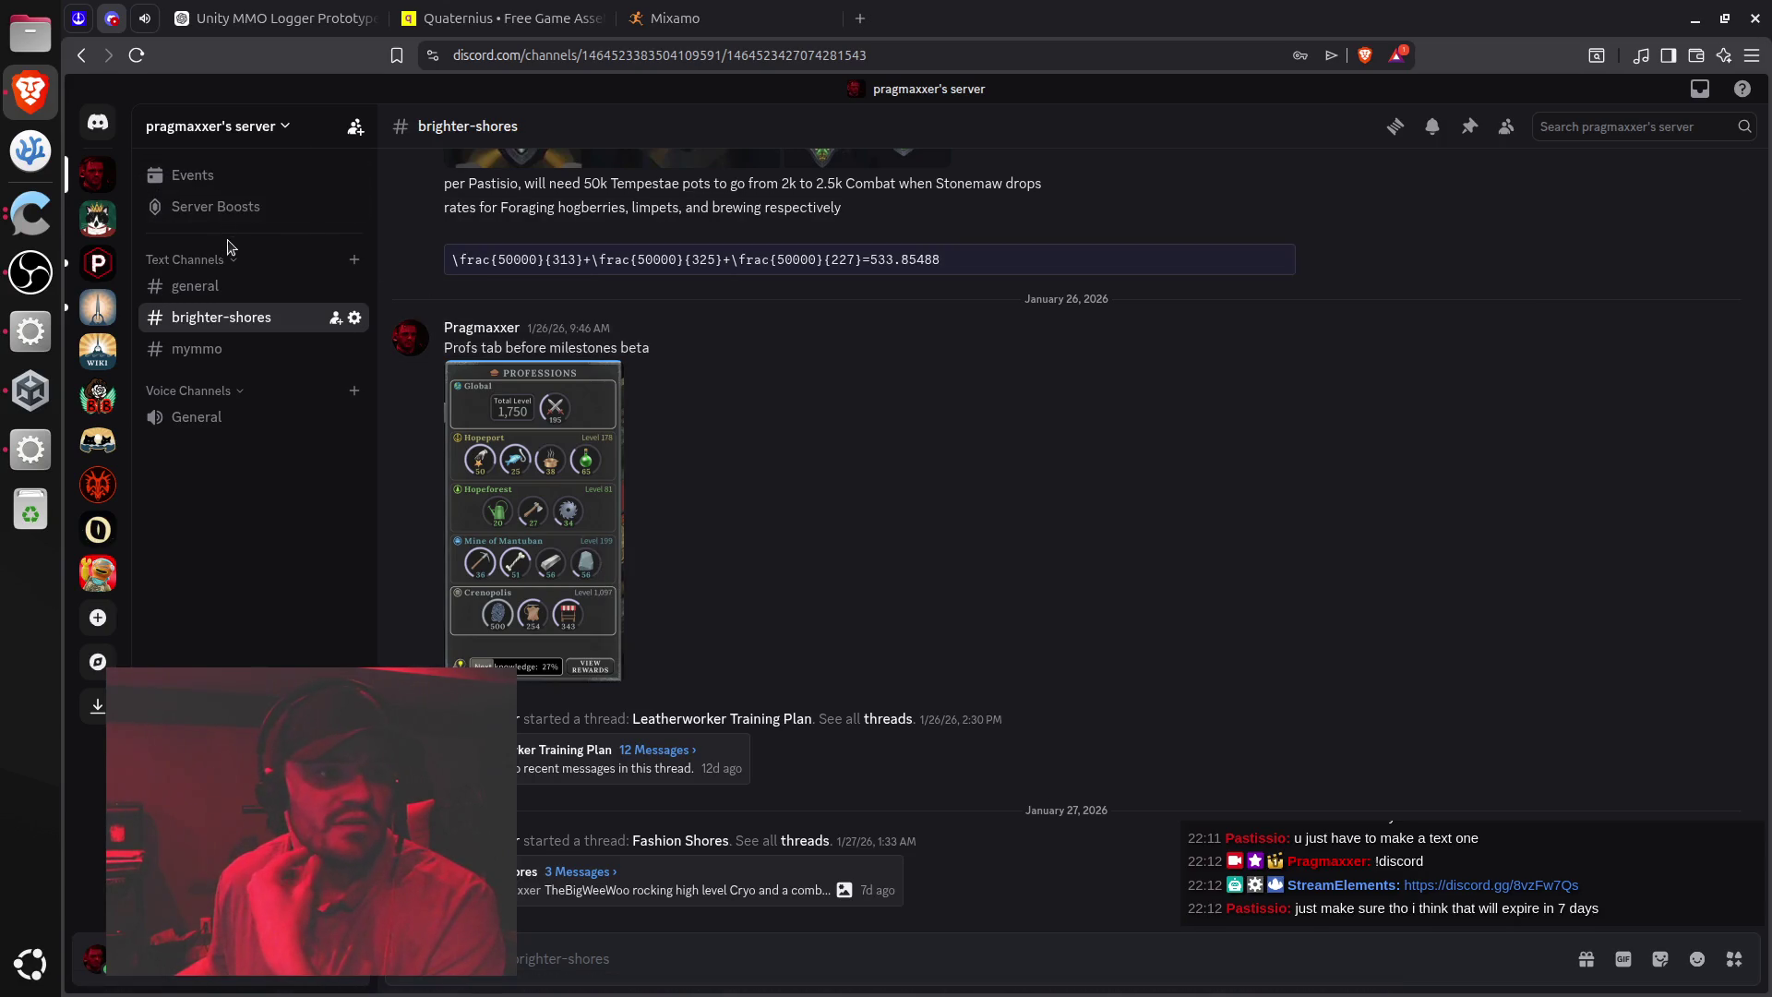
Set the invite link's expiry to Never, generate a new link, and copy it
{"action": "left_click", "coordinate": [355, 127]}
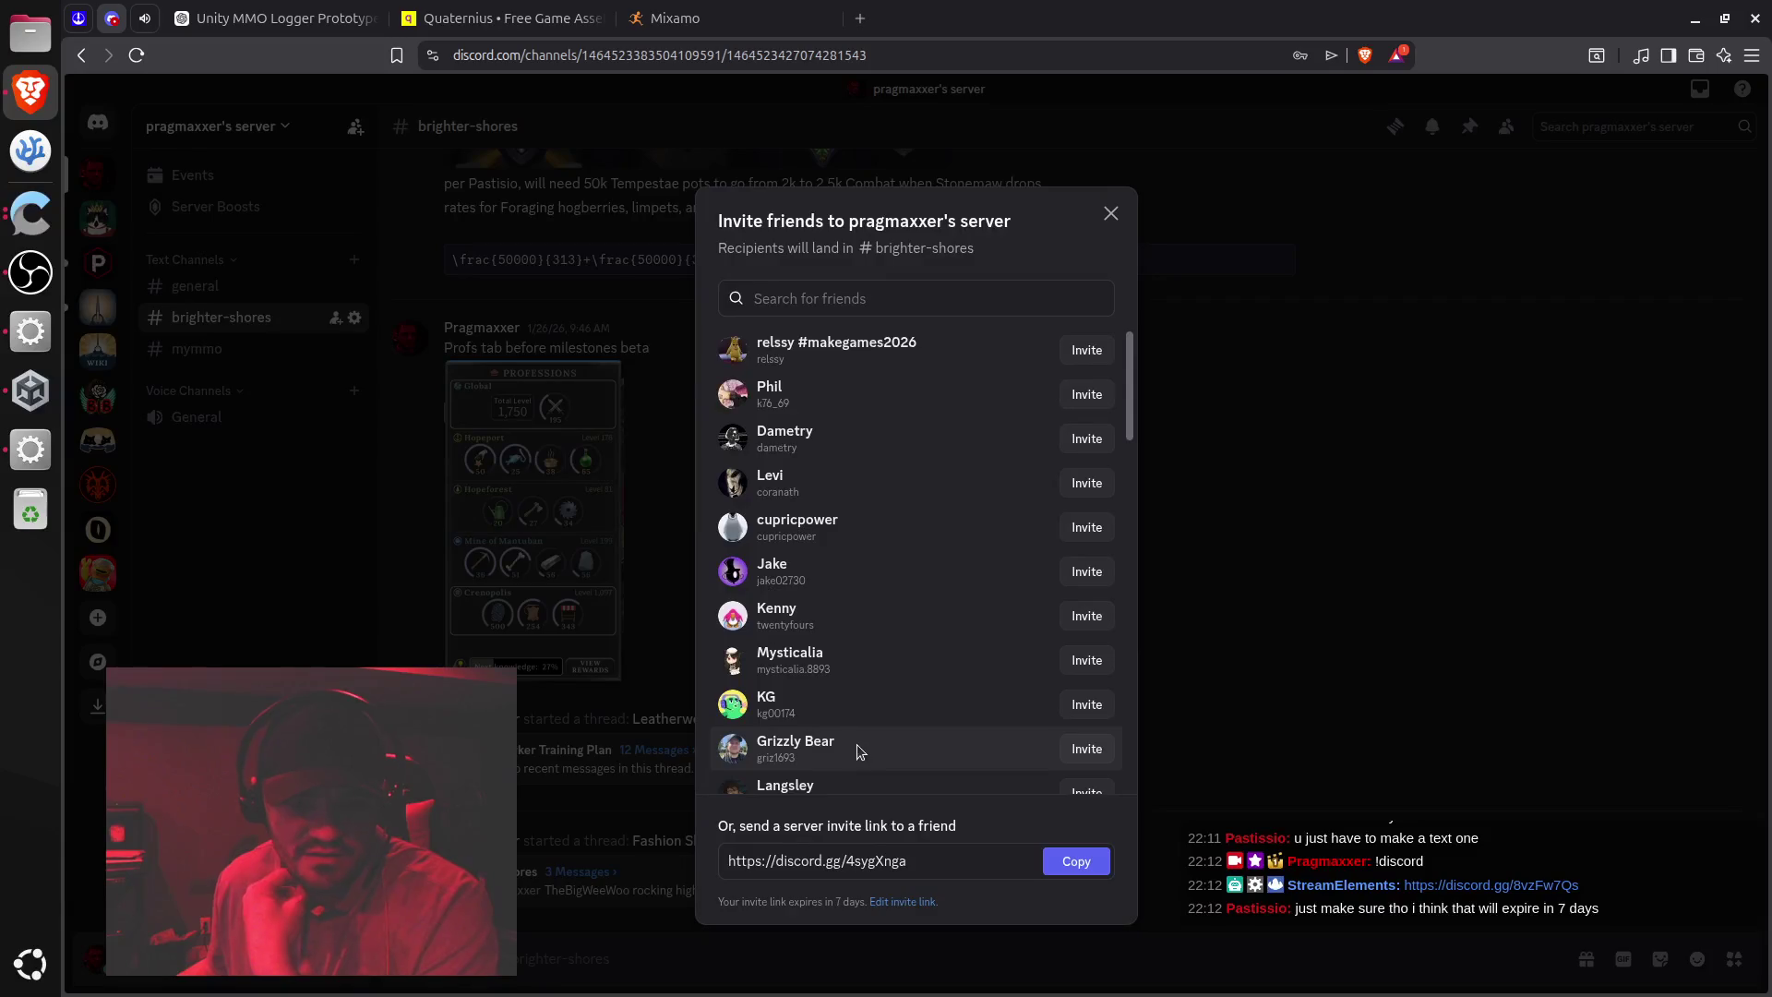
{"action": "left_click", "coordinate": [917, 903]}
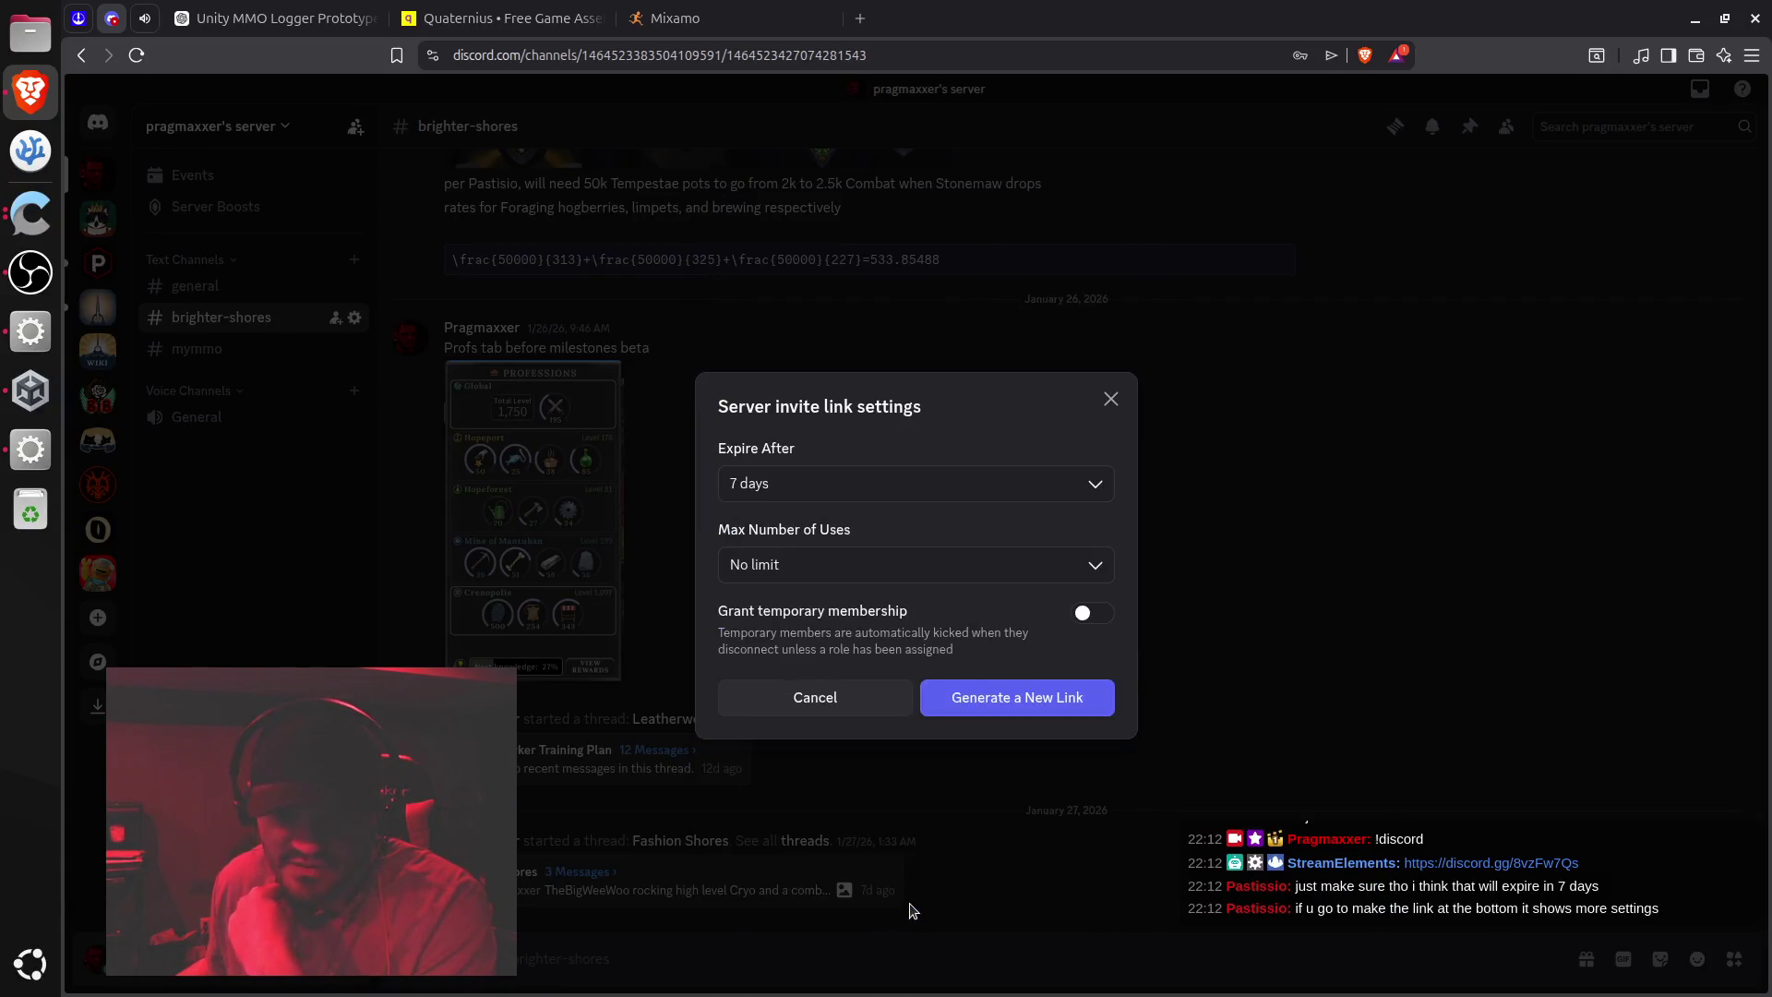
{"action": "left_click", "coordinate": [858, 487]}
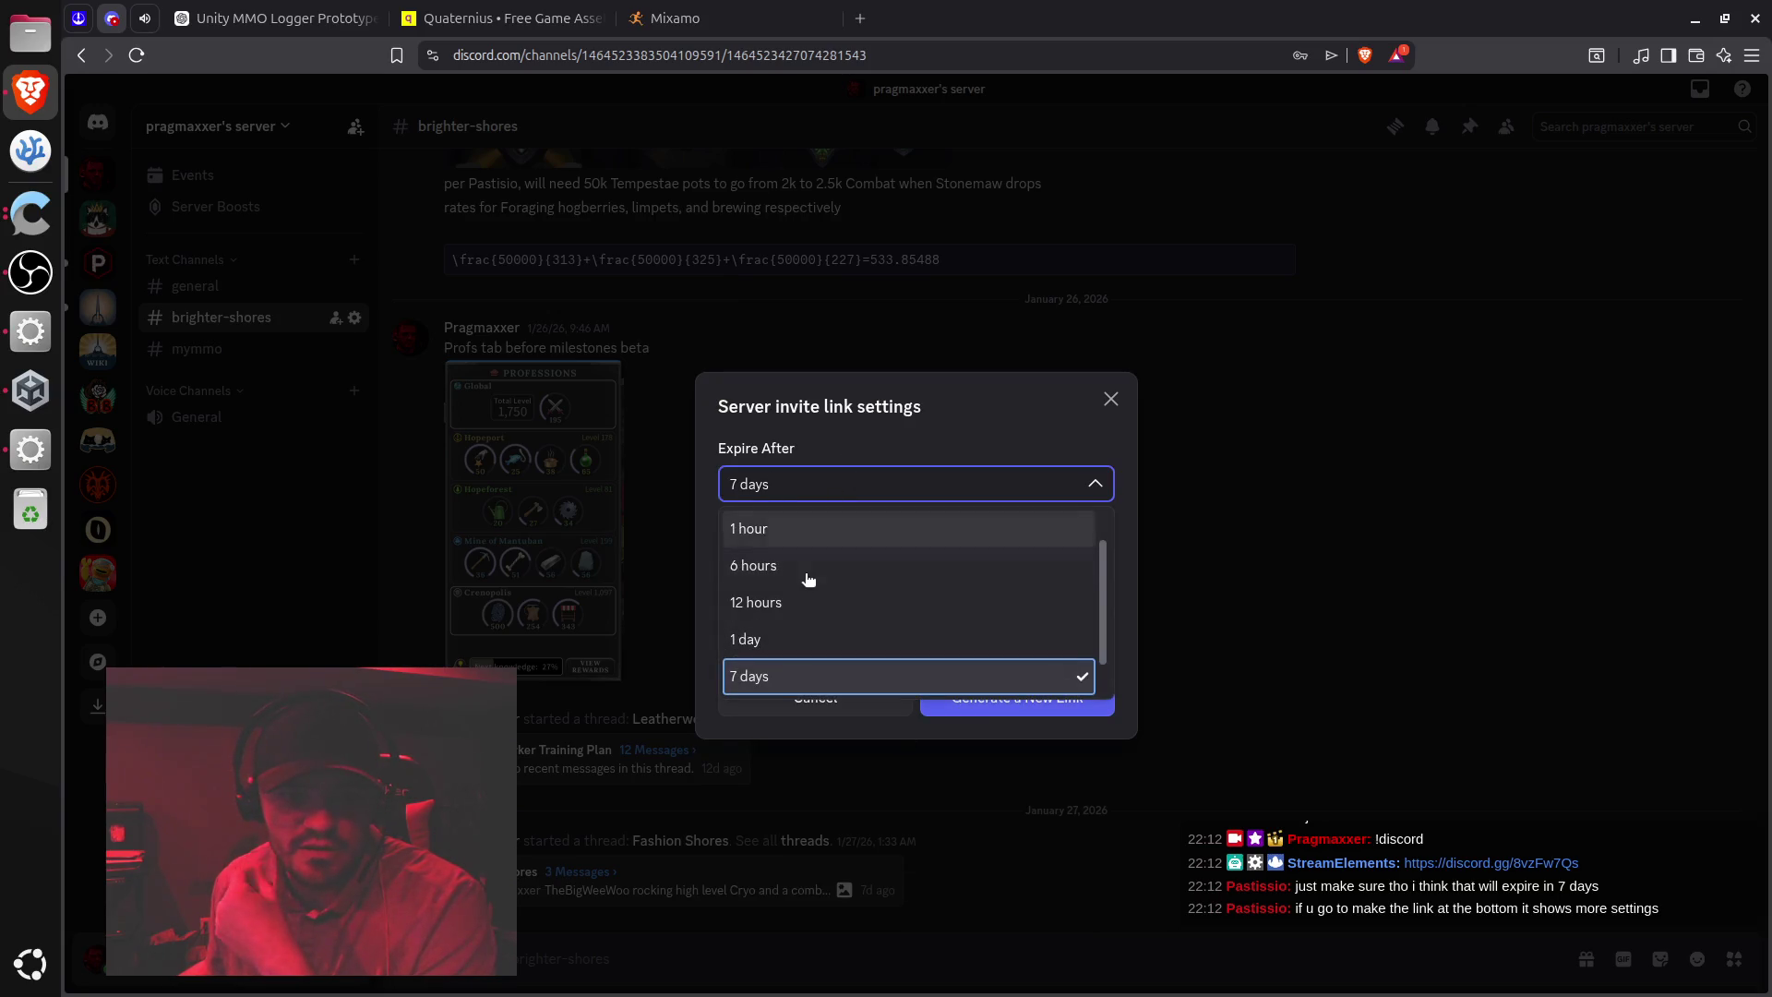
{"action": "scroll", "coordinate": [810, 581], "scroll_direction": "up", "scroll_amount": 2}
{"action": "scroll", "coordinate": [812, 554], "scroll_direction": "down", "scroll_amount": 3}
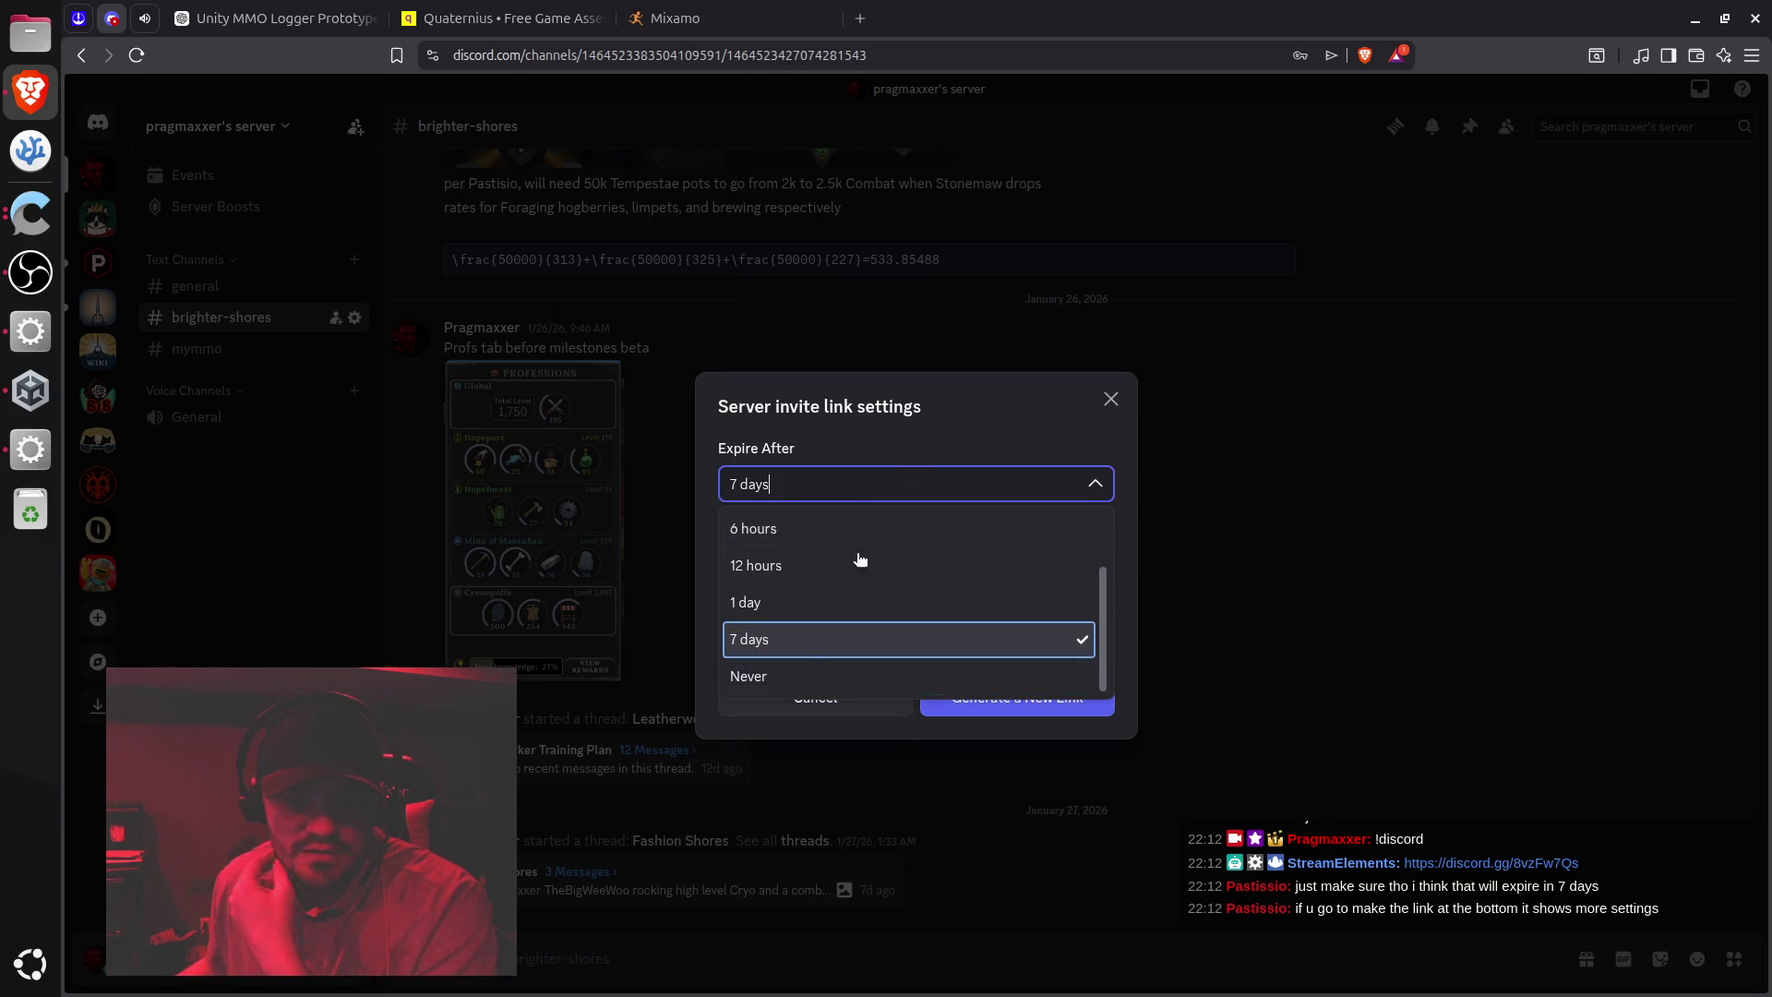
{"action": "left_click", "coordinate": [799, 683]}
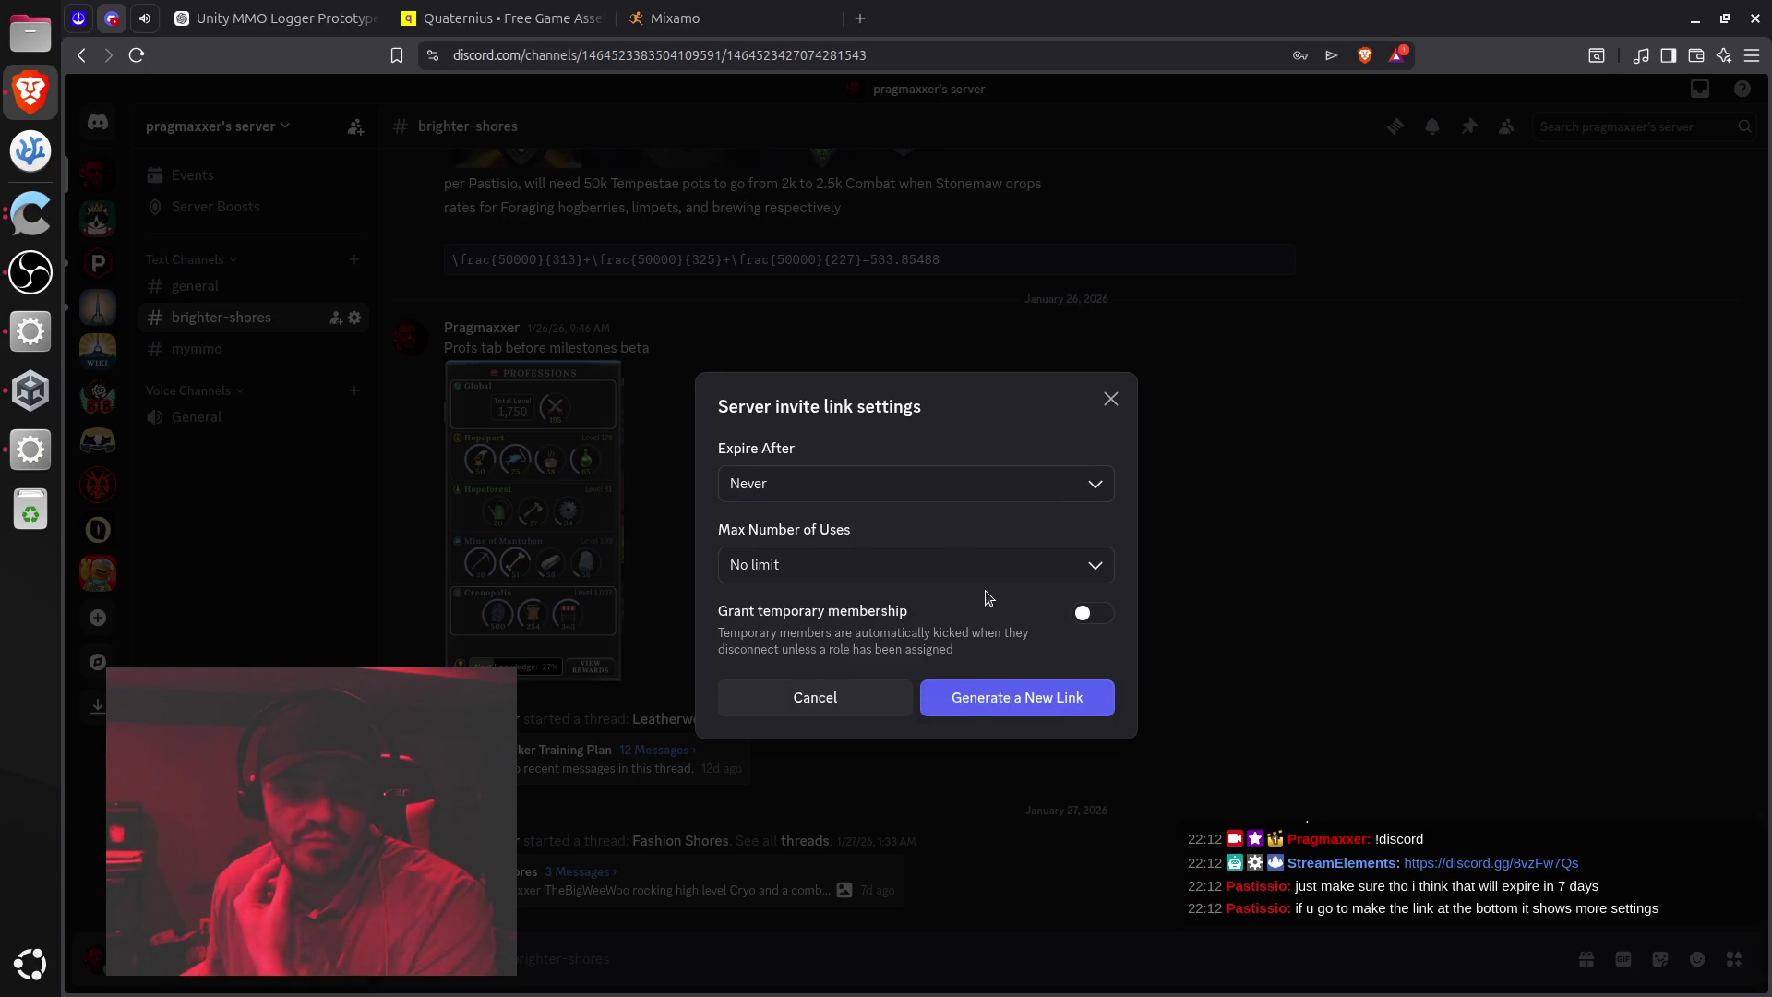
{"action": "left_click", "coordinate": [987, 694]}
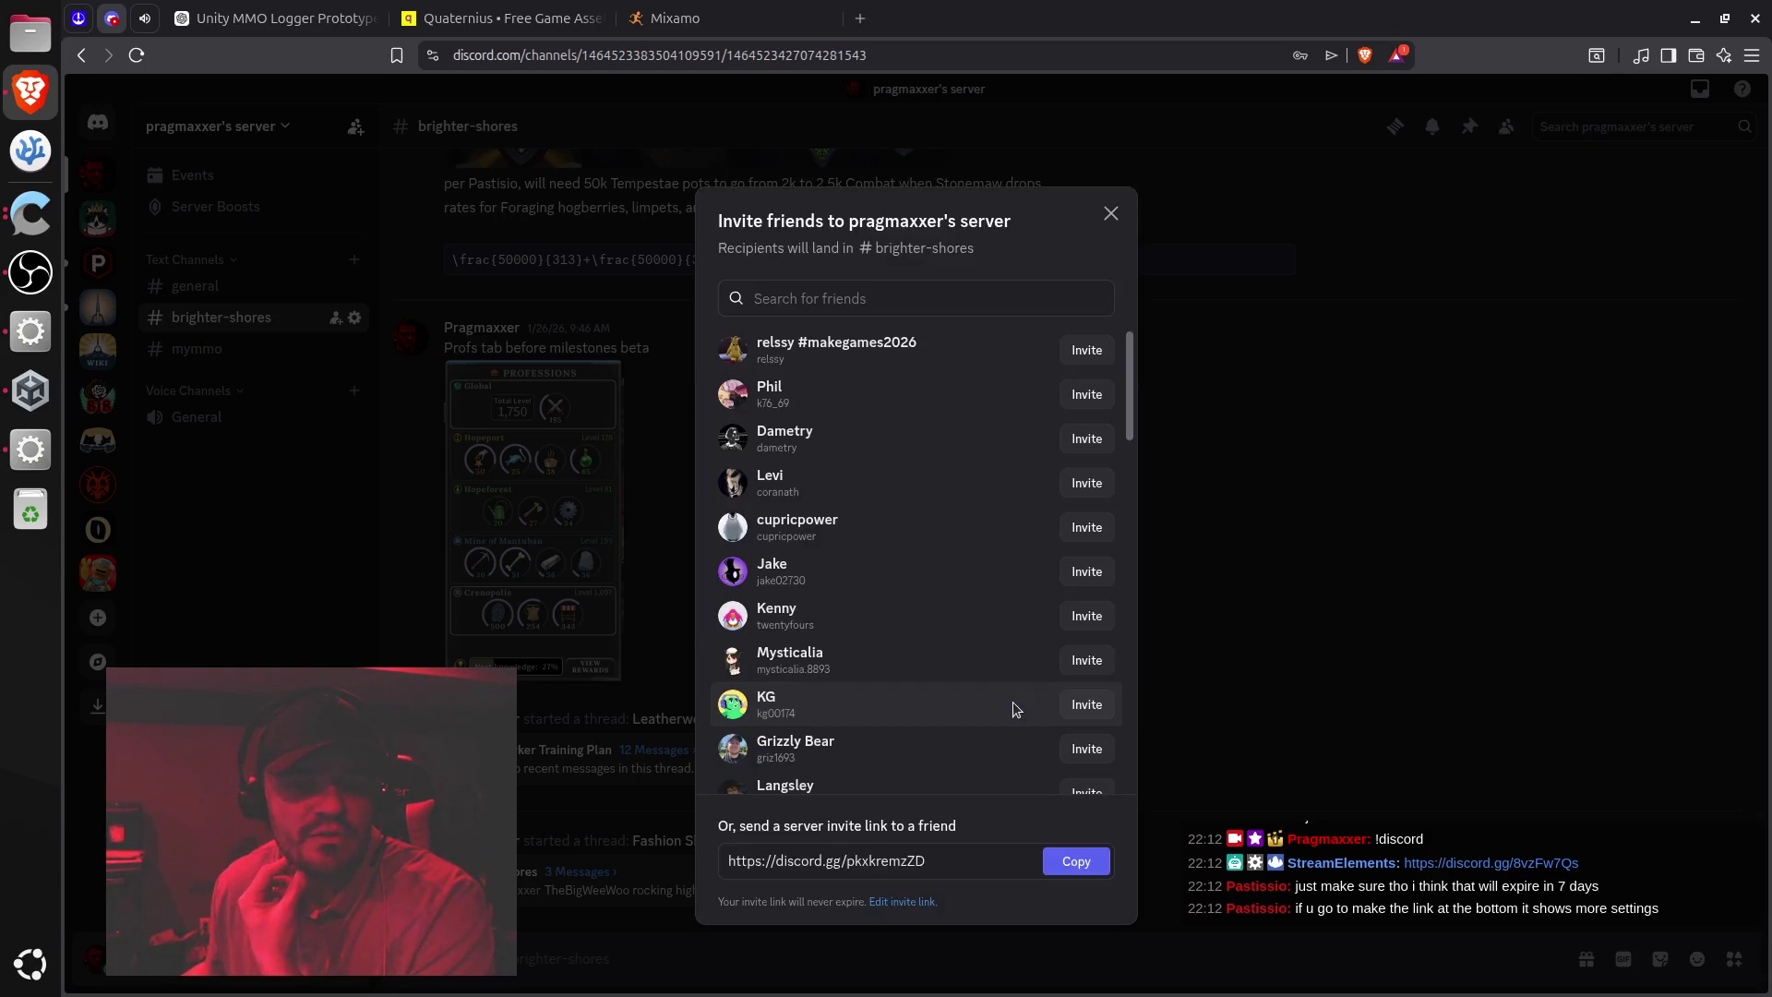
{"action": "left_click", "coordinate": [1076, 860]}
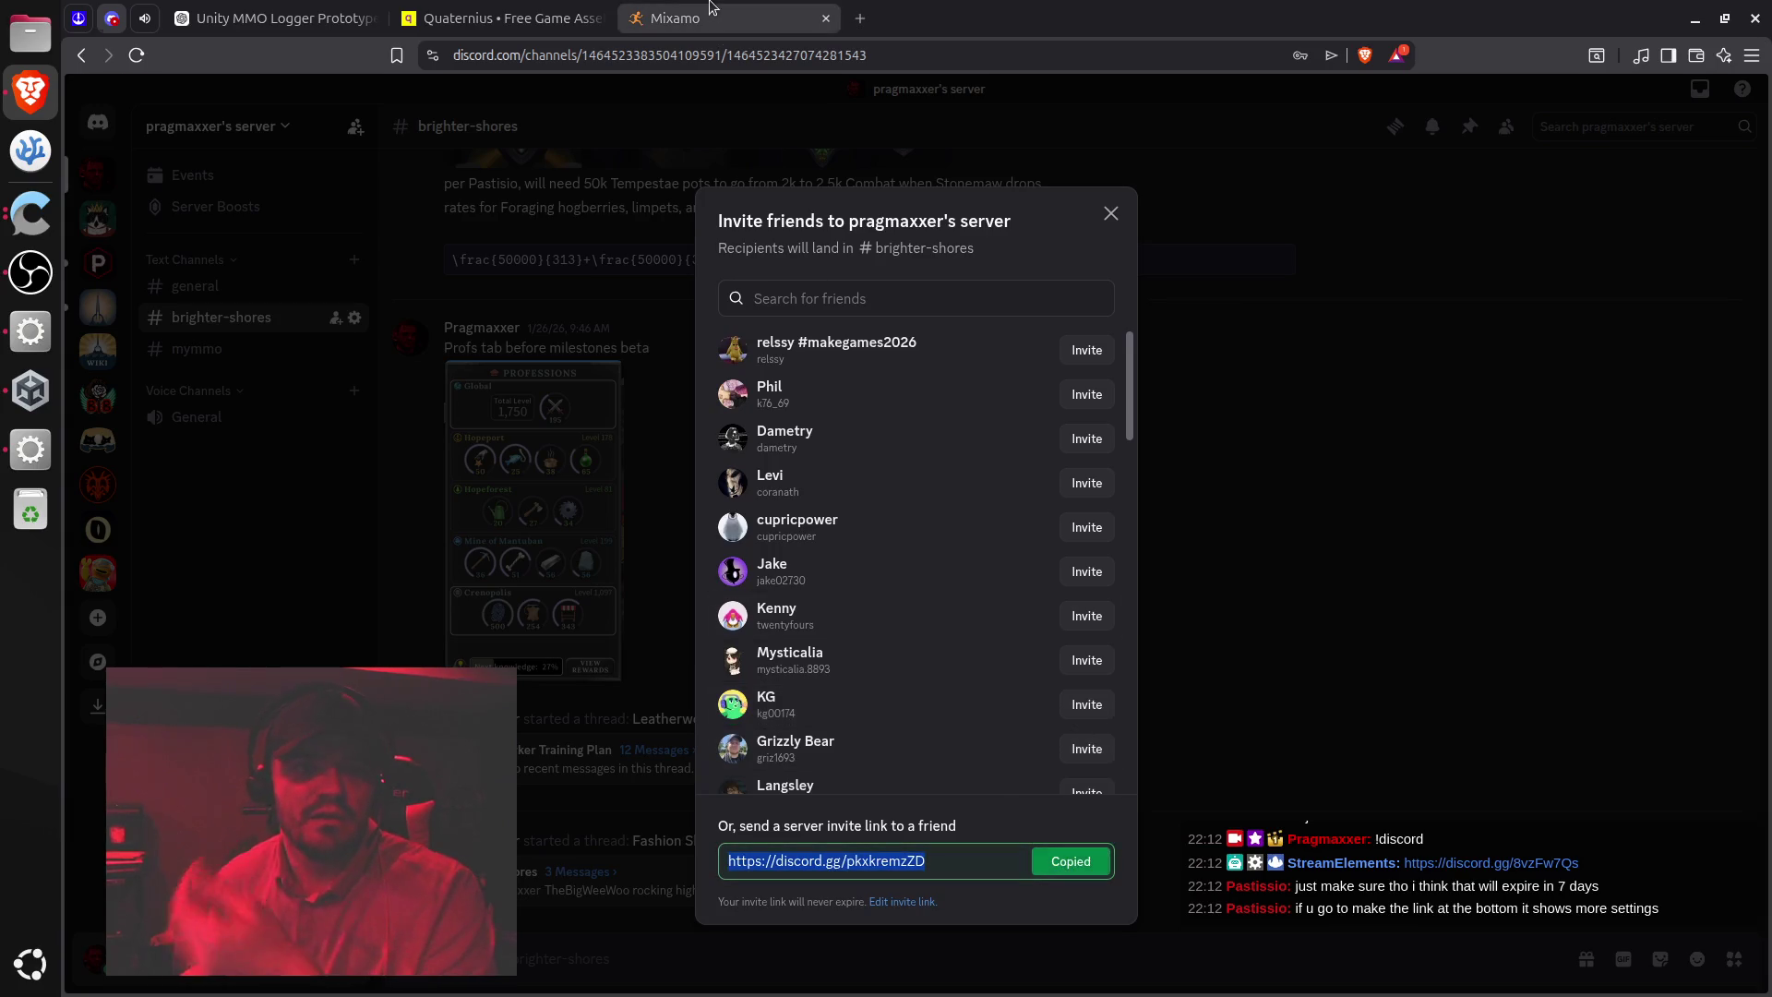
{"action": "left_click", "coordinate": [675, 18]}
{"action": "left_click", "coordinate": [277, 19]}
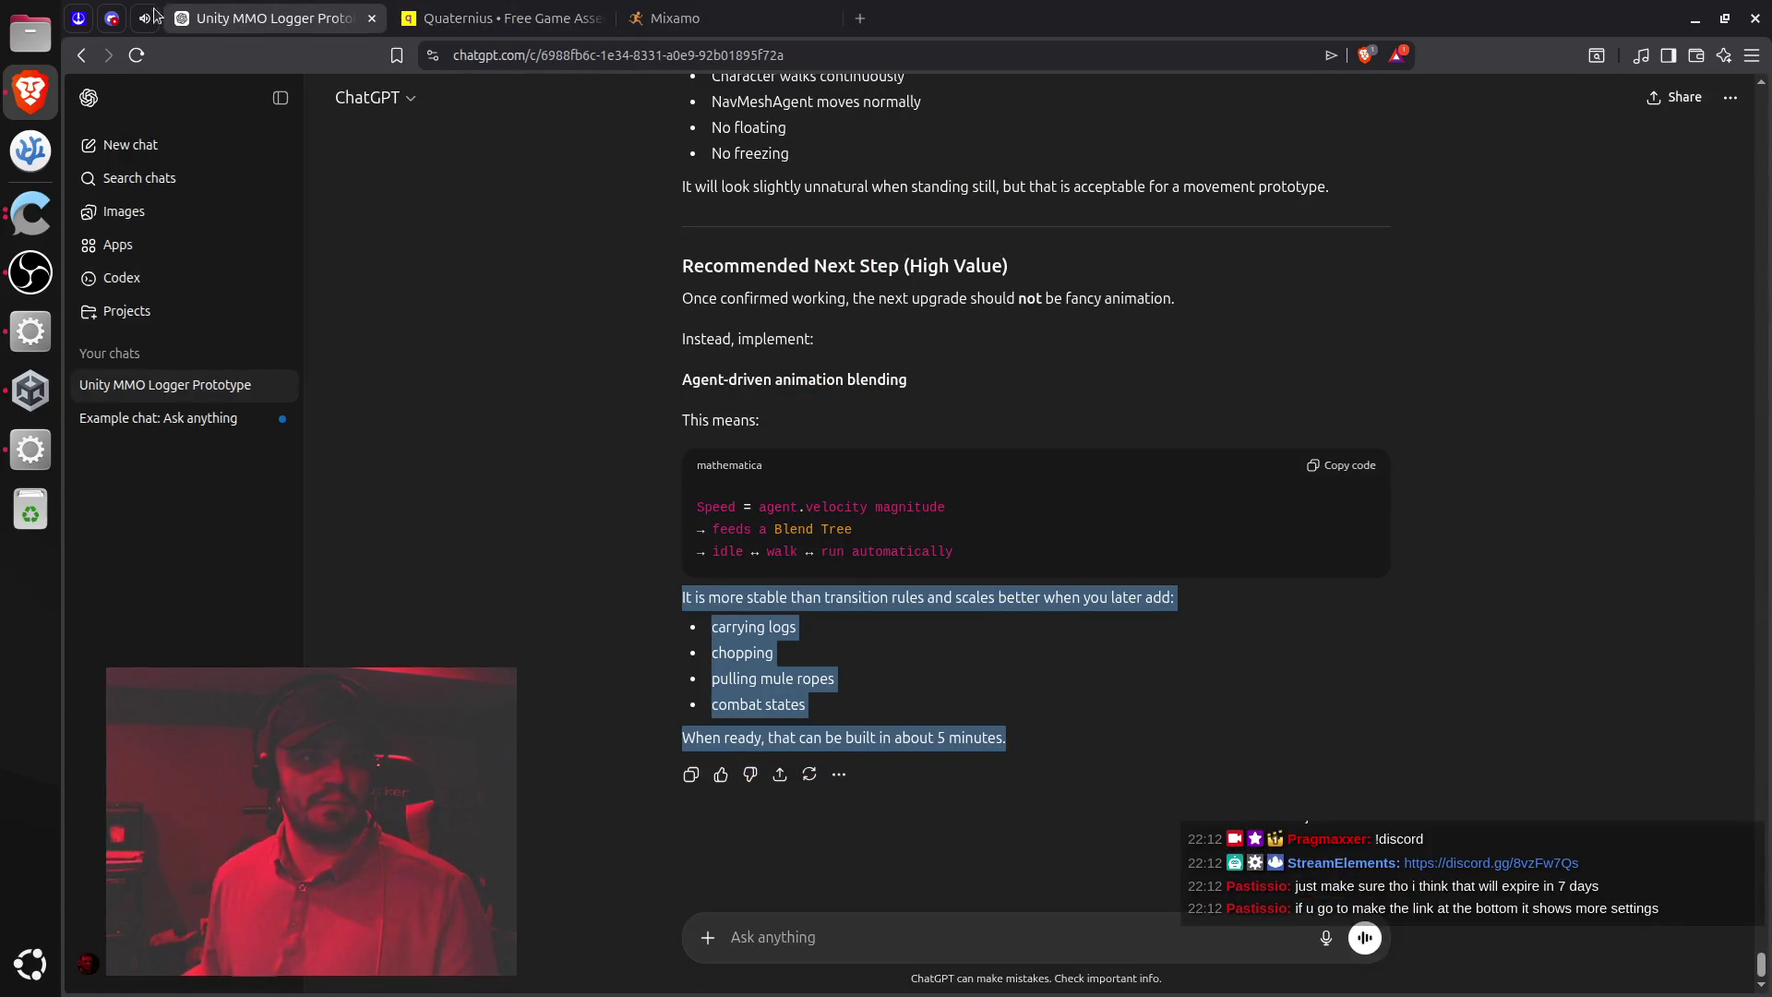
Replace the !discord command's response with the new never-expiring invite link and save it
{"action": "left_click", "coordinate": [90, 23]}
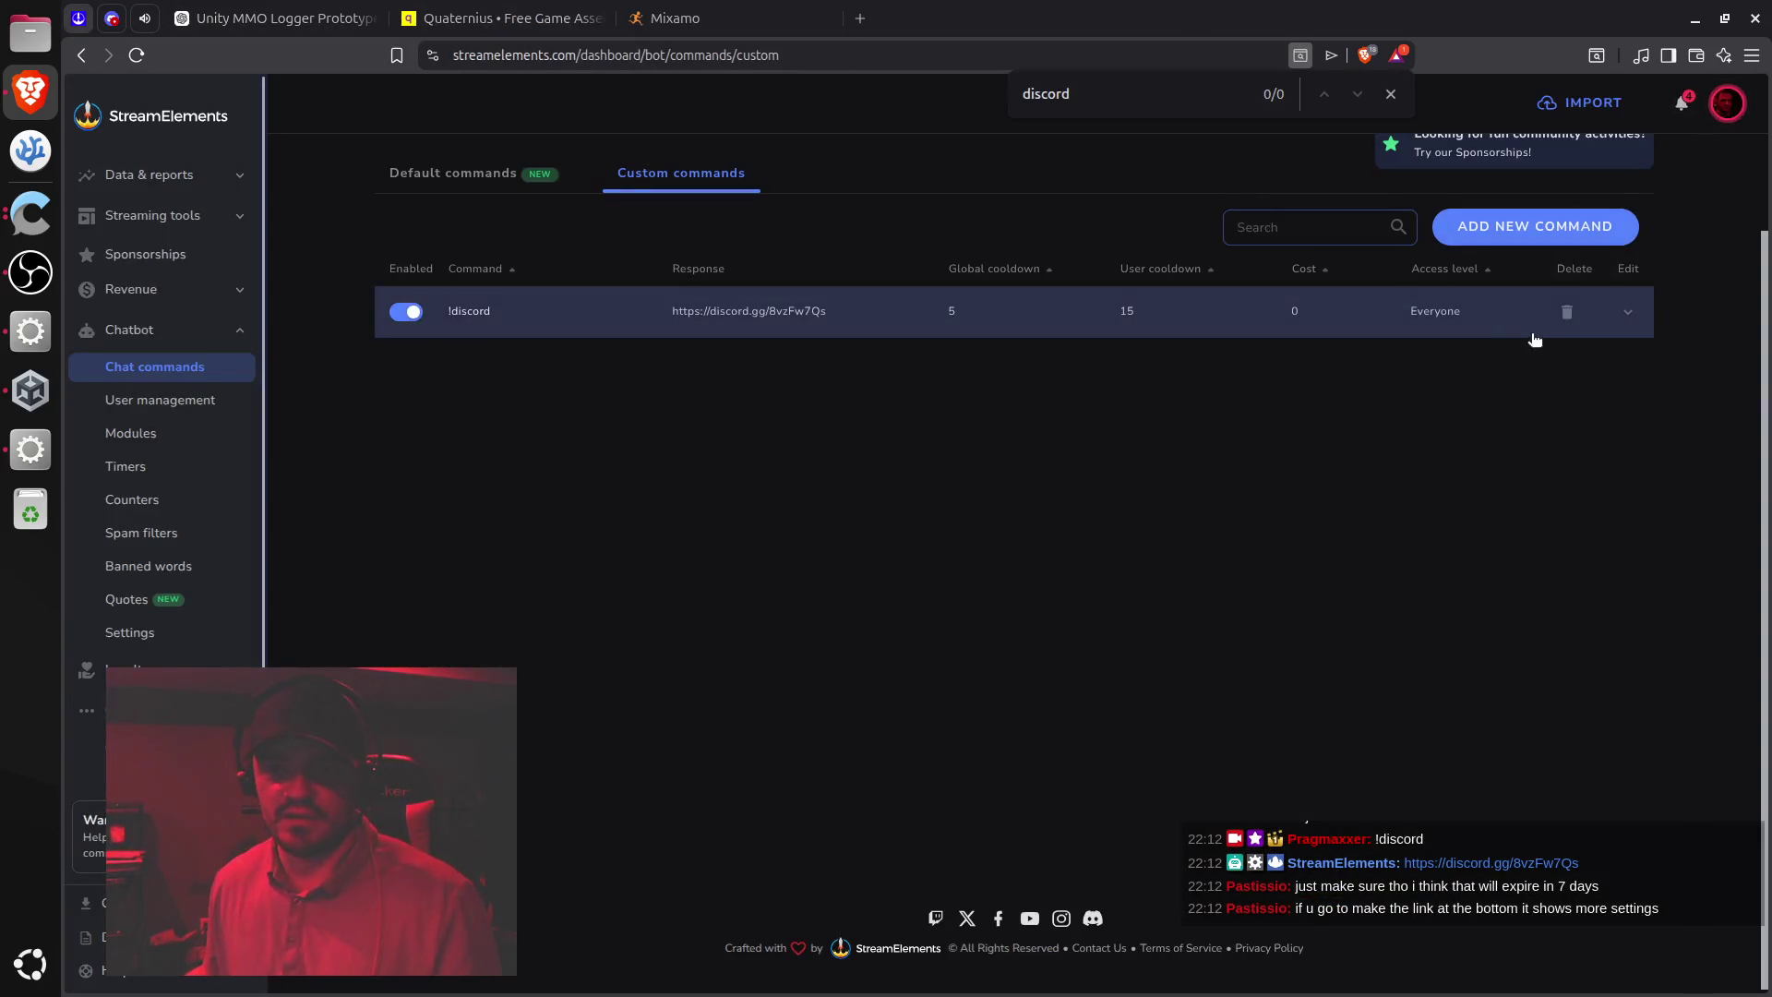
{"action": "left_click", "coordinate": [1628, 315]}
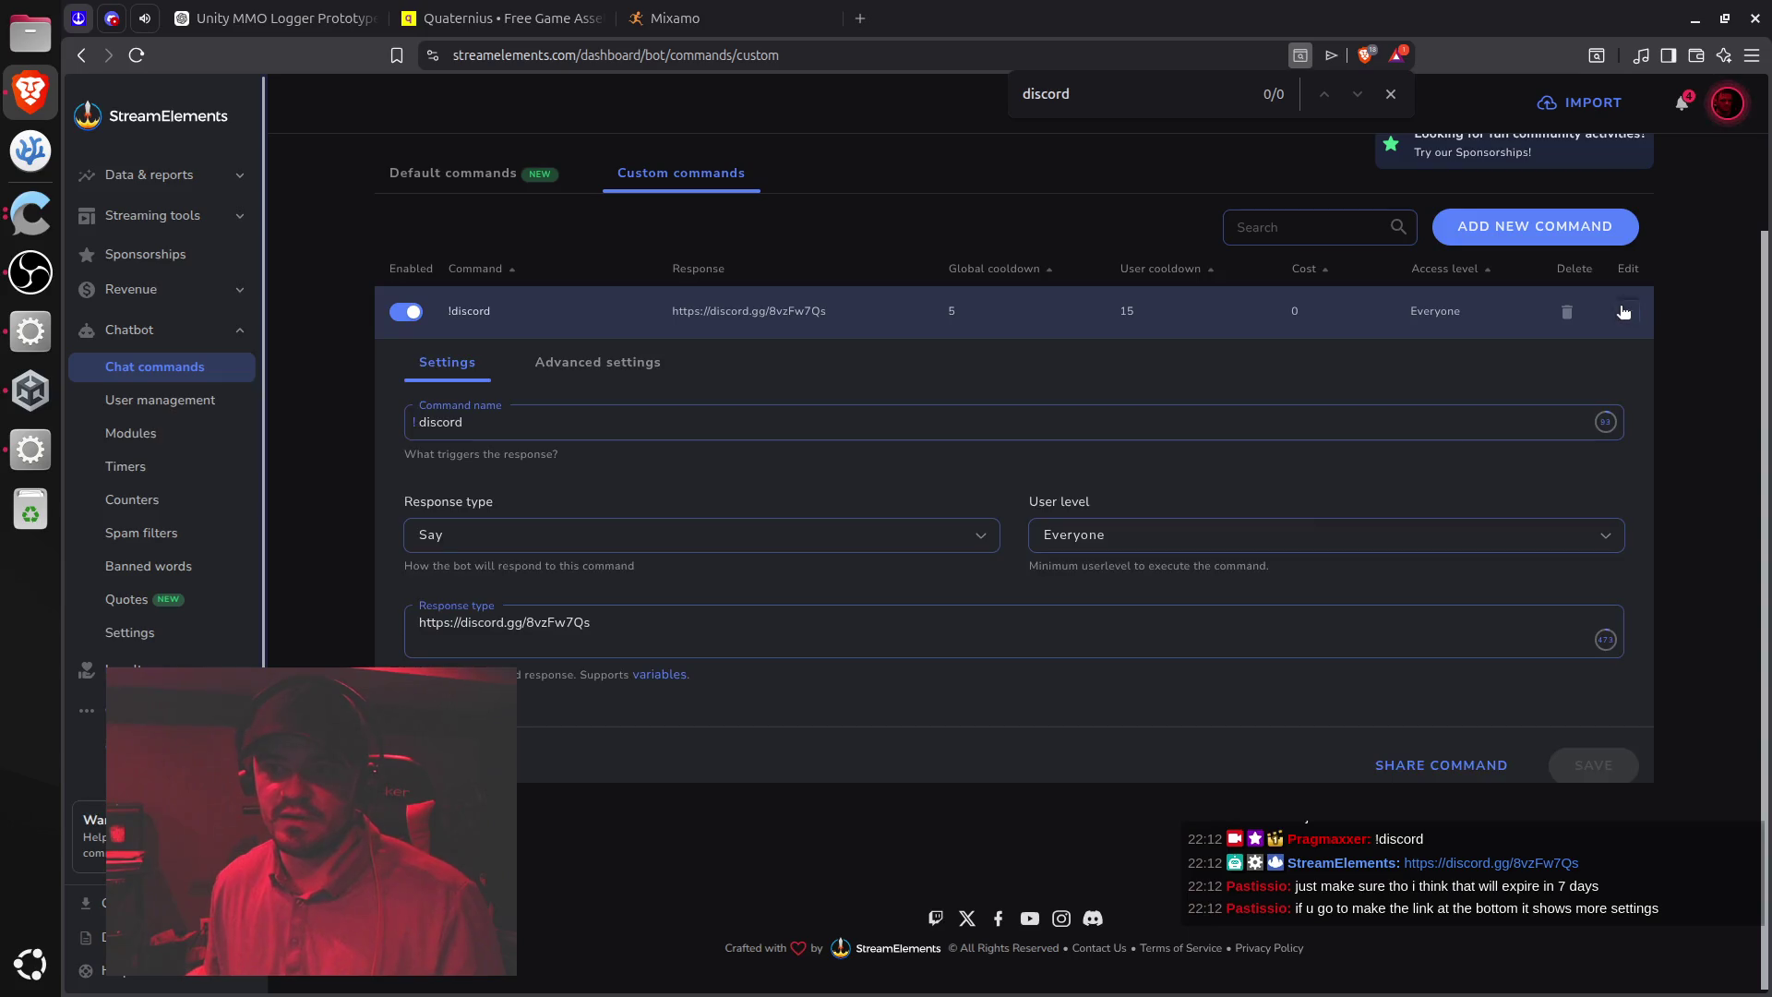
{"action": "left_click", "coordinate": [770, 626]}
{"action": "key", "text": "ctrl+a"}
{"action": "key", "text": "ctrl+v"}
{"action": "left_click", "coordinate": [1594, 768]}
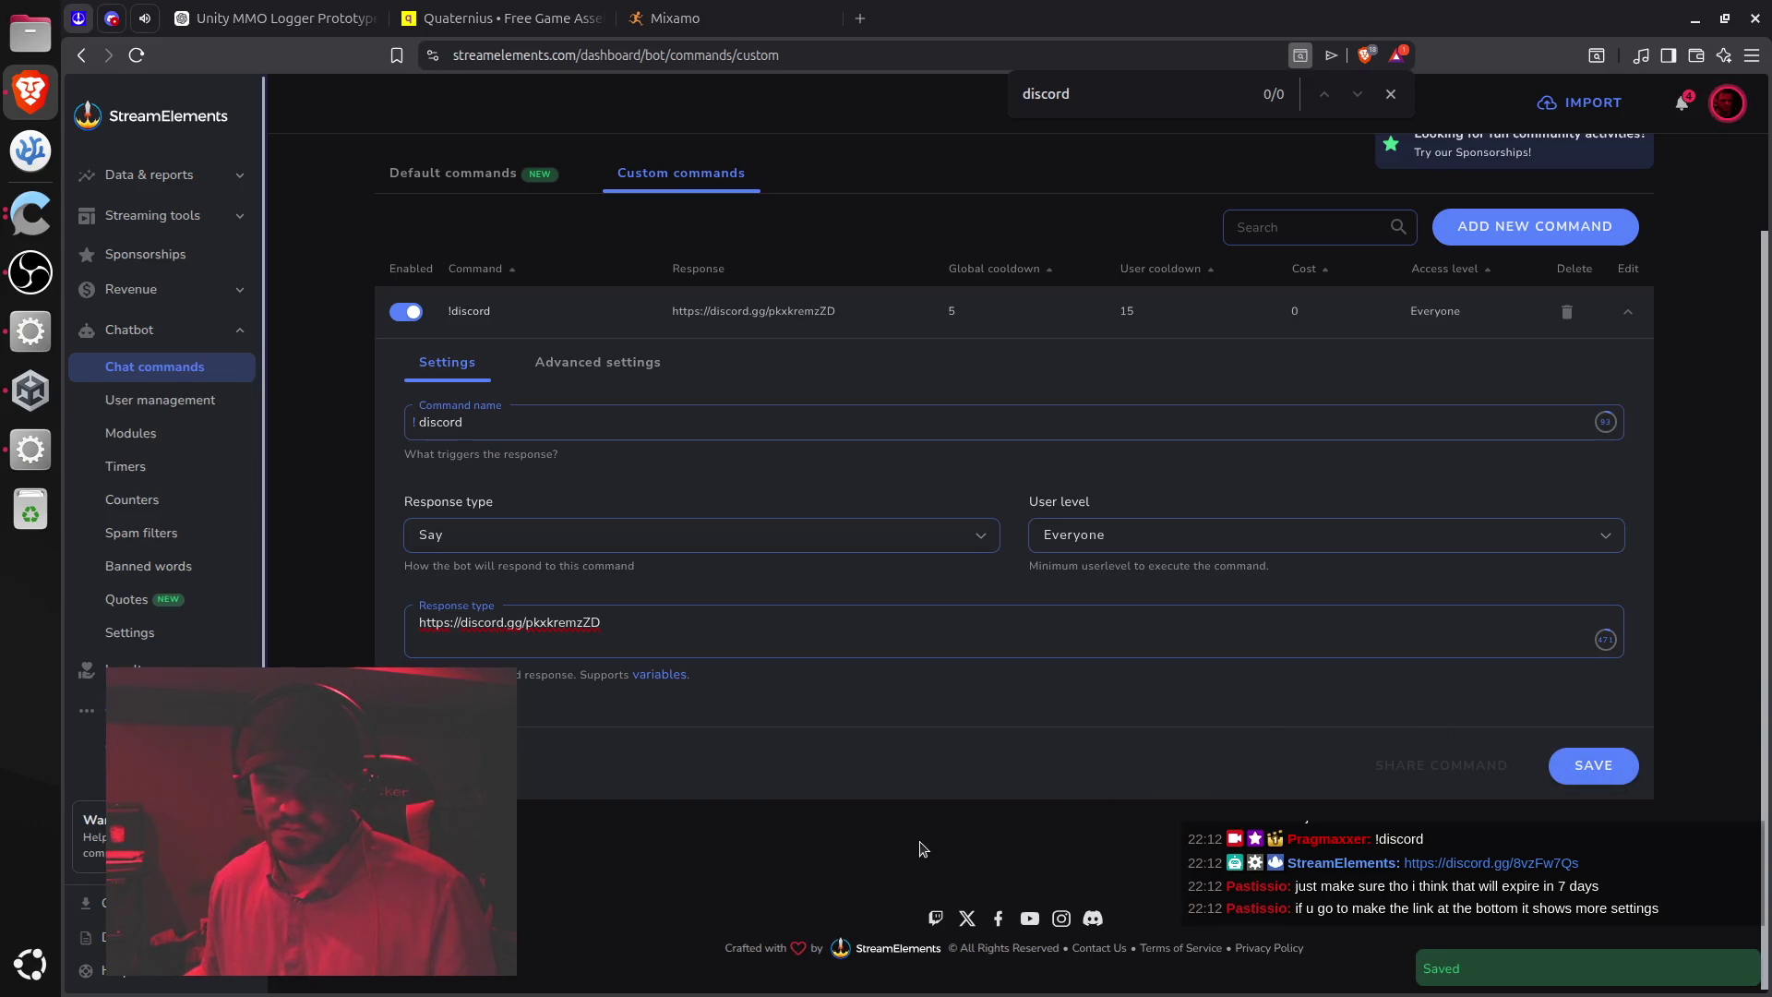
{"action": "left_click", "coordinate": [1627, 313]}
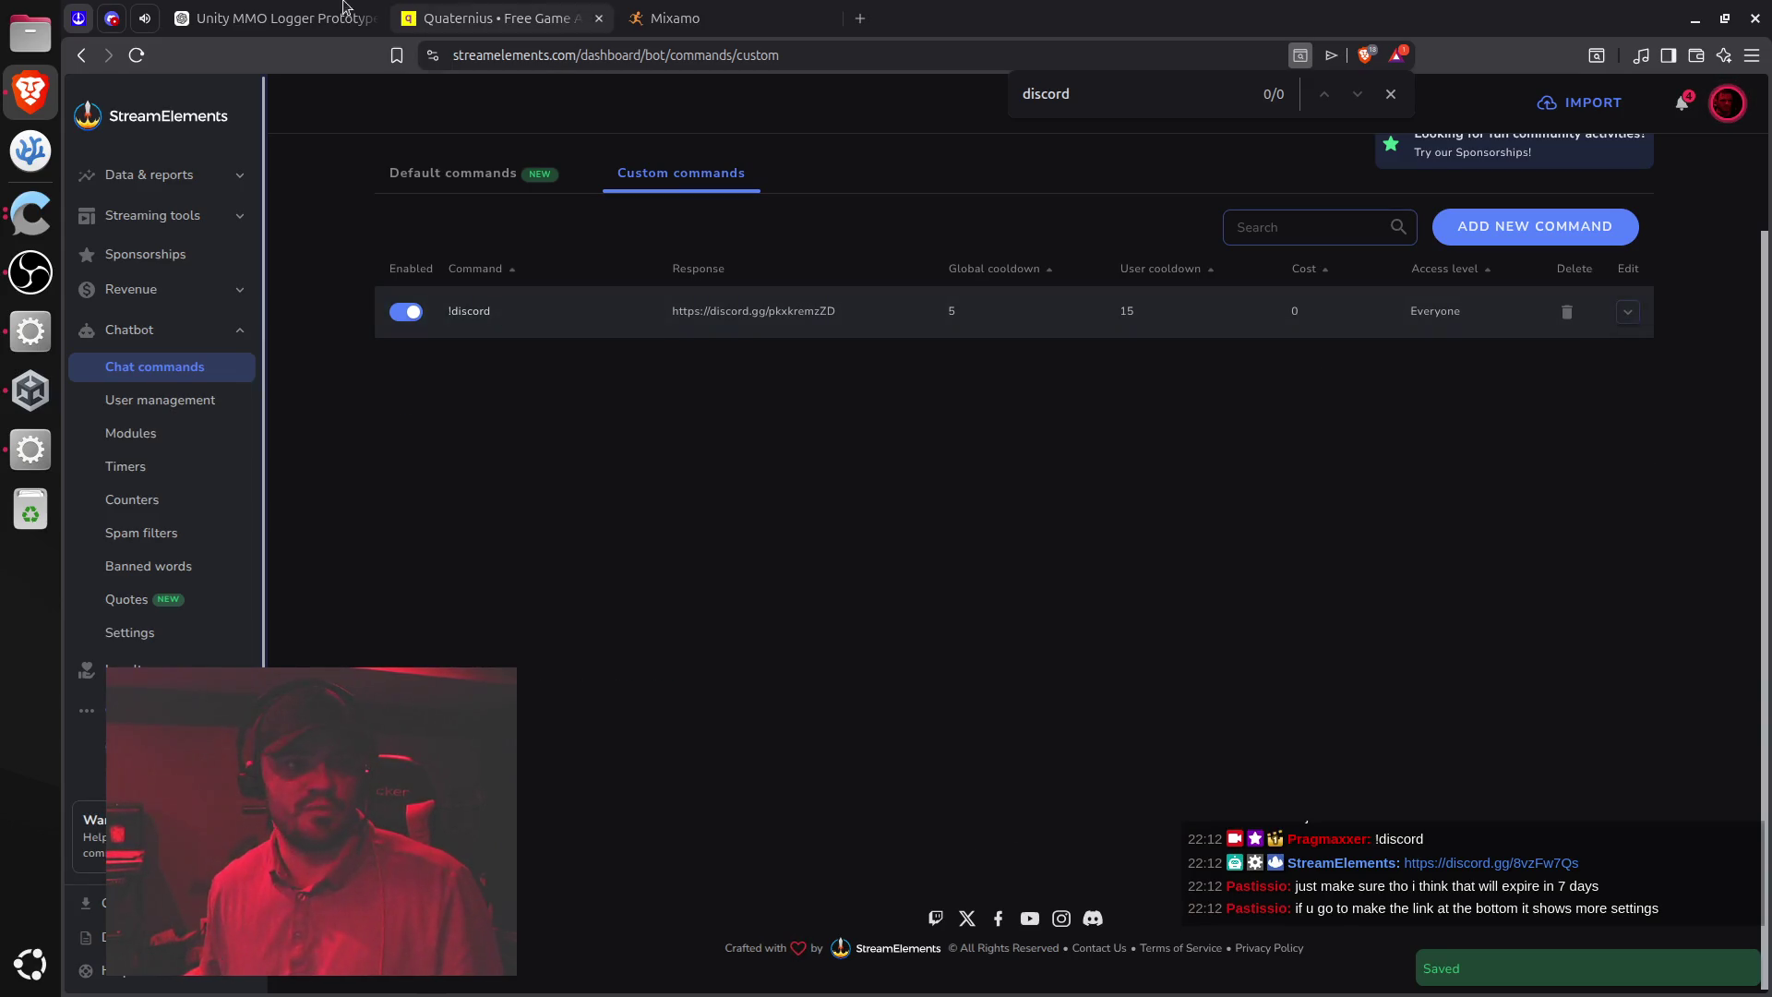
{"action": "left_click", "coordinate": [103, 22]}
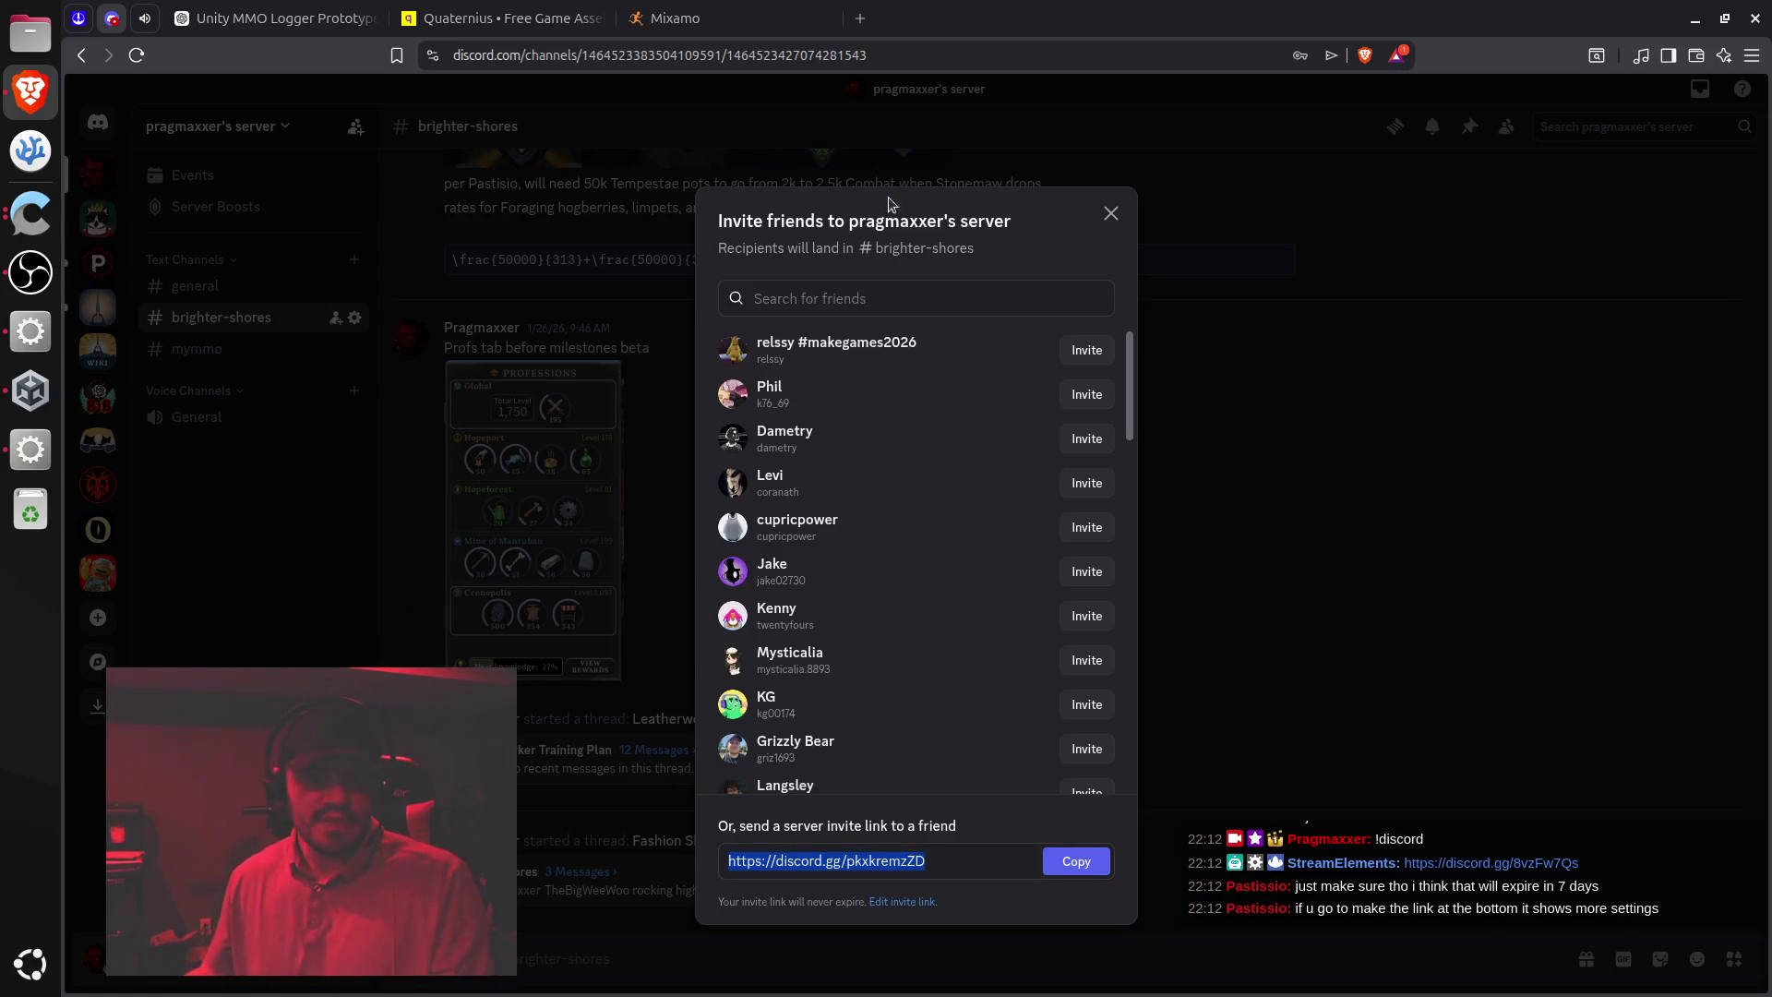
Close the invite window and view the Logger sketch in #mymmo full size, then close it
{"action": "left_click", "coordinate": [1111, 215]}
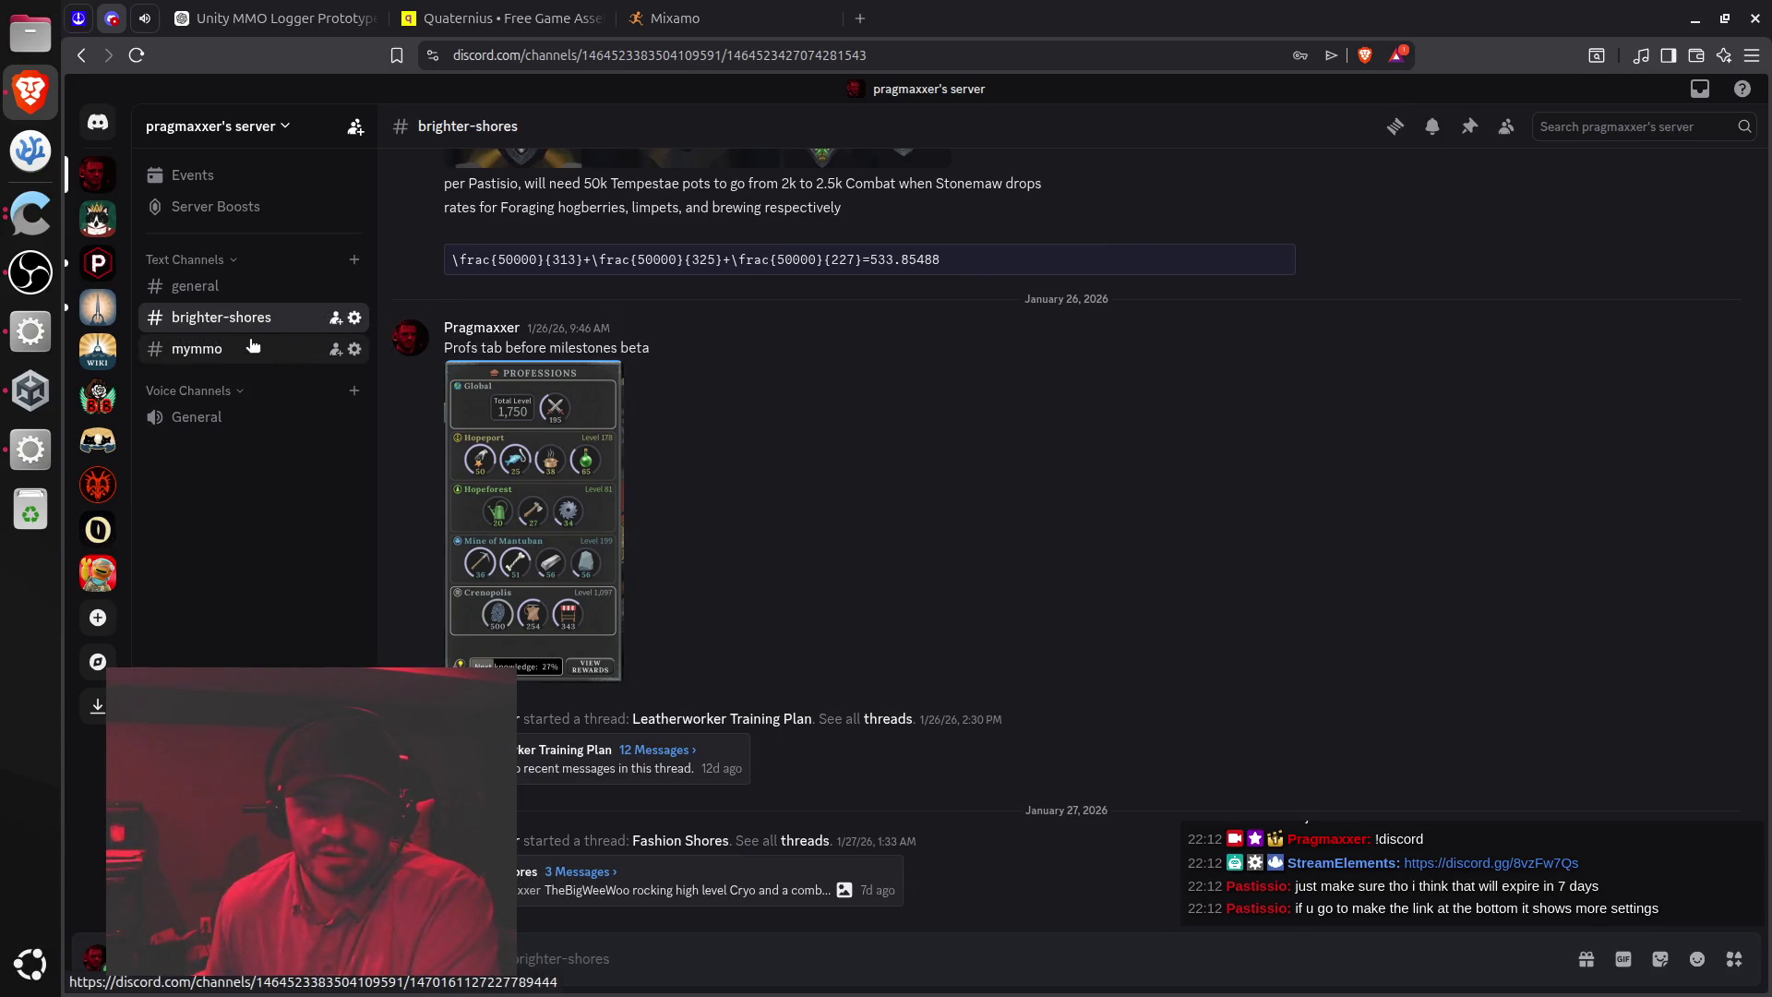
{"action": "left_click", "coordinate": [231, 346]}
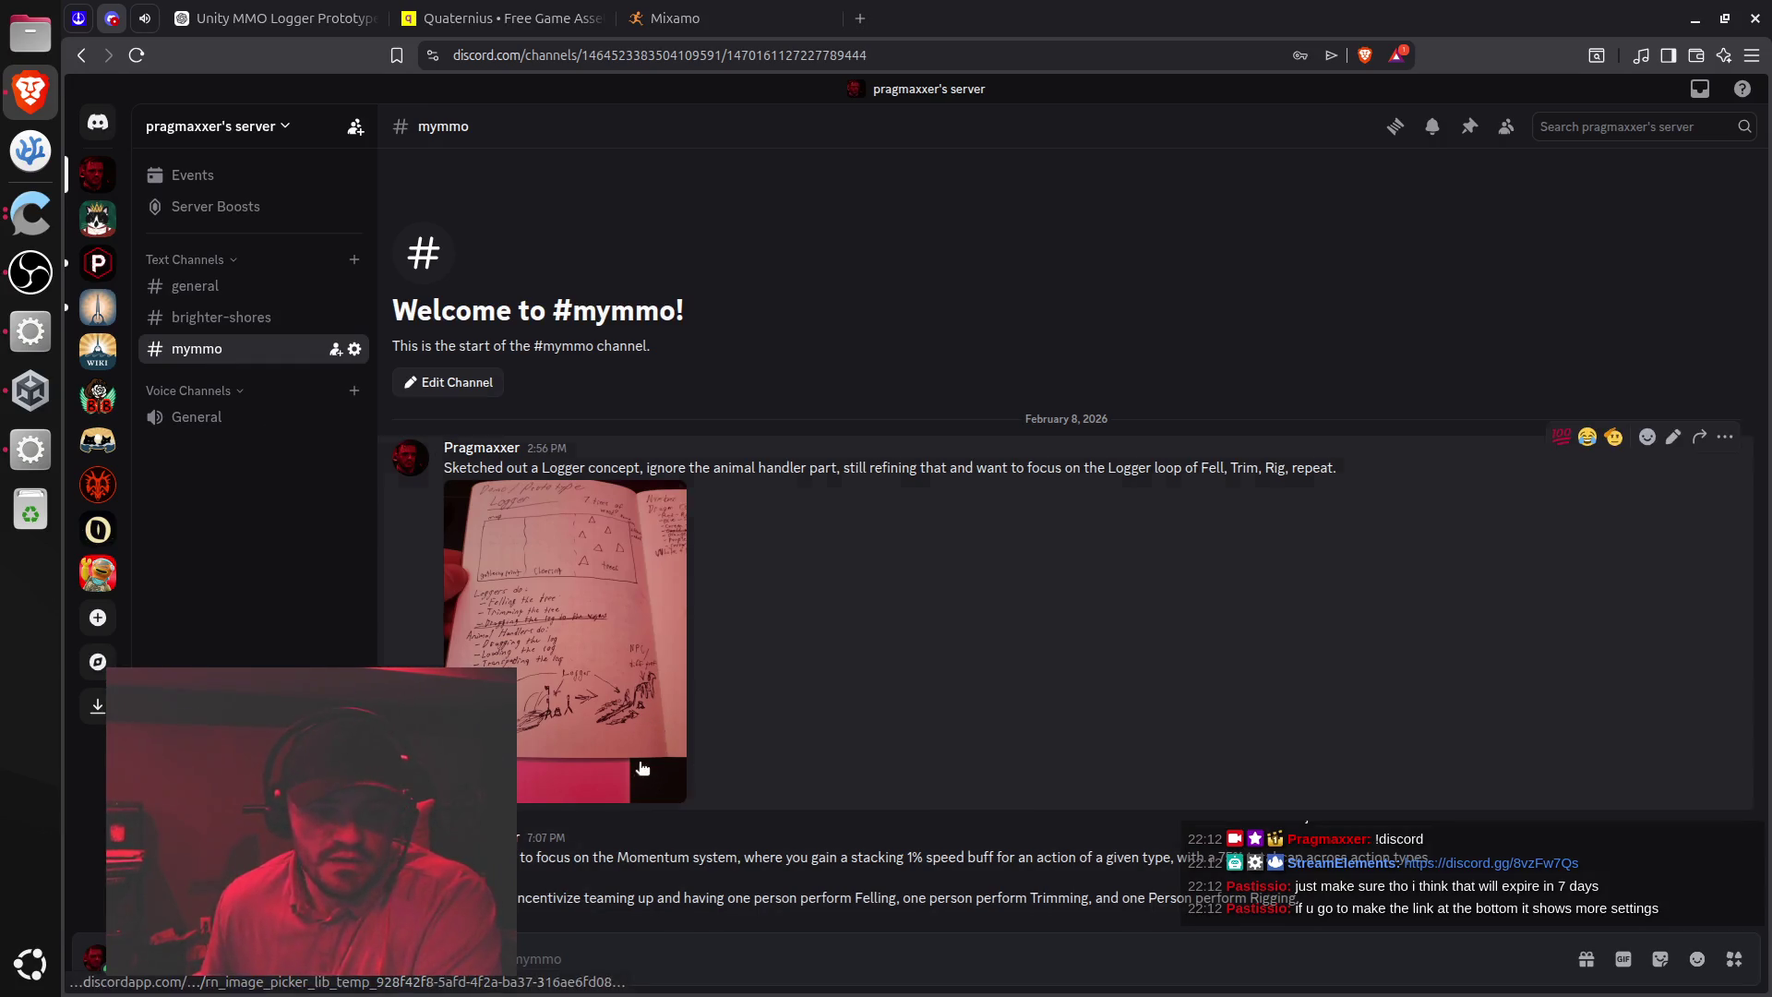
{"action": "left_click", "coordinate": [641, 720]}
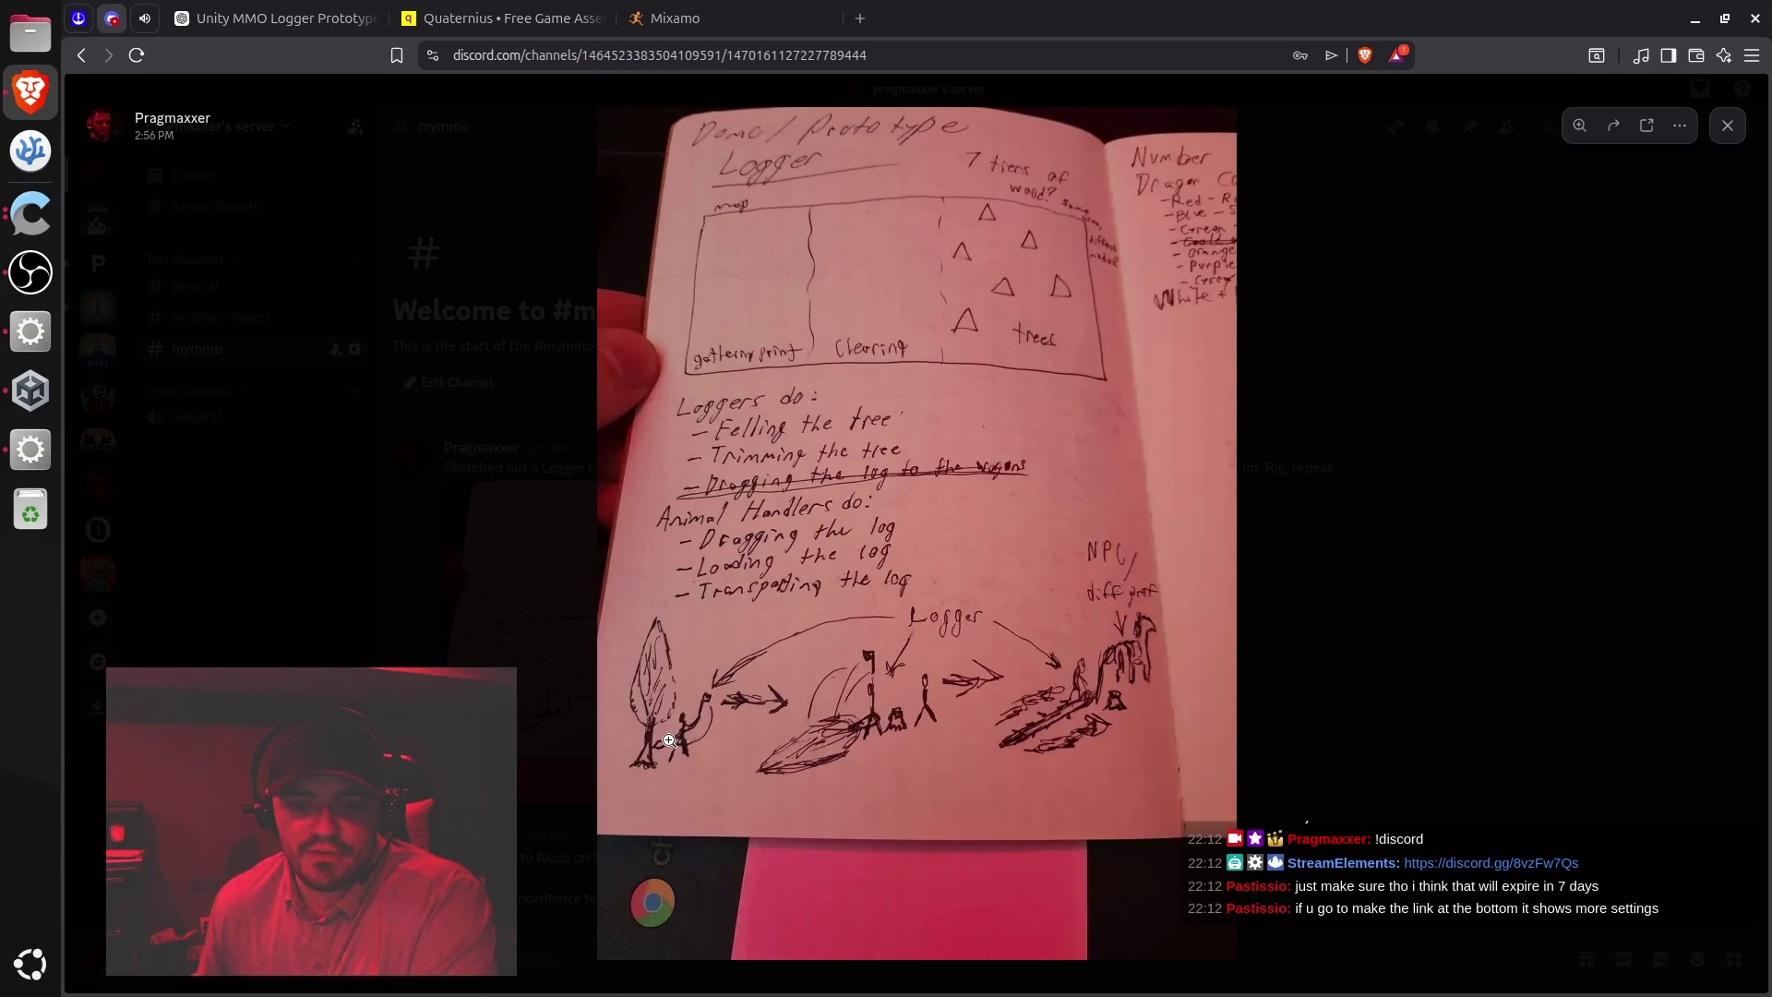
{"action": "key", "text": "alt+Tab"}
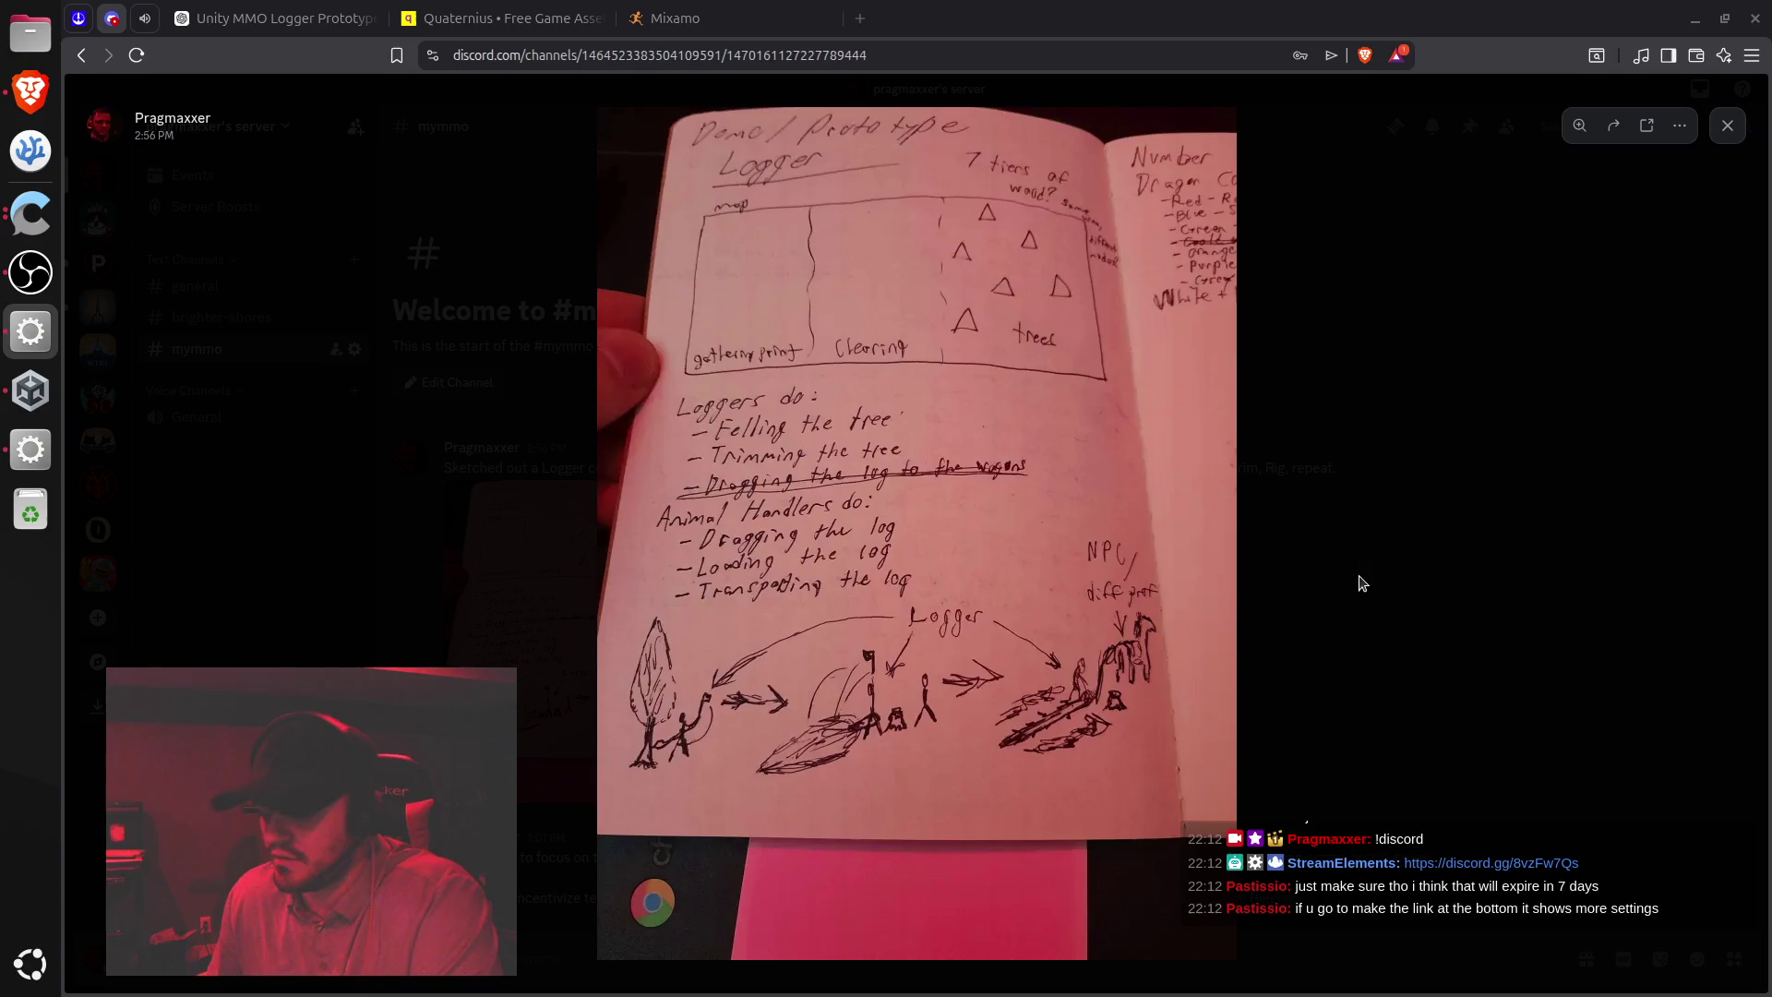
{"action": "left_click", "coordinate": [1442, 529]}
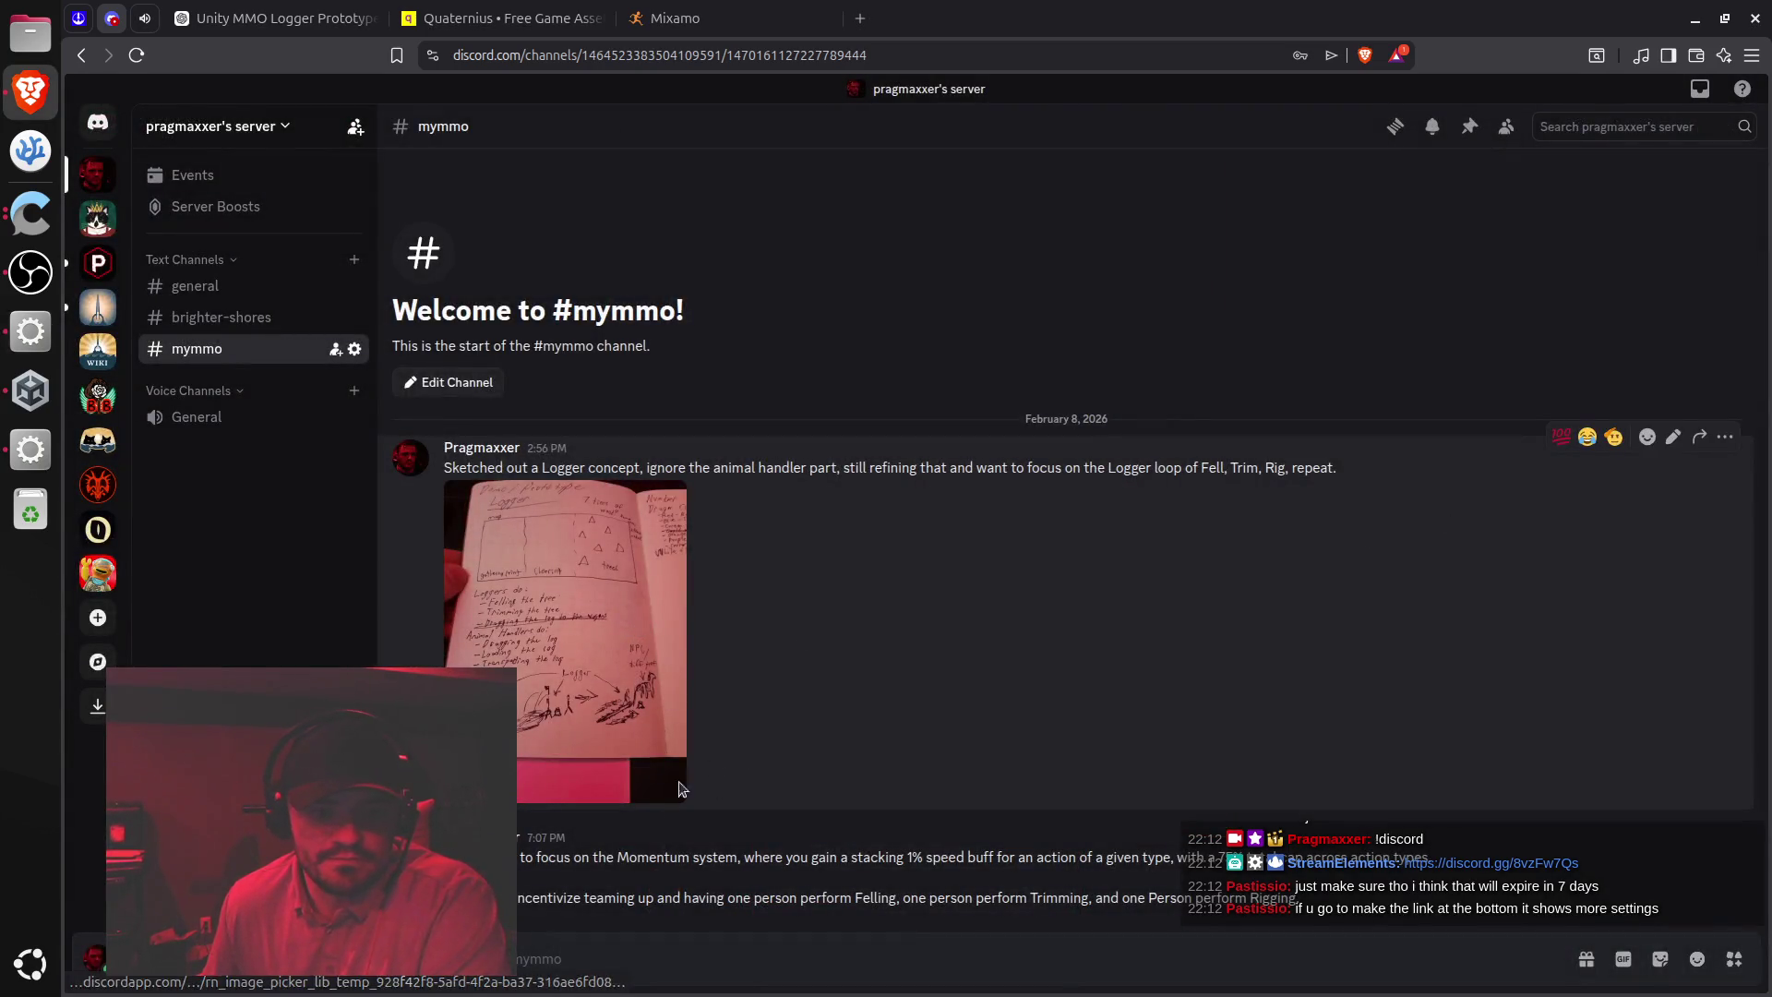
{"action": "triple_click", "coordinate": [650, 857]}
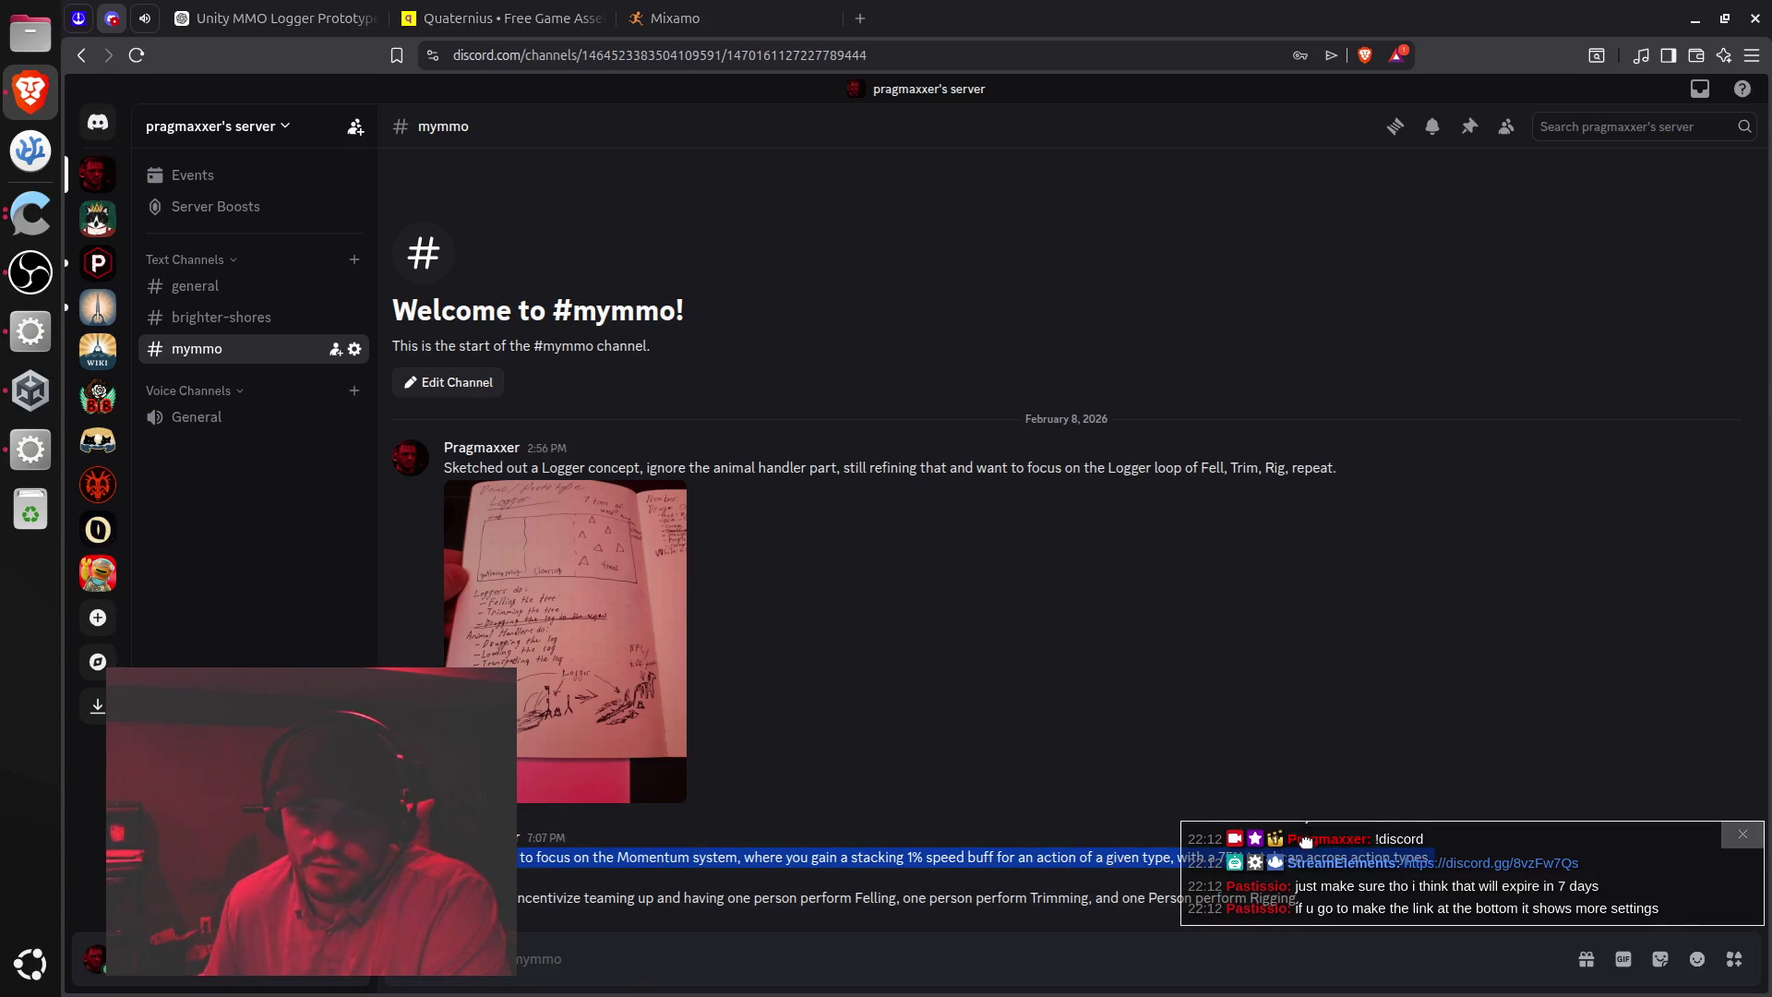
{"action": "left_click_drag", "start_coordinate": [1301, 838], "coordinate": [1308, 710]}
{"action": "left_click", "coordinate": [919, 877]}
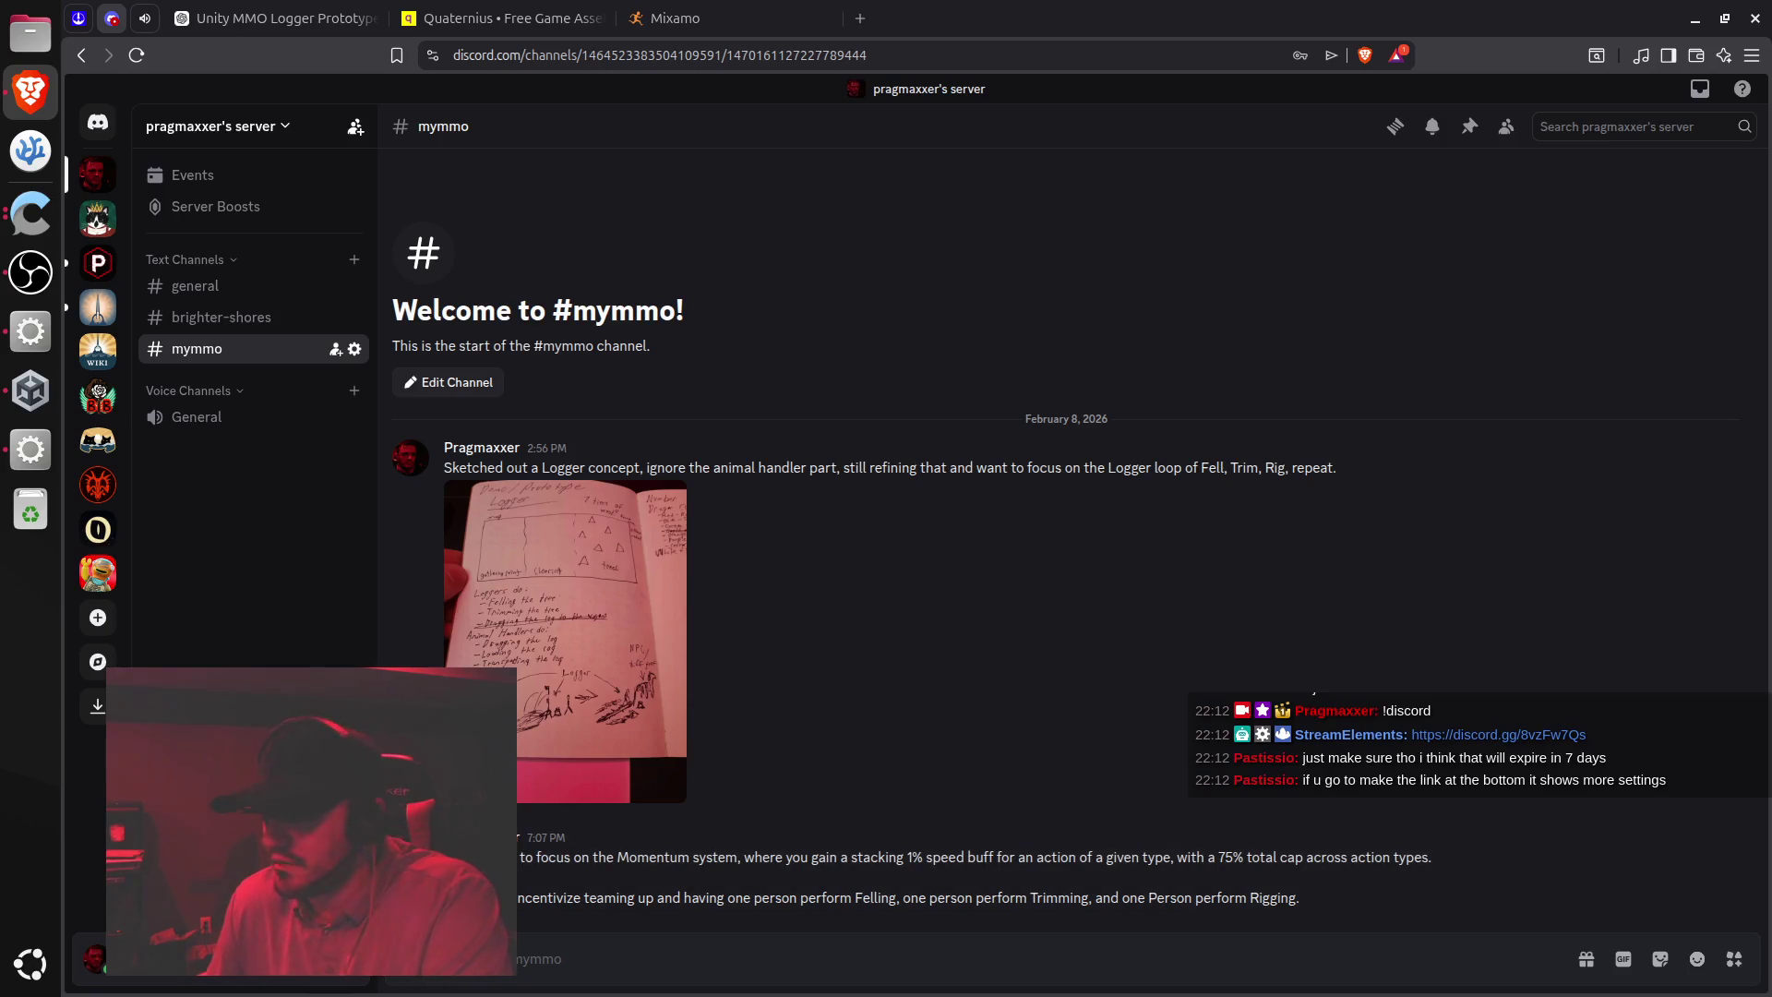
{"action": "key", "text": "alt+Tab"}
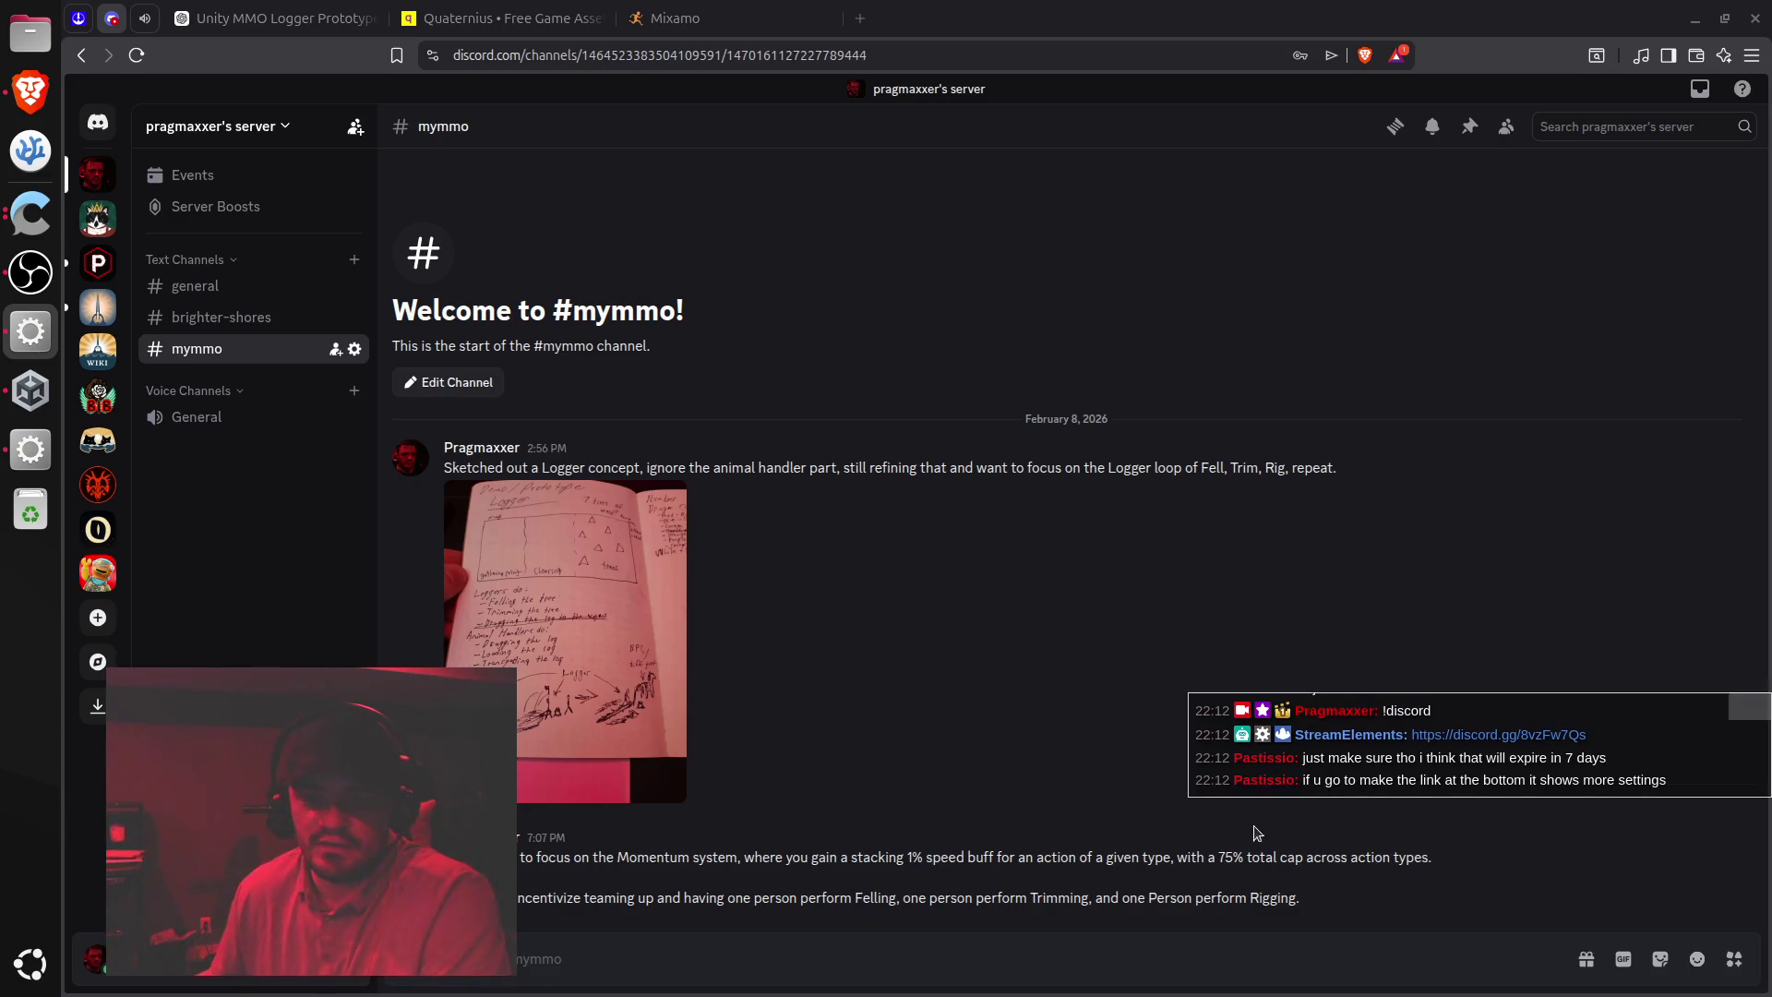
{"action": "left_click_drag", "start_coordinate": [1218, 857], "coordinate": [1396, 858]}
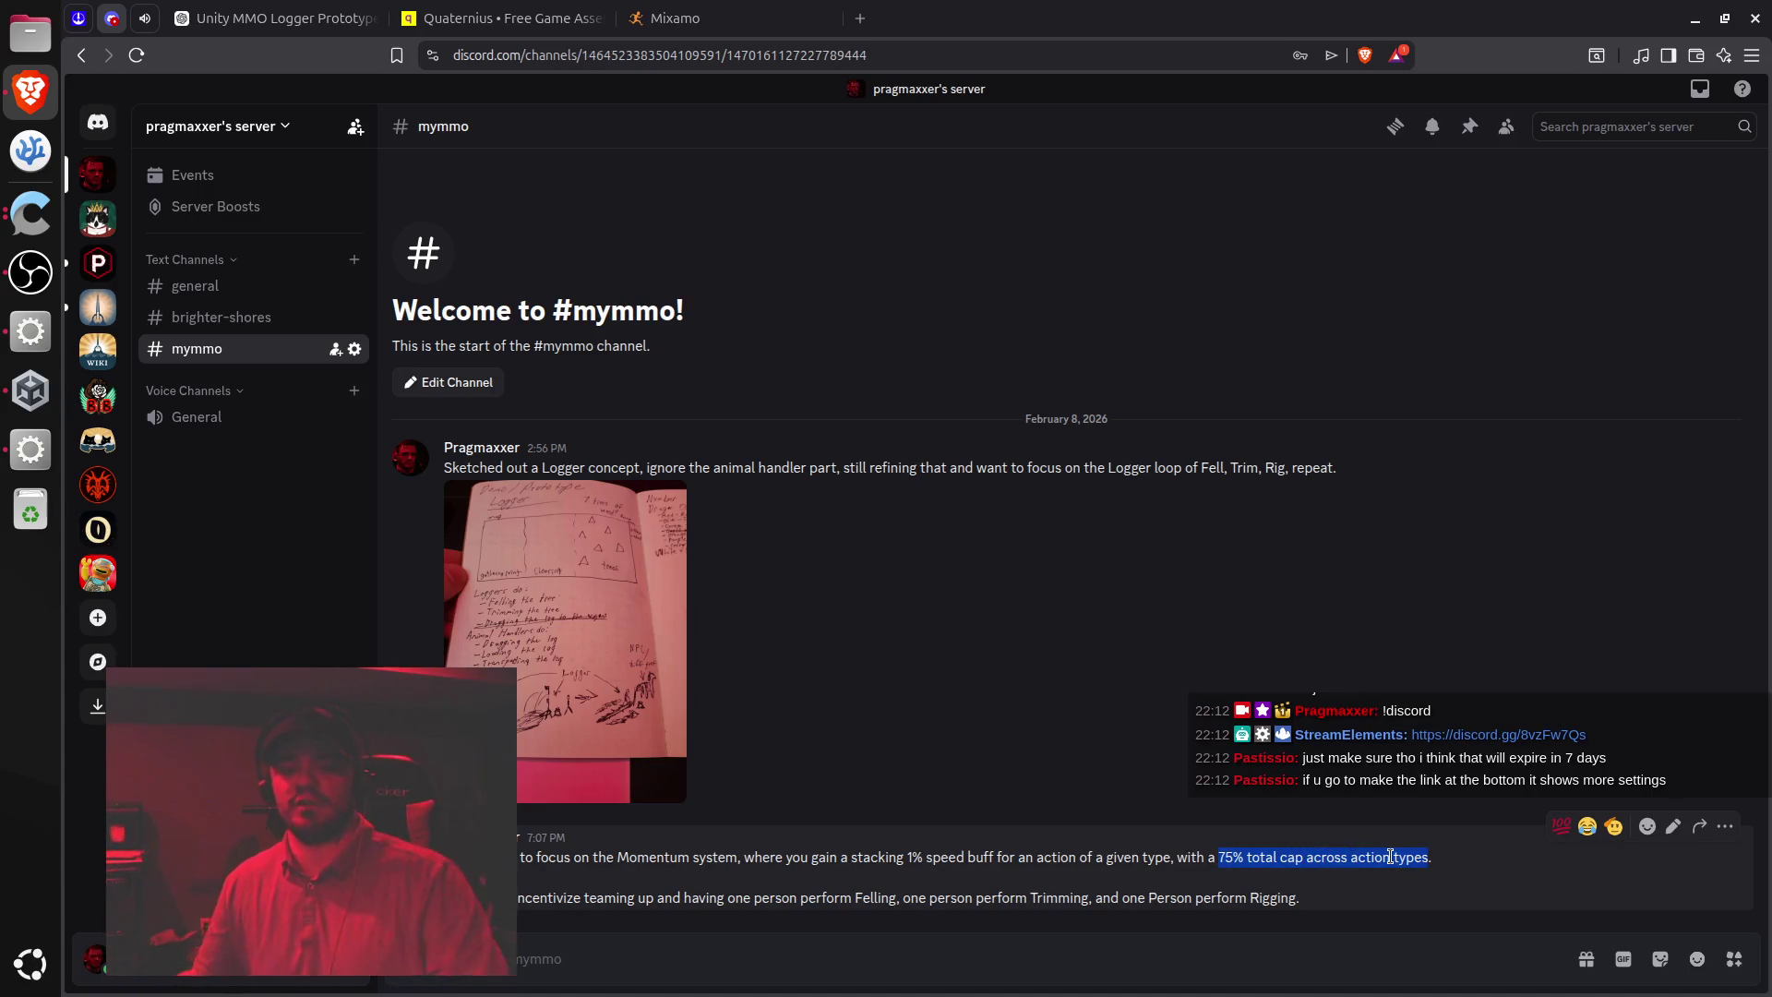
{"action": "left_click", "coordinate": [1055, 920]}
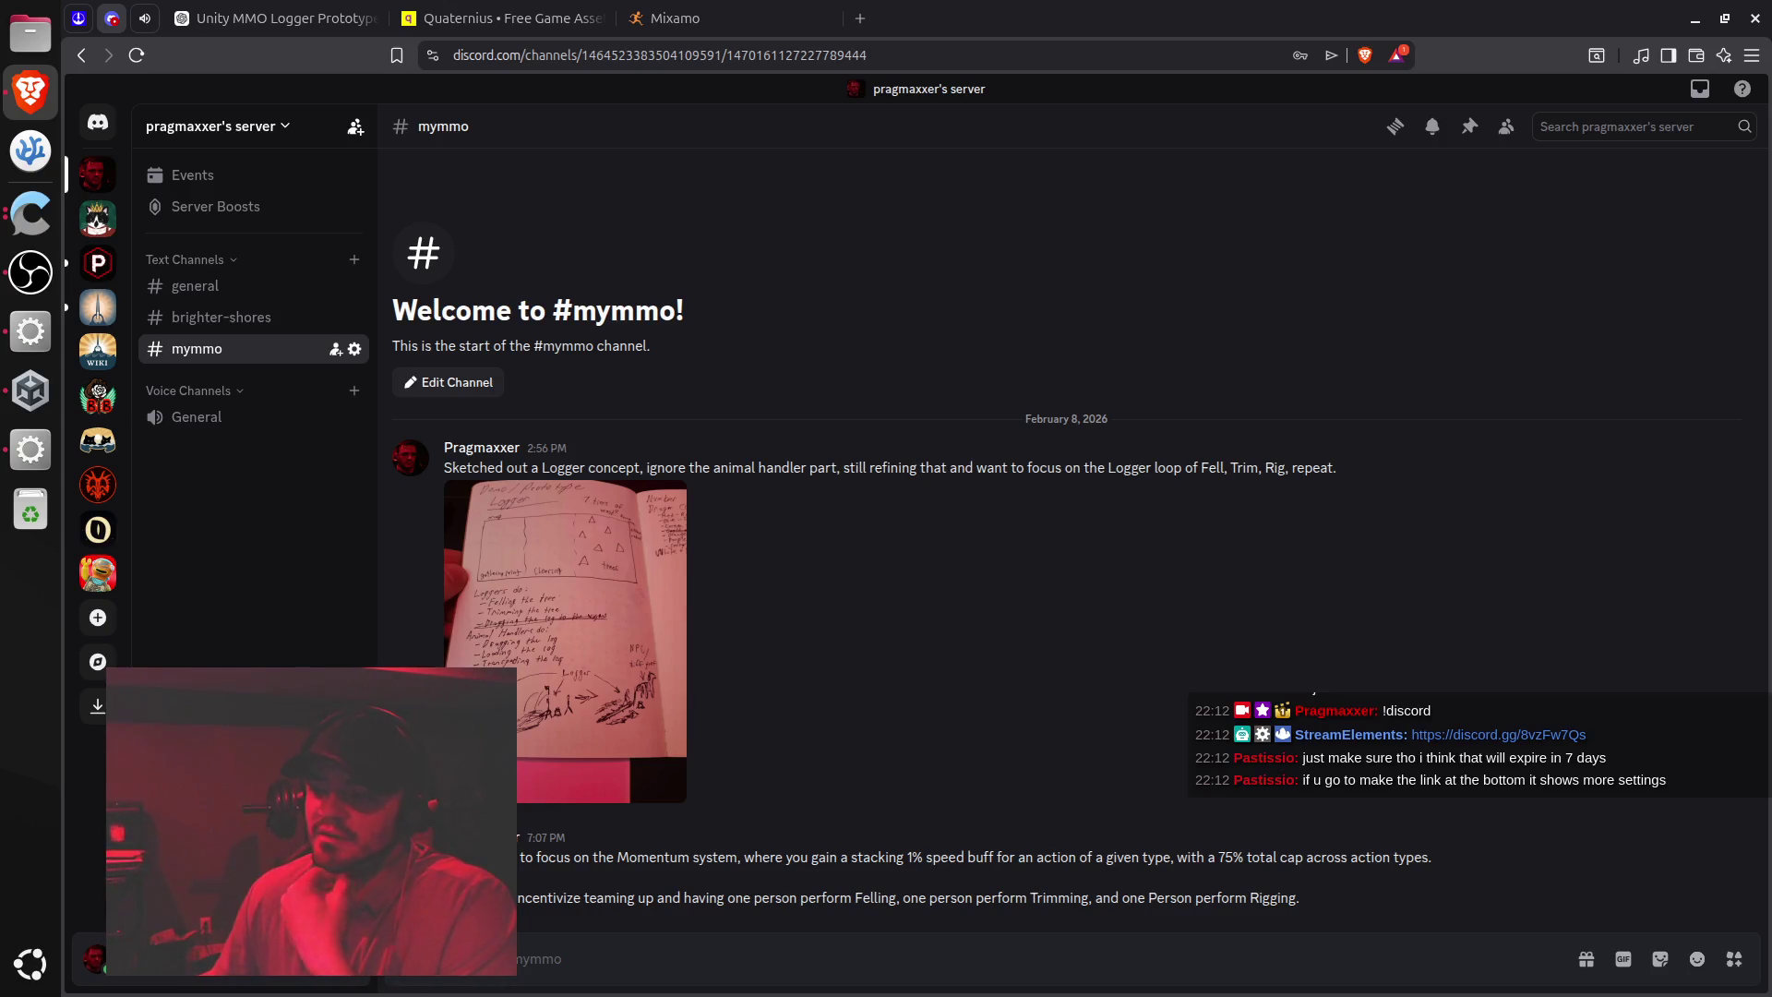
{"action": "key", "text": "alt+Tab"}
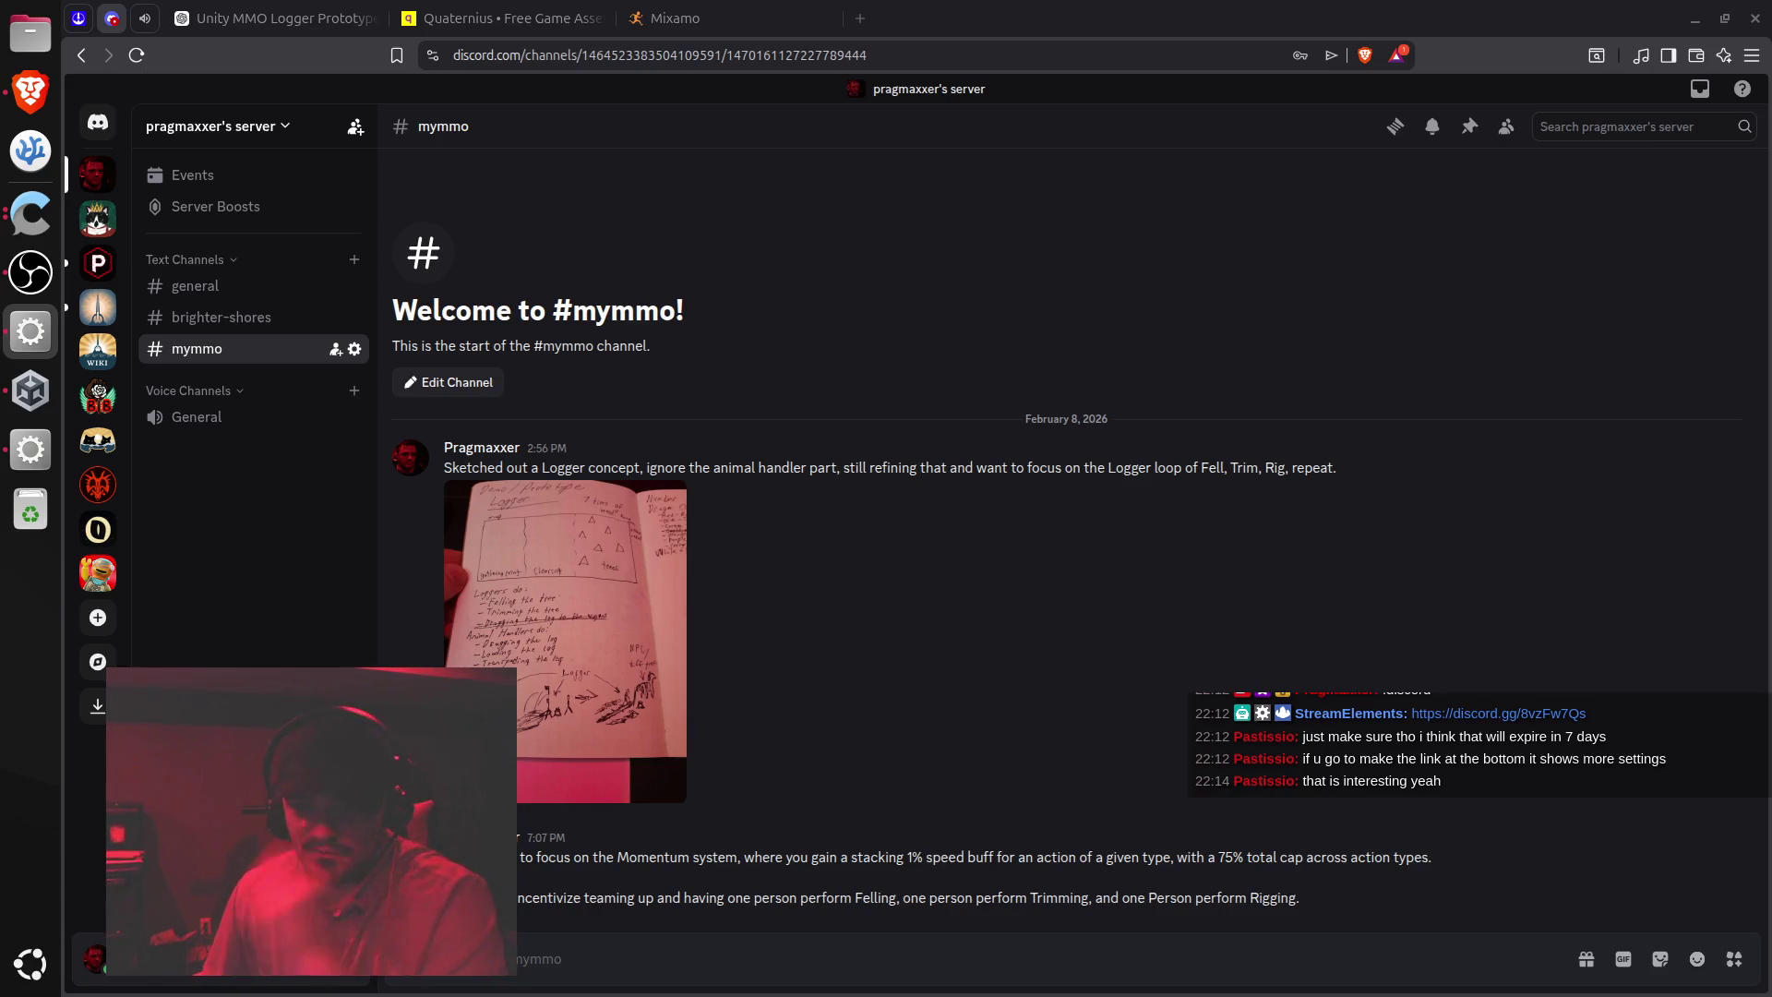
Enter Play mode and click-move the player across the floor toward the tree
{"action": "left_click", "coordinate": [30, 450]}
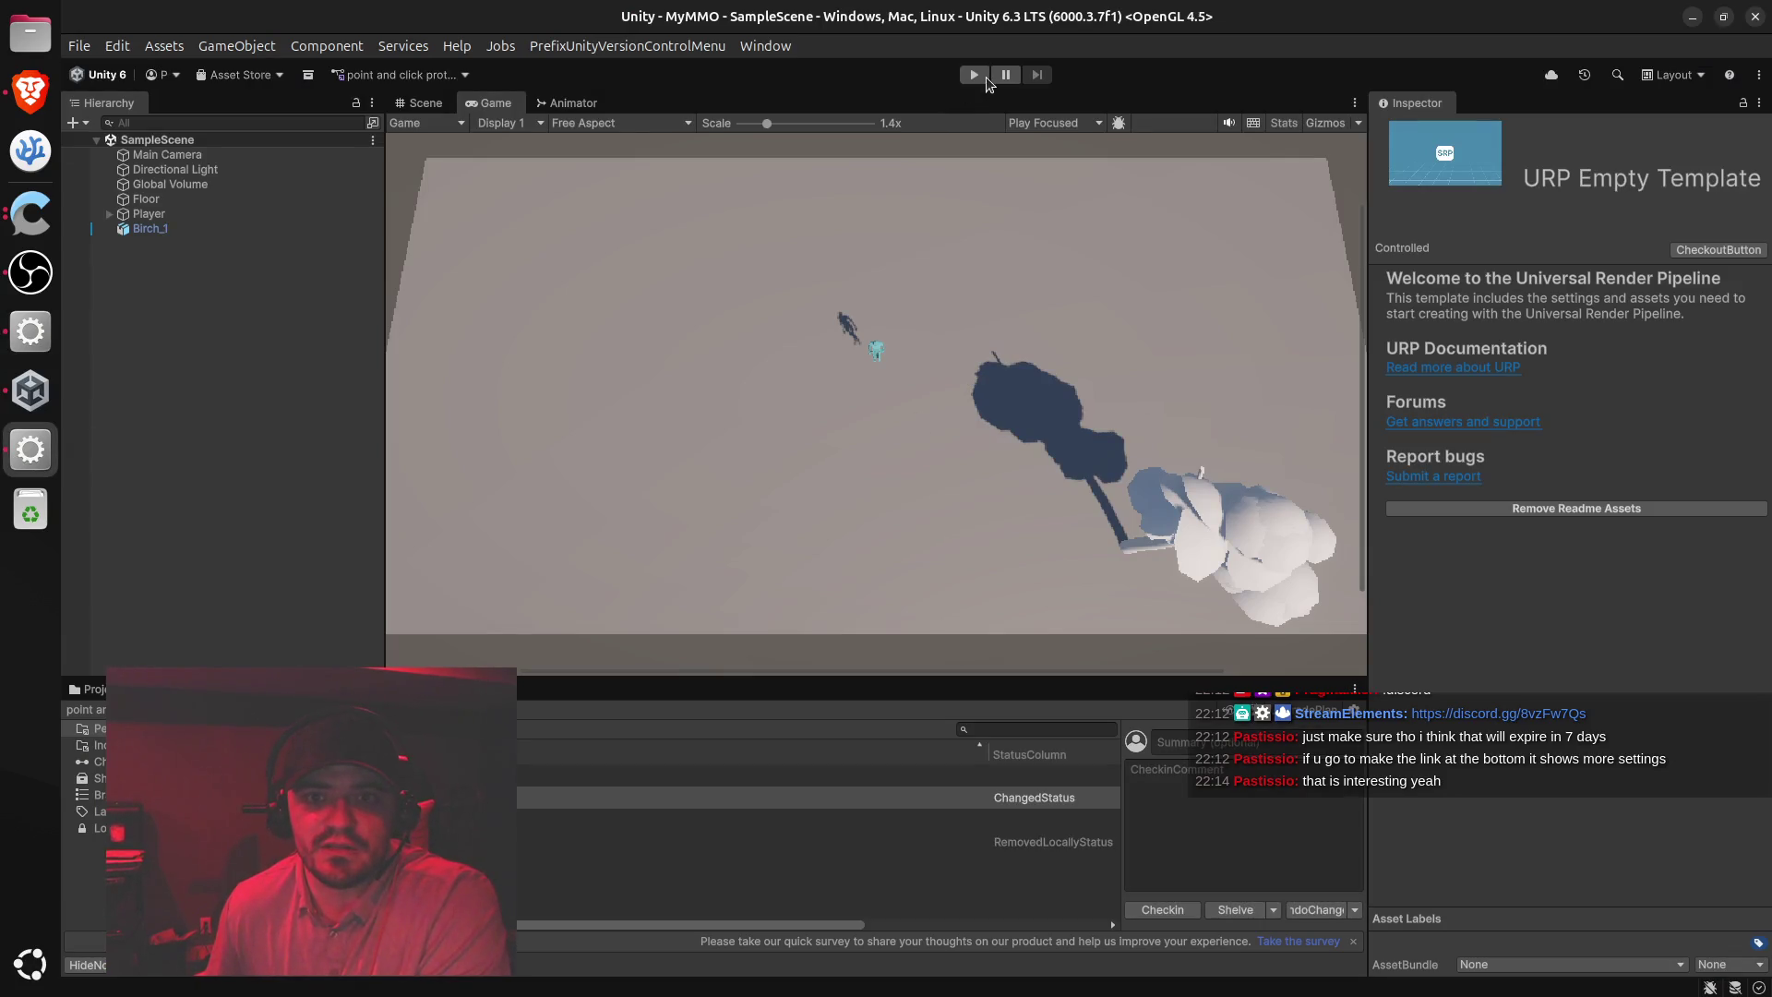
{"action": "left_click", "coordinate": [977, 75]}
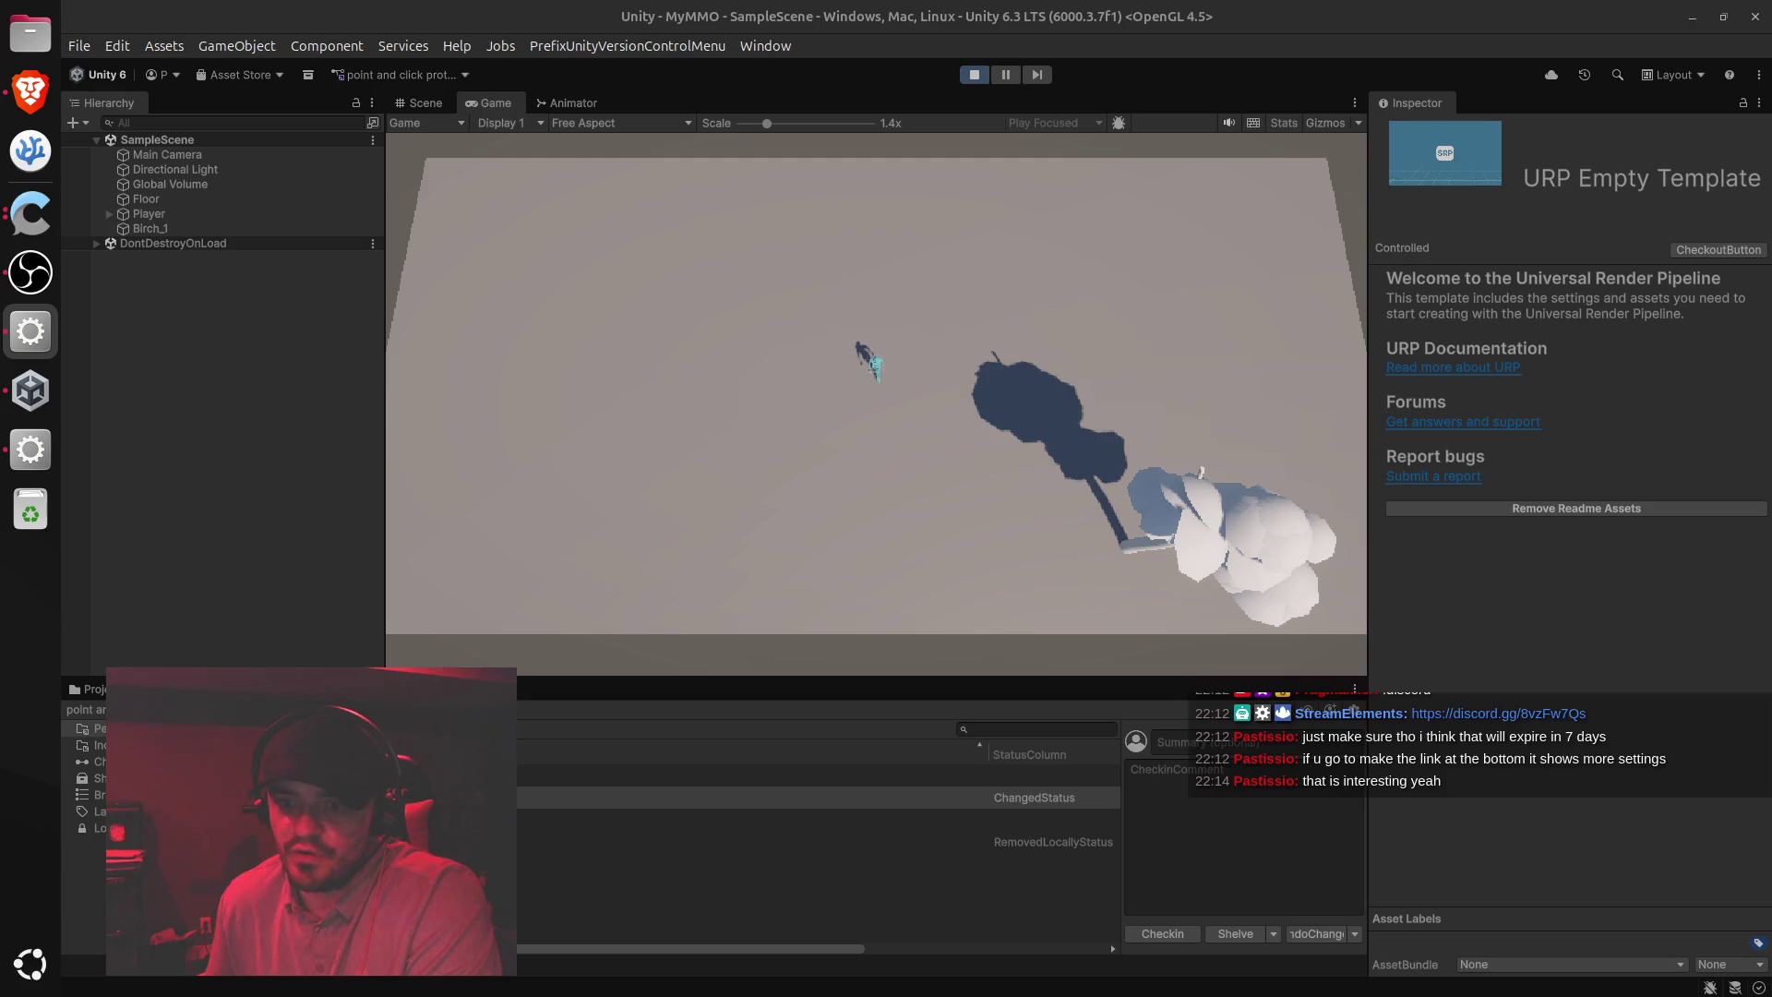
{"action": "left_click", "coordinate": [925, 434]}
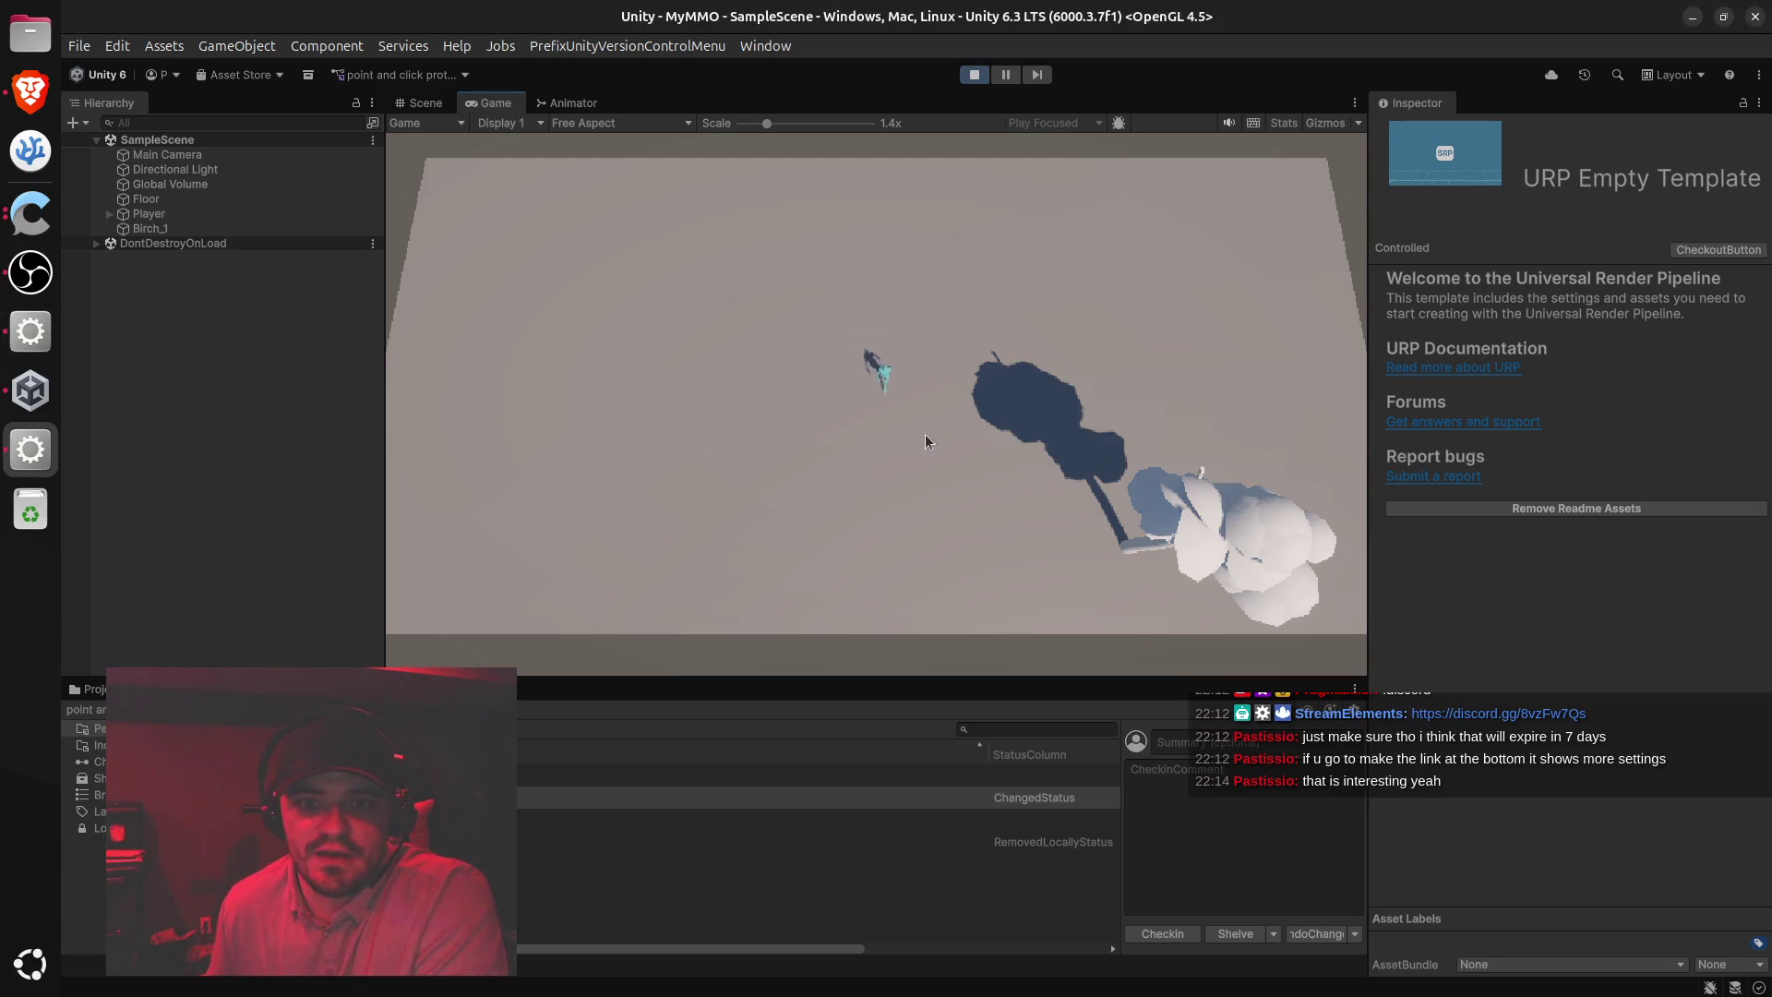
{"action": "left_click", "coordinate": [955, 554]}
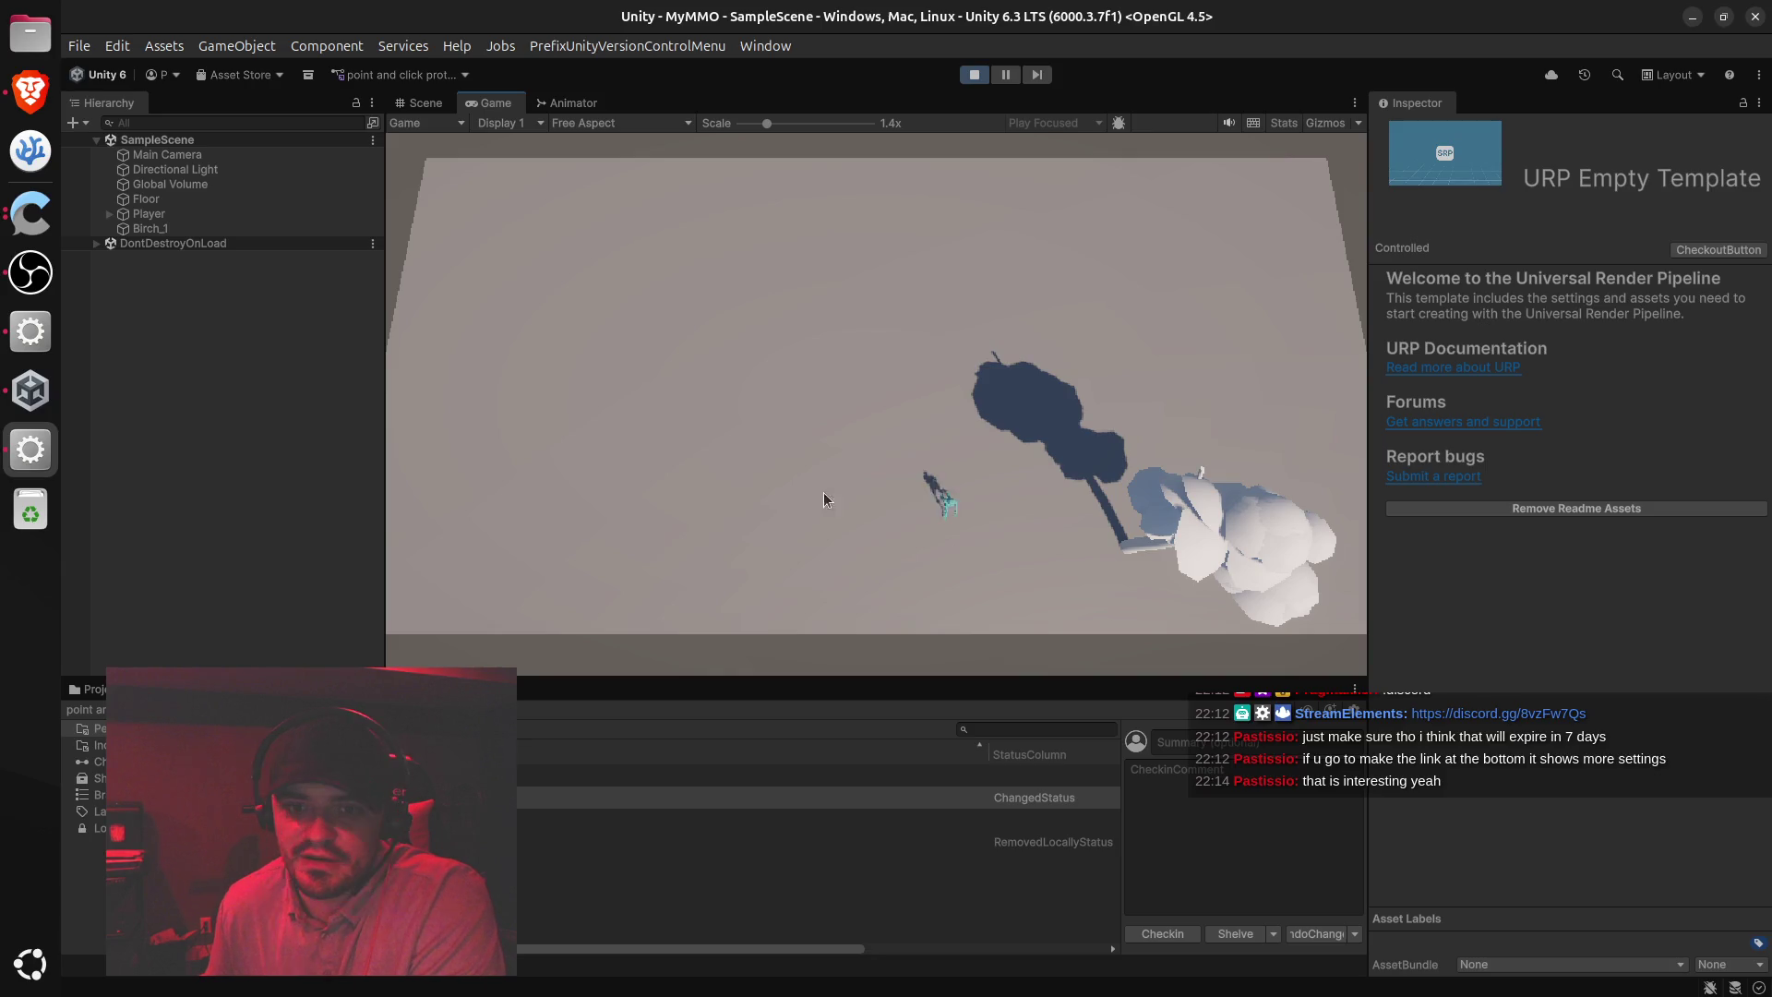
{"action": "left_click", "coordinate": [782, 380]}
{"action": "left_click", "coordinate": [989, 293]}
{"action": "left_click", "coordinate": [1178, 566]}
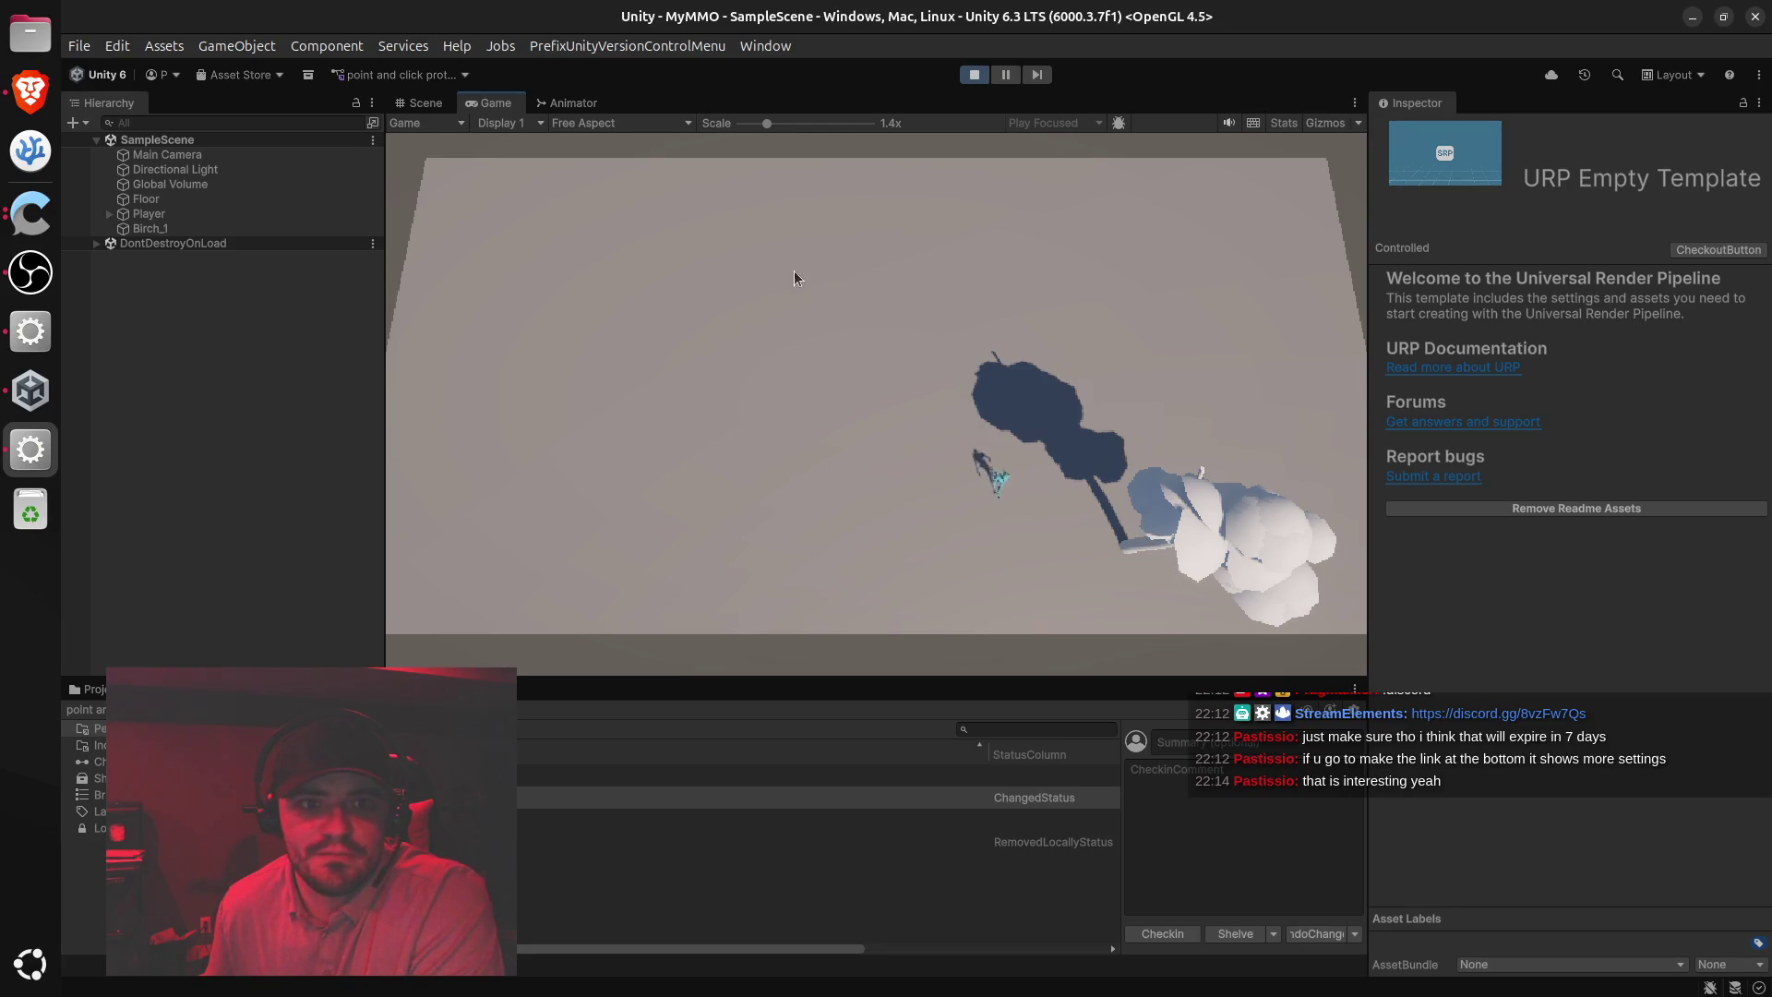
Walk the player to more floor spots, then stop Play mode and return to the browser
{"action": "left_click", "coordinate": [757, 259]}
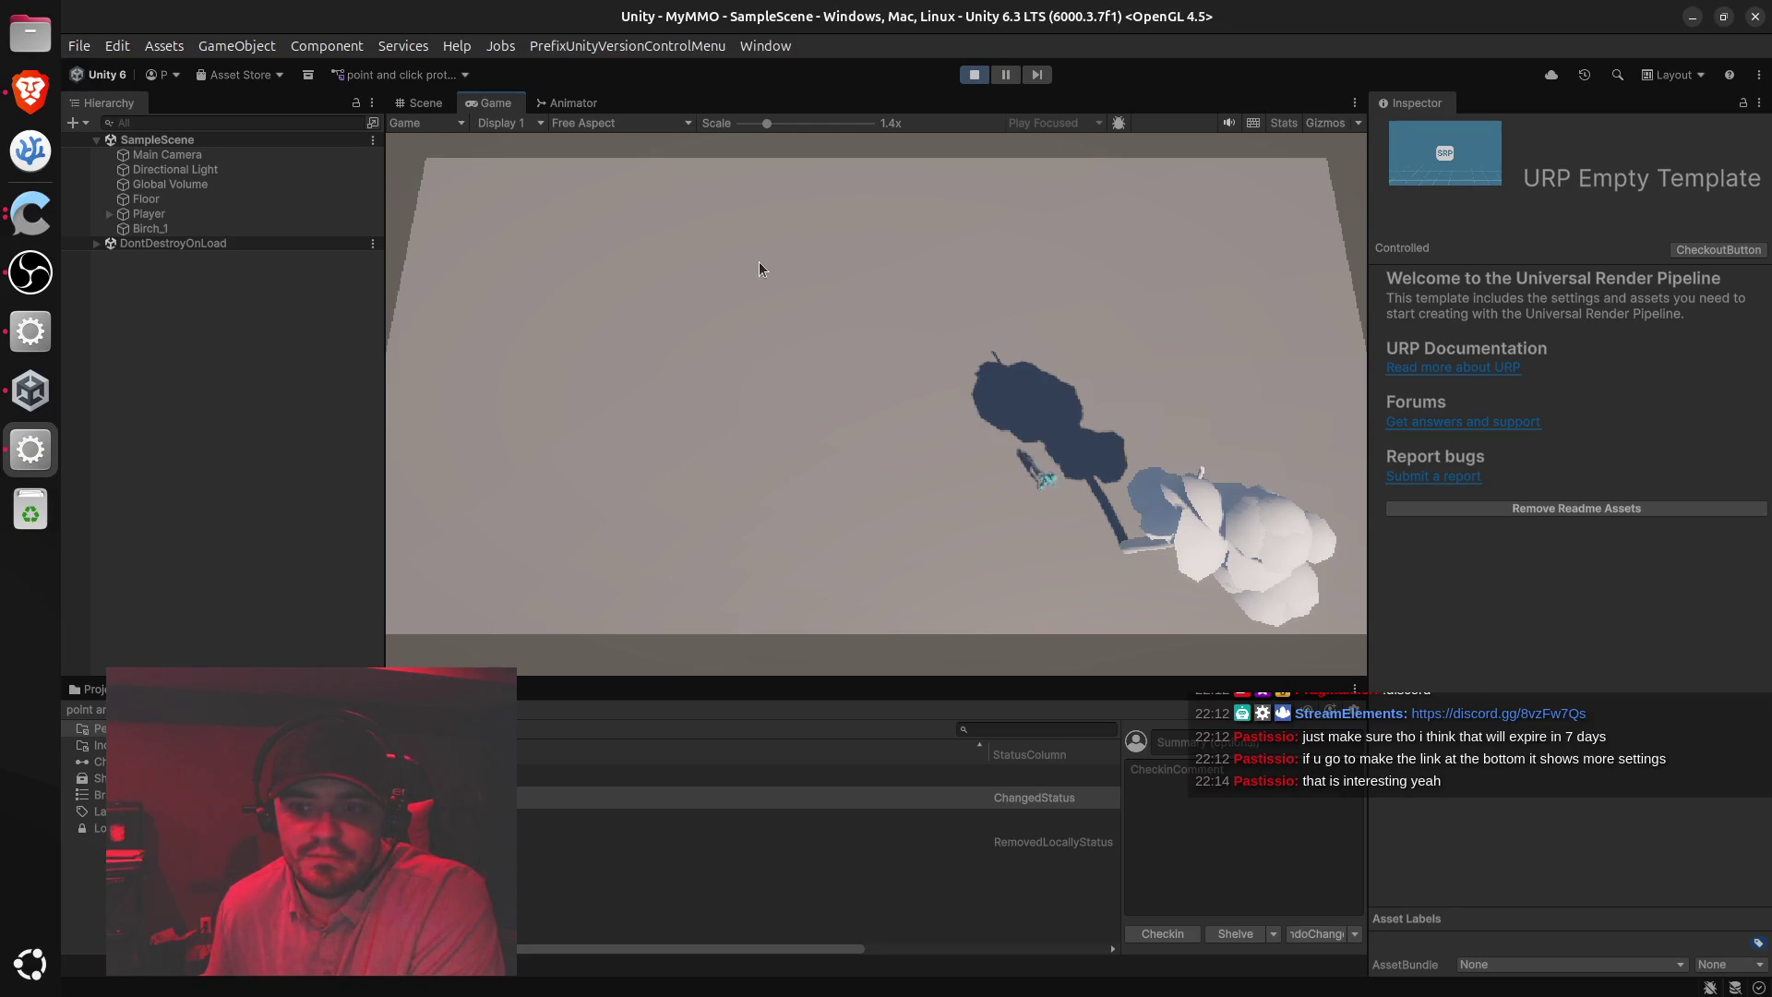
{"action": "left_click", "coordinate": [785, 447]}
{"action": "left_click", "coordinate": [720, 317]}
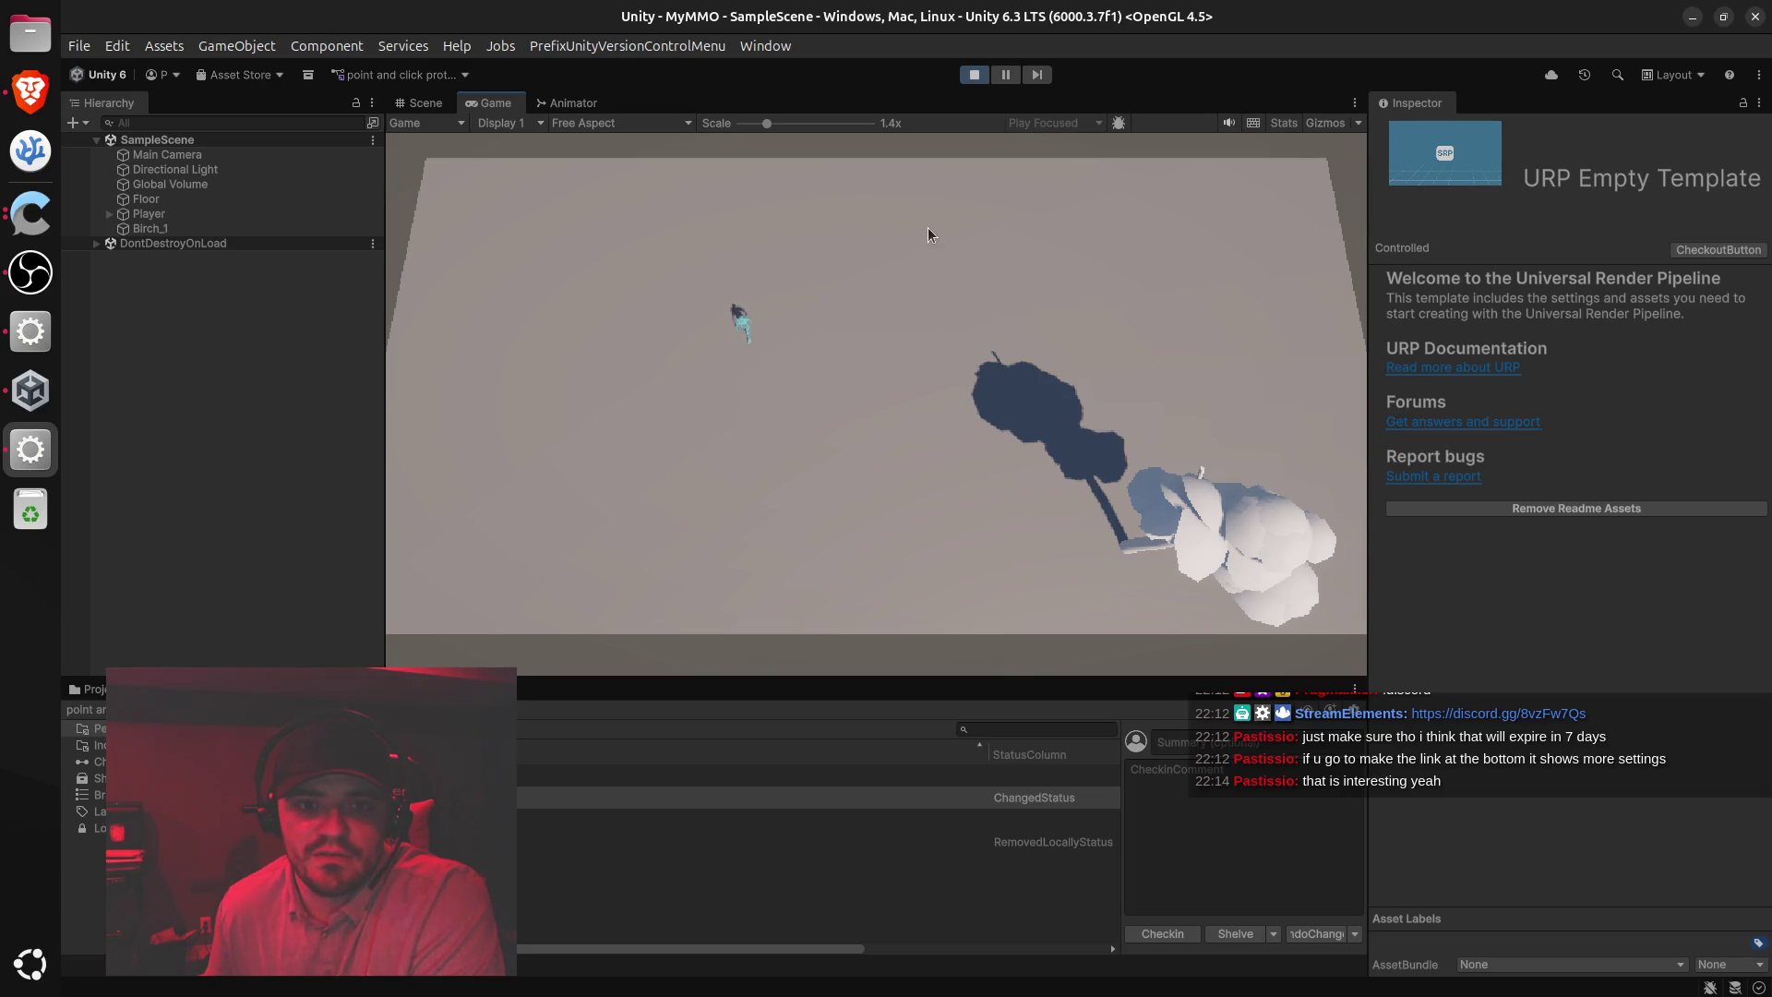
{"action": "left_click", "coordinate": [974, 75]}
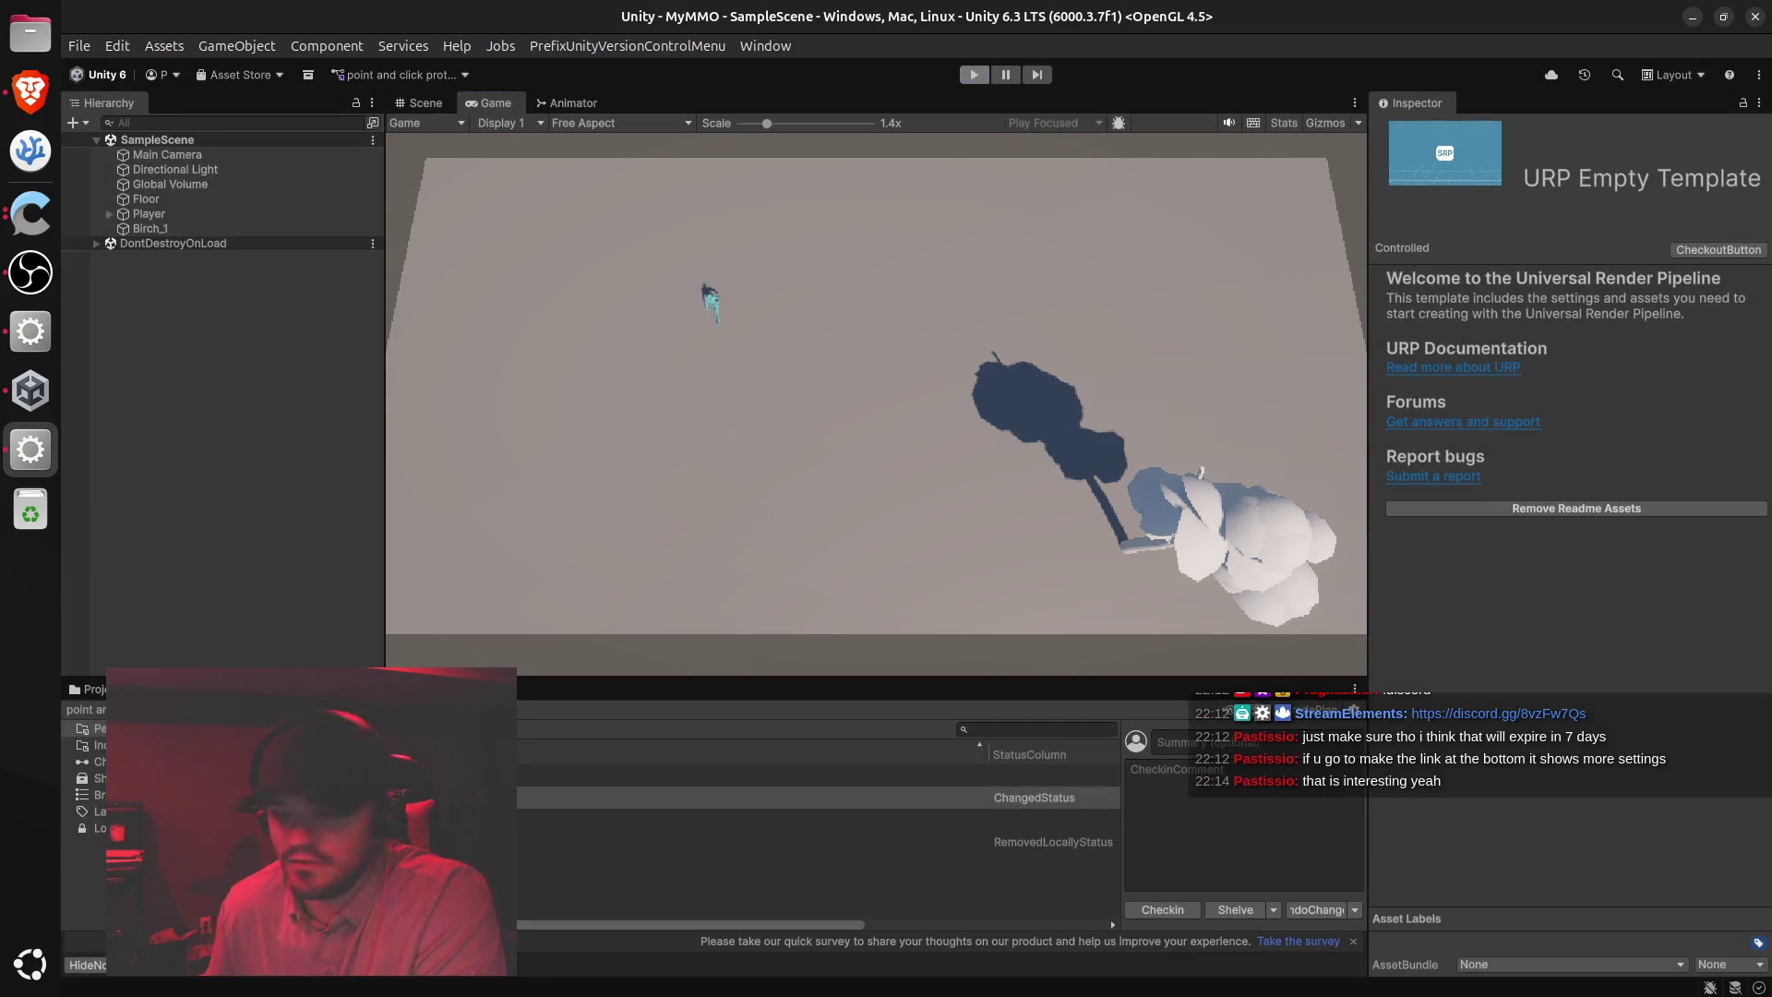
{"action": "key", "text": "alt+Tab"}
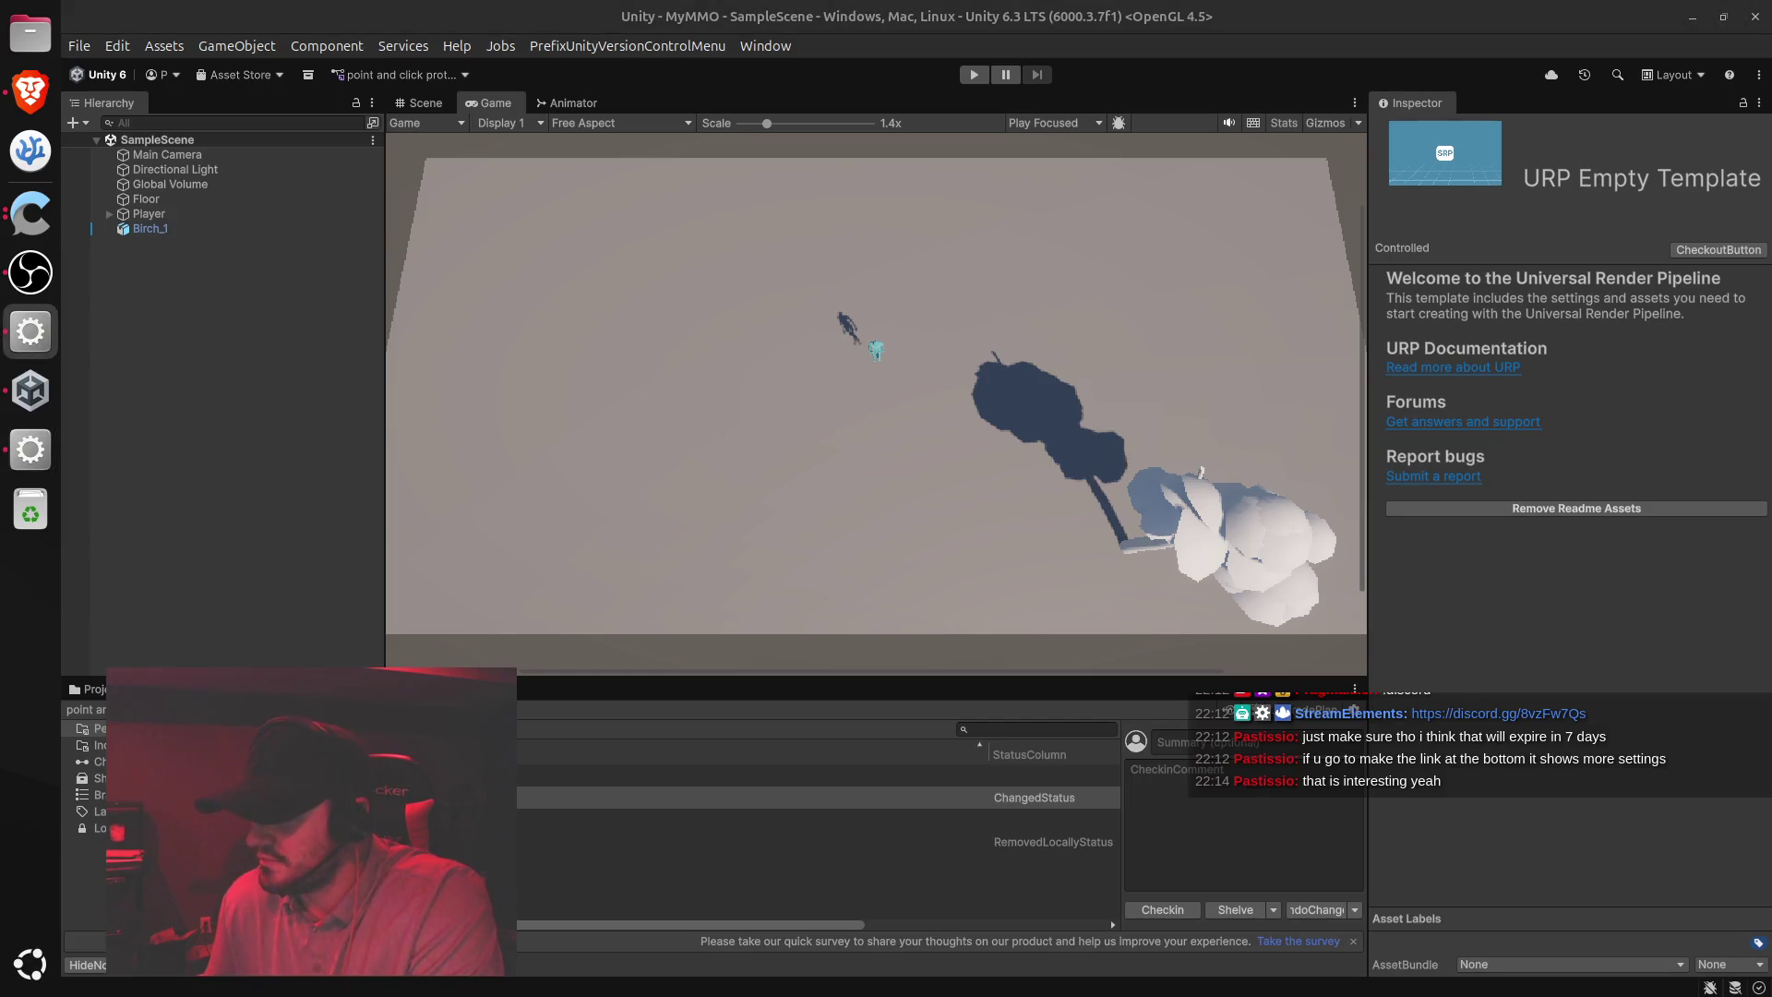
{"action": "left_click", "coordinate": [32, 101]}
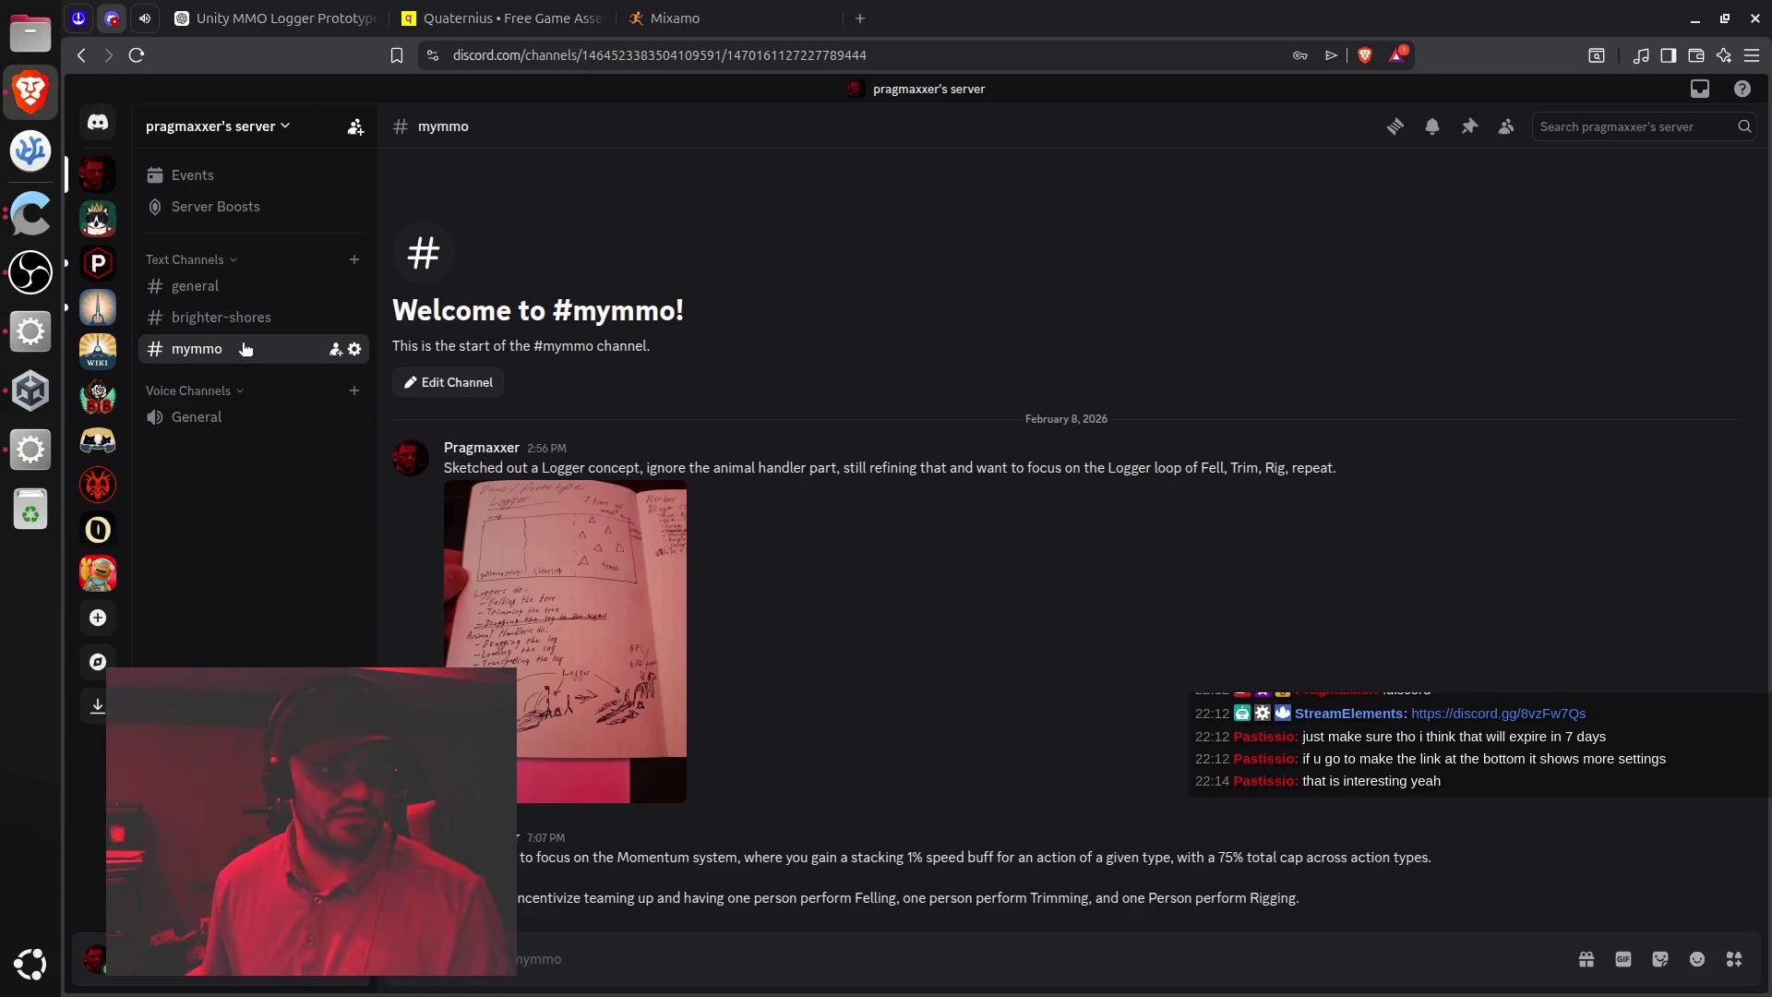
Post 'Thanks for joining' in #general and correct the 'joing' typo
{"action": "left_click", "coordinate": [231, 286]}
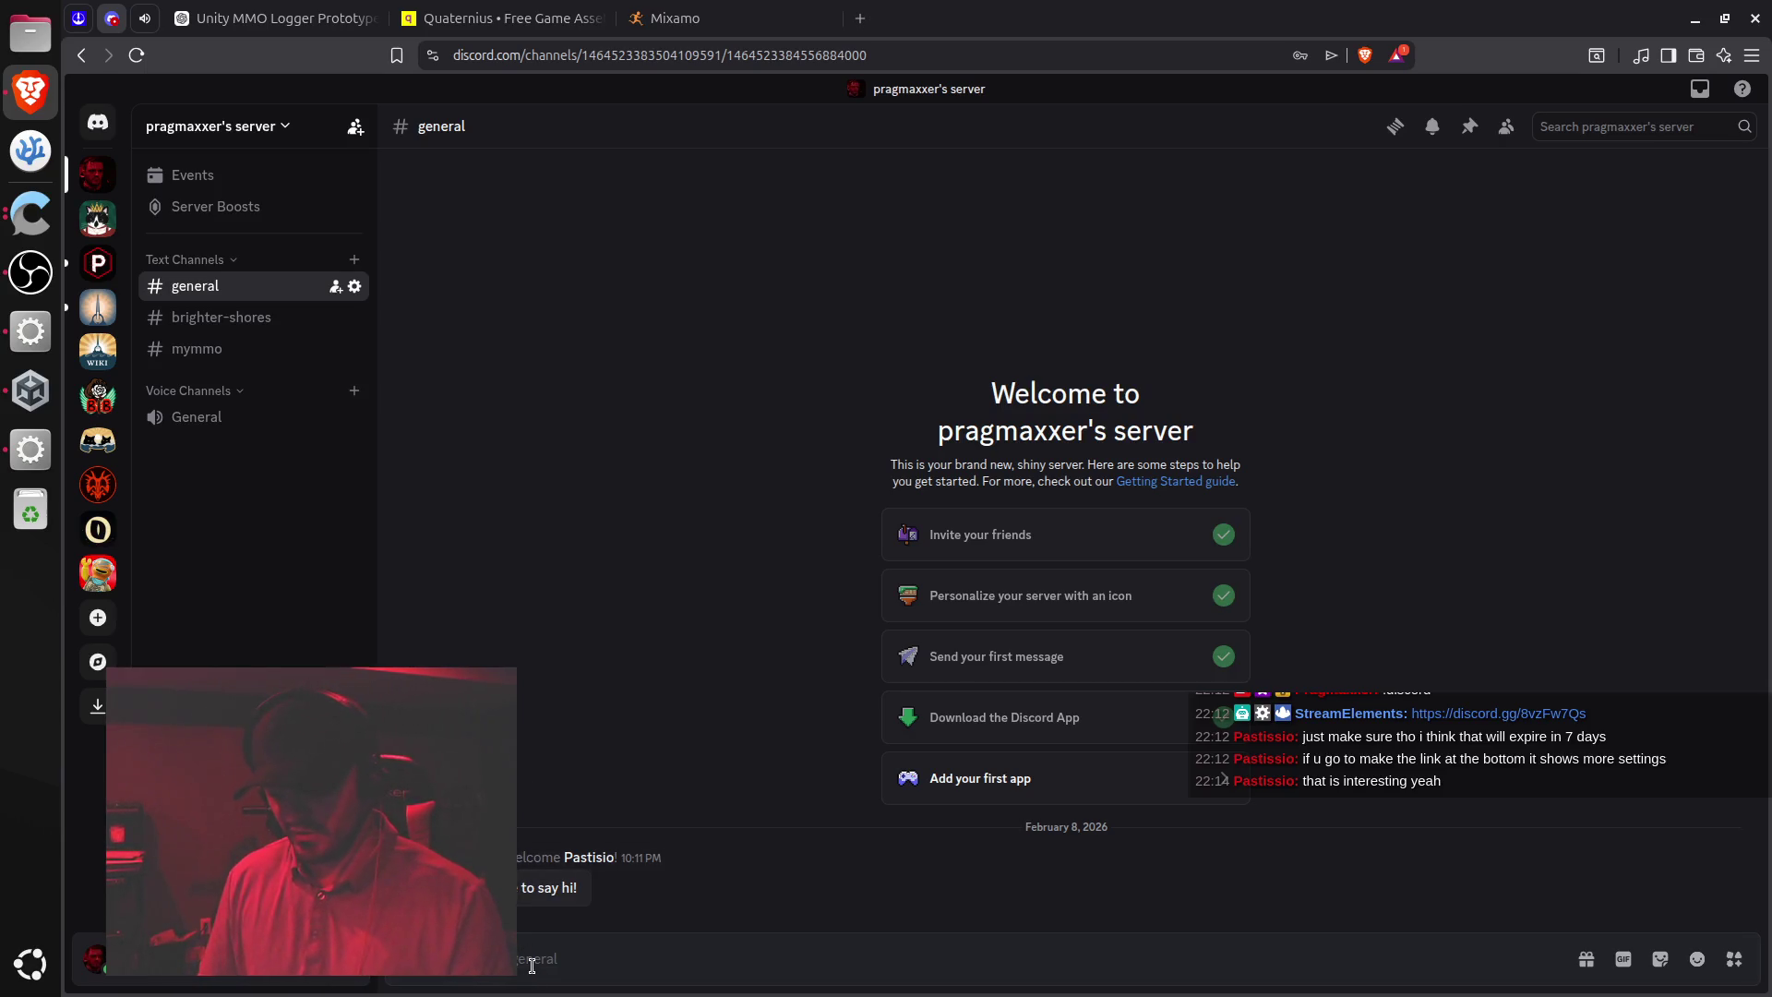
{"action": "type", "text": "h"}
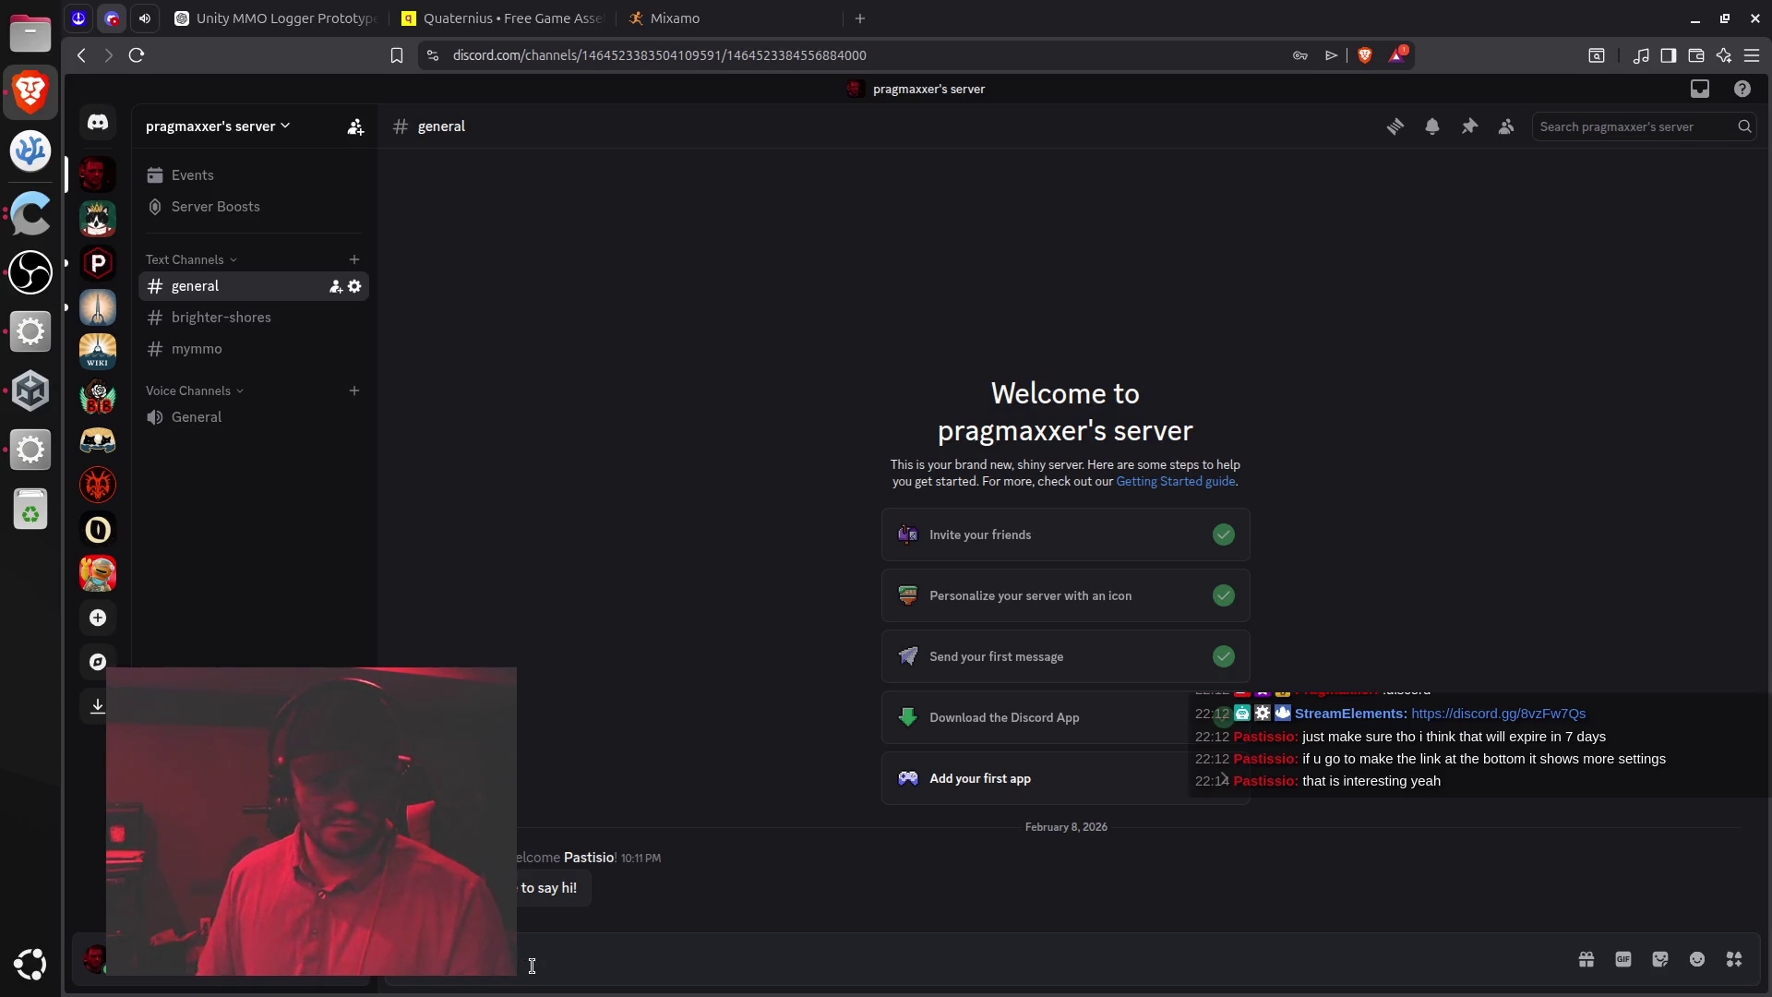
{"action": "type", "text": "anks for joing"}
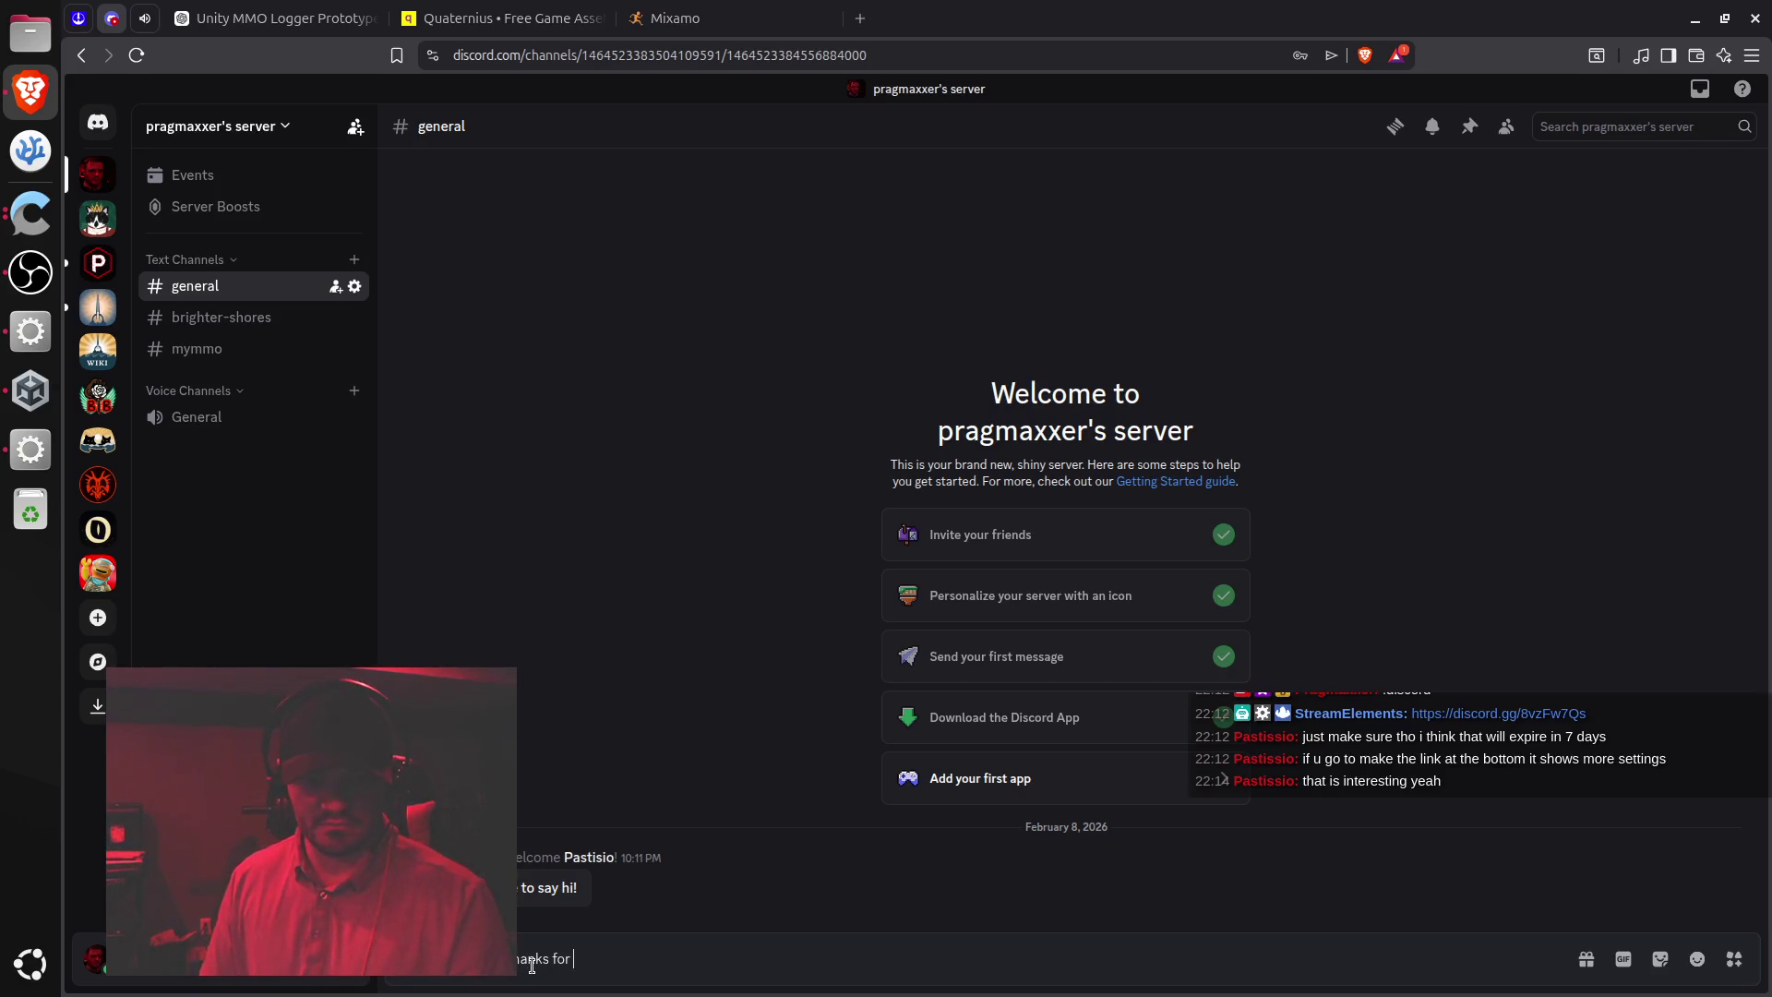
{"action": "key", "text": "Return"}
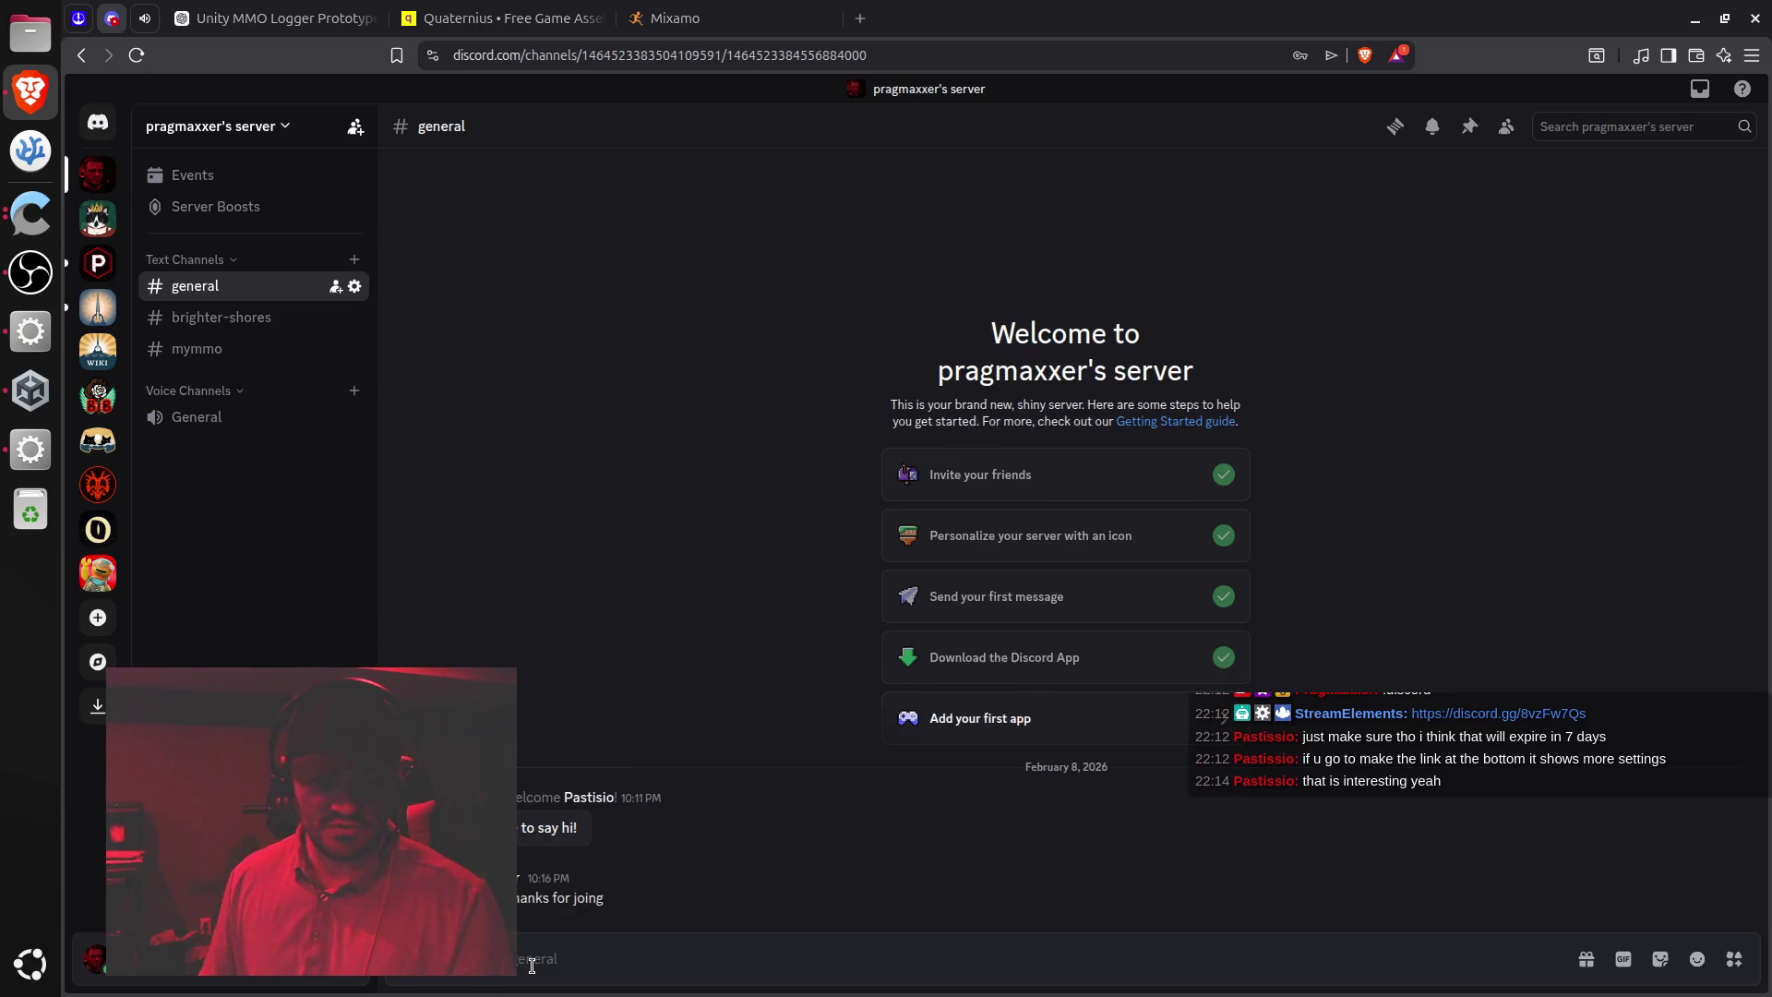
{"action": "key", "text": "Up"}
{"action": "key", "text": "BackSpace"}
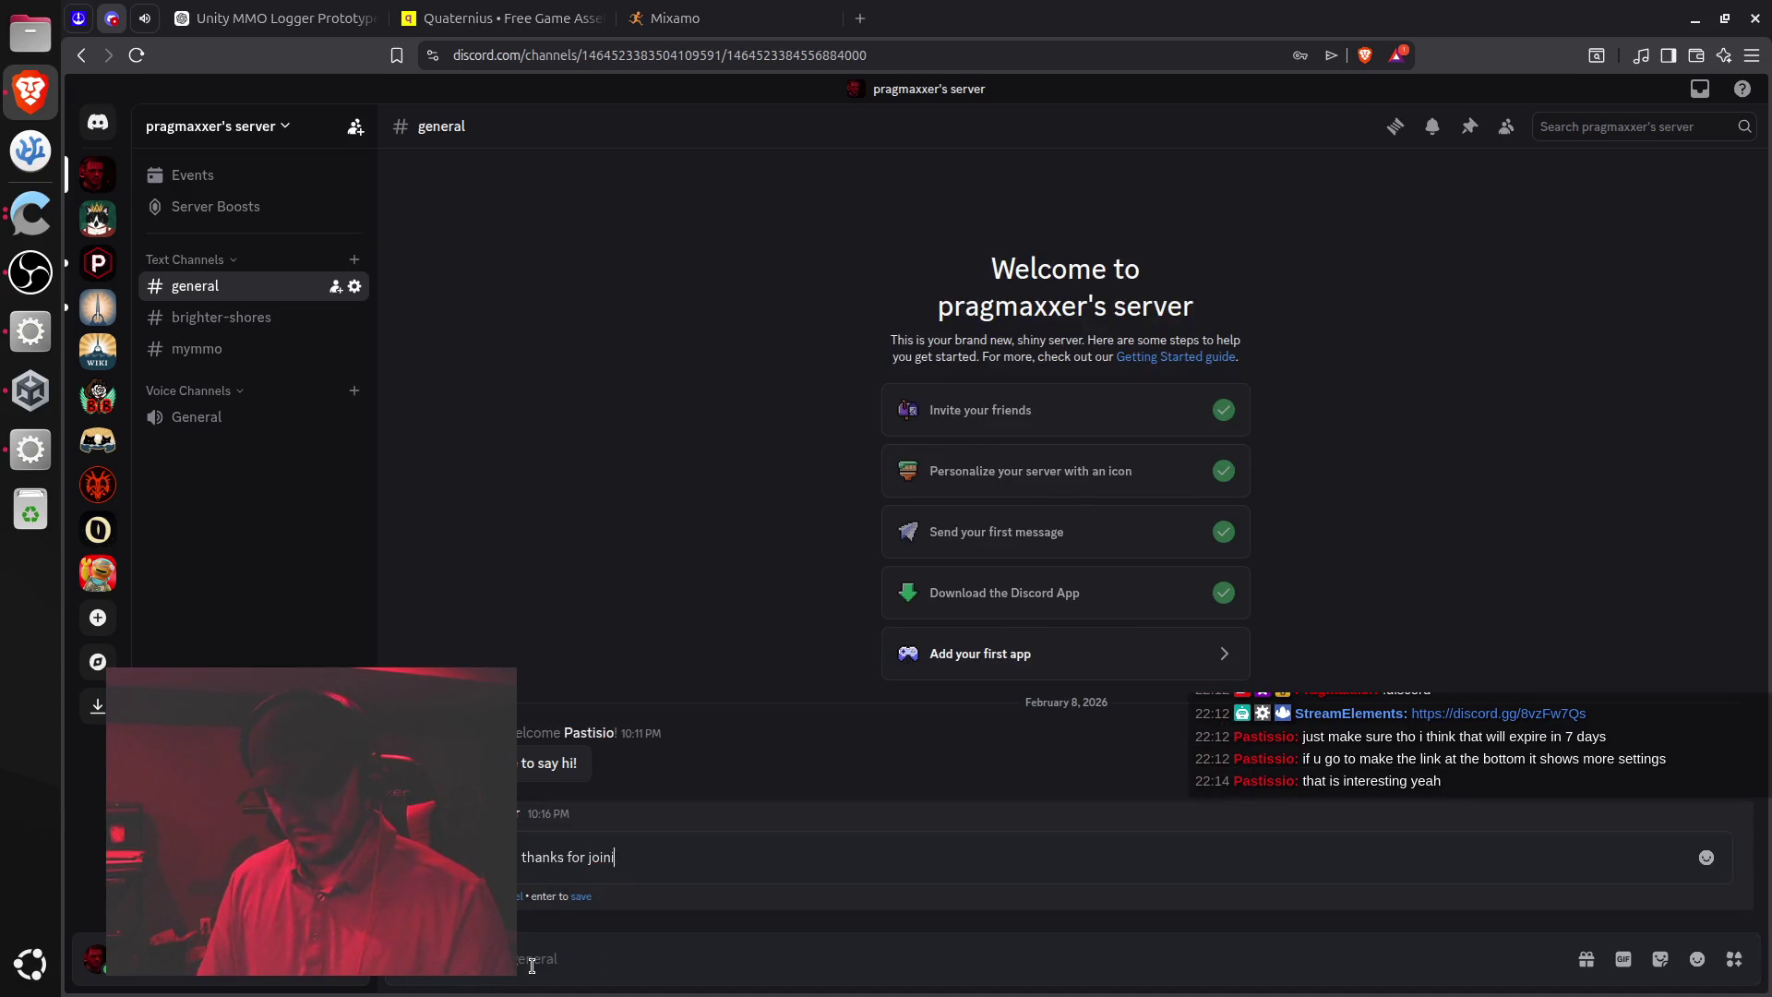
{"action": "type", "text": "ng"}
{"action": "key", "text": "Return"}
Send a second message describing the server as a basic message and image workspace
{"action": "type", "text": "t"}
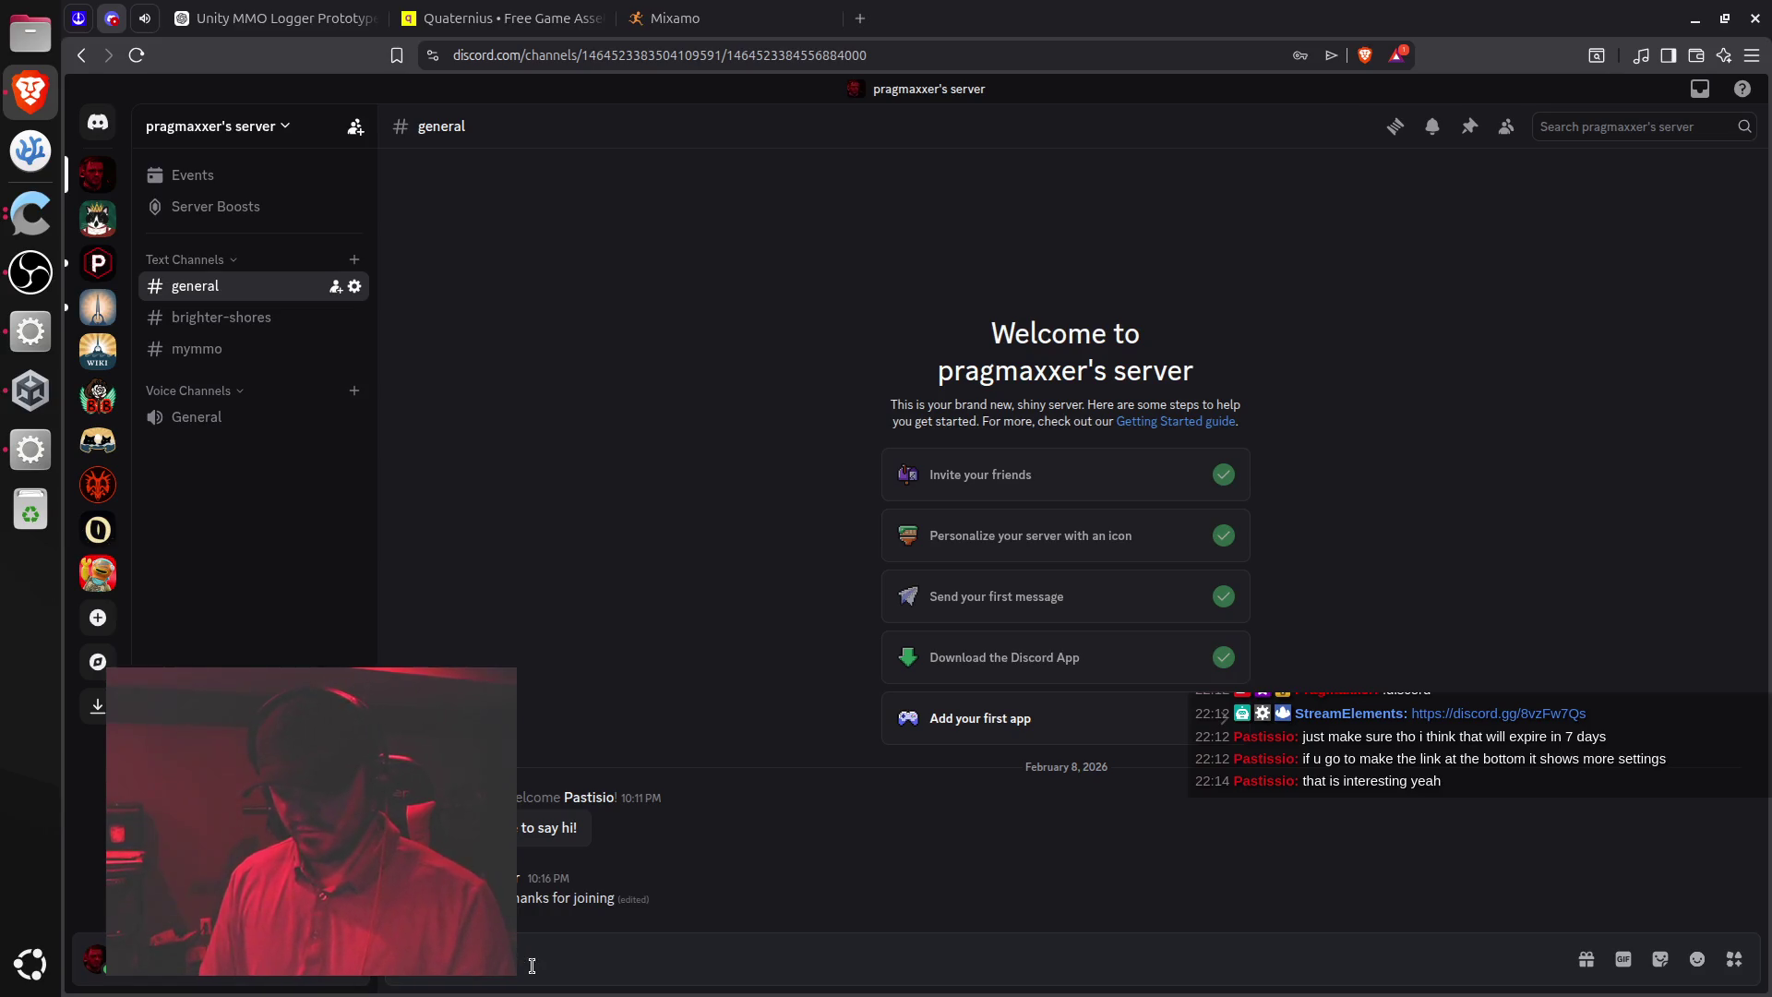
{"action": "type", "text": "s pretty"}
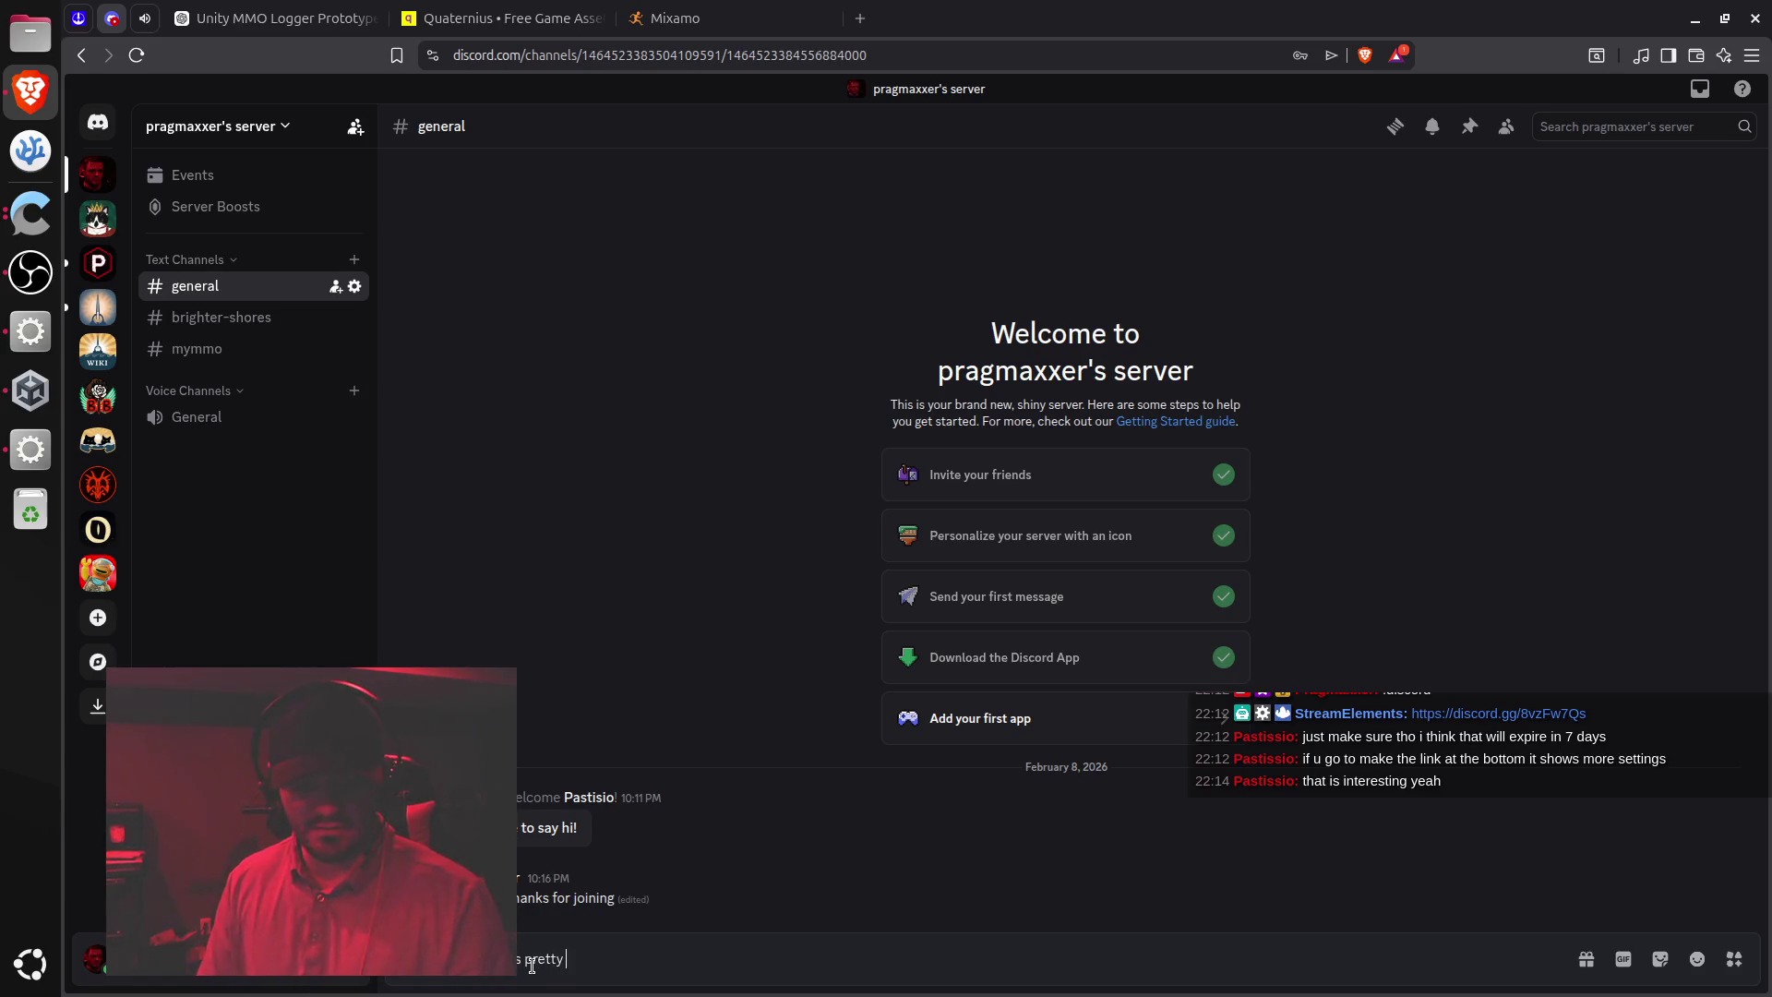
{"action": "type", "text": " basic and"}
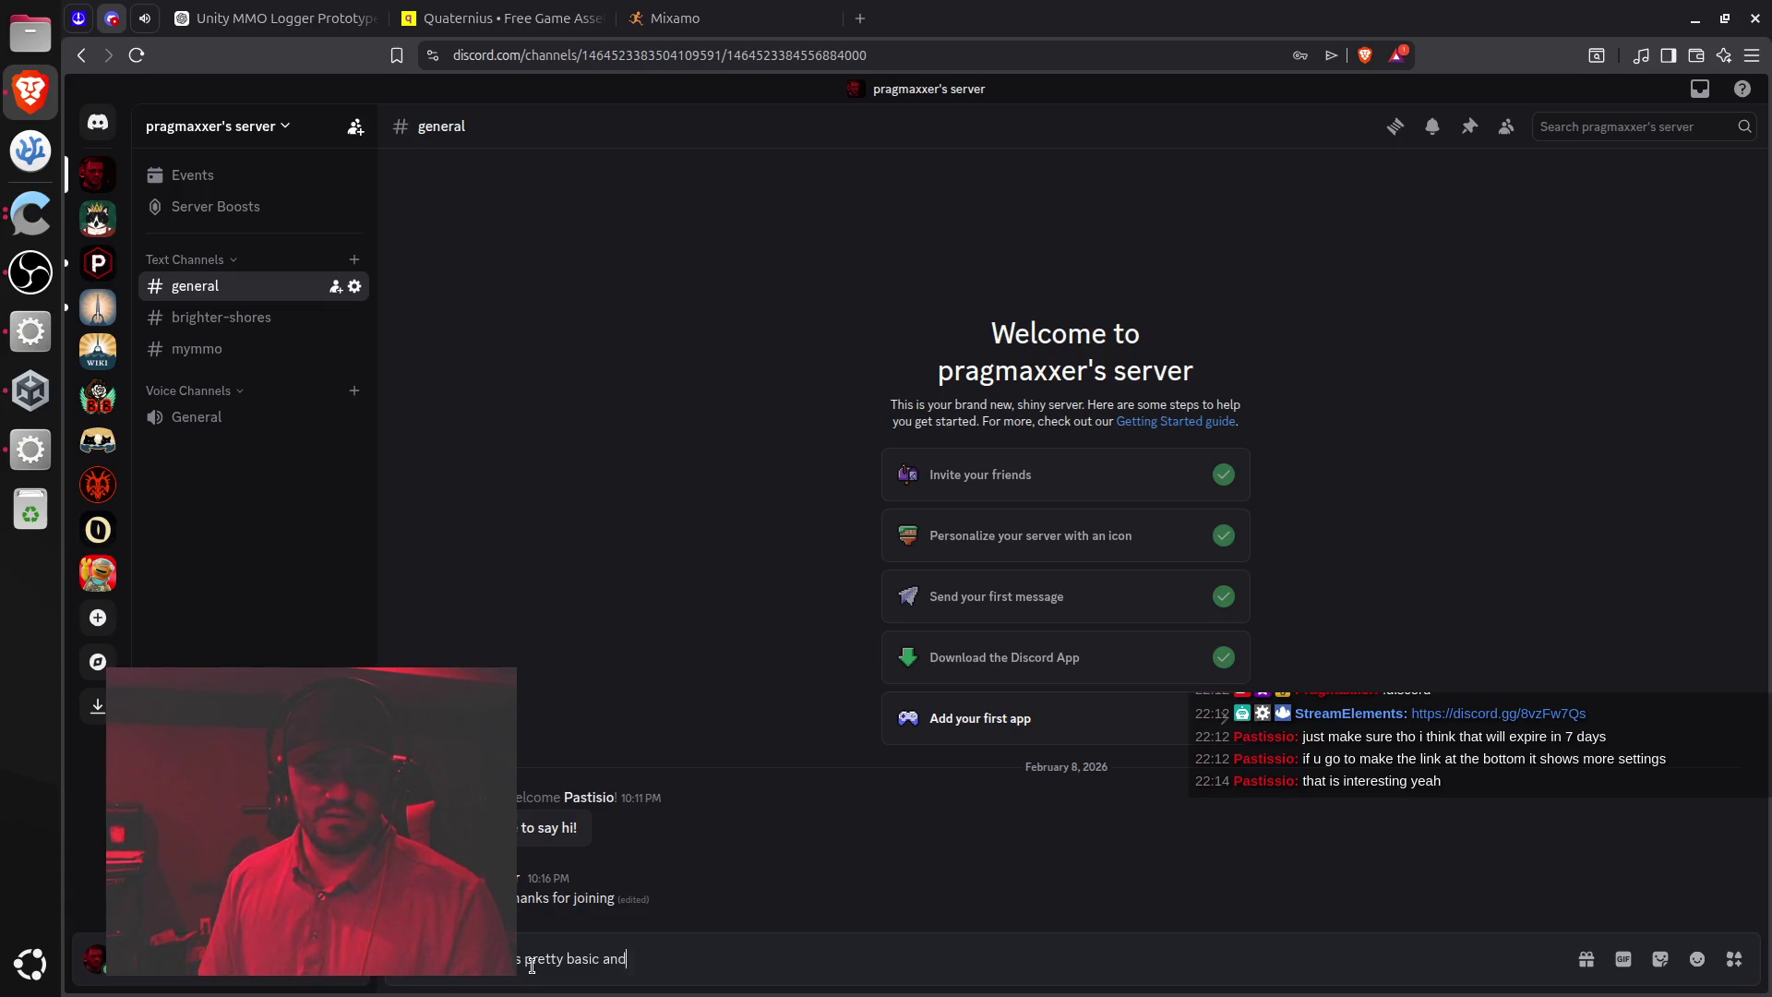
{"action": "type", "text": " really just mea"}
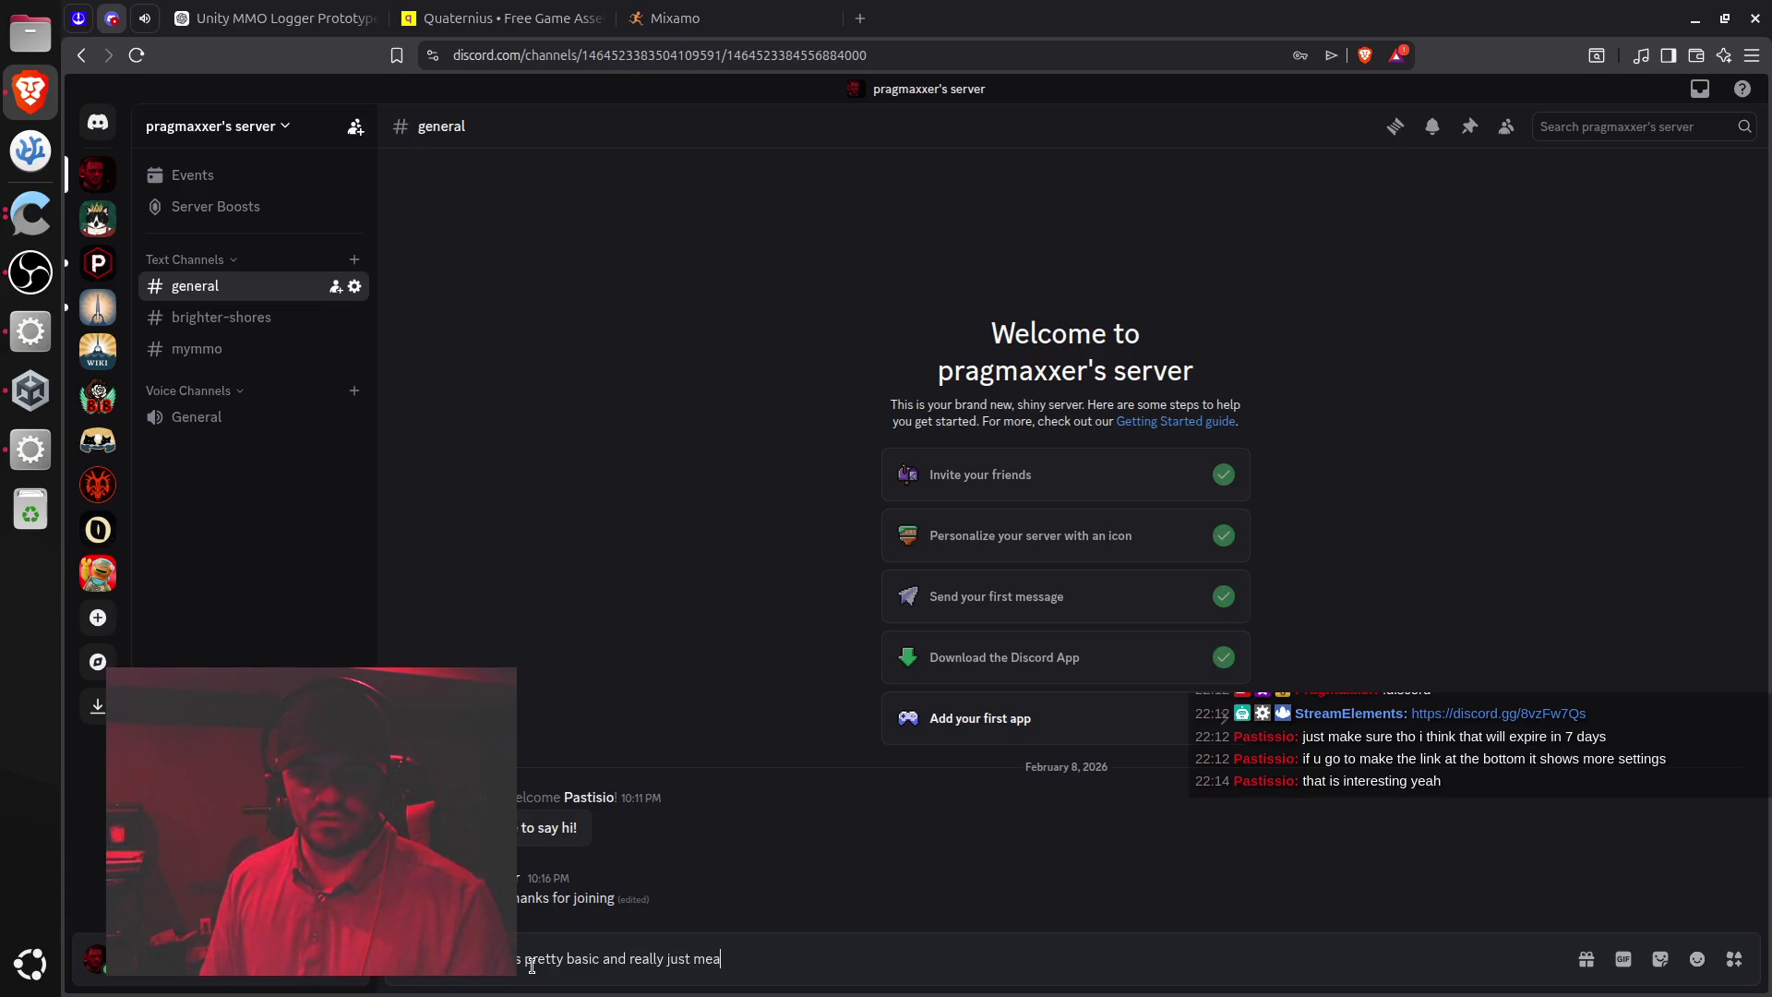
{"action": "type", "text": "nt to be am"}
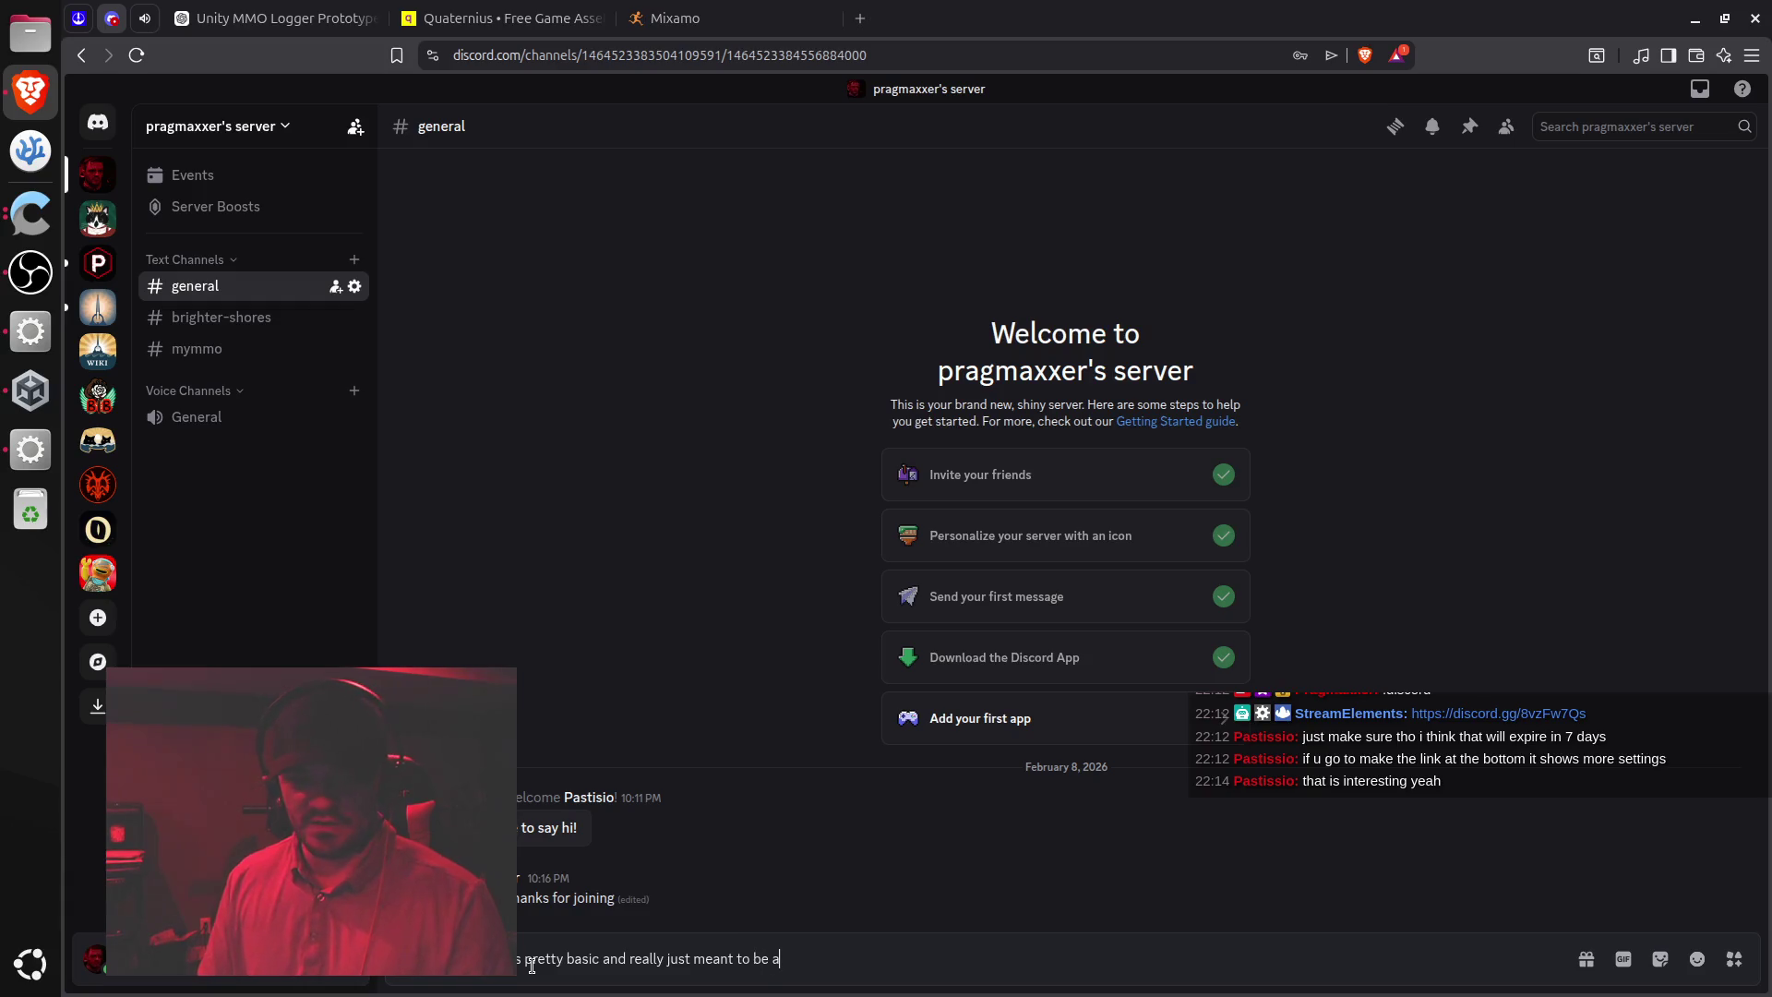
{"action": "key", "text": "BackSpace"}
{"action": "type", "text": "mess"}
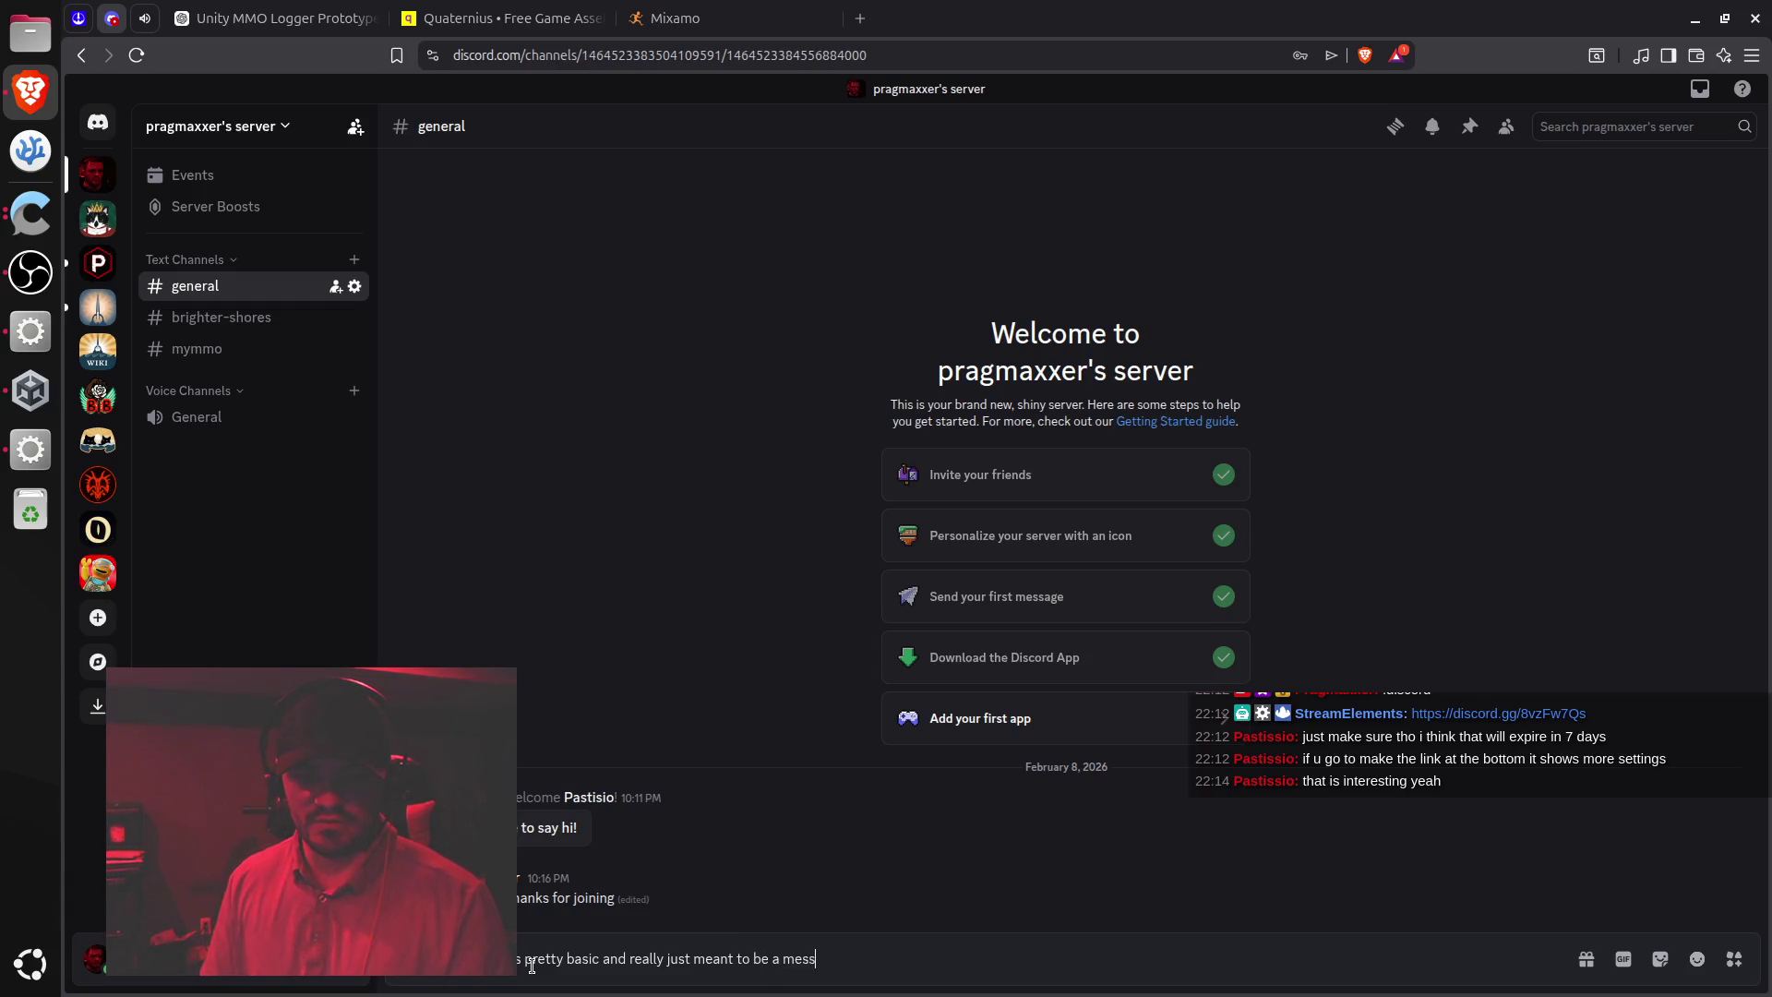
{"action": "type", "text": "age and image w"}
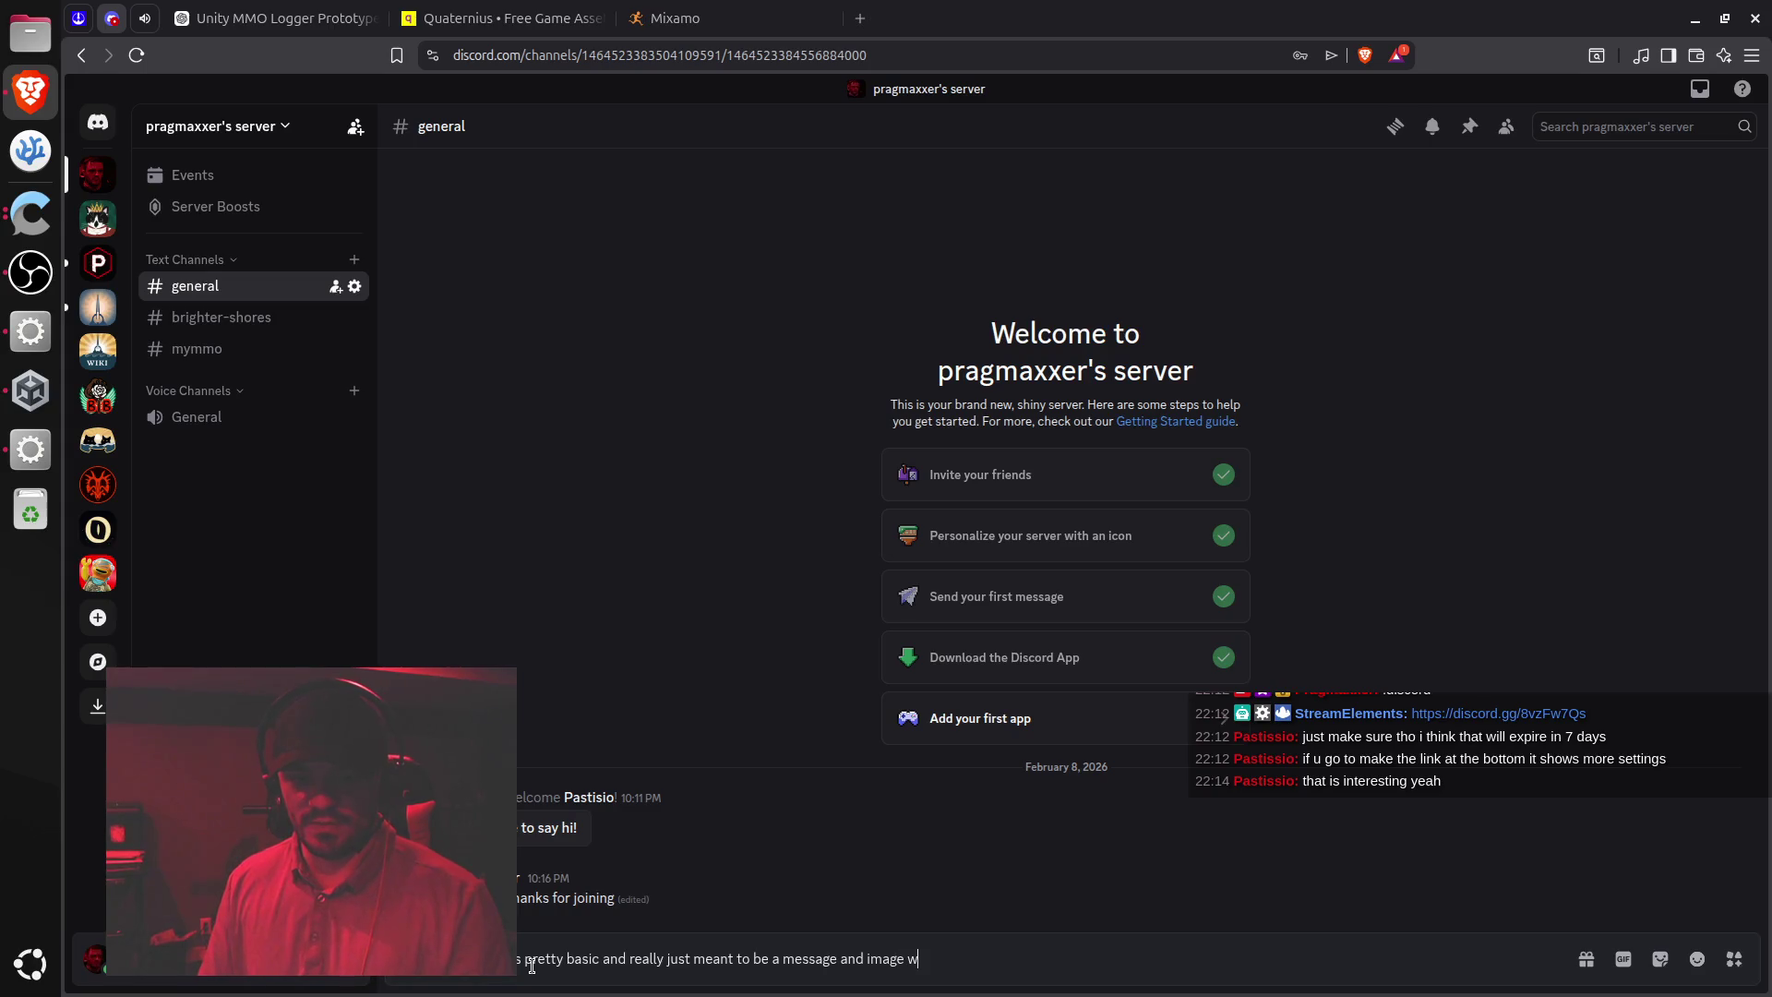
{"action": "type", "text": "orkspace"}
{"action": "key", "text": "Return"}
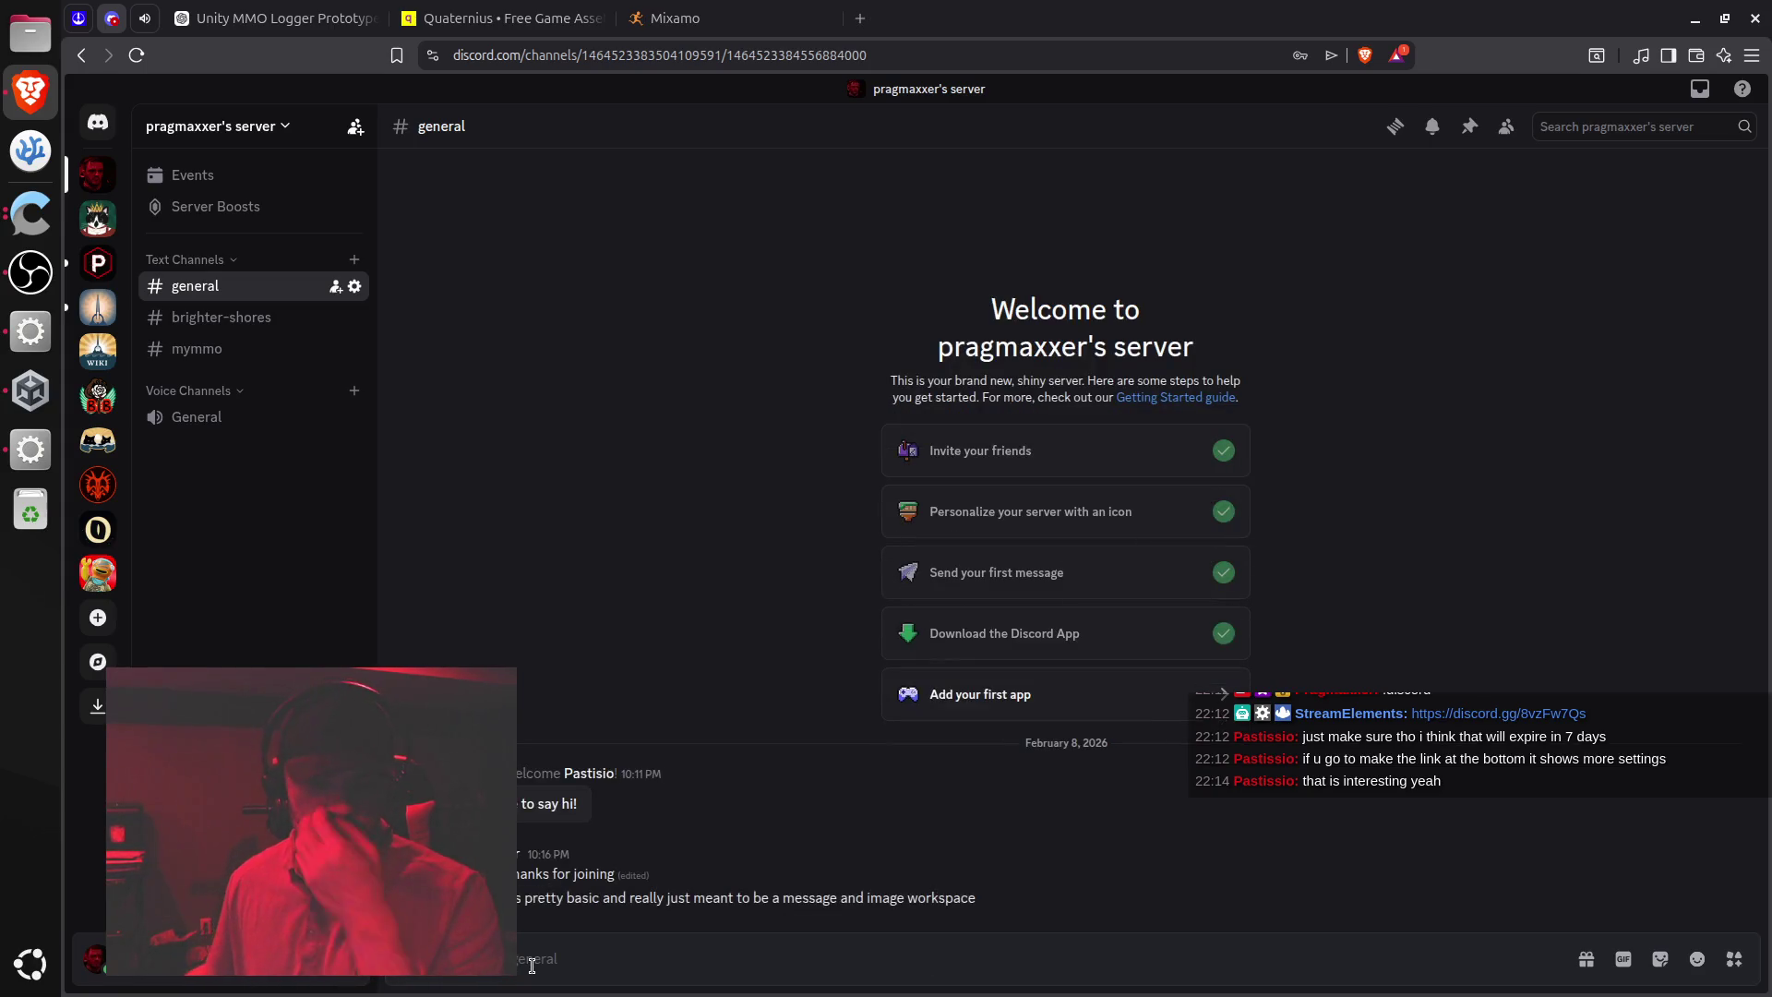
{"action": "left_click", "coordinate": [145, 19]}
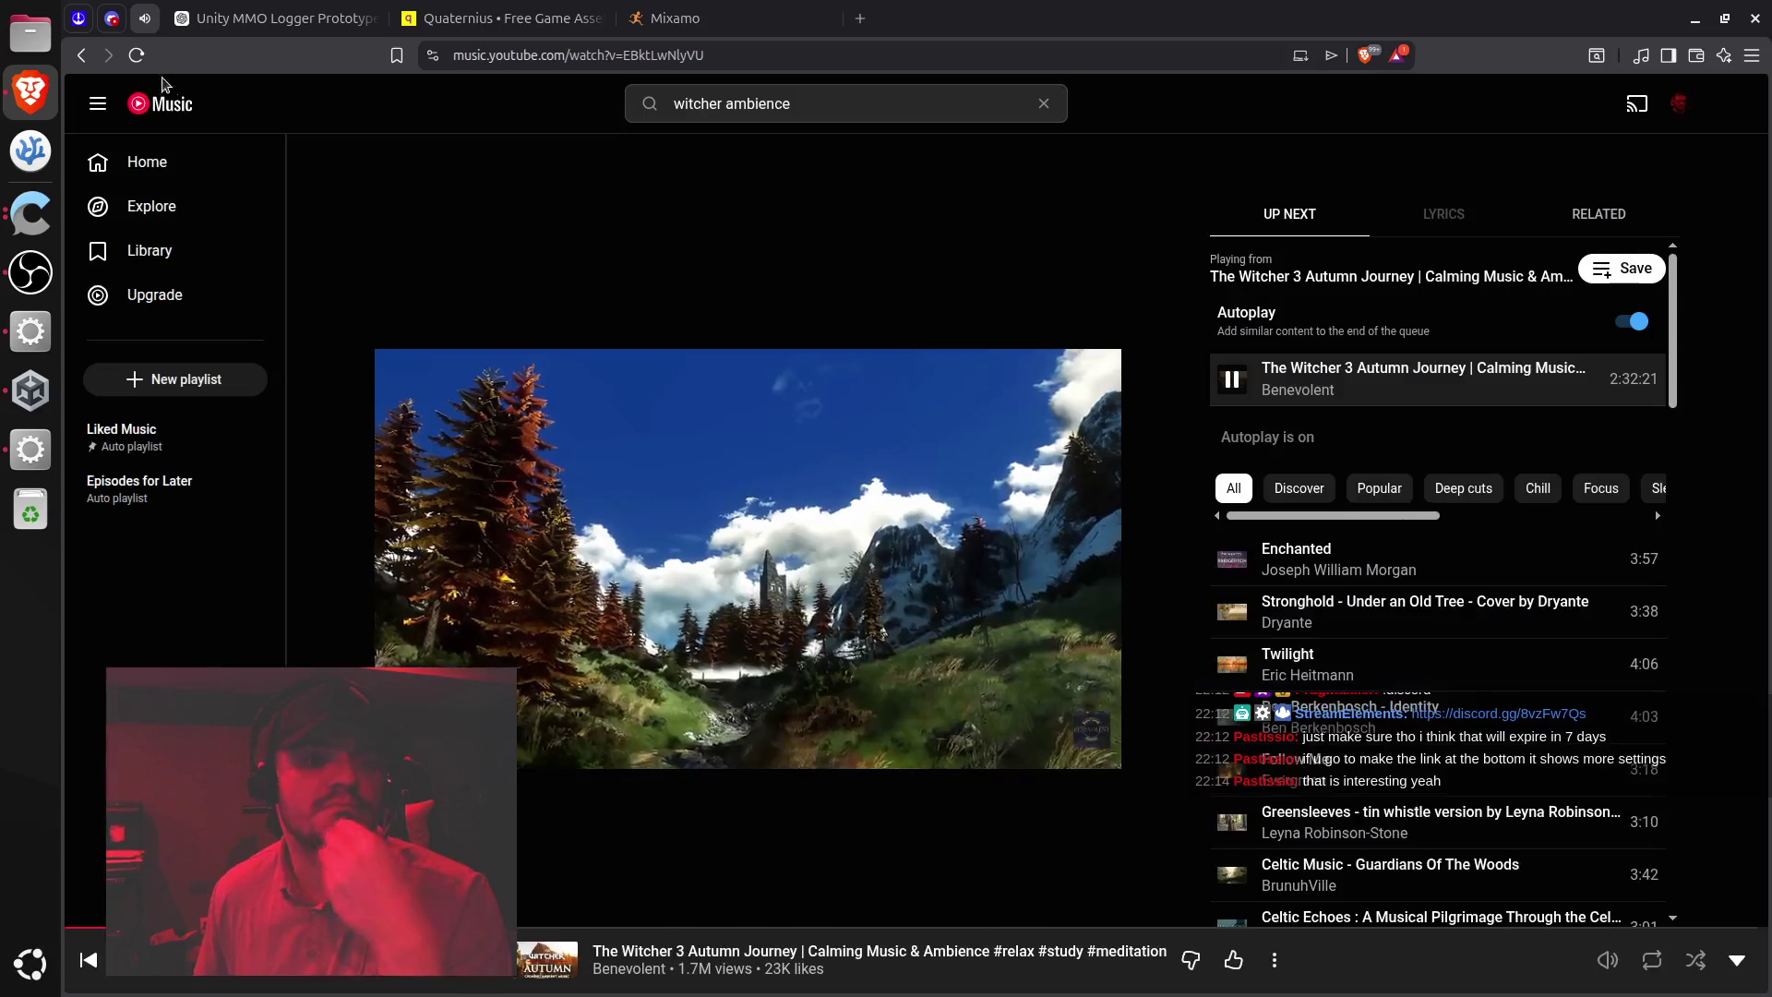
{"action": "key", "text": "ctrl+Tab"}
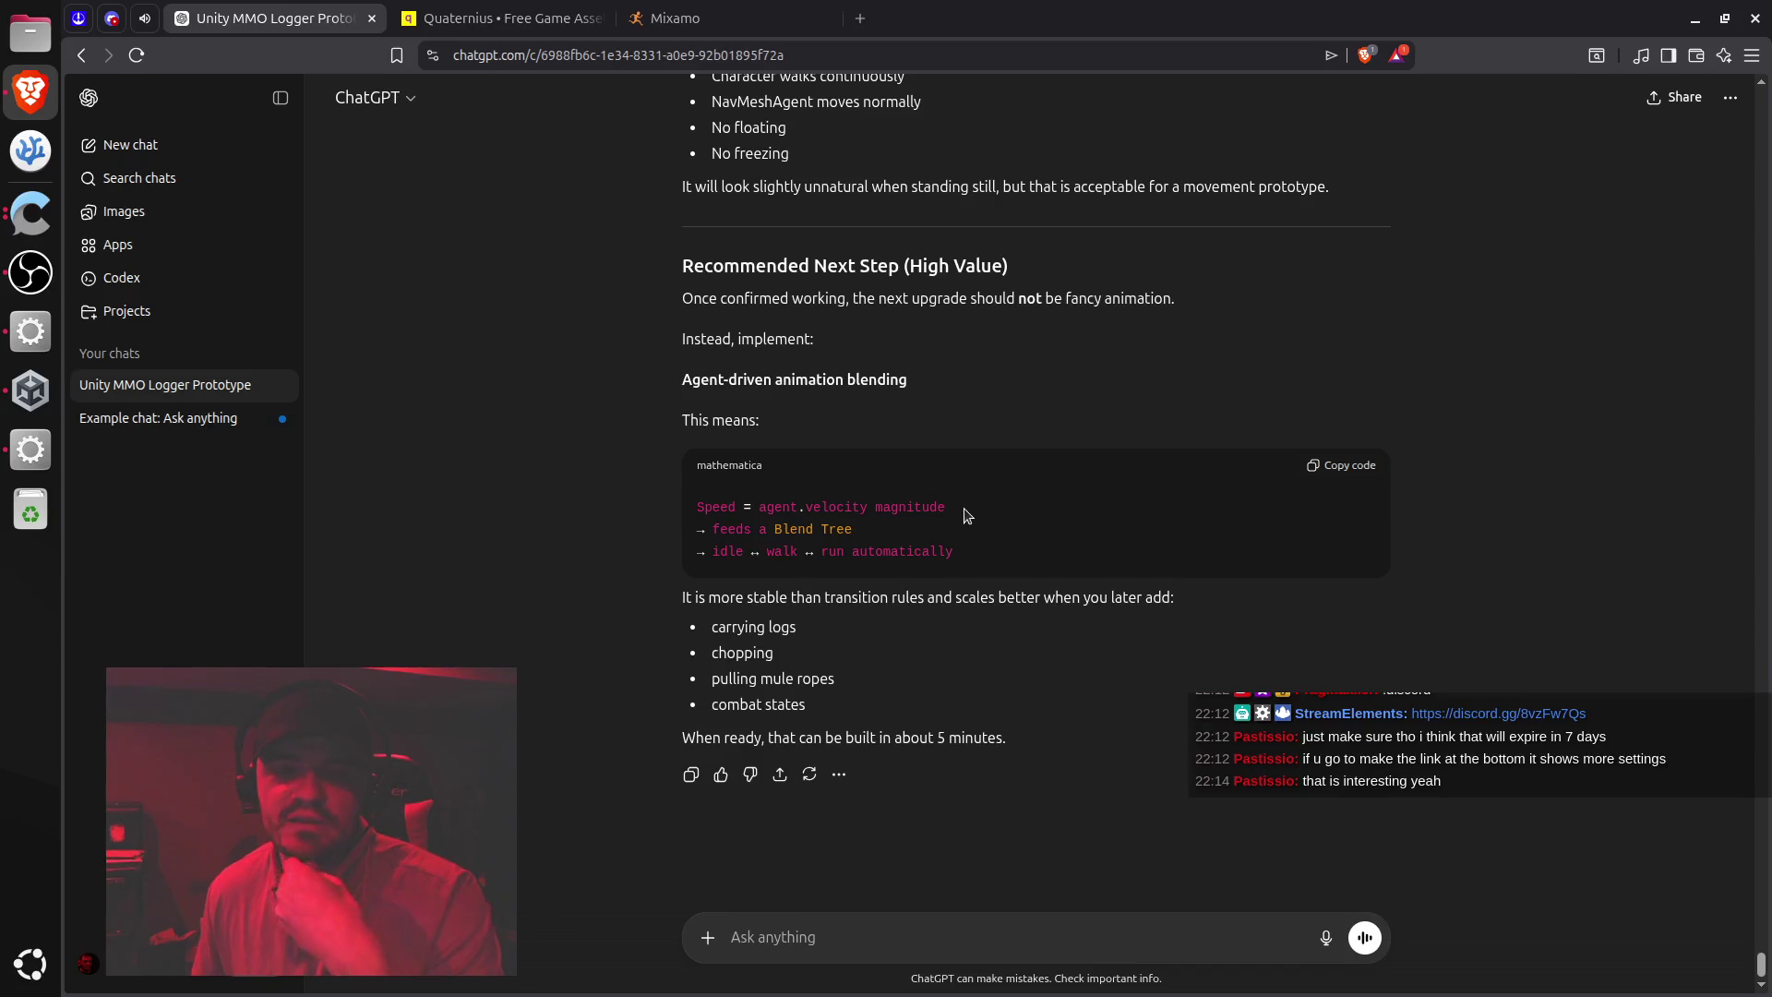
Ask ChatGPT to rotate the character toward its walking direction before toggling animation by speed
{"action": "left_click_drag", "start_coordinate": [690, 294], "coordinate": [1174, 299]}
{"action": "left_click", "coordinate": [1004, 676]}
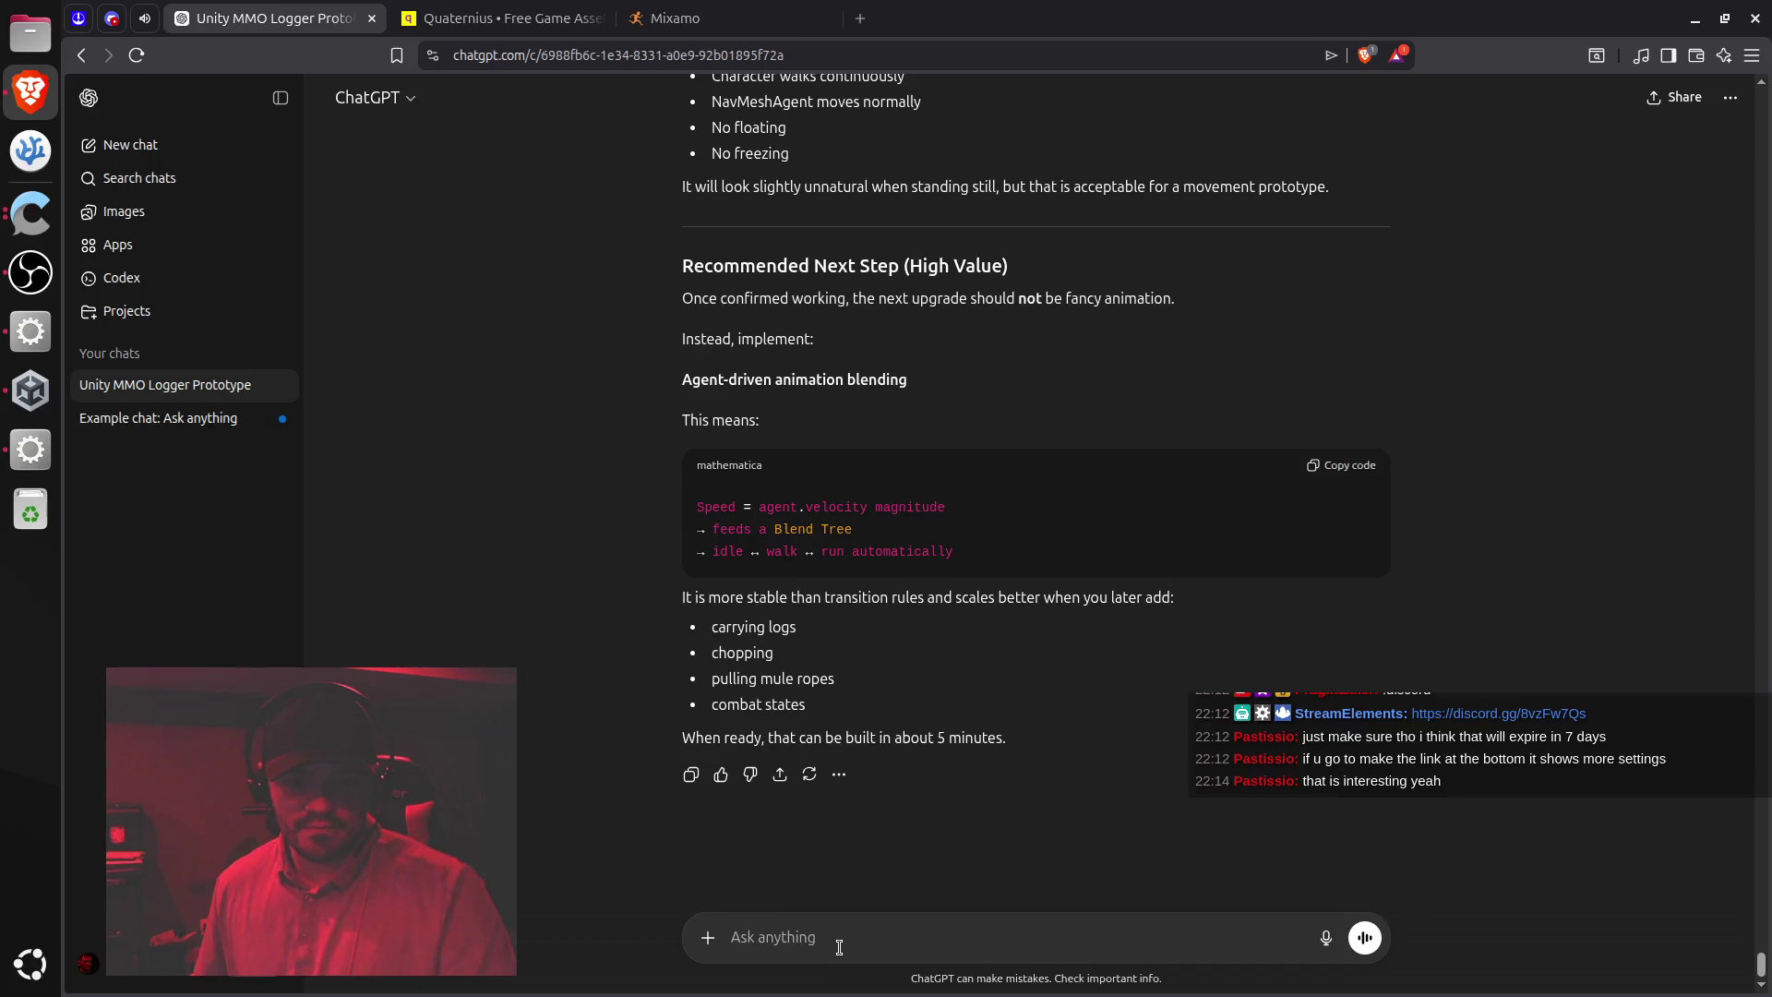
{"action": "type", "text": "before we"}
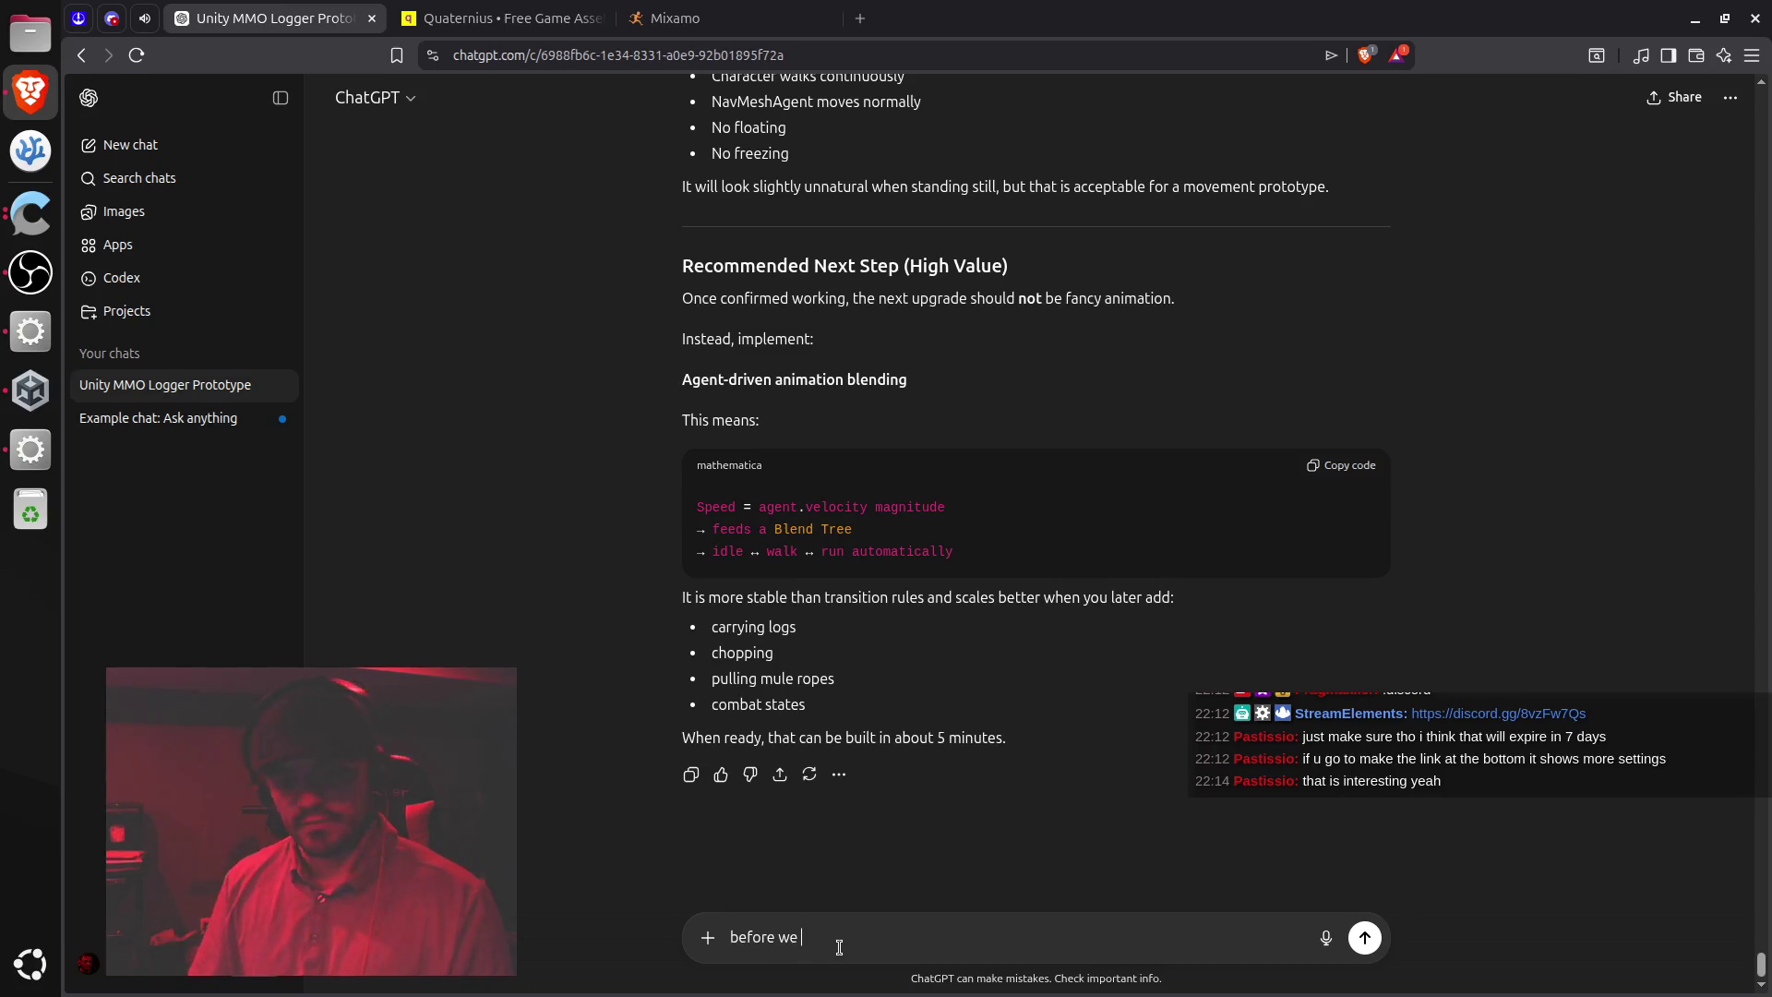
{"action": "type", "text": "mess with turin"}
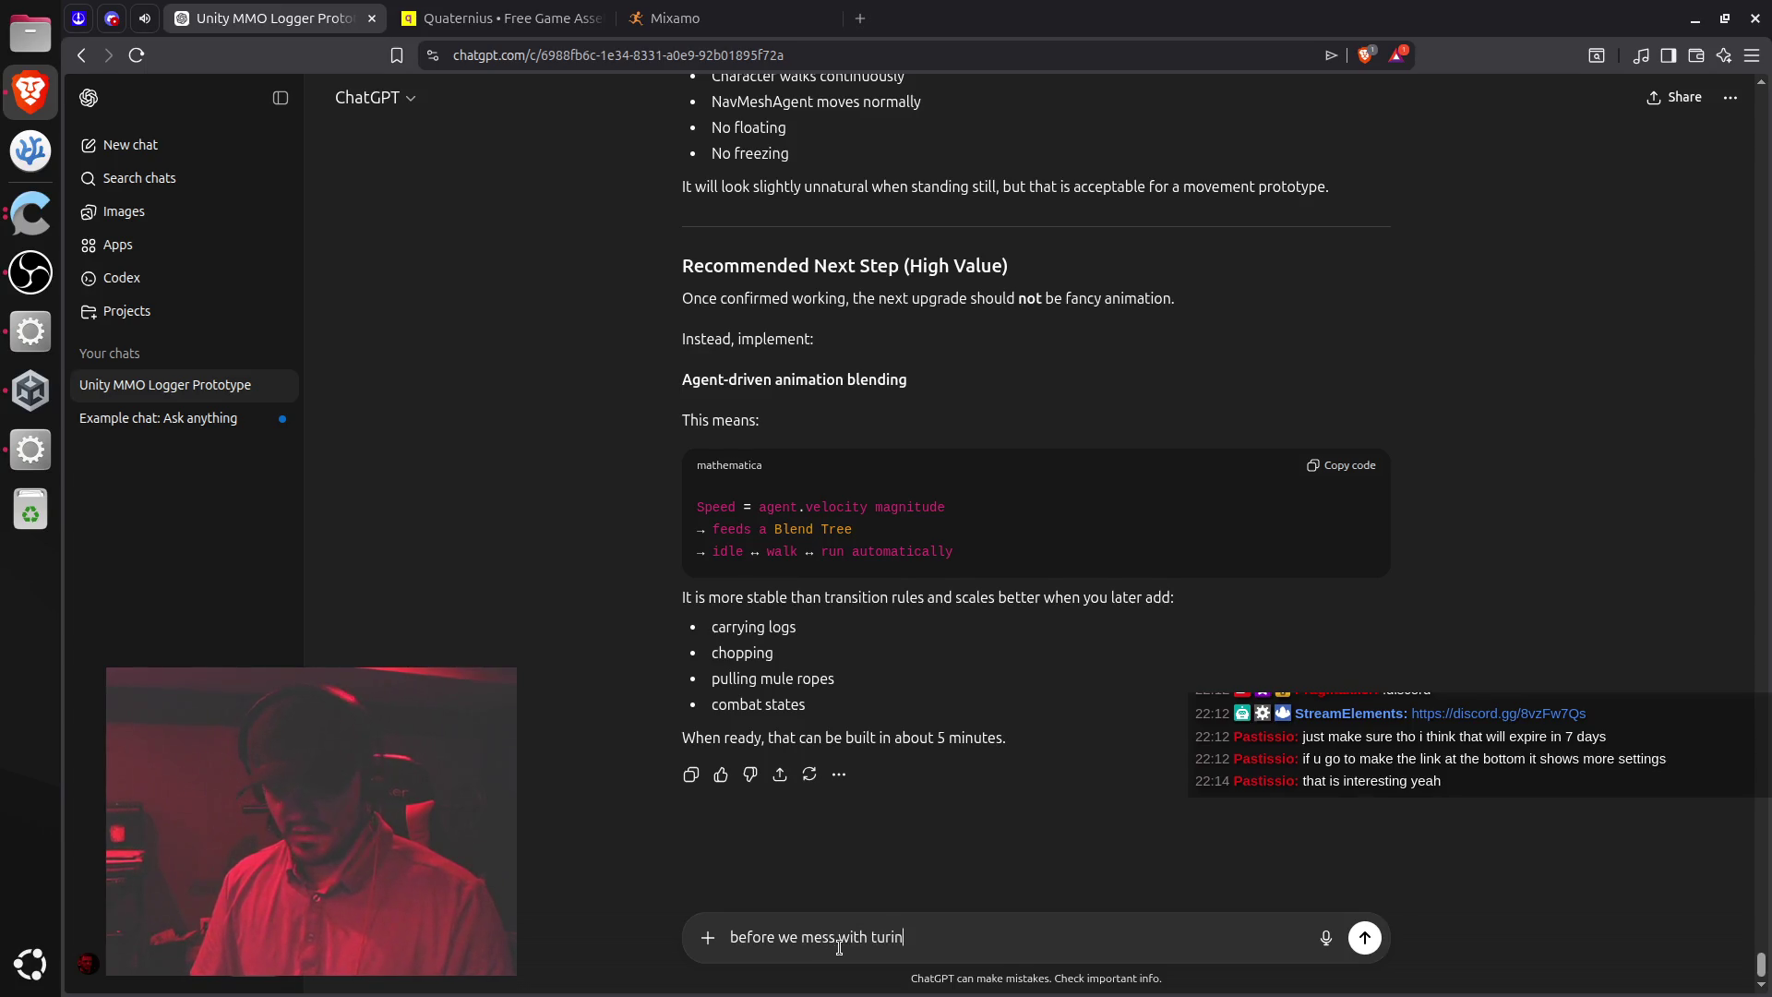
{"action": "type", "text": "animation on an"}
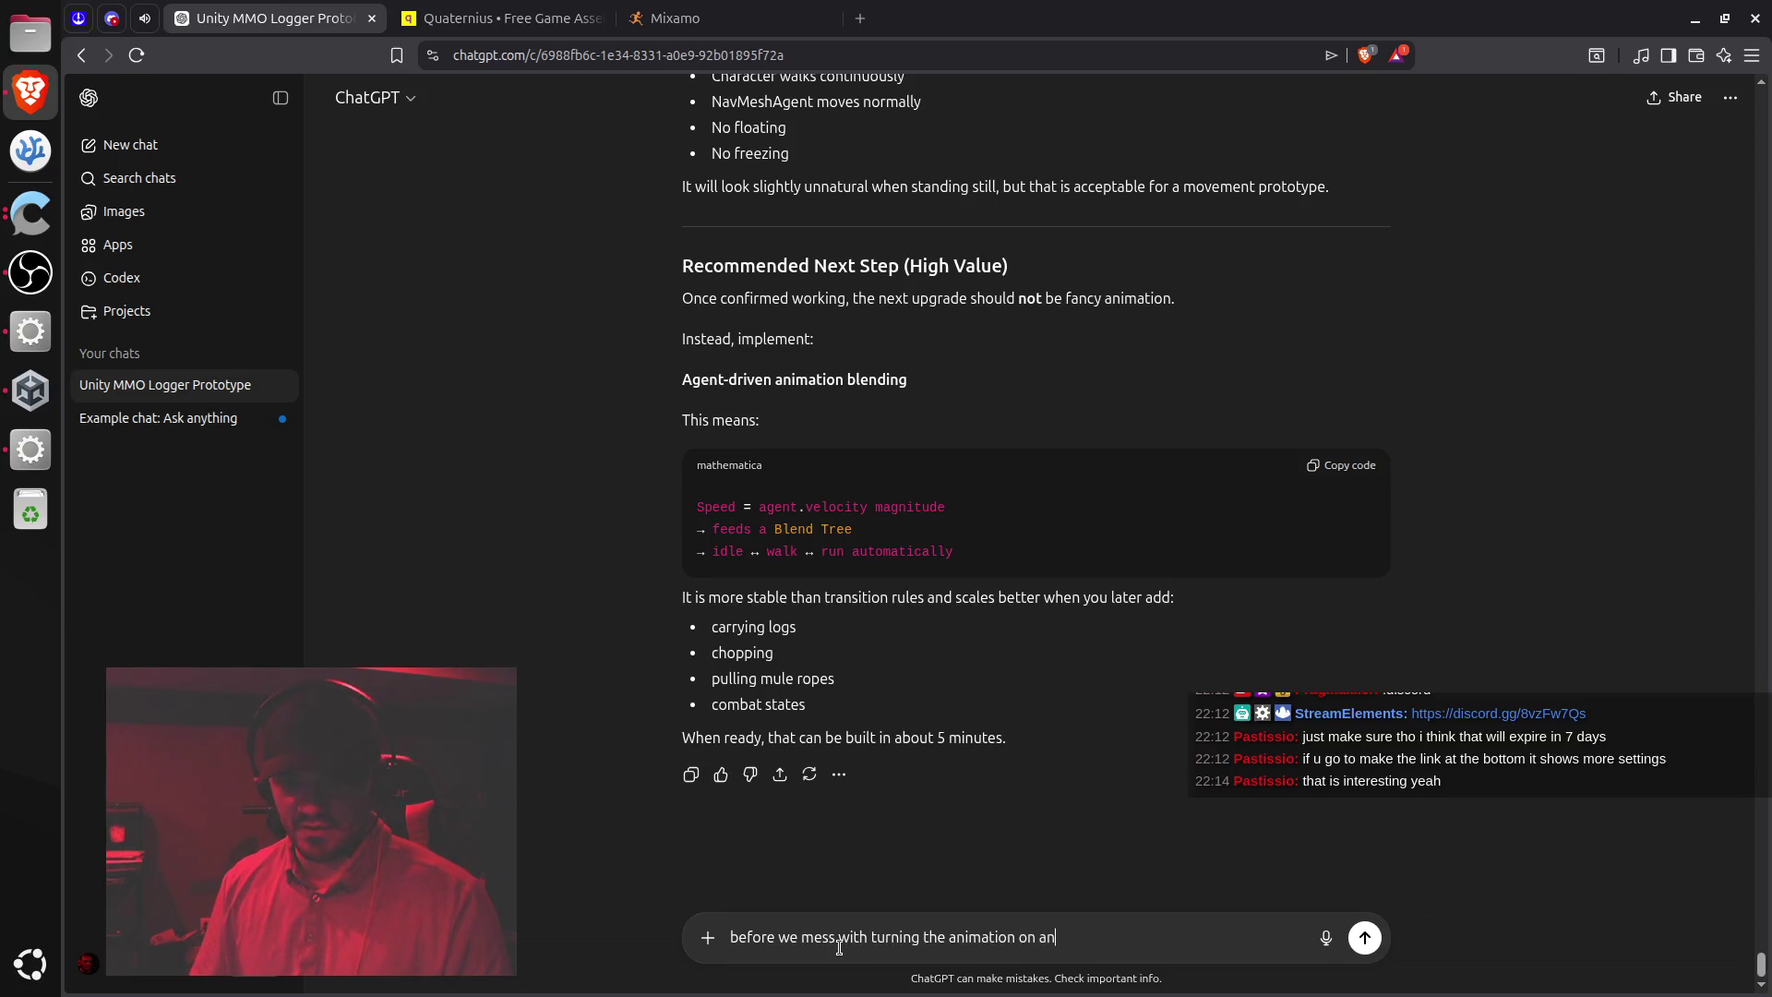
{"action": "type", "text": "spe"}
{"action": "key", "text": "BackSpace"}
{"action": "key", "text": "BackSpace"}
{"action": "type", "text": "d, let's rotate"}
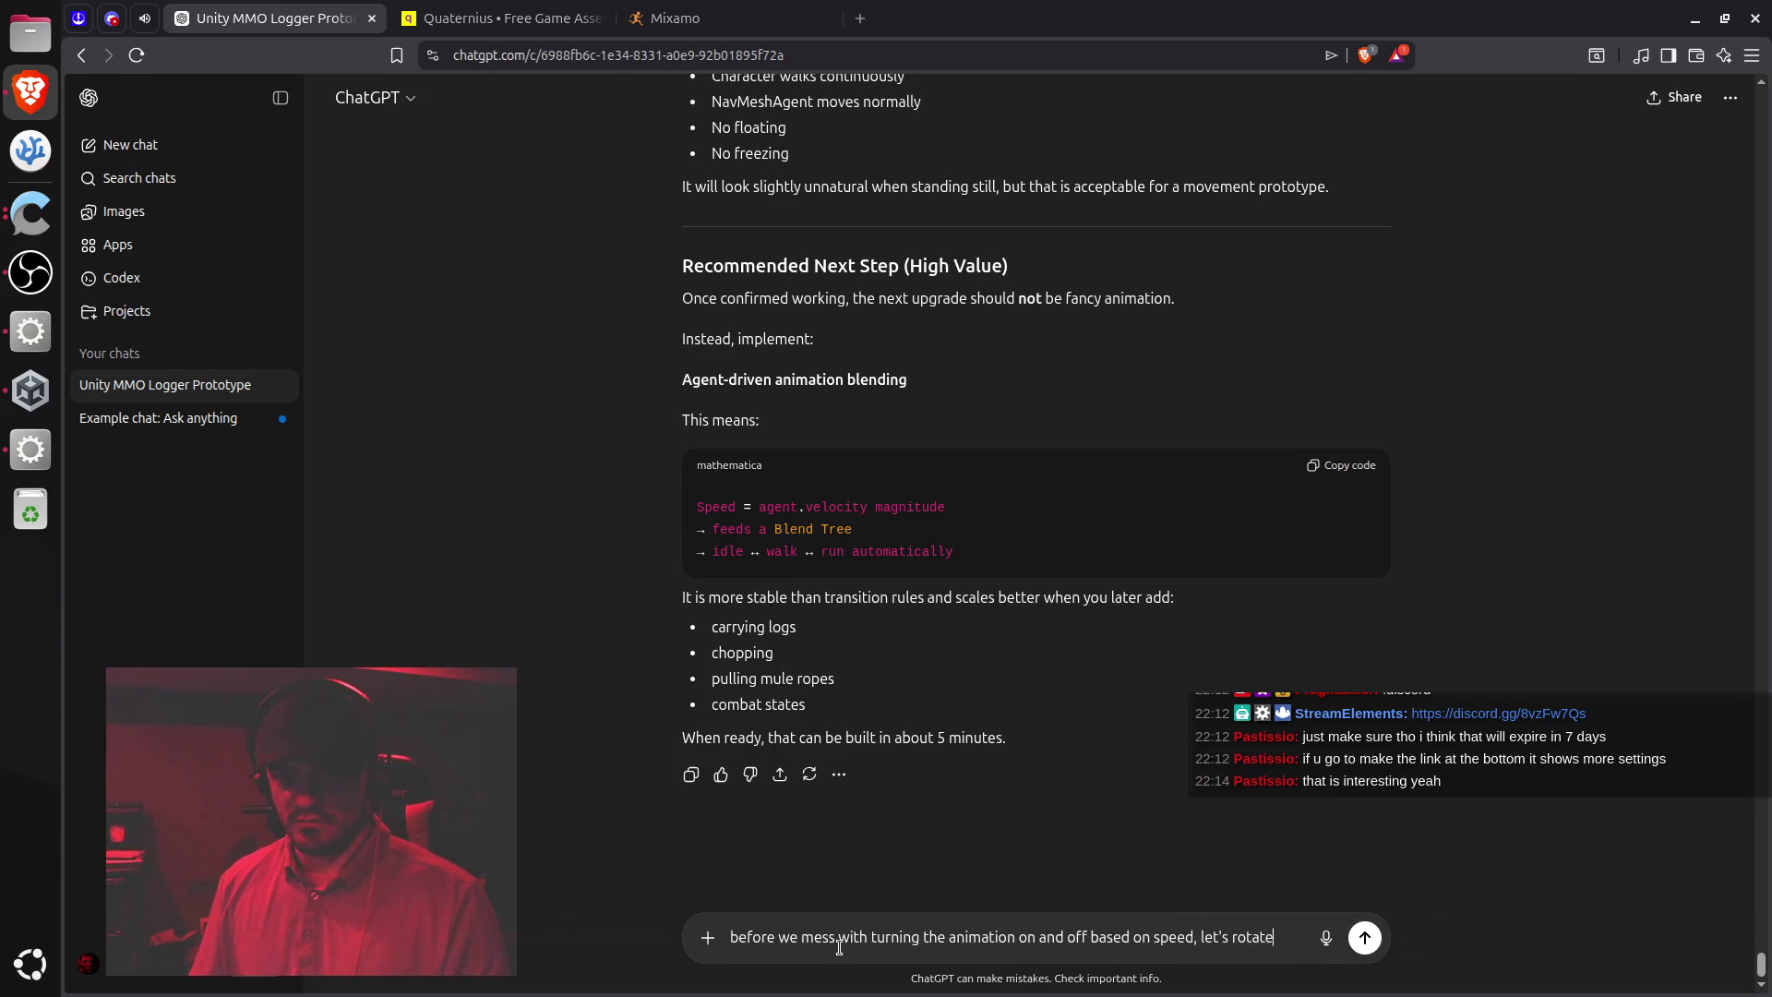
{"action": "type", "text": " the "}
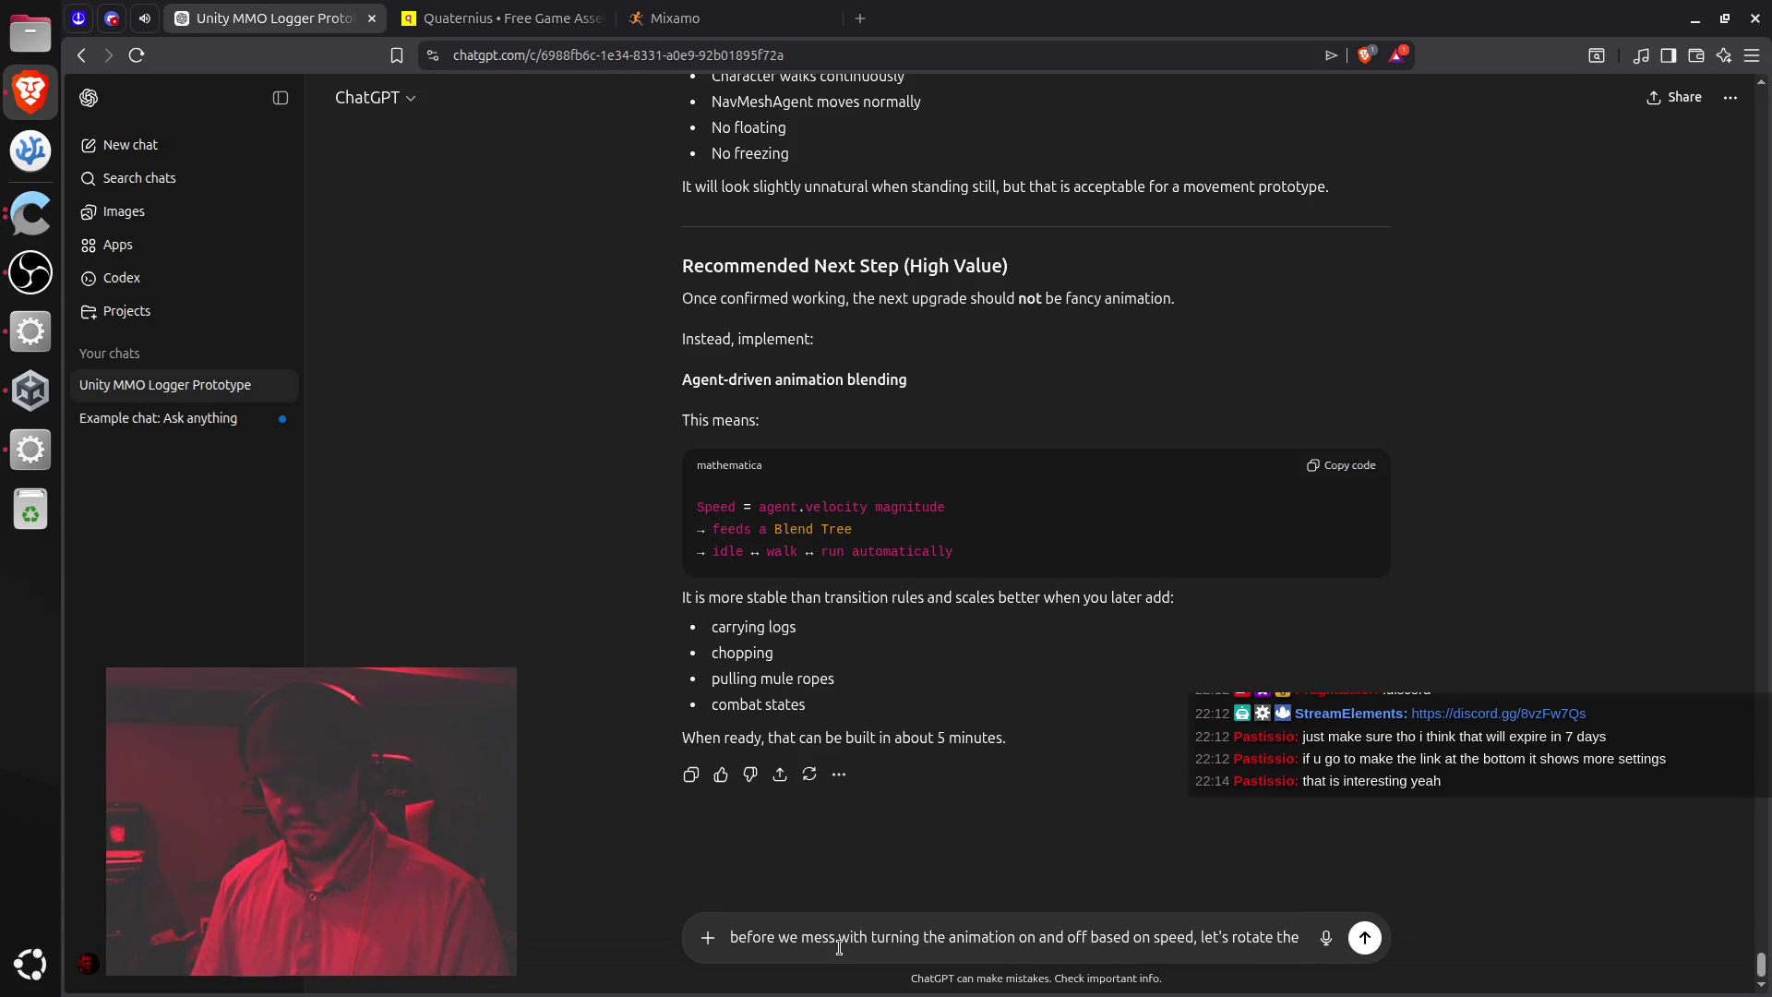
{"action": "type", "text": "character"}
{"action": "key", "text": "BackSpace"}
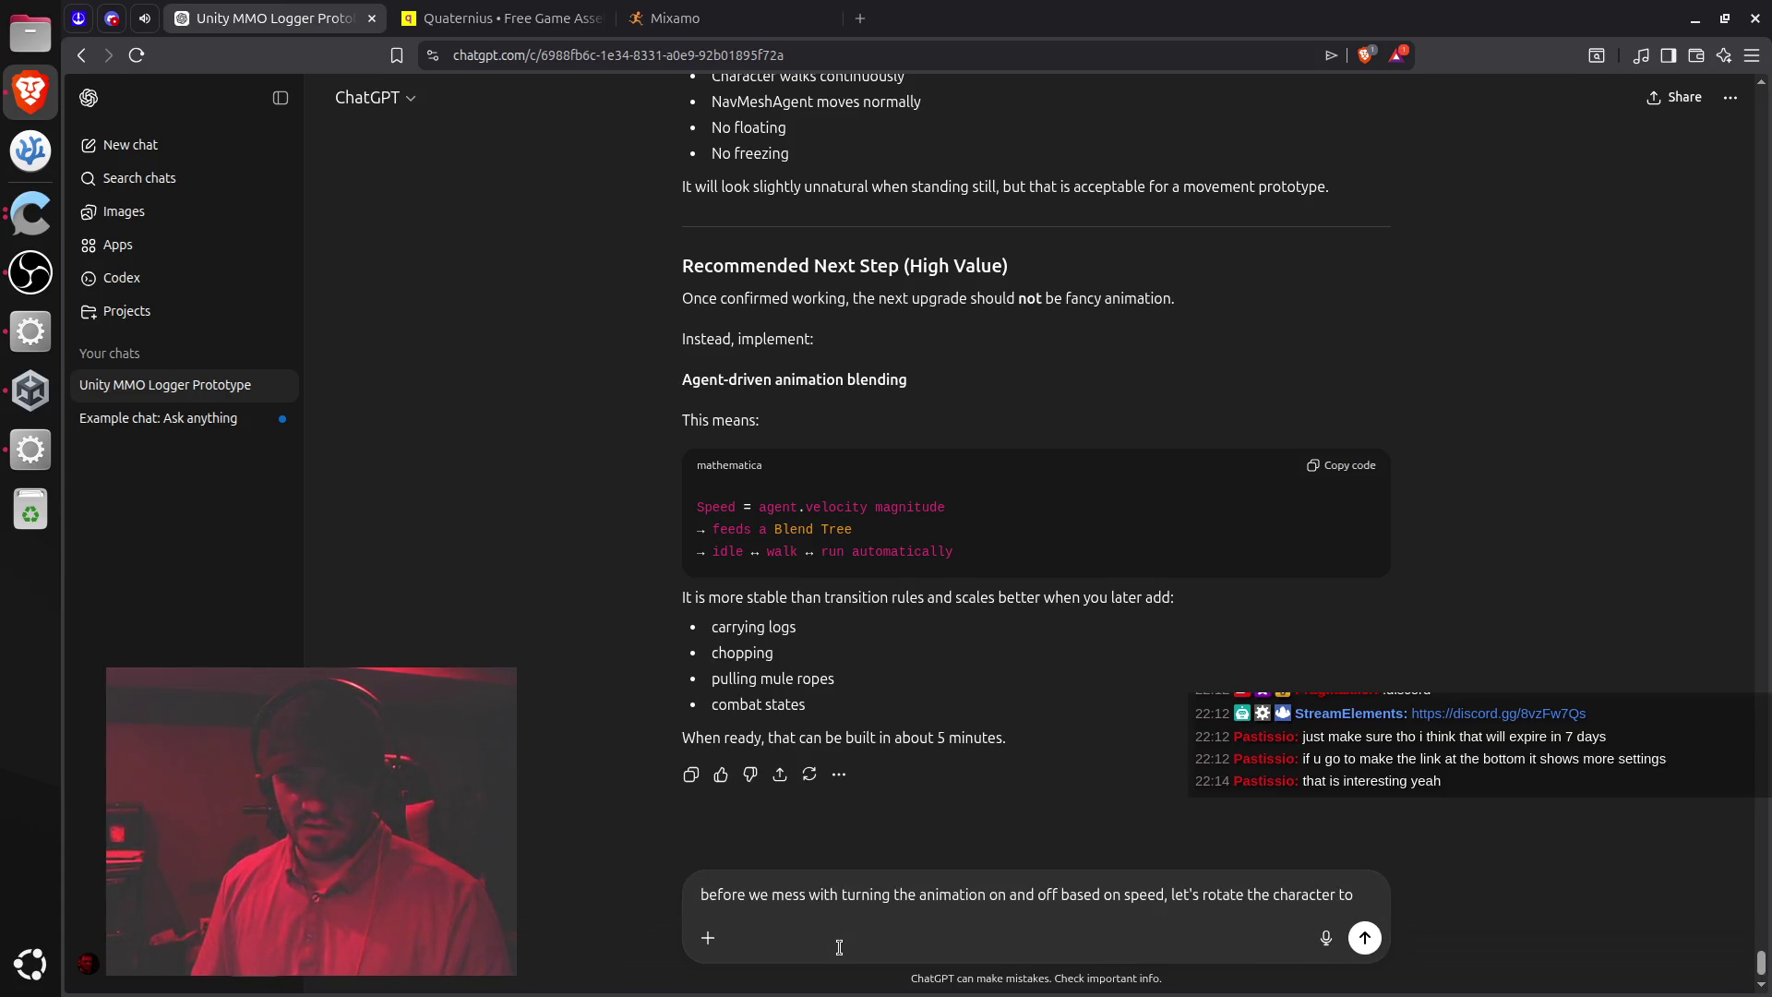
{"action": "type", "text": "e"}
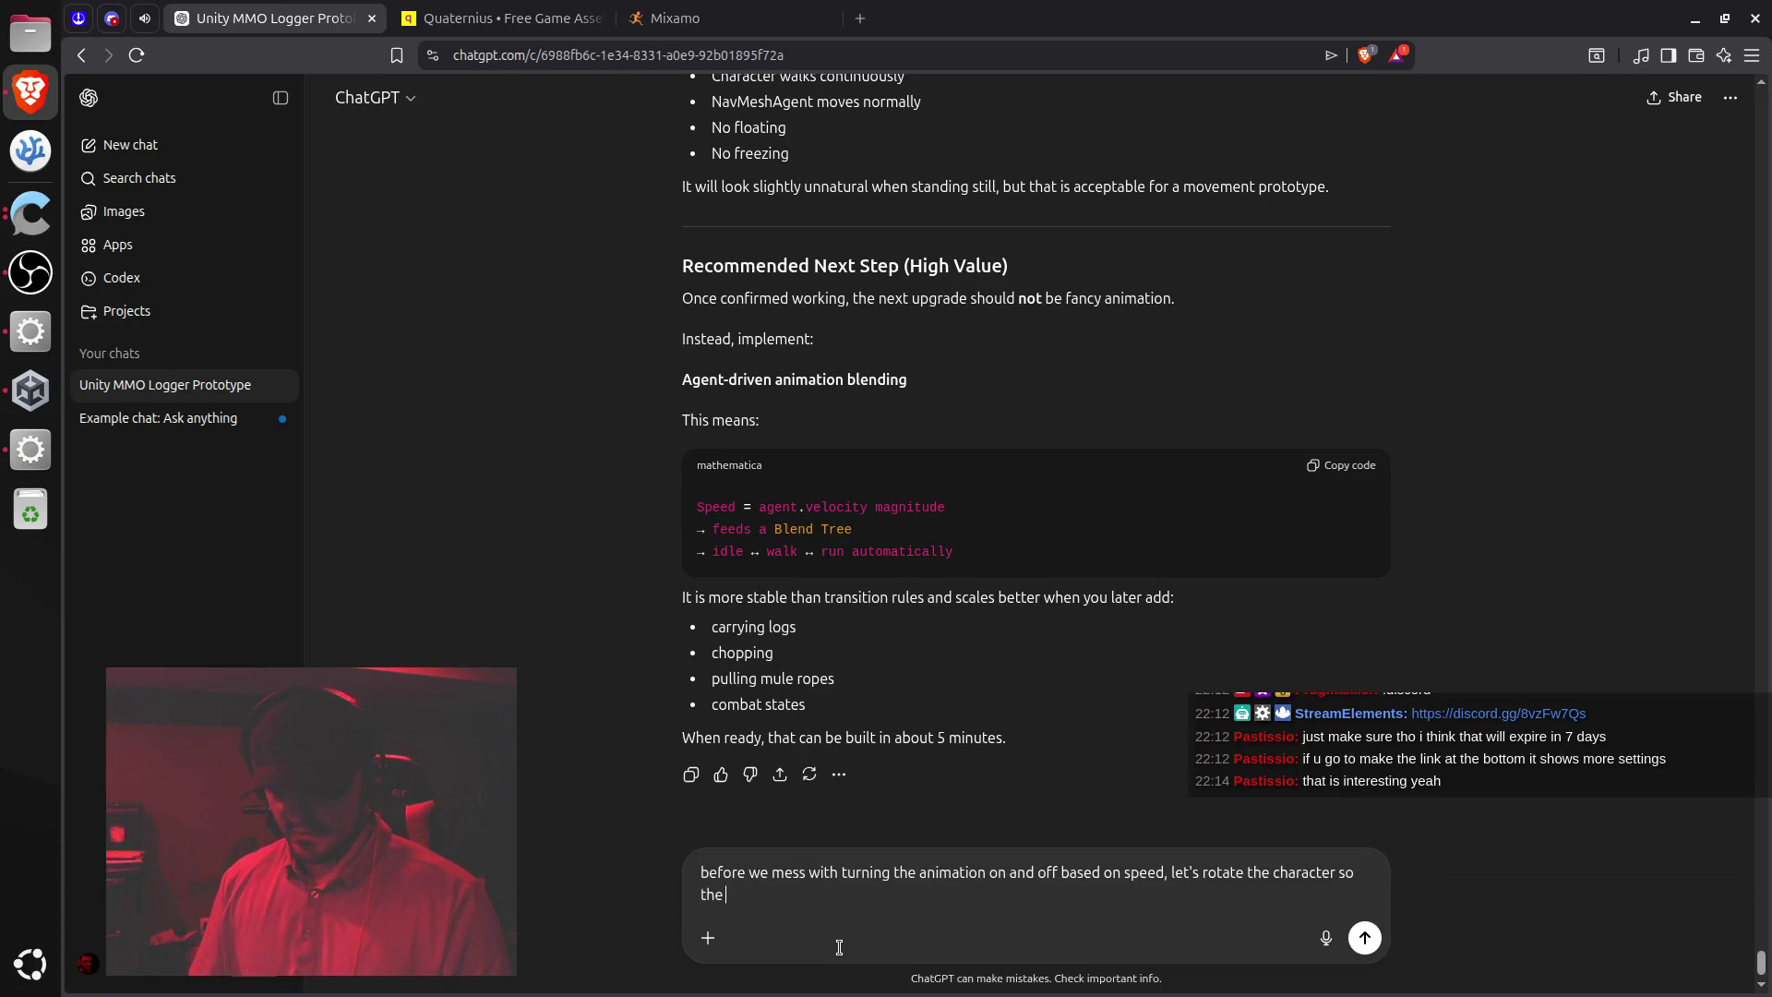
{"action": "key", "text": "BackSpace"}
{"action": "type", "text": "at the"}
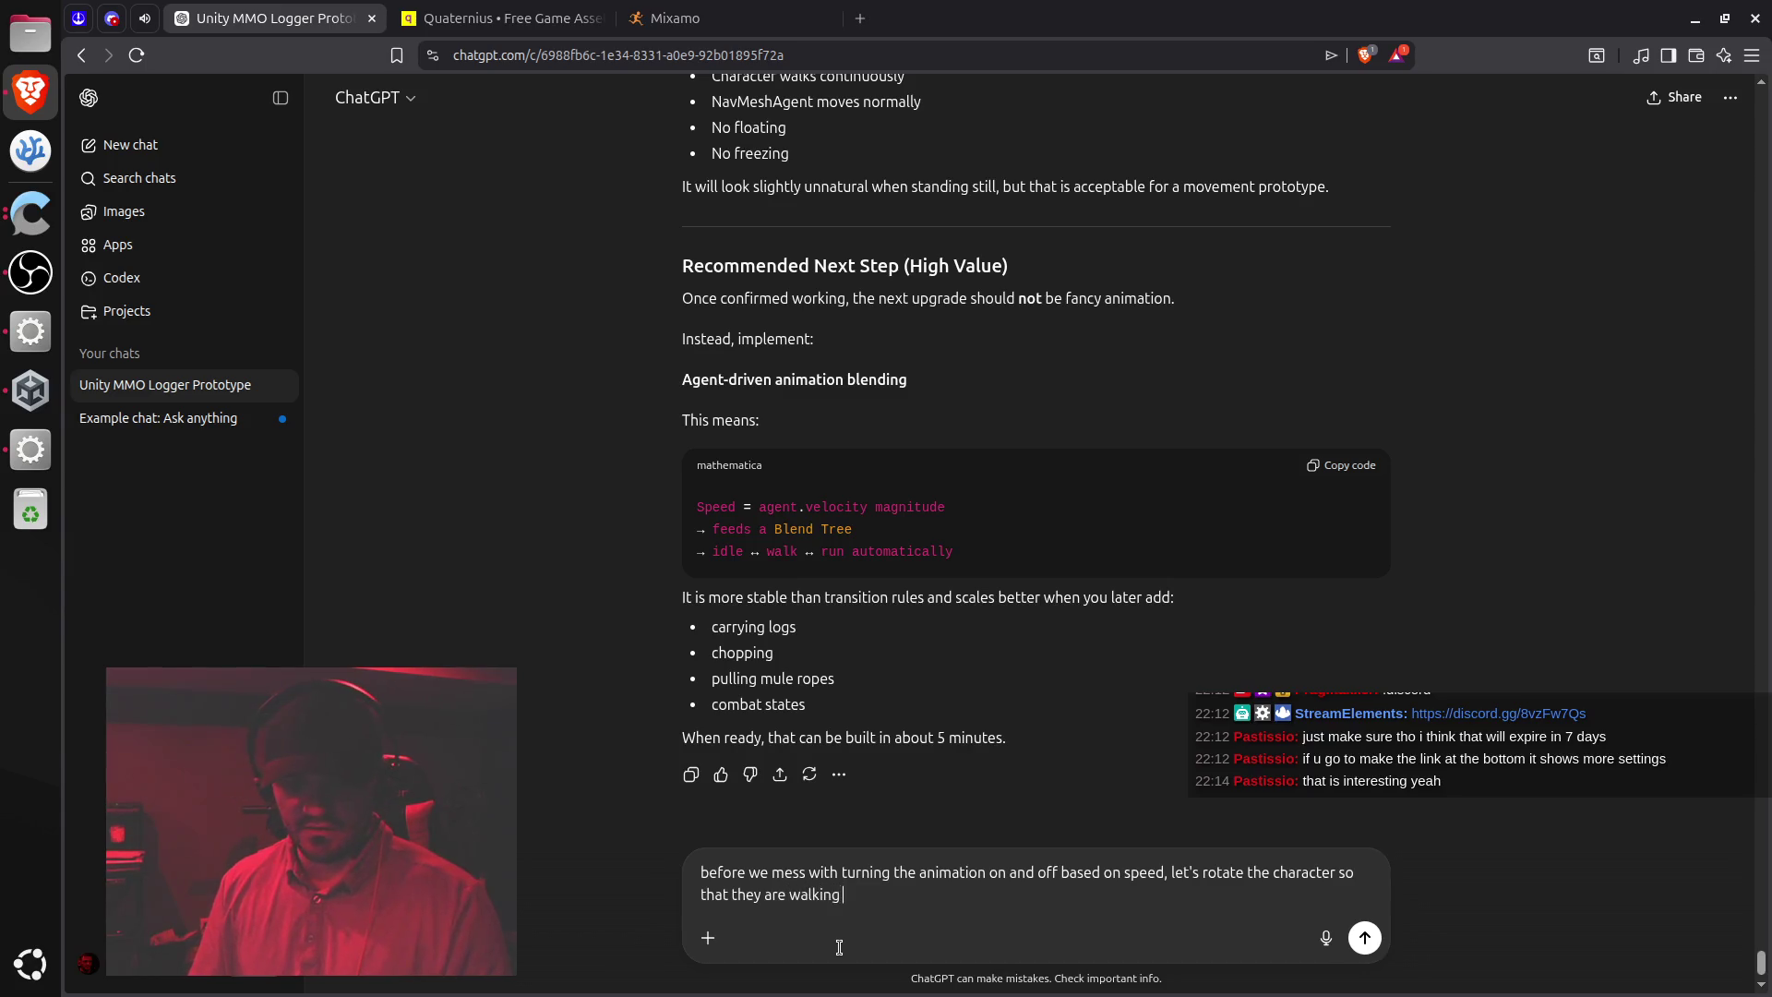
{"action": "type", "text": "rection"}
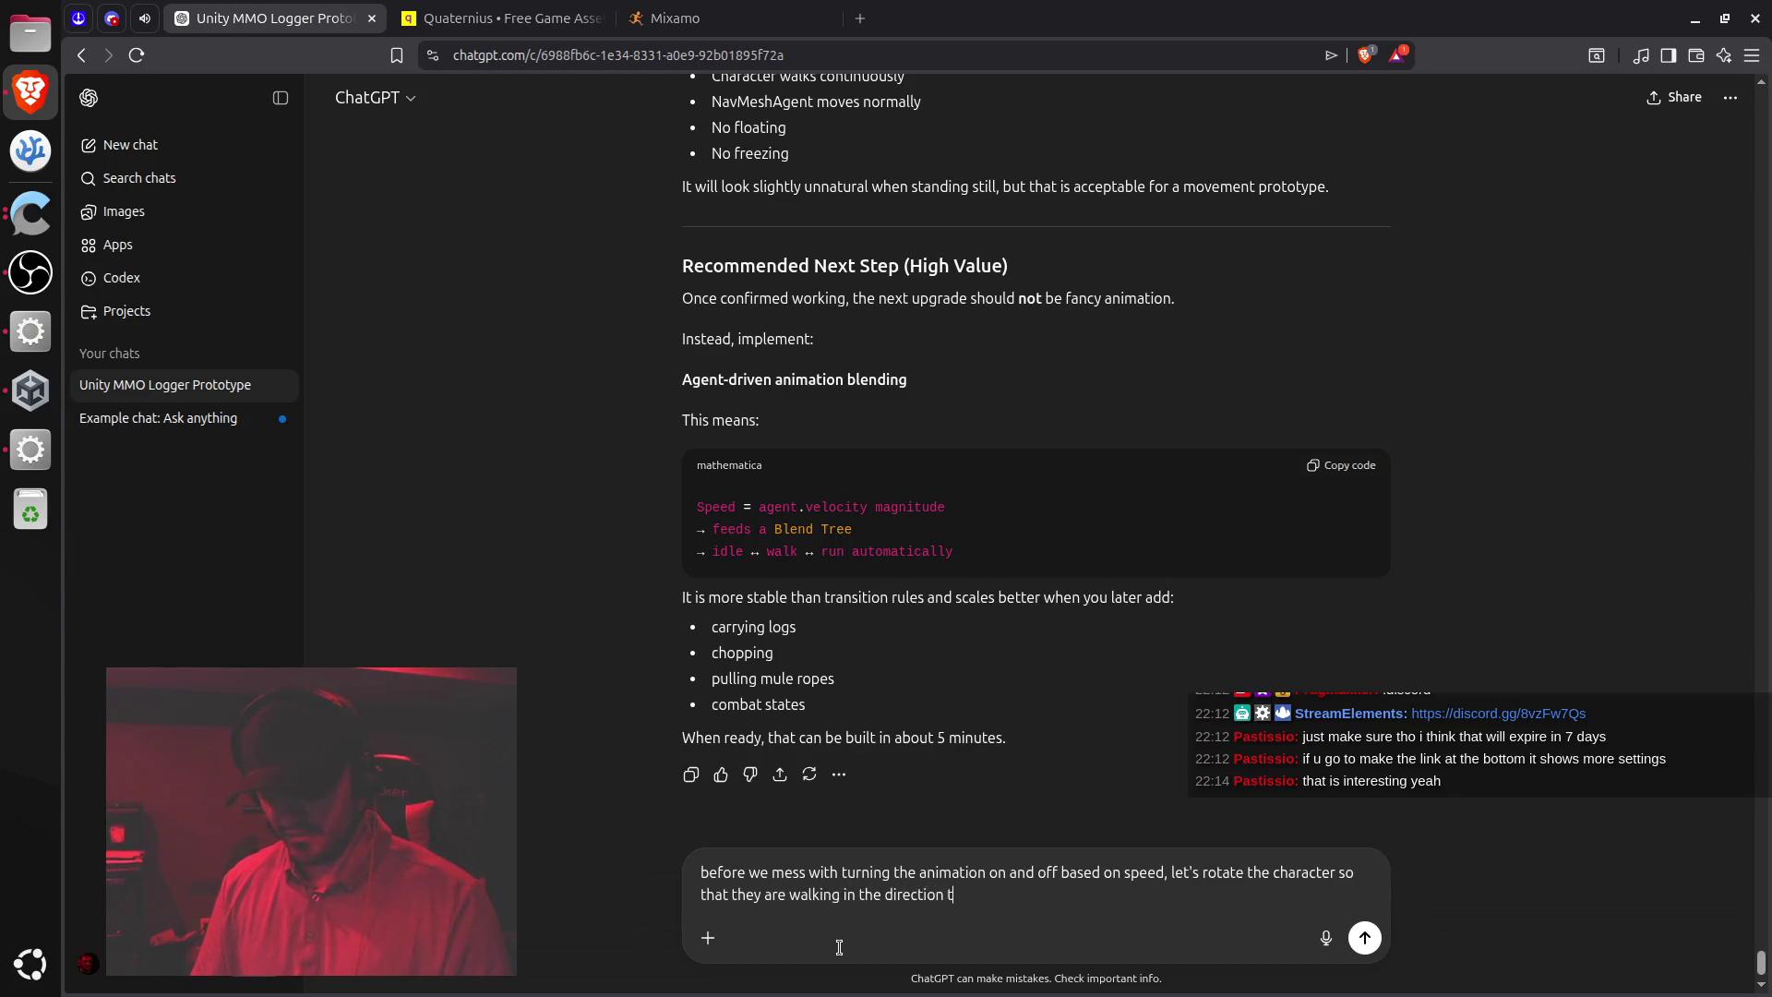
{"action": "type", "text": "they are"}
{"action": "type", "text": " moving first."}
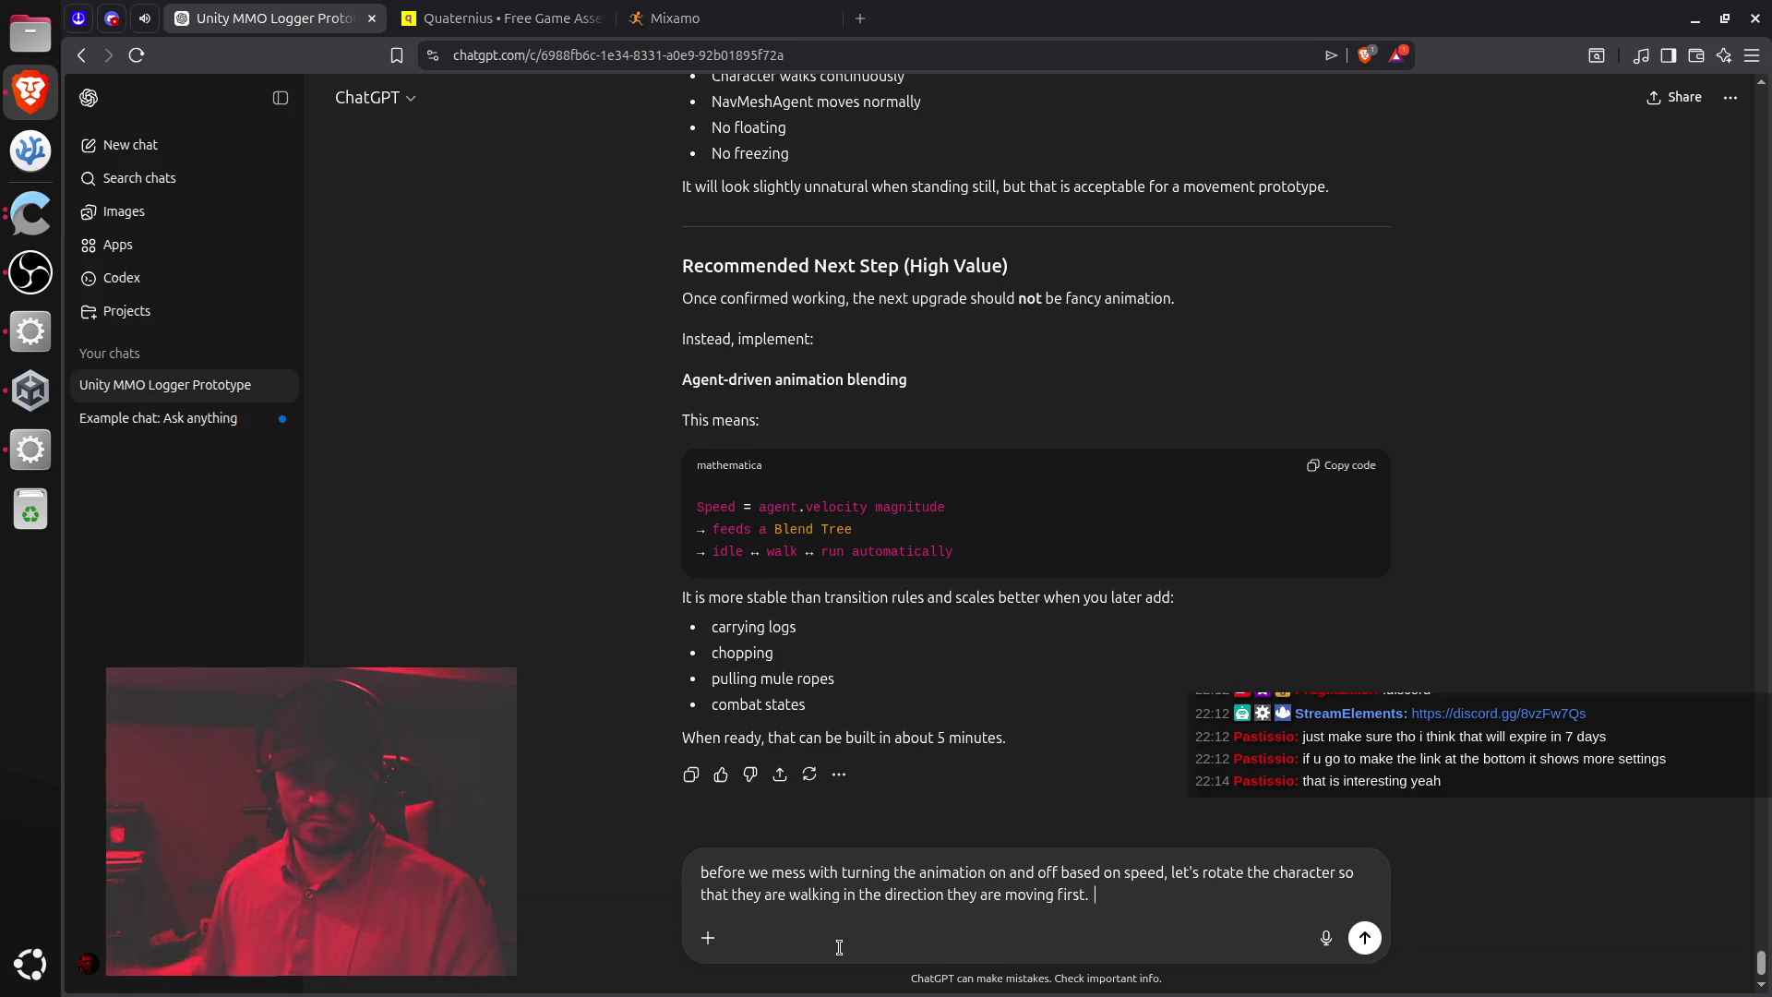
{"action": "key", "text": "Return"}
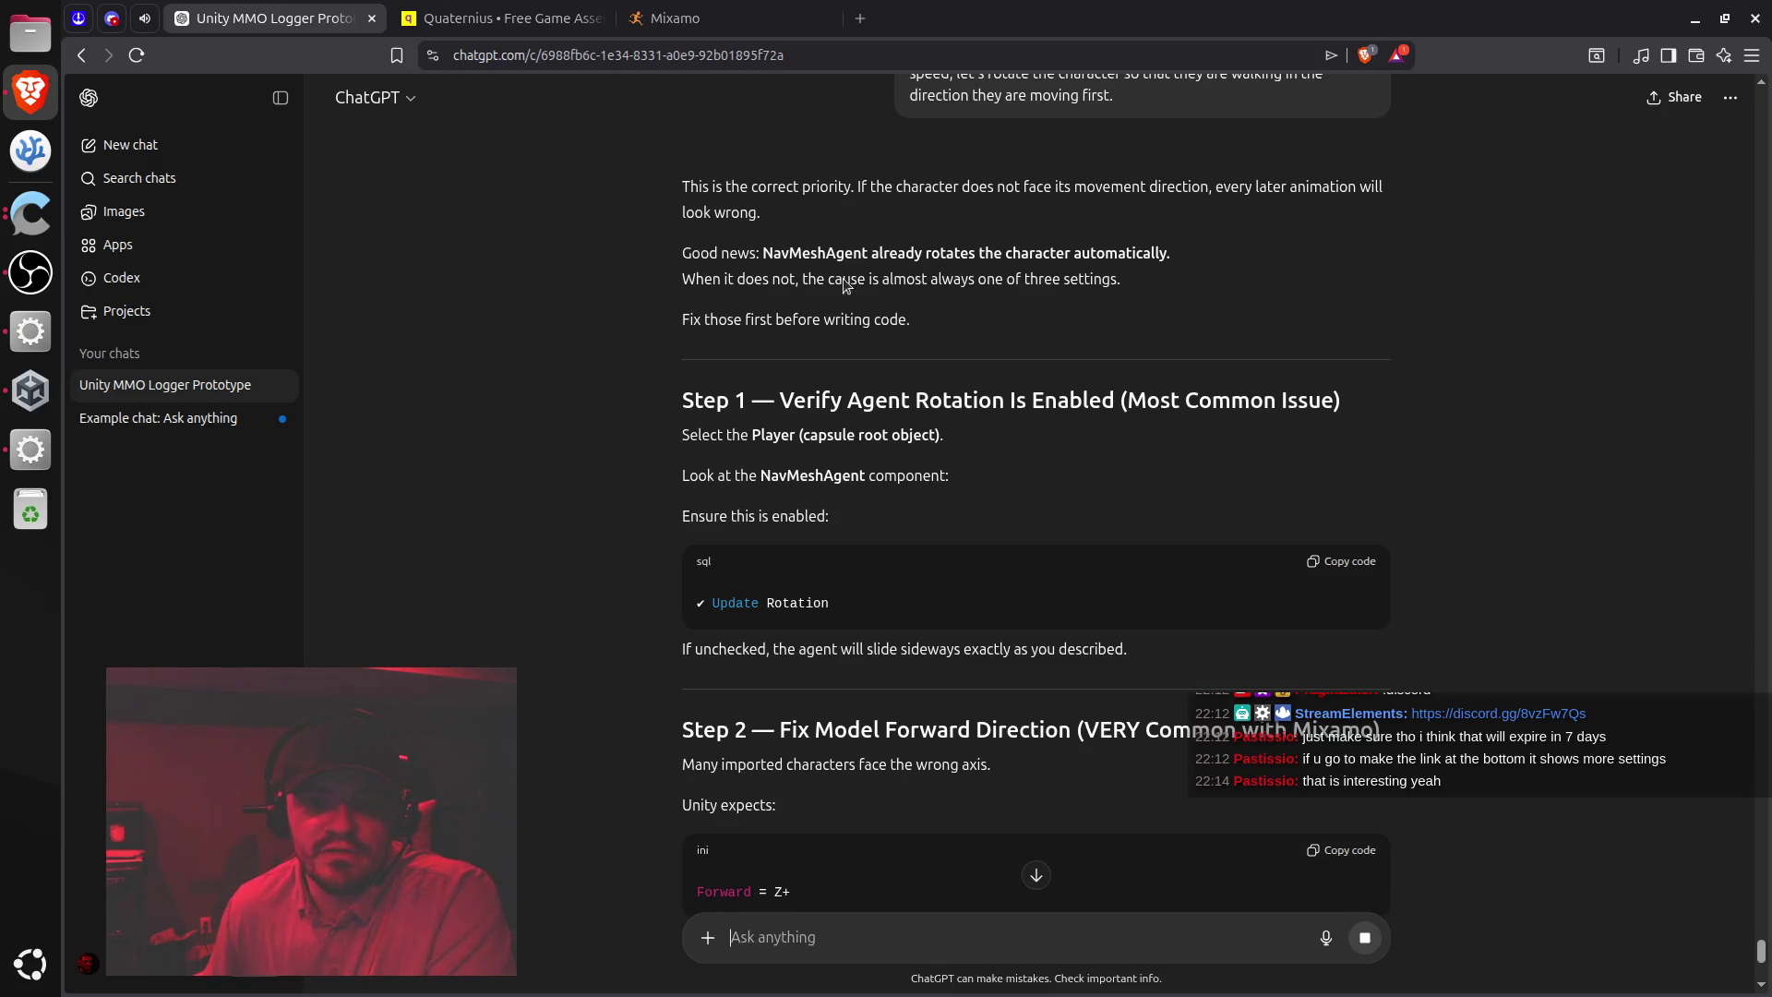
Read ChatGPT's rotation reply, highlighting NavMeshAgent, the Verify Agent Rotation heading and the Update Rotation line
{"action": "double_click", "coordinate": [797, 251]}
{"action": "left_click", "coordinate": [808, 240]}
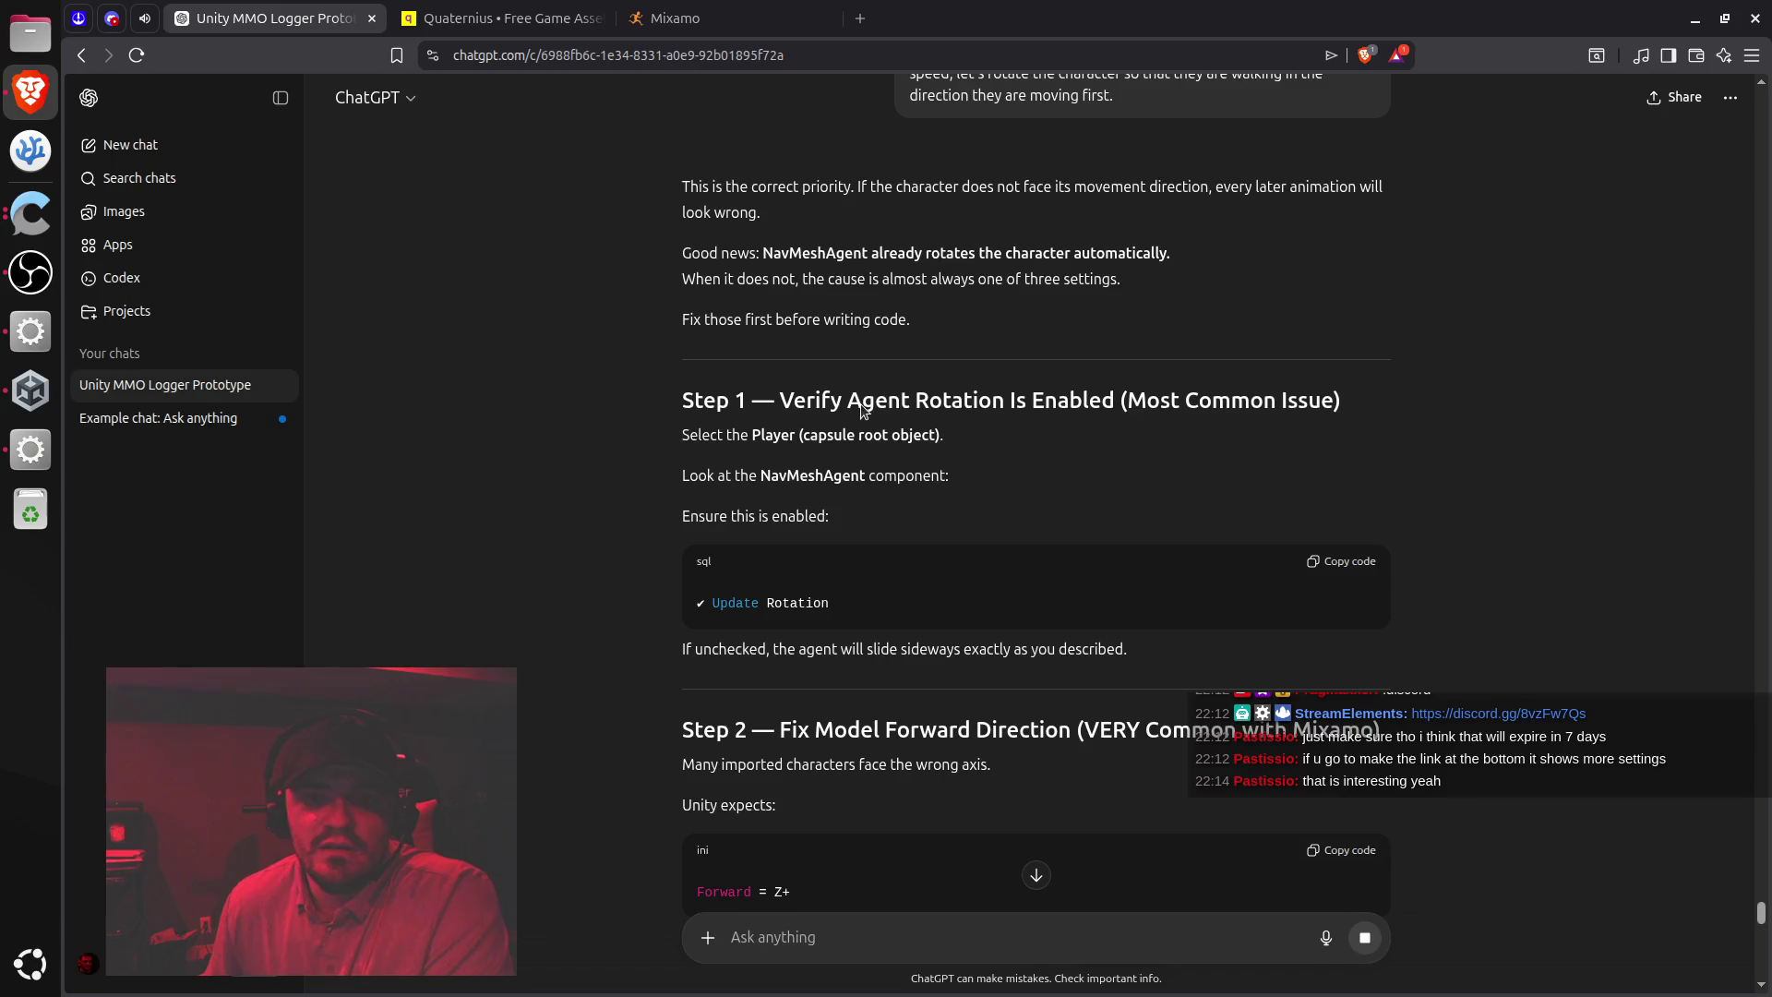
{"action": "left_click_drag", "start_coordinate": [780, 400], "coordinate": [1037, 395]}
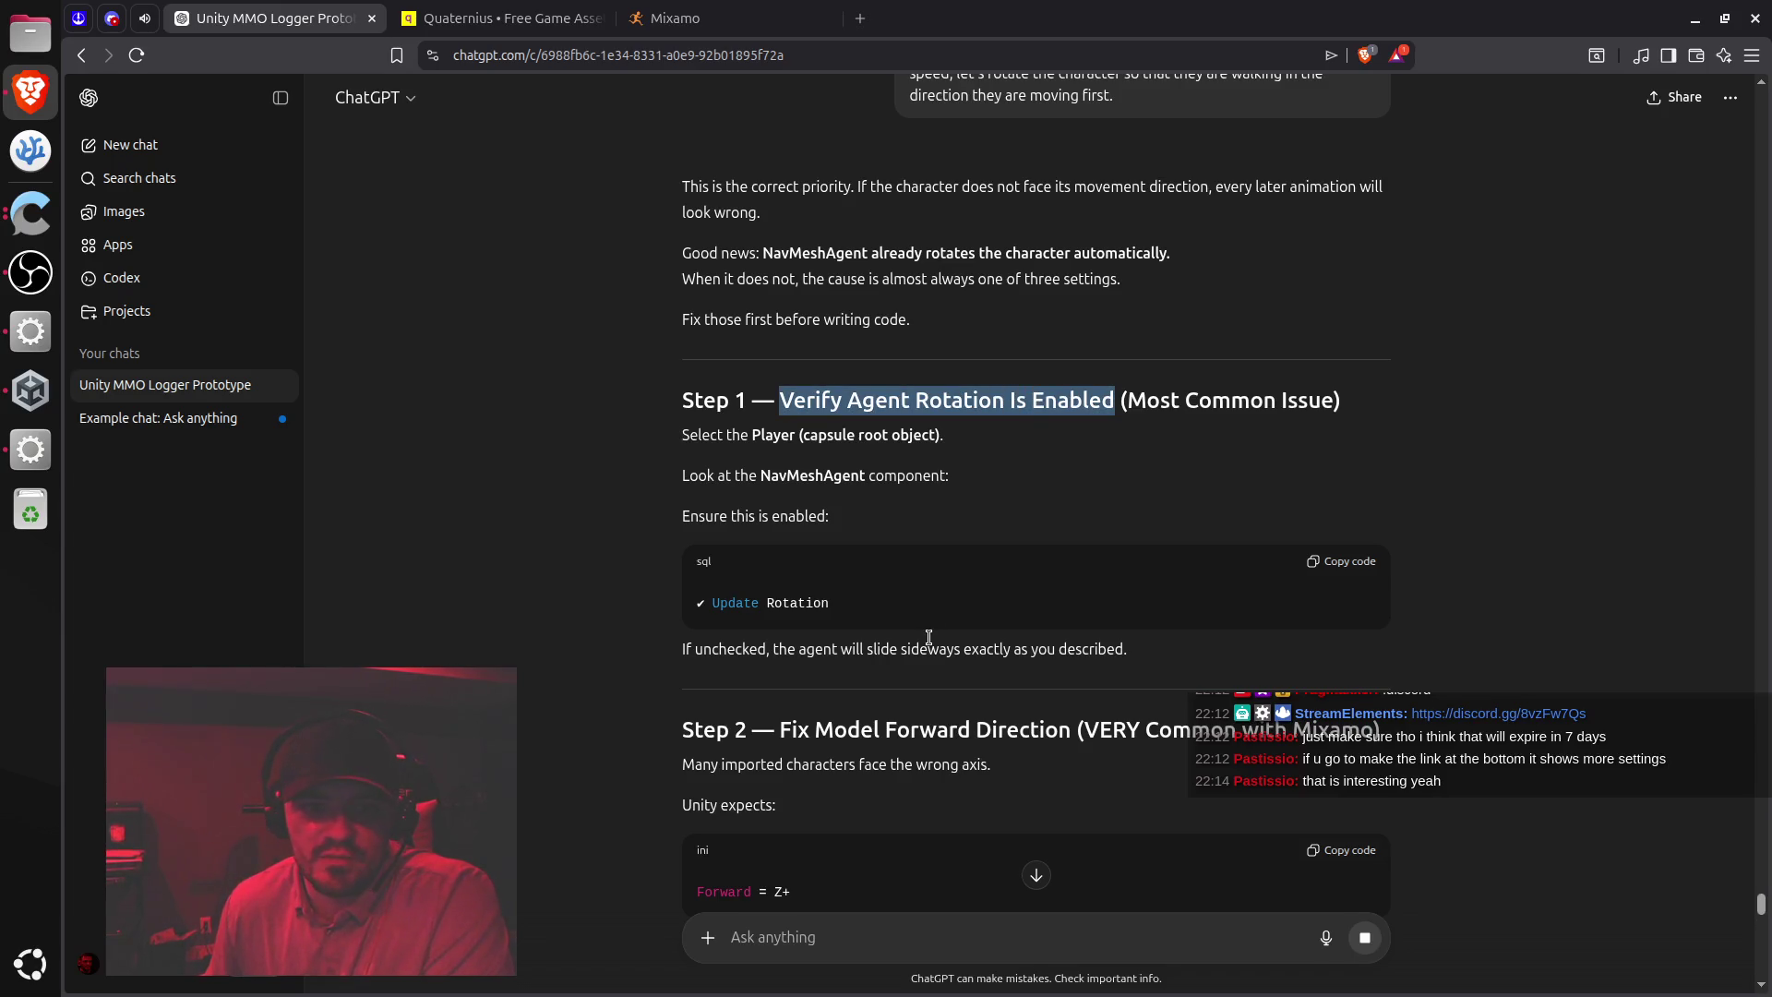
{"action": "double_click", "coordinate": [801, 476]}
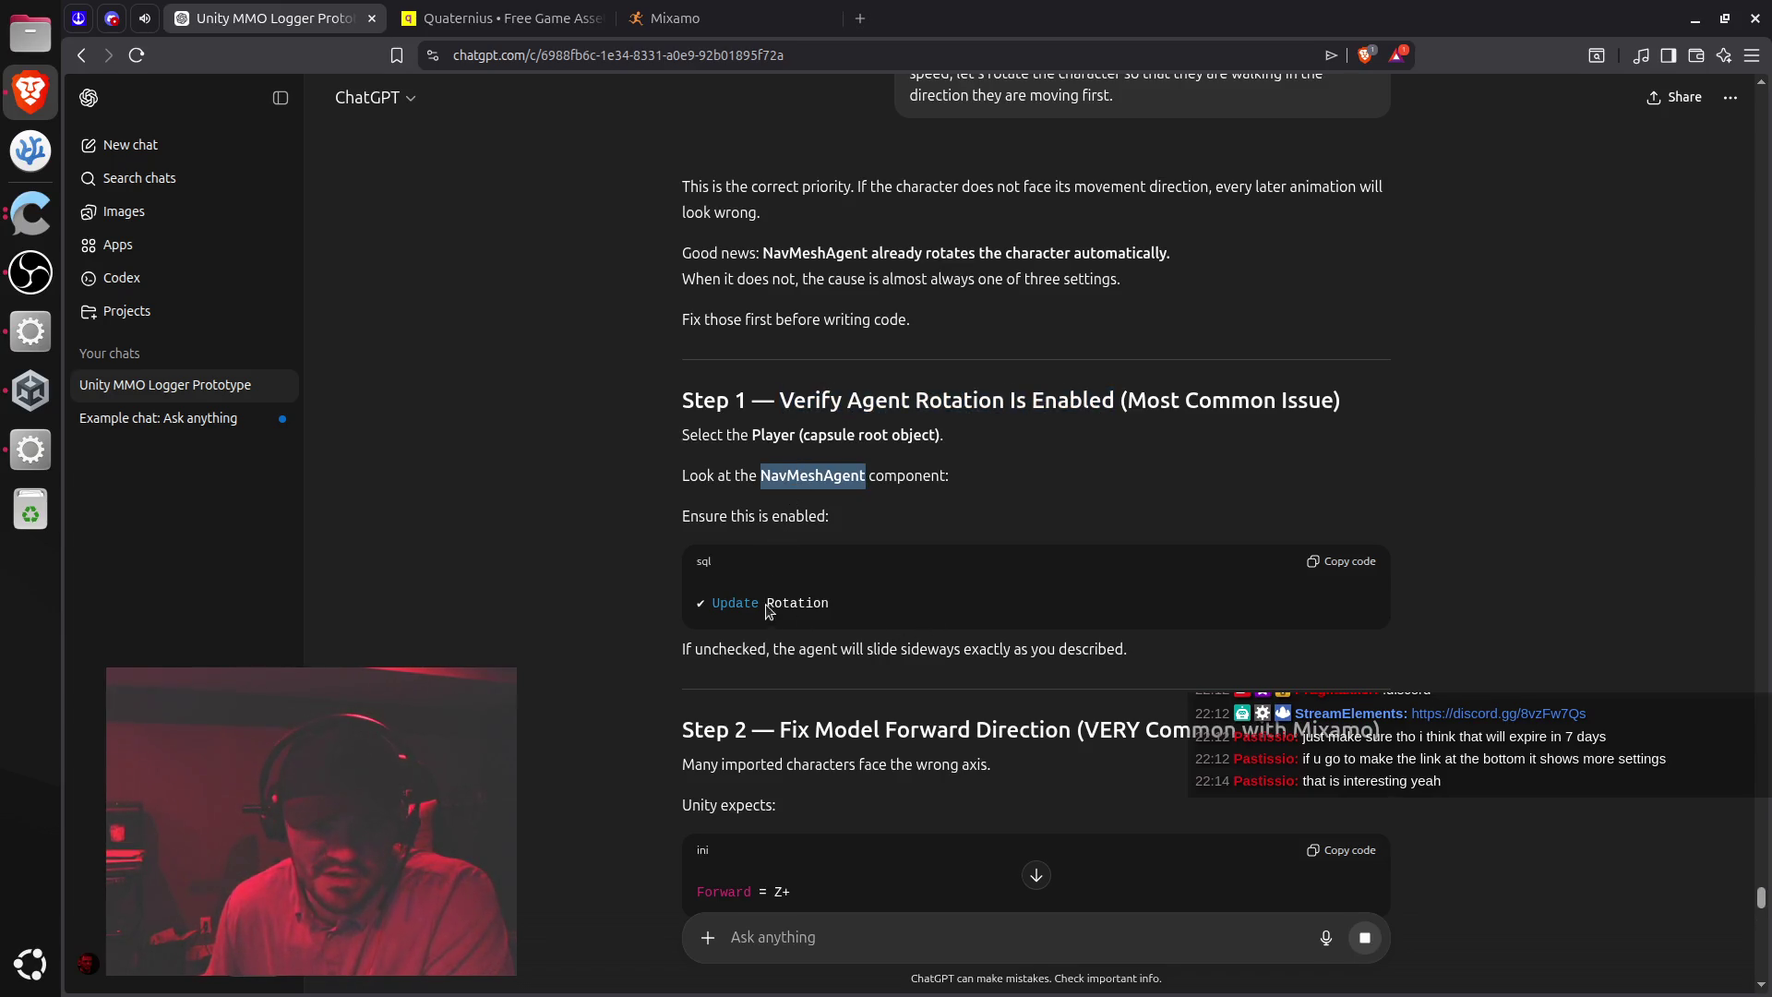
{"action": "triple_click", "coordinate": [734, 600]}
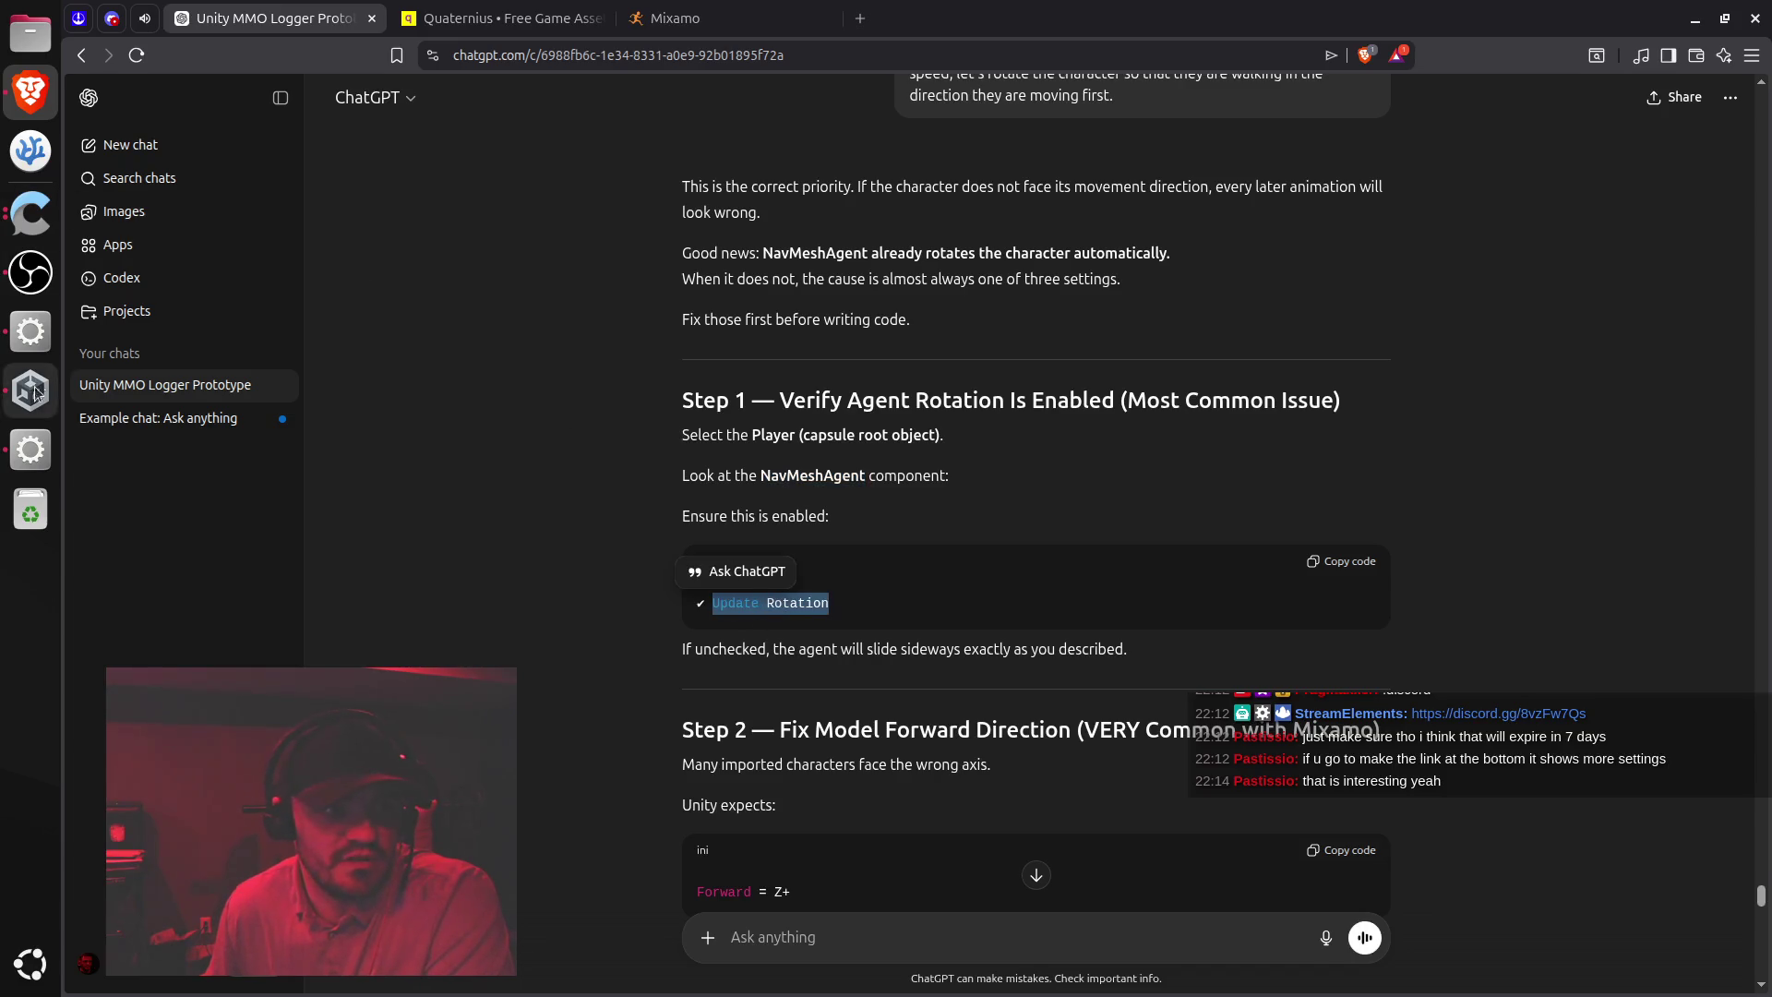
{"action": "left_click", "coordinate": [30, 450]}
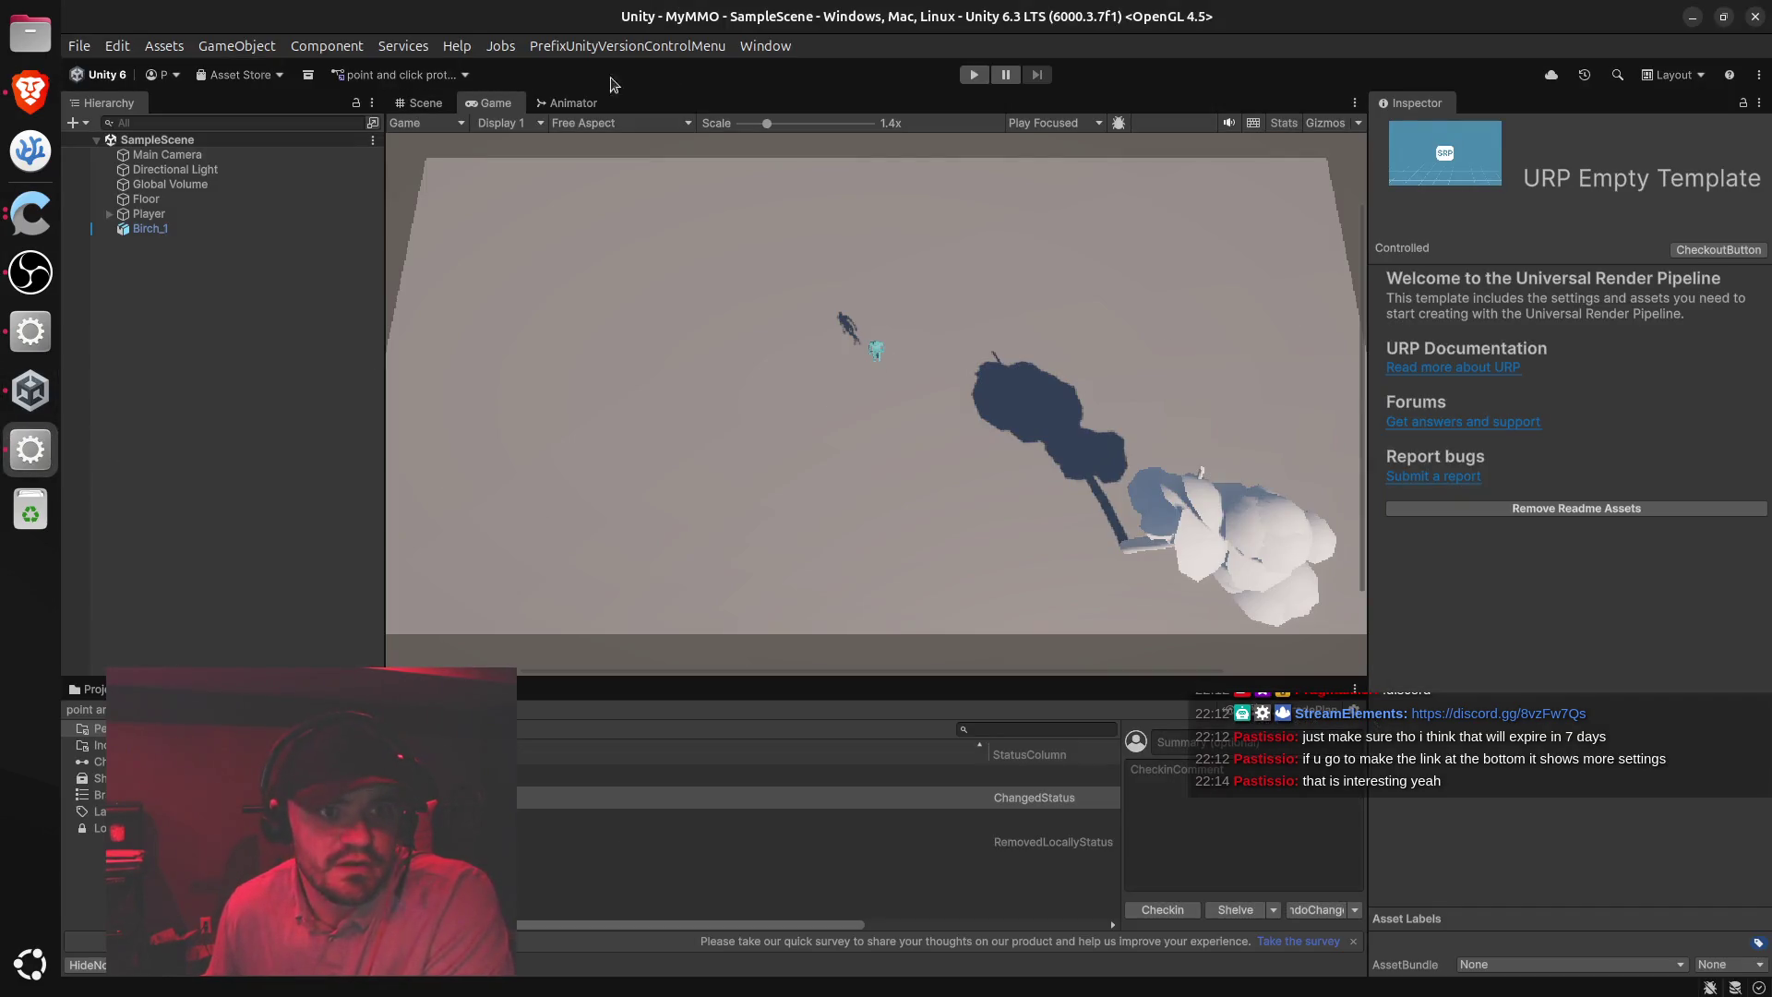
Select Player in the Scene view and inspect its Nav Mesh Agent, collapsing Transform, Animator and Player Movement
{"action": "left_click", "coordinate": [420, 102]}
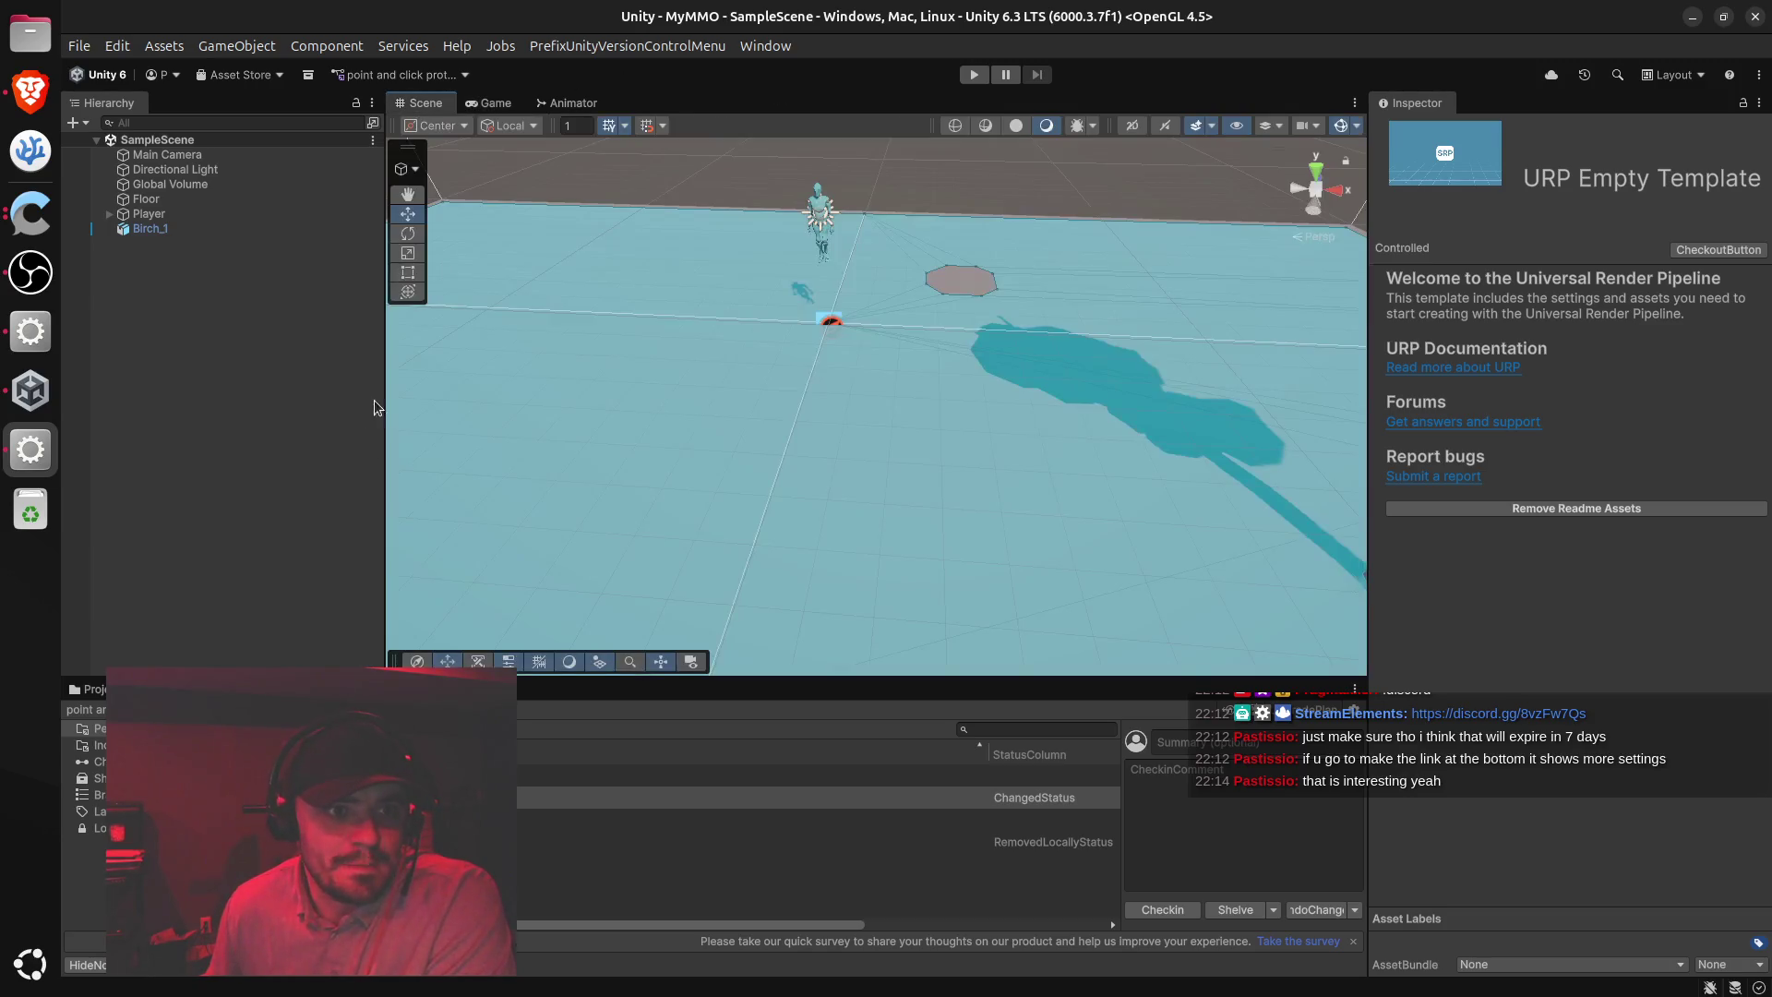
{"action": "left_click", "coordinate": [109, 214]}
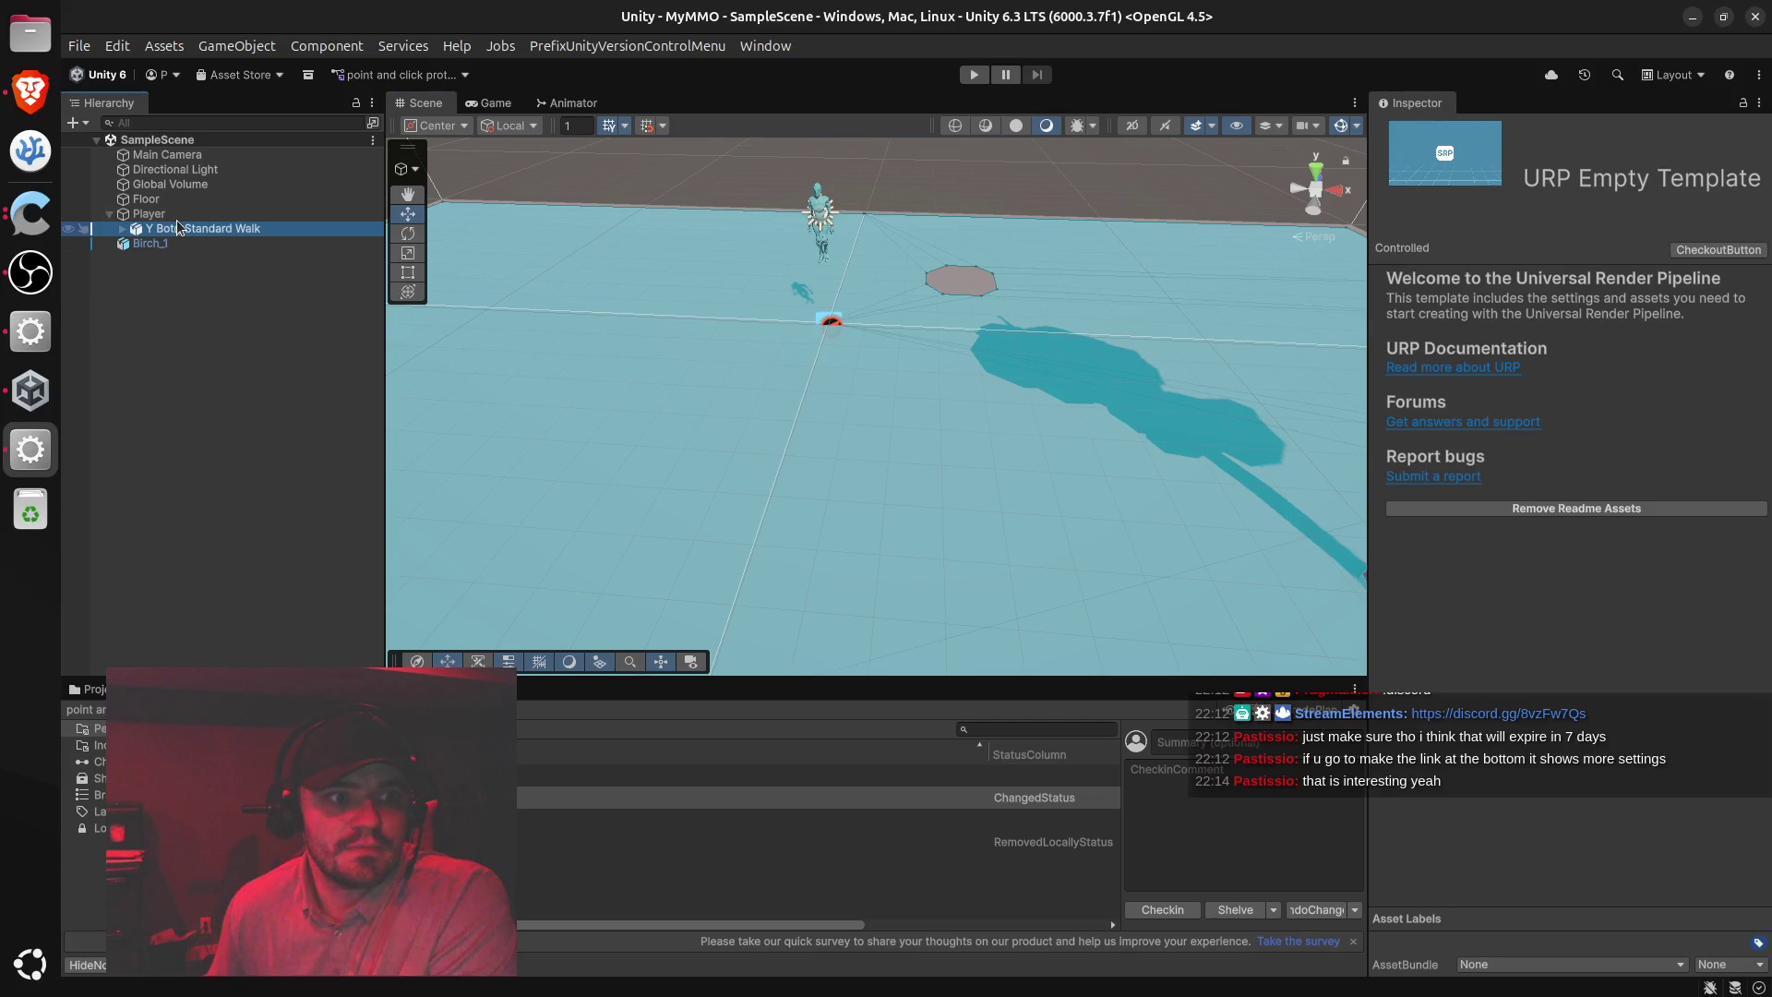
{"action": "left_click", "coordinate": [148, 213]}
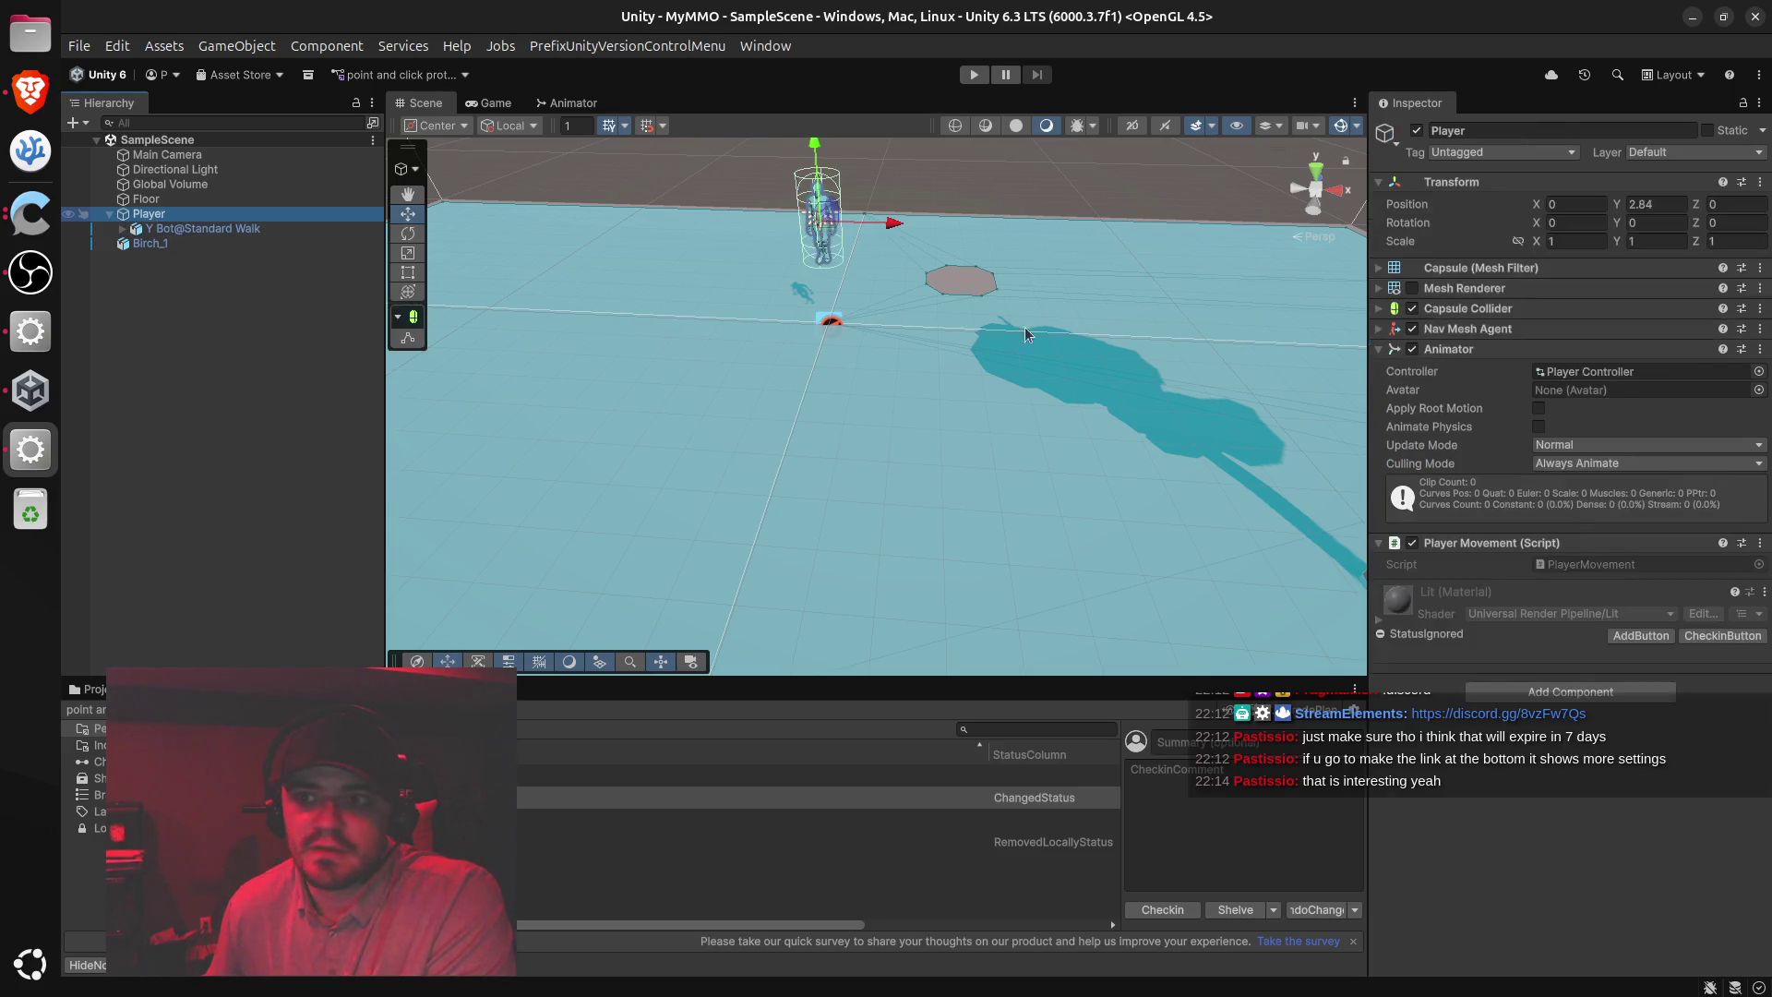
{"action": "left_click", "coordinate": [1384, 182]}
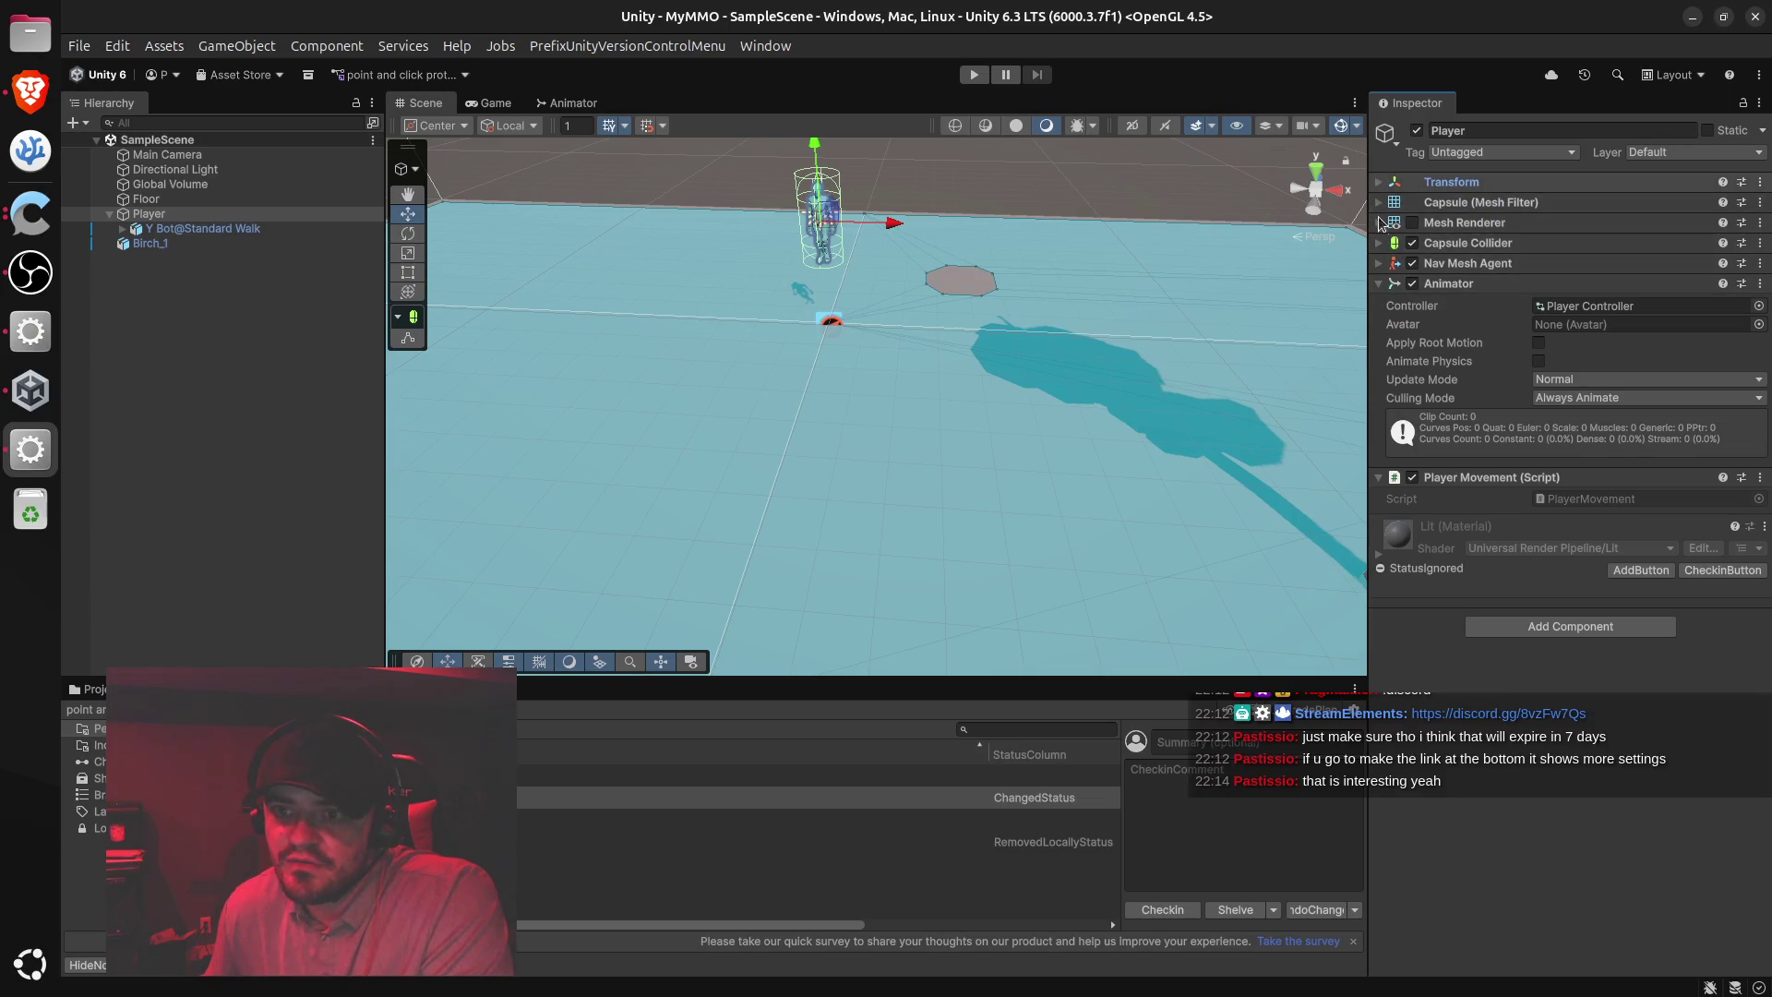
{"action": "left_click", "coordinate": [1383, 285]}
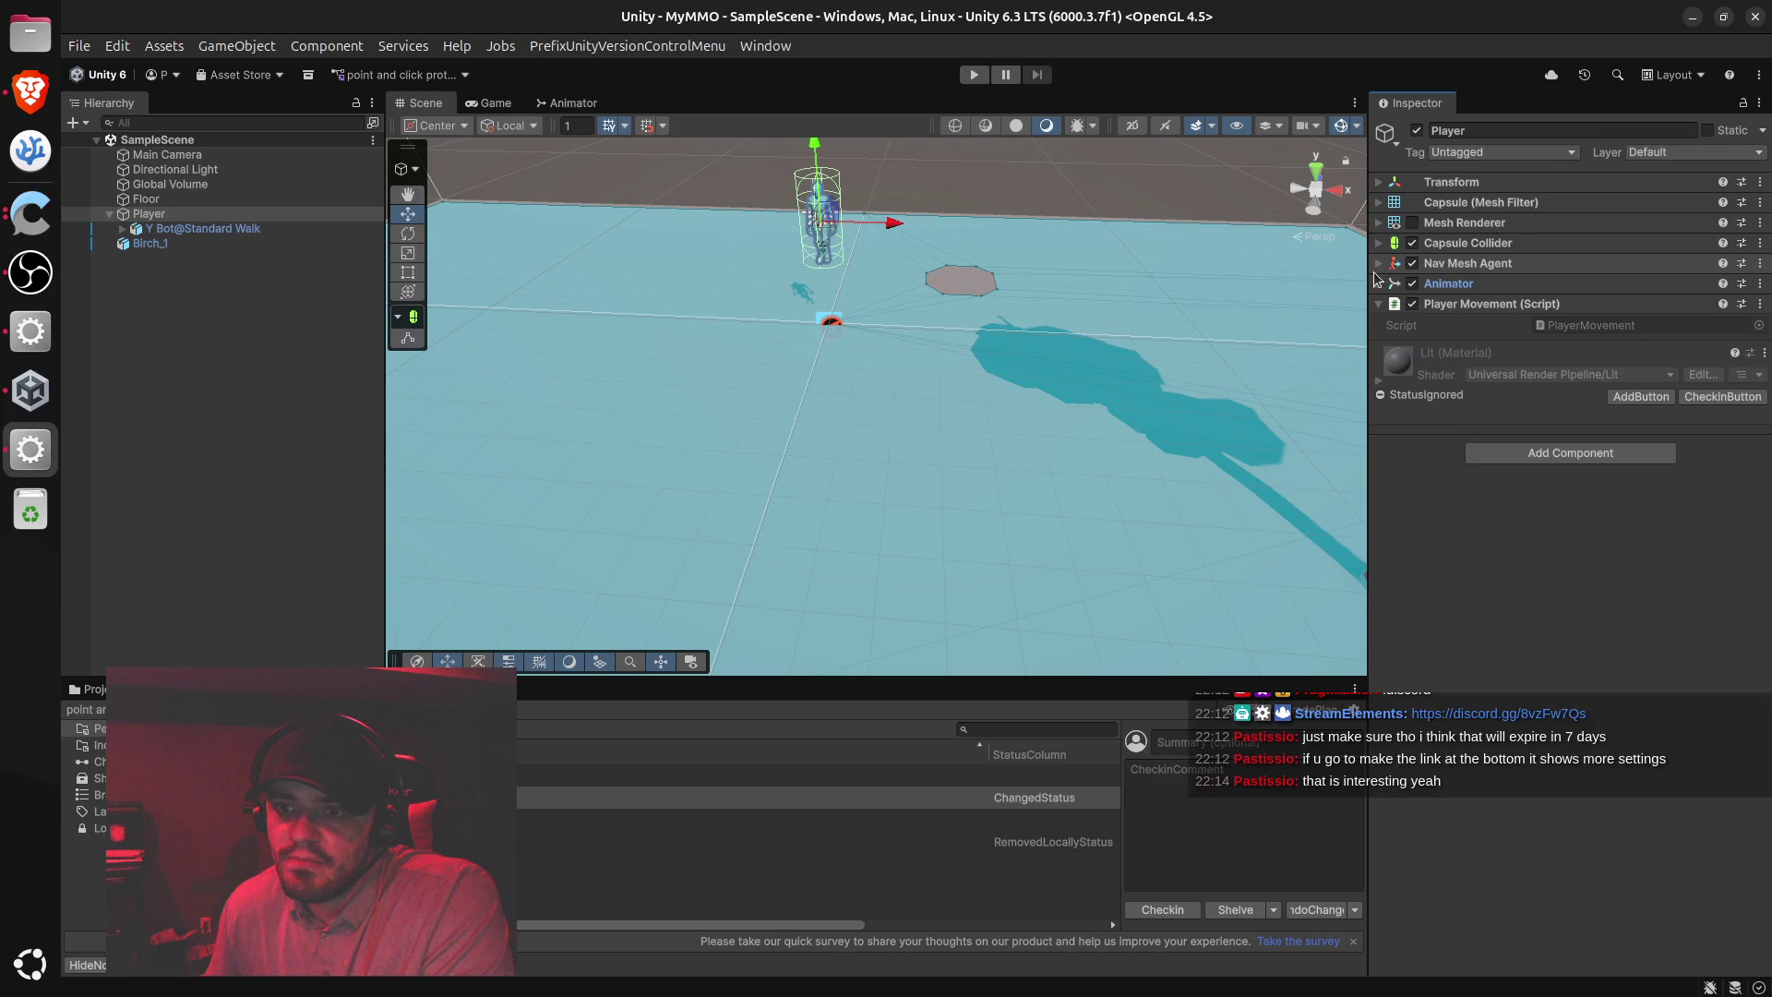
{"action": "left_click", "coordinate": [1378, 264]}
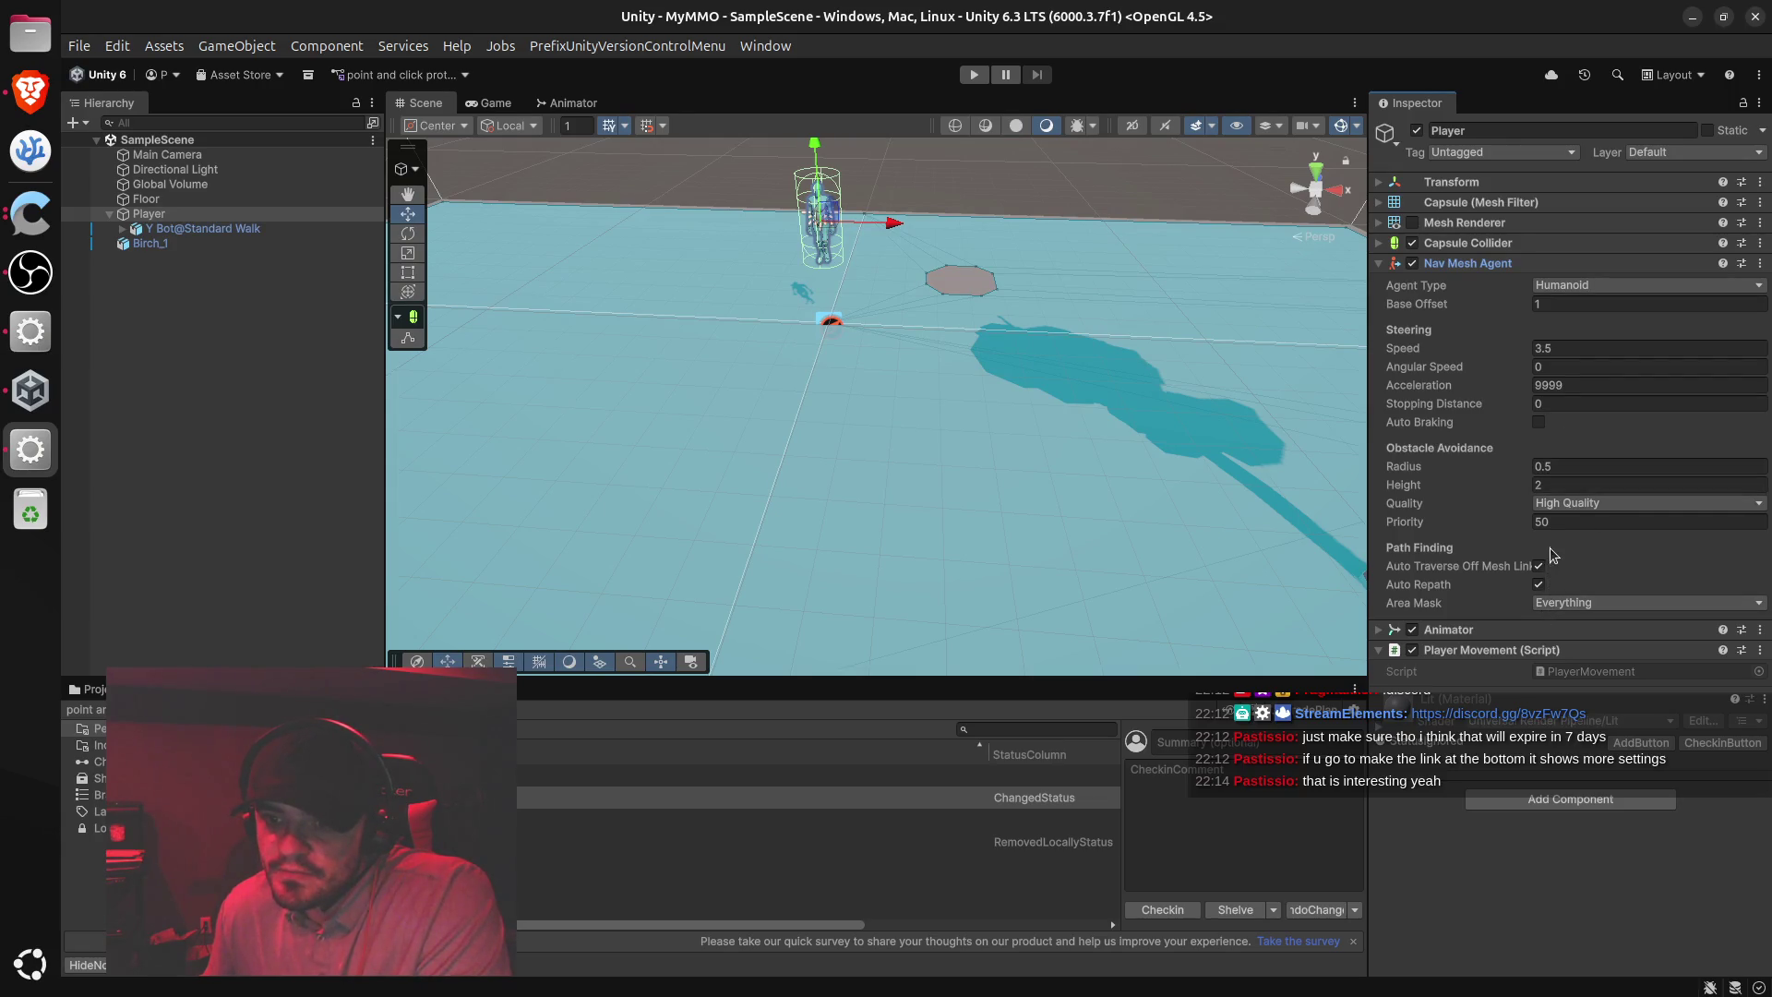
{"action": "mouse_move", "coordinate": [1505, 727]}
{"action": "left_mouse_down"}
{"action": "mouse_move", "coordinate": [1495, 890]}
{"action": "mouse_move", "coordinate": [1482, 882]}
{"action": "mouse_move", "coordinate": [1502, 874]}
{"action": "left_mouse_up"}
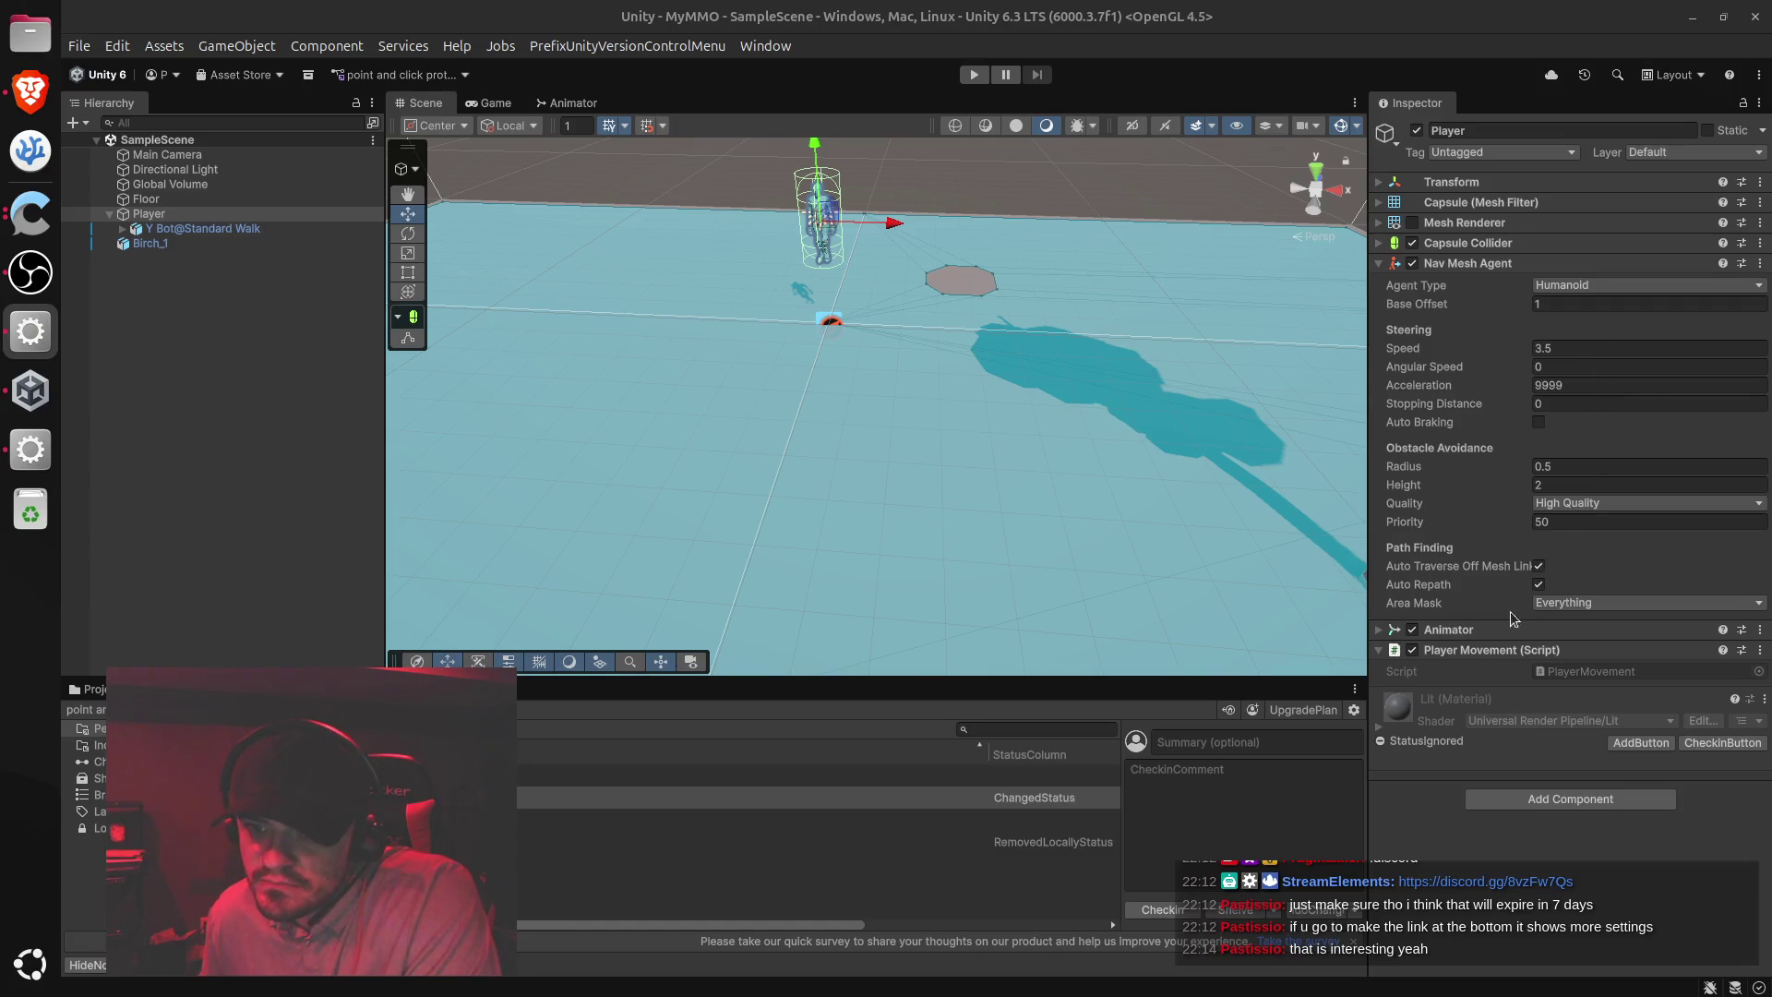
{"action": "left_click", "coordinate": [1387, 653]}
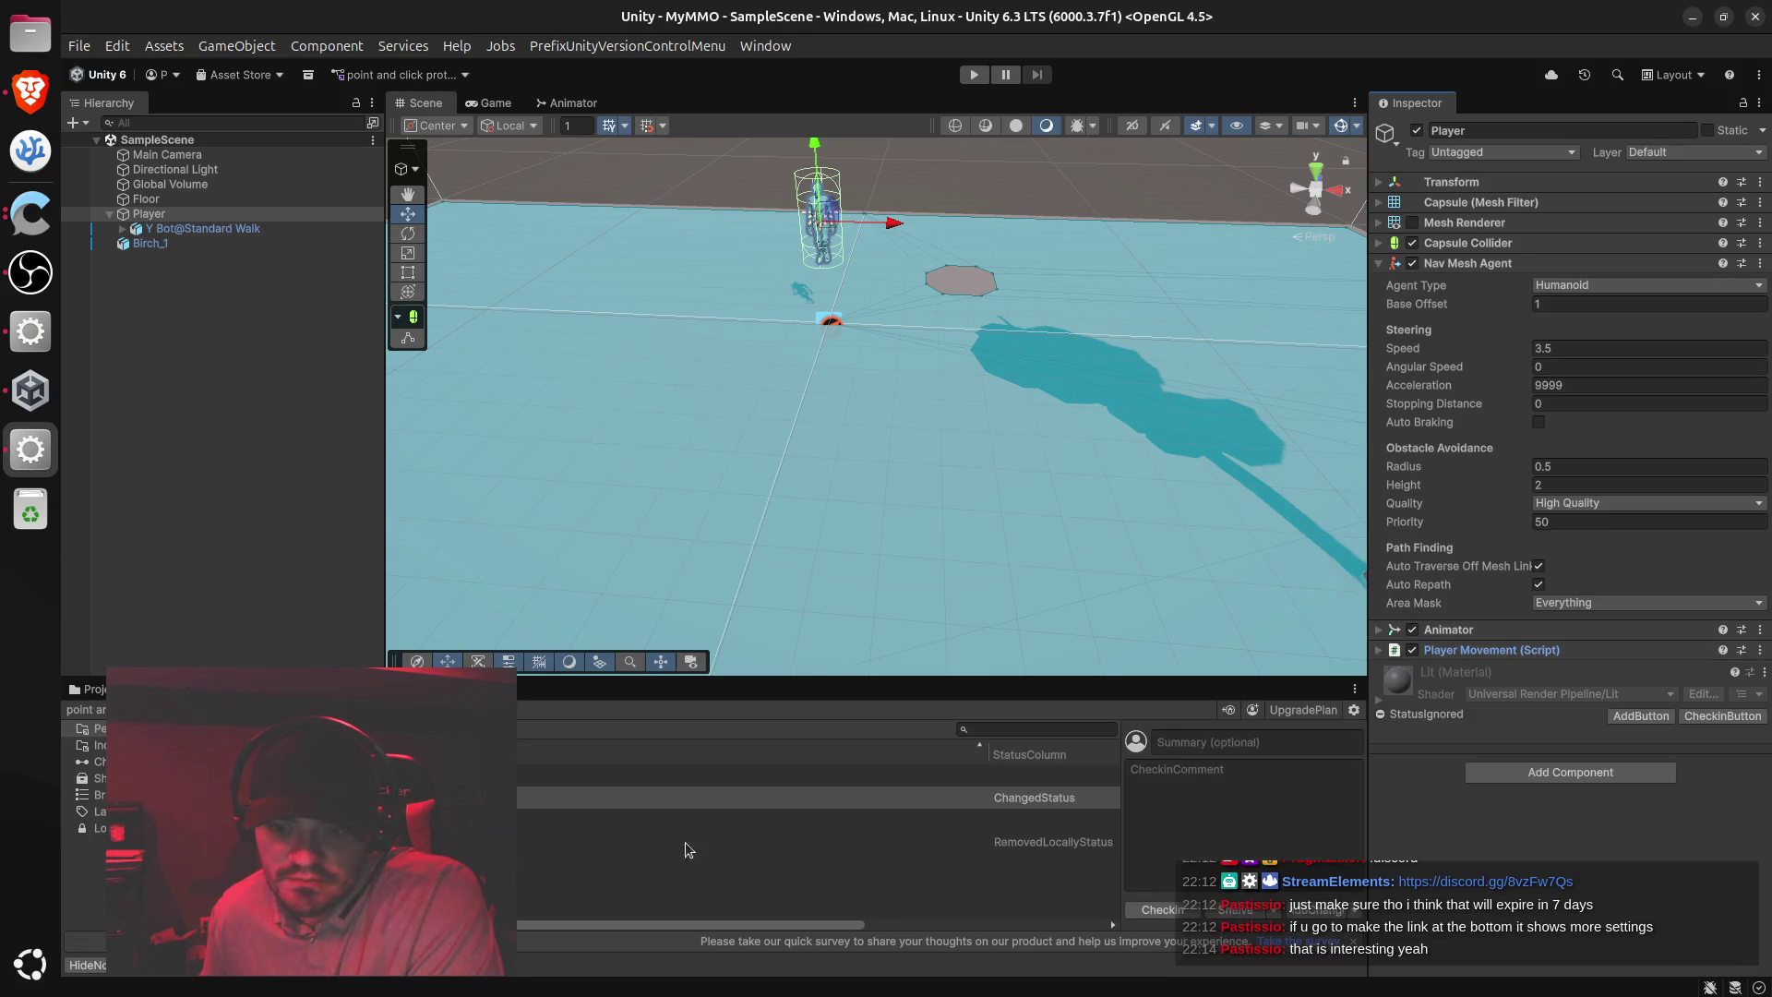
{"action": "left_click", "coordinate": [31, 89]}
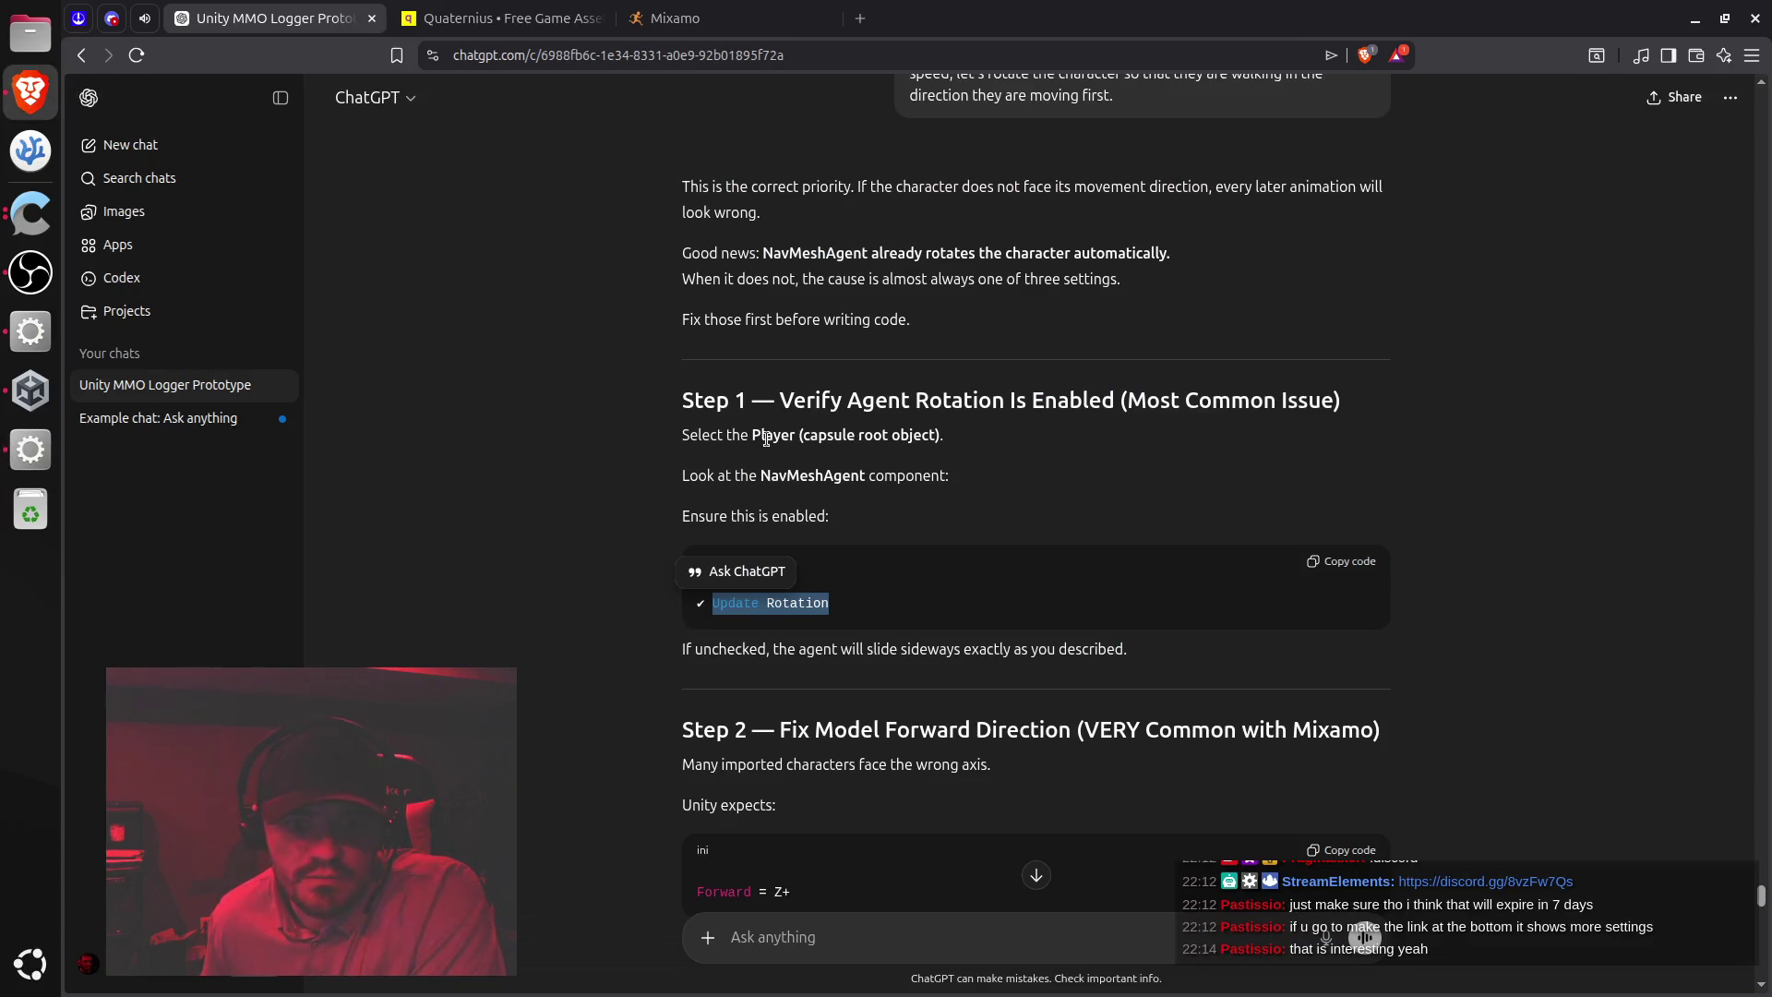
Review the reply's note on the 'Player (capsule root object)' and its NavMeshAgent
{"action": "mouse_move", "coordinate": [755, 436]}
{"action": "left_mouse_down"}
{"action": "mouse_move", "coordinate": [710, 475]}
{"action": "mouse_move", "coordinate": [945, 437]}
{"action": "left_mouse_up"}
{"action": "double_click", "coordinate": [812, 475]}
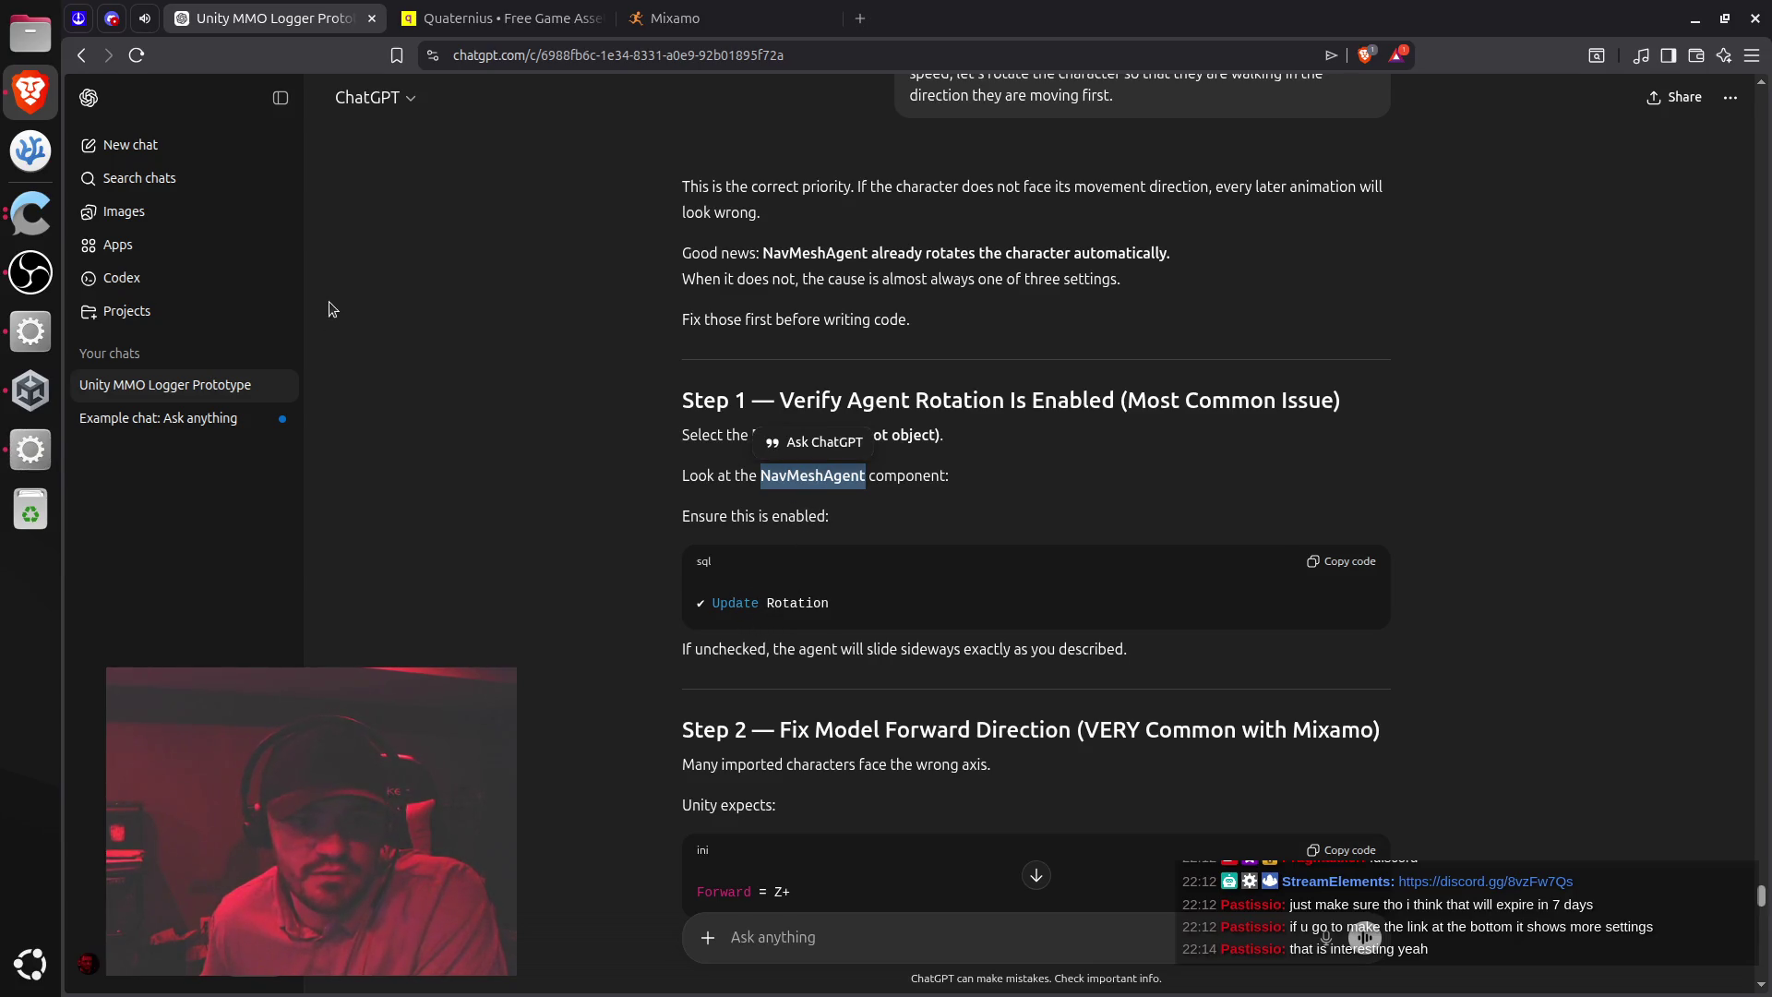
{"action": "left_click", "coordinate": [30, 449]}
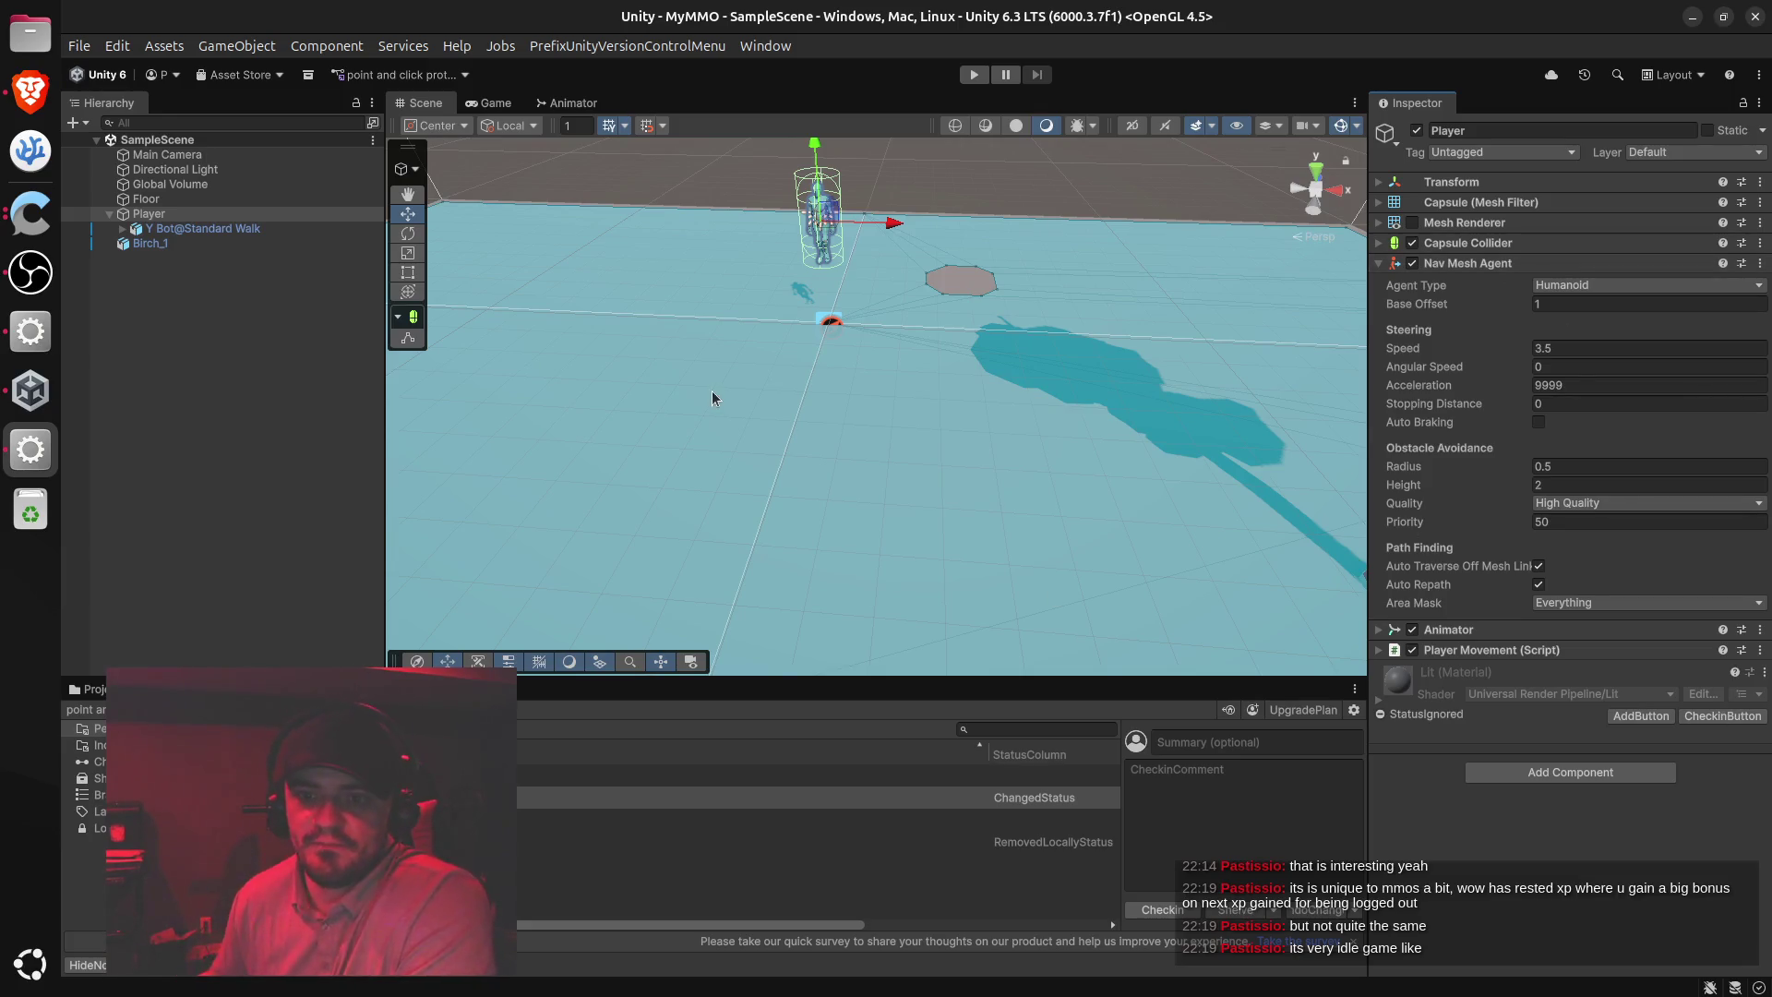
{"action": "scroll", "coordinate": [916, 430], "scroll_direction": "down", "scroll_amount": 5}
{"action": "scroll", "coordinate": [915, 431], "scroll_direction": "up", "scroll_amount": 3}
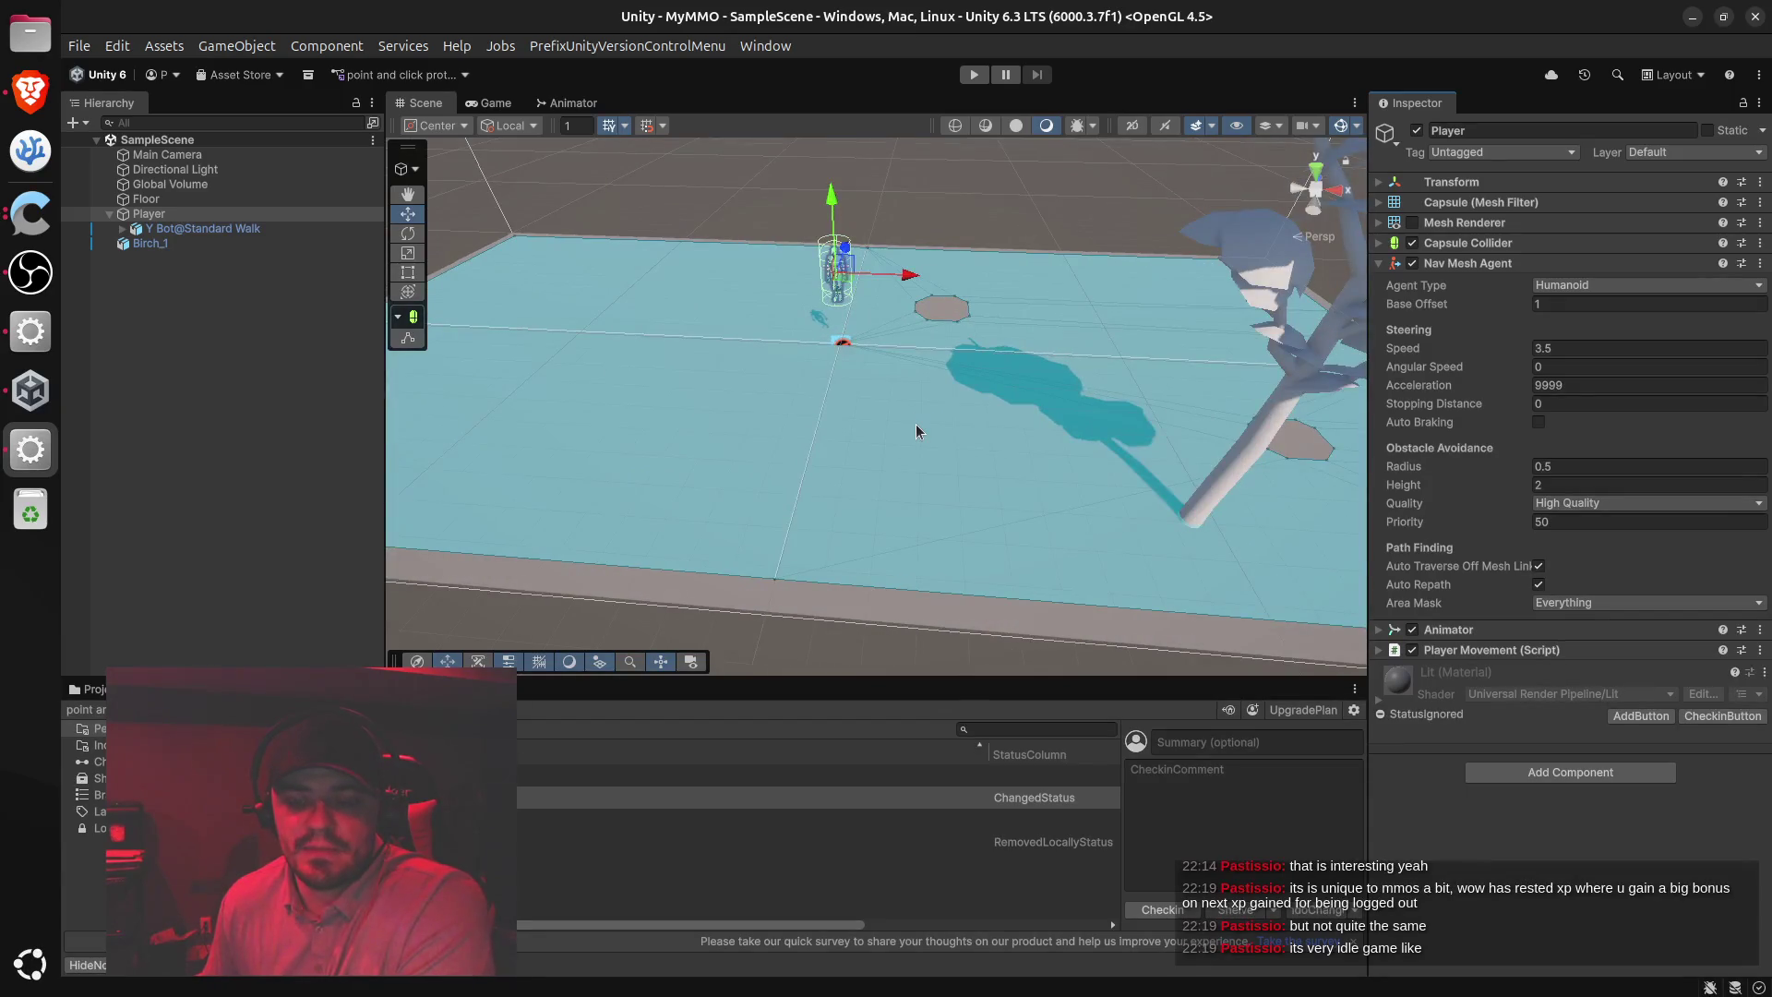
{"action": "scroll", "coordinate": [916, 426], "scroll_direction": "down", "scroll_amount": 4}
{"action": "scroll", "coordinate": [905, 441], "scroll_direction": "up", "scroll_amount": 3}
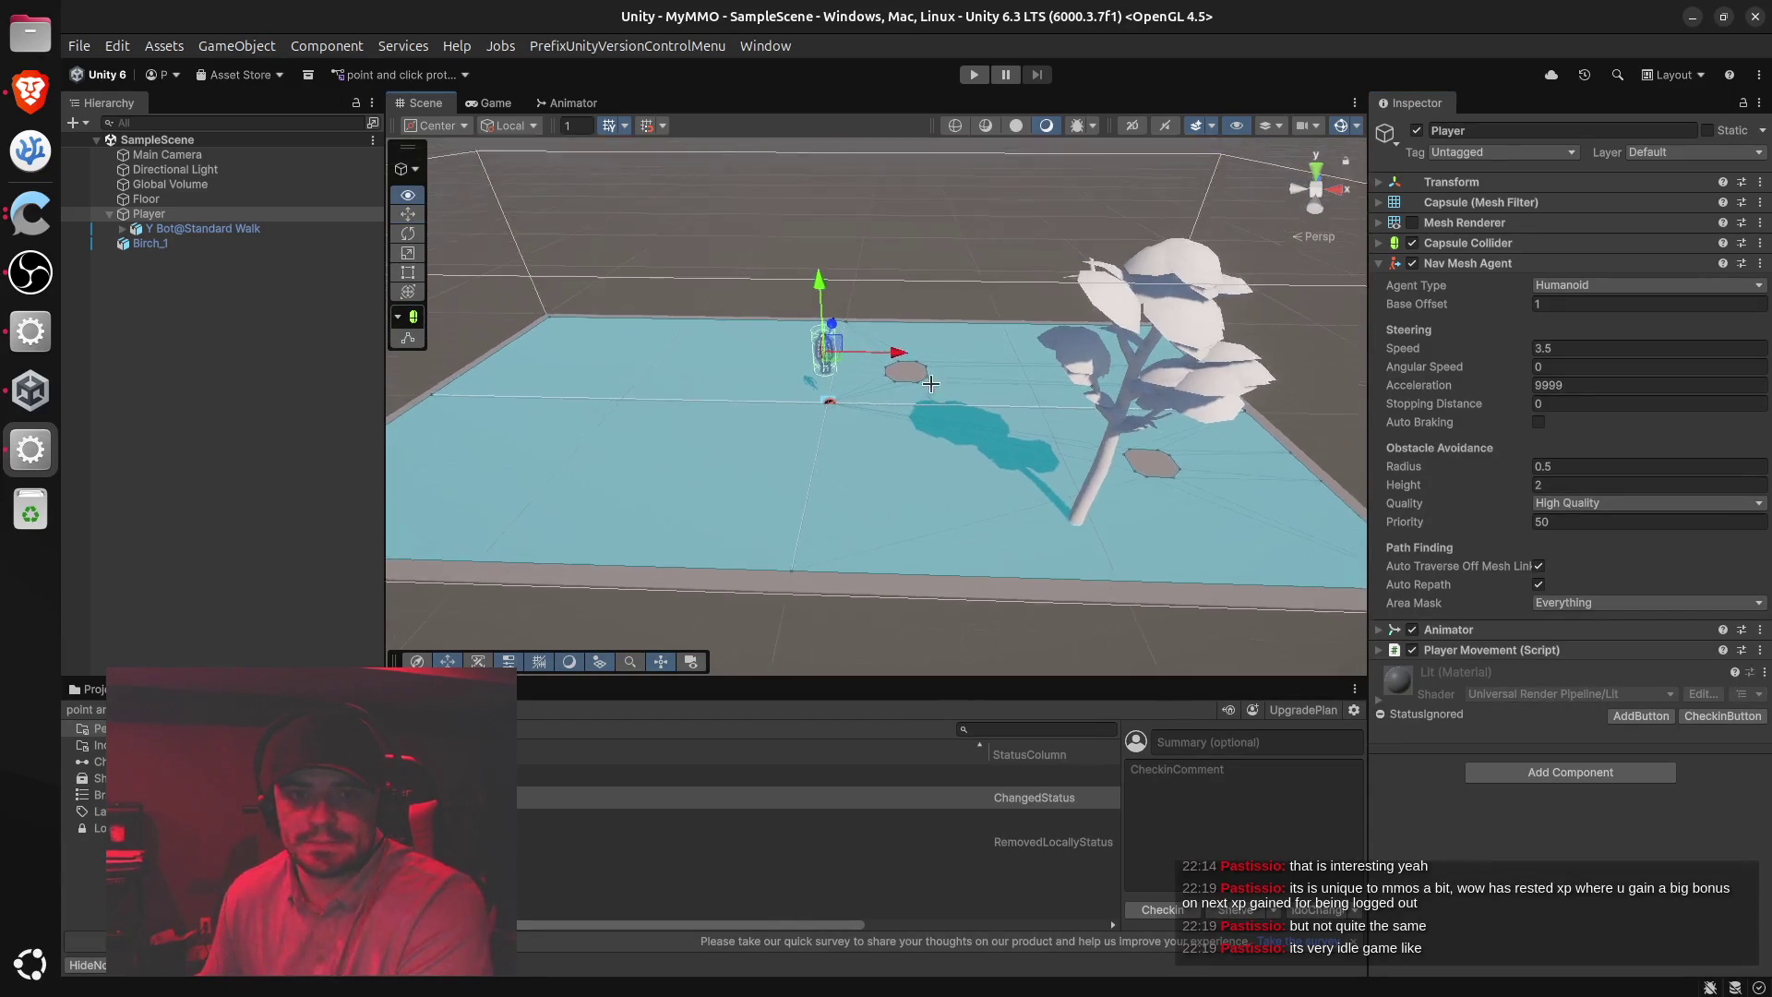
{"action": "scroll", "coordinate": [930, 384], "scroll_direction": "up", "scroll_amount": 2}
{"action": "mouse_move", "coordinate": [930, 384]}
{"action": "left_mouse_down"}
{"action": "mouse_move", "coordinate": [916, 346]}
{"action": "mouse_move", "coordinate": [941, 395]}
{"action": "mouse_move", "coordinate": [923, 300]}
{"action": "mouse_move", "coordinate": [957, 265]}
{"action": "mouse_move", "coordinate": [1060, 296]}
{"action": "mouse_move", "coordinate": [1107, 285]}
{"action": "mouse_move", "coordinate": [1189, 330]}
{"action": "mouse_move", "coordinate": [1201, 462]}
{"action": "mouse_move", "coordinate": [994, 507]}
{"action": "left_mouse_up"}
{"action": "scroll", "coordinate": [909, 345], "scroll_direction": "up", "scroll_amount": 2}
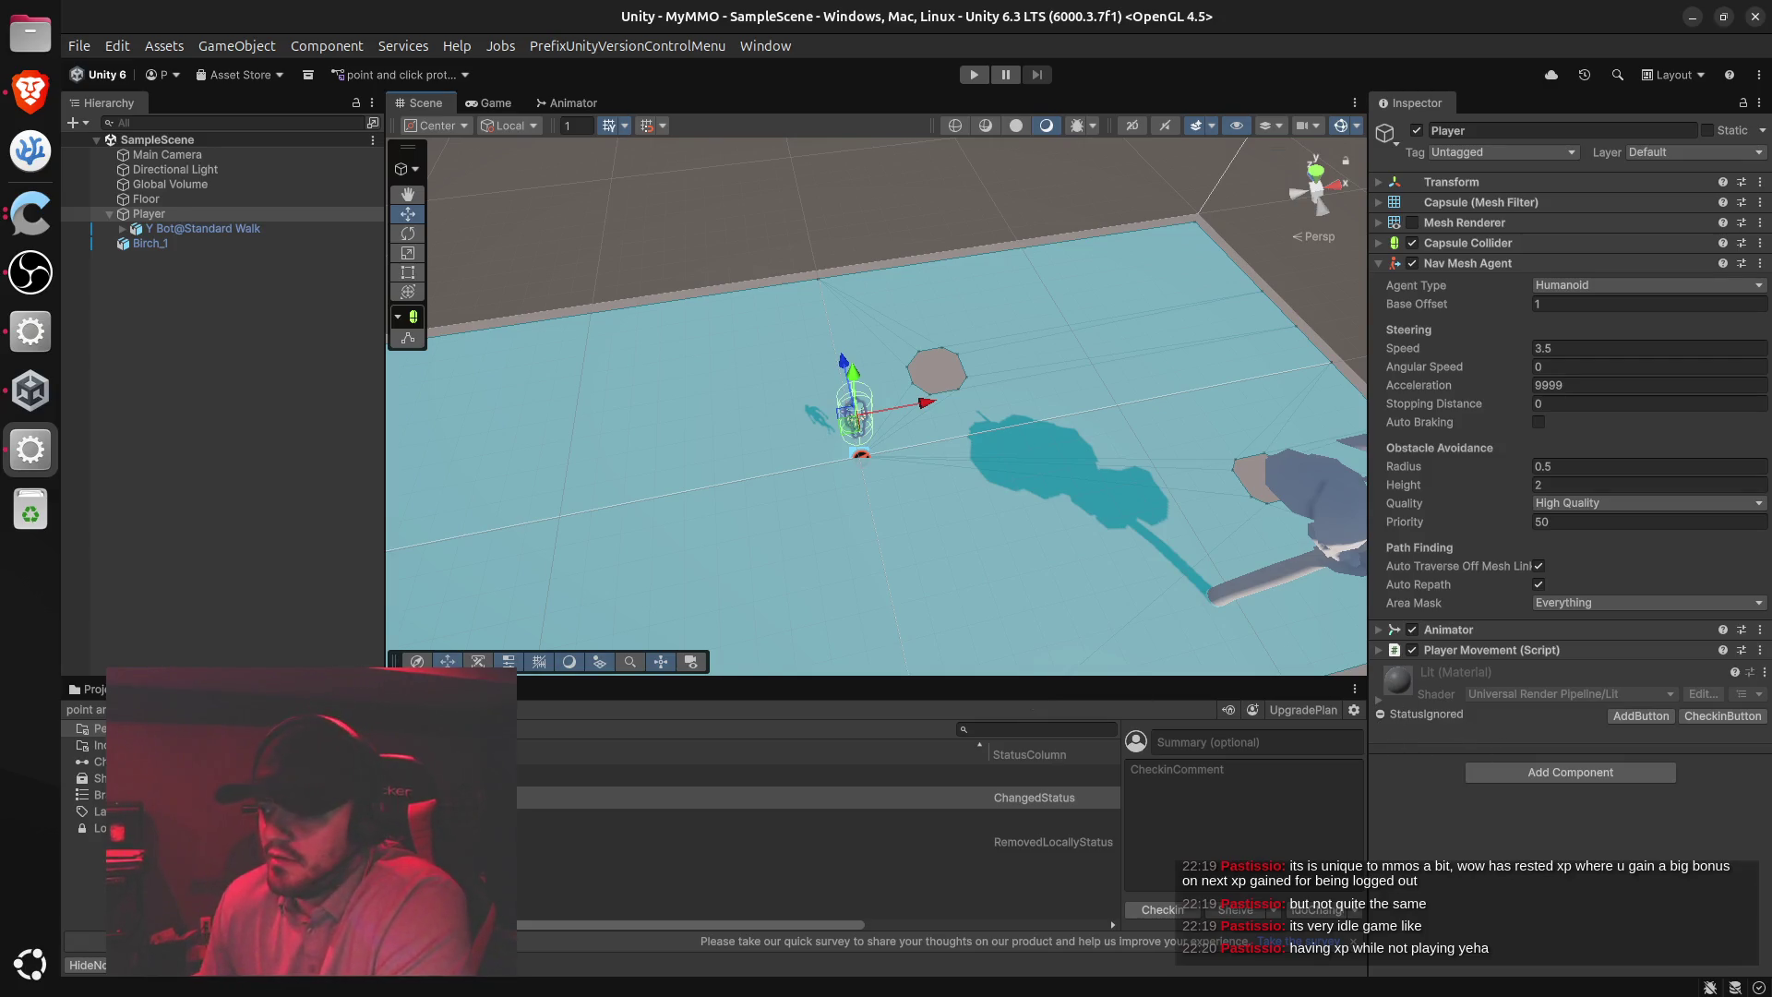
{"action": "key", "text": "alt+Tab"}
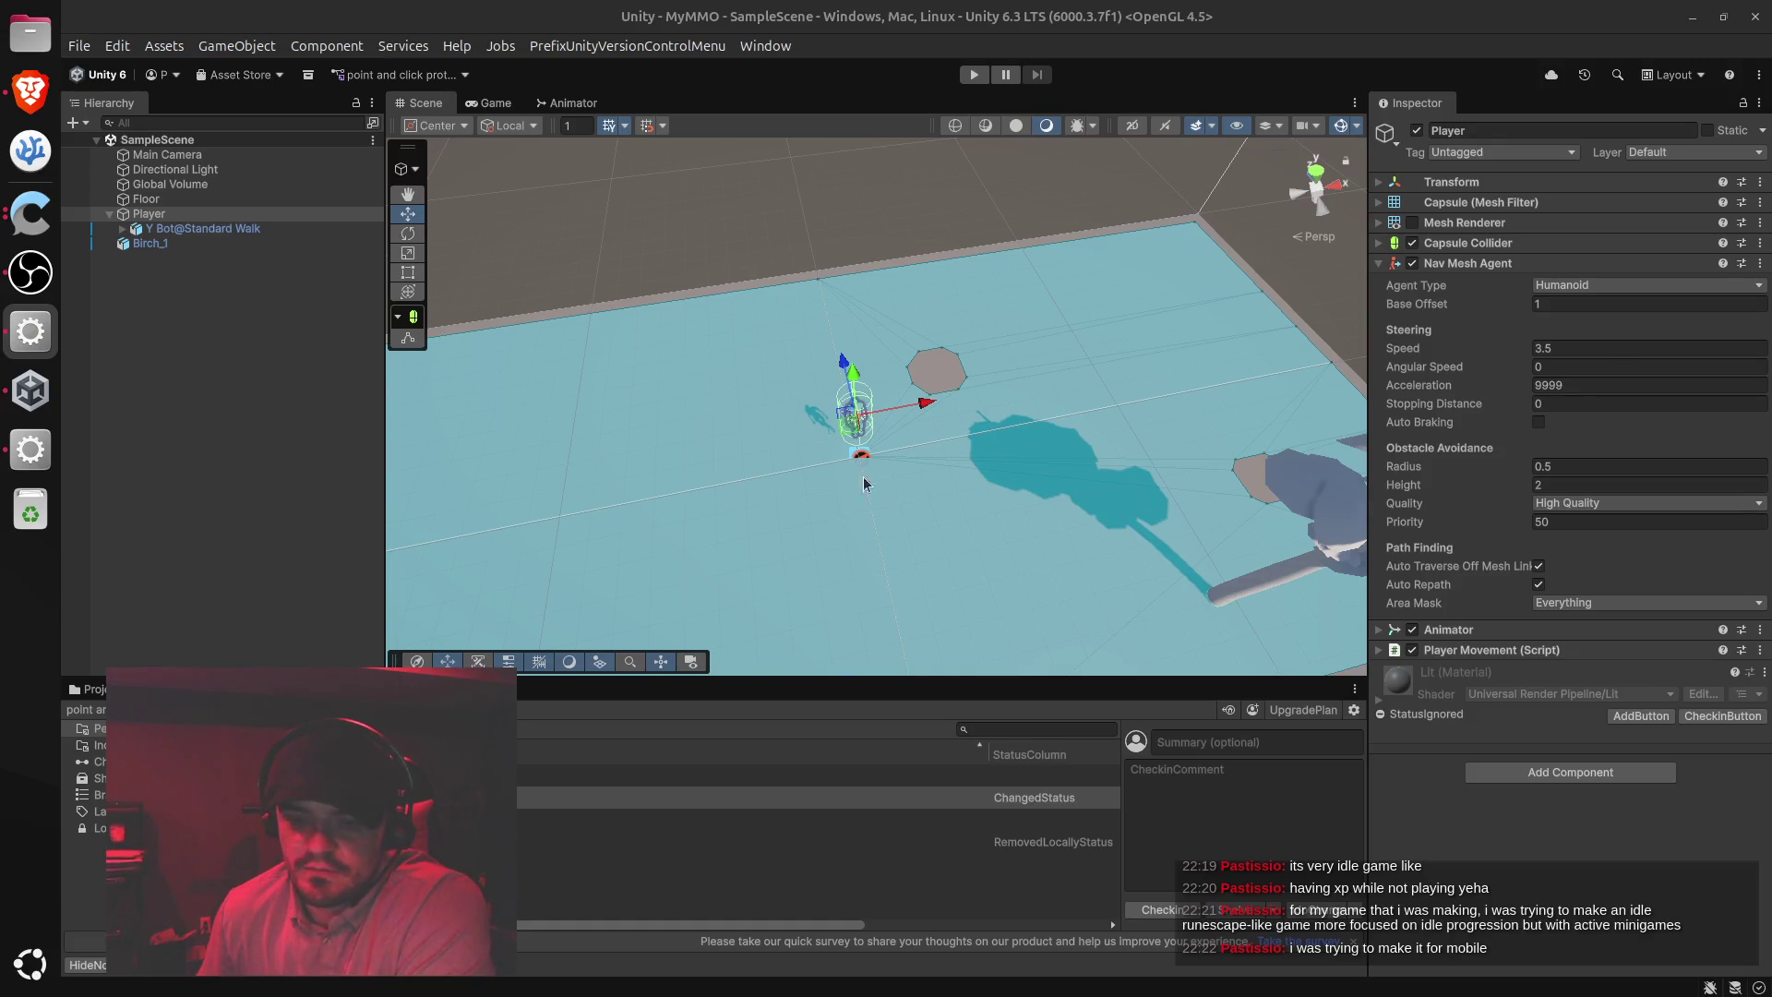
Orbit the Scene view so the floor shifts down, then return to the ChatGPT conversation
{"action": "mouse_move", "coordinate": [1028, 495]}
{"action": "left_mouse_down"}
{"action": "mouse_move", "coordinate": [1250, 518]}
{"action": "mouse_move", "coordinate": [1028, 486]}
{"action": "mouse_move", "coordinate": [939, 333]}
{"action": "mouse_move", "coordinate": [910, 359]}
{"action": "mouse_move", "coordinate": [901, 265]}
{"action": "mouse_move", "coordinate": [926, 359]}
{"action": "mouse_move", "coordinate": [886, 378]}
{"action": "mouse_move", "coordinate": [934, 392]}
{"action": "left_mouse_up"}
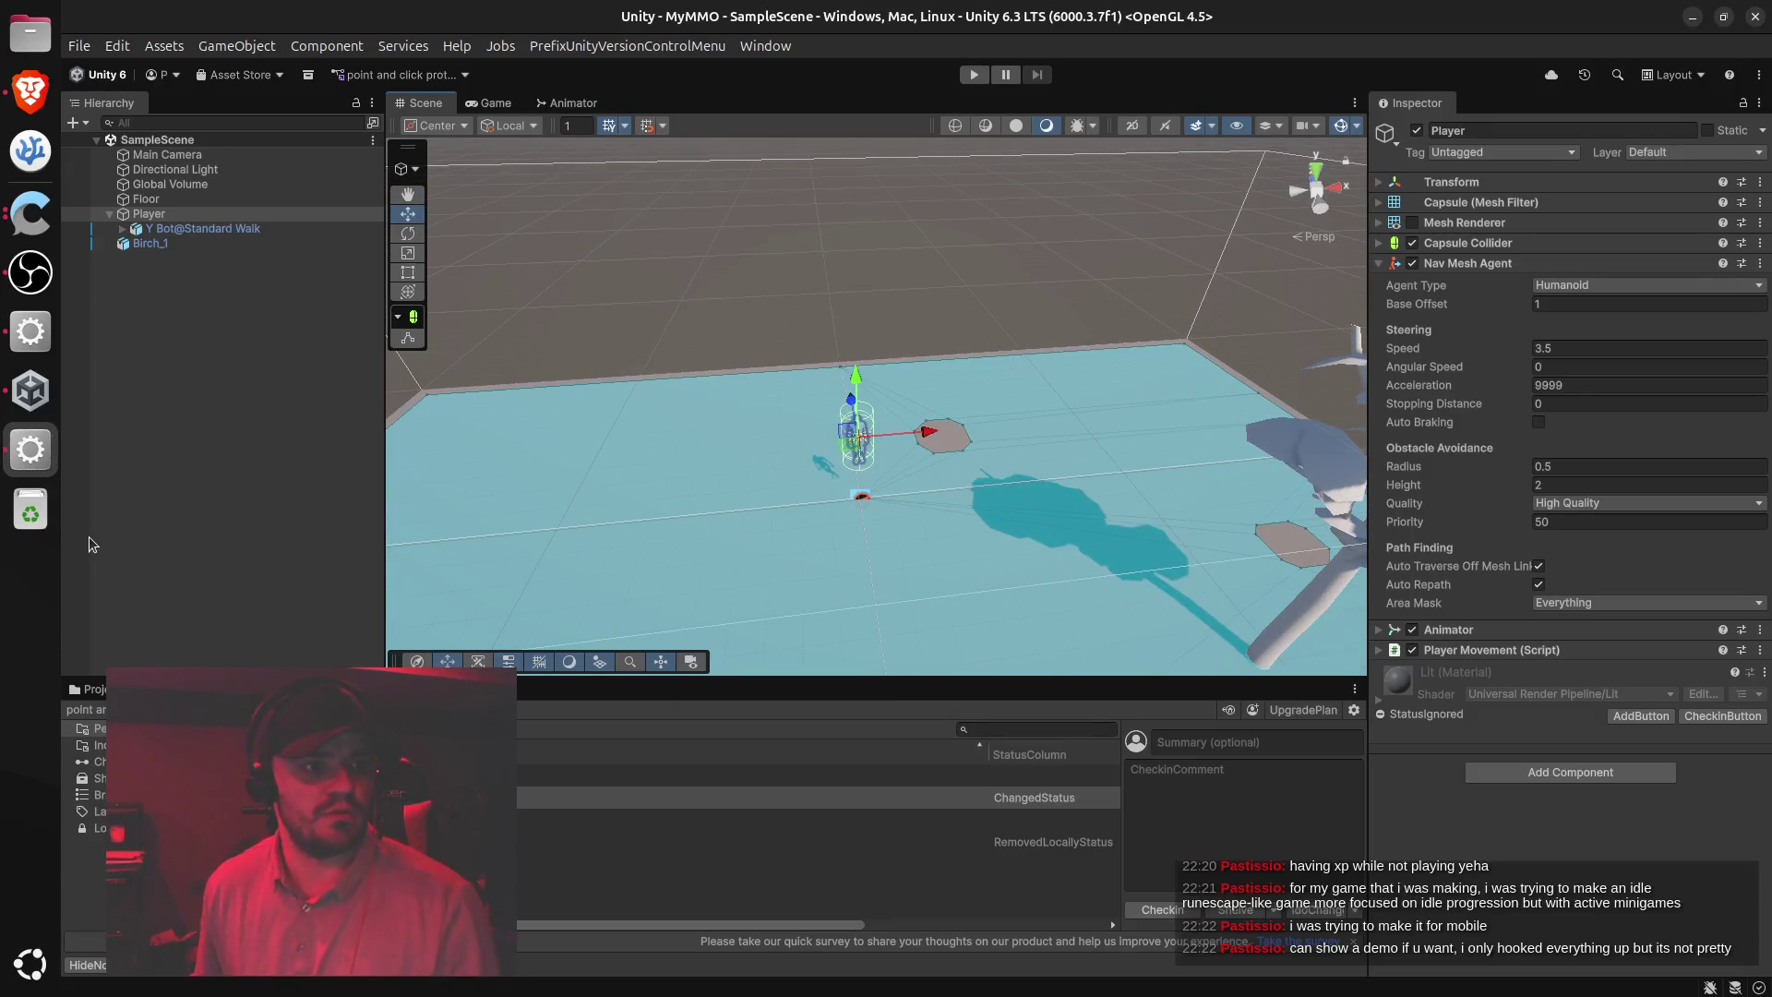
{"action": "left_click", "coordinate": [30, 89]}
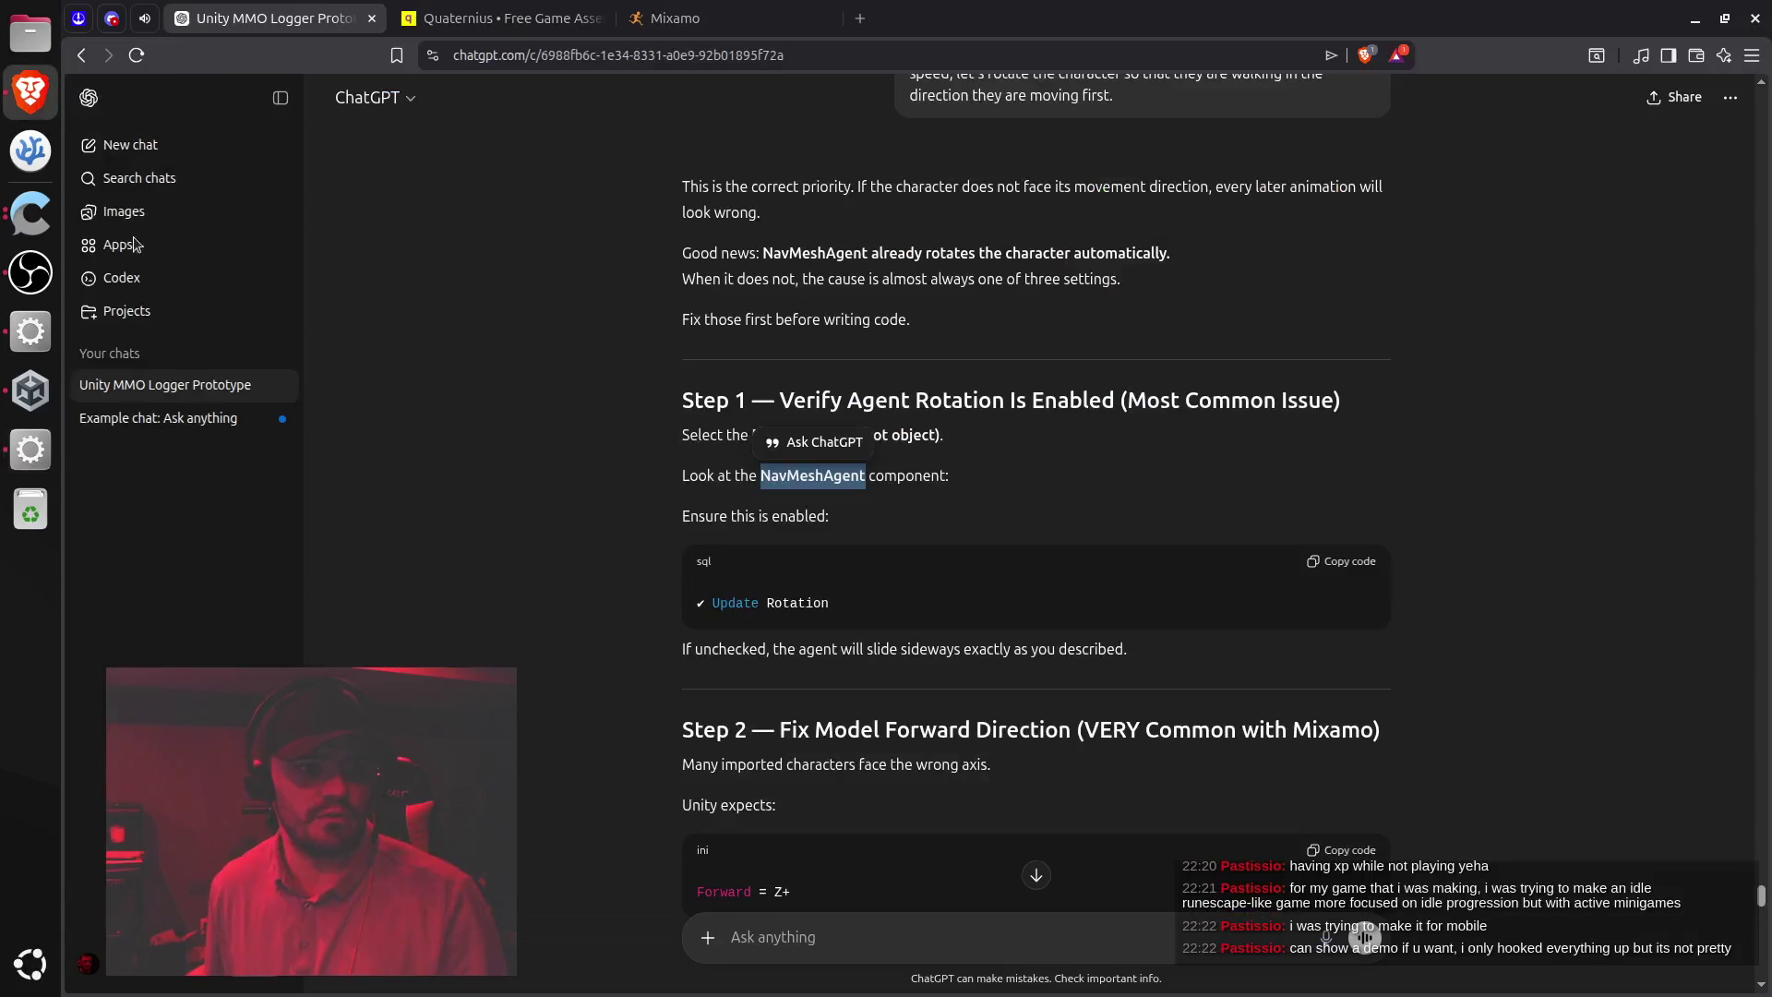
Open the Discord server's #general channel from the pinned browser tab
{"action": "left_click", "coordinate": [112, 17]}
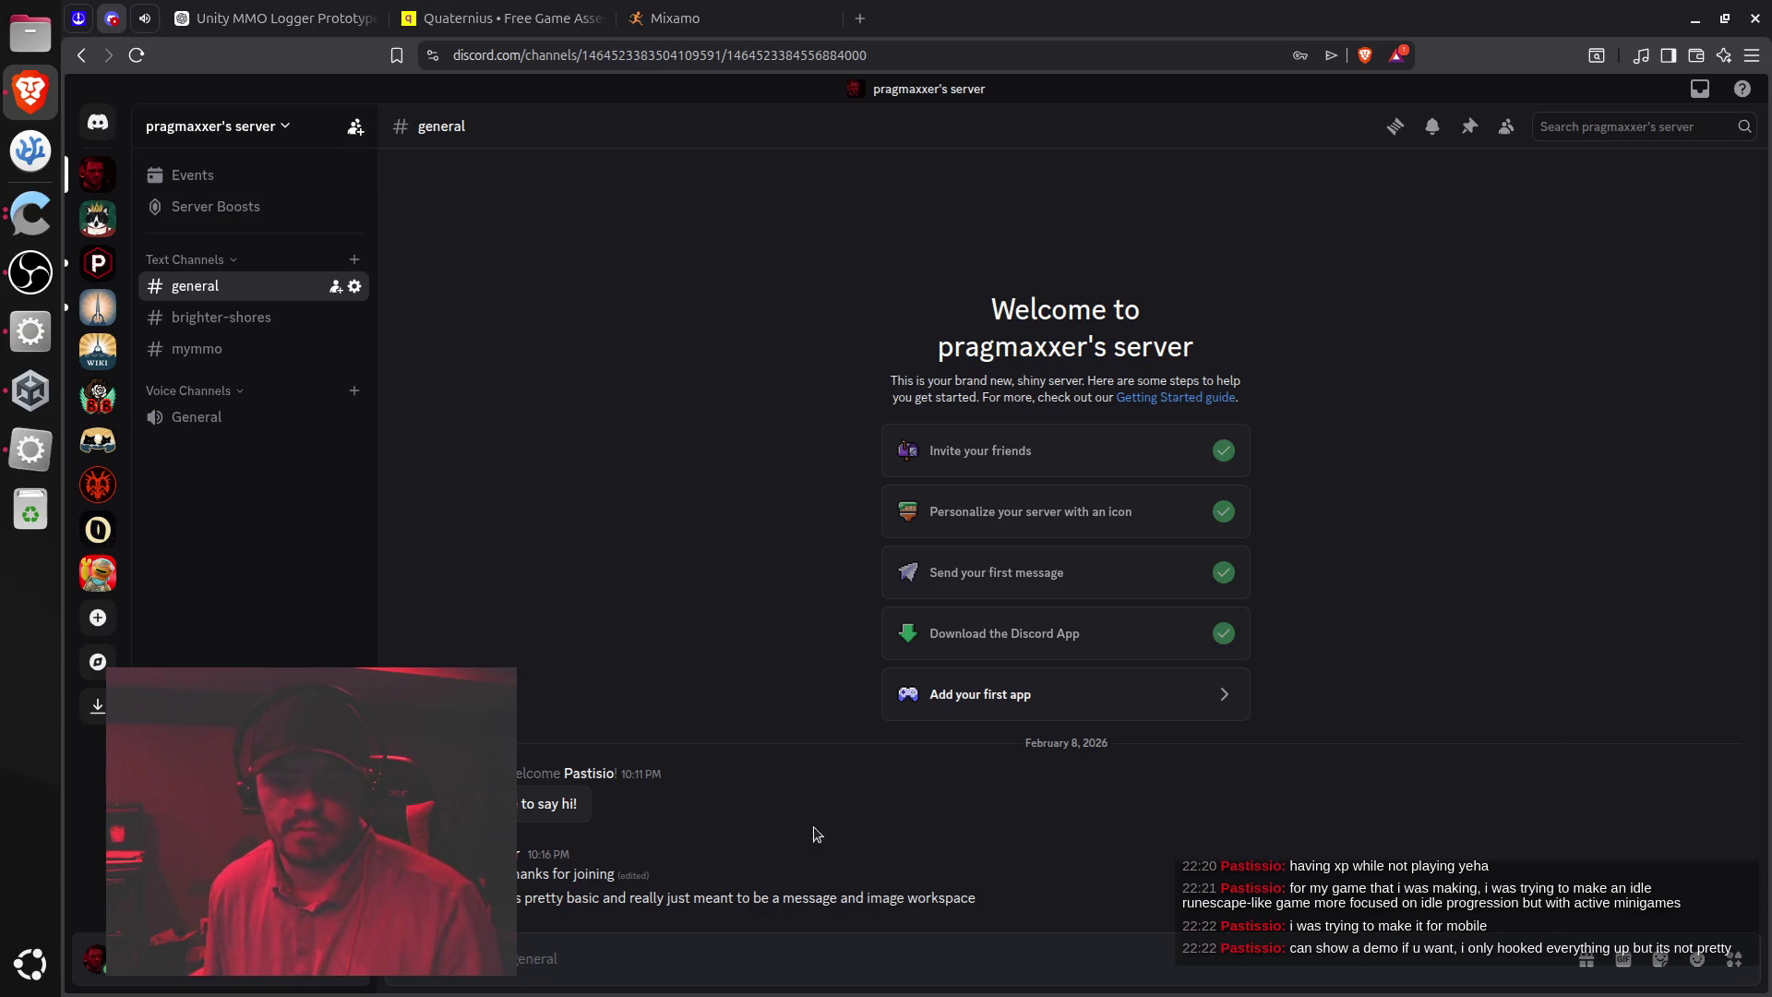
Glance at a #general message, open the #mymmo channel, then go back to Unity
{"action": "triple_click", "coordinate": [747, 897]}
{"action": "left_click", "coordinate": [748, 897]}
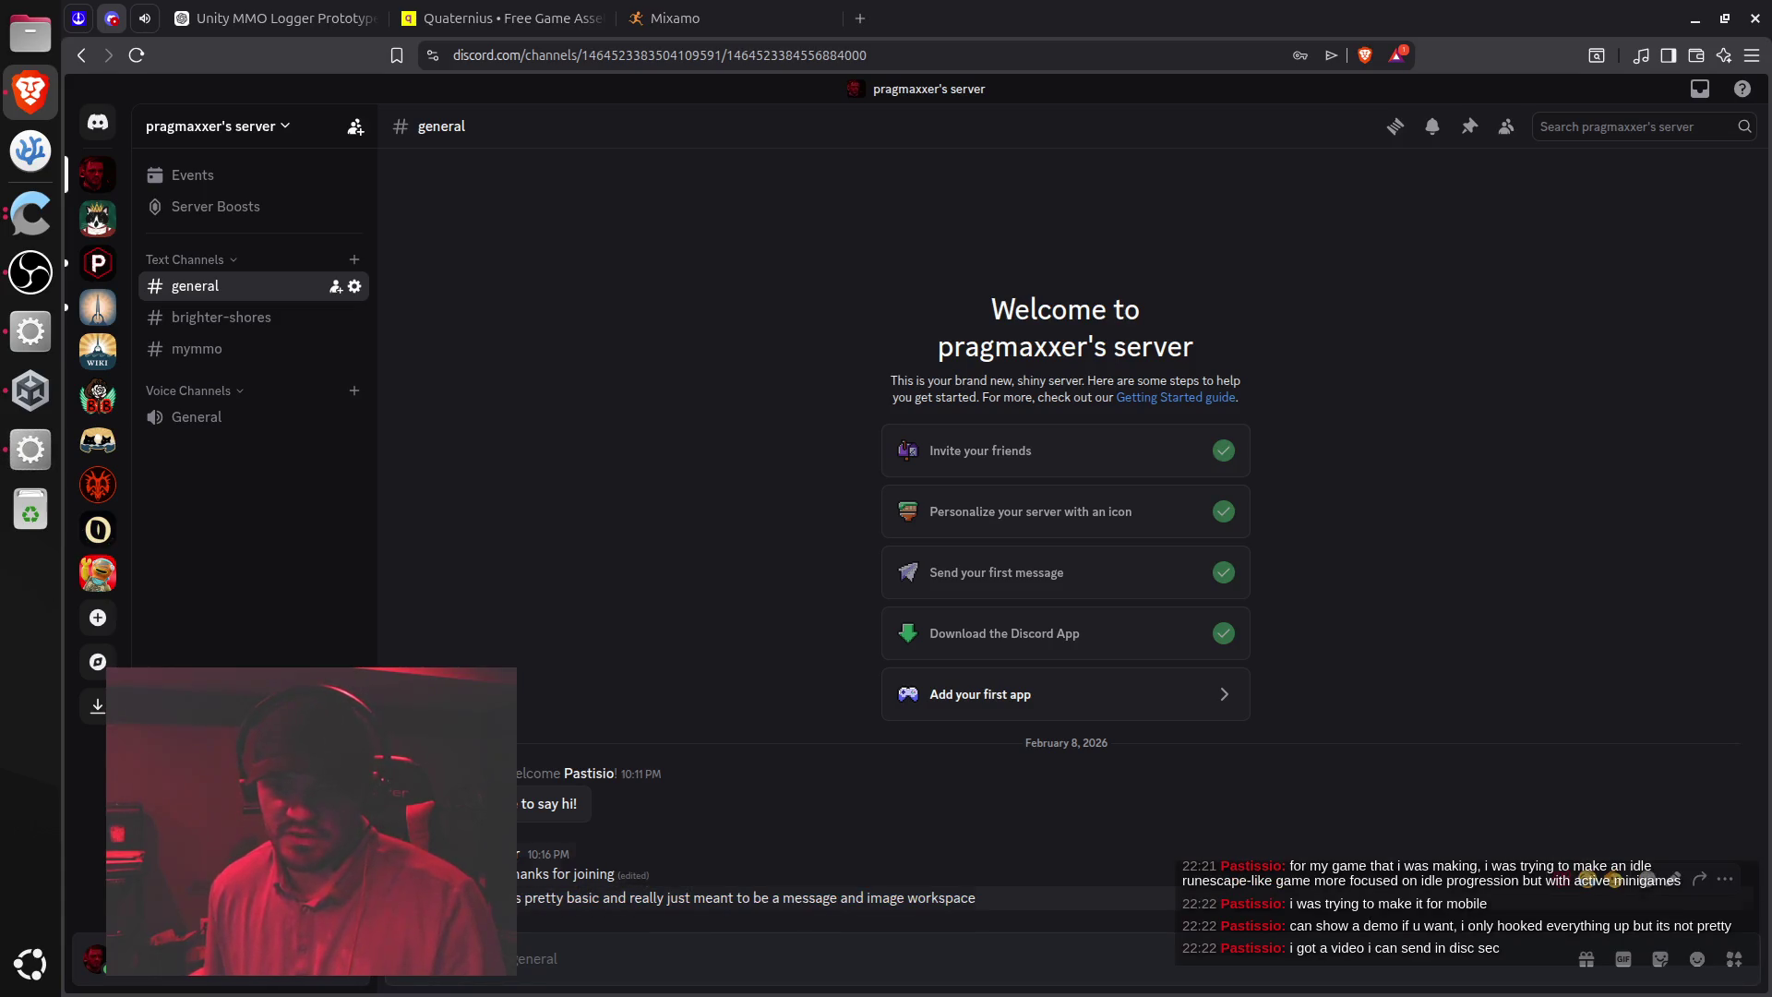
{"action": "left_click", "coordinate": [226, 349]}
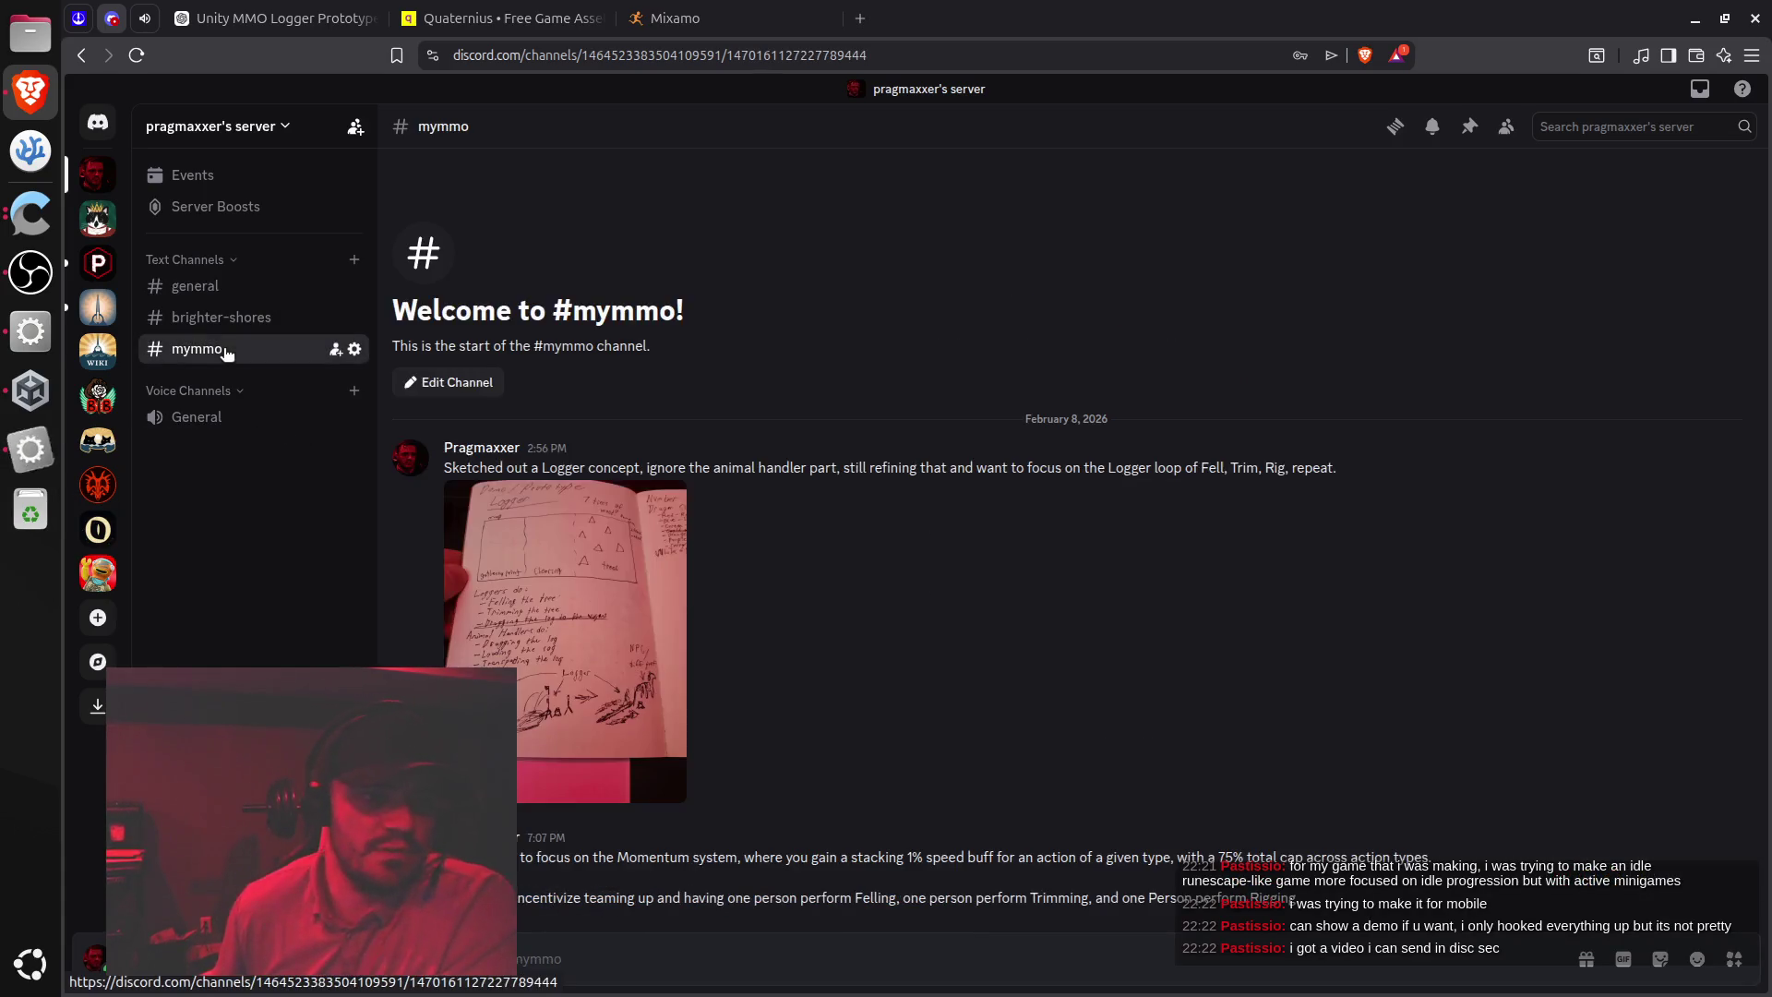
{"action": "left_click", "coordinate": [30, 449]}
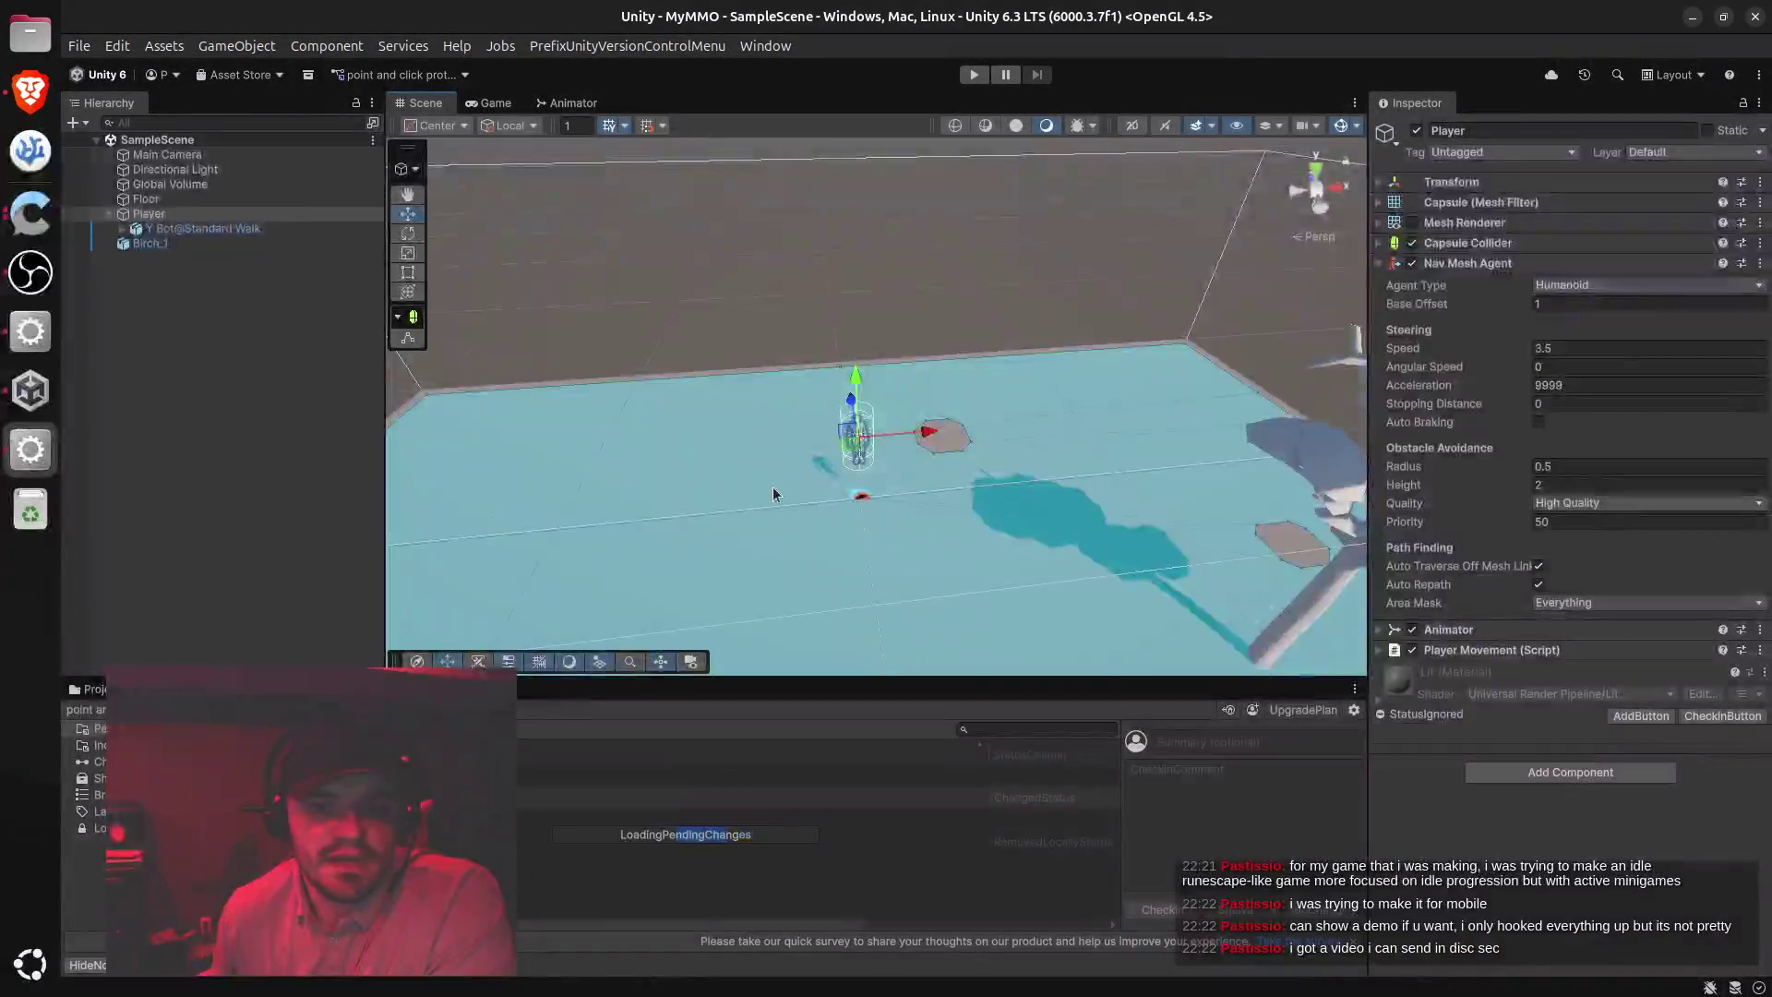
Tilt the view toward the Floor, select it and bake its NavMesh Surface
{"action": "left_click_drag", "start_coordinate": [993, 435], "coordinate": [989, 462]}
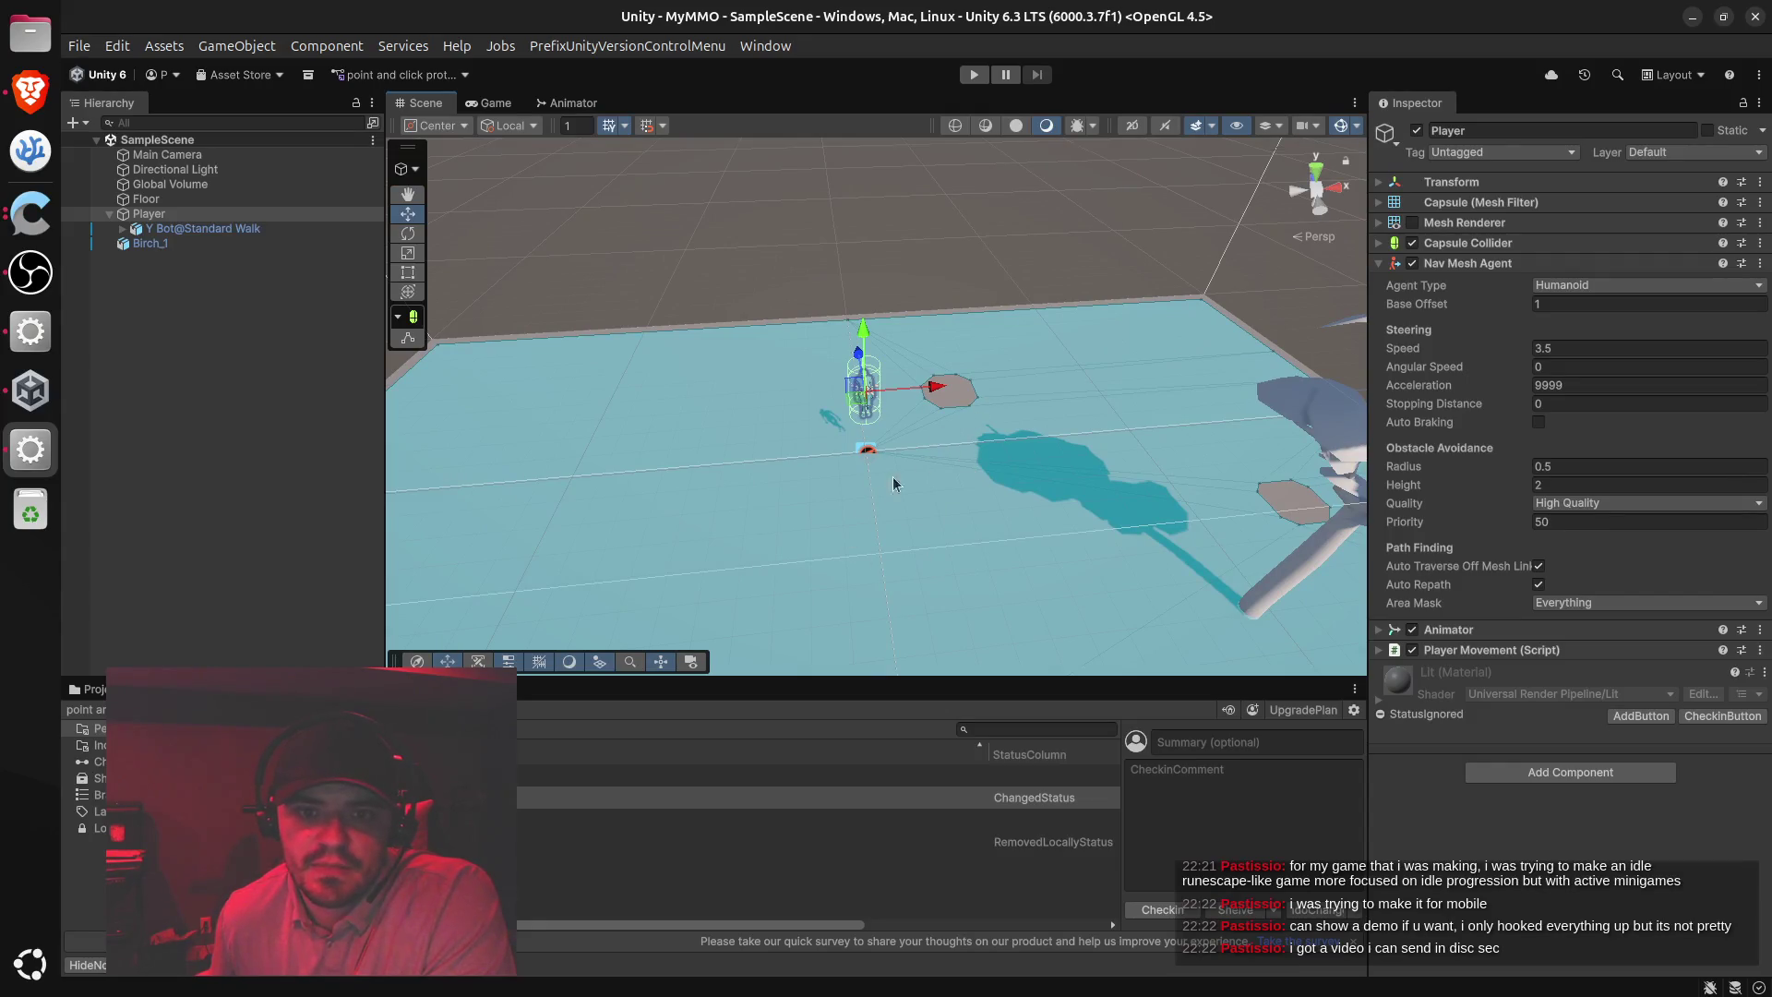
{"action": "left_click", "coordinate": [762, 496]}
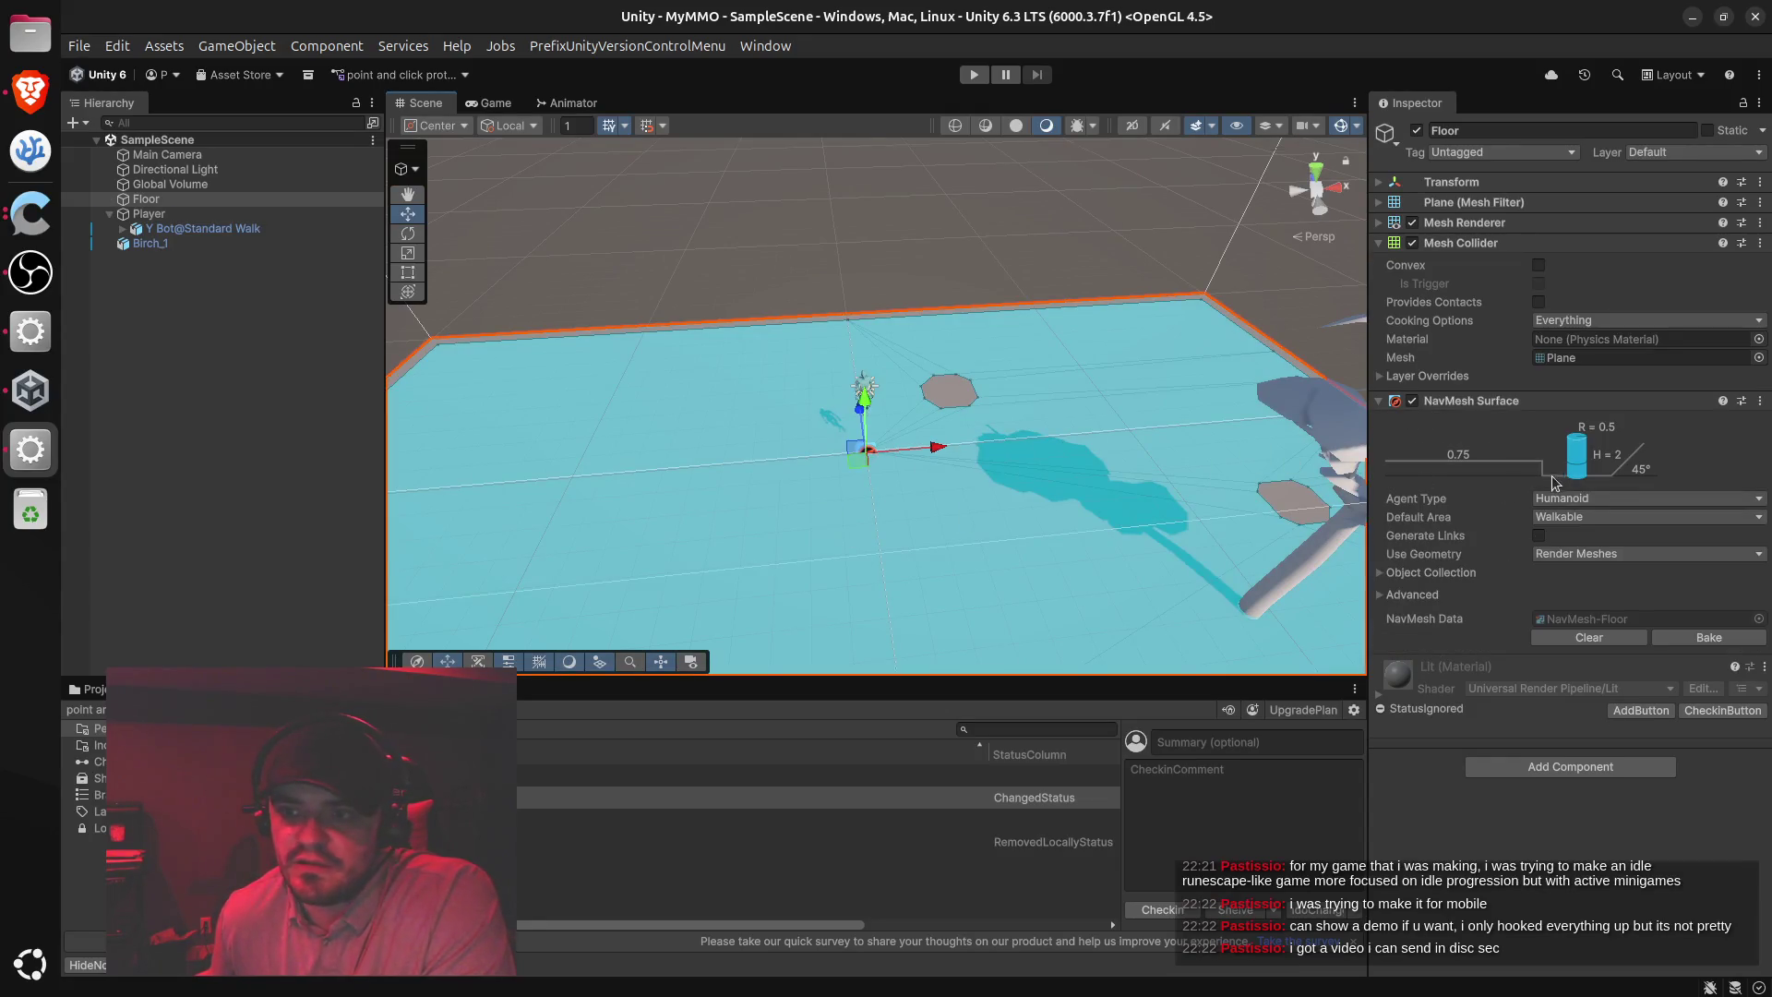
{"action": "left_click", "coordinate": [1688, 639]}
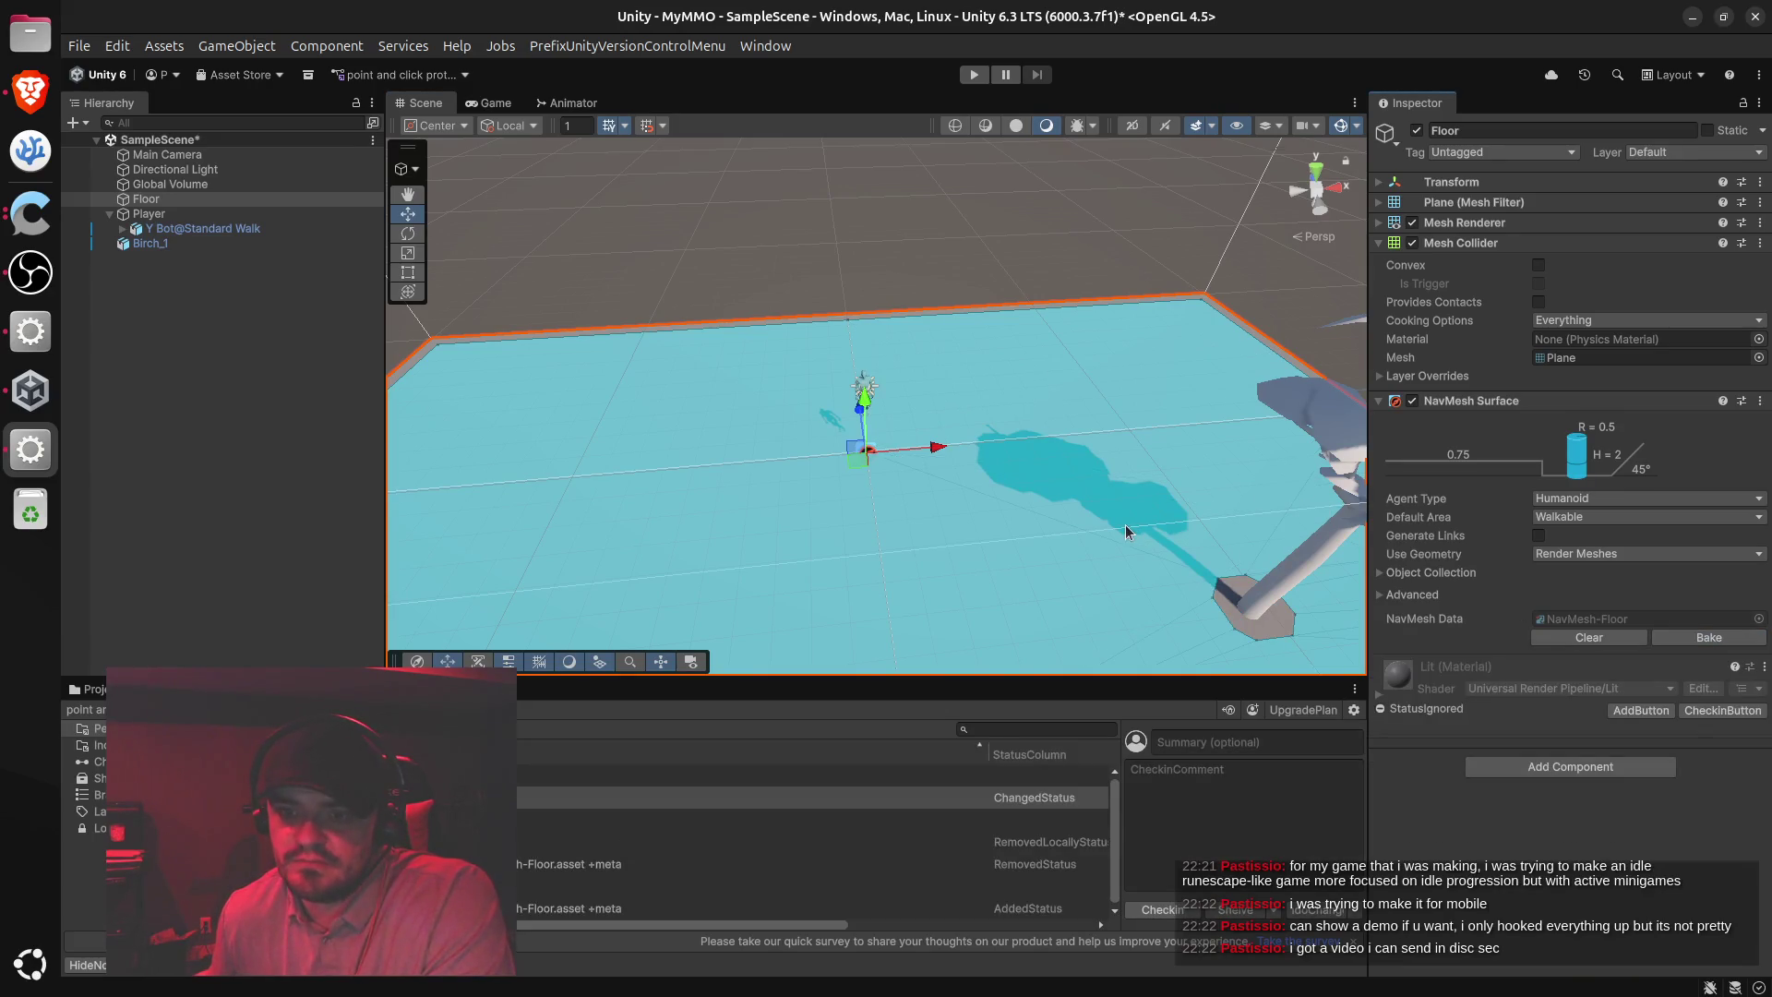
Open #general in Discord and play the shared woodcutting minigame video full screen
{"action": "left_click", "coordinate": [30, 89]}
{"action": "left_click", "coordinate": [230, 288]}
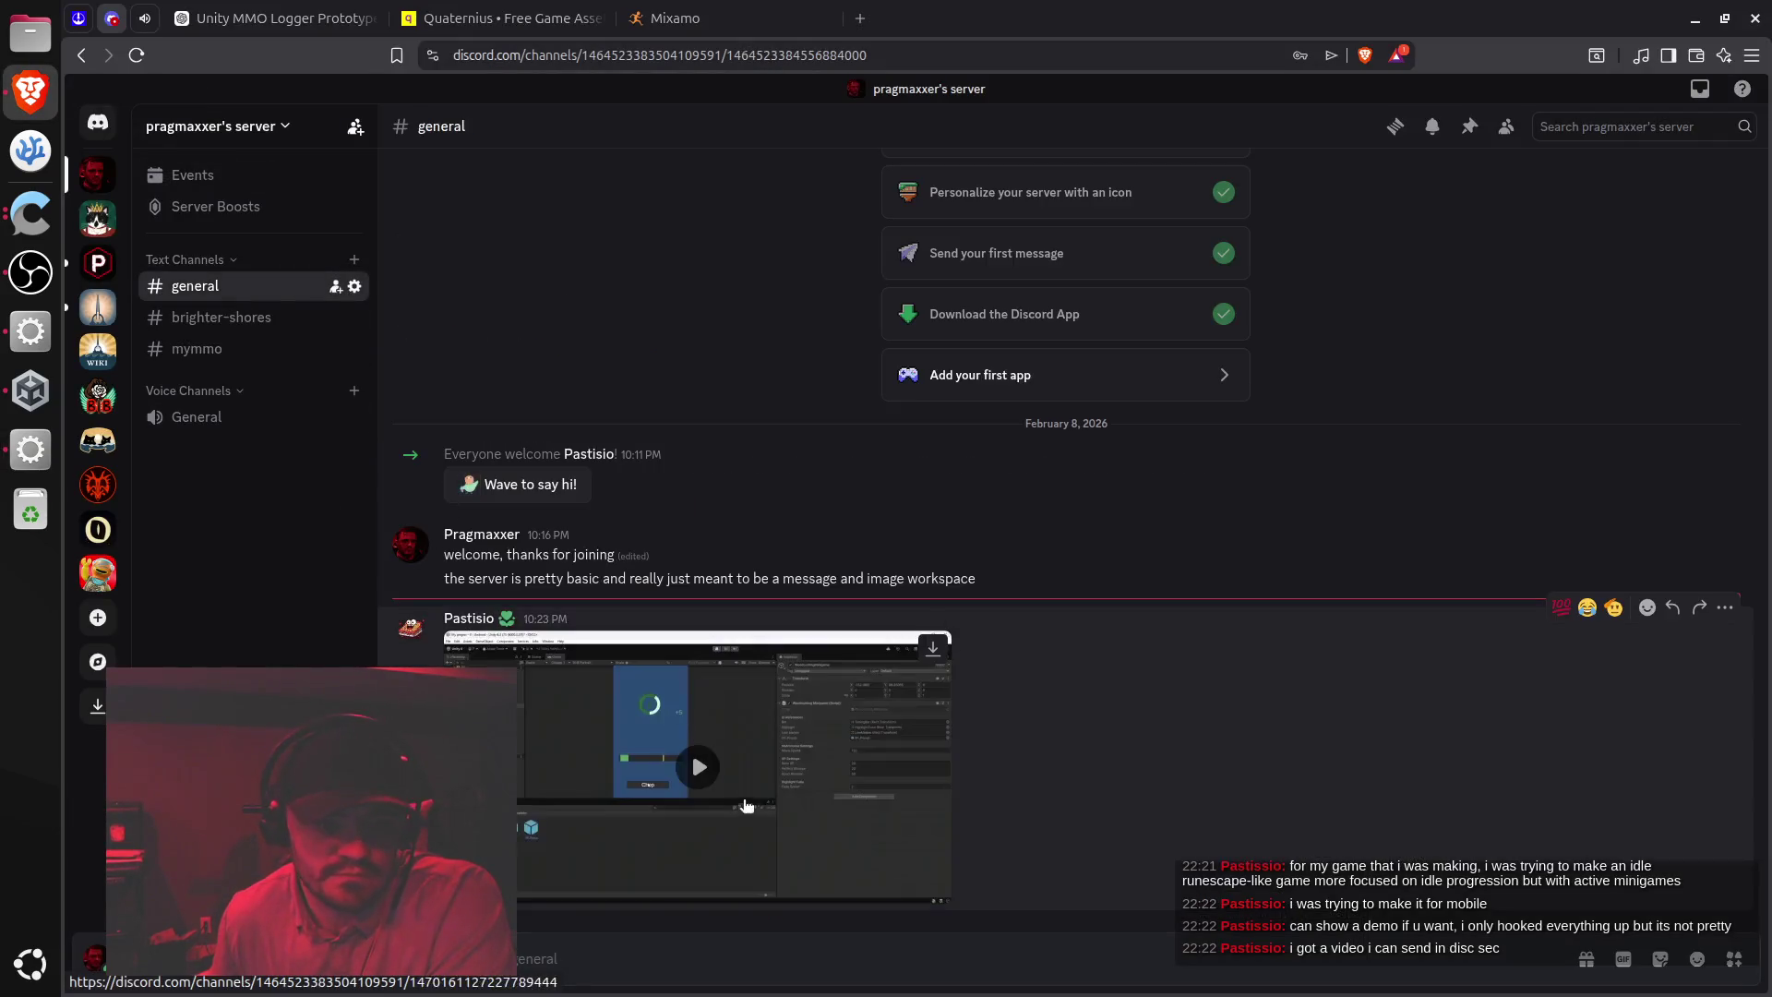
{"action": "left_click", "coordinate": [803, 803]}
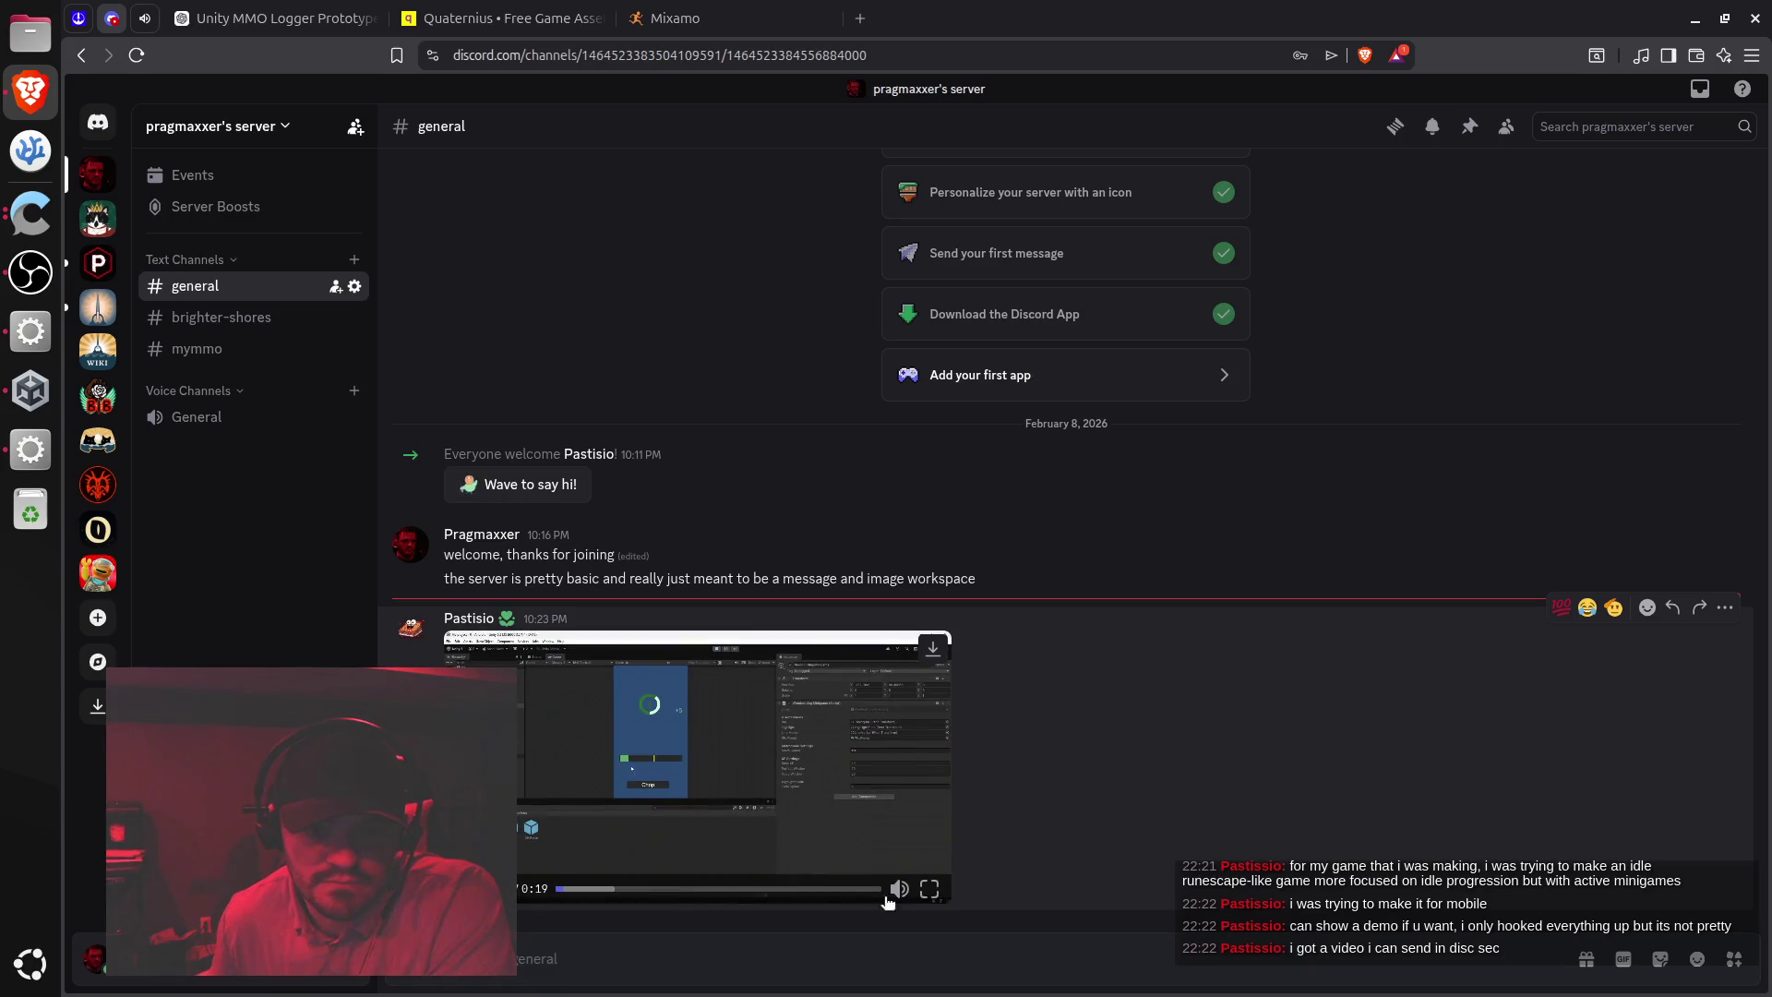
{"action": "left_click", "coordinate": [936, 899]}
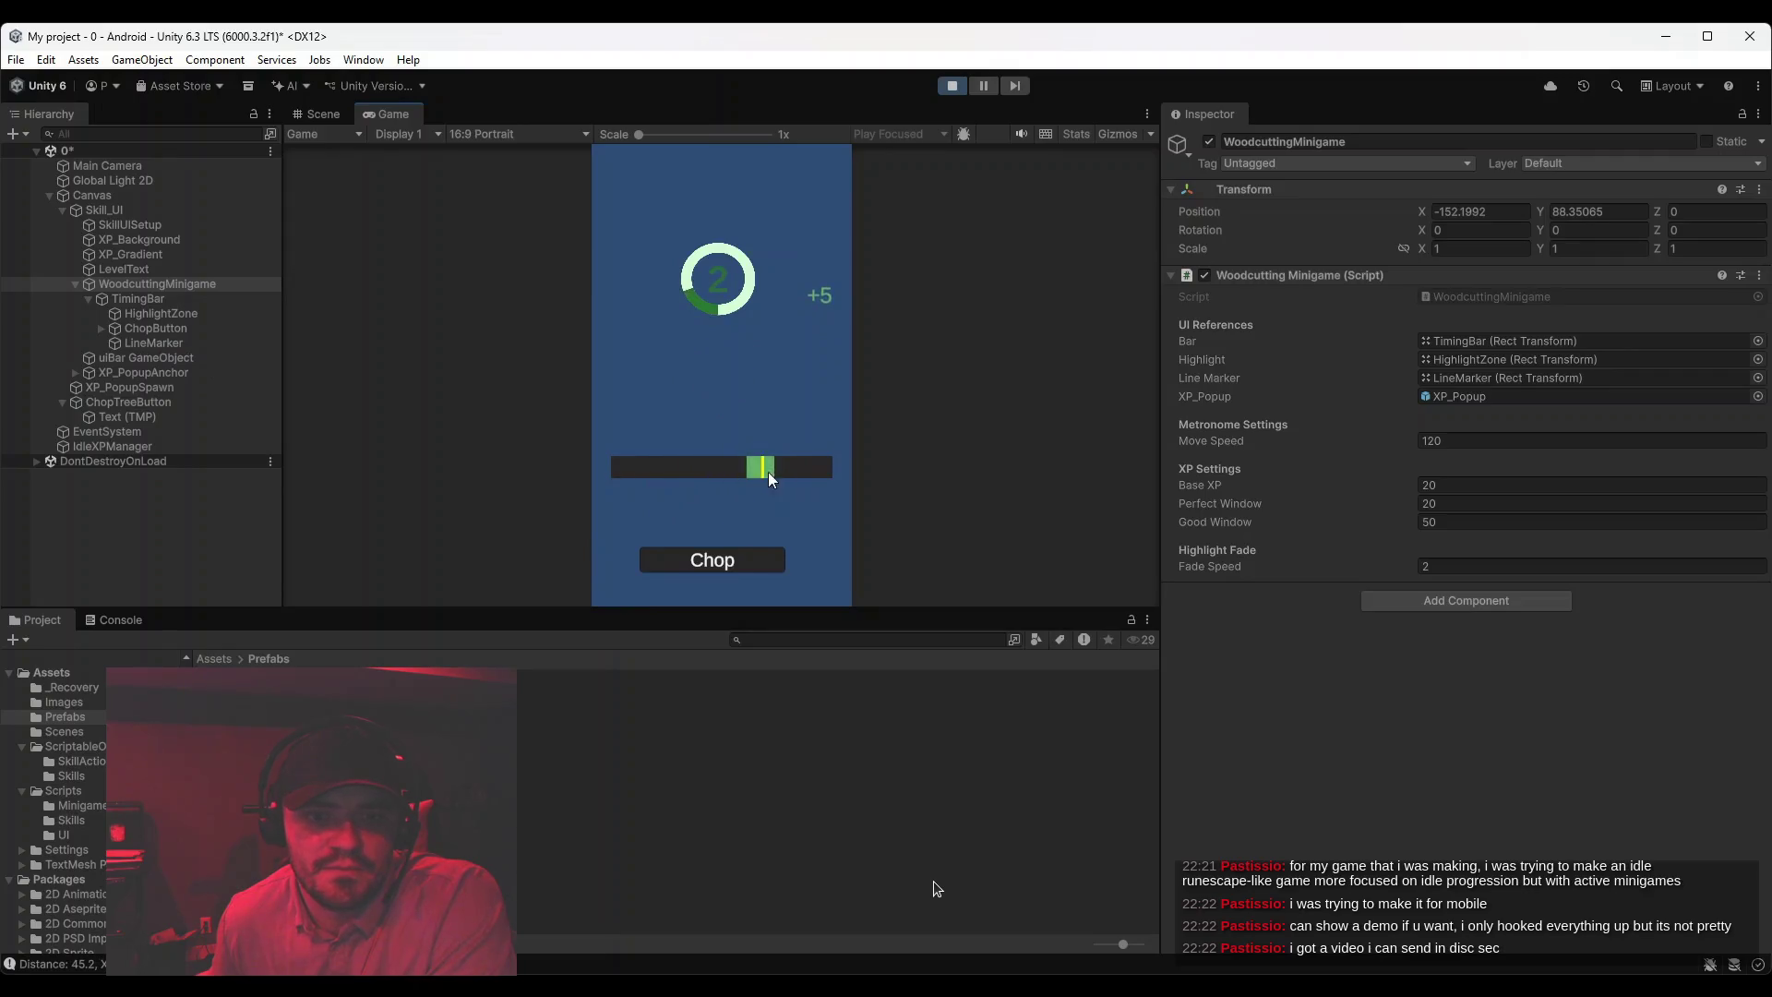
Replay the video, skip ahead, exit full screen, then reopen it full screen
{"action": "mouse_move", "coordinate": [934, 885]}
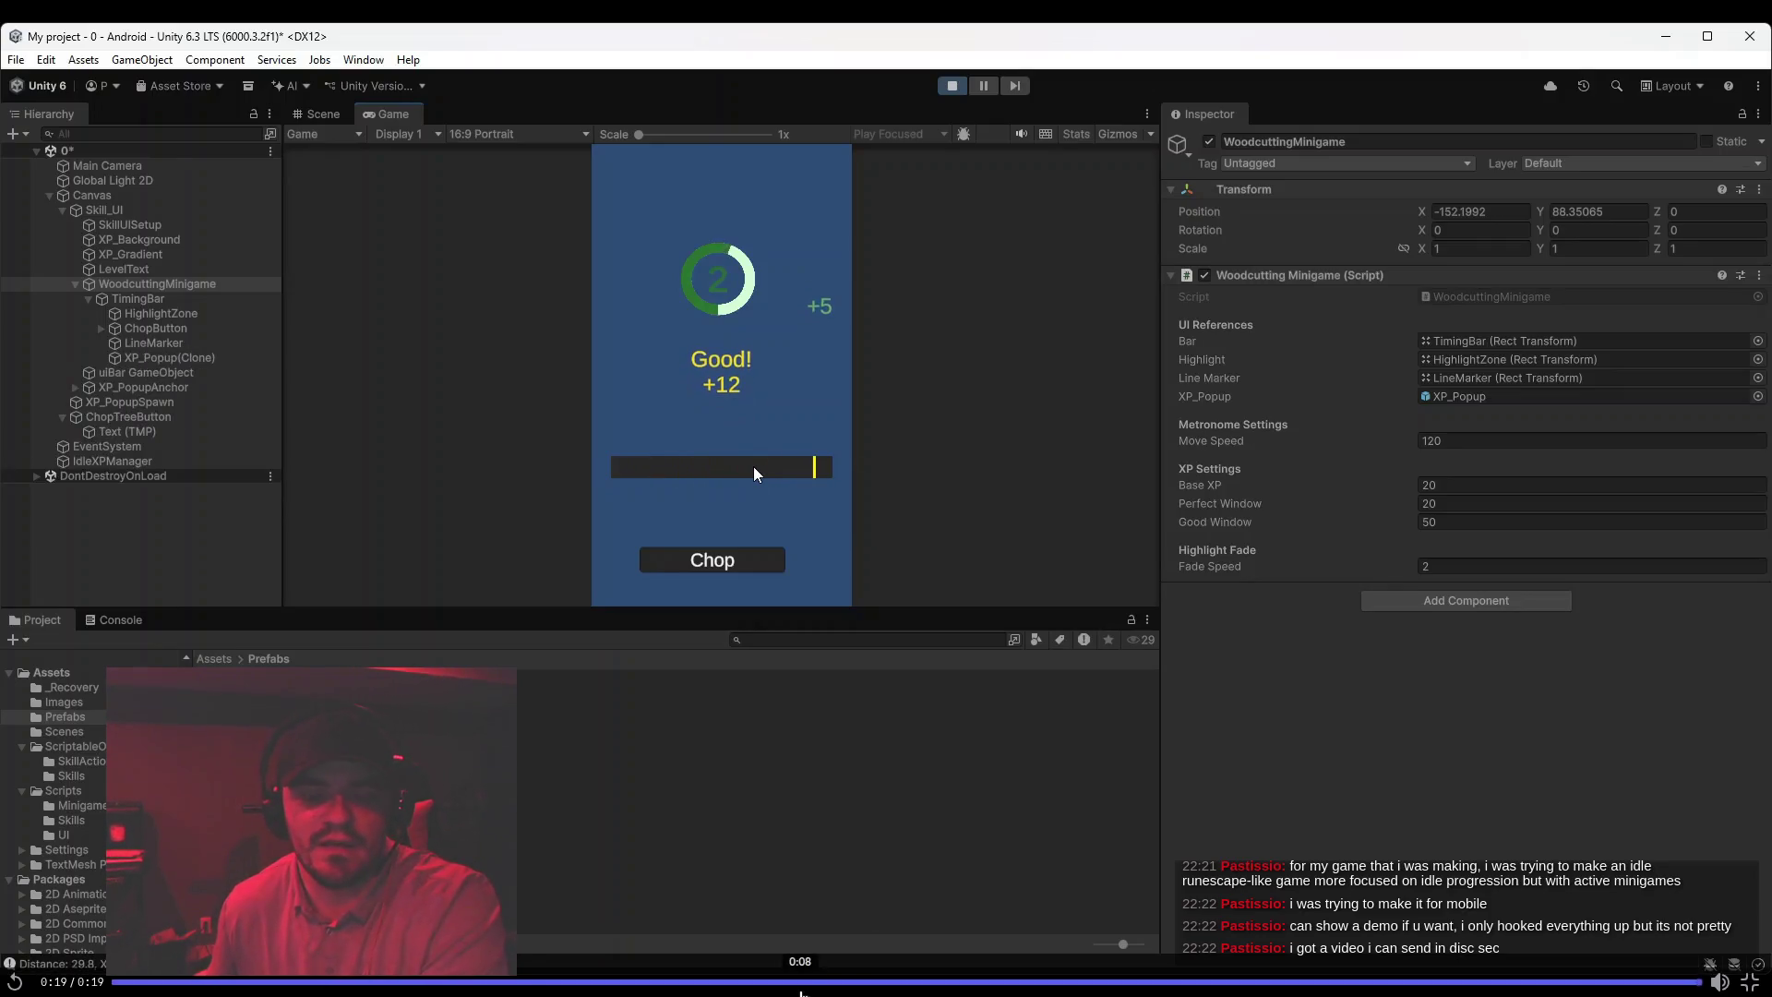
{"action": "left_click", "coordinate": [14, 982]}
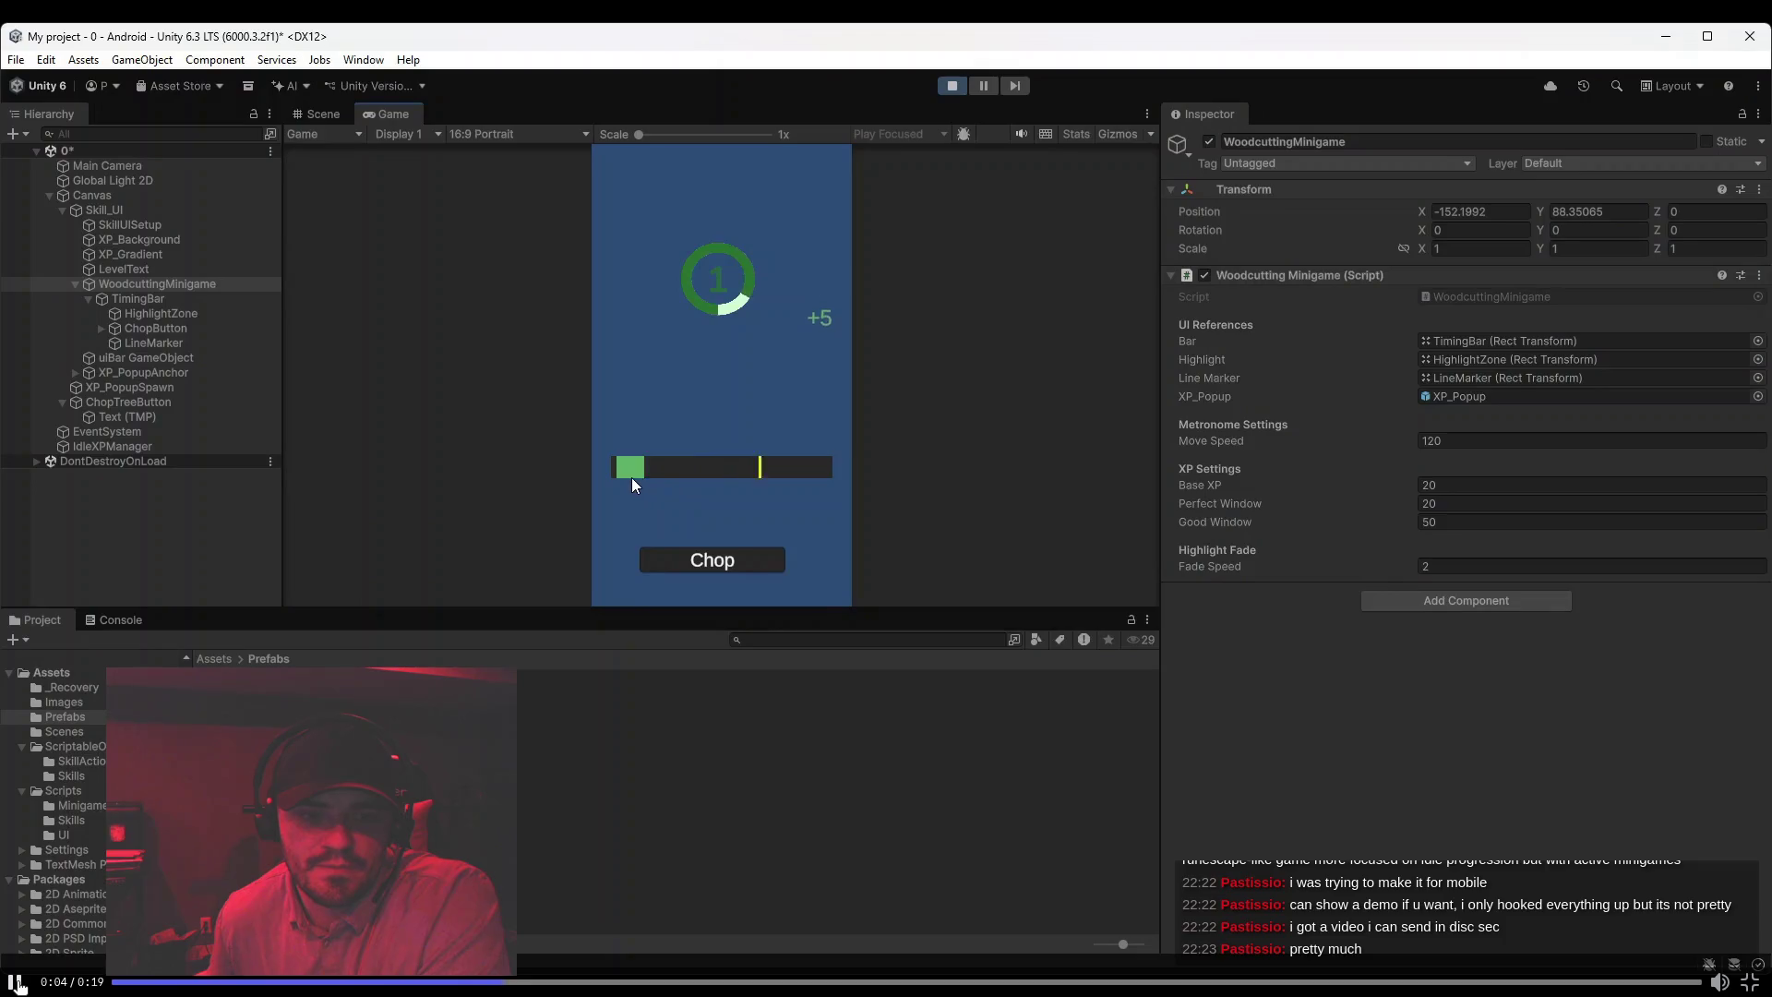
{"action": "left_click", "coordinate": [1277, 981]}
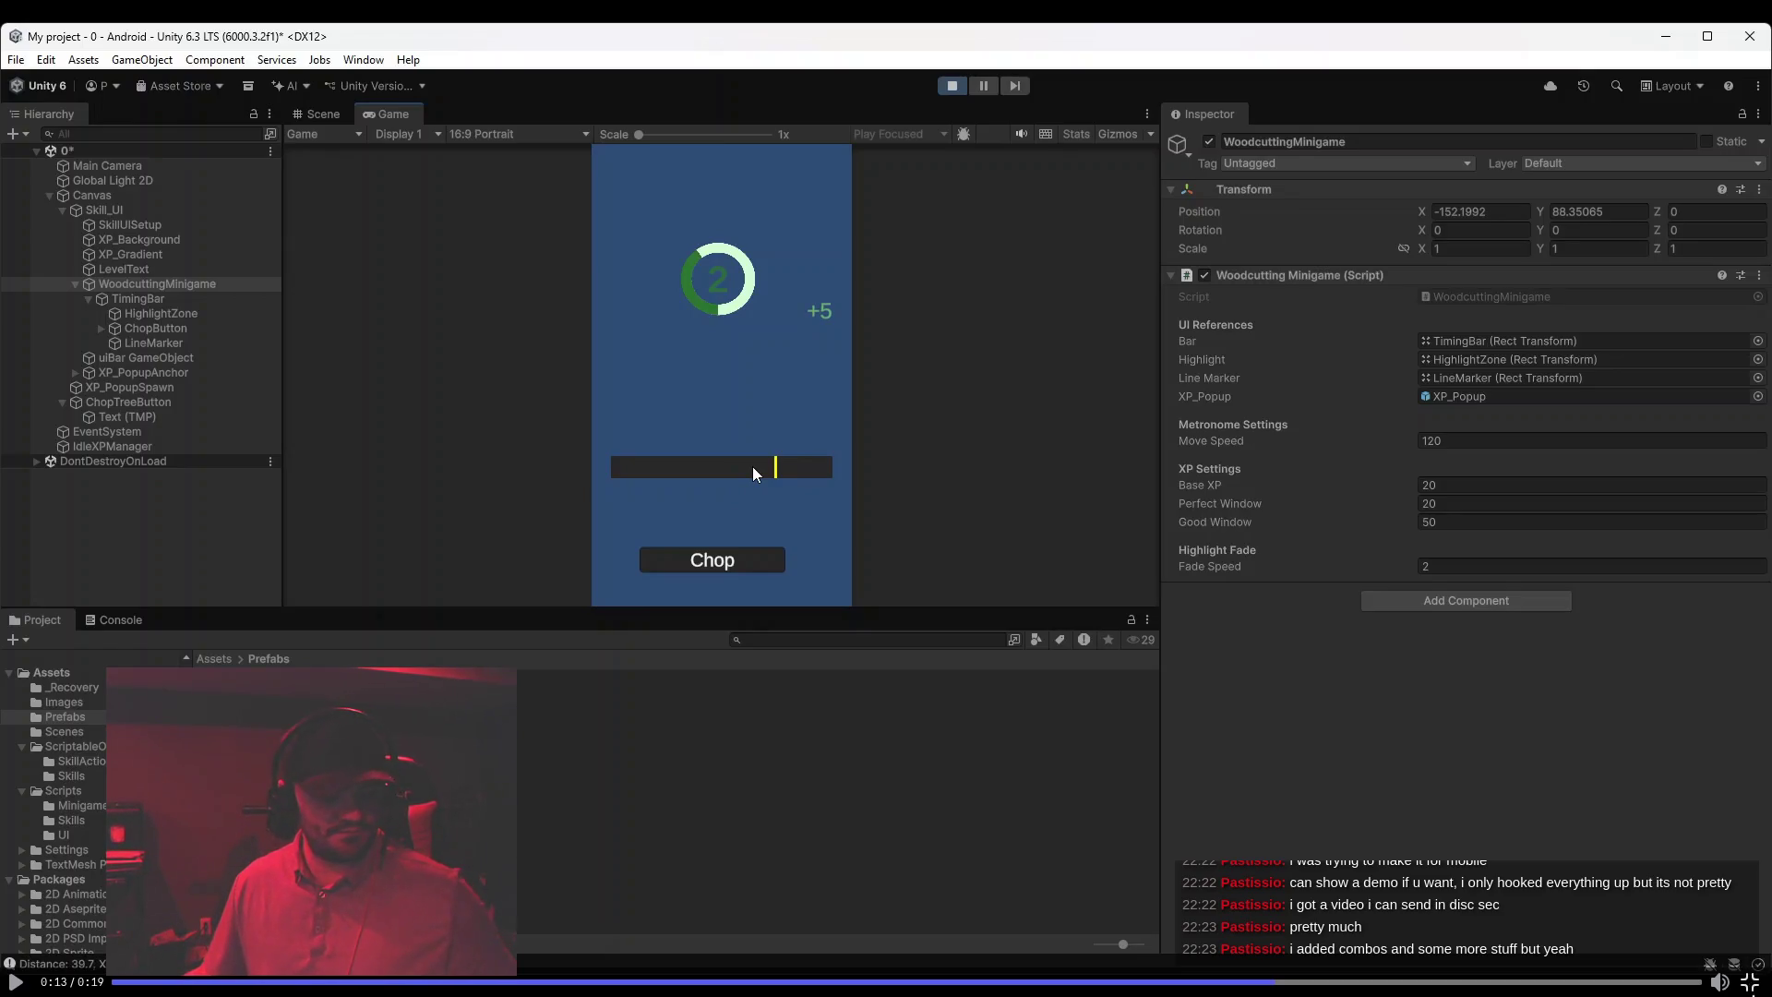
{"action": "key", "text": "Escape"}
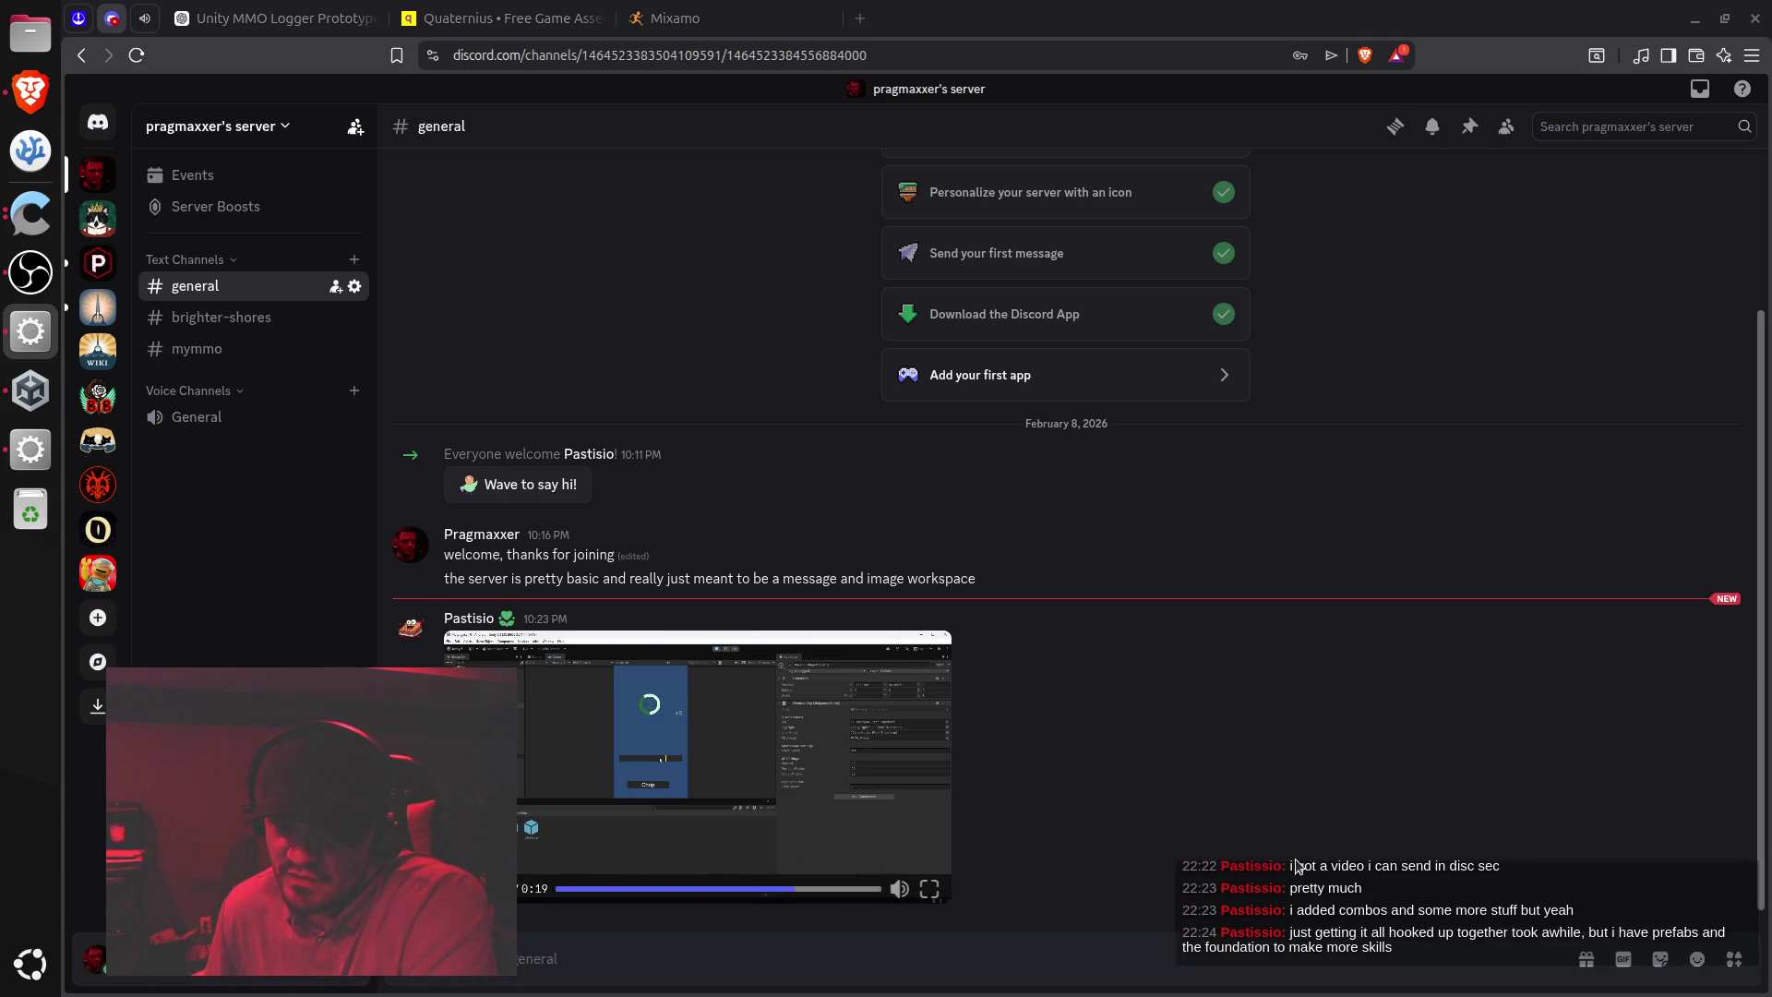
{"action": "left_click", "coordinate": [927, 943]}
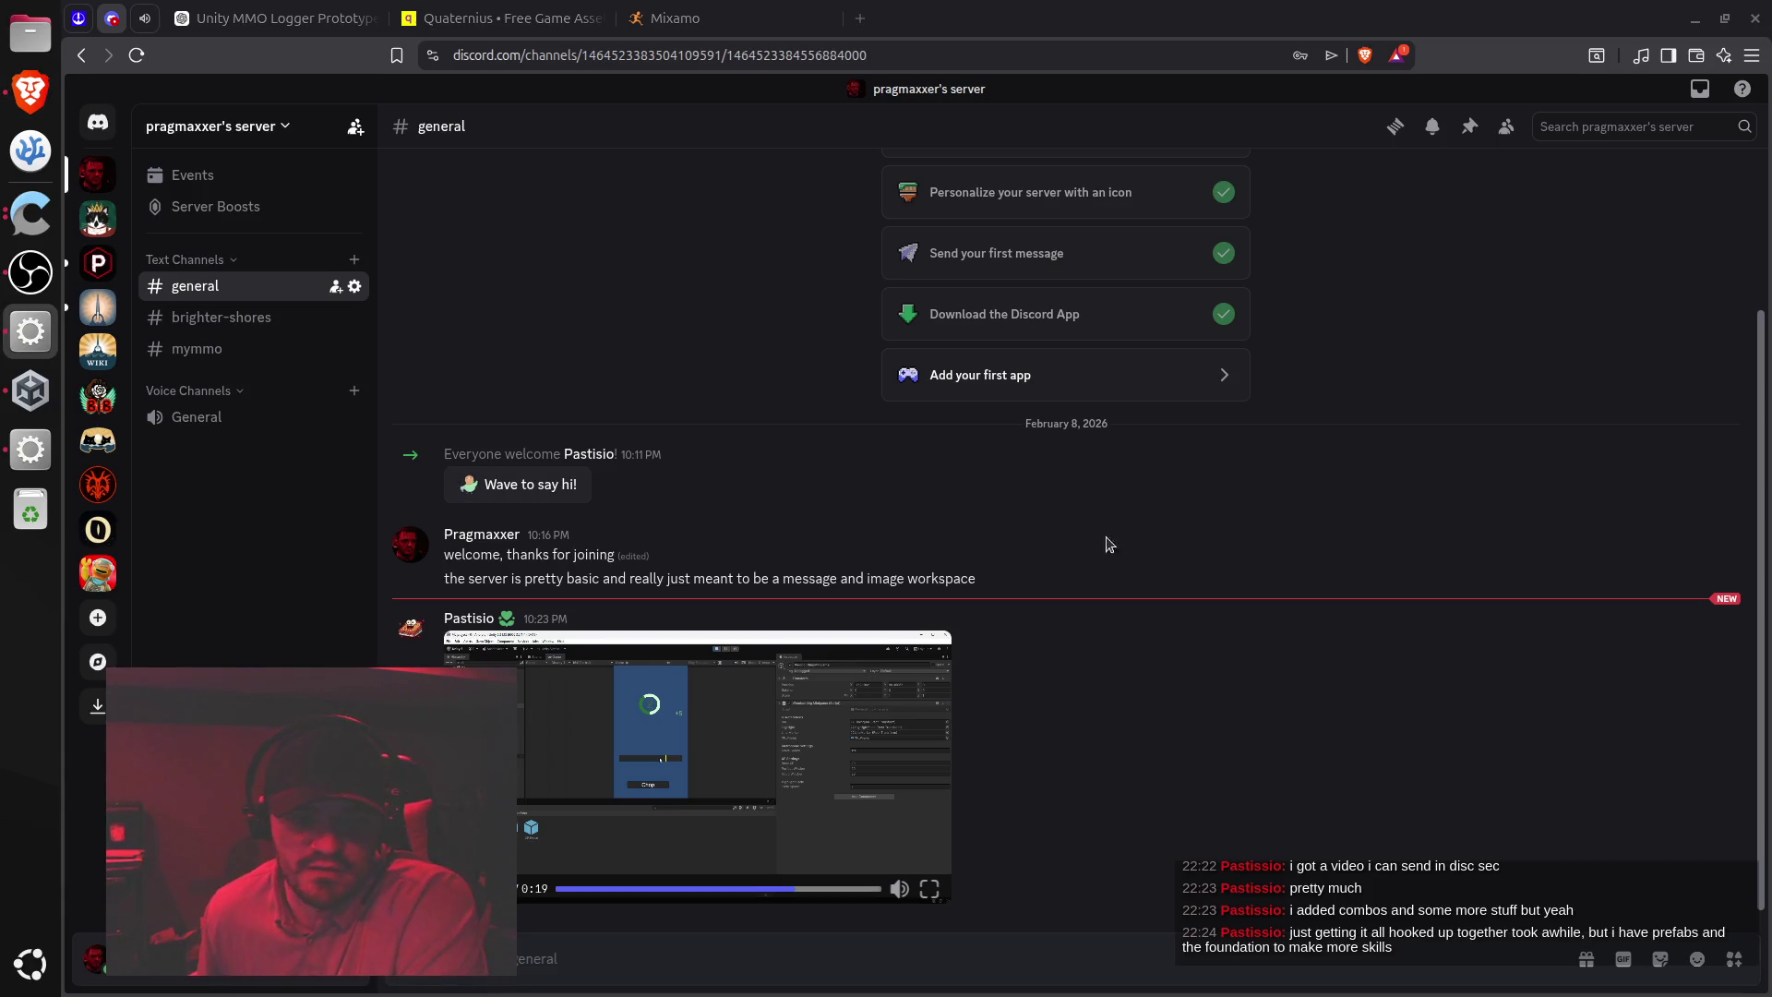
{"action": "left_click", "coordinate": [929, 888]}
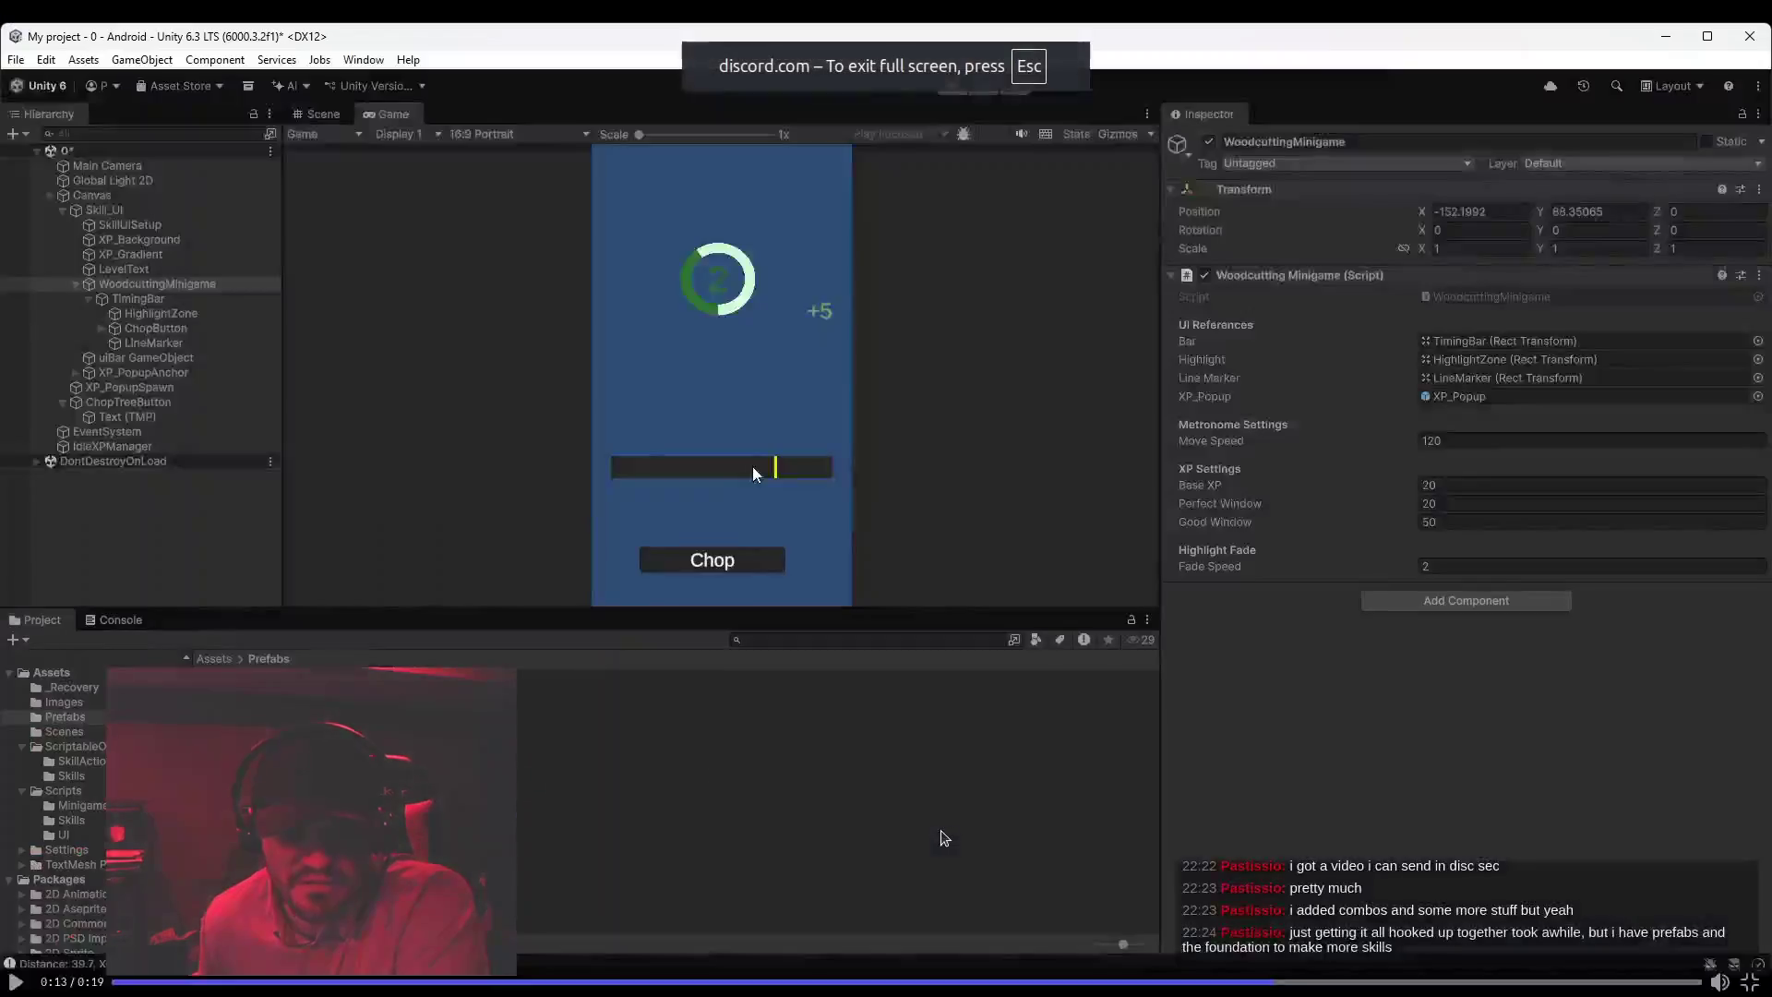
Resume the woodcutting minigame video, then exit full screen back to #general
{"action": "left_click", "coordinate": [755, 473]}
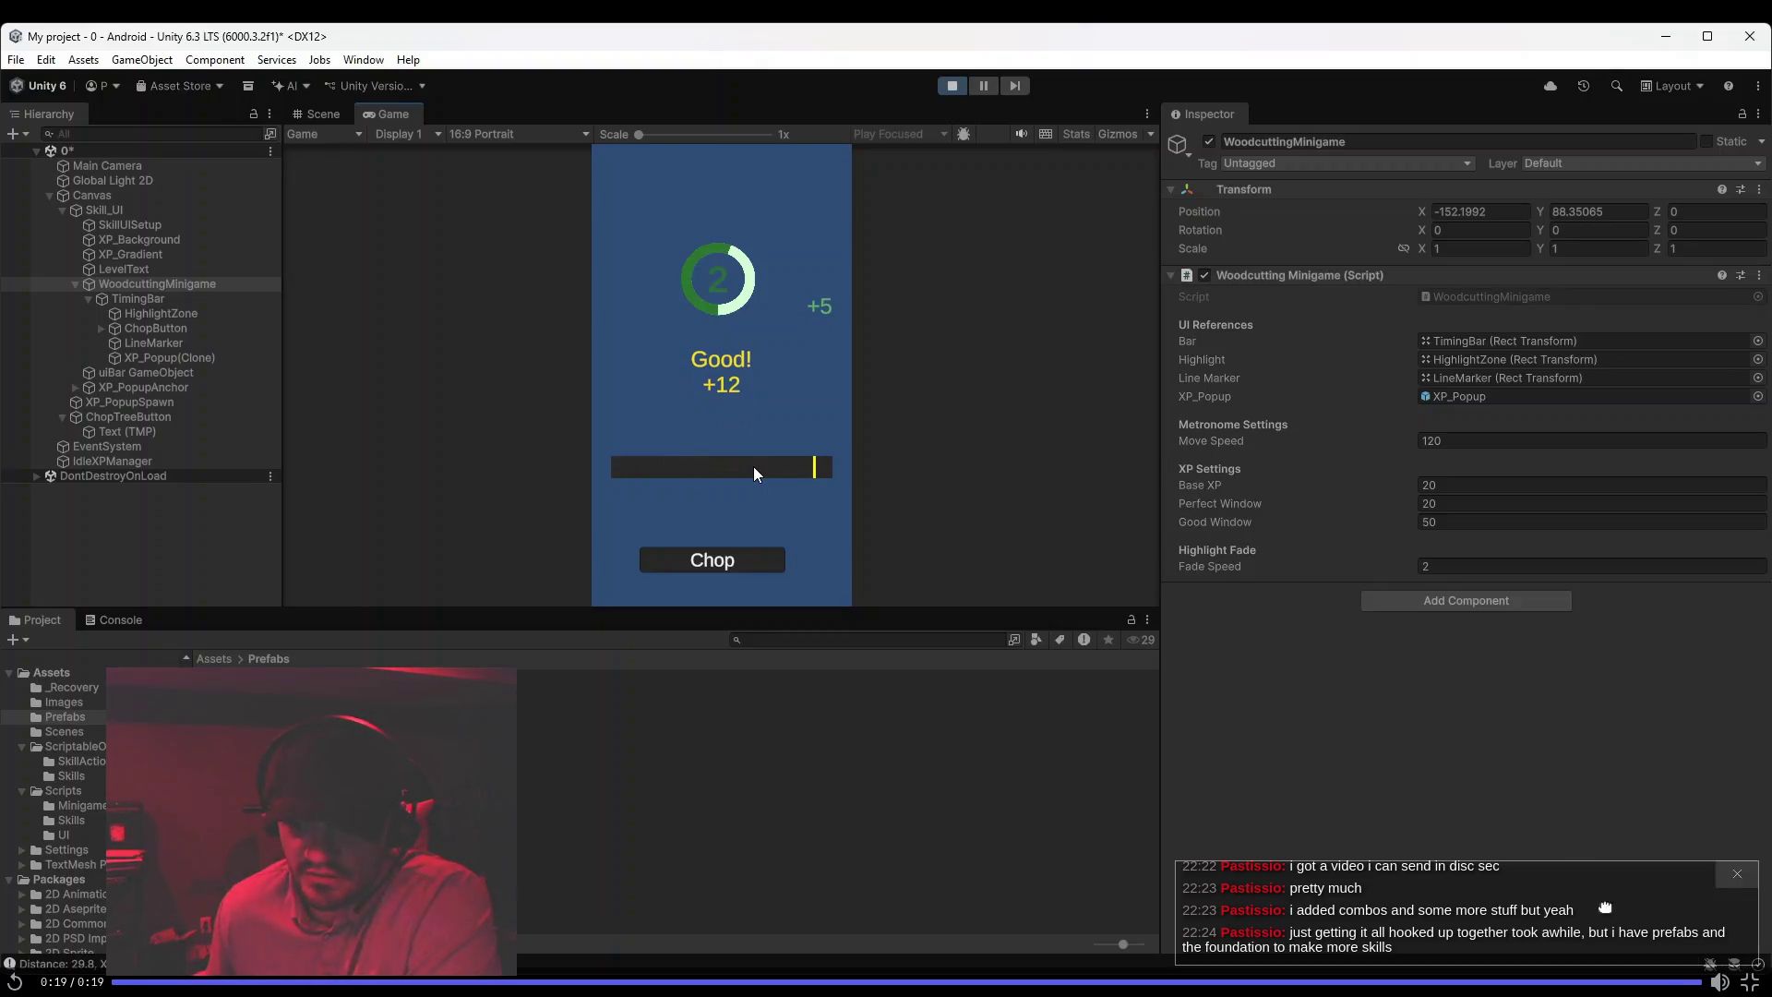
{"action": "left_click", "coordinate": [1748, 981]}
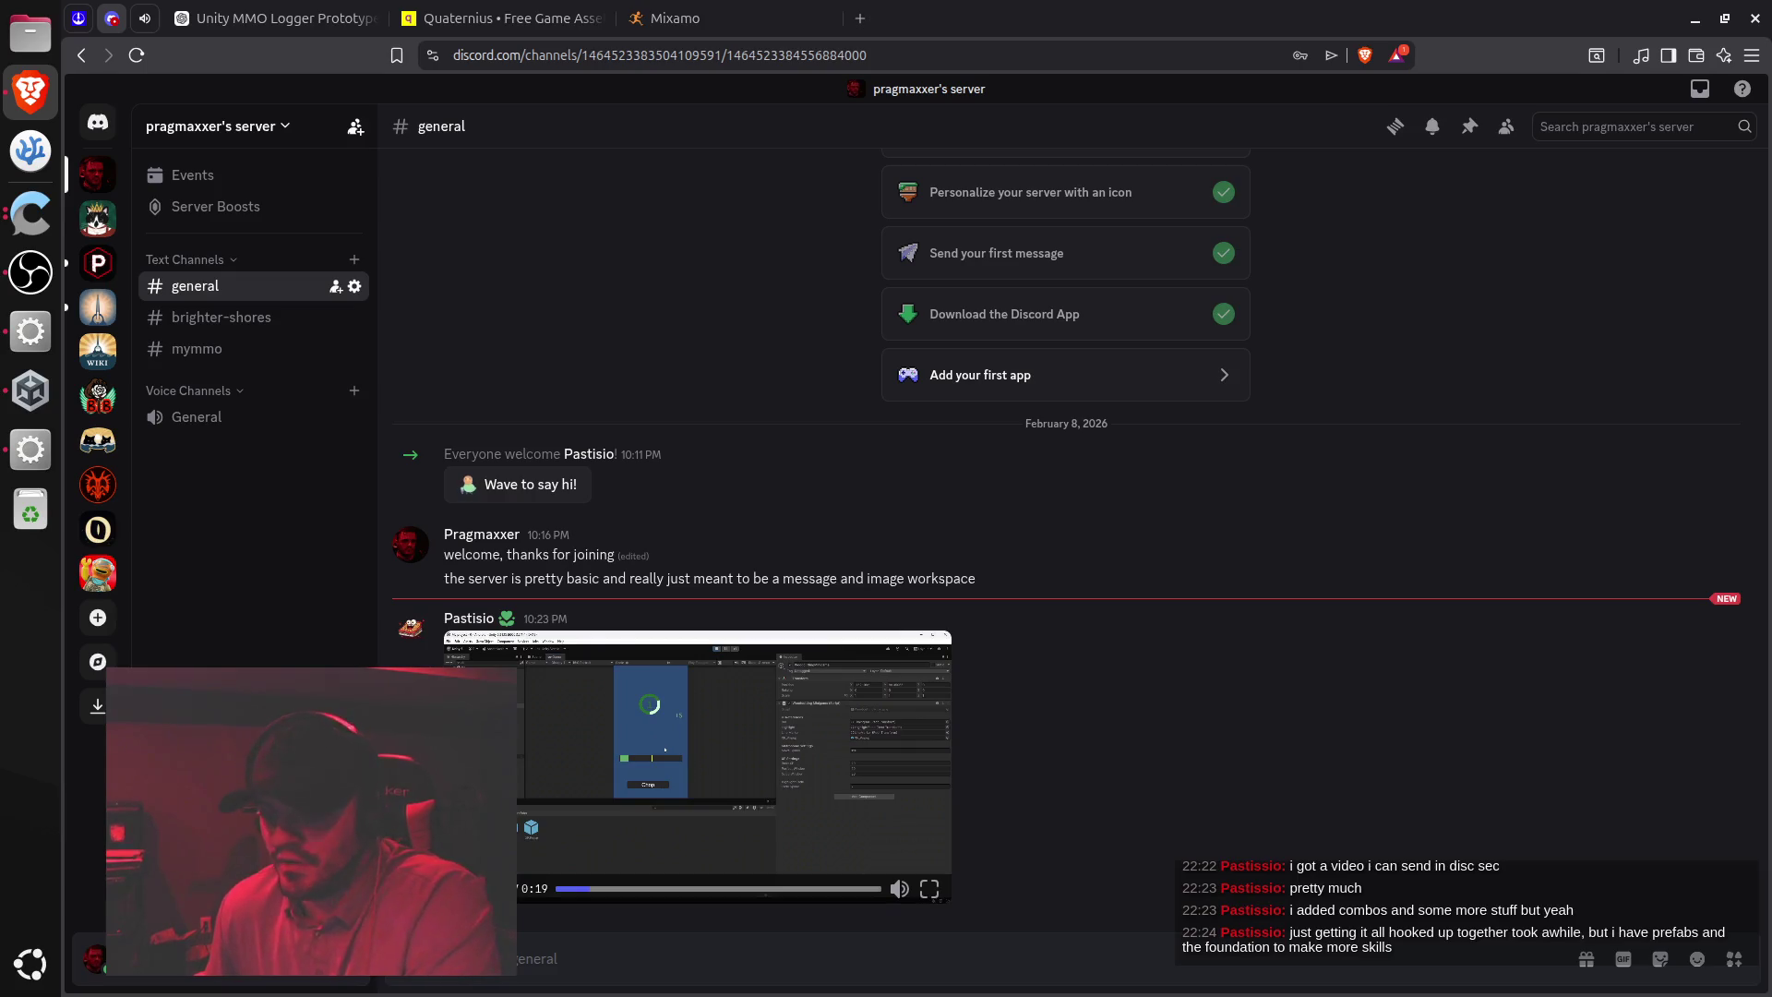
Select Player in Unity to view its Nav Mesh Agent, then open the Unity MMO Logger Prototype chat
{"action": "left_click", "coordinate": [30, 330]}
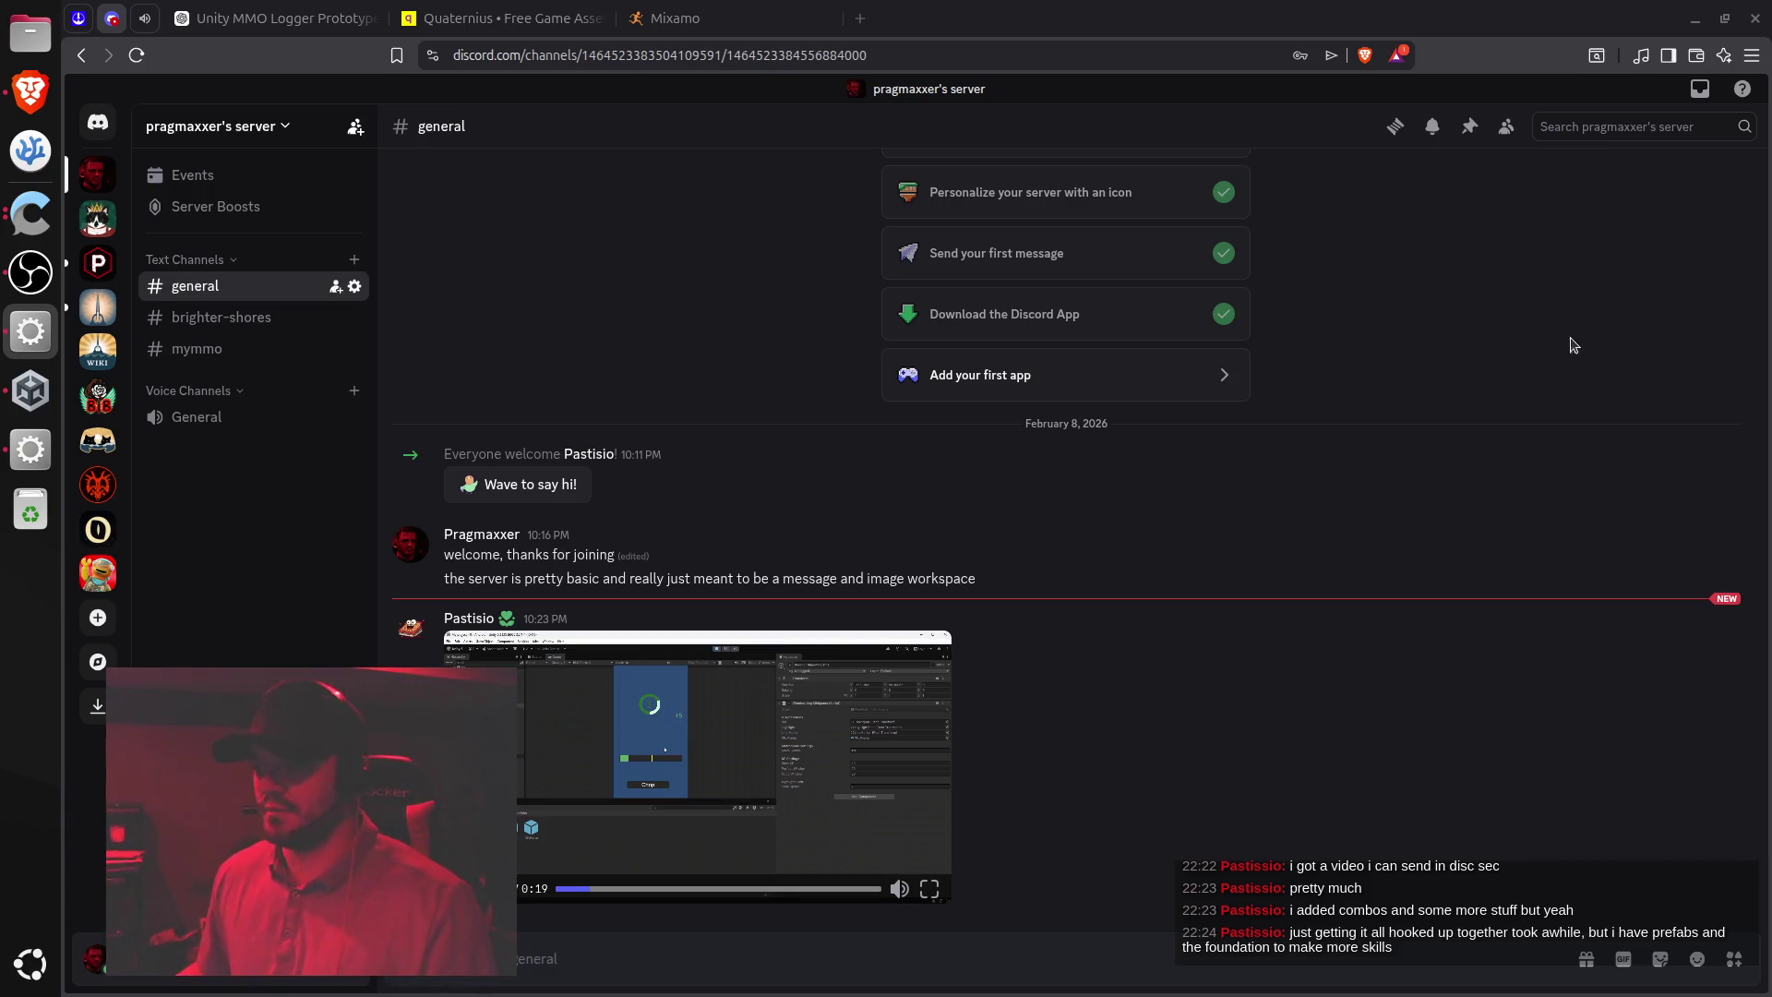
{"action": "left_click", "coordinate": [32, 452]}
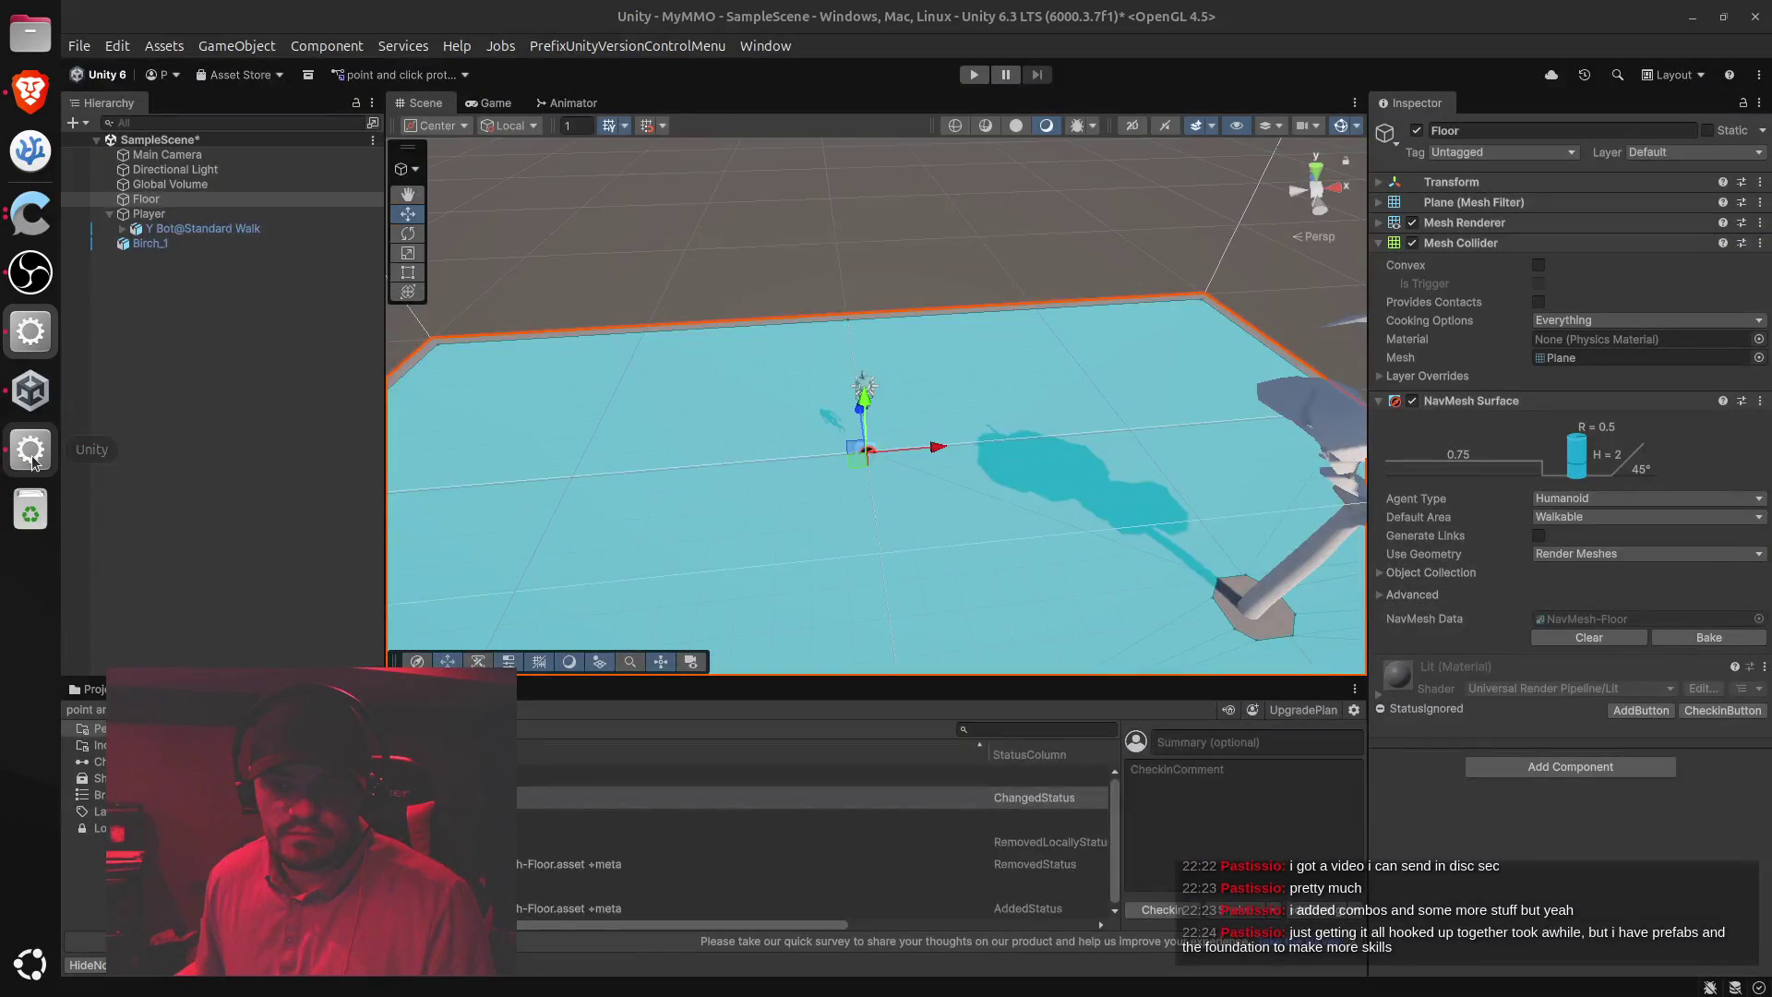
{"action": "left_click", "coordinate": [145, 213]}
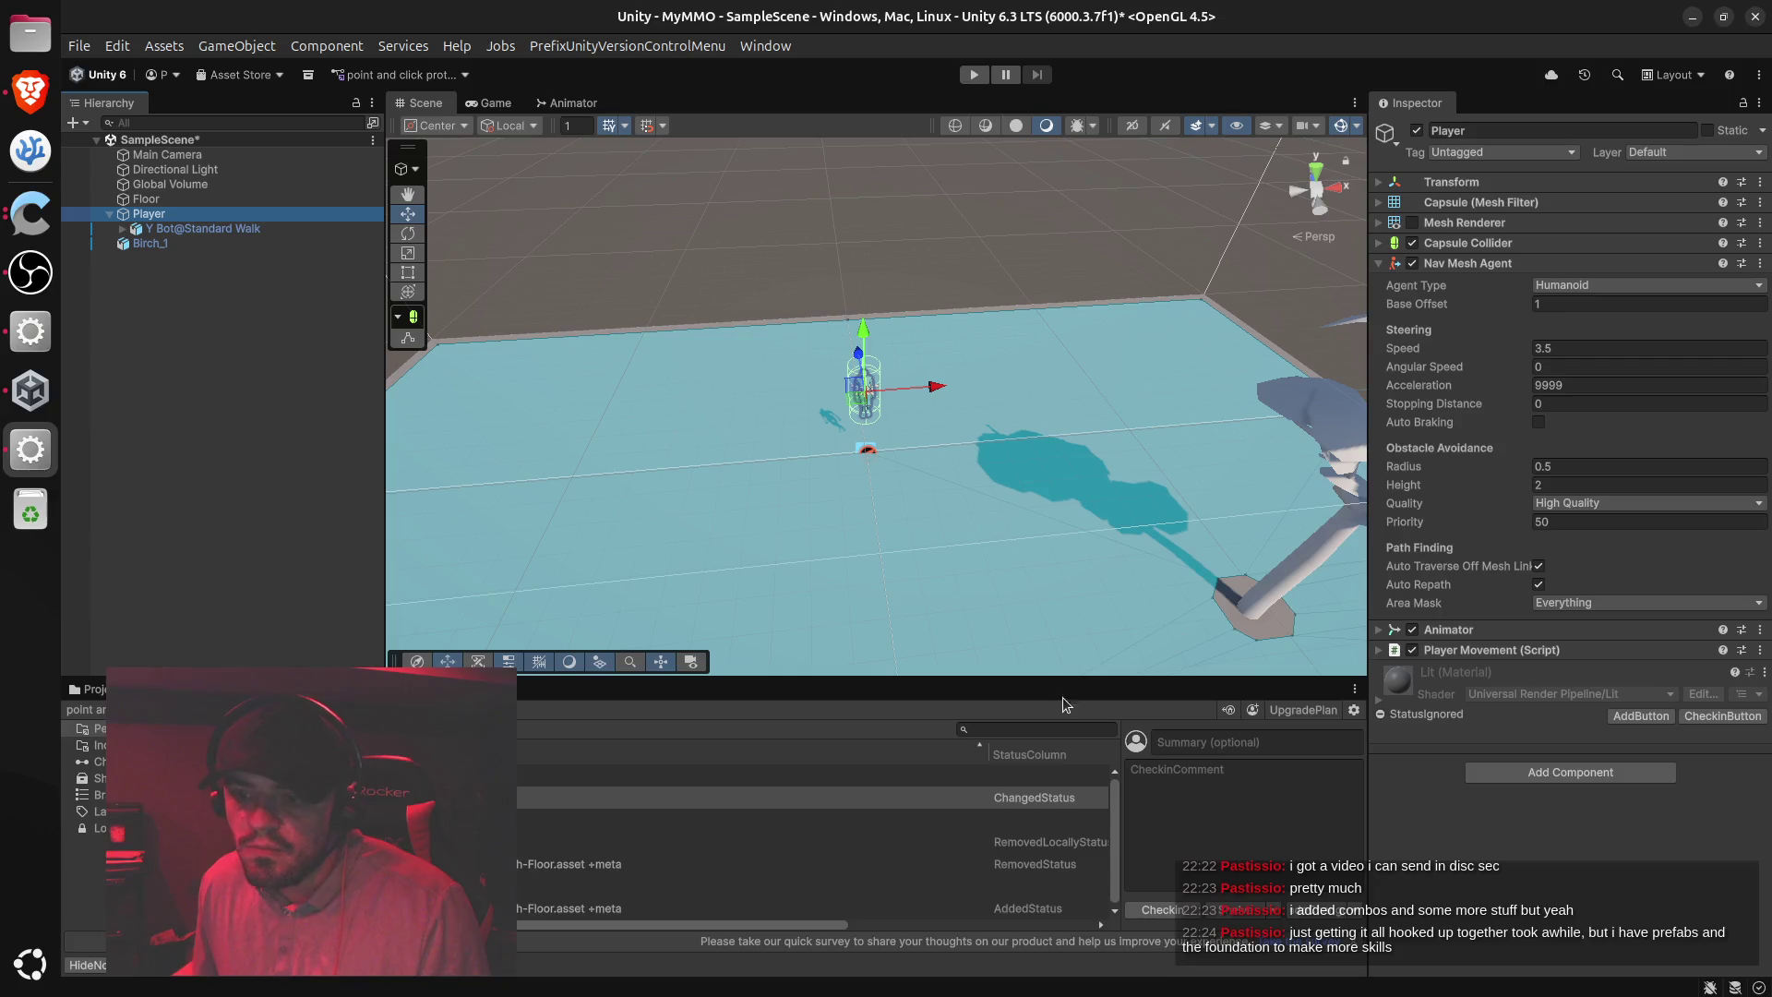
{"action": "left_click", "coordinate": [30, 93]}
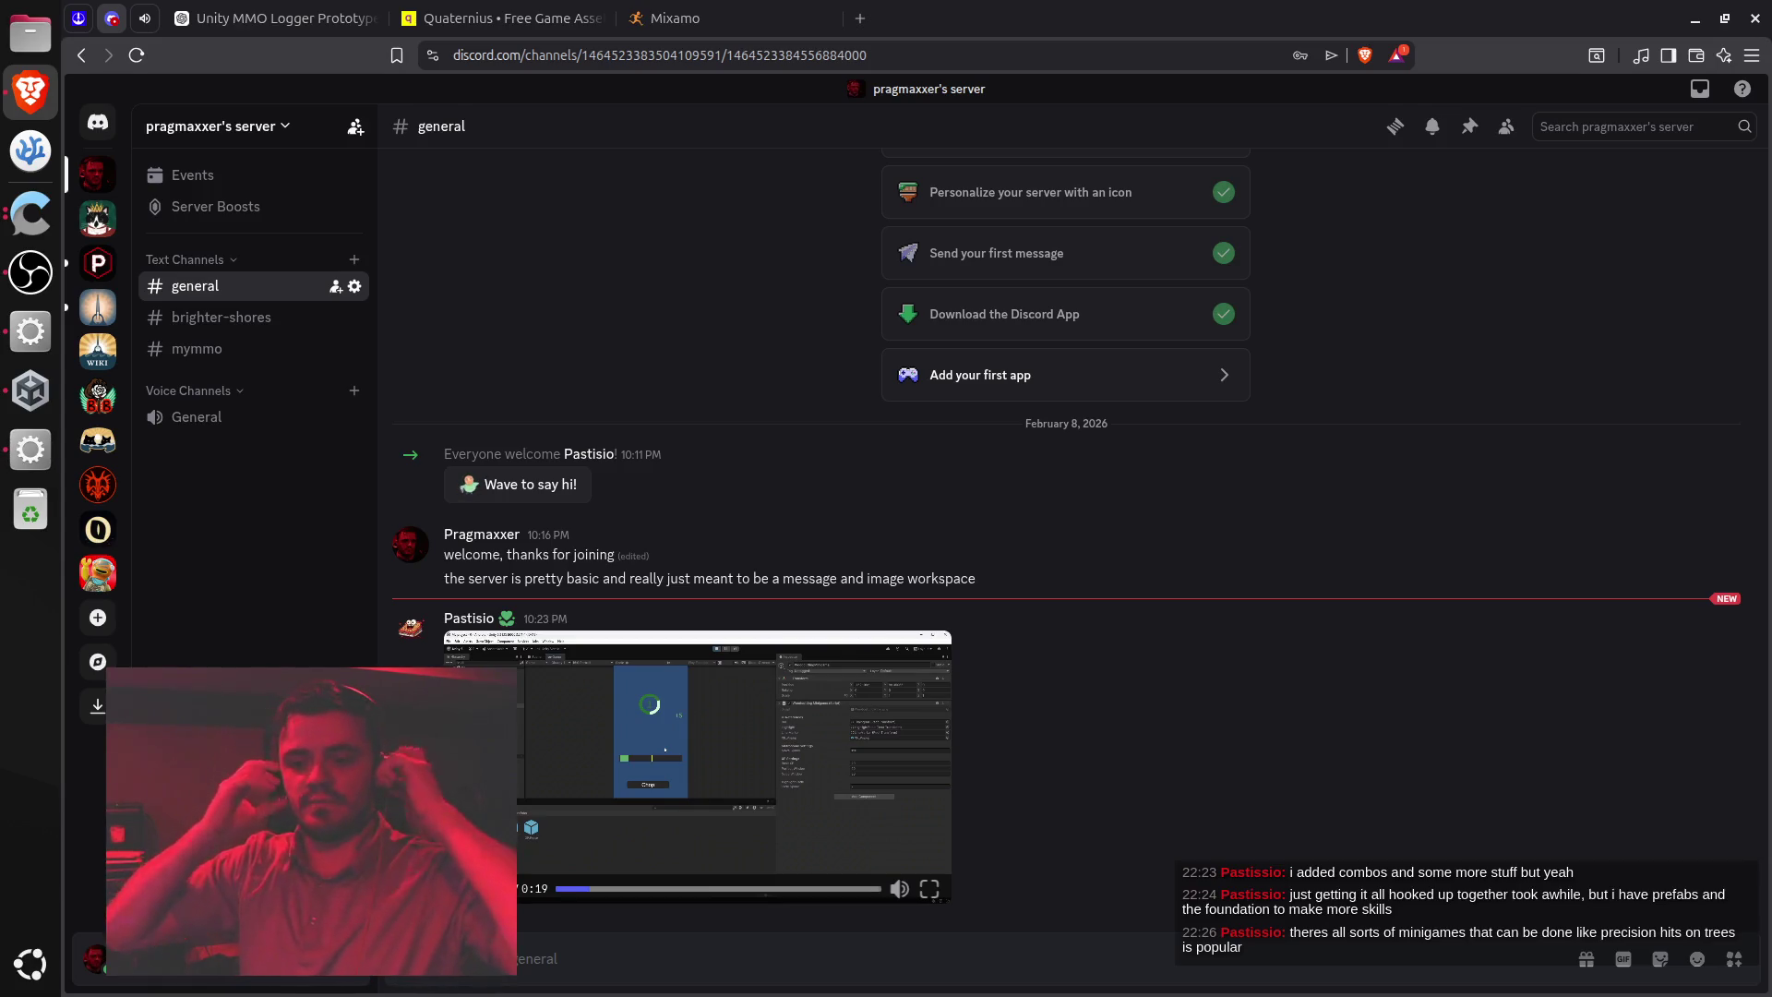
{"action": "left_click", "coordinate": [30, 330]}
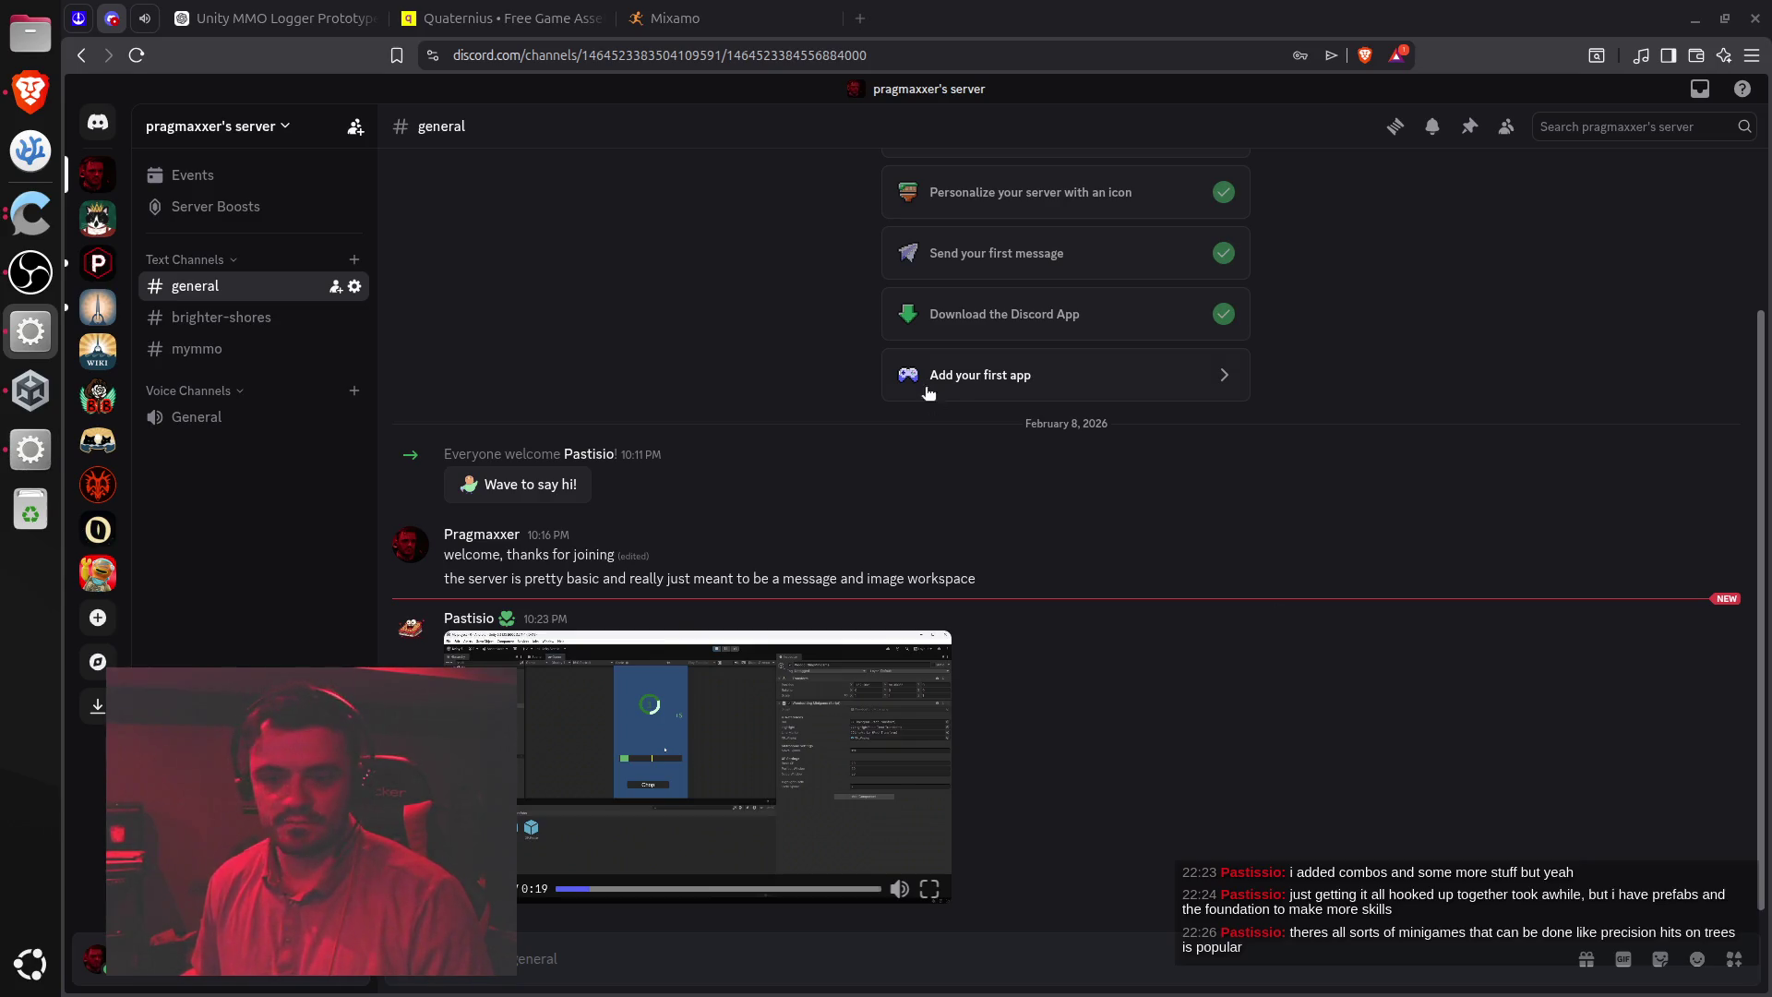
{"action": "left_click", "coordinate": [308, 8]}
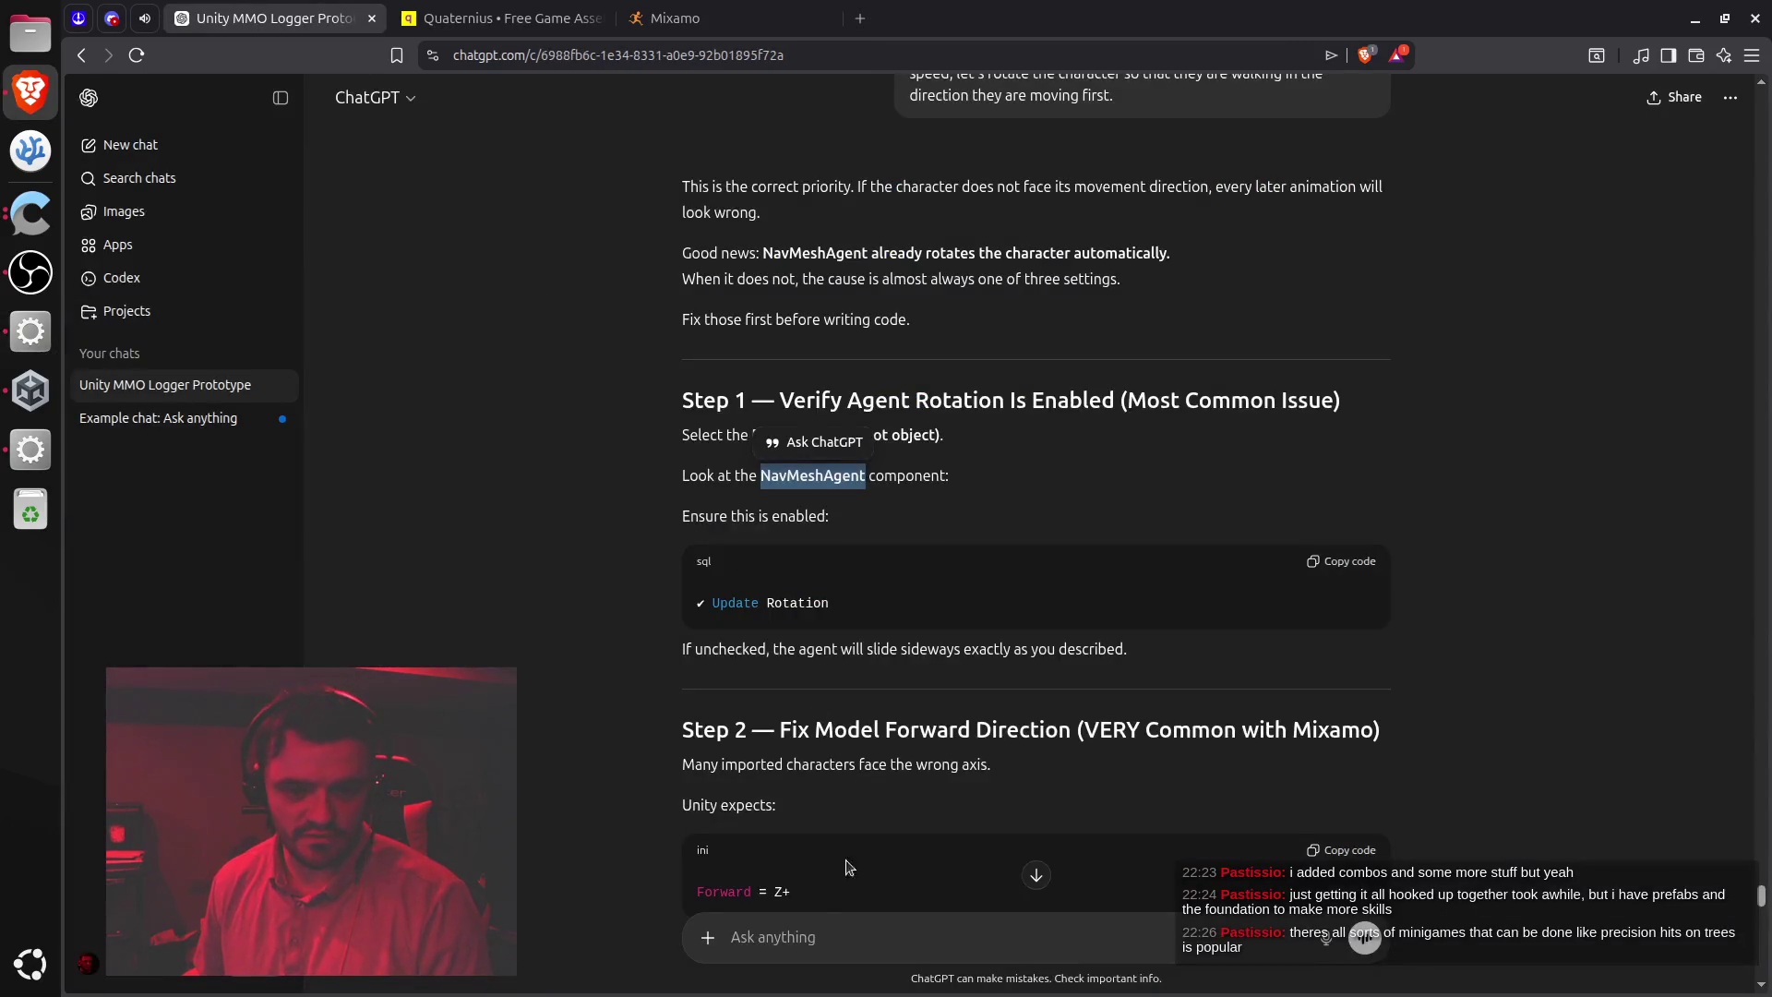
Ask ChatGPT why the NavMeshAgent shows no setting called rotation
{"action": "left_click", "coordinate": [801, 936]}
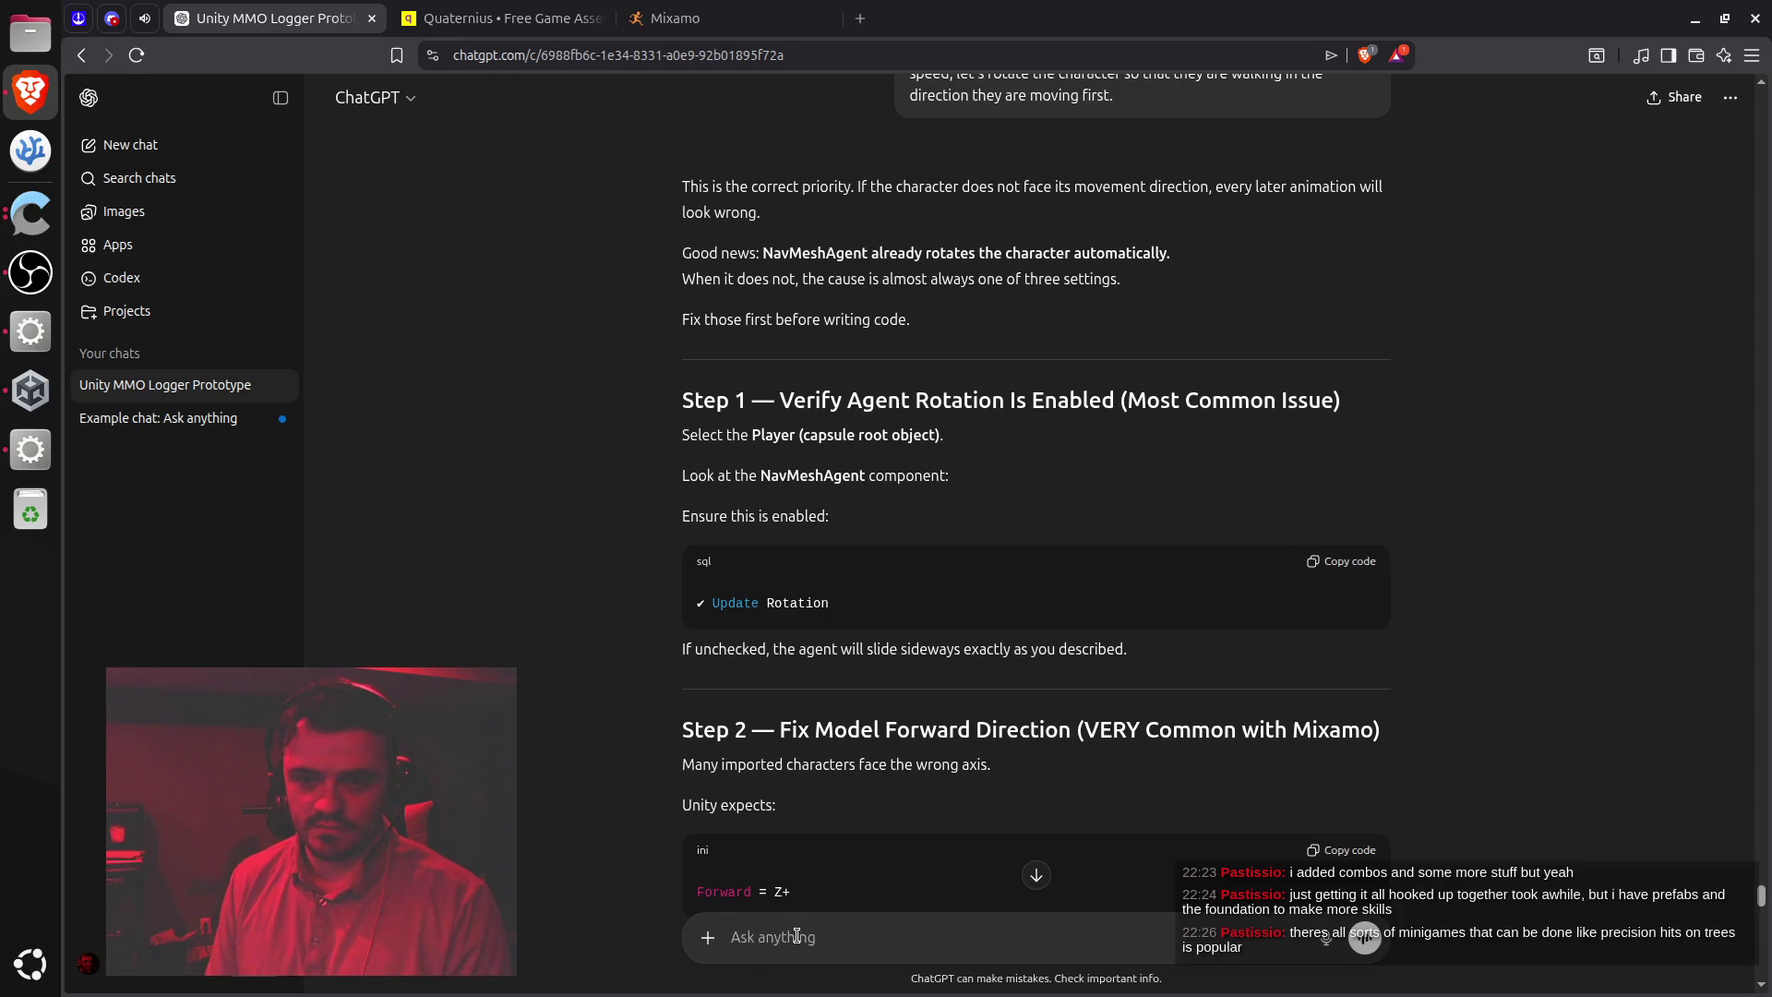
{"action": "scroll", "coordinate": [862, 773], "scroll_direction": "down", "scroll_amount": 2}
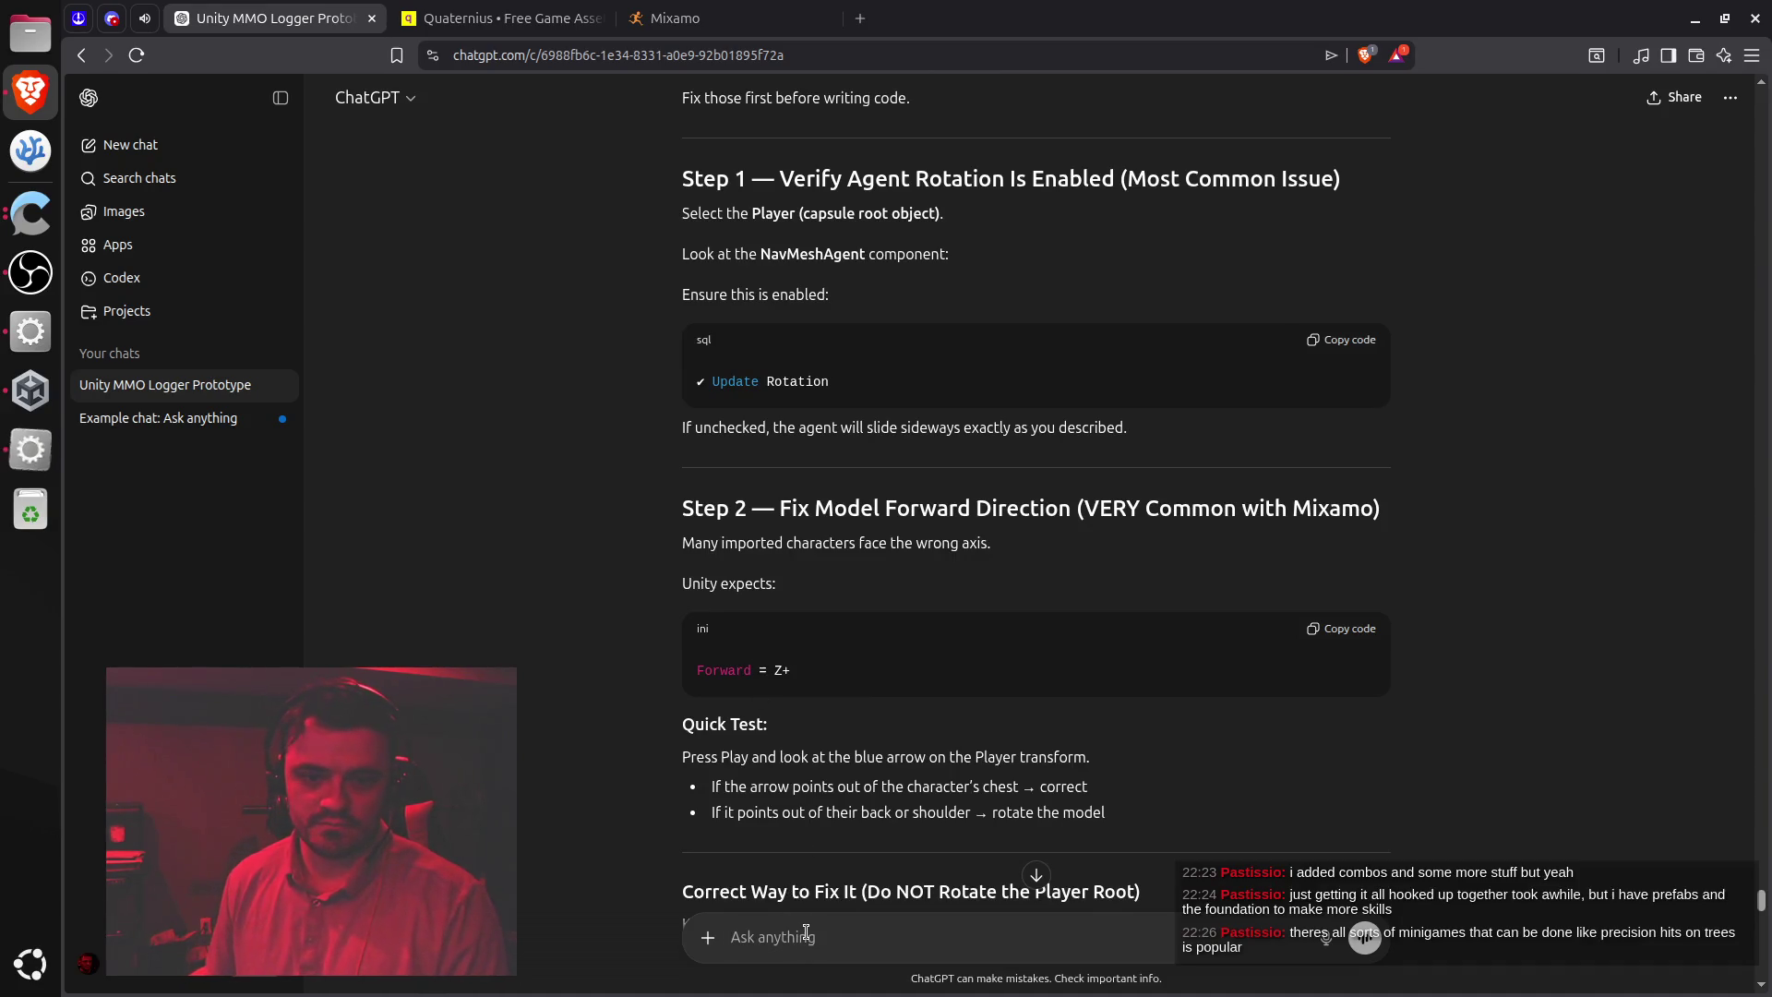
{"action": "type", "text": "I don't see anything on the "}
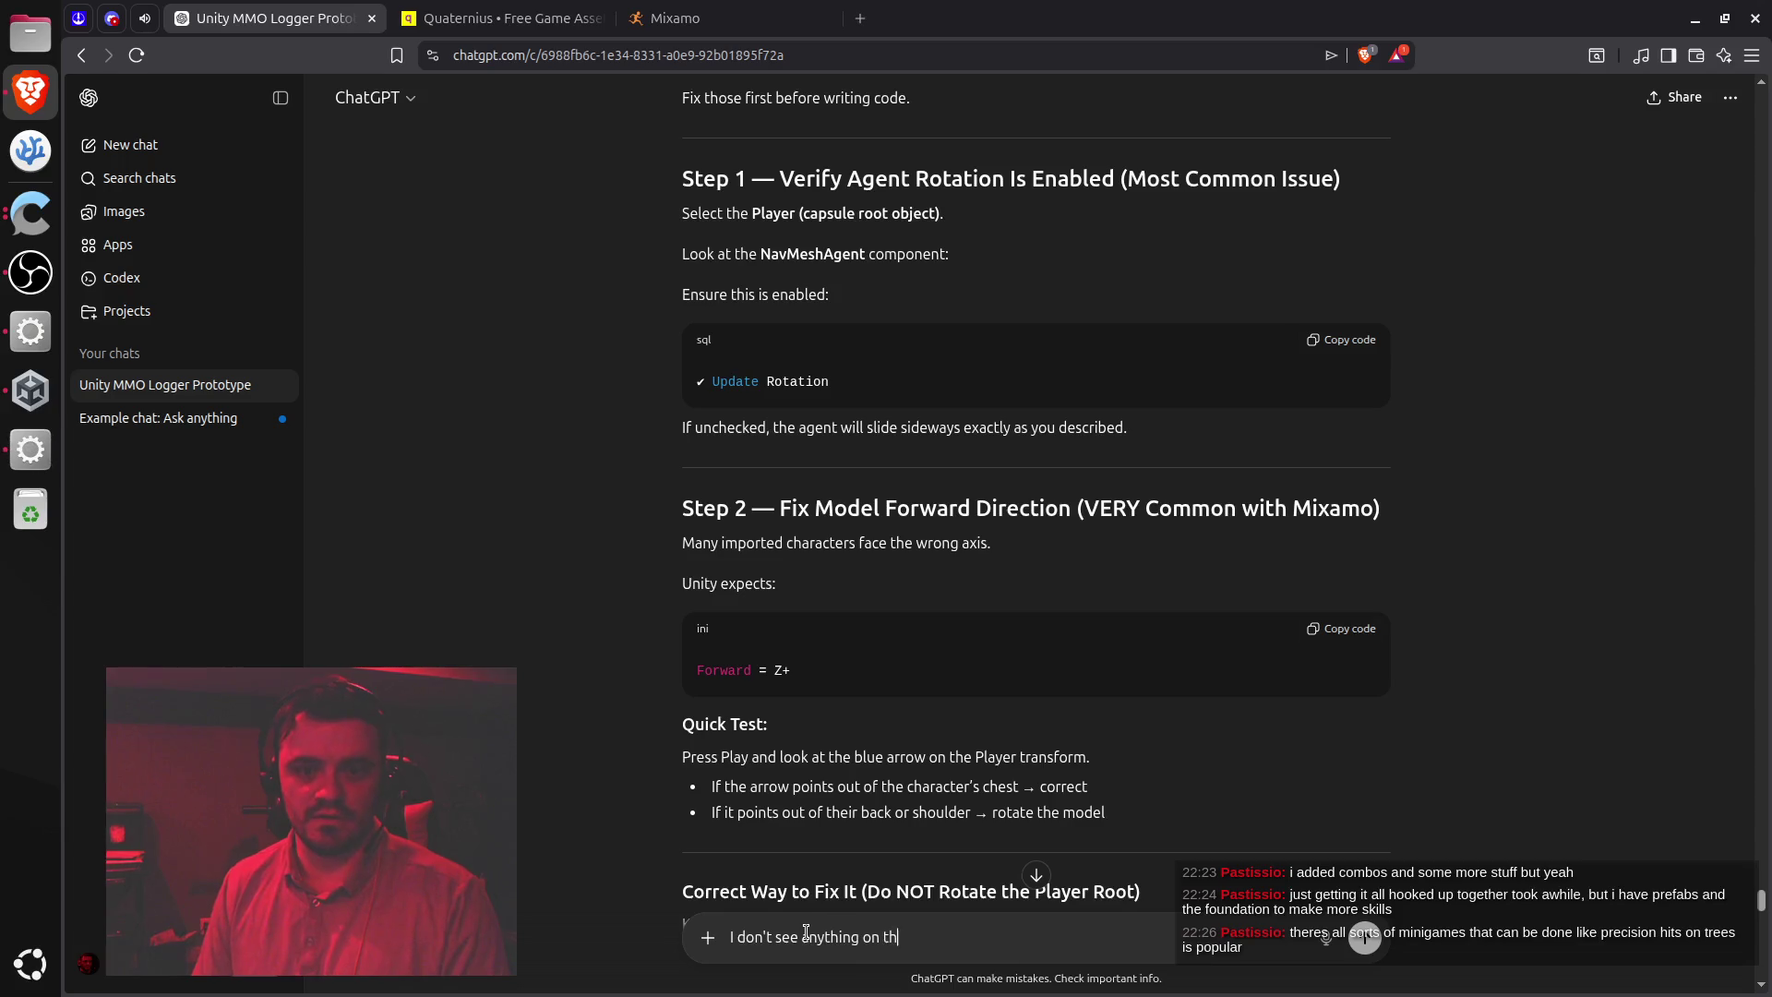
{"action": "type", "text": "navmesh"}
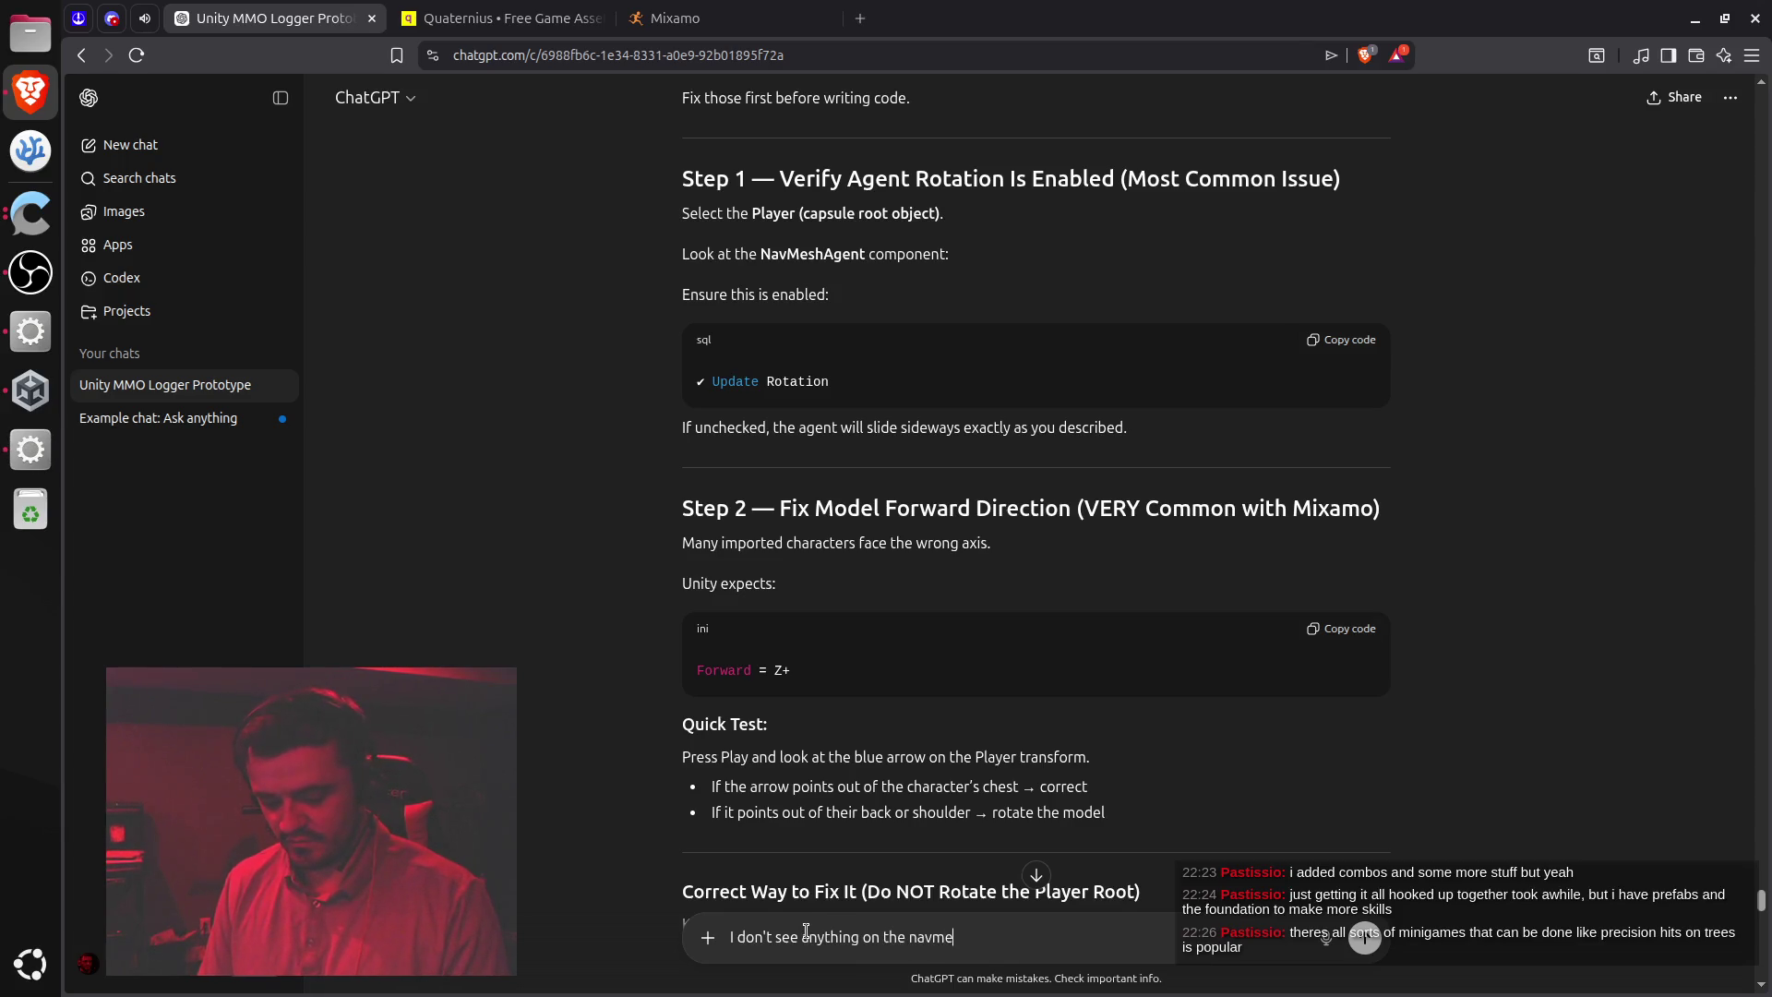
{"action": "type", "text": "agesnt ca"}
{"action": "type", "text": "lled rotation"}
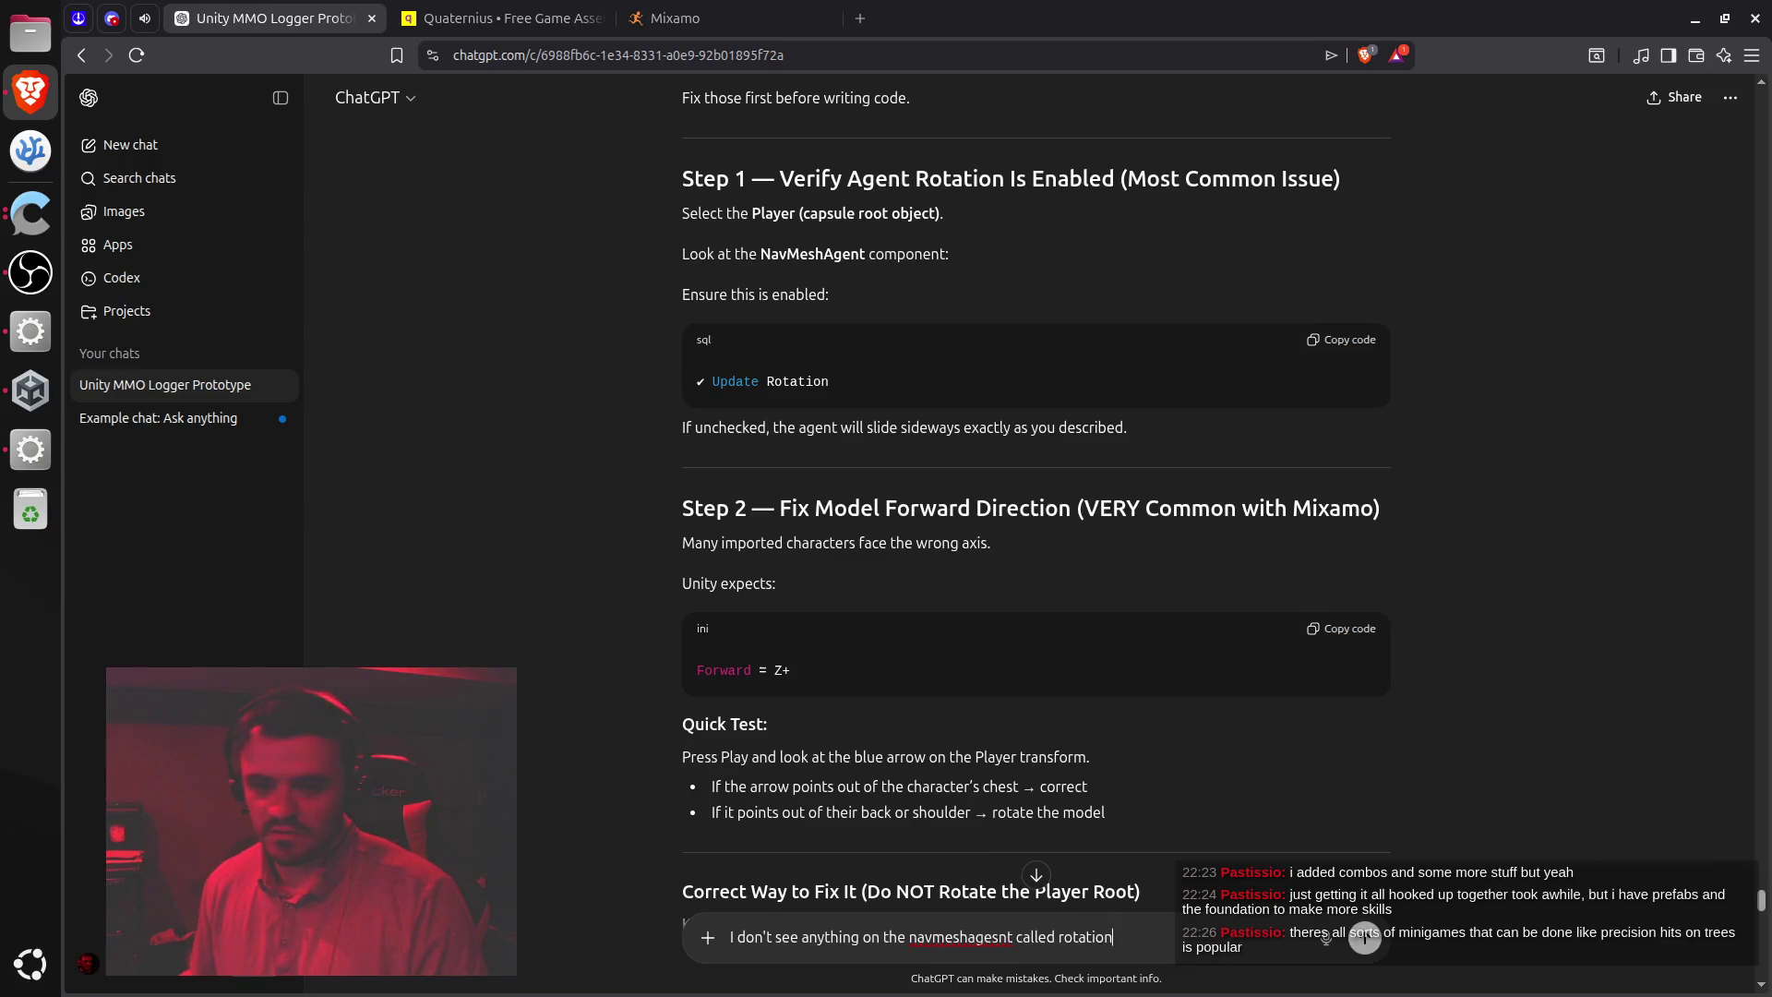
{"action": "key", "text": "Return"}
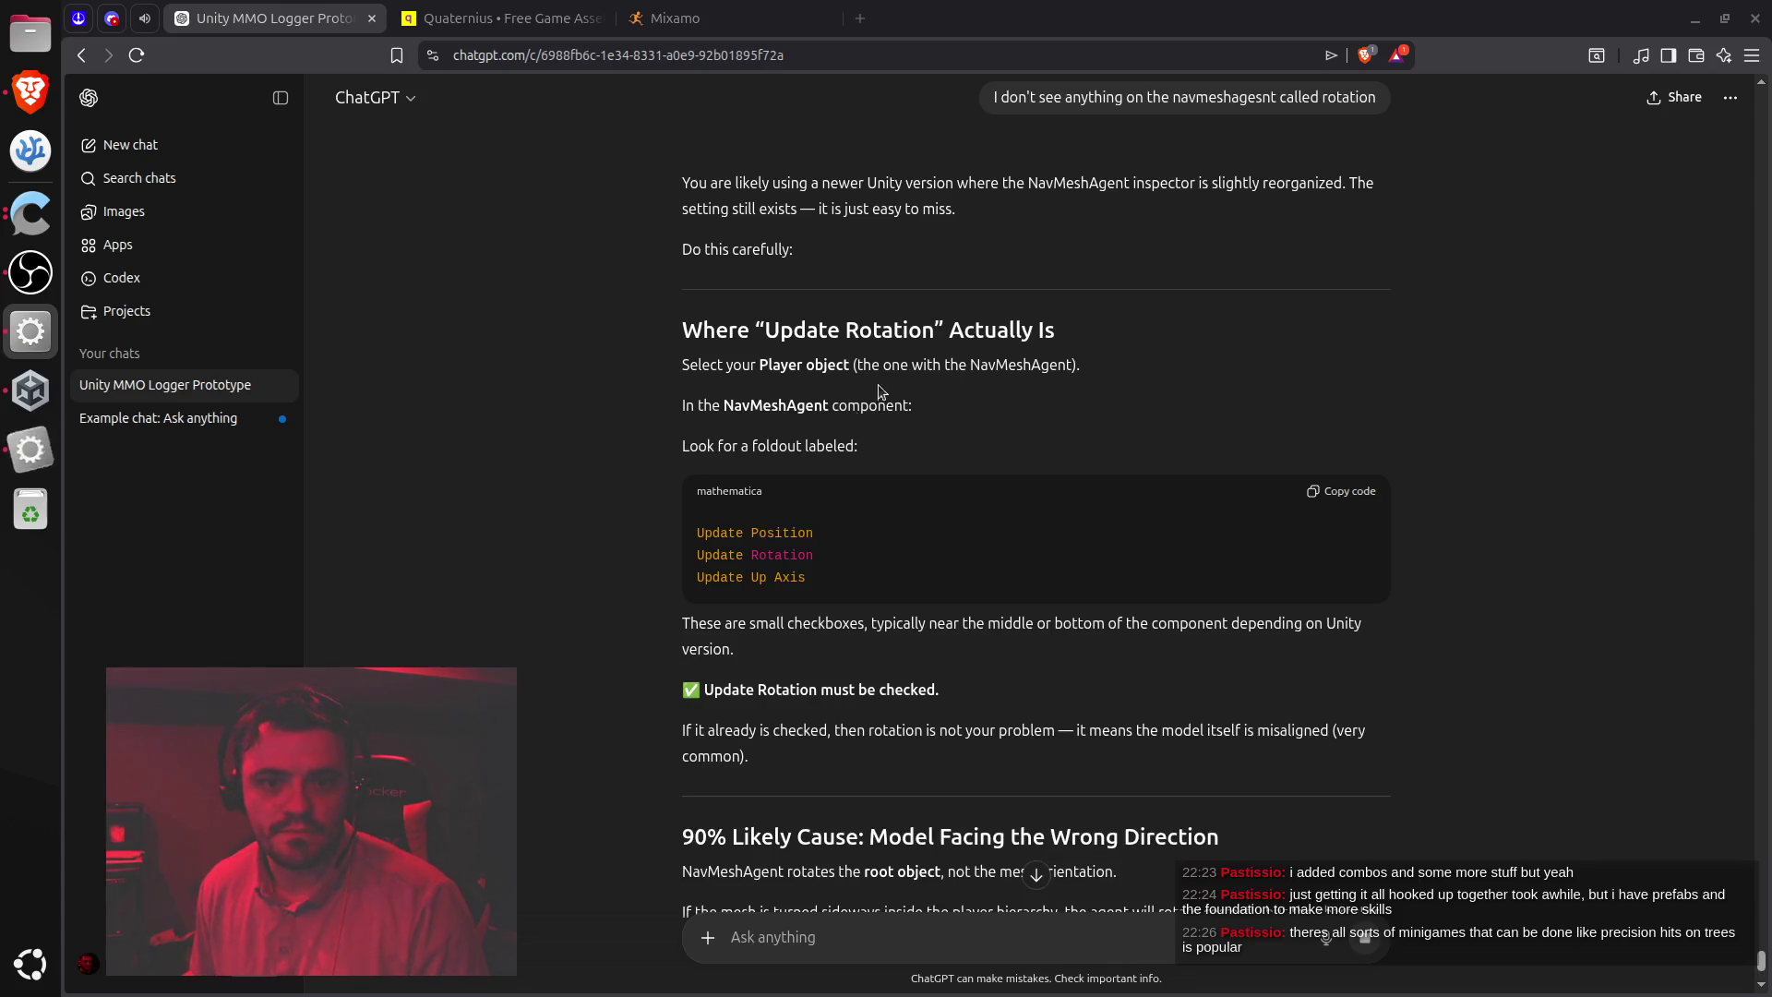
Read ChatGPT's reply on where Update Rotation should appear, then return to Unity
{"action": "left_click", "coordinate": [780, 364]}
{"action": "double_click", "coordinate": [780, 364]}
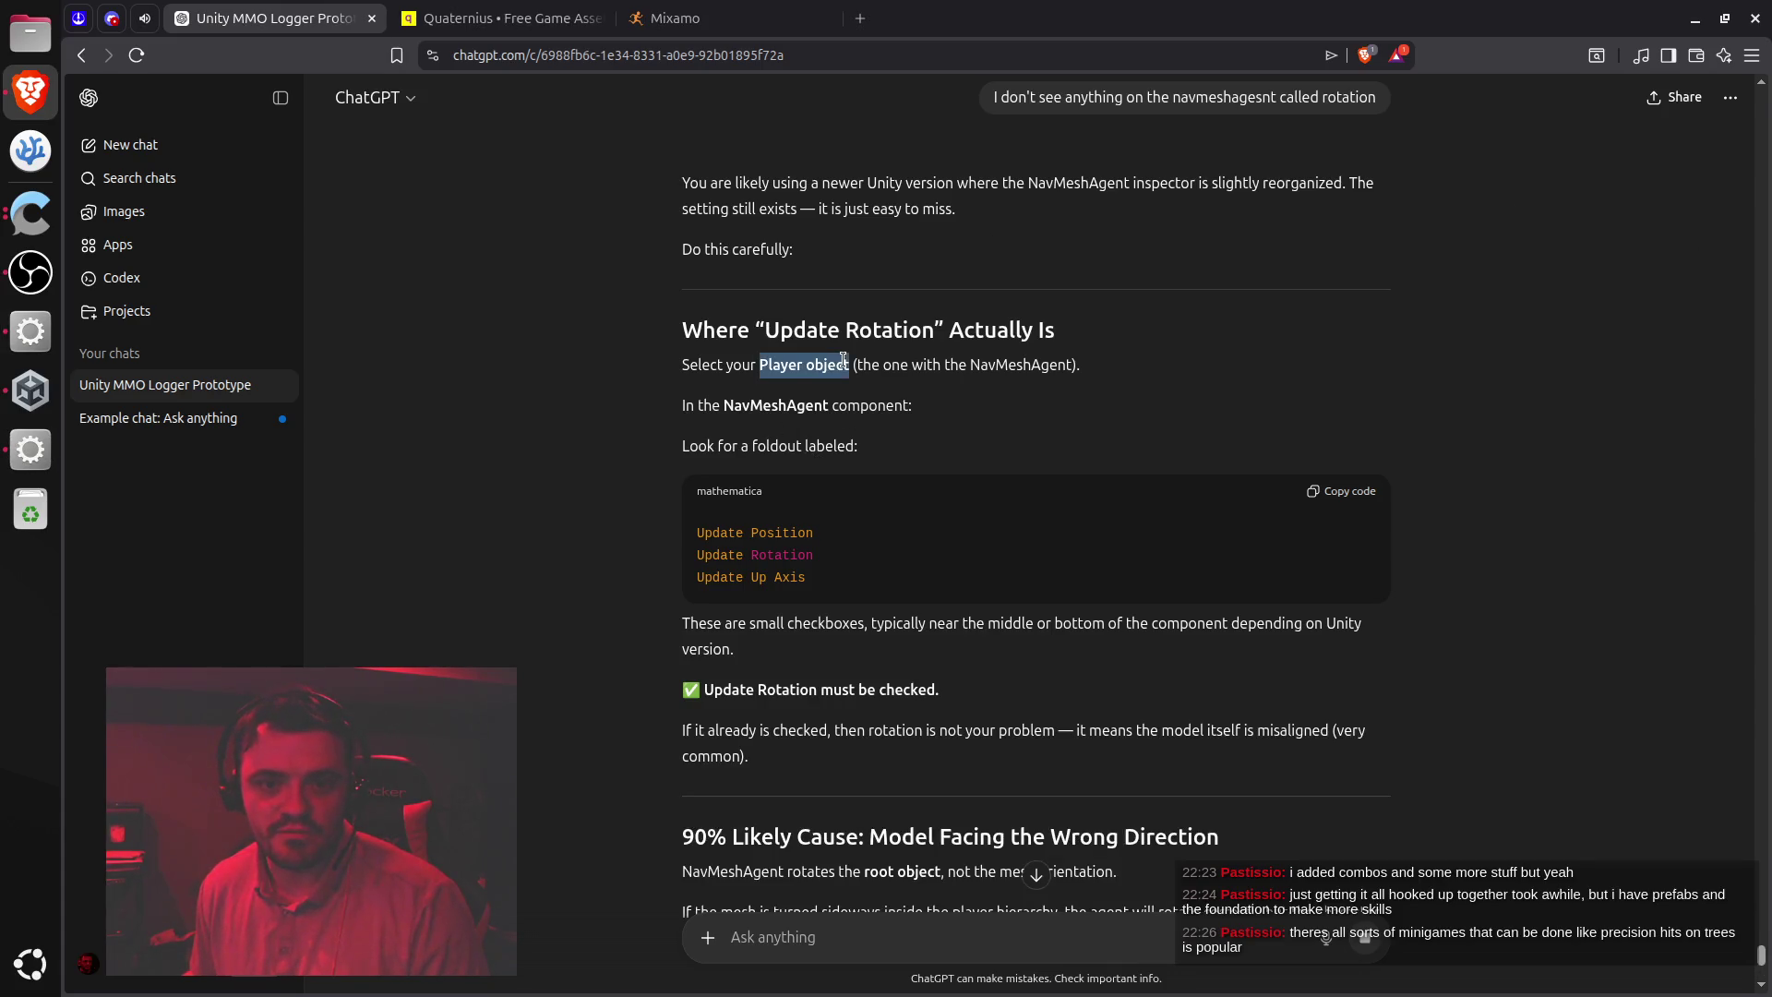
{"action": "left_click", "coordinate": [790, 449]}
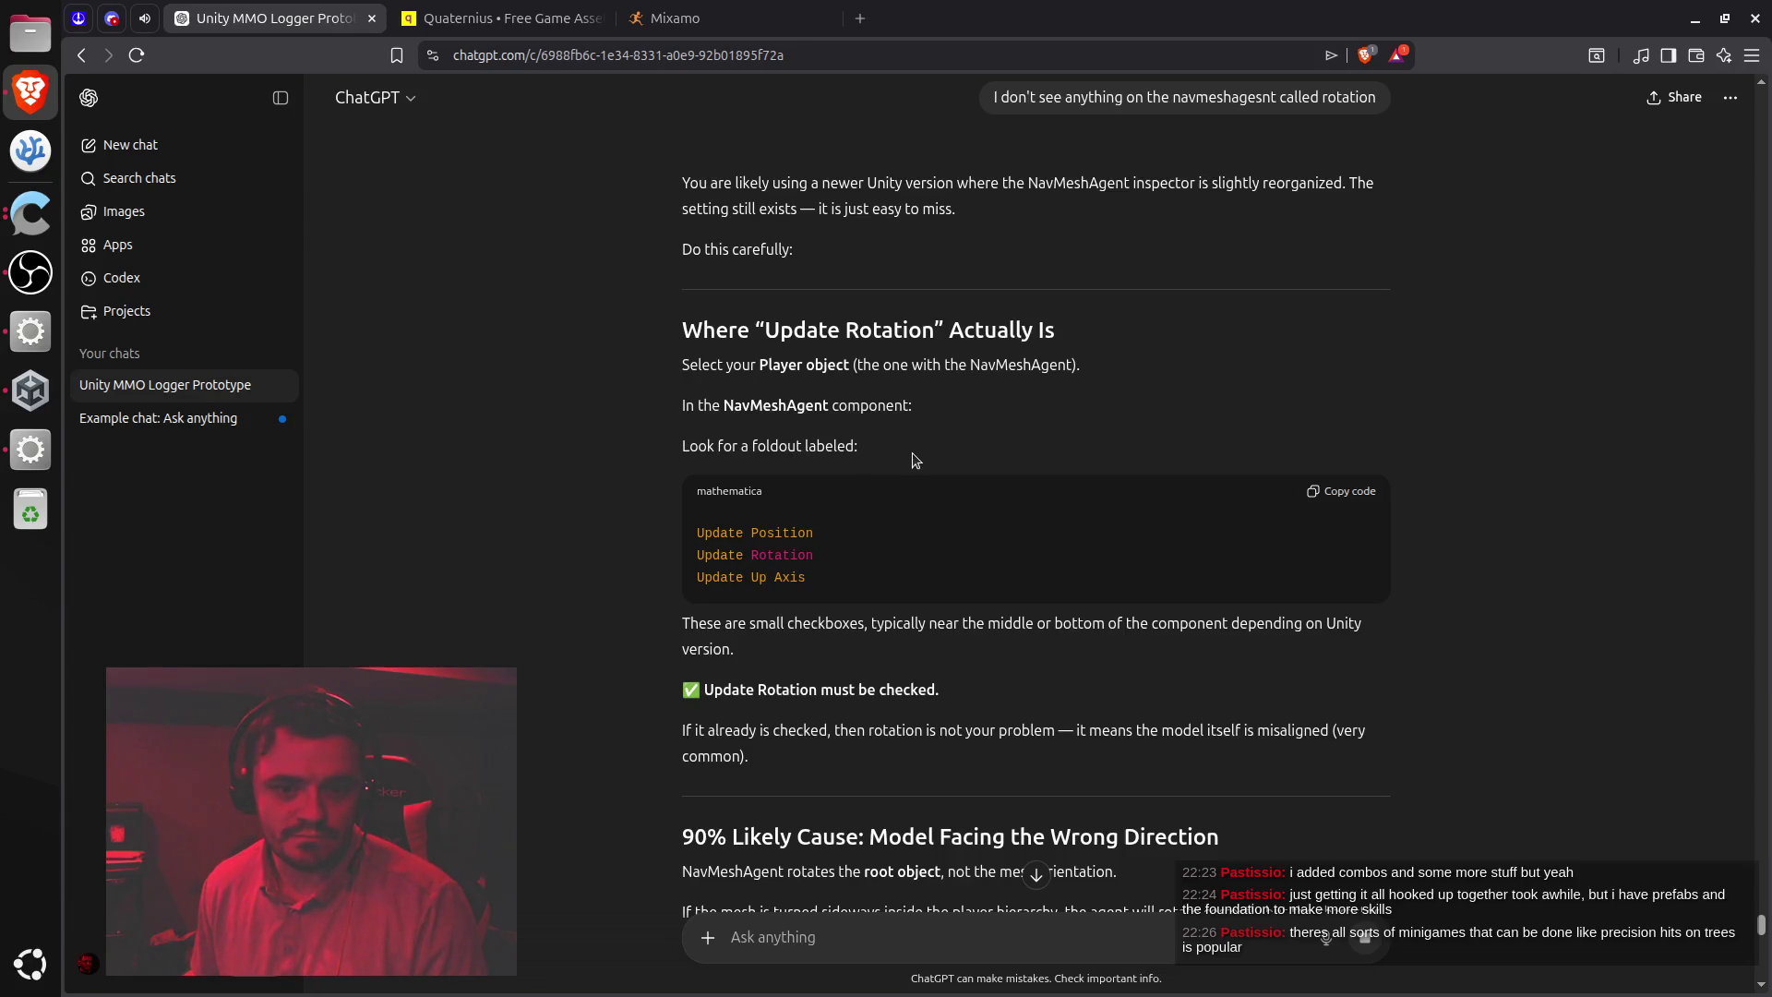
{"action": "left_click", "coordinate": [30, 450]}
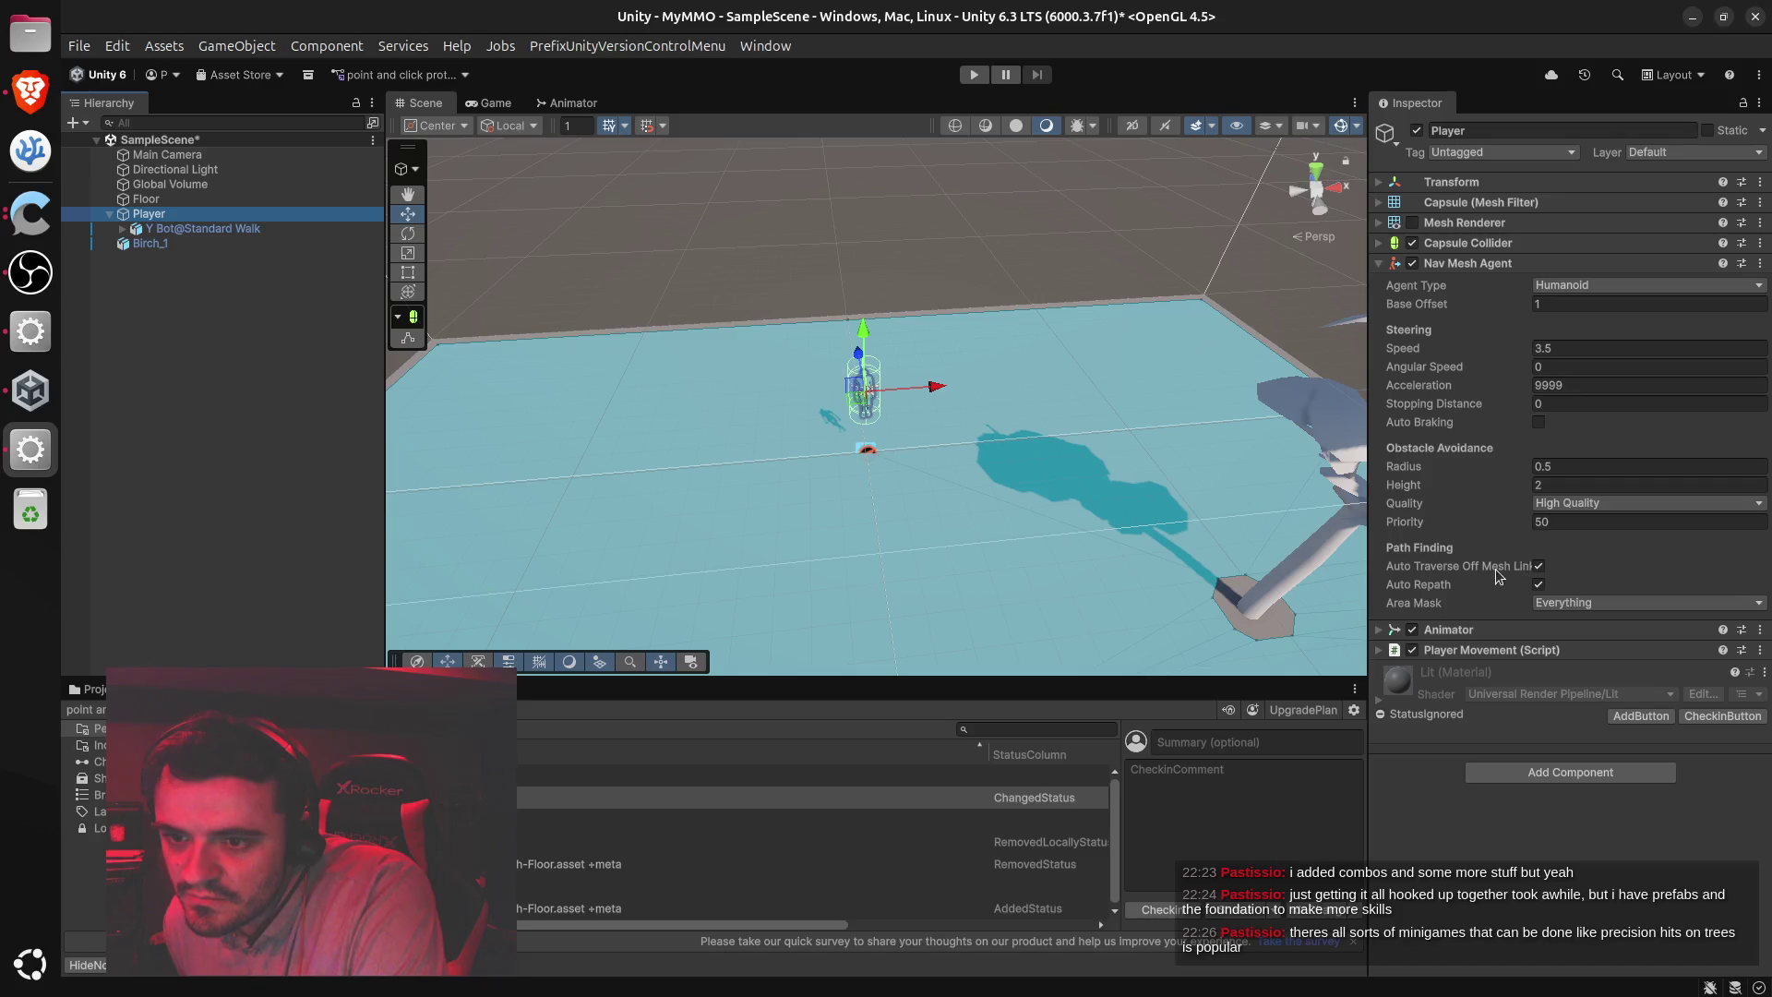
Open the Nav Mesh Agent Properties as a floating window, moved upper left and widened
{"action": "left_click", "coordinate": [1759, 264]}
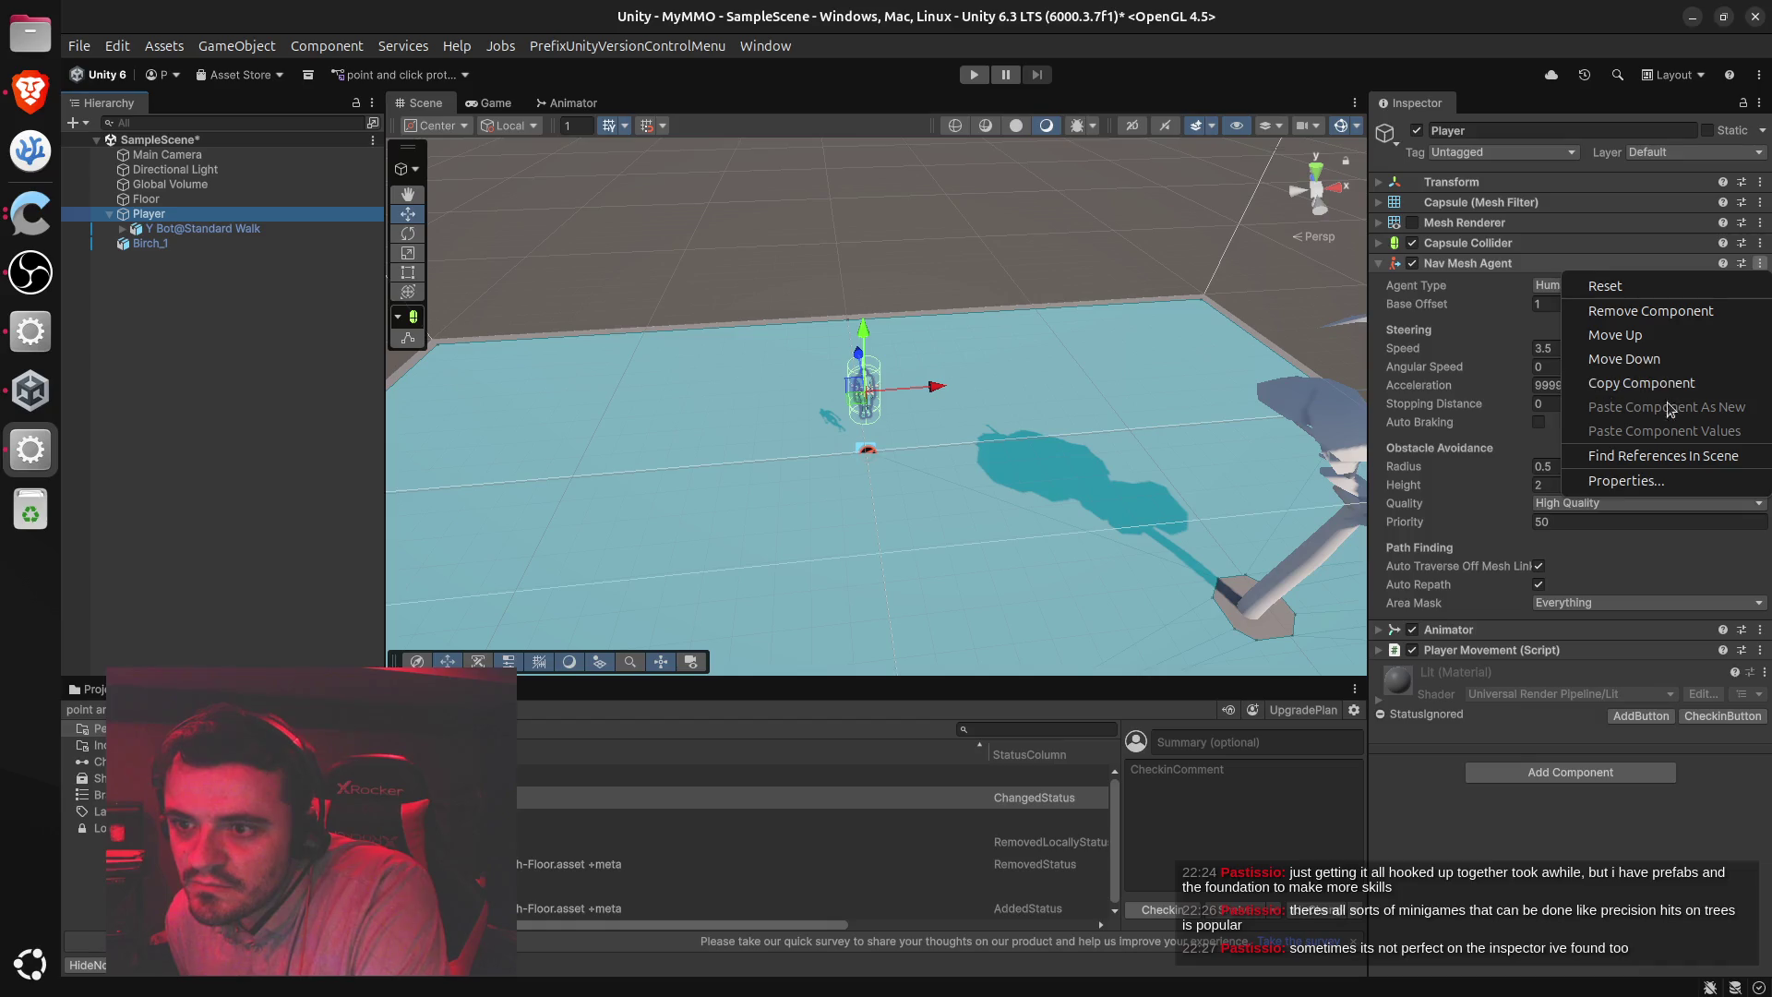
{"action": "left_click", "coordinate": [1663, 480]}
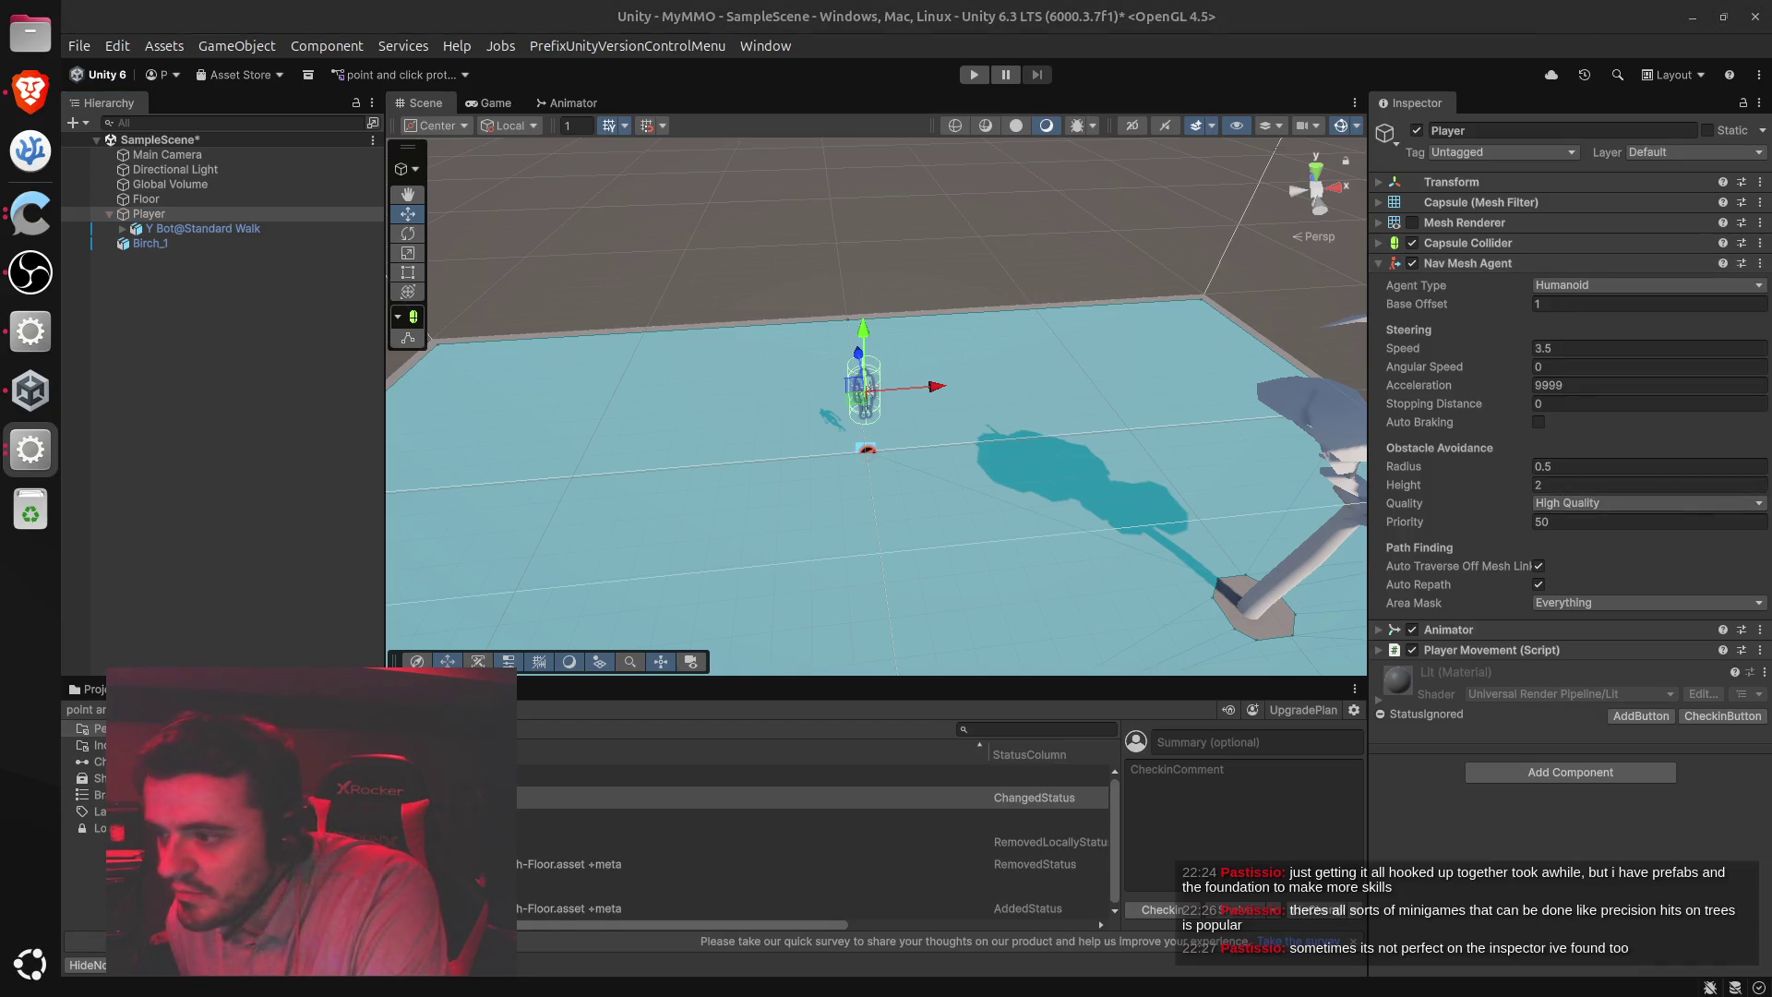
{"action": "mouse_move", "coordinate": [1339, 483]}
{"action": "left_mouse_down"}
{"action": "mouse_move", "coordinate": [758, 289]}
{"action": "mouse_move", "coordinate": [759, 172]}
{"action": "mouse_move", "coordinate": [588, 122]}
{"action": "left_mouse_up"}
{"action": "left_click_drag", "start_coordinate": [734, 241], "coordinate": [1317, 241]}
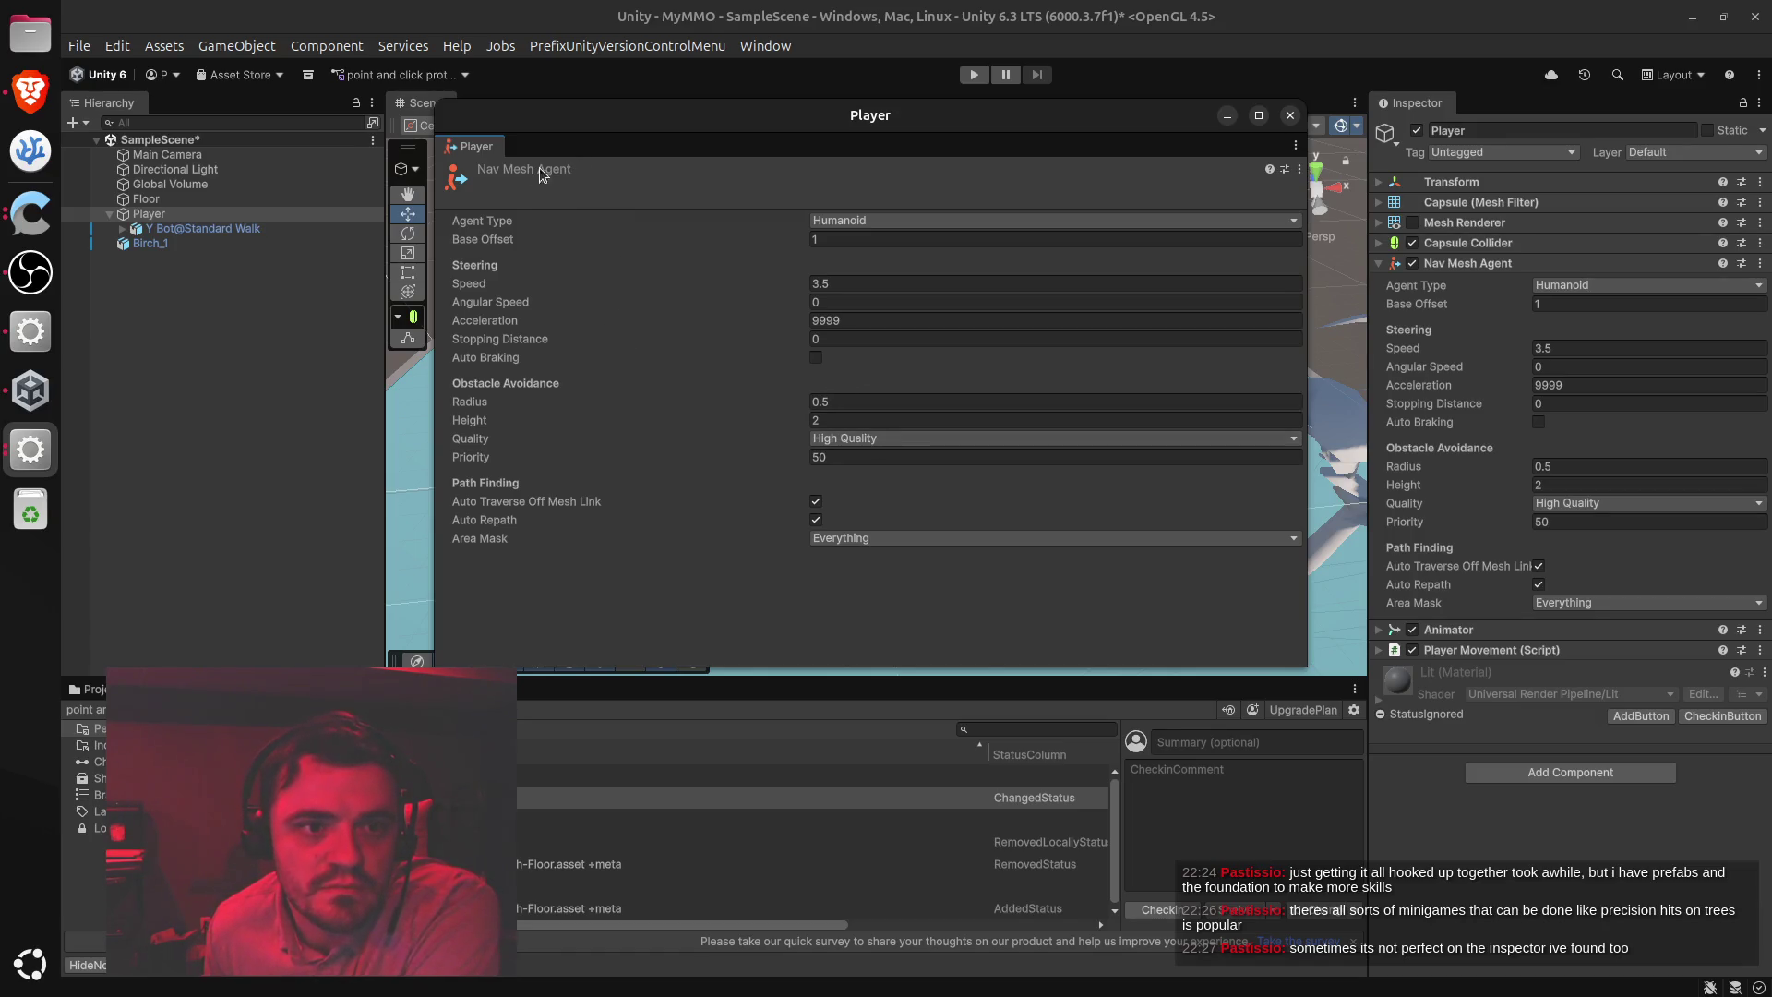
Search the Nav Mesh Agent presets for 'rotat' and close the preset picker
{"action": "left_click", "coordinate": [1283, 169]}
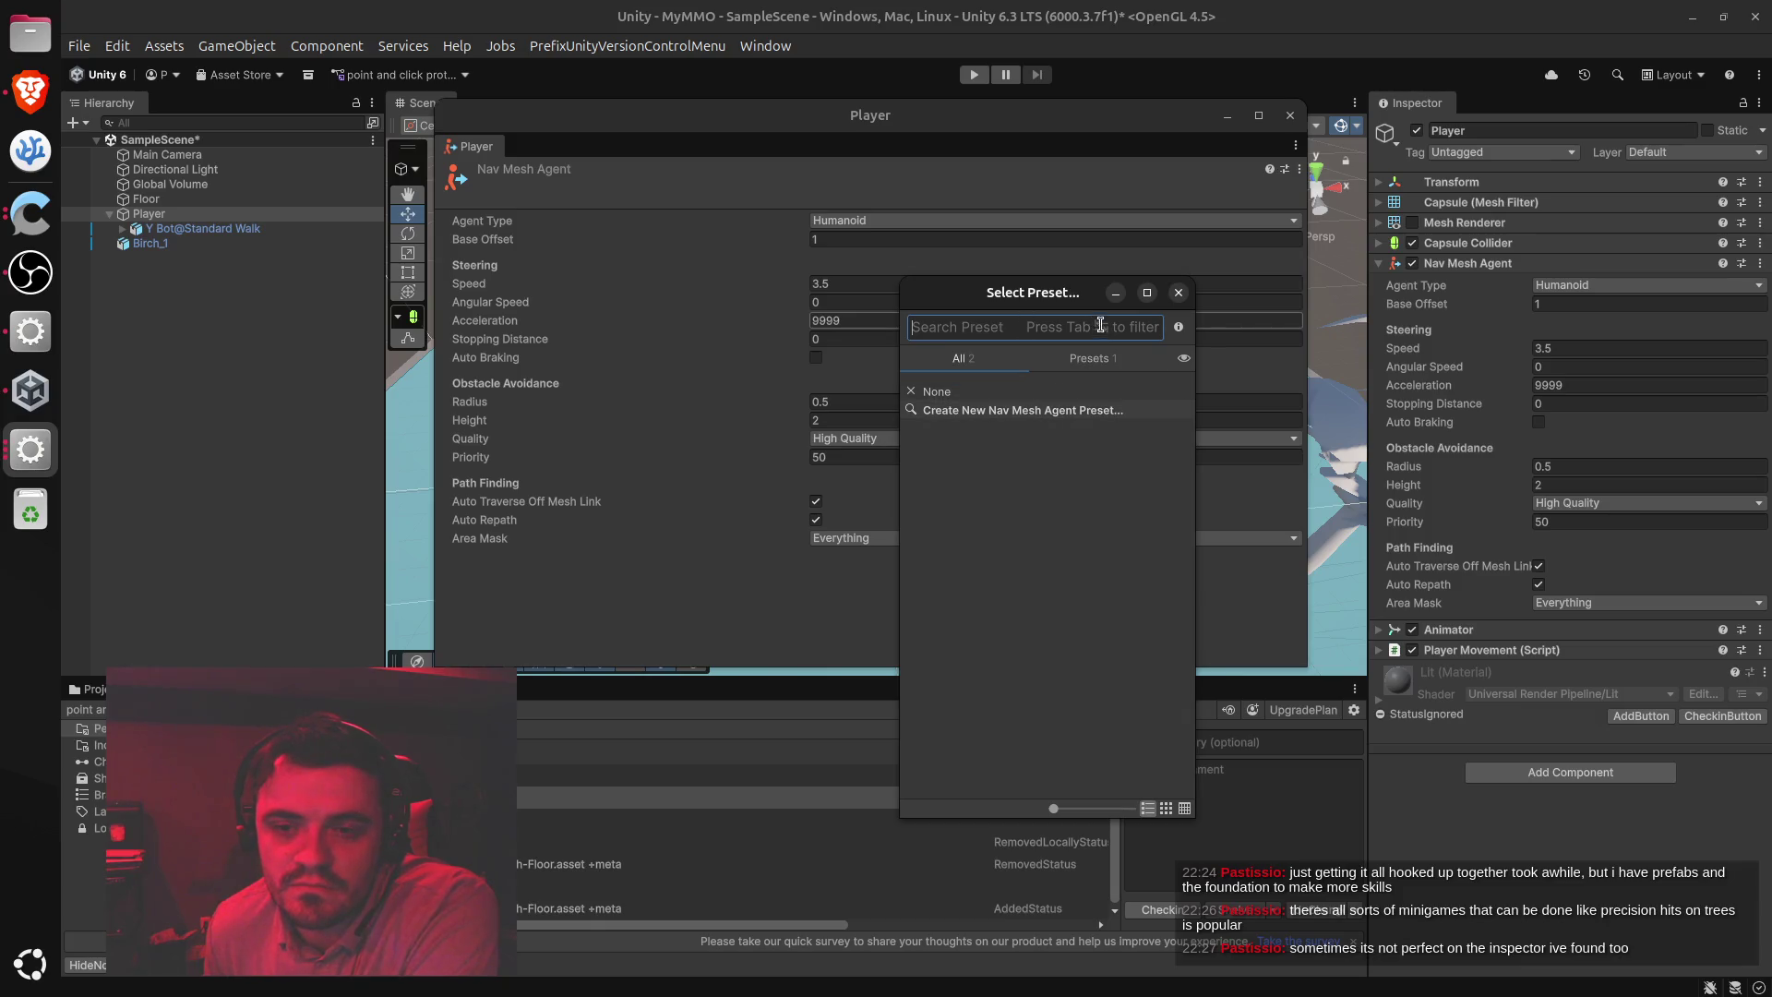
{"action": "left_click", "coordinate": [1093, 358]}
{"action": "left_click", "coordinate": [962, 358]}
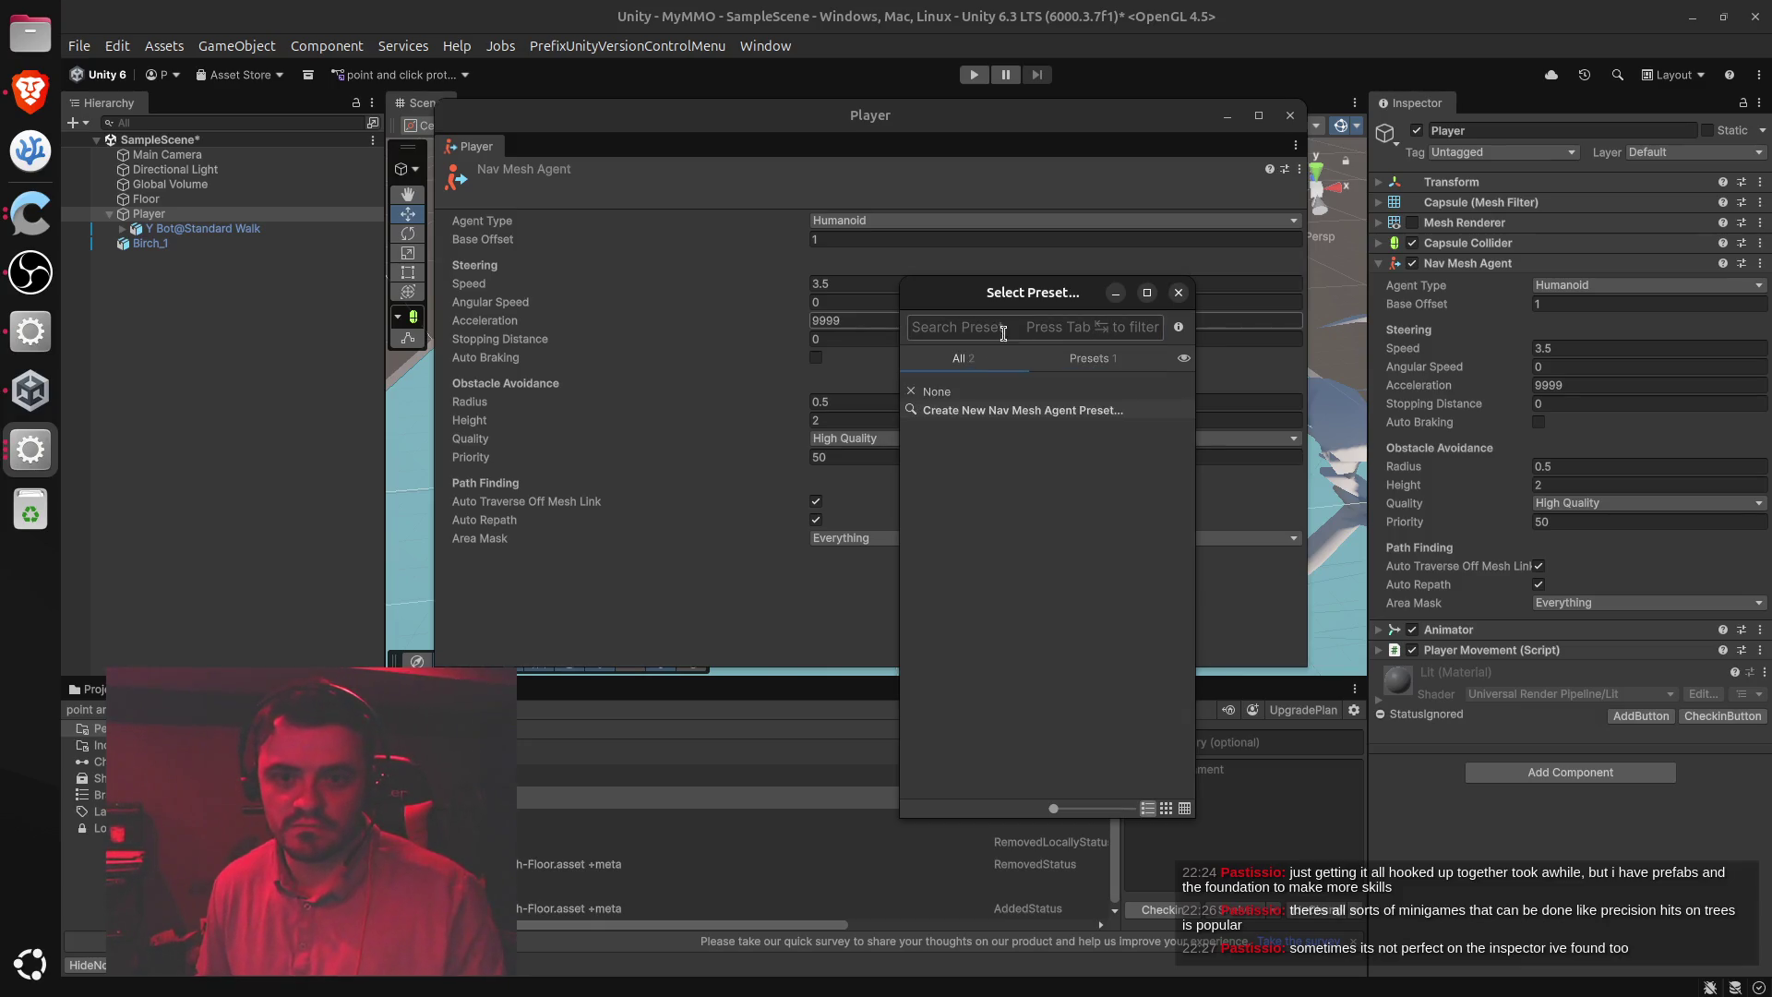
{"action": "type", "text": "rotat"}
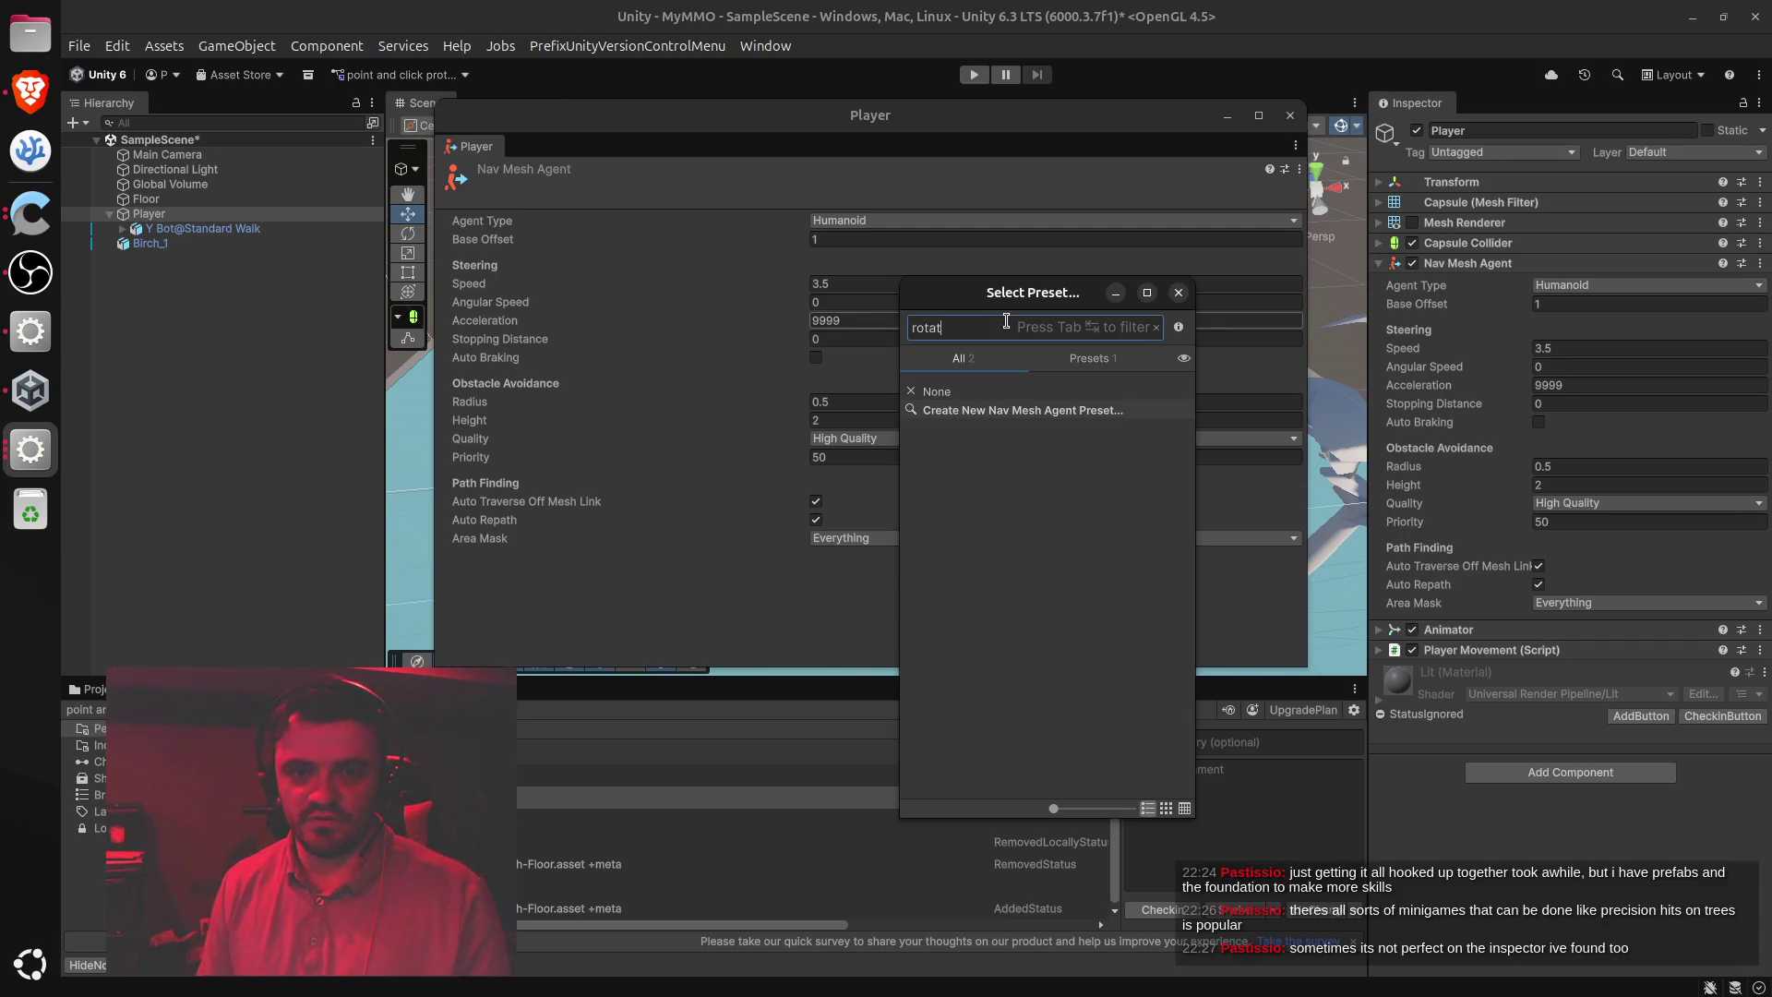
{"action": "left_click", "coordinate": [1177, 293]}
Check the Navigation agent settings and Areas/Agents tabs for a rotation option, then close them
{"action": "left_click", "coordinate": [893, 221]}
{"action": "left_click", "coordinate": [893, 222]}
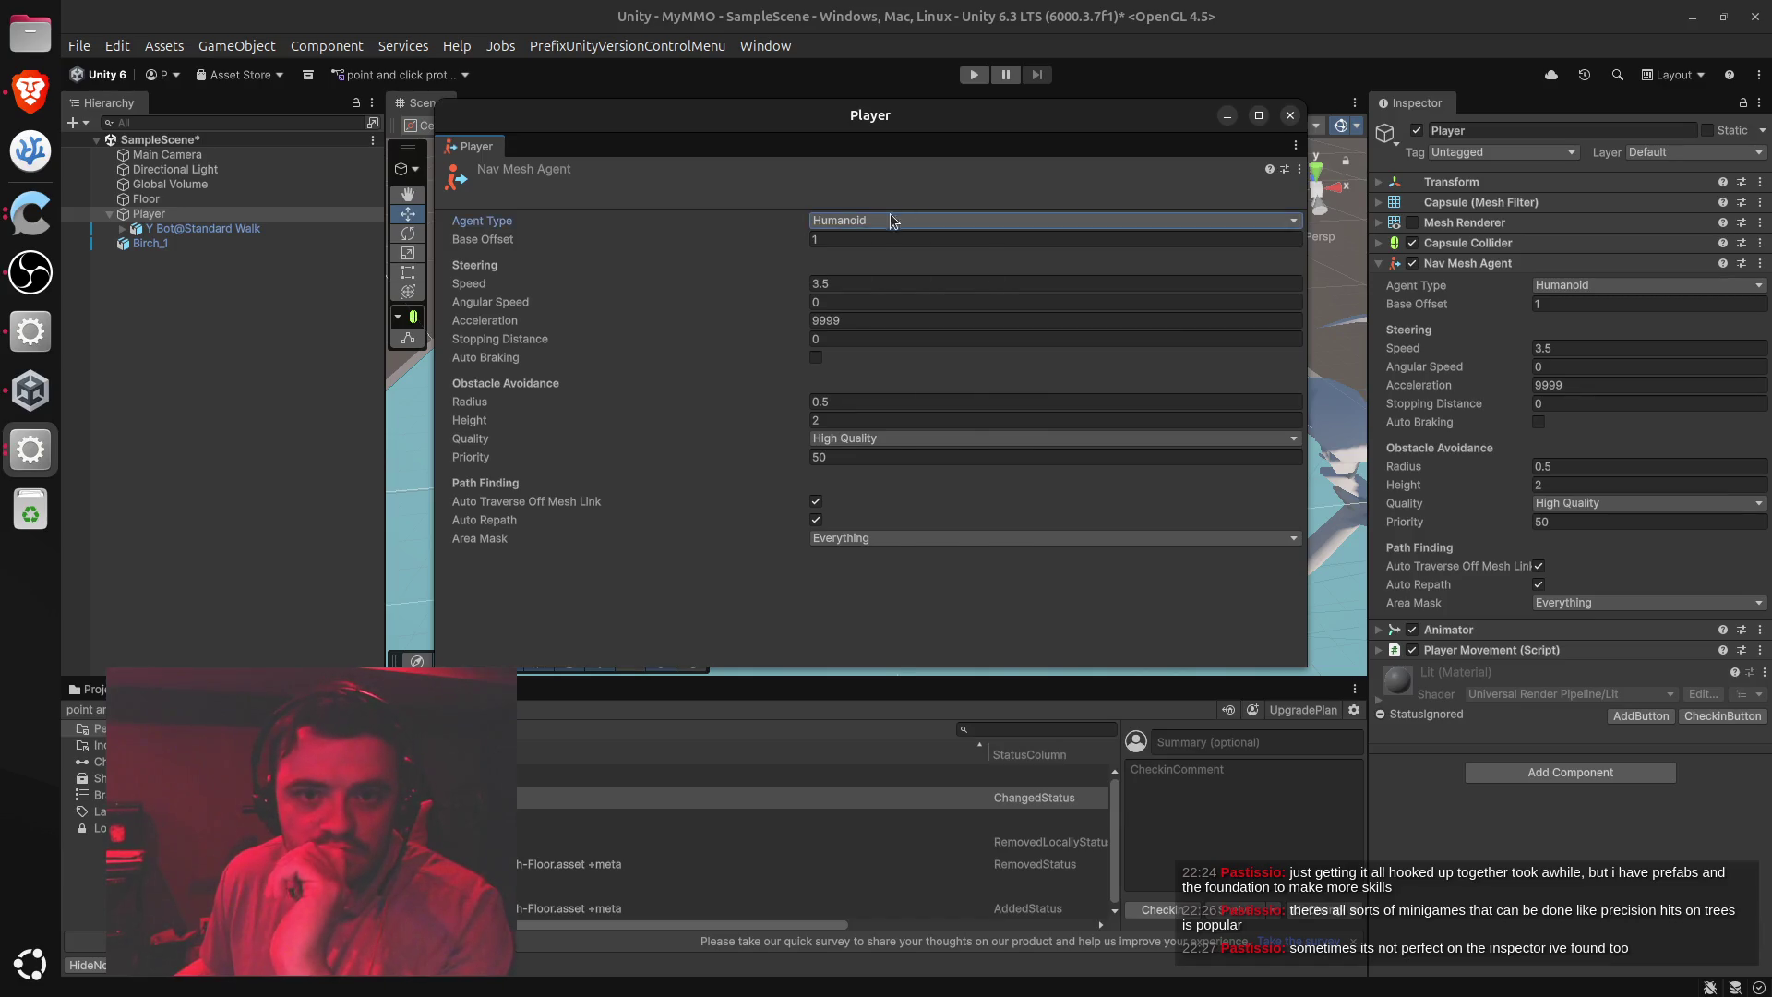
{"action": "left_click", "coordinate": [885, 219]}
{"action": "left_click", "coordinate": [889, 265]}
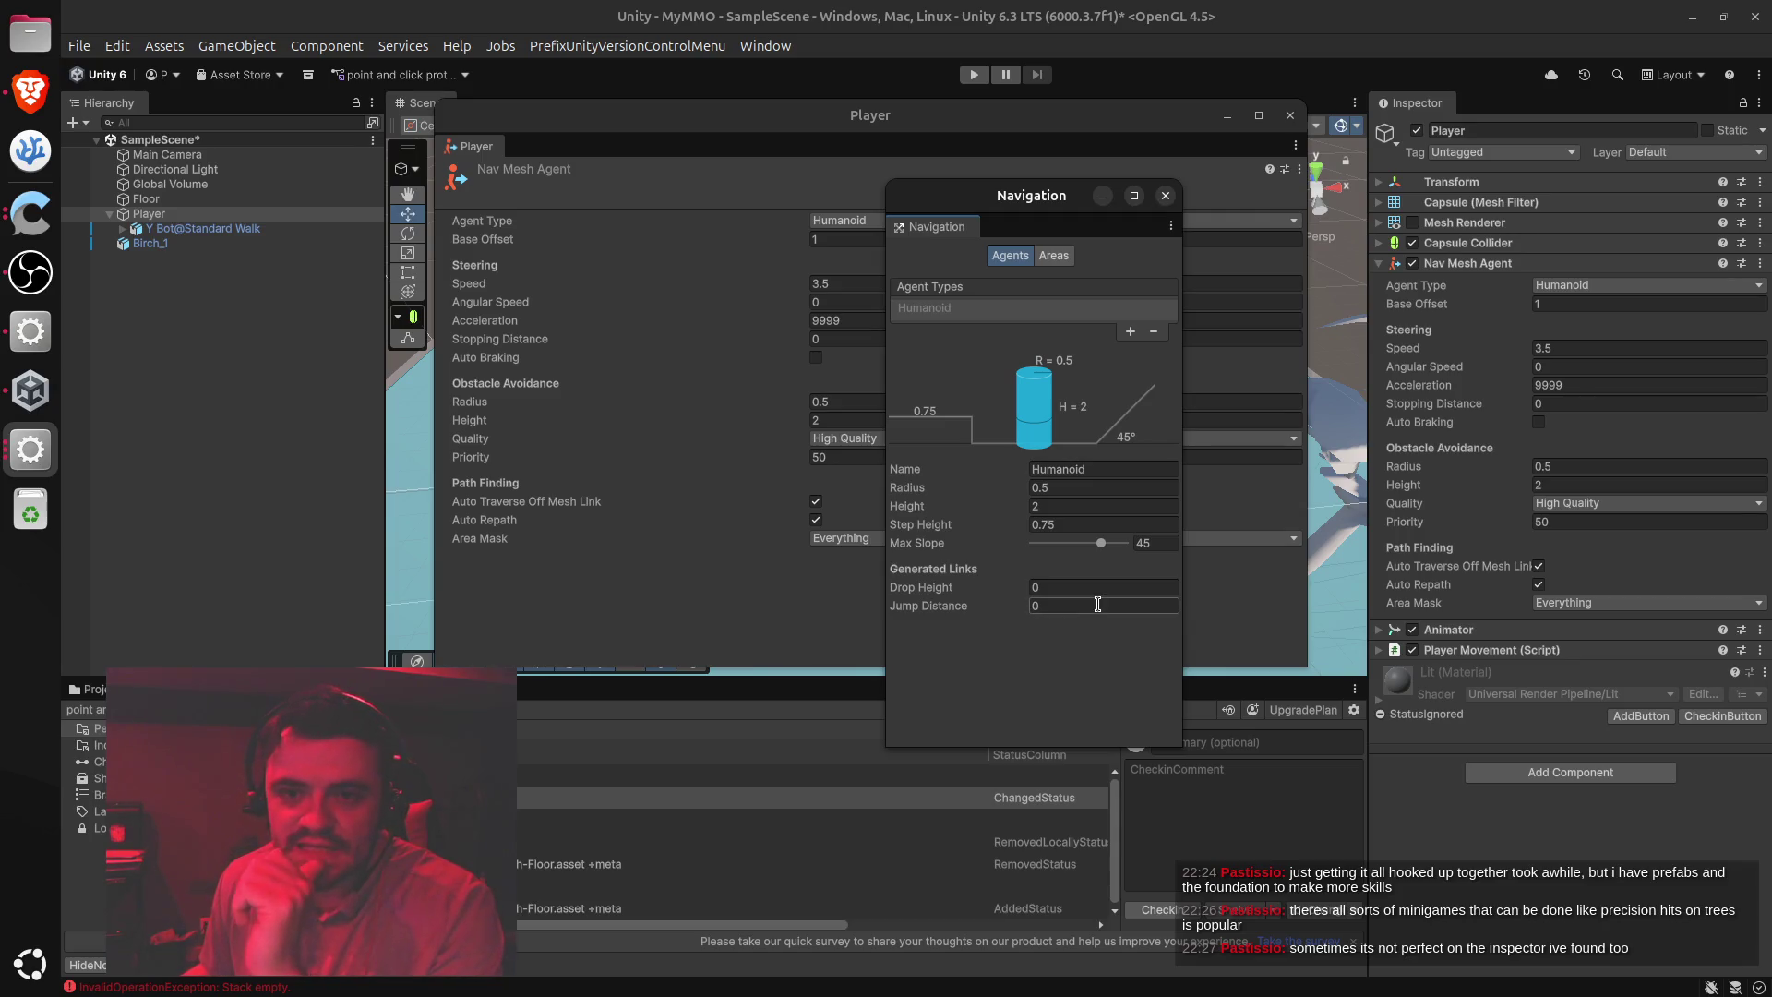
{"action": "left_click", "coordinate": [1053, 256]}
{"action": "left_click", "coordinate": [1006, 257]}
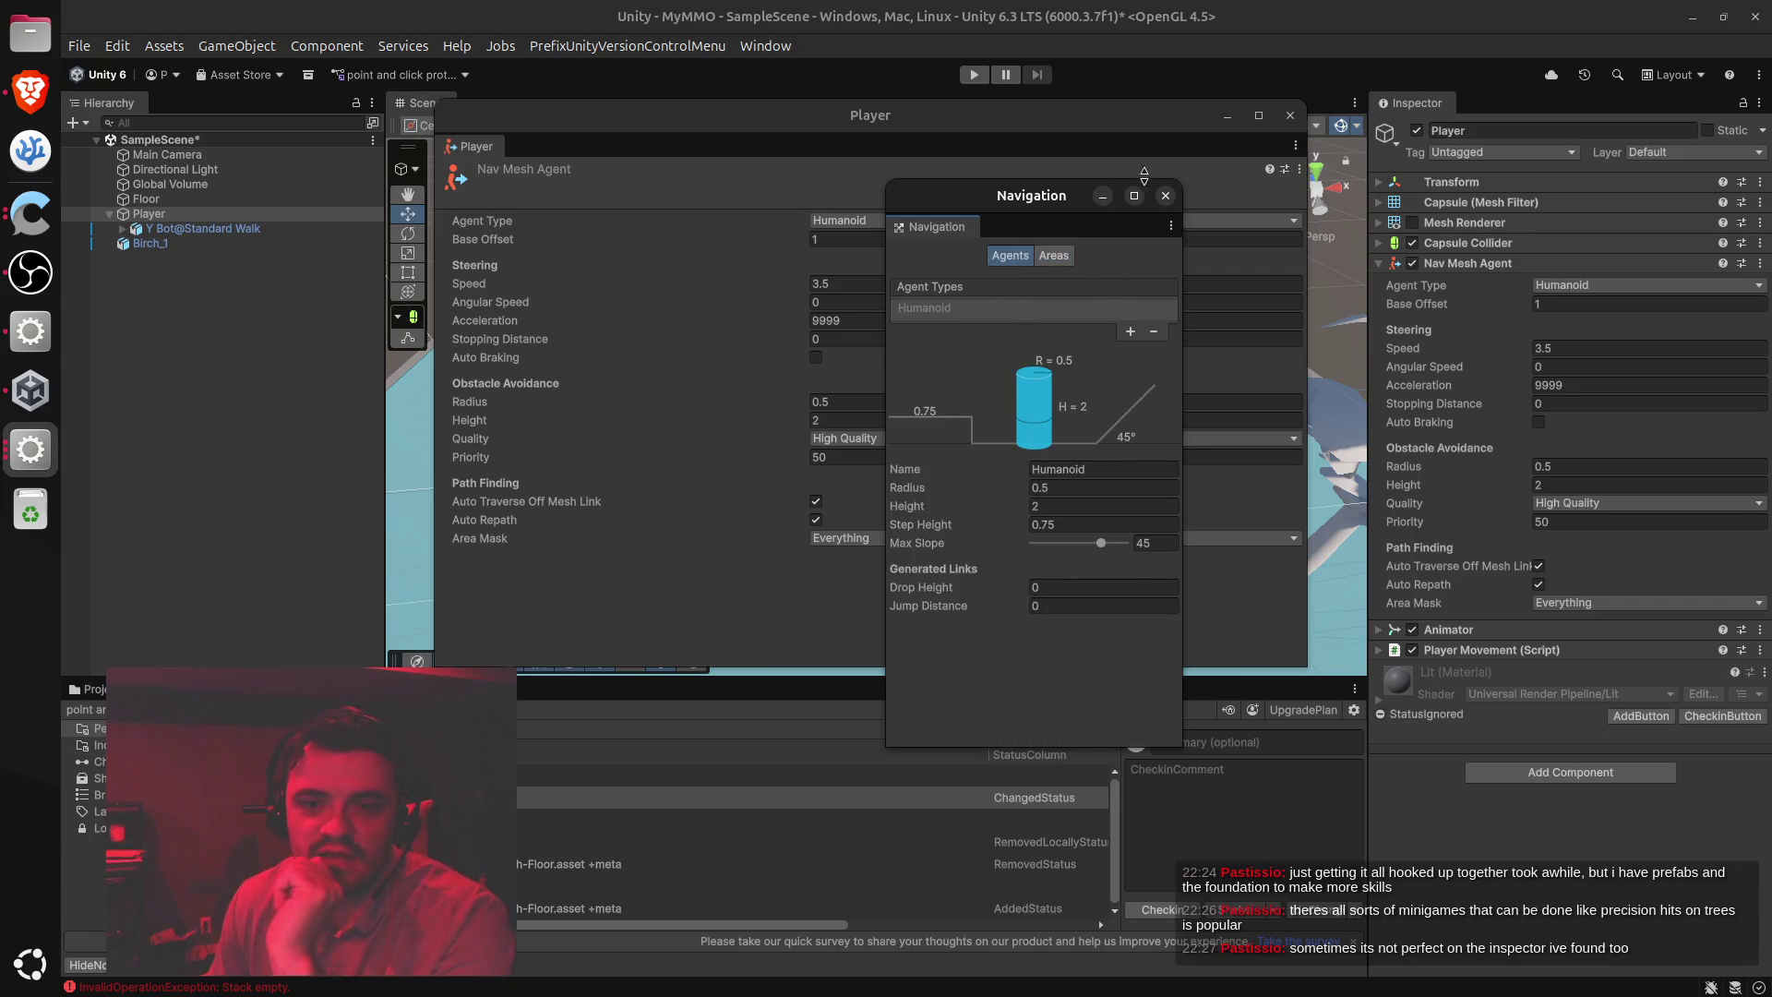
{"action": "left_click", "coordinate": [1164, 198]}
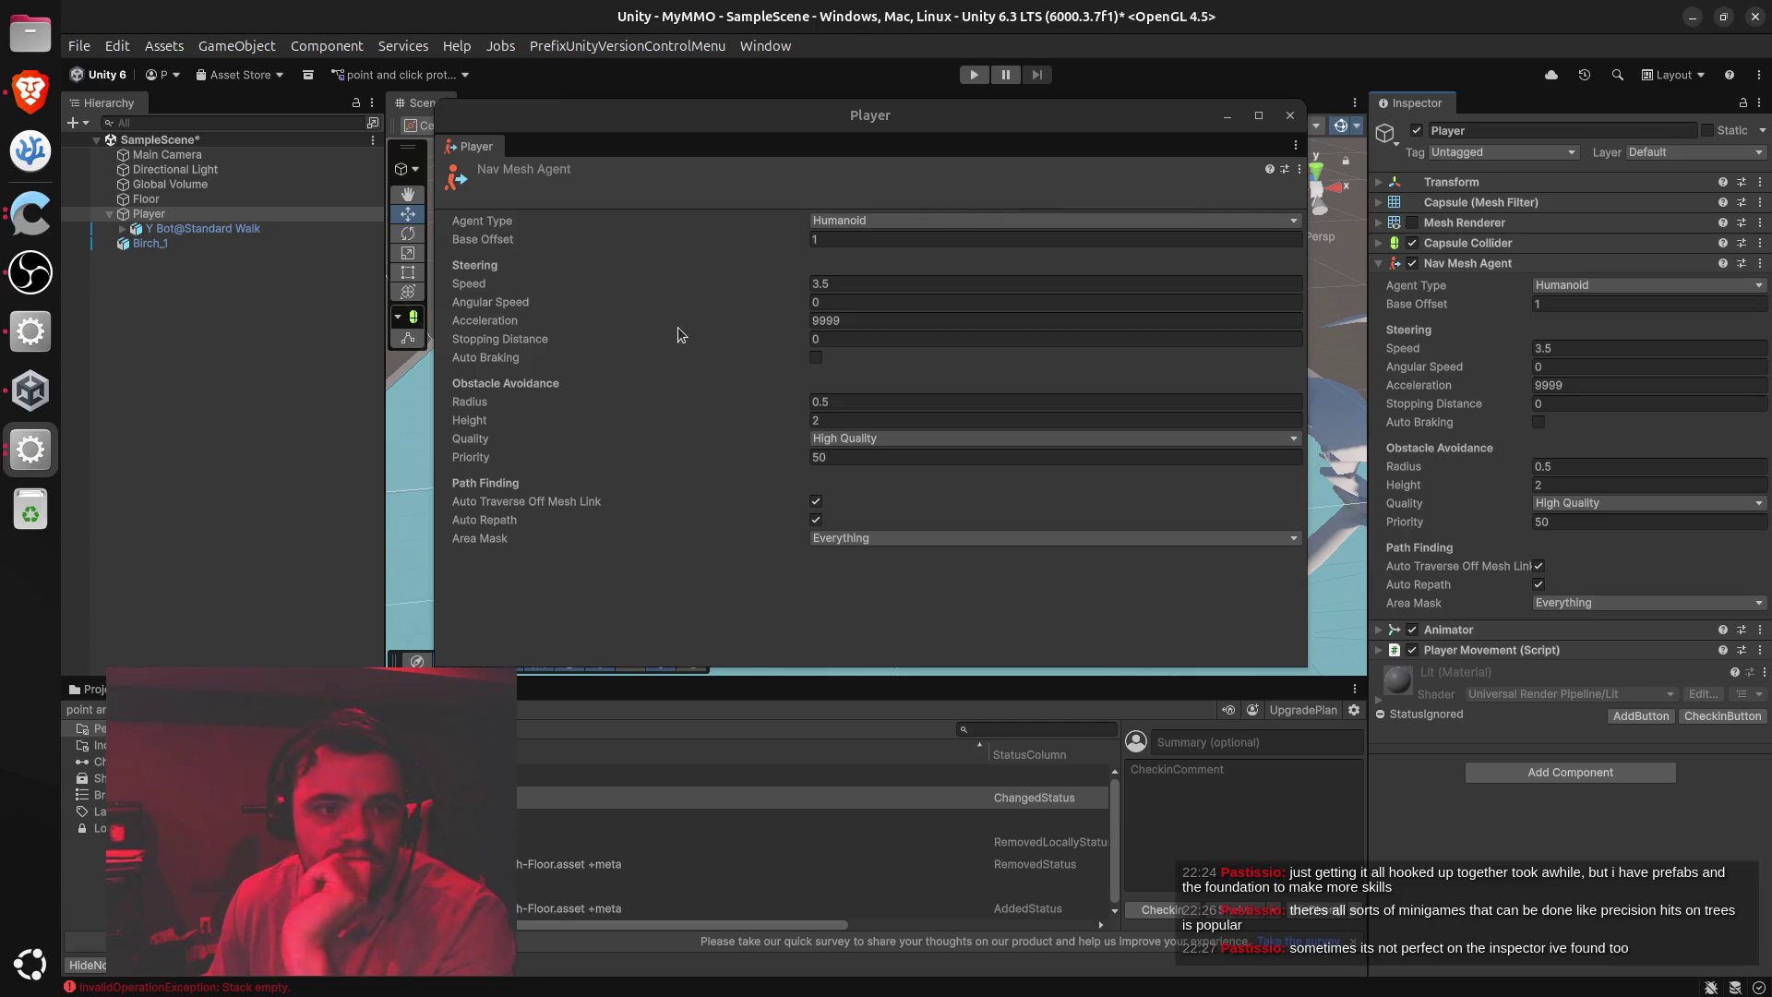
Close the floating Player agent window and frame the Player in the scene view
{"action": "left_click", "coordinate": [1290, 116]}
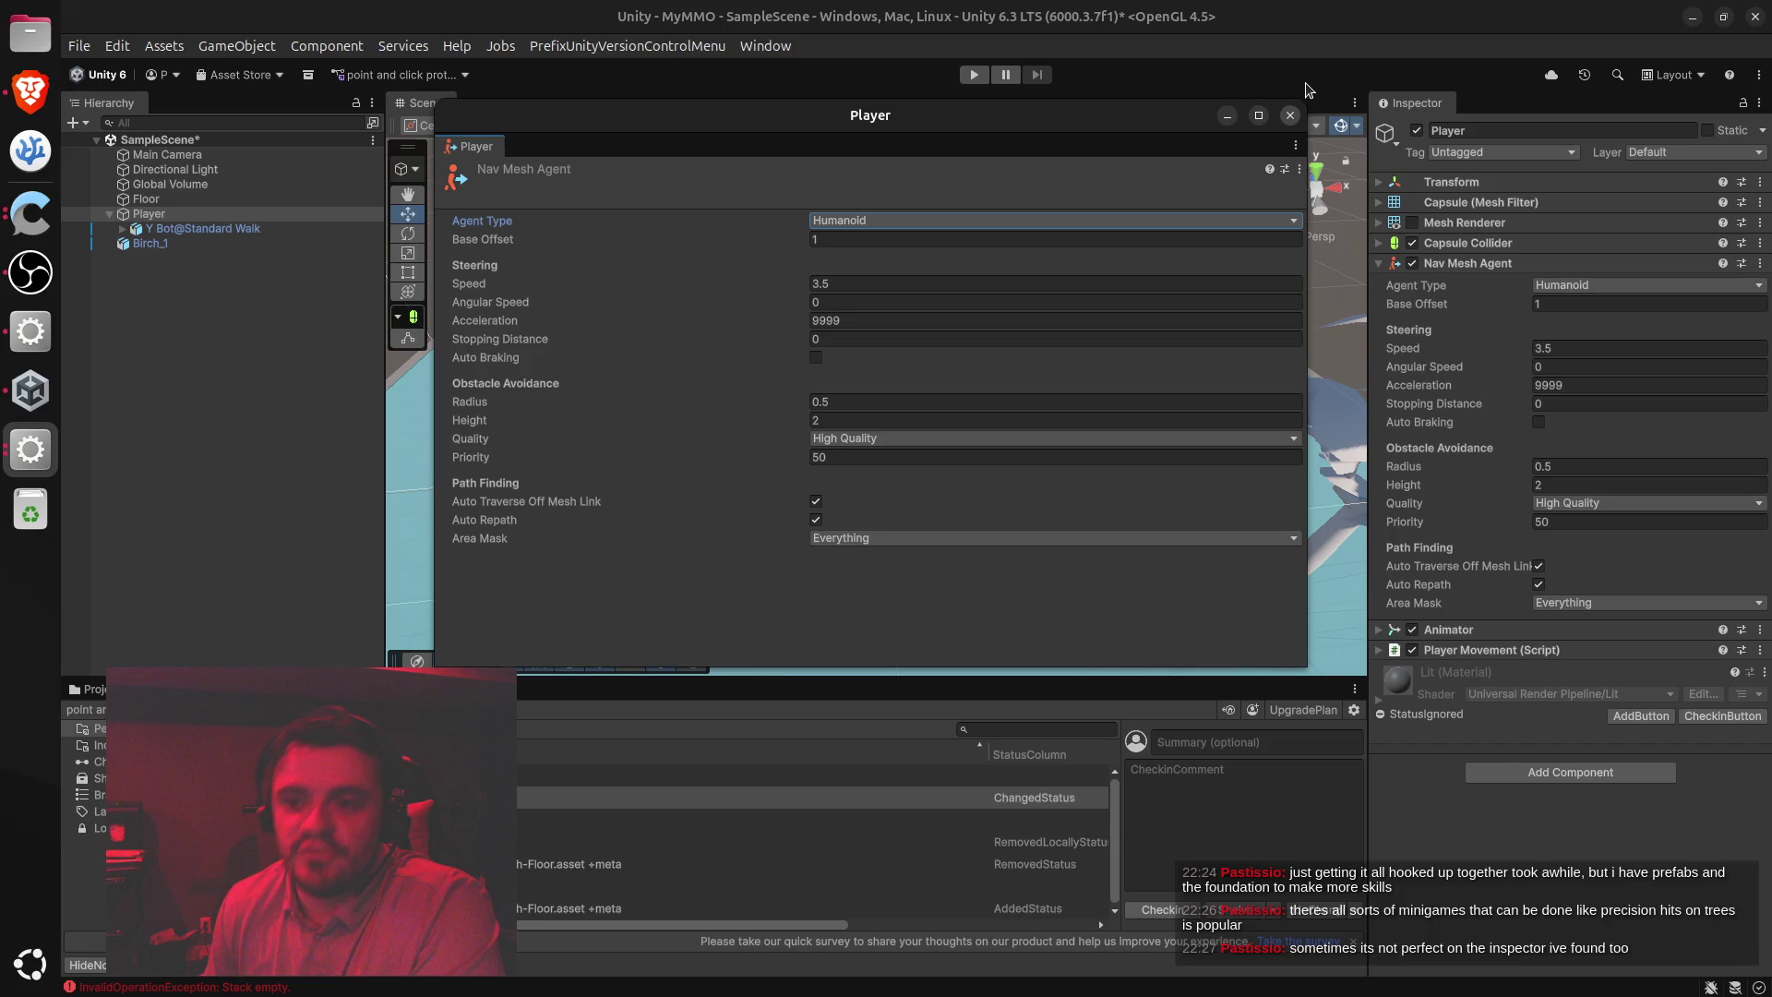
{"action": "left_click", "coordinate": [1290, 116]}
{"action": "key", "text": "f"}
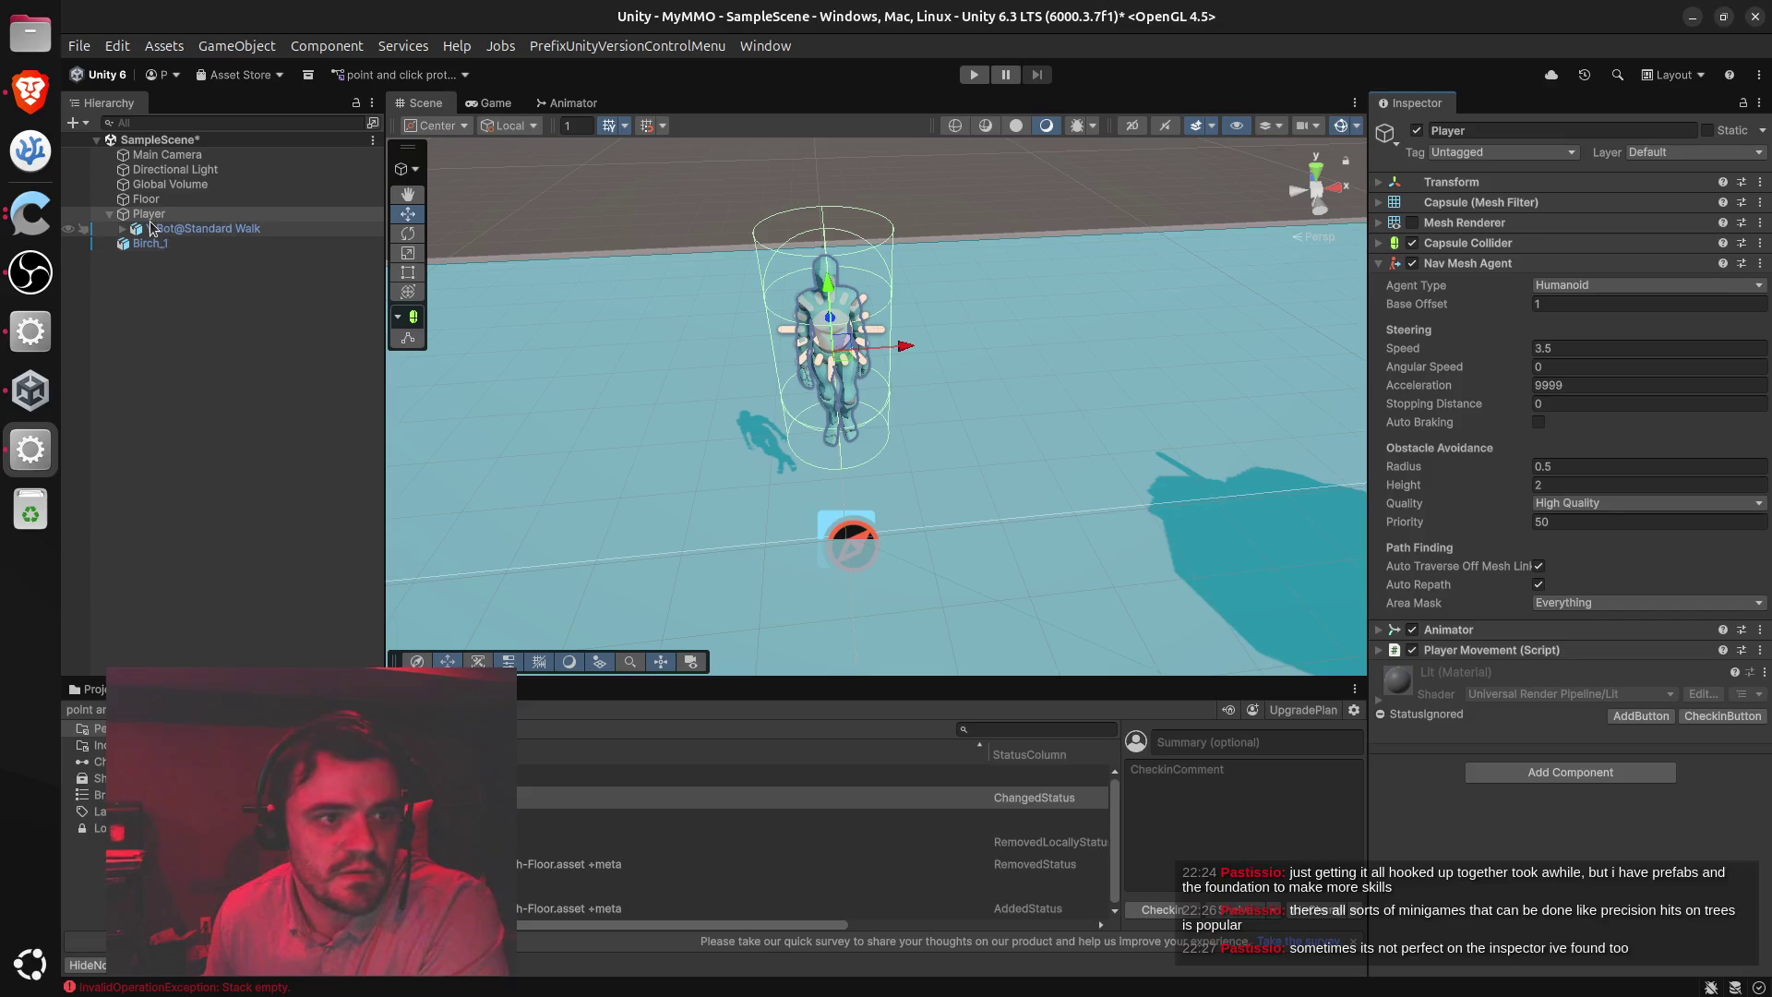
Select Y Bot@Standard Walk, start play mode, and send the player walking to a floor spot
{"action": "left_click", "coordinate": [222, 229]}
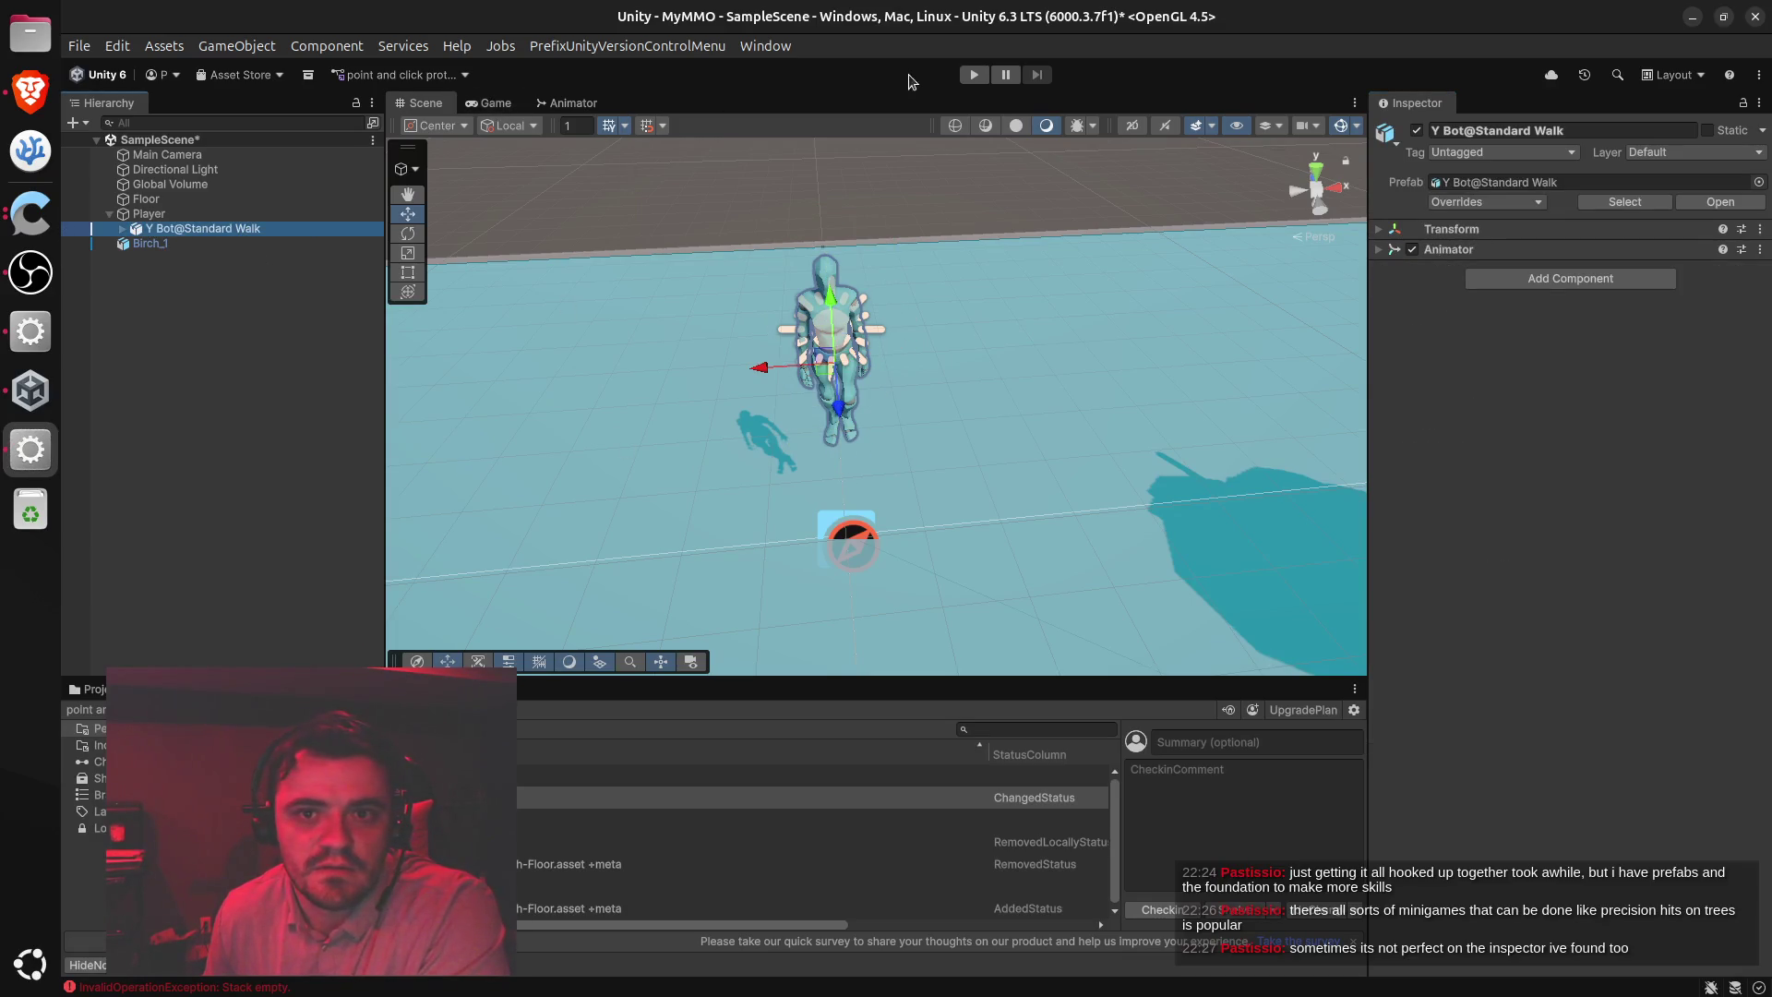
{"action": "left_click", "coordinate": [973, 73]}
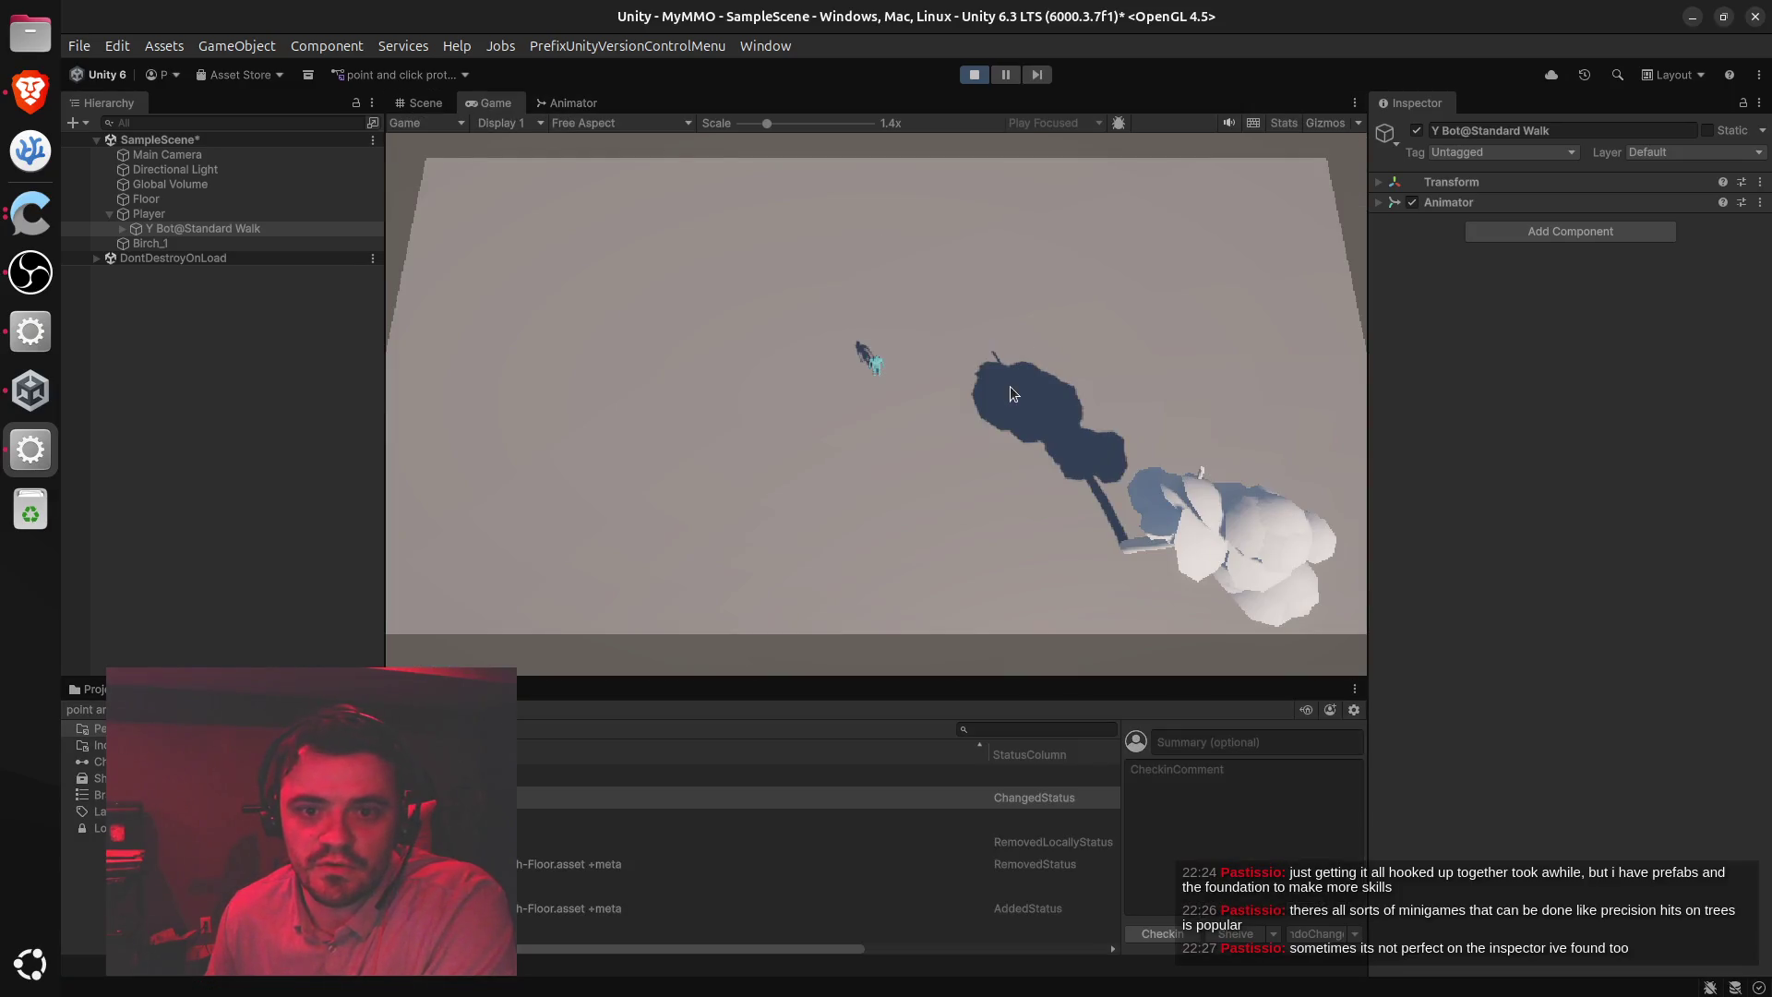
{"action": "left_click", "coordinate": [976, 414]}
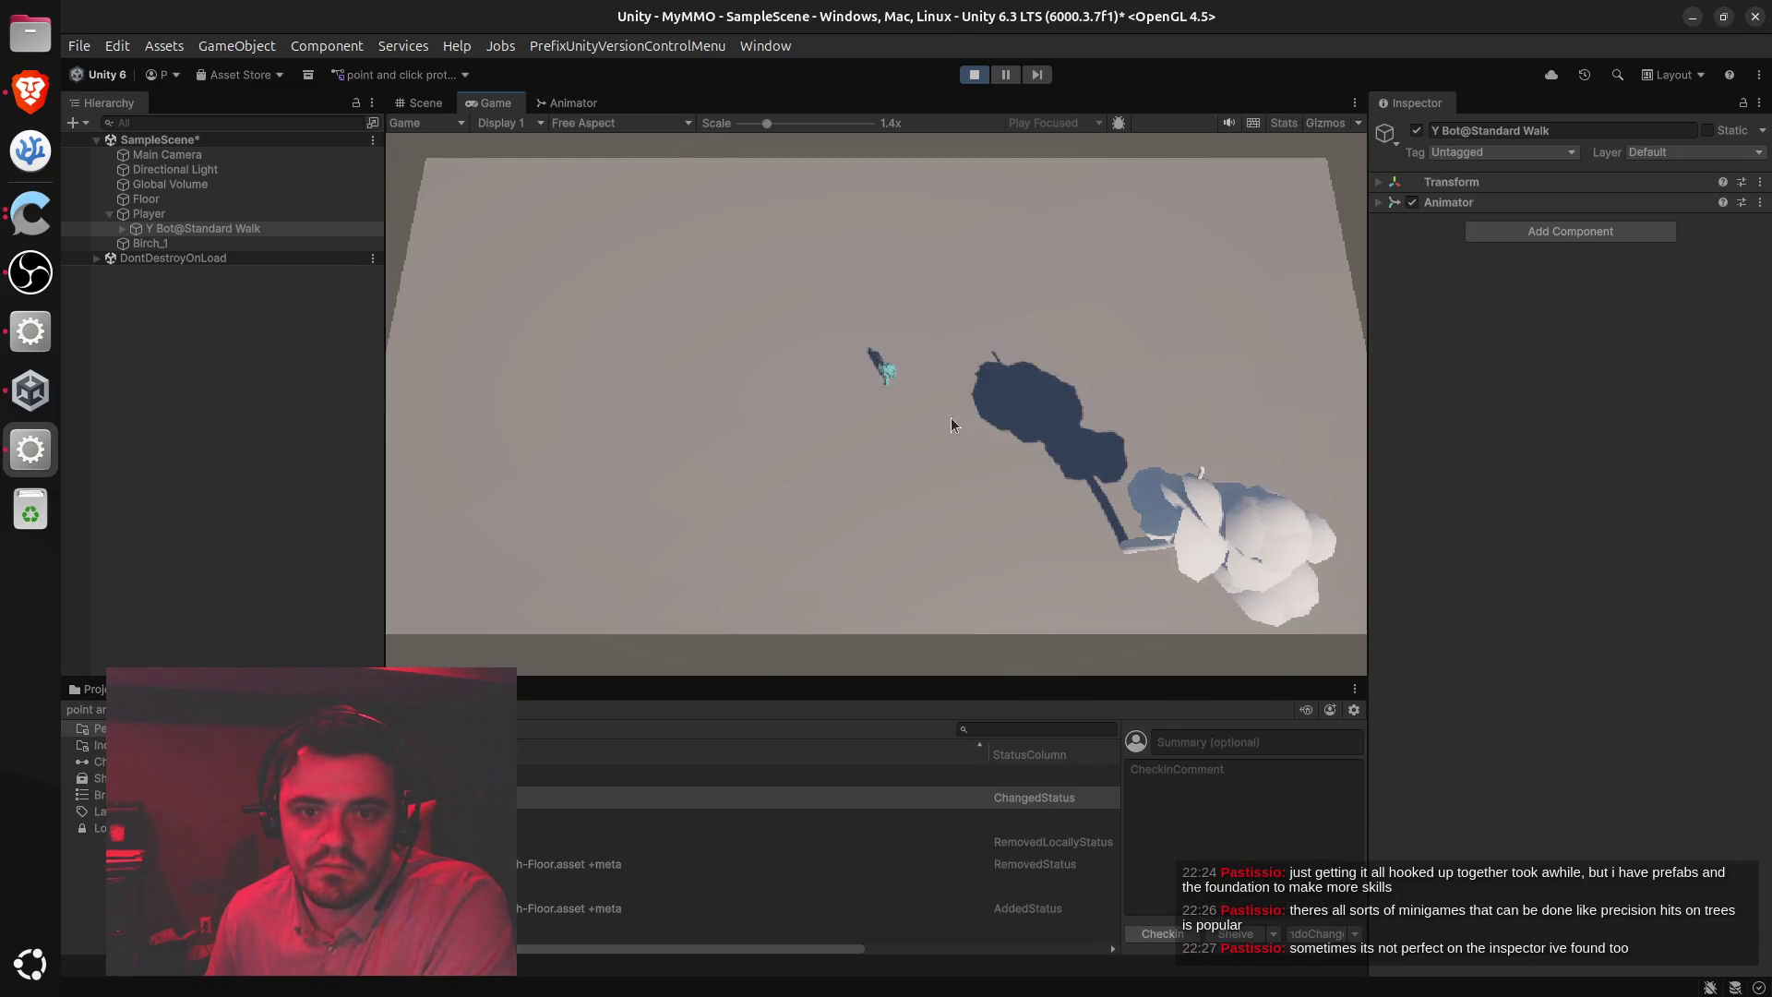
Watch the walking Y Bot, framed in the Scene view
{"action": "left_click", "coordinate": [420, 104]}
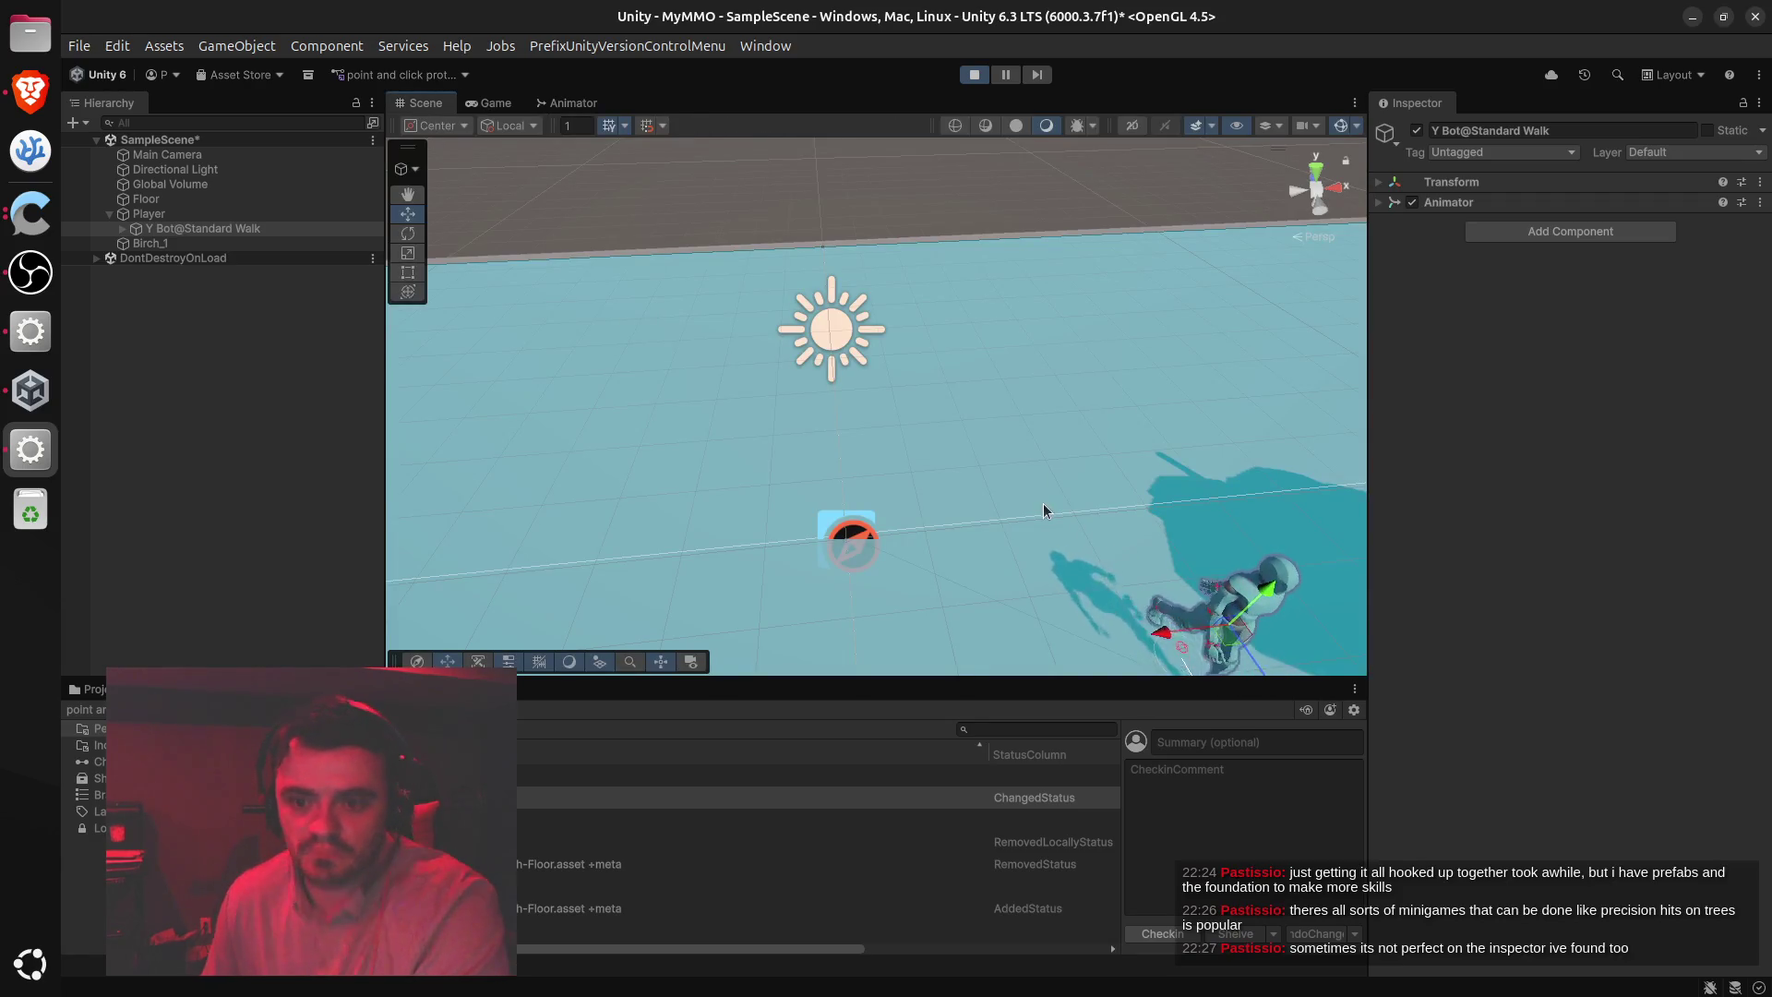
{"action": "scroll", "coordinate": [1141, 517], "scroll_direction": "down", "scroll_amount": 3}
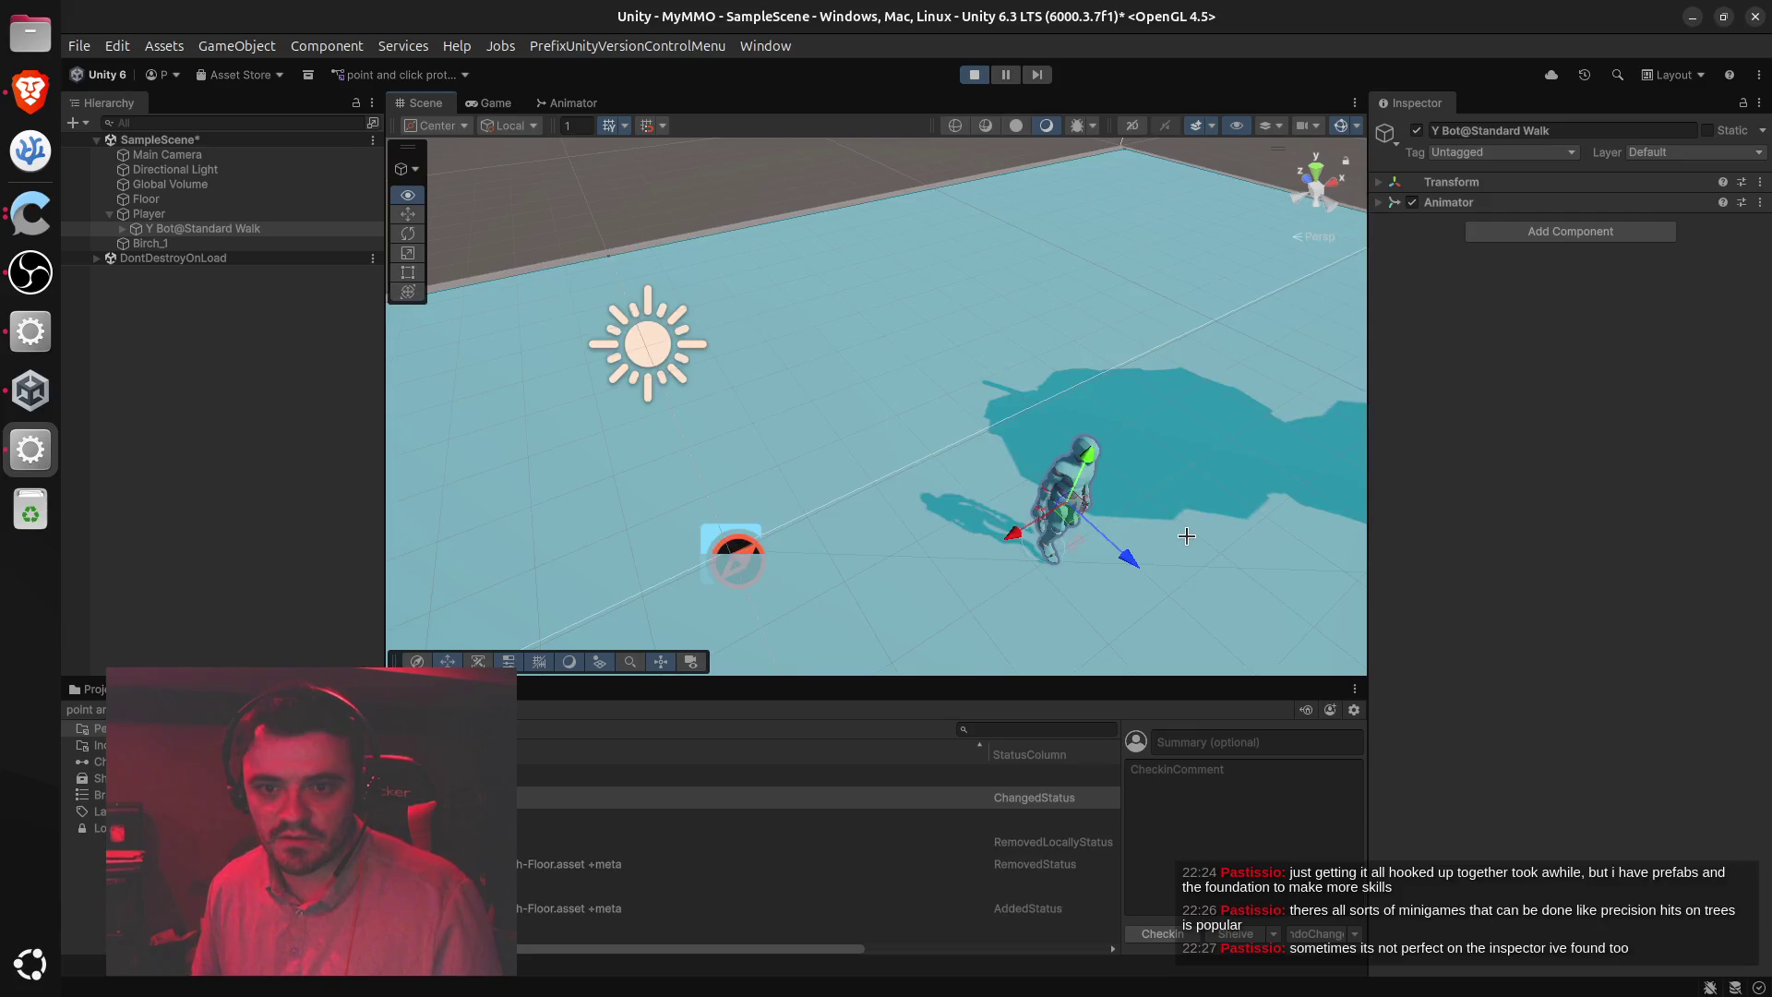
{"action": "key", "text": "f"}
{"action": "scroll", "coordinate": [1185, 540], "scroll_direction": "up", "scroll_amount": 5}
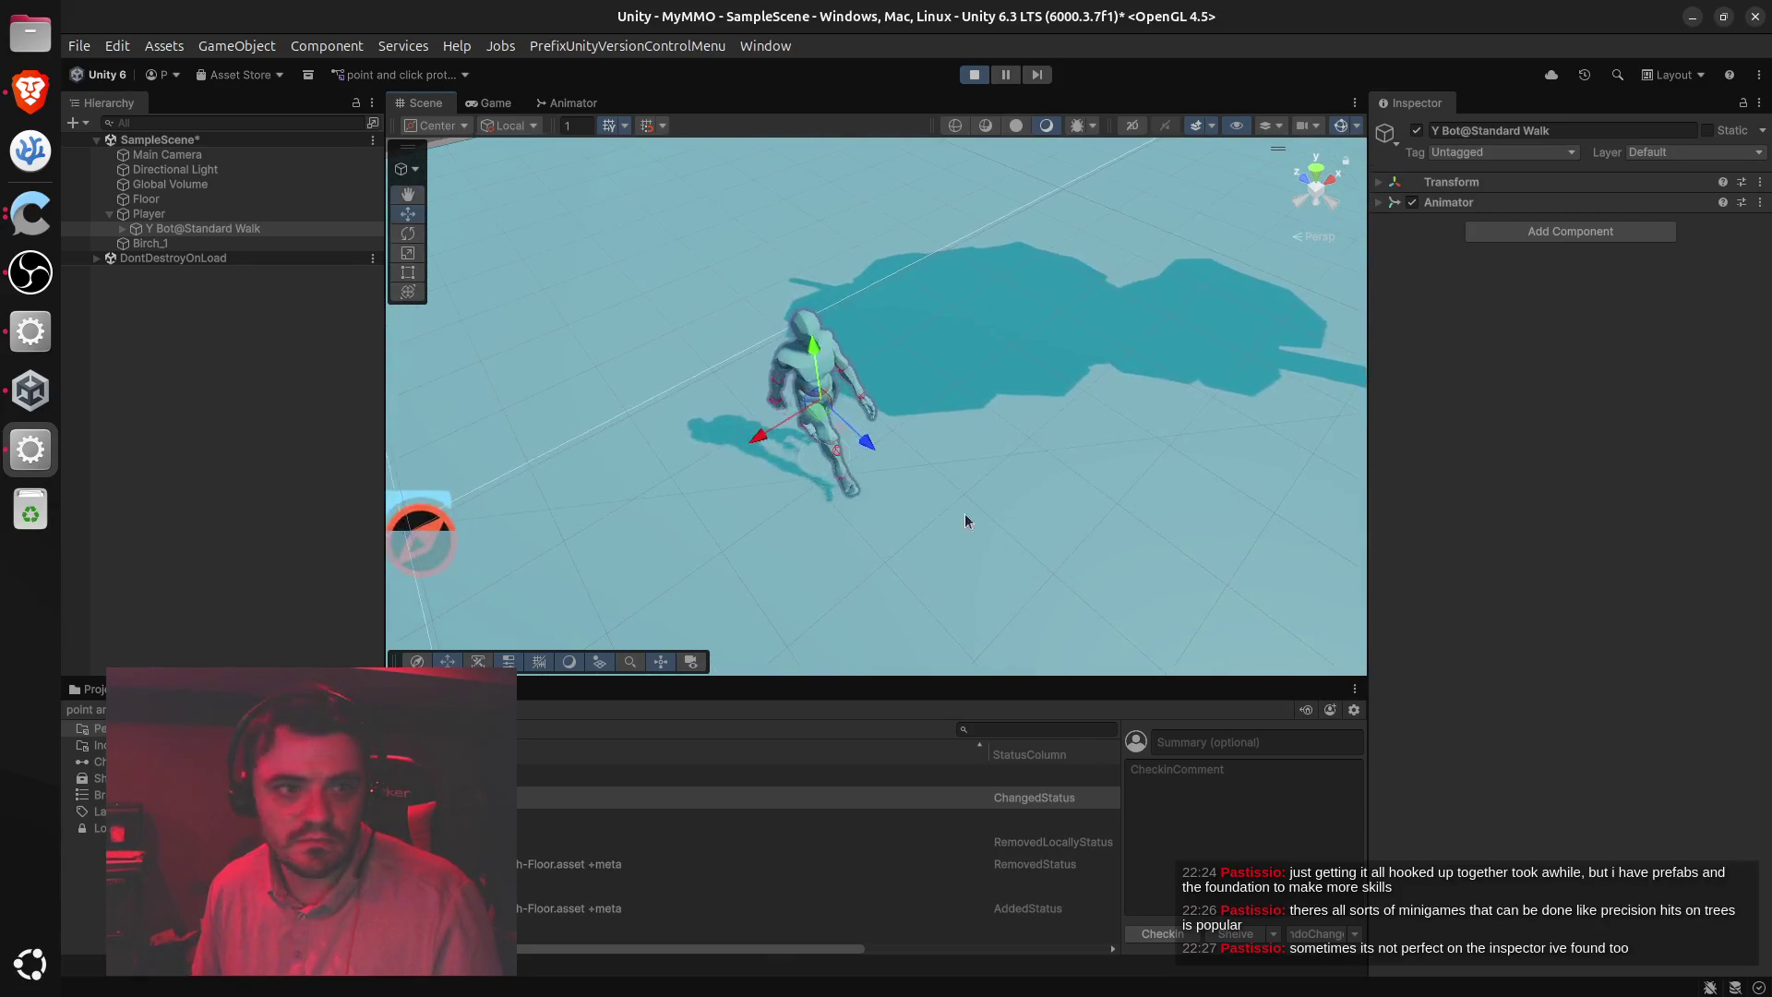
Inspect the Player's Transform rotation and Capsule Mesh Filter during play, then return to ChatGPT
{"action": "left_click", "coordinate": [175, 216]}
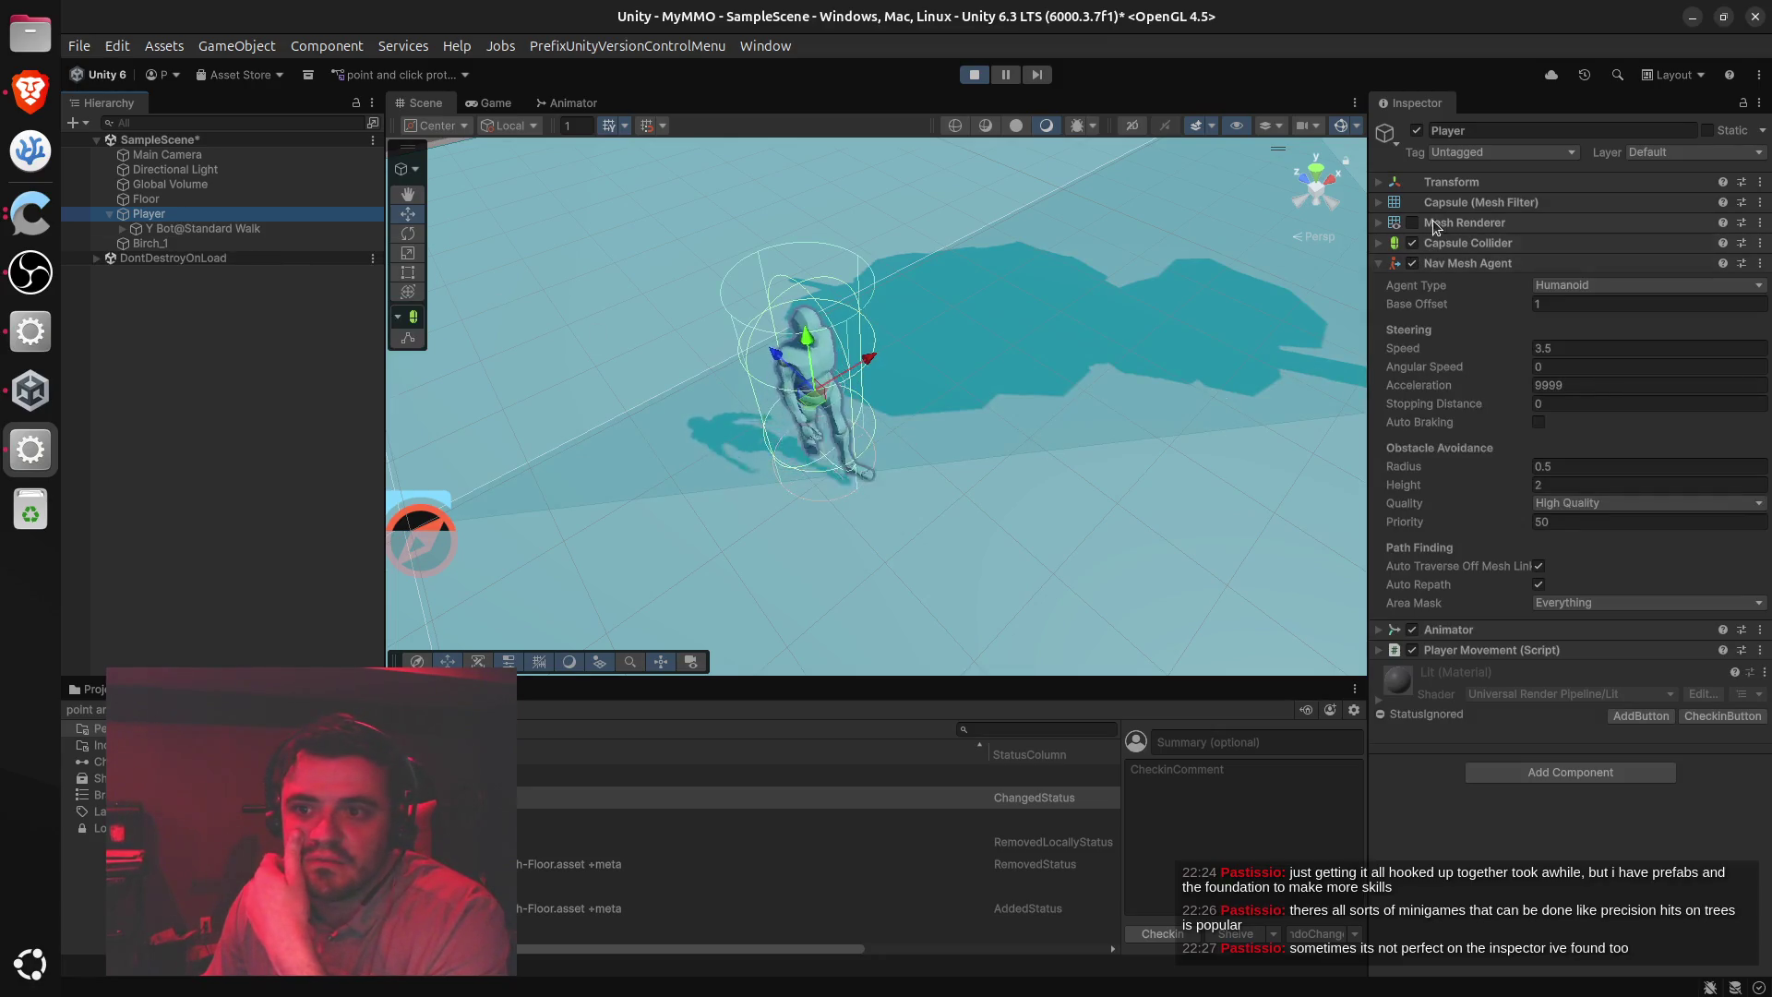
{"action": "left_click", "coordinate": [1381, 185]}
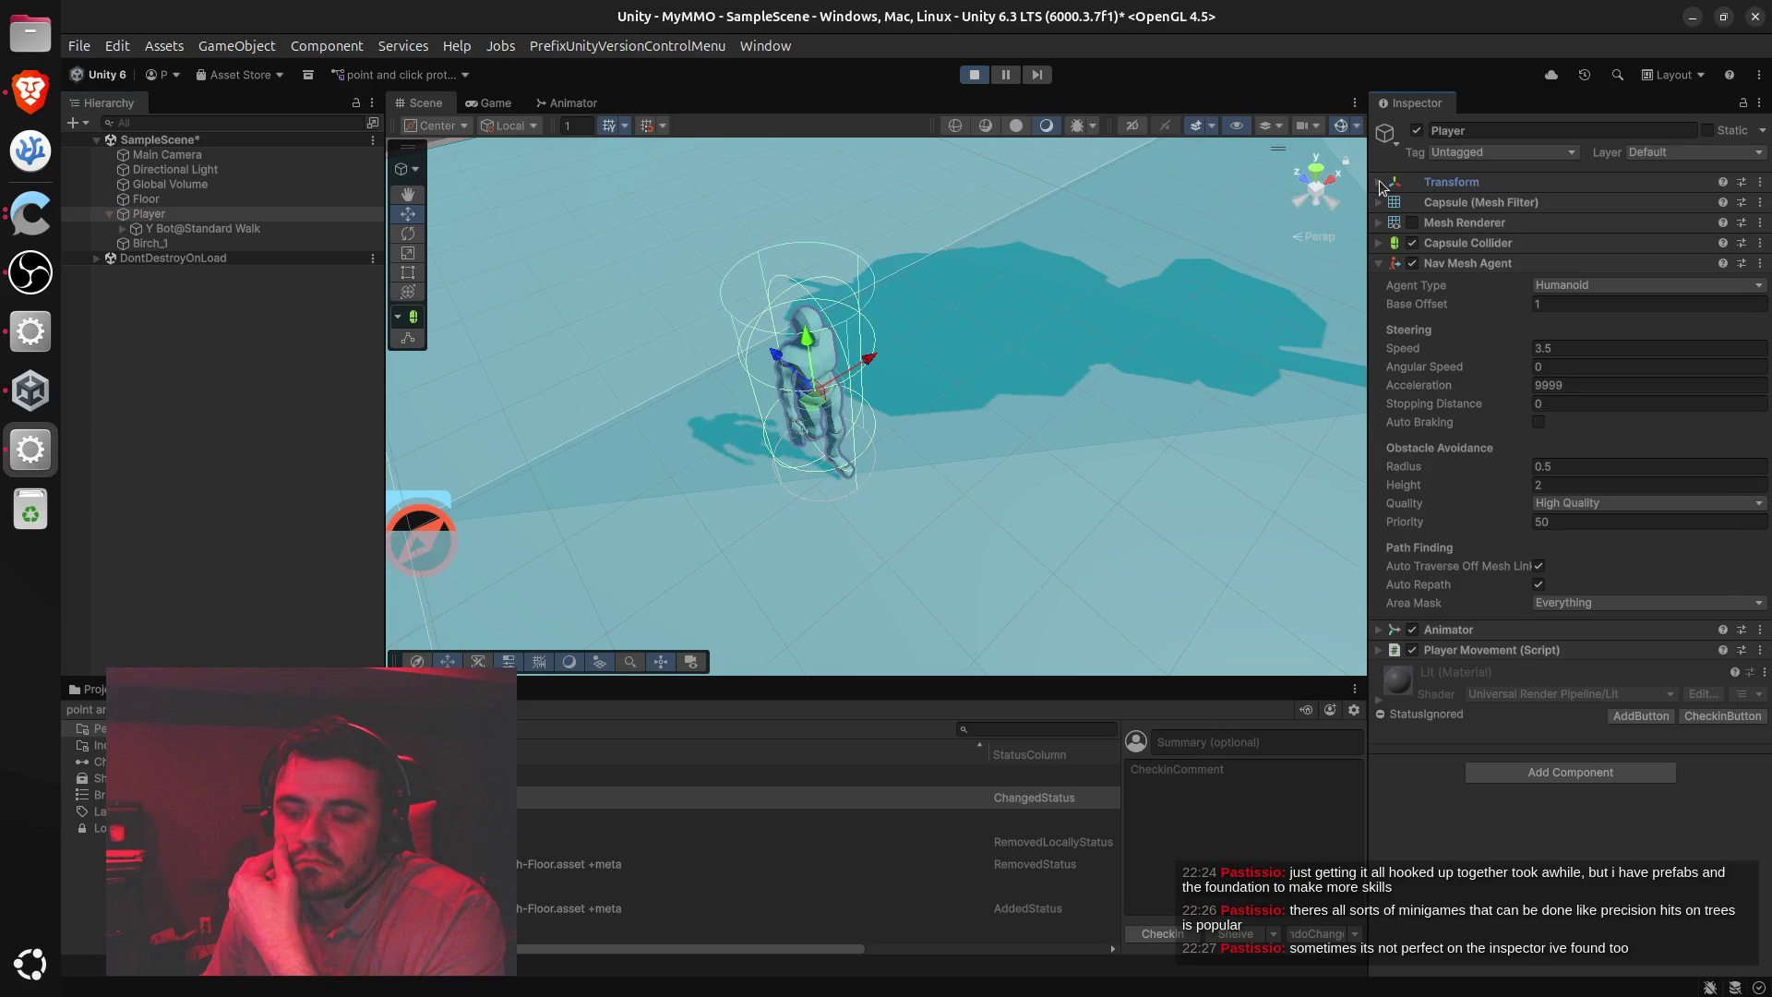
{"action": "left_click", "coordinate": [1380, 183]}
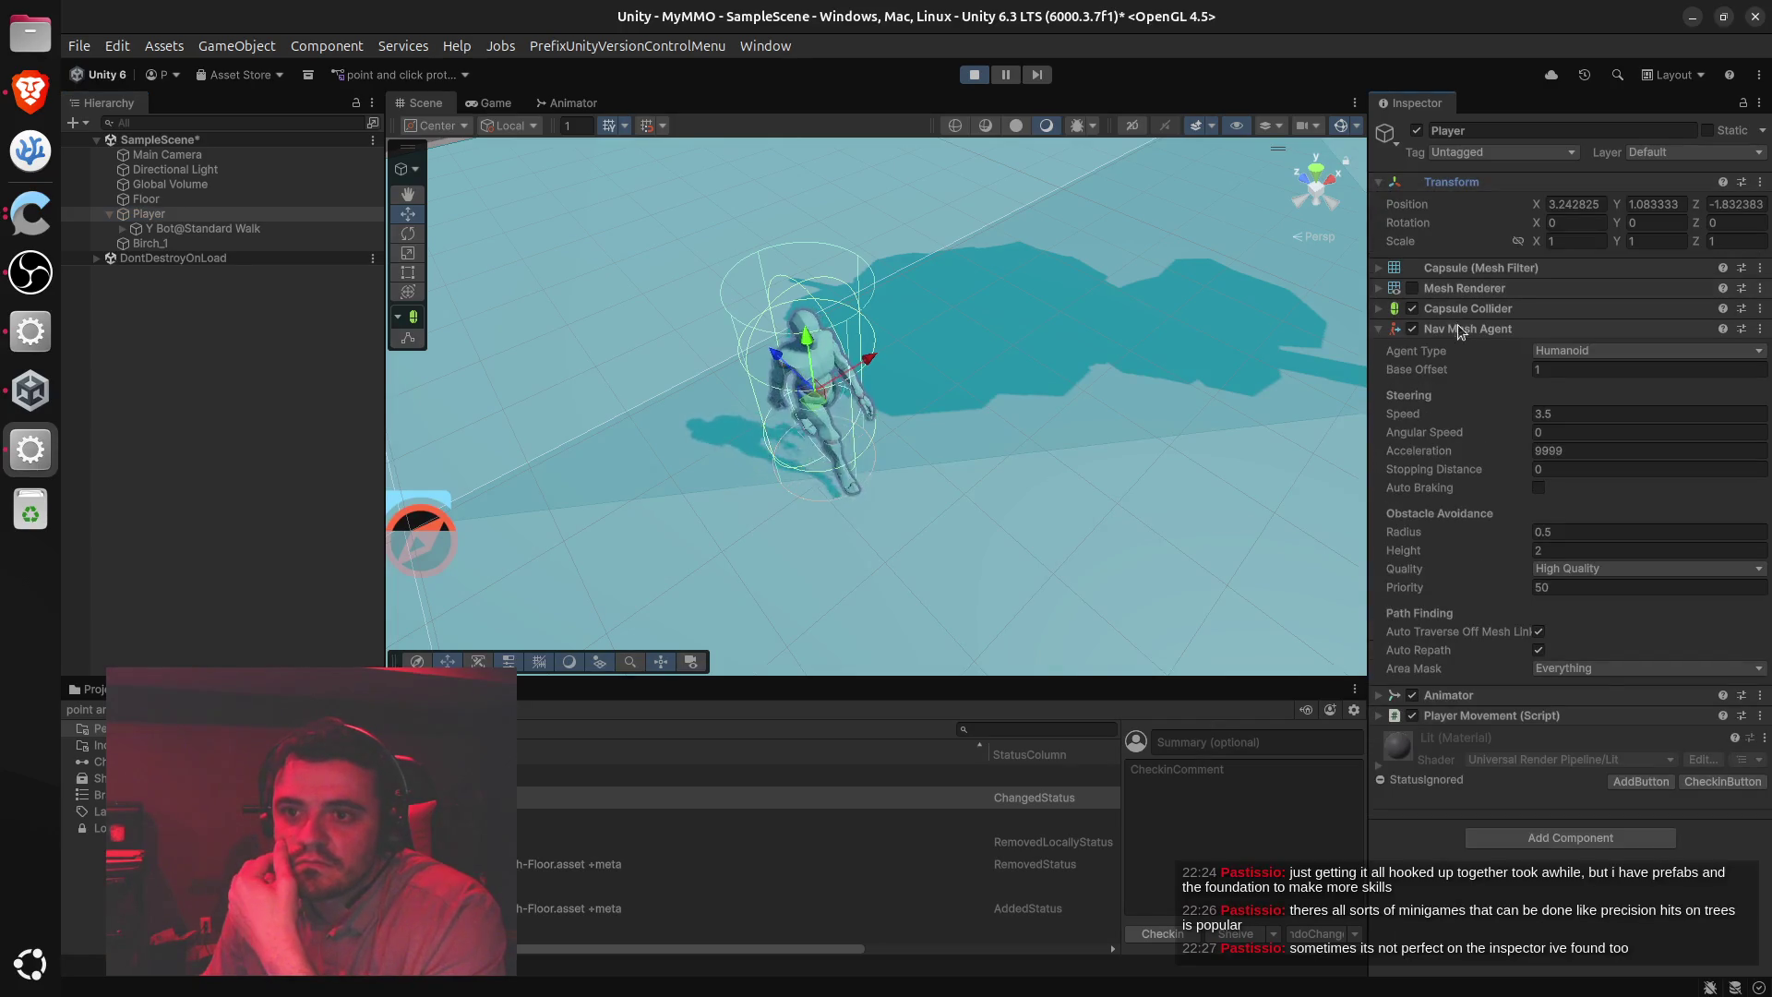
{"action": "left_click", "coordinate": [1377, 273]}
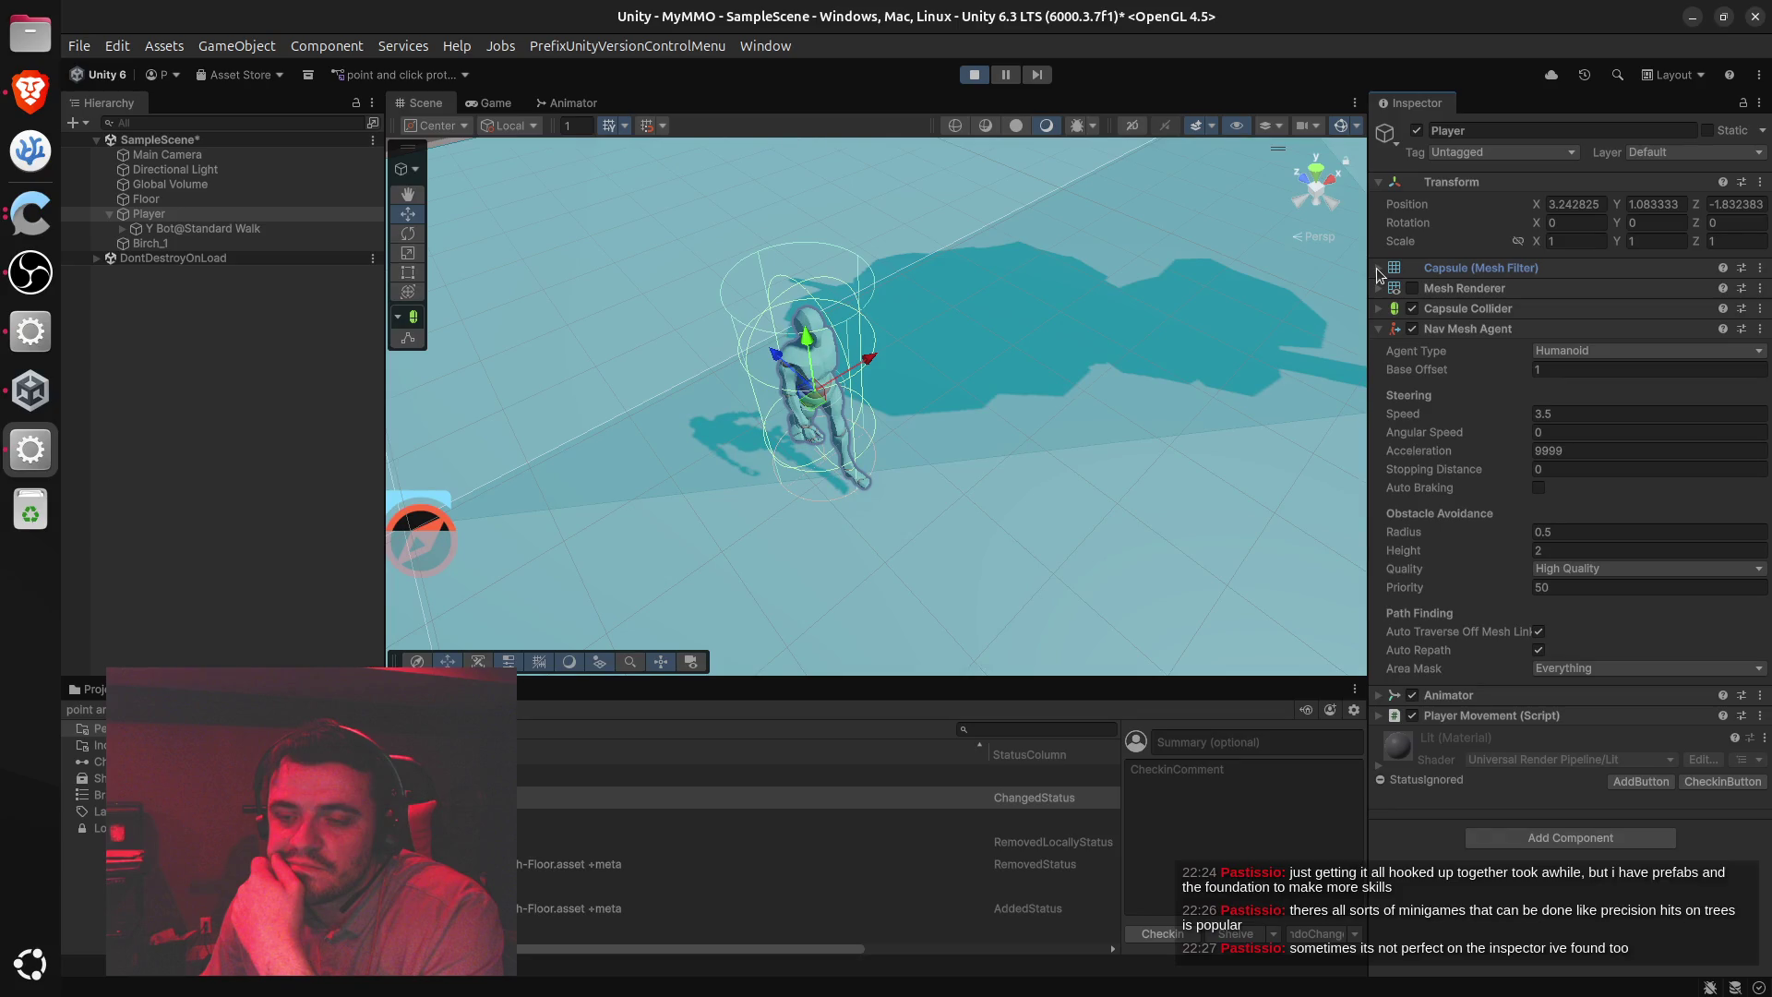
{"action": "left_click", "coordinate": [1378, 270]}
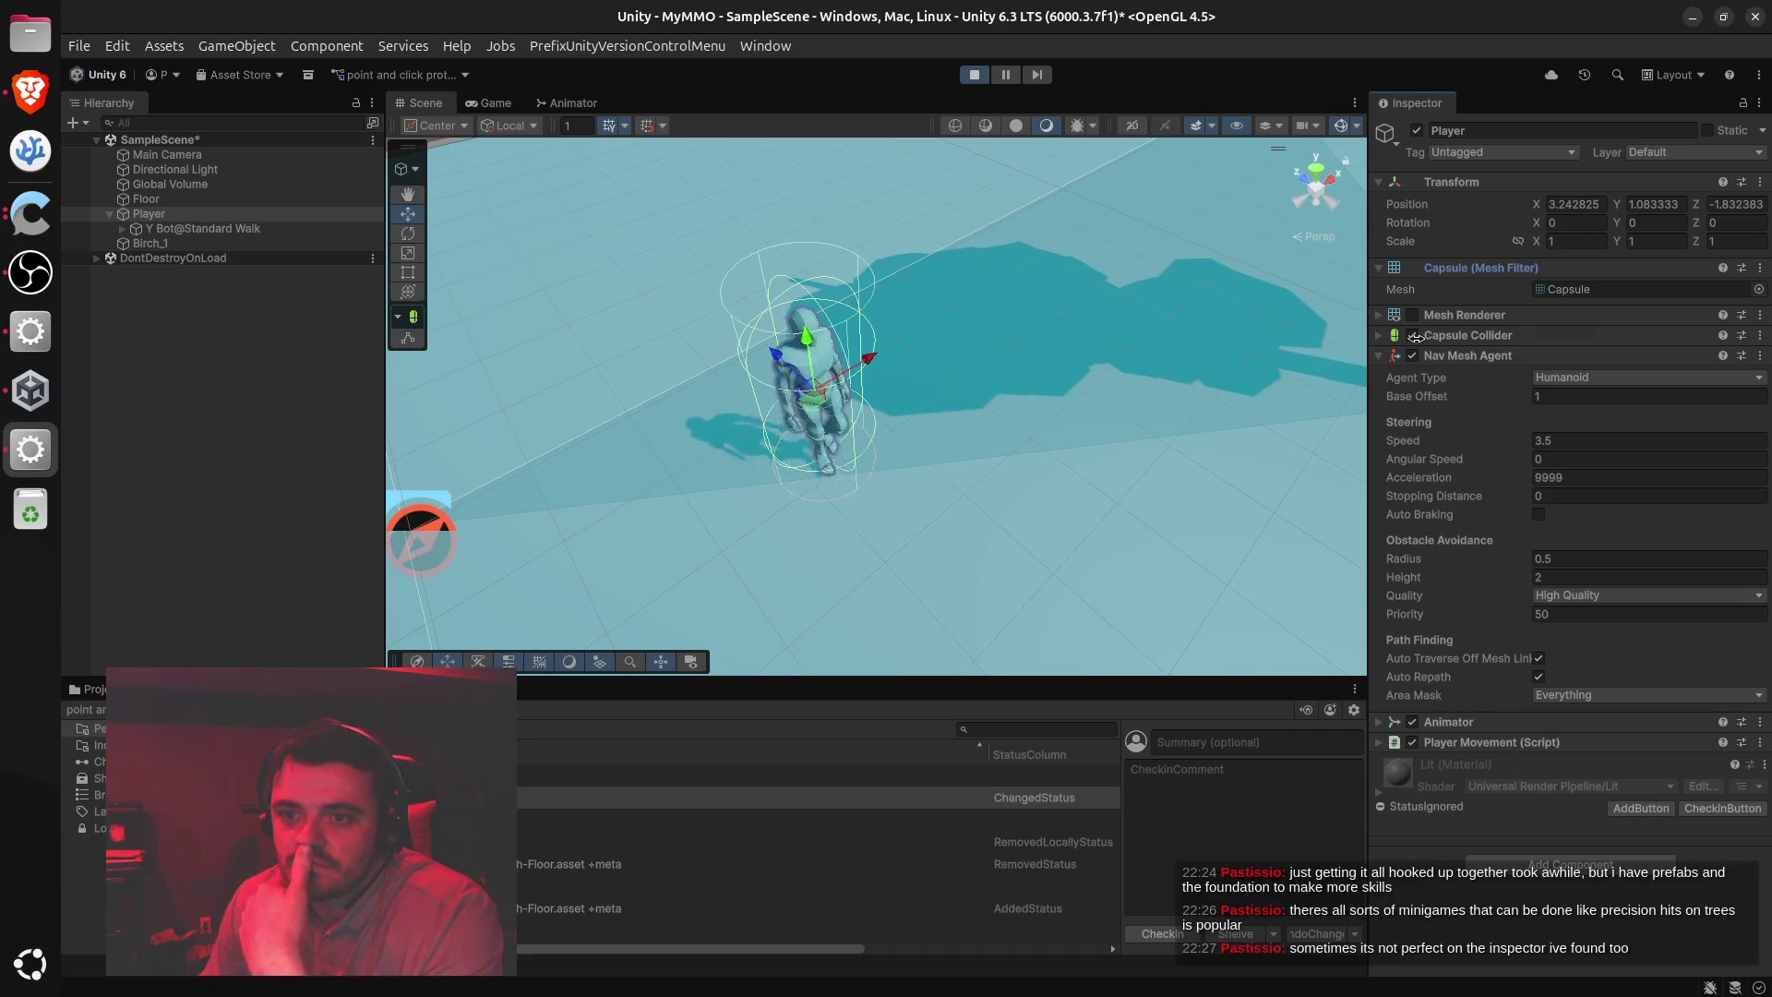
{"action": "left_click", "coordinate": [1378, 268]}
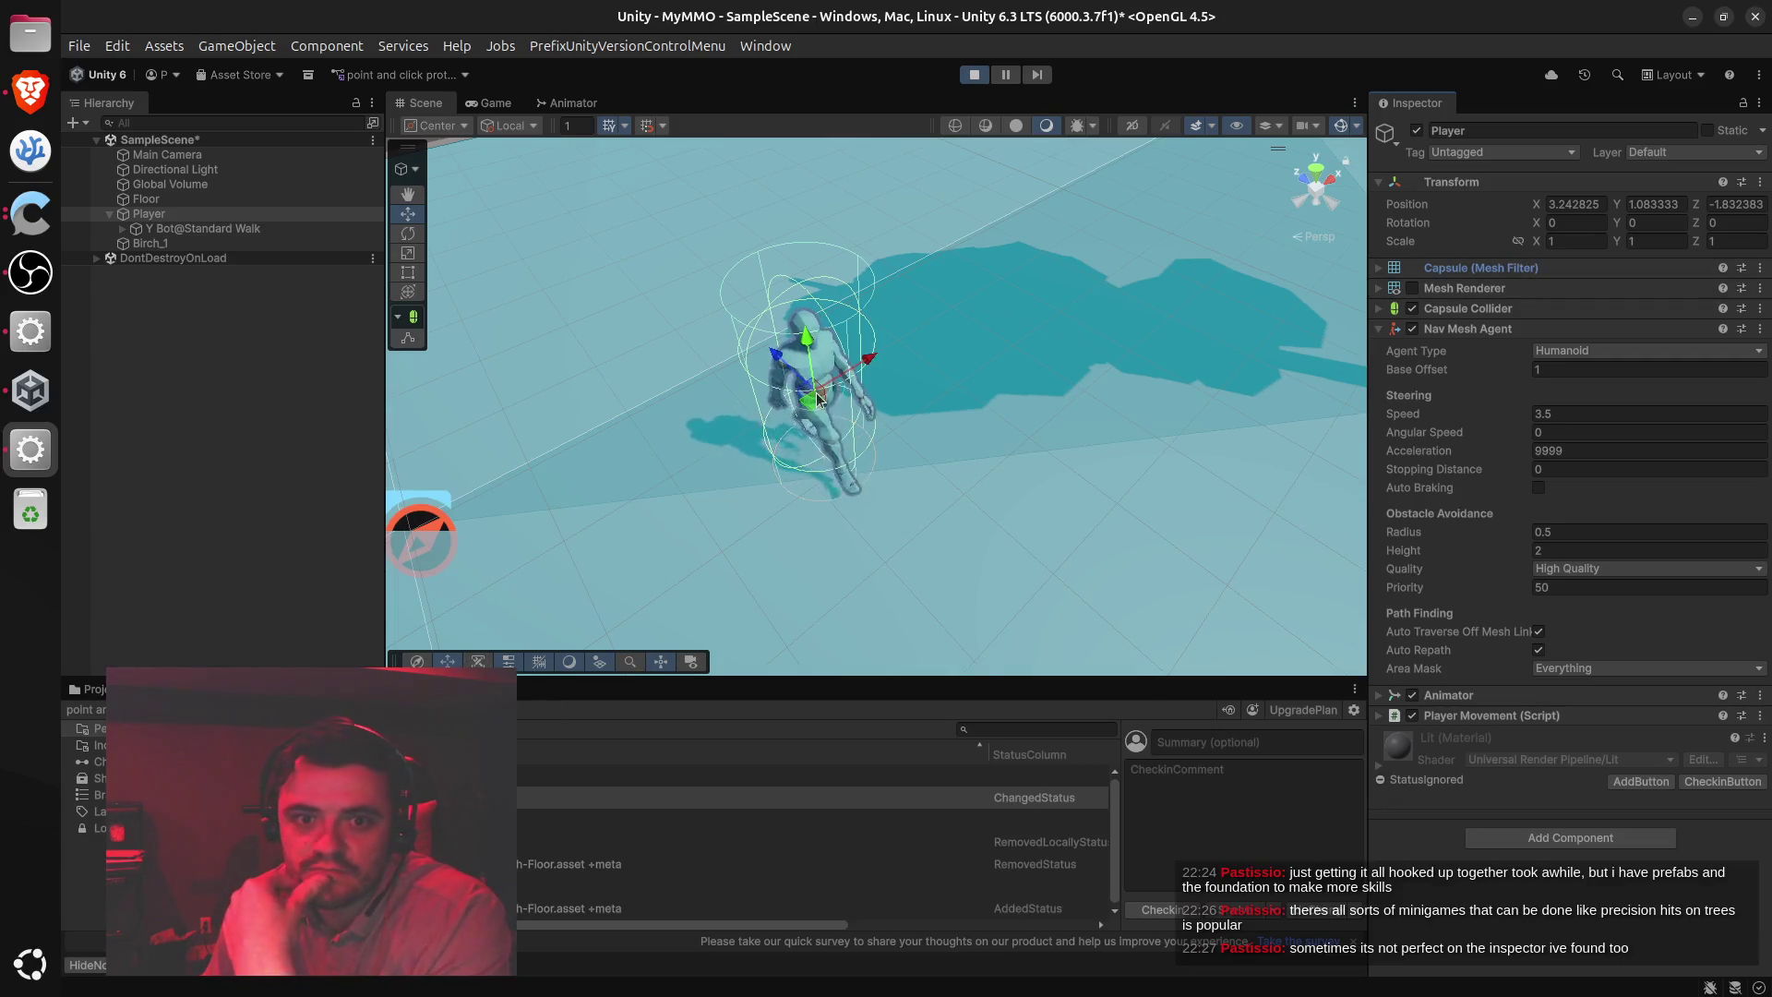
{"action": "left_click", "coordinate": [1567, 220]}
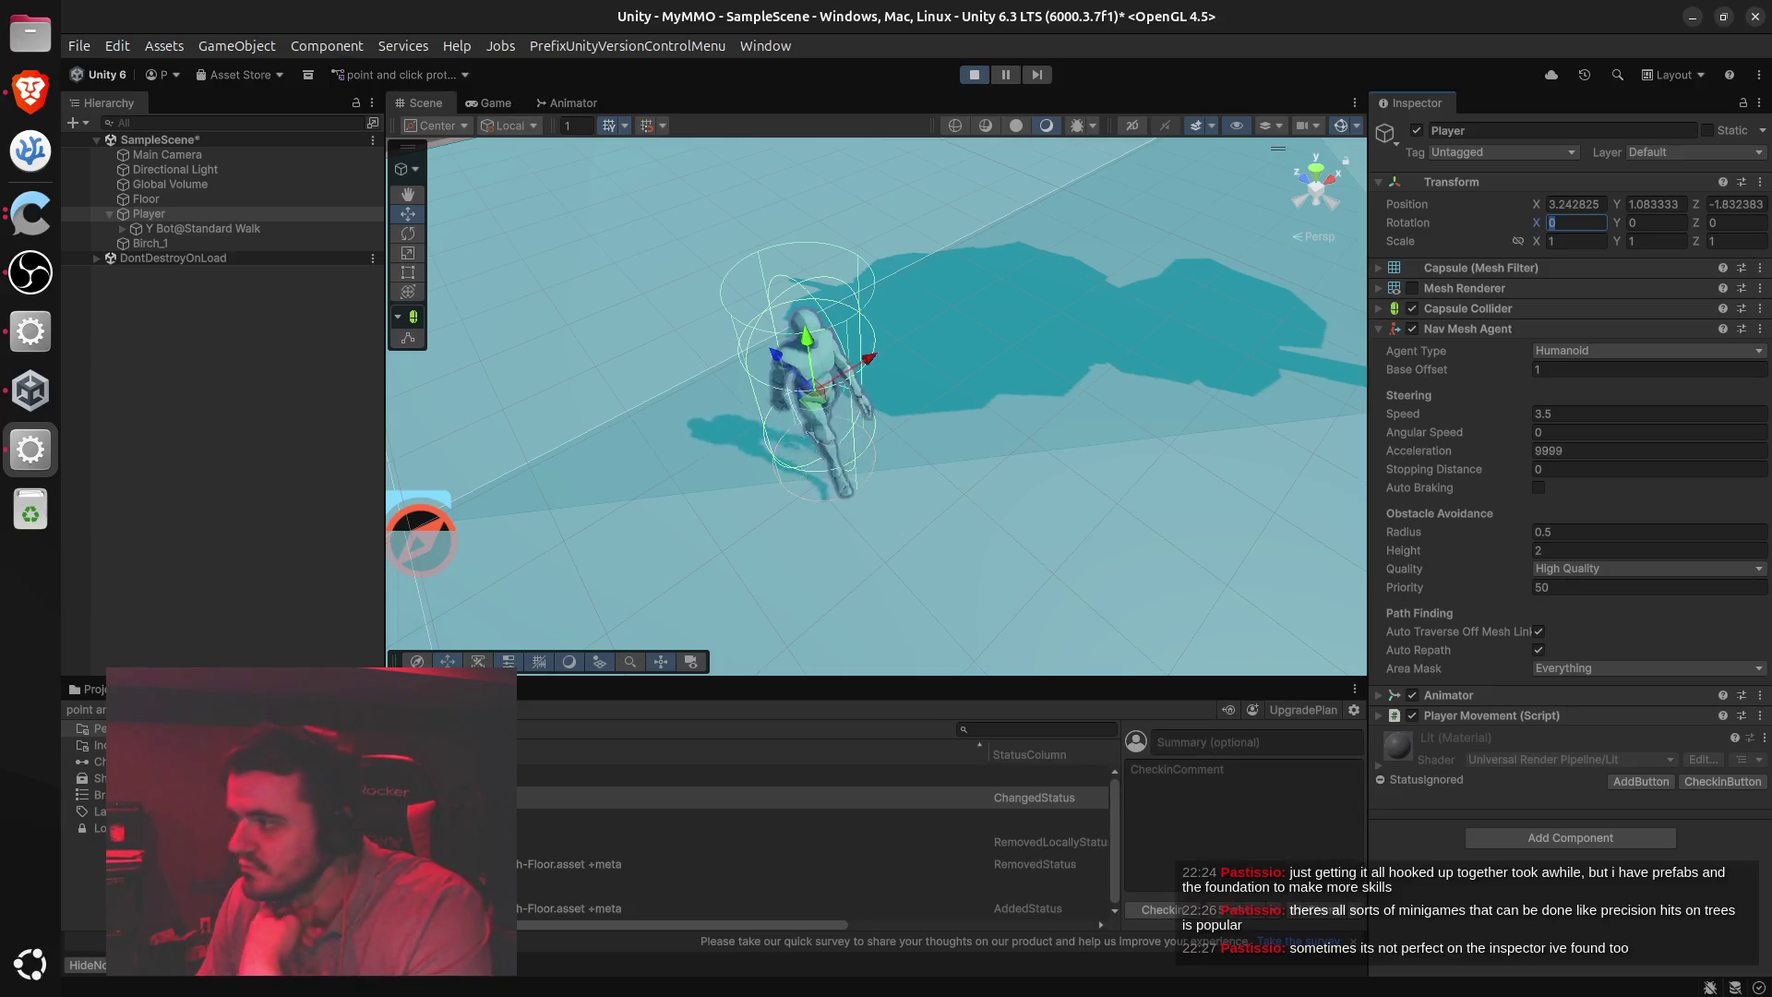
{"action": "left_click", "coordinate": [58, 105]}
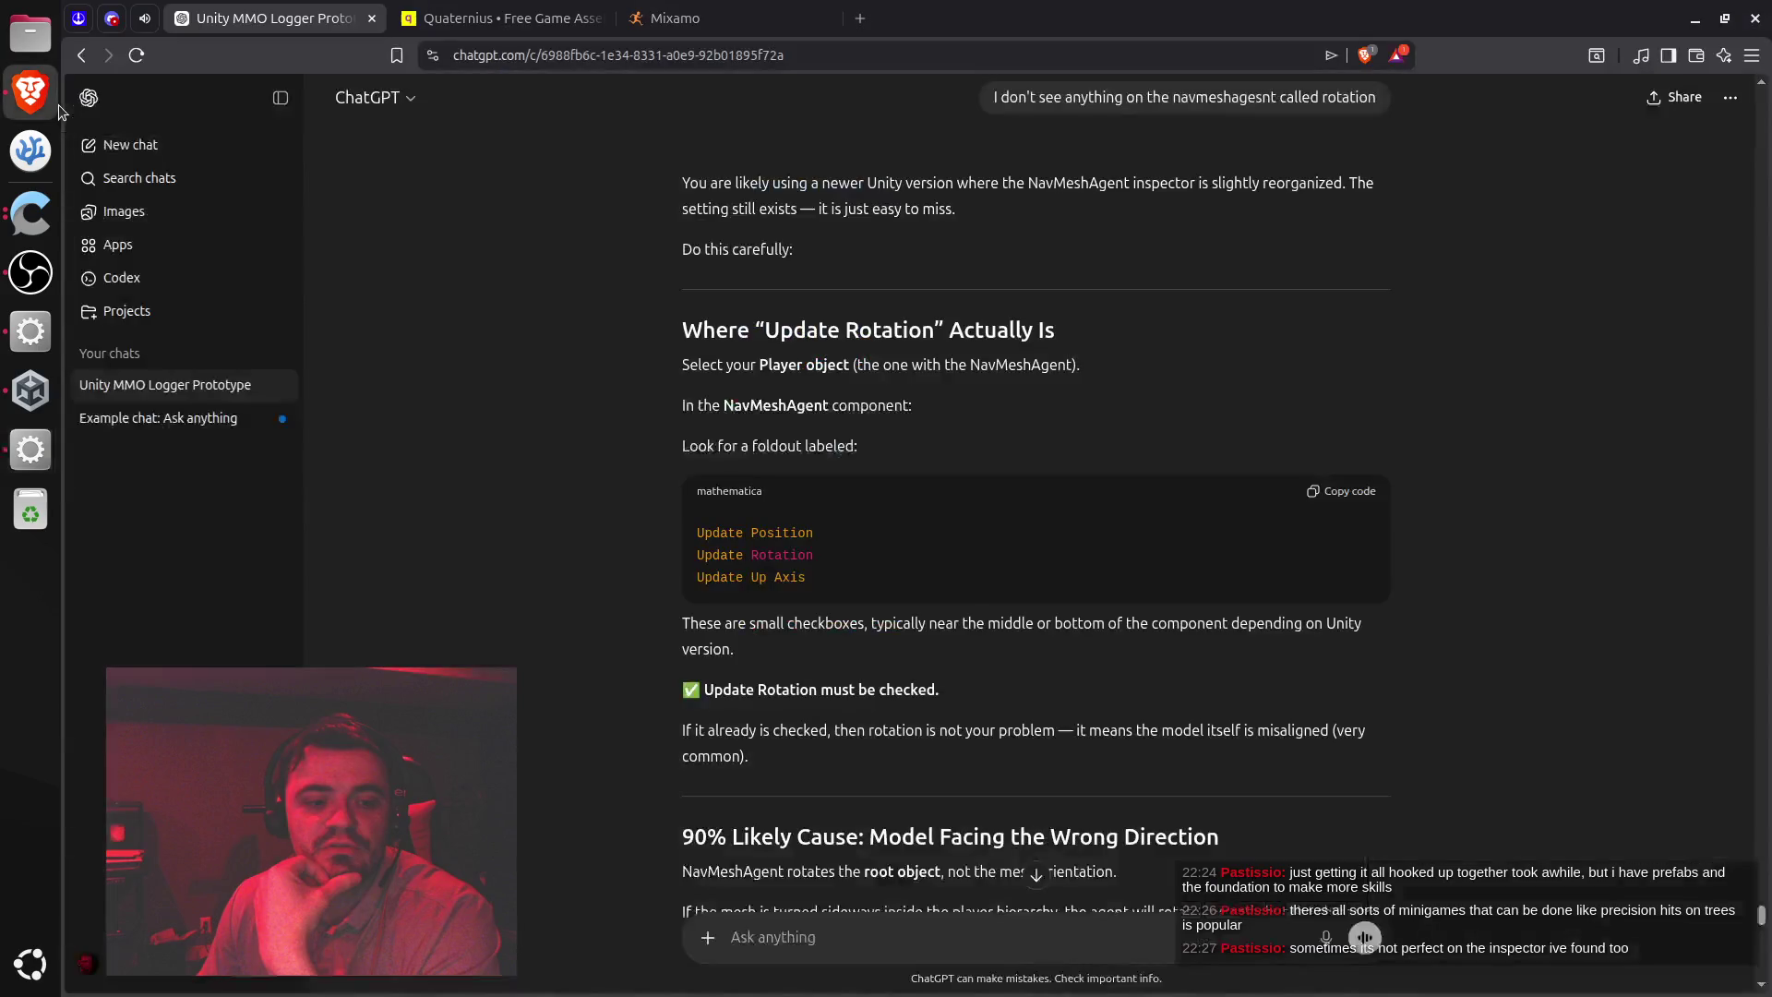
Orbit Unity's Scene view and recenter it on the Player
{"action": "left_click", "coordinate": [144, 25]}
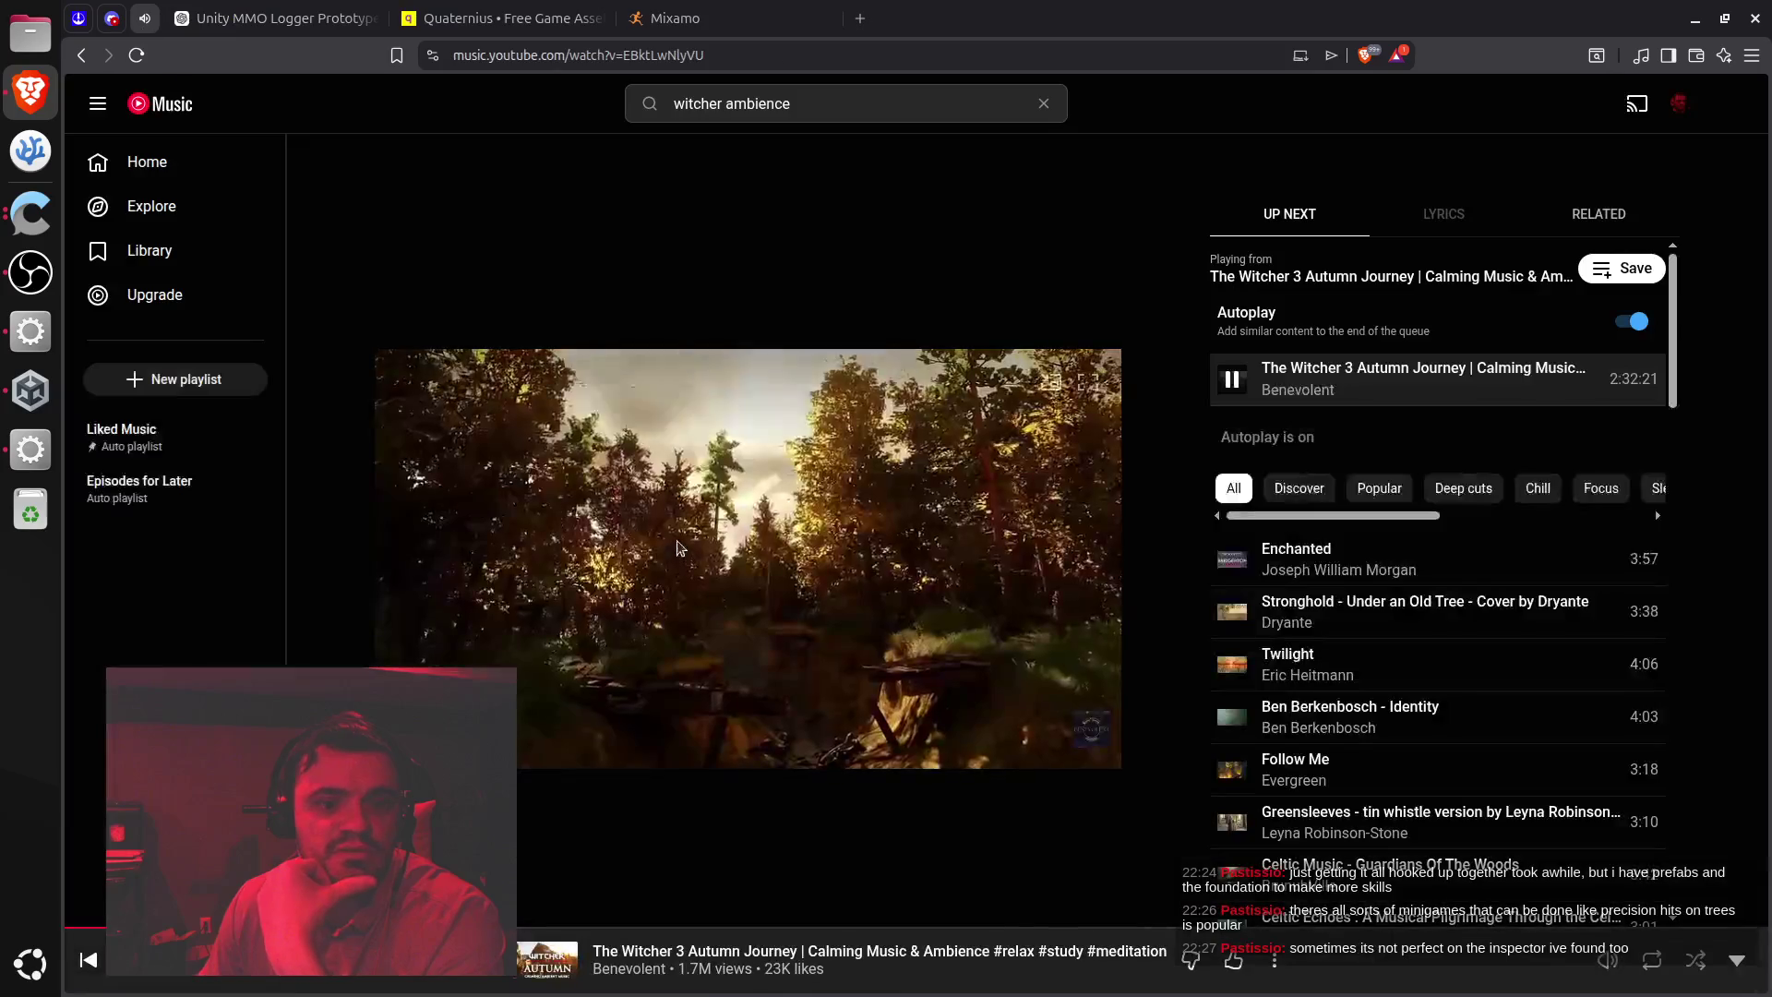
{"action": "left_click", "coordinate": [284, 11]}
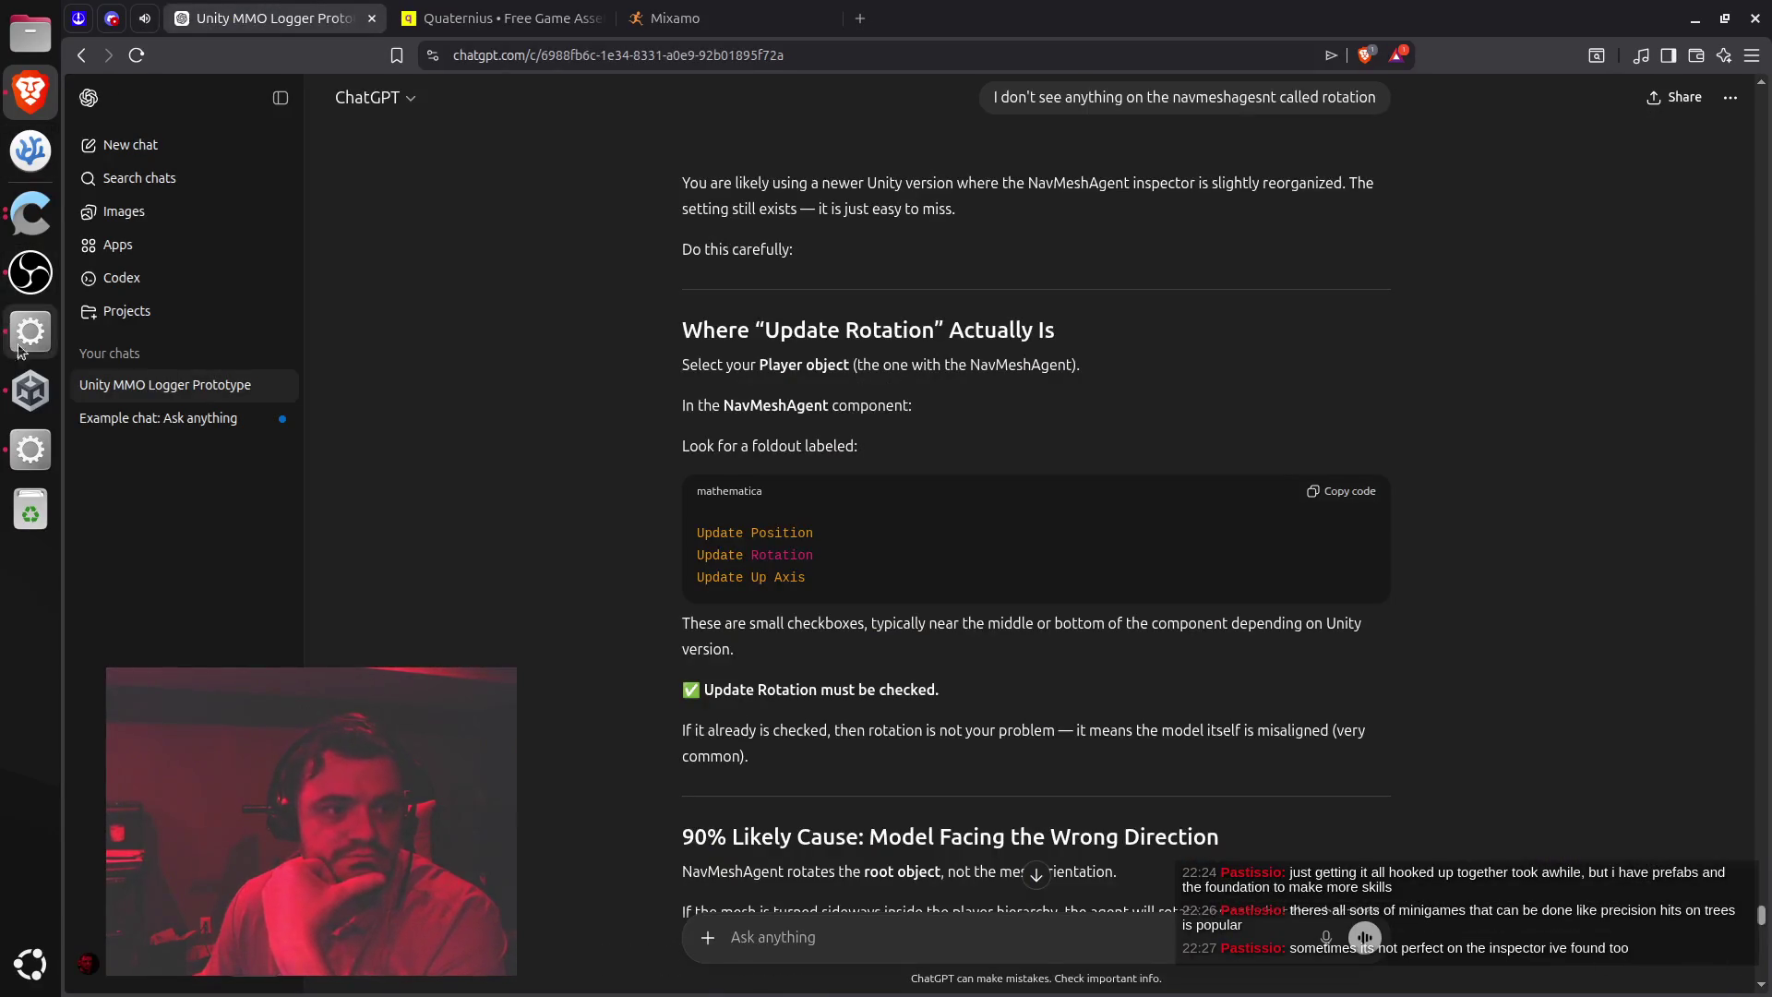
{"action": "left_click", "coordinate": [30, 449]}
{"action": "mouse_move", "coordinate": [982, 484]}
{"action": "left_mouse_down"}
{"action": "mouse_move", "coordinate": [701, 471]}
{"action": "mouse_move", "coordinate": [878, 467]}
{"action": "mouse_move", "coordinate": [954, 434]}
{"action": "left_mouse_up"}
{"action": "key", "text": "f"}
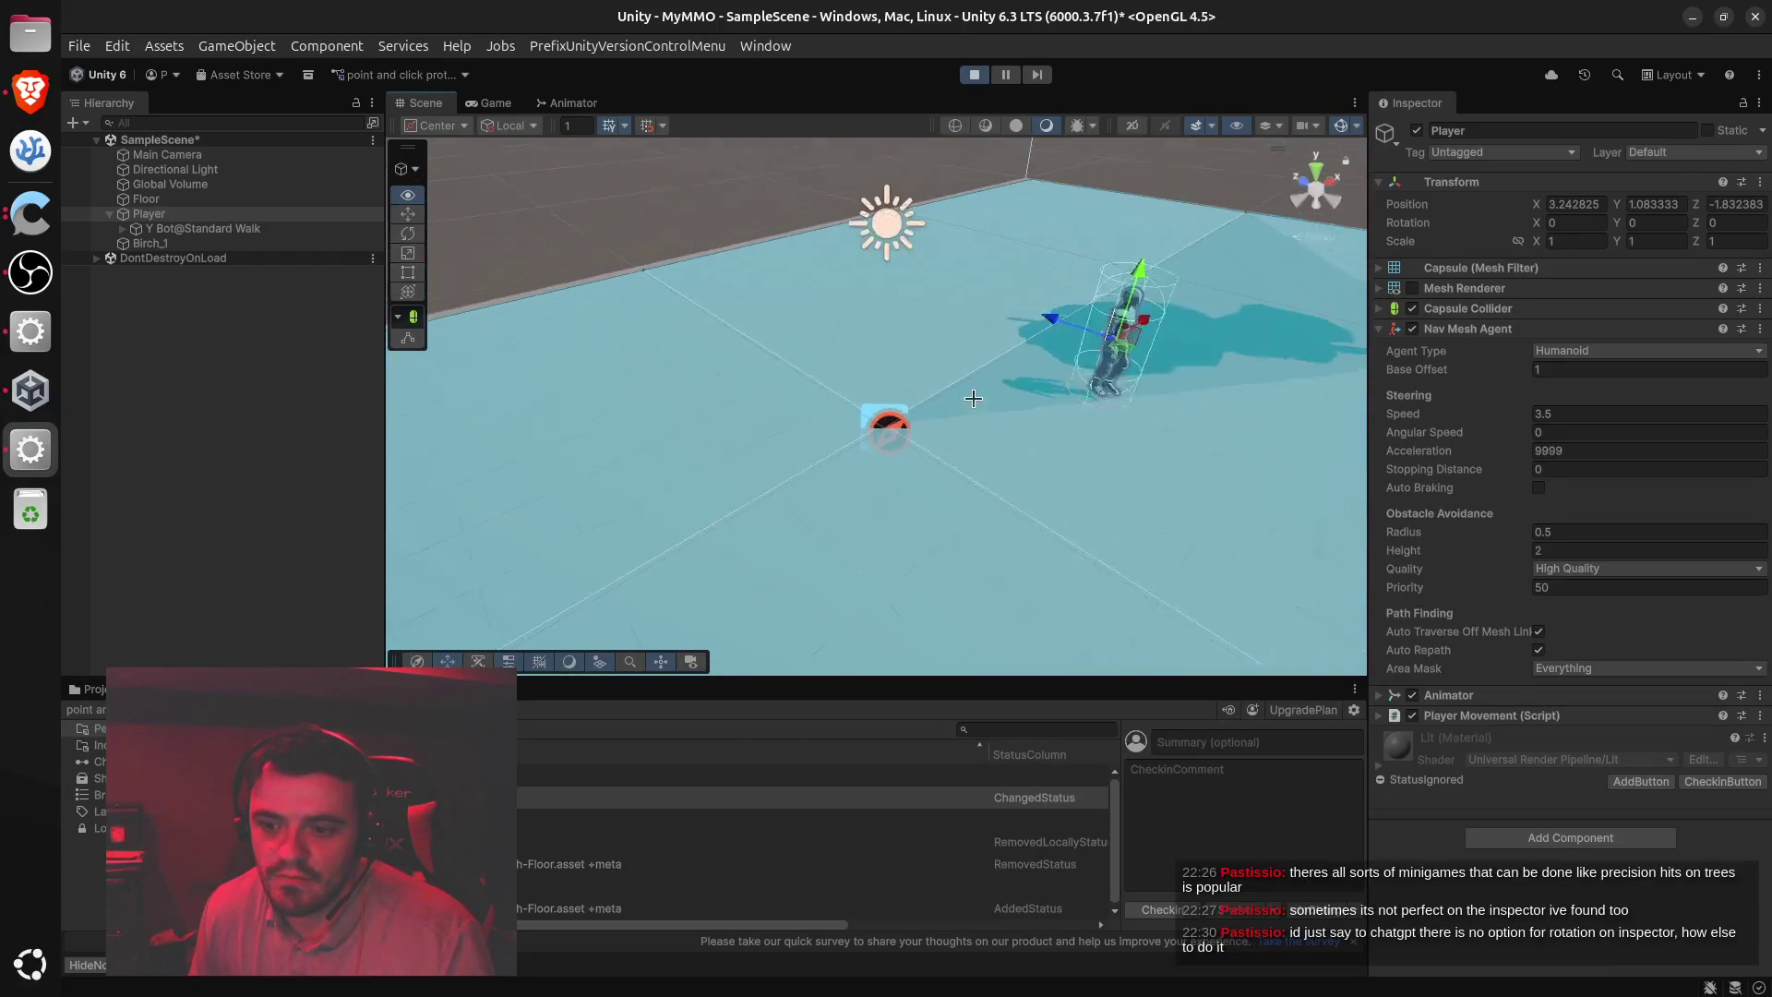
Send ChatGPT a message: NavMeshAgent has no rotation option; ask for best-practice, industry-standard approach
{"action": "left_click", "coordinate": [21, 96]}
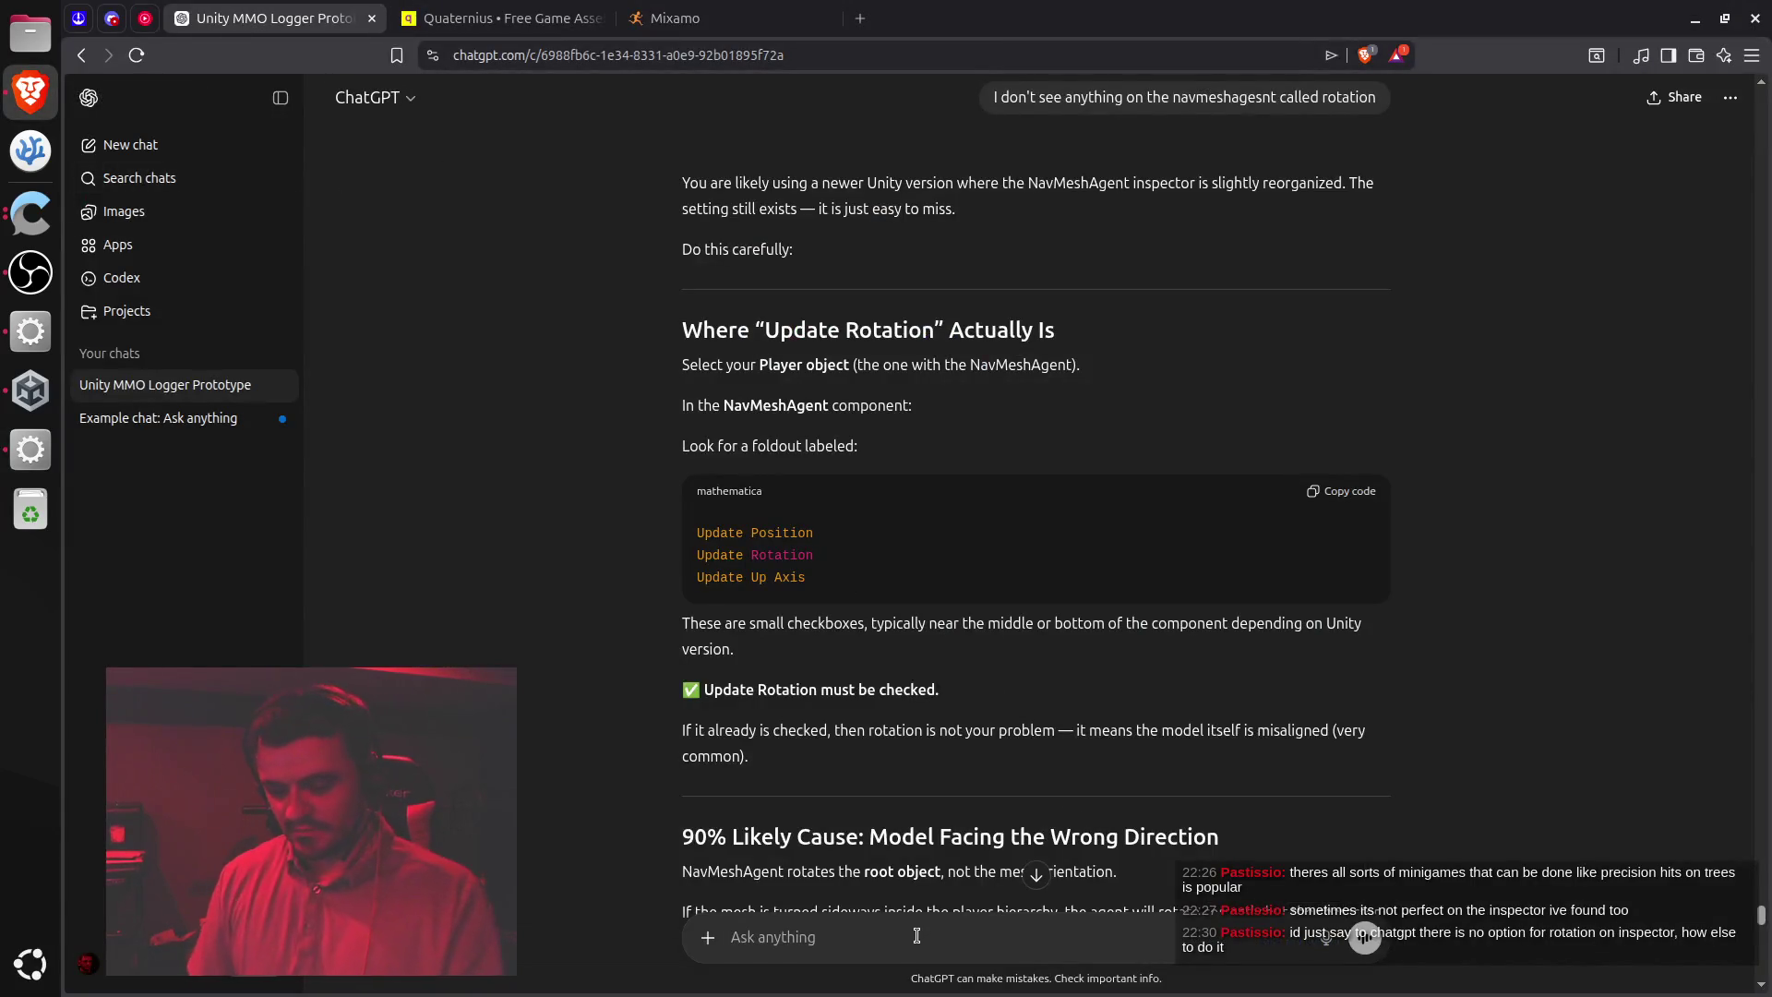
{"action": "type", "text": "the"}
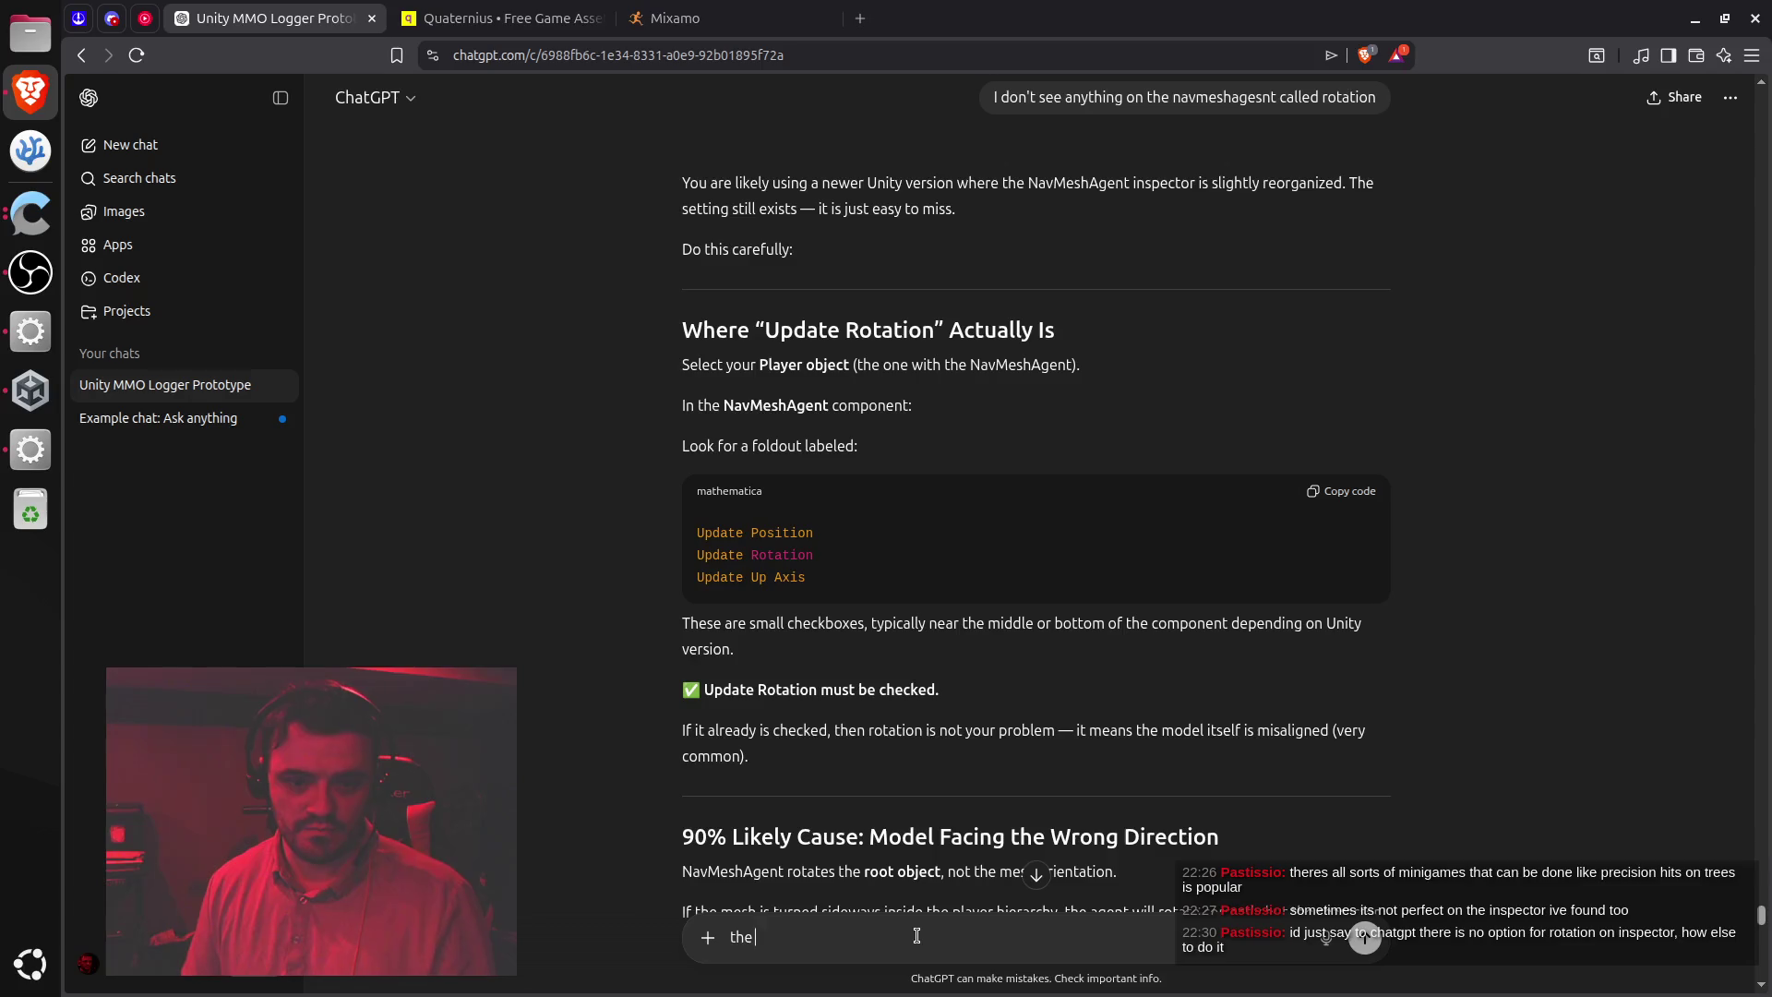
{"action": "key", "text": "BackSpace"}
{"action": "key", "text": "BackSpace"}
{"action": "key", "text": "BackSpace"}
{"action": "scroll", "coordinate": [909, 810], "scroll_direction": "down", "scroll_amount": 3}
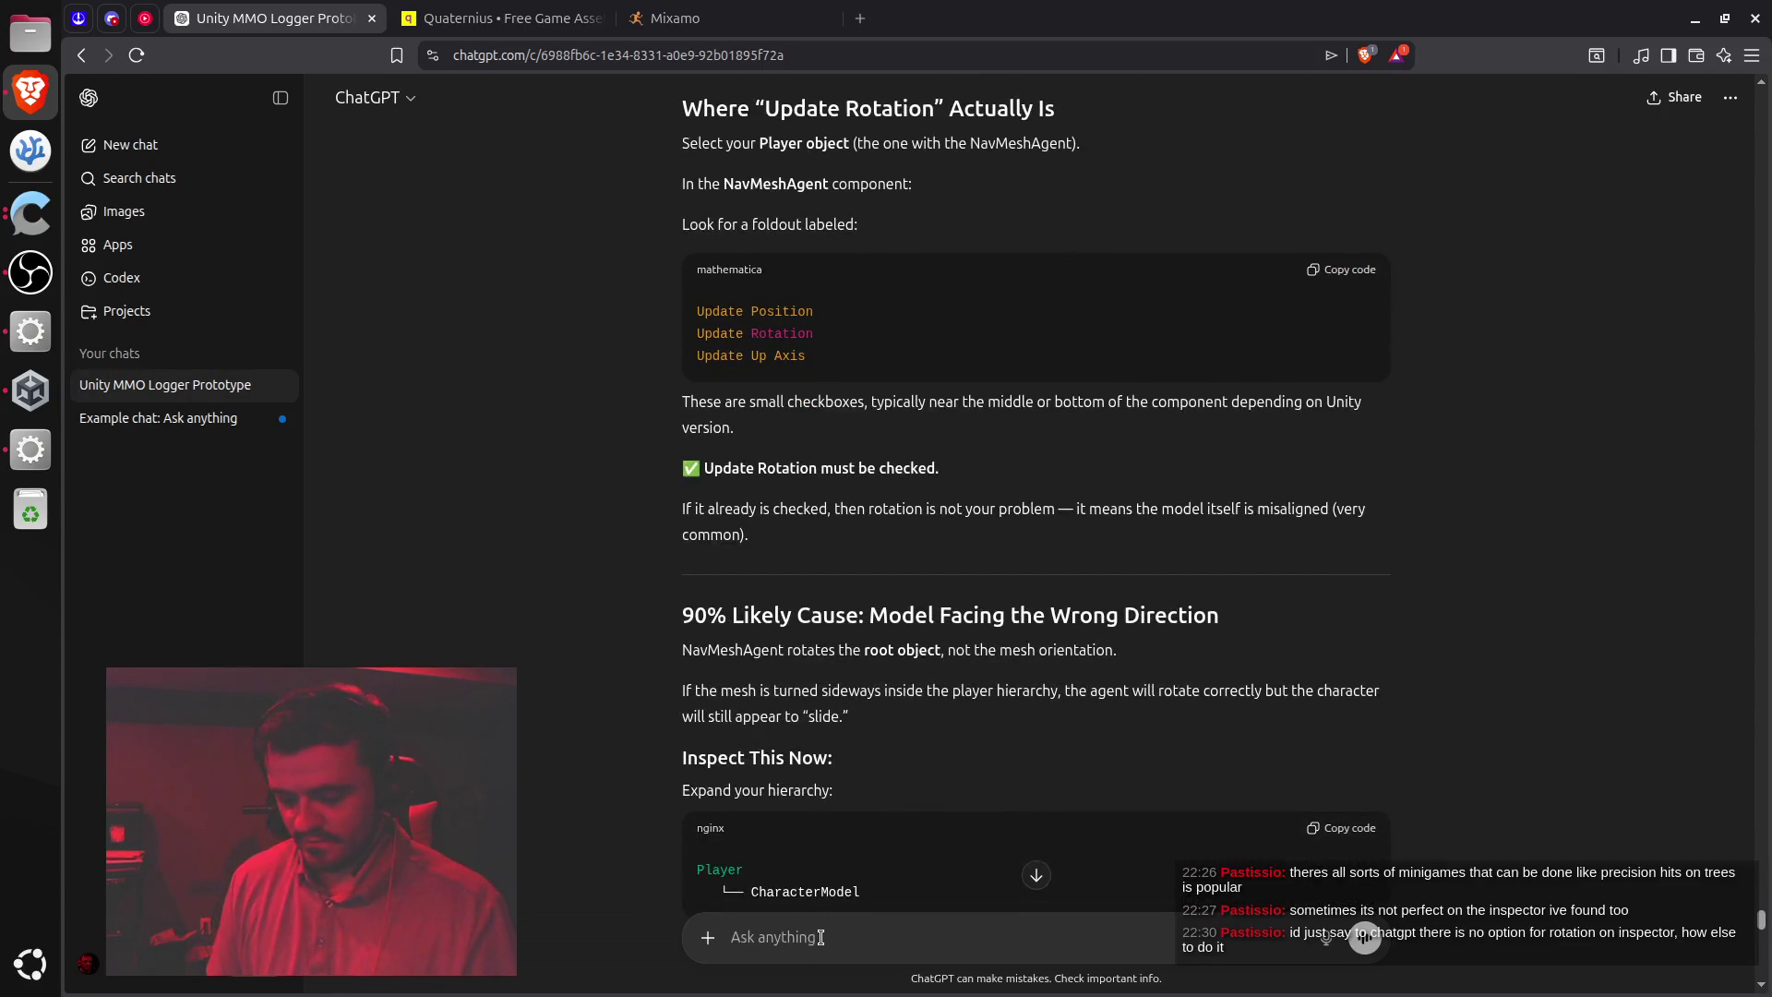
{"action": "type", "text": "The navmeshagent does not have a roti"}
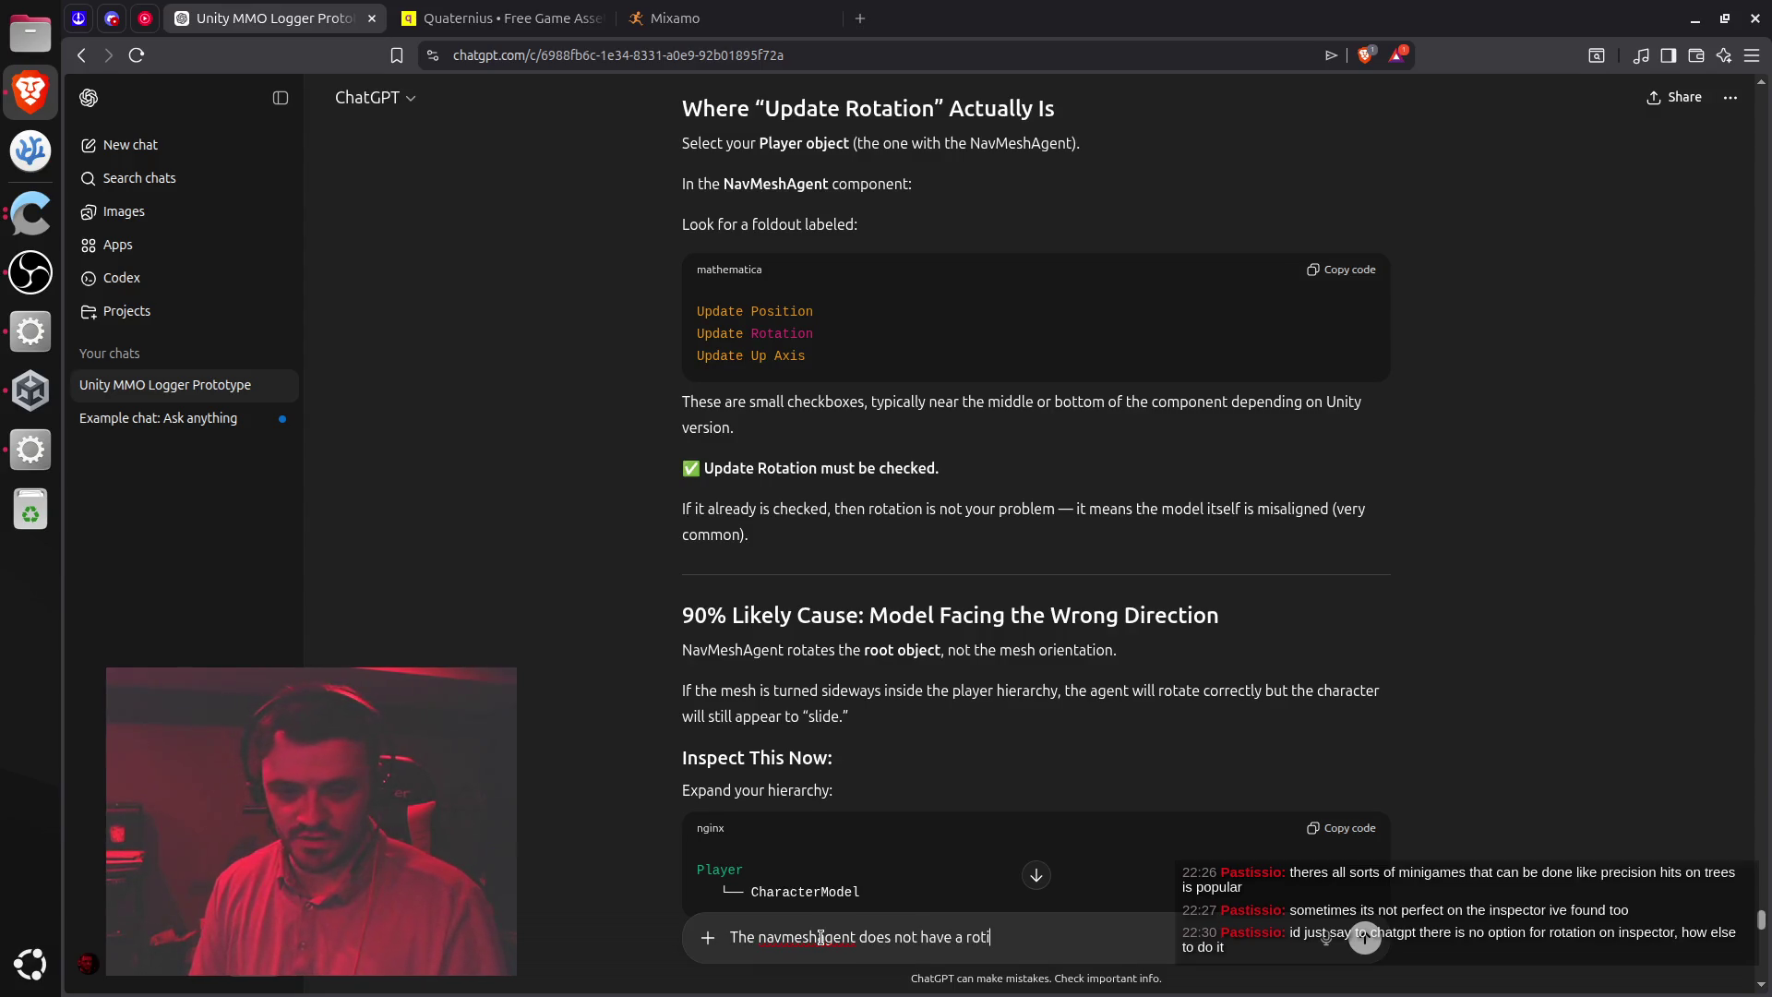
{"action": "type", "text": "ation o"}
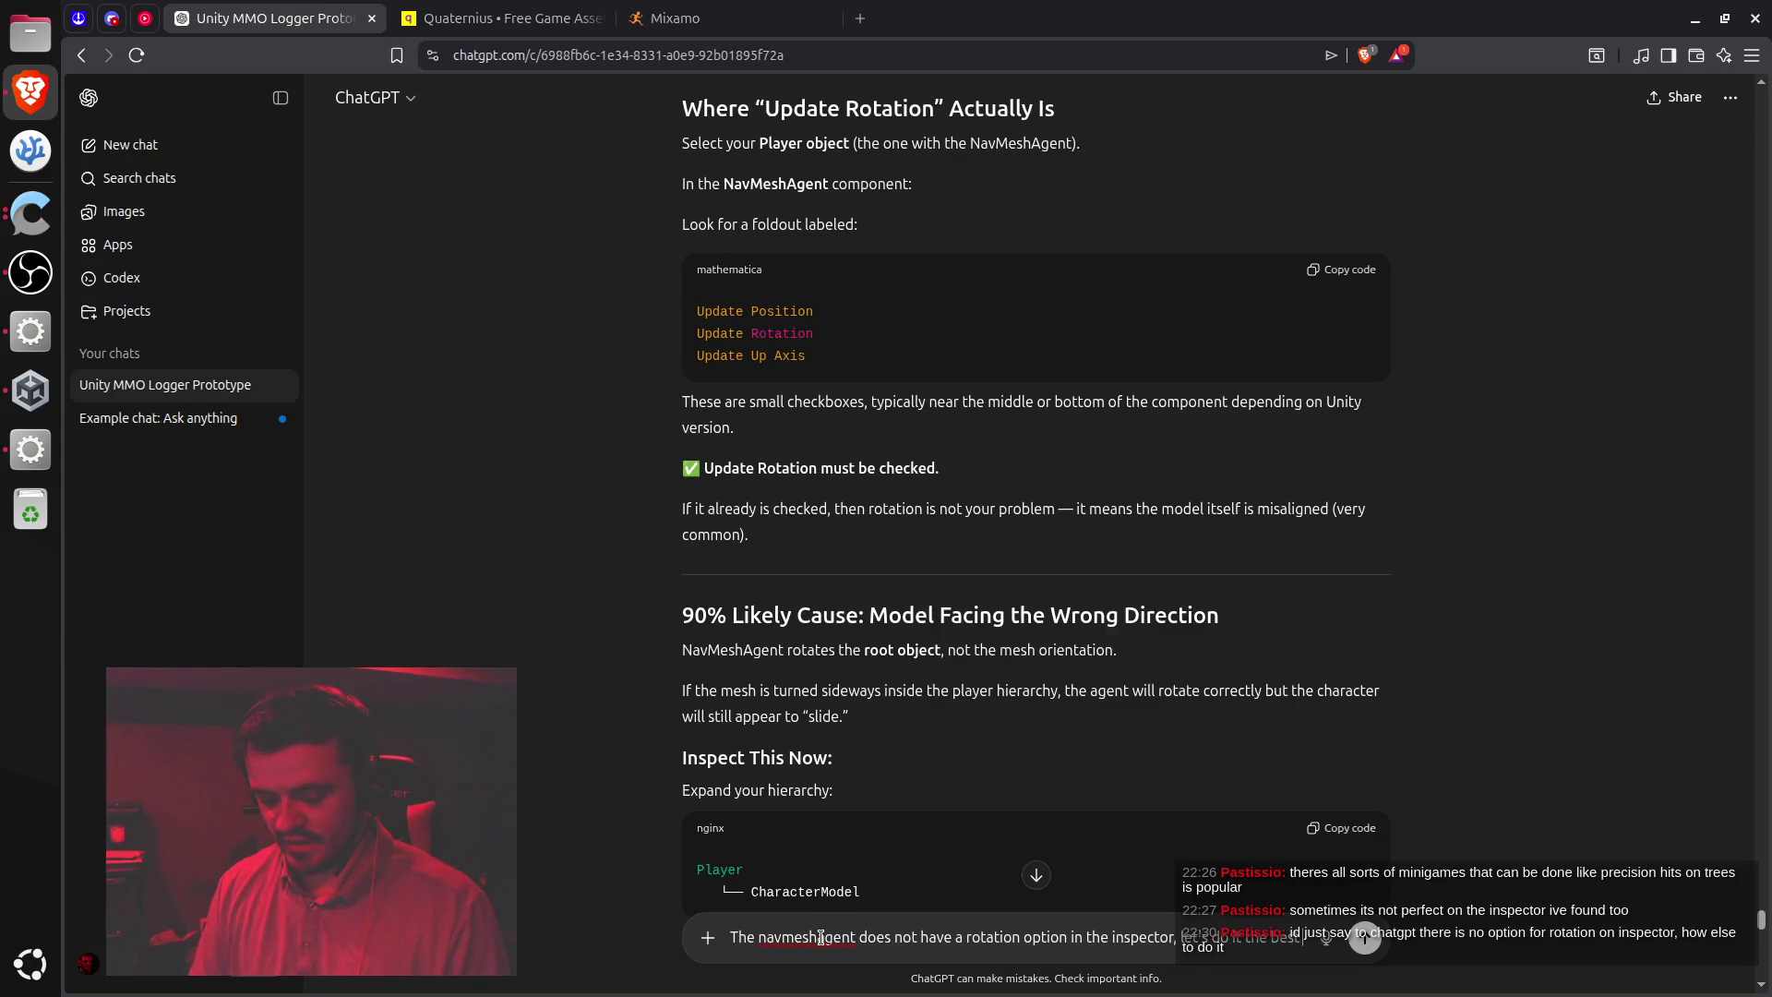
{"action": "type", "text": "practices"}
{"action": "type", "text": " and i"}
{"action": "type", "text": "ndustry"}
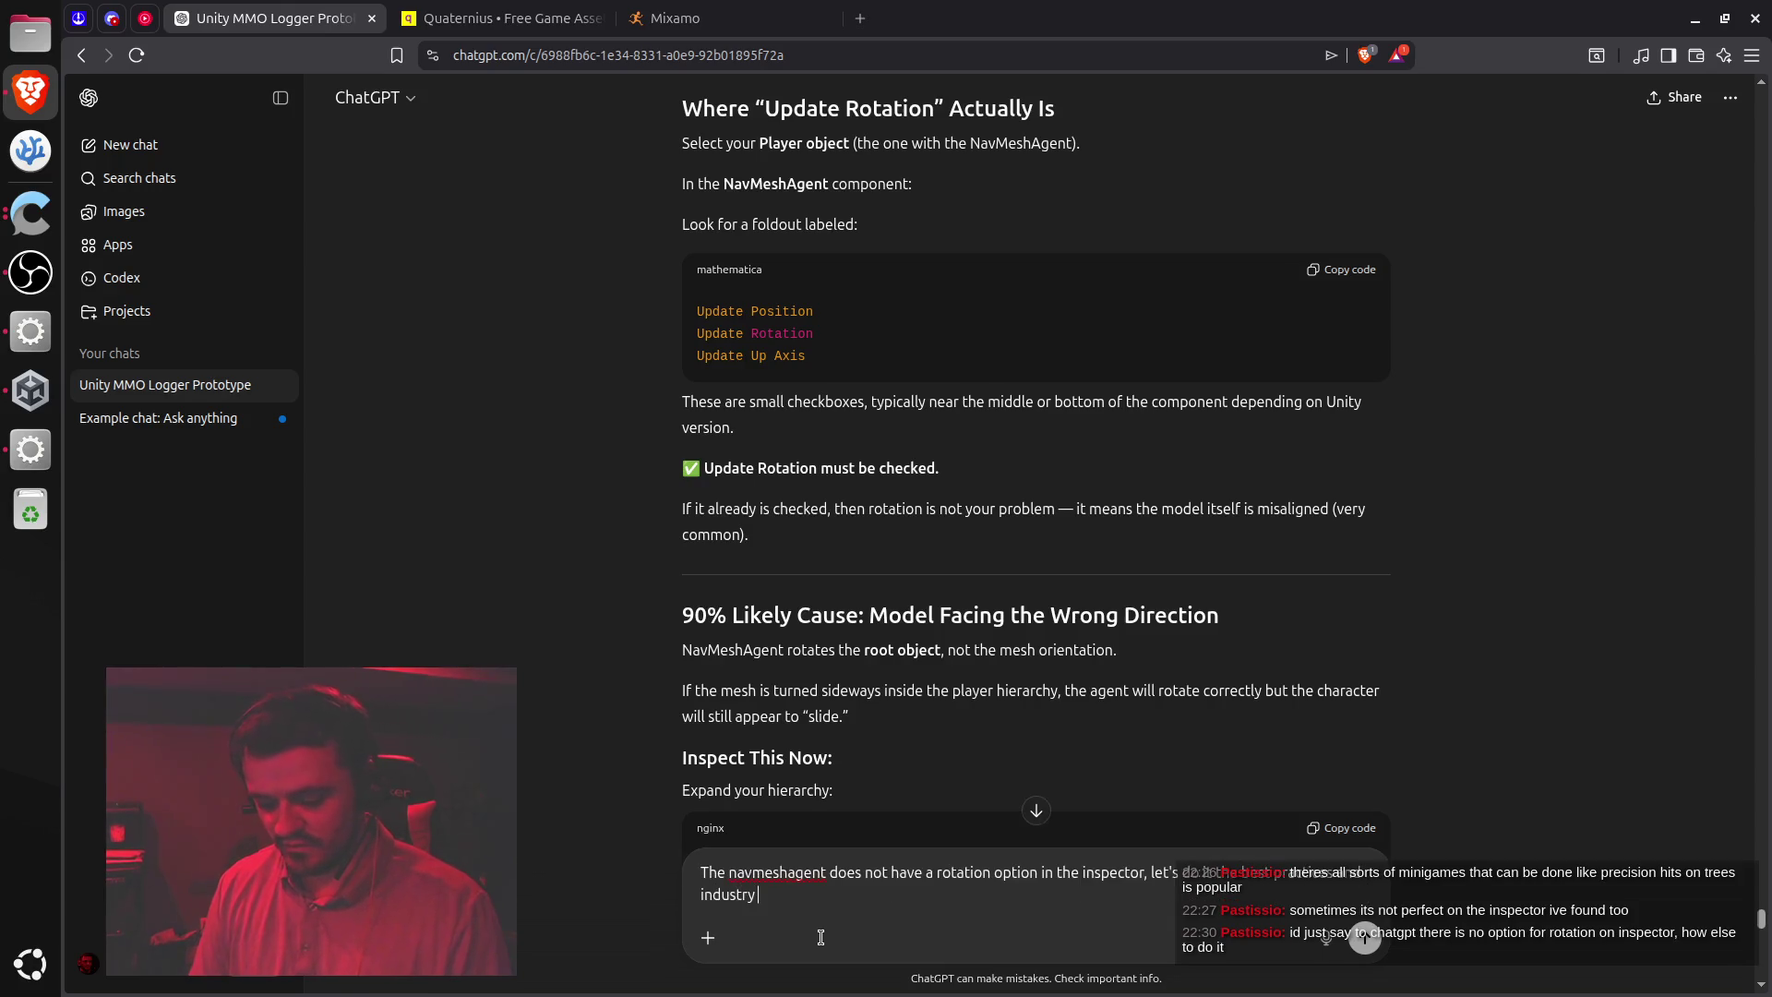
{"action": "type", "text": " standardway"}
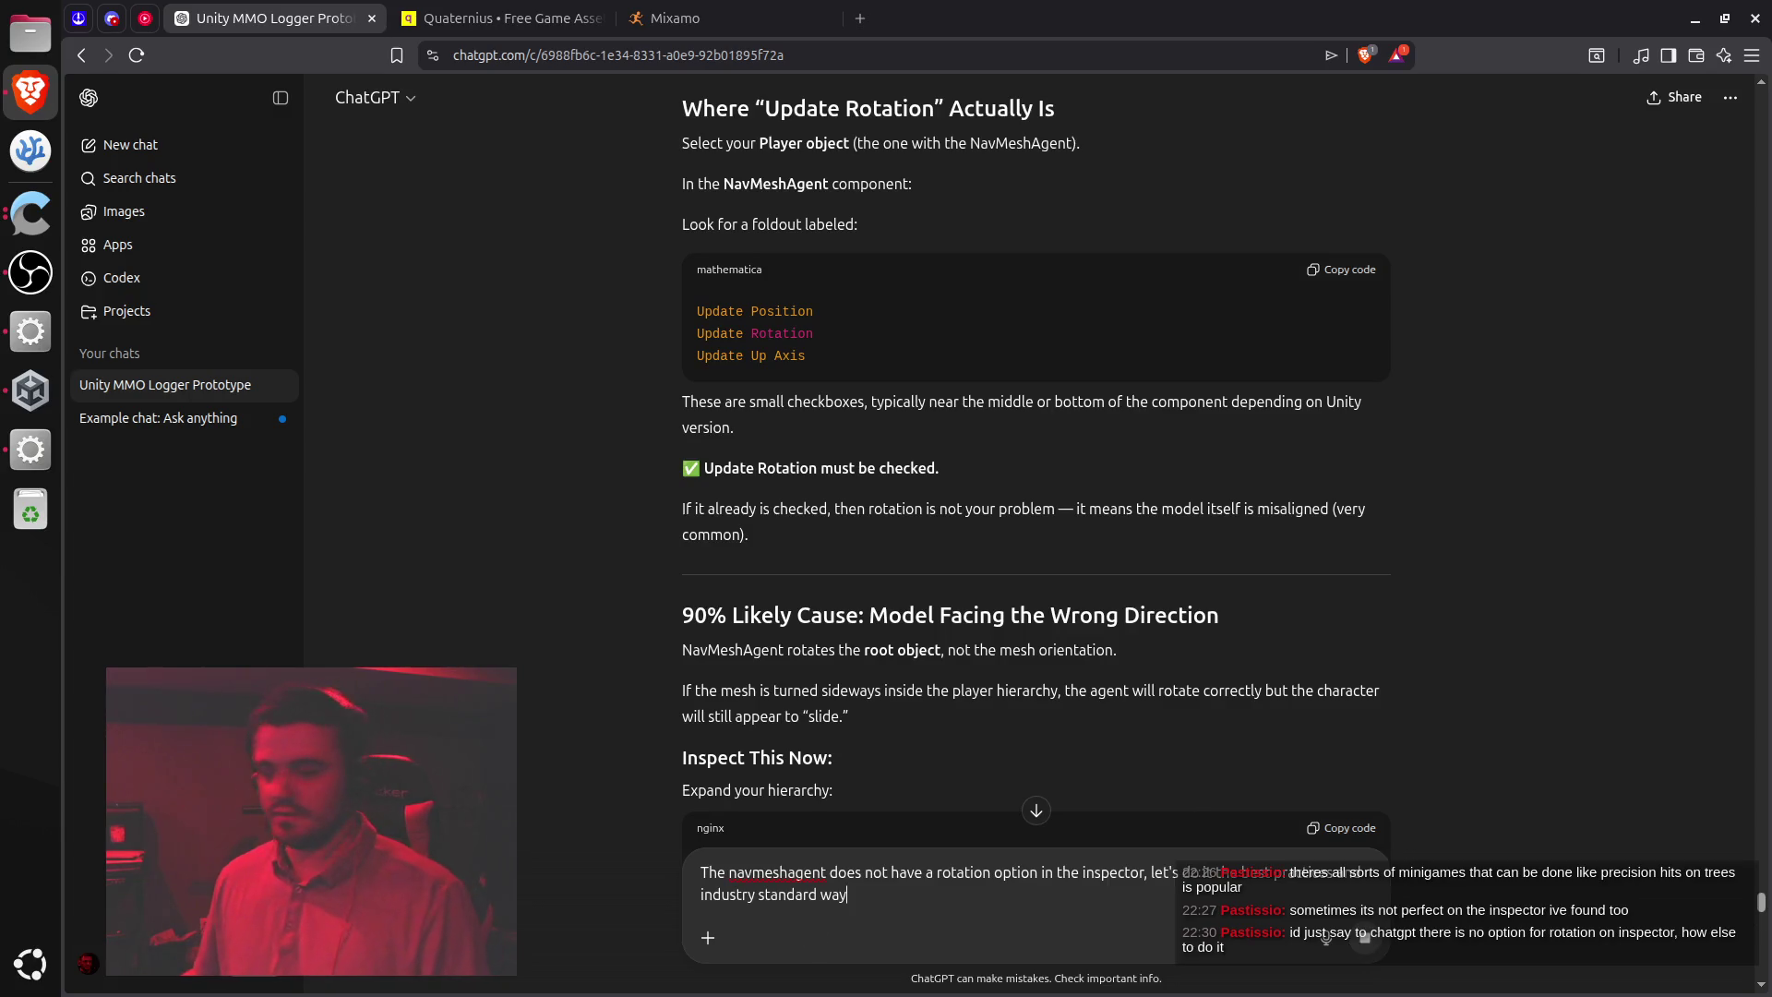
{"action": "key", "text": "Return"}
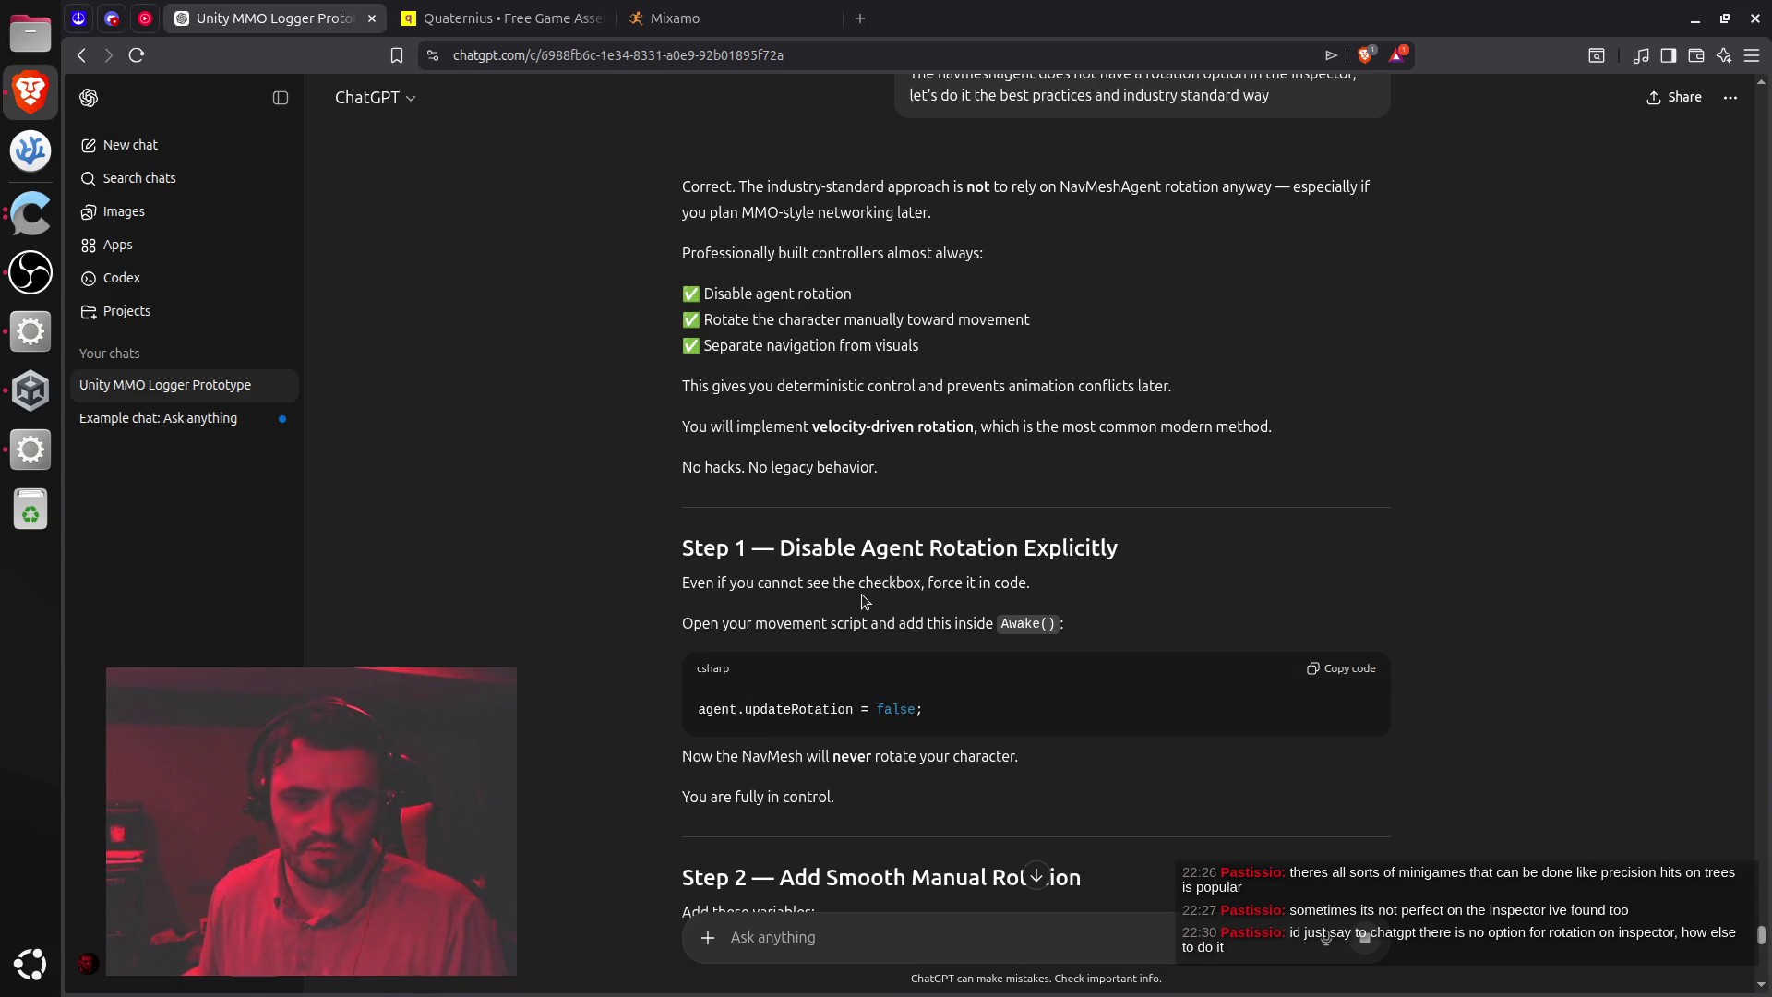
Copy ChatGPT's Step 1 code agent.updateRotation = false; for the code editor
{"action": "scroll", "coordinate": [937, 586], "scroll_direction": "down", "scroll_amount": 3}
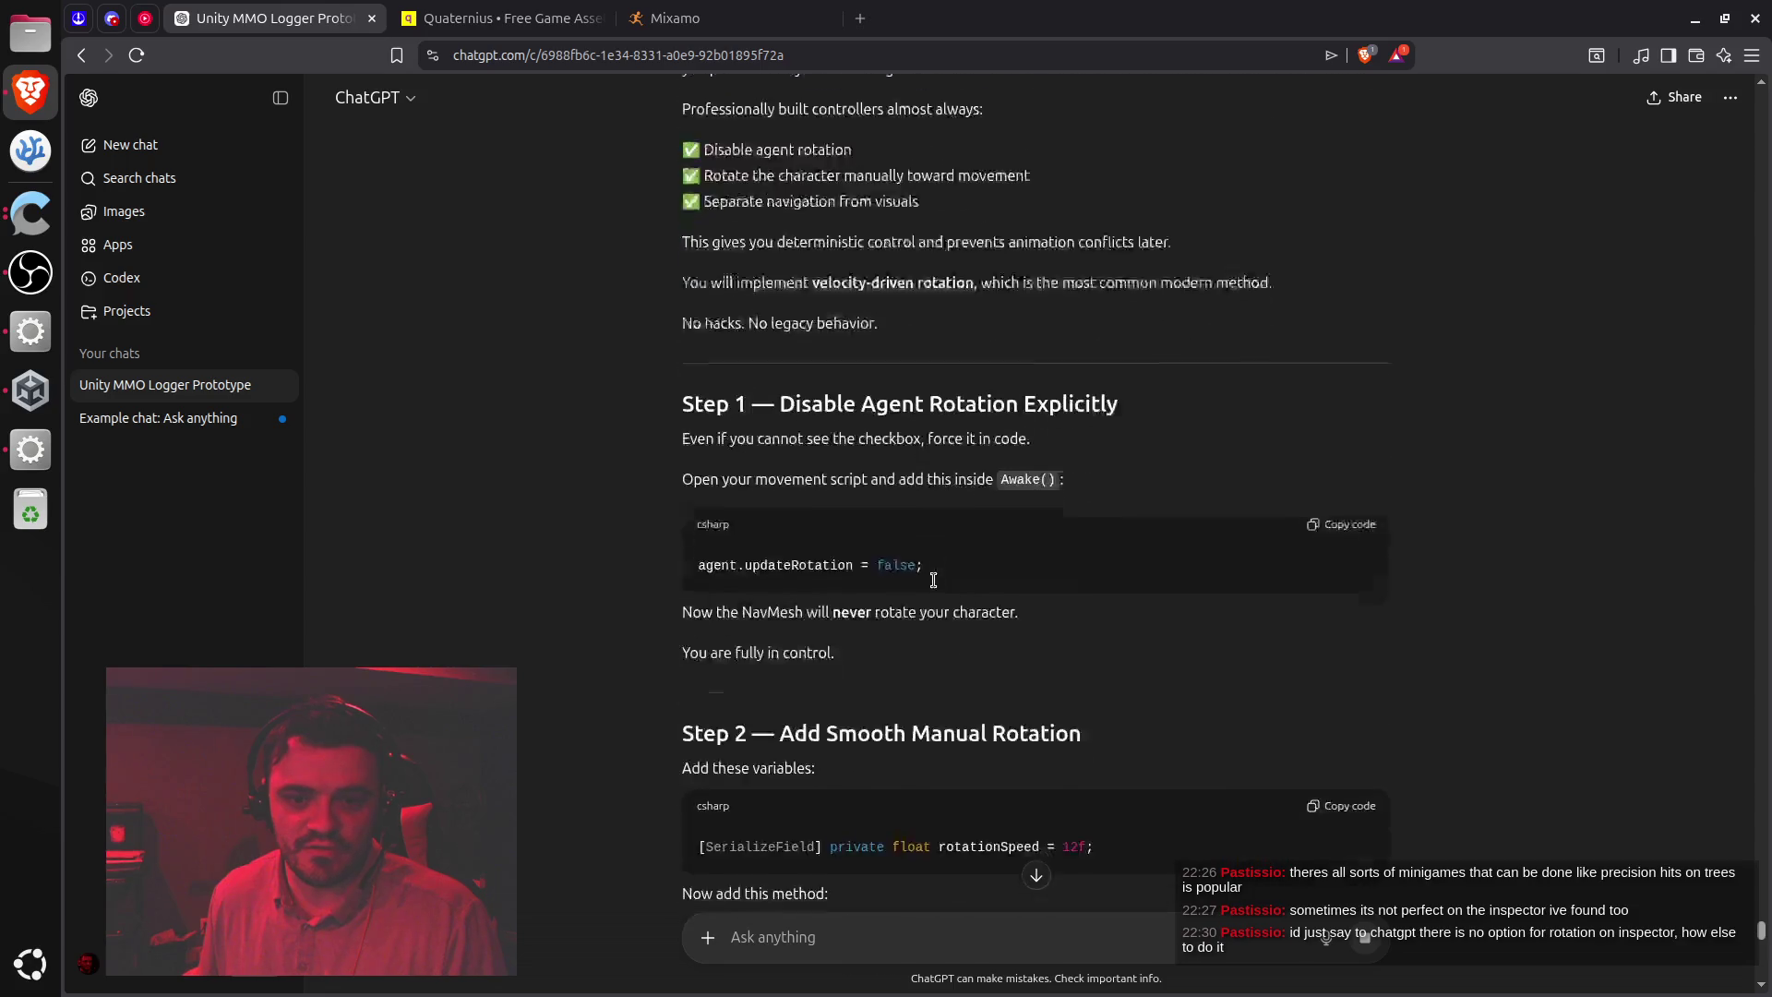
{"action": "left_click", "coordinate": [1335, 451]}
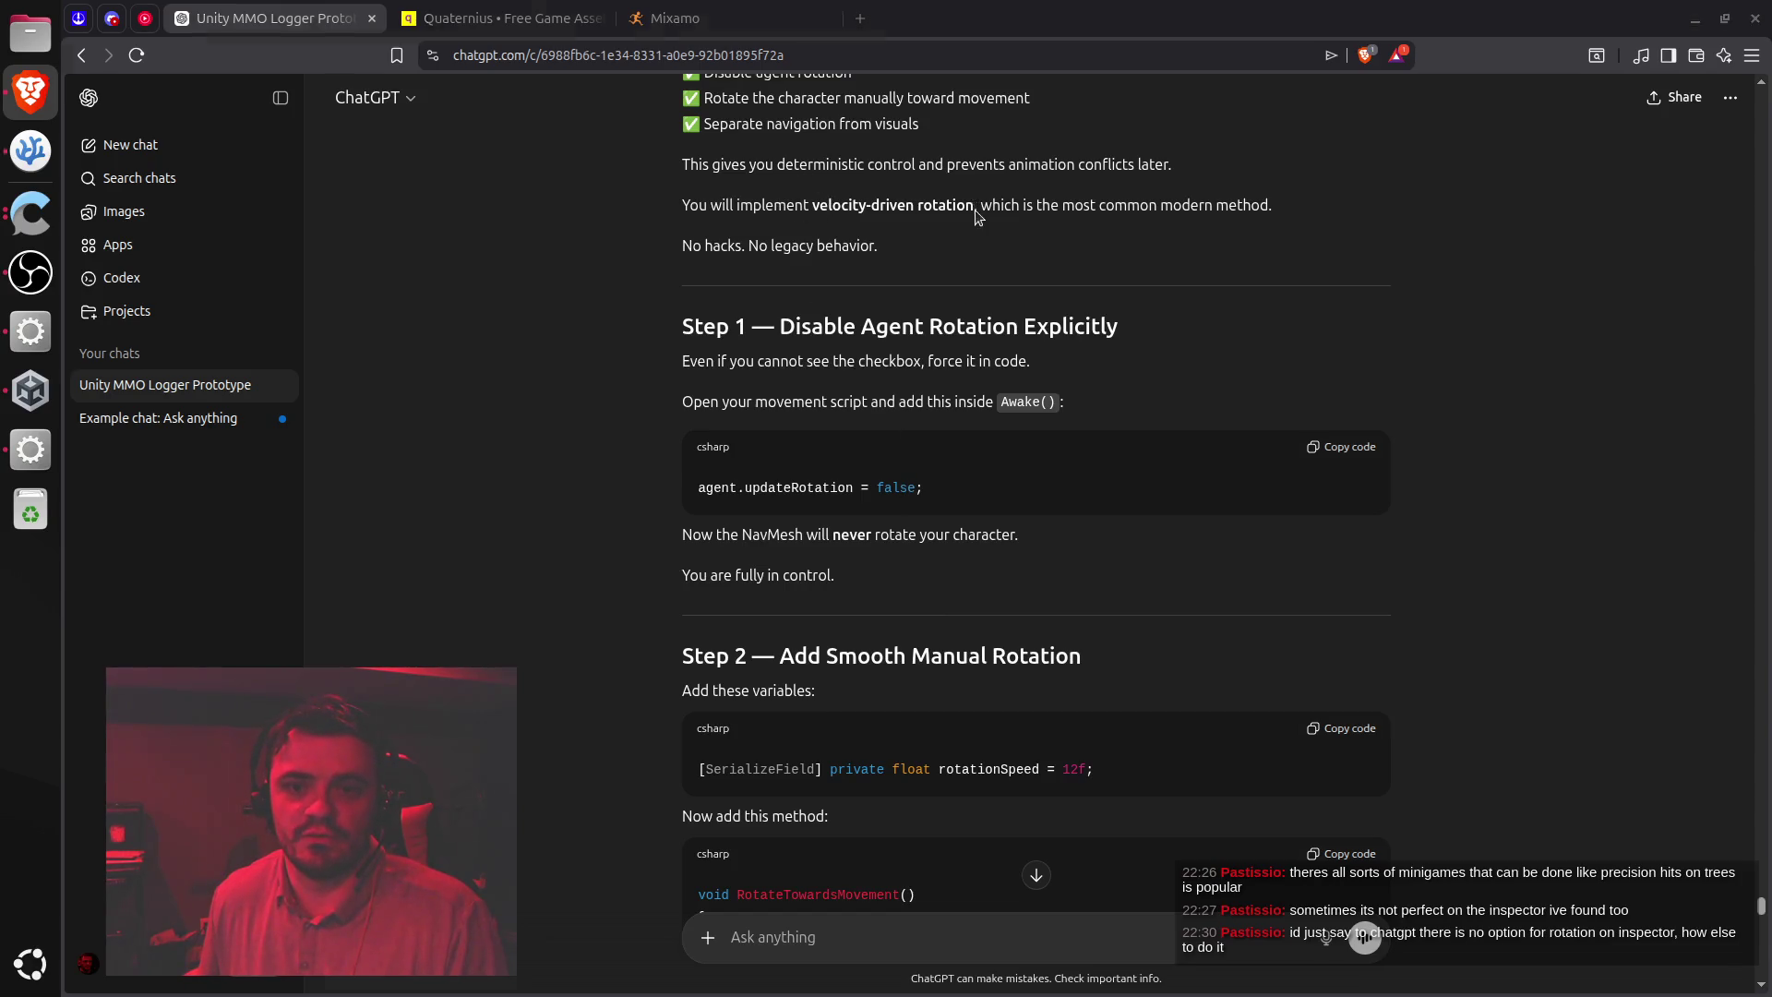
{"action": "key", "text": "alt+Tab"}
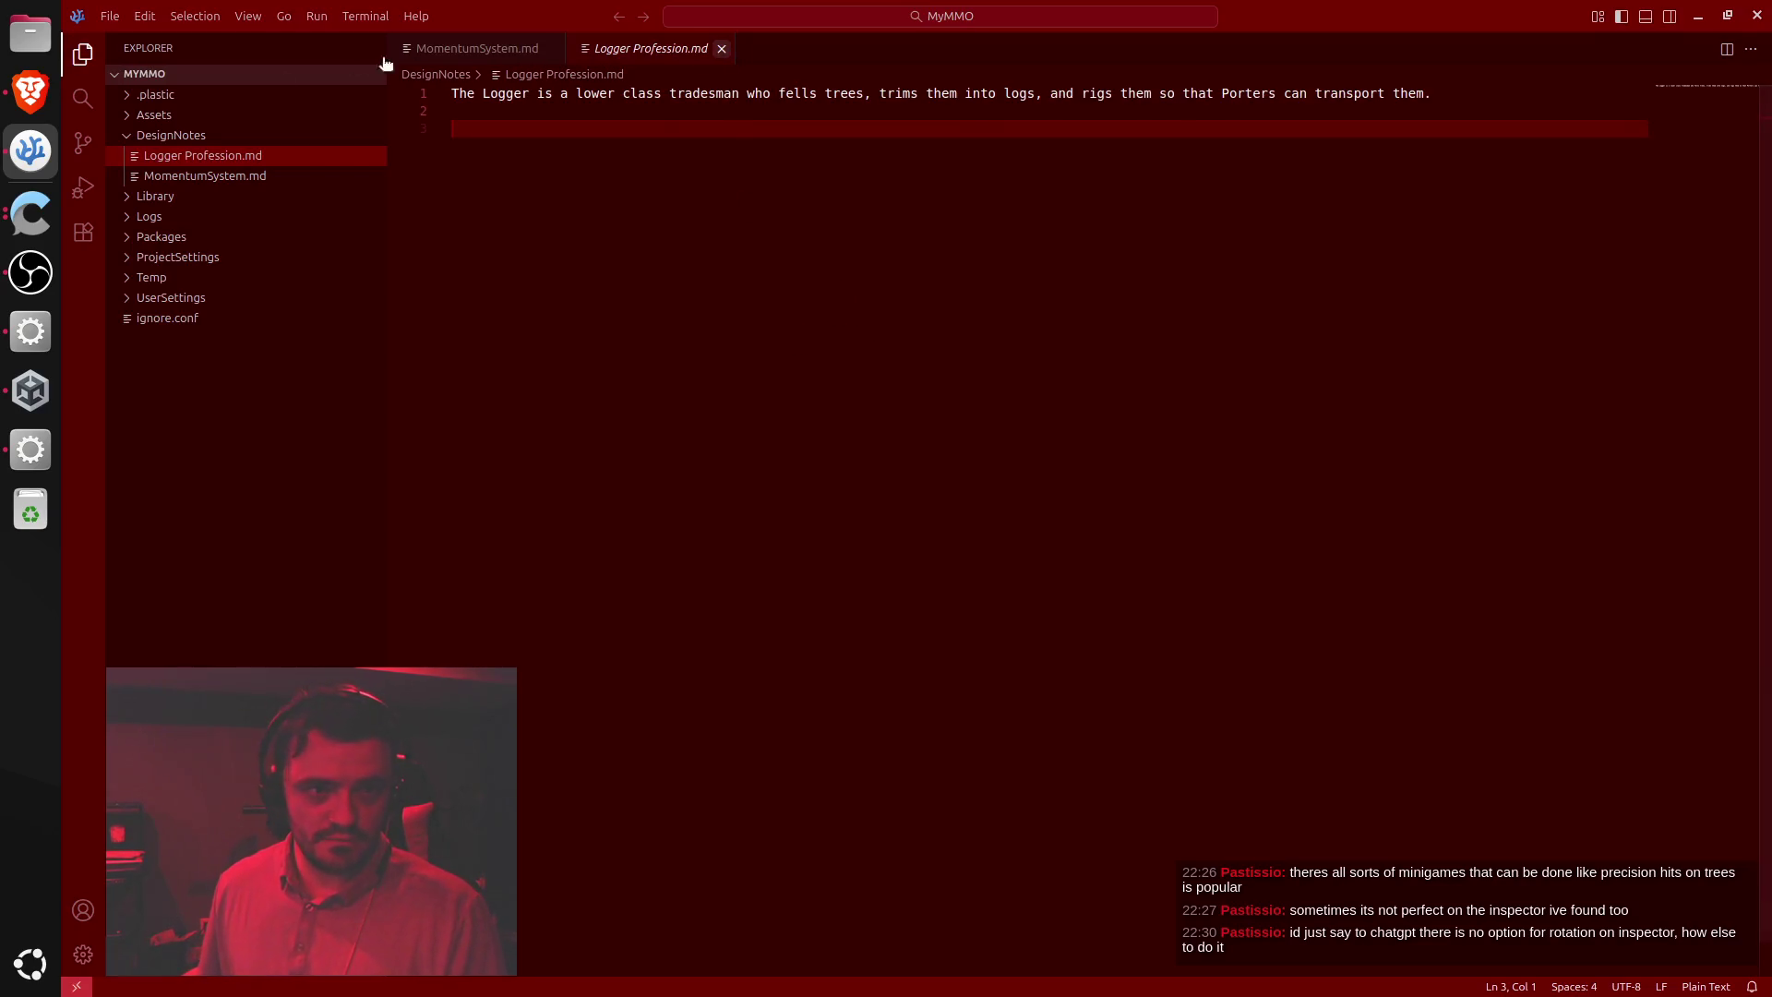
In PlayerMovement.cs, add agent.updateRotation = false; to Awake below the GetComponent line and save
{"action": "left_click", "coordinate": [172, 135]}
{"action": "left_click", "coordinate": [175, 118]}
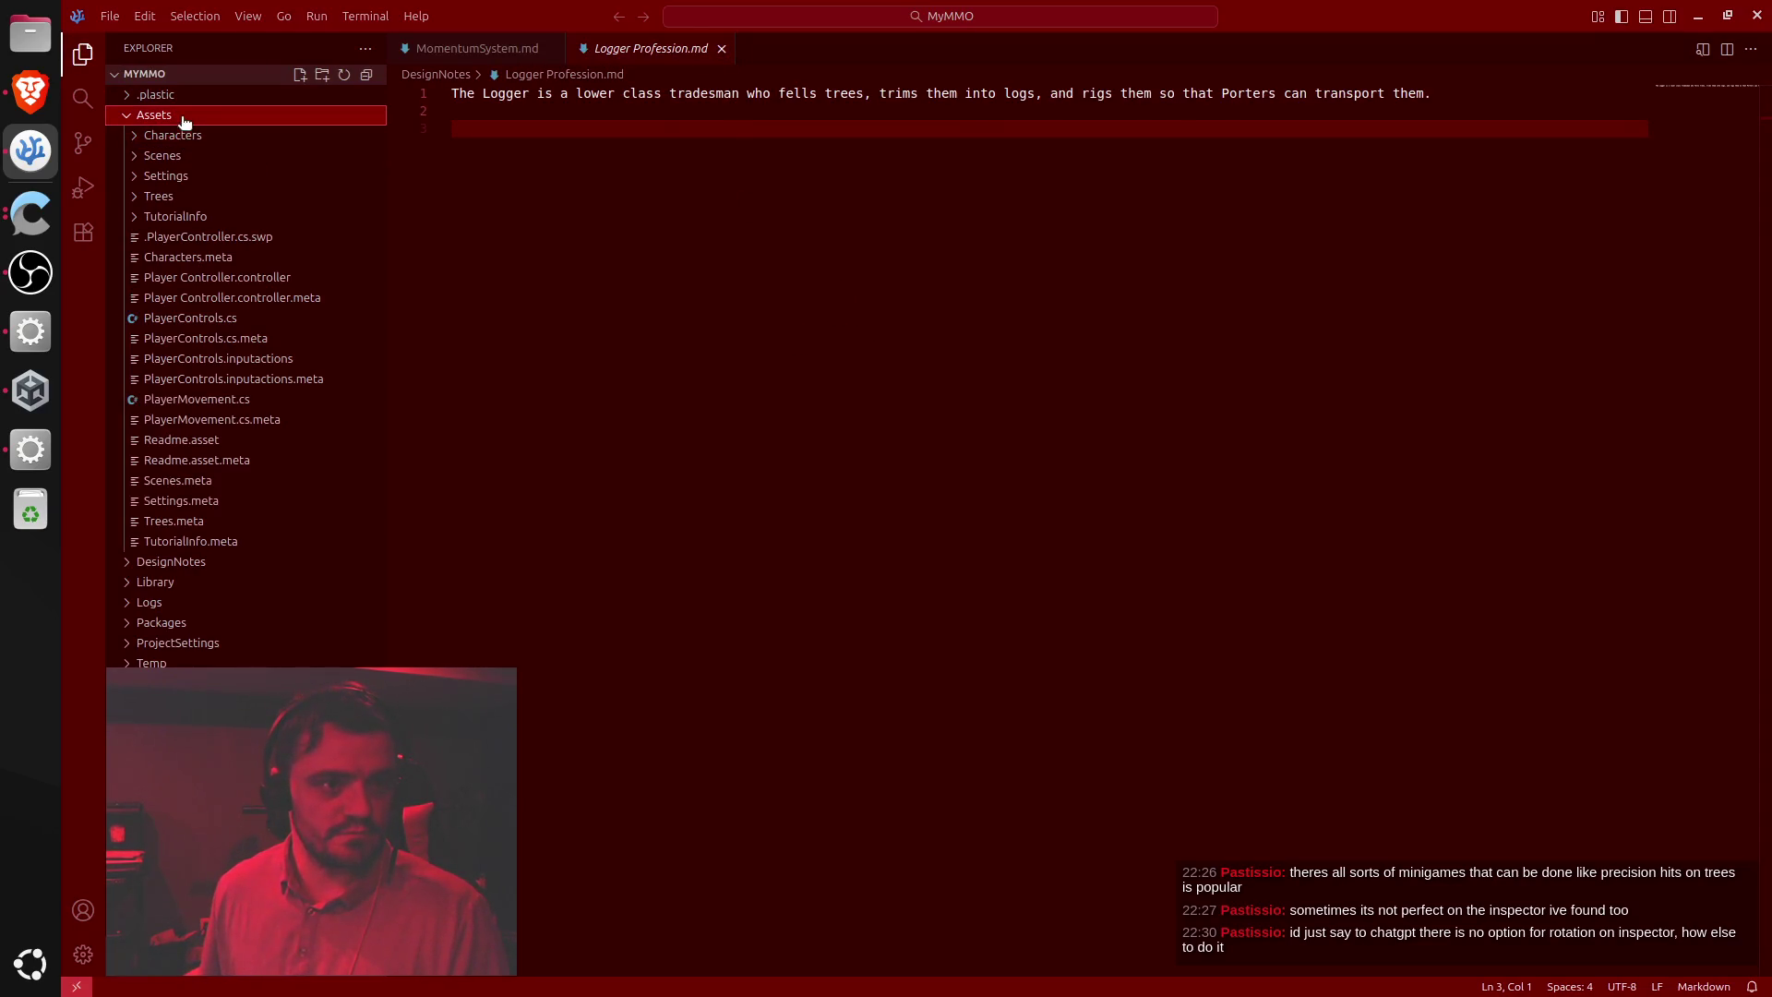
{"action": "left_click", "coordinate": [217, 318]}
{"action": "left_click", "coordinate": [201, 400]}
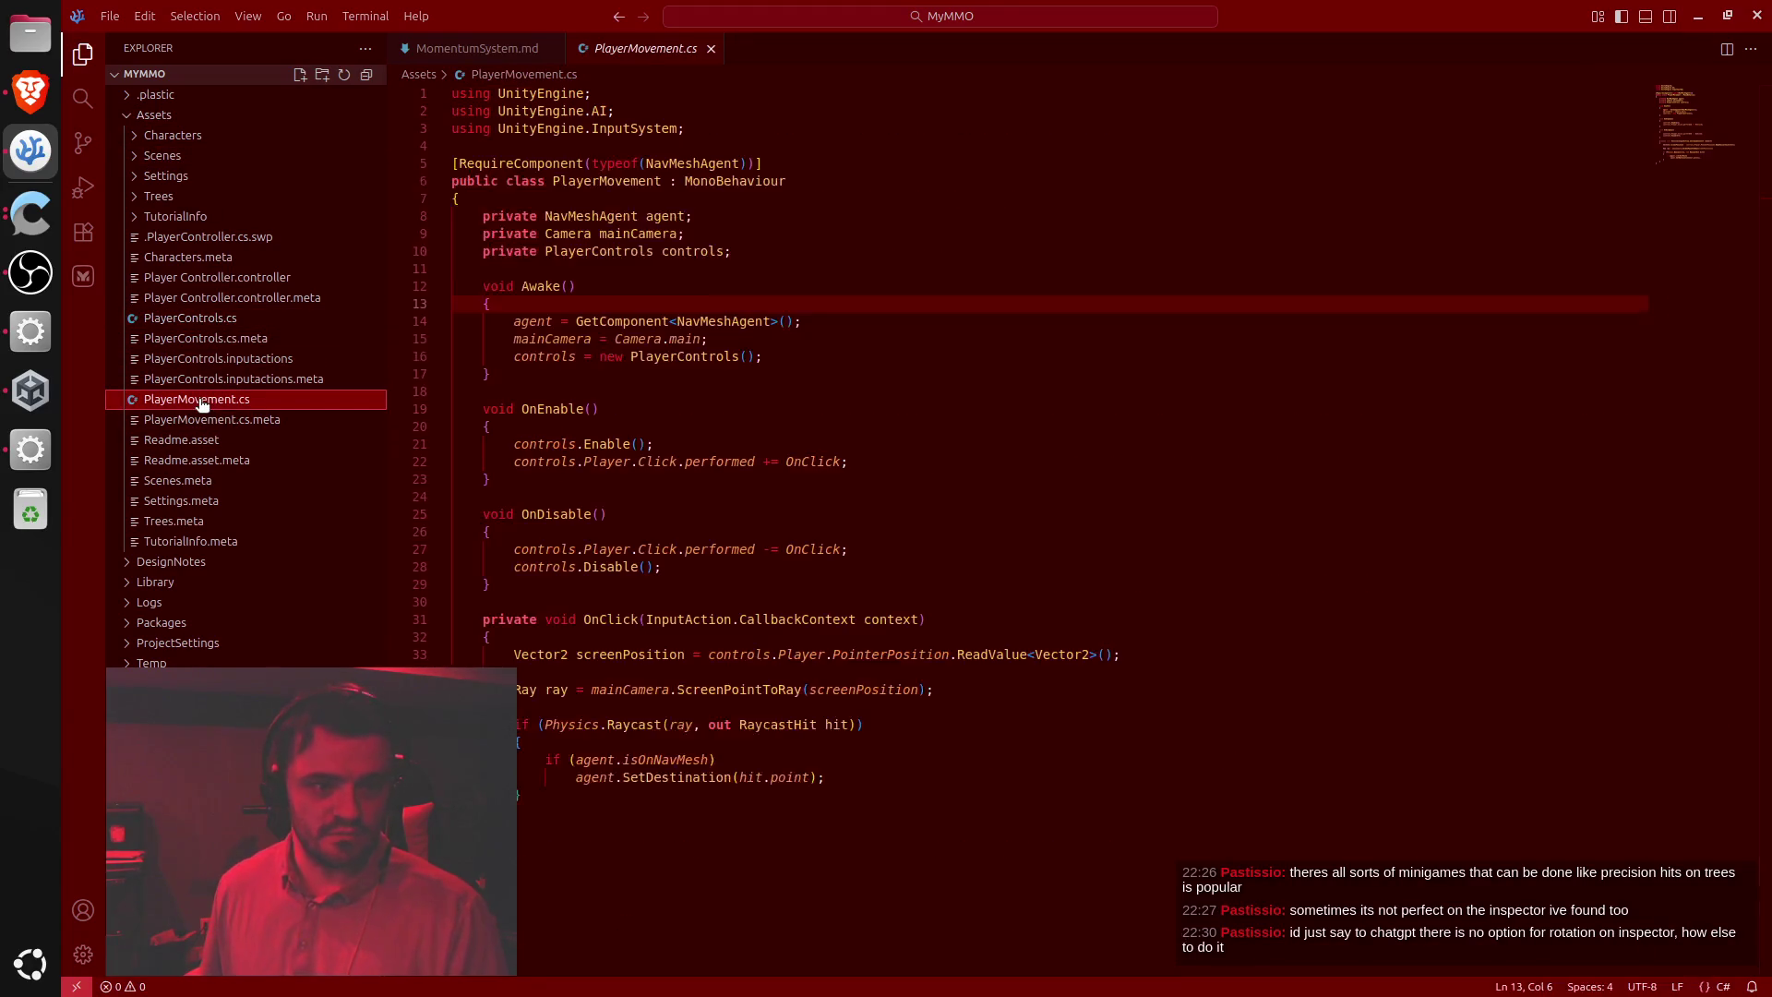
{"action": "left_click", "coordinate": [812, 391]}
{"action": "left_click", "coordinate": [703, 308]}
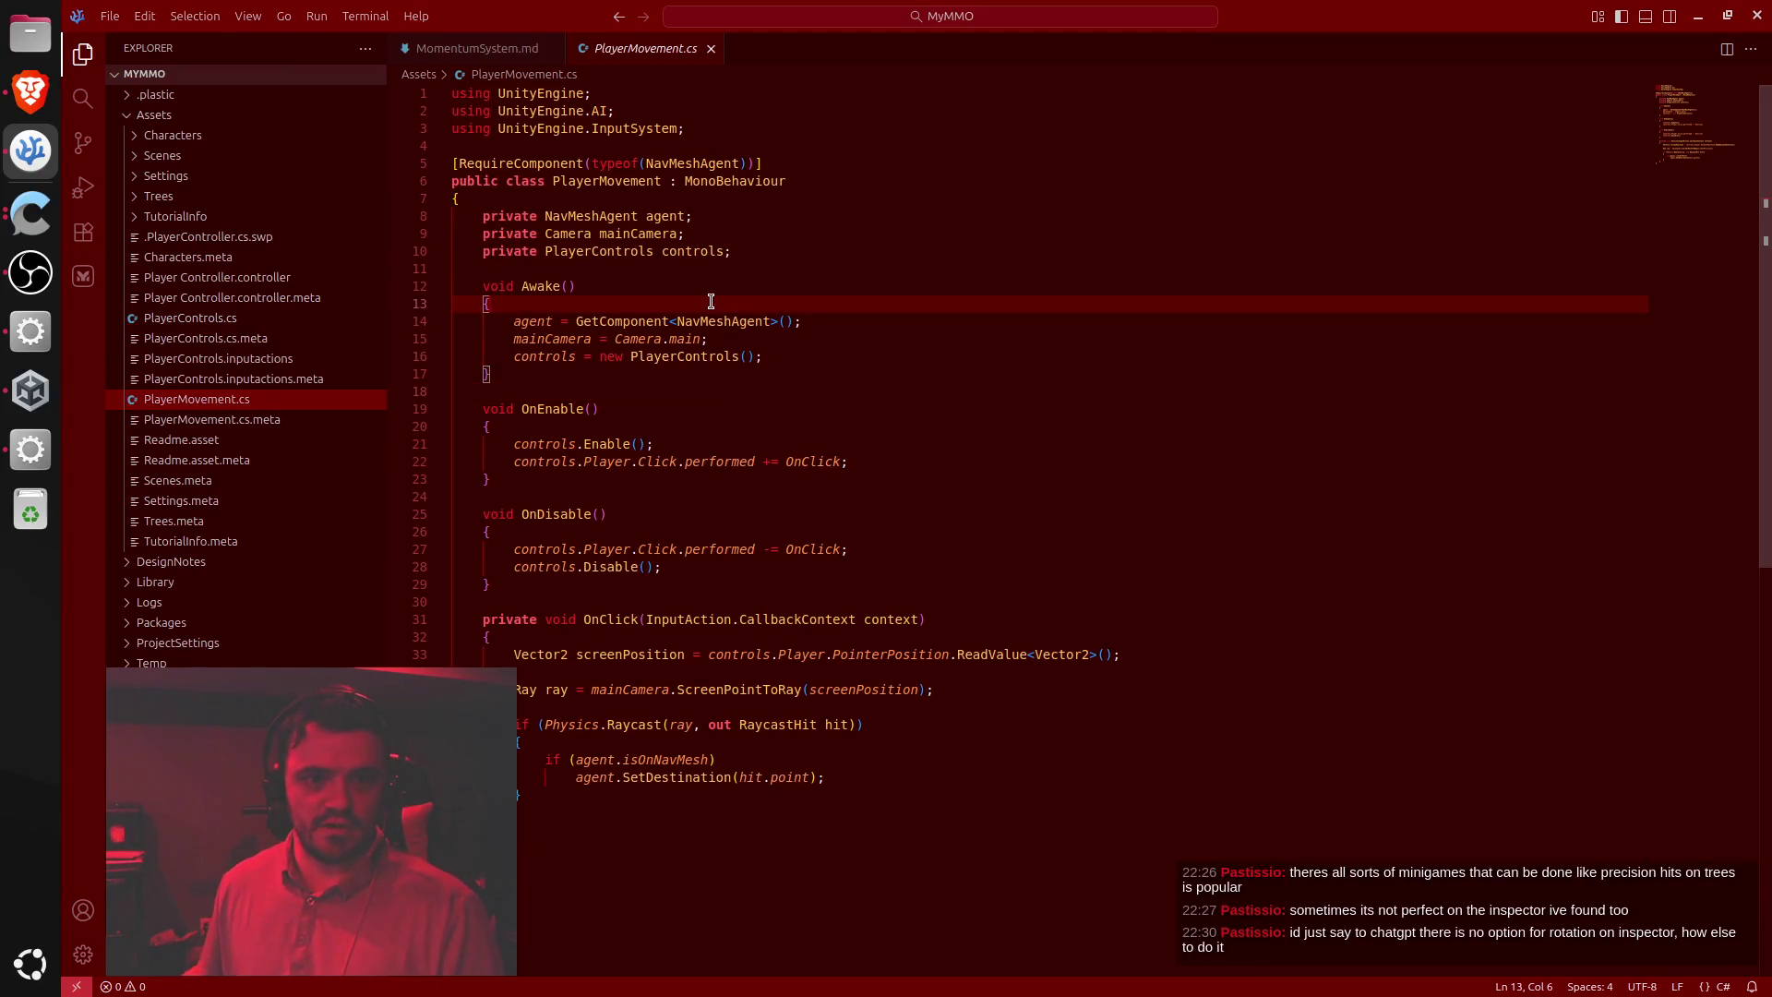
{"action": "key", "text": "Return"}
{"action": "key", "text": "ctrl+v"}
{"action": "key", "text": "BackSpace"}
{"action": "key", "text": "ctrl+s"}
{"action": "left_click", "coordinate": [709, 322]}
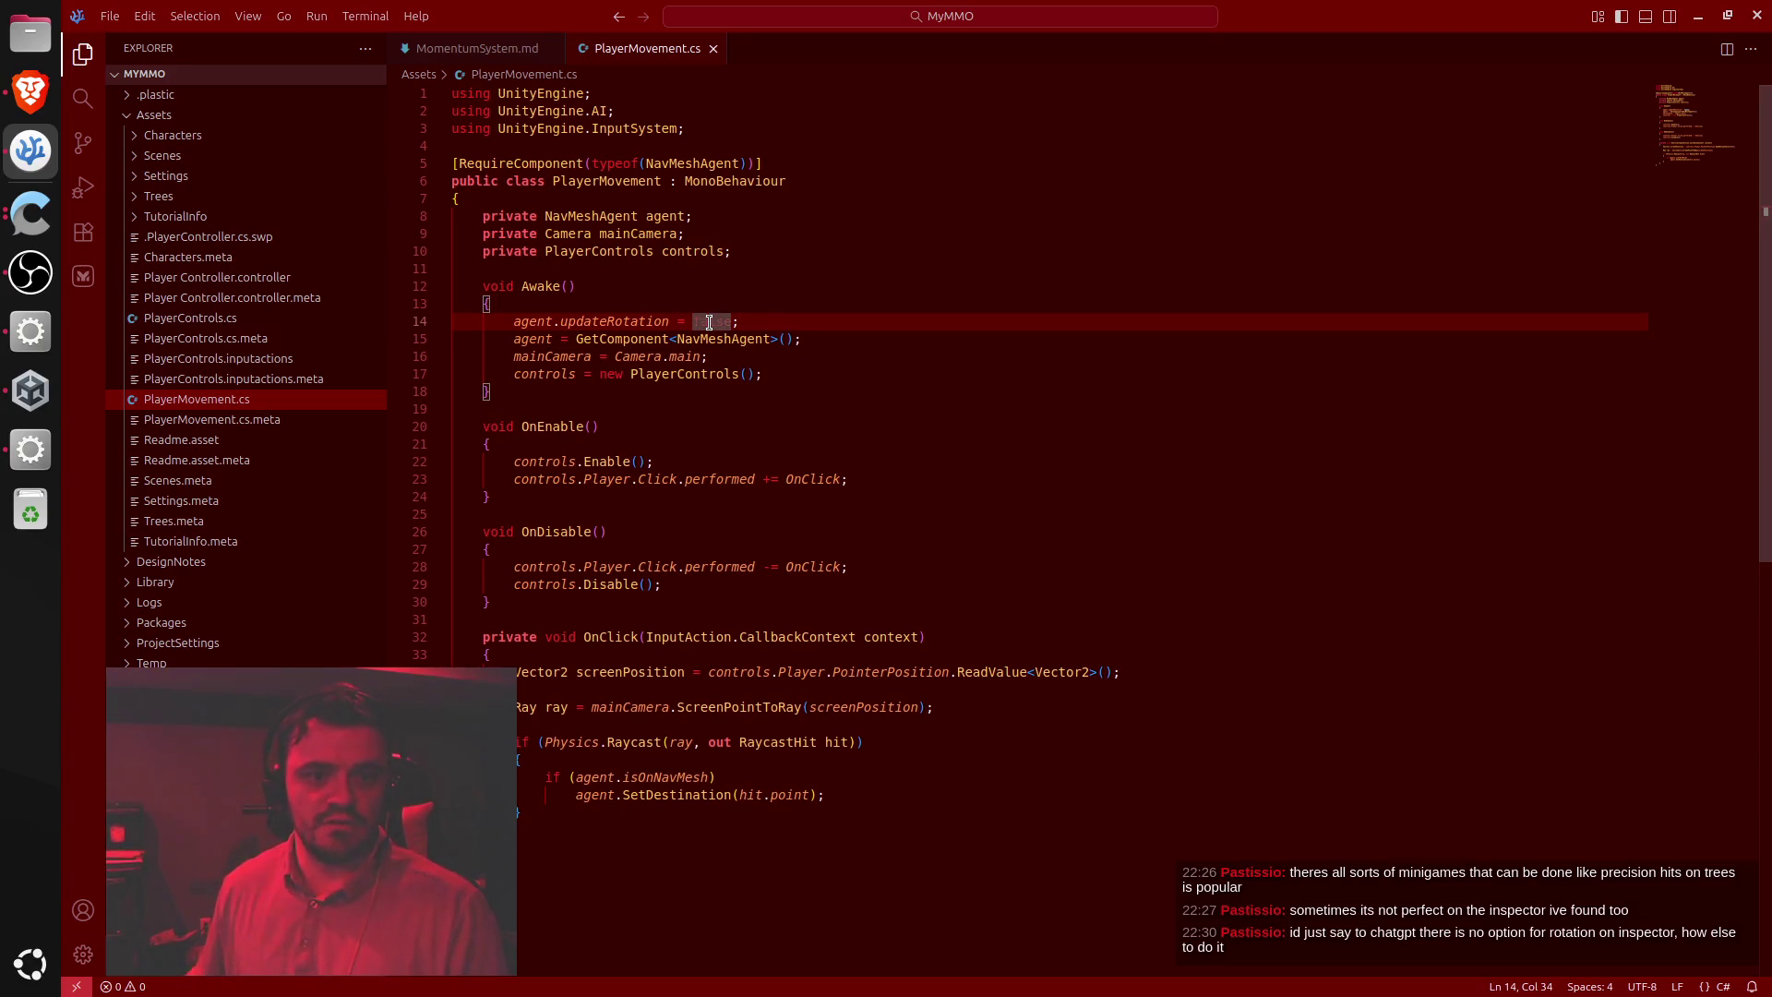
{"action": "key", "text": "alt+Down"}
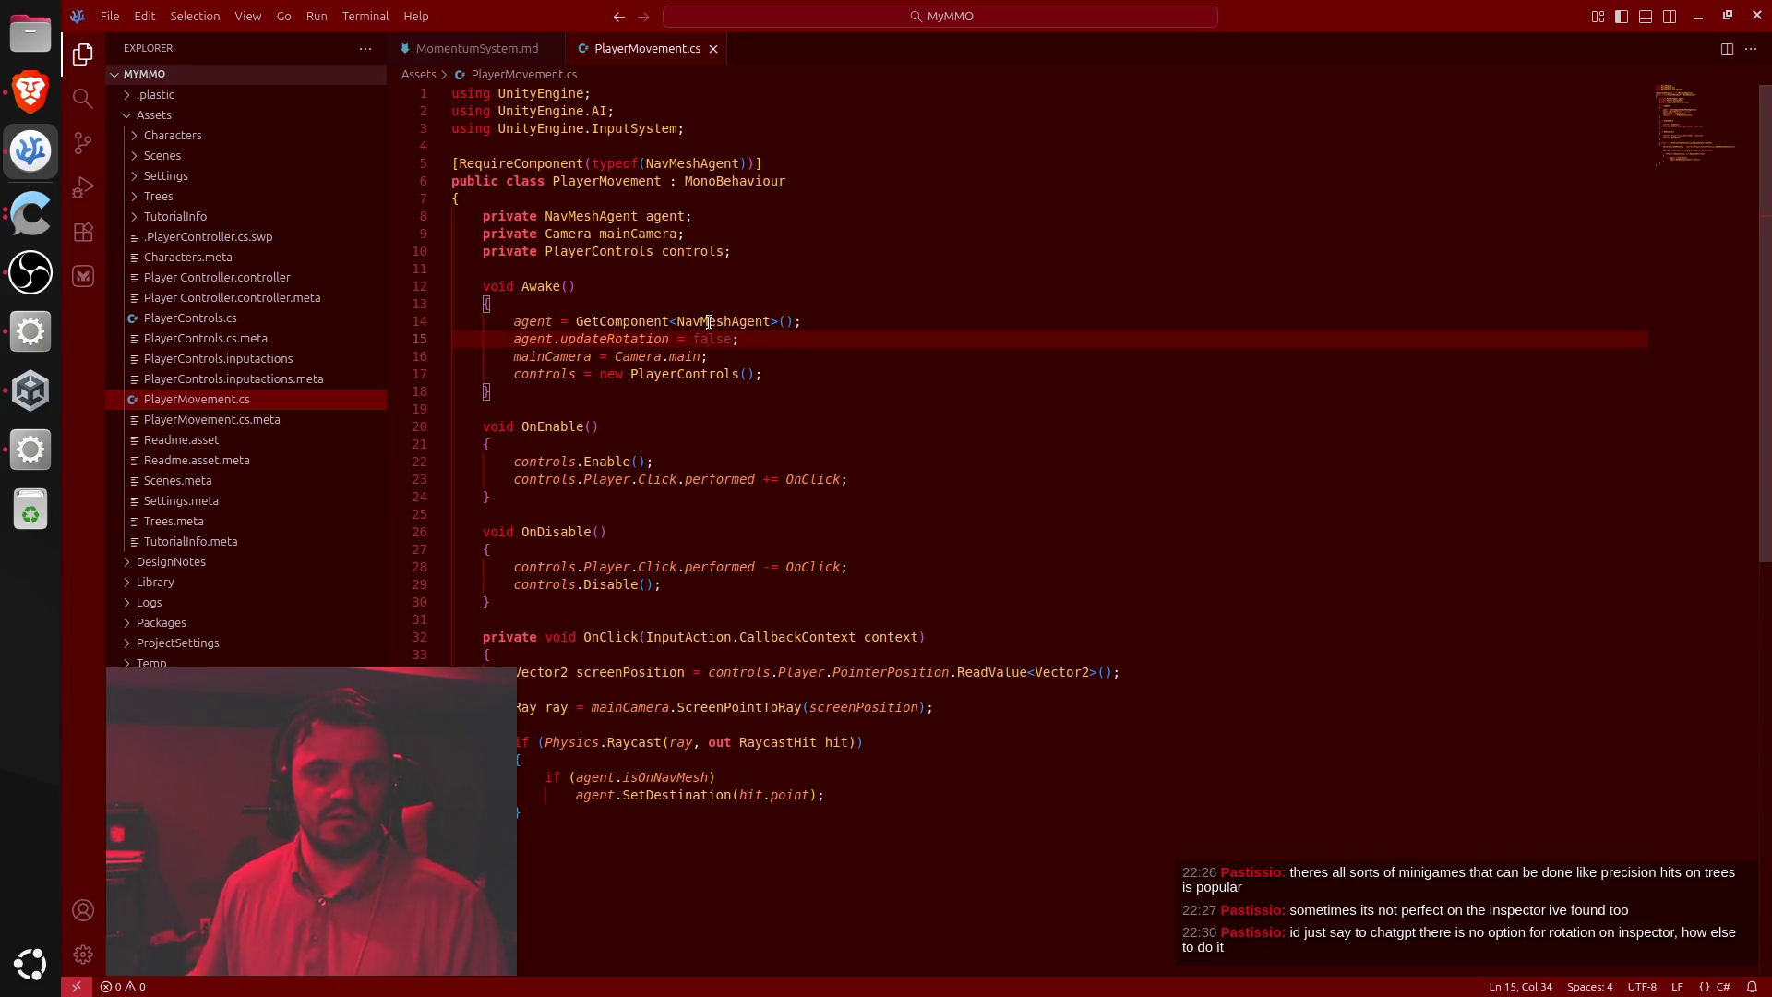
Paste ChatGPT's RotateTowardsMovement method after OnClick, separated by a blank line
{"action": "key", "text": "alt+Tab"}
{"action": "scroll", "coordinate": [1120, 596], "scroll_direction": "down", "scroll_amount": 3}
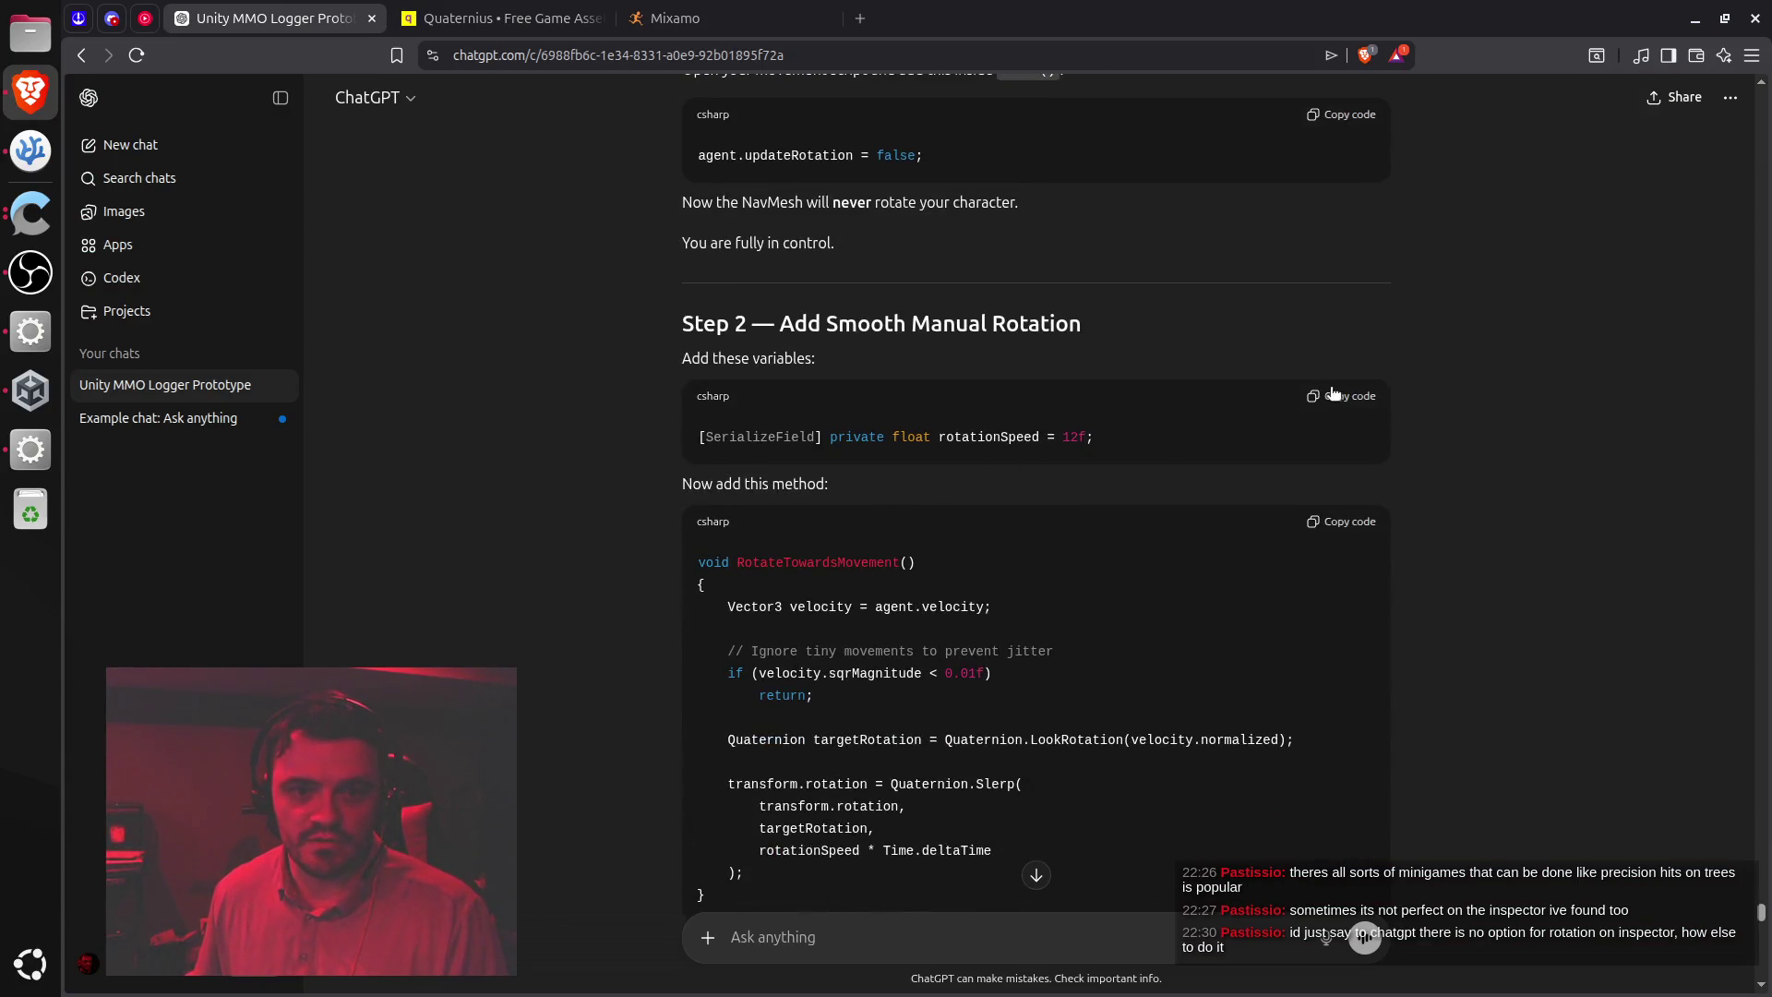
{"action": "scroll", "coordinate": [1220, 567], "scroll_direction": "down", "scroll_amount": 2}
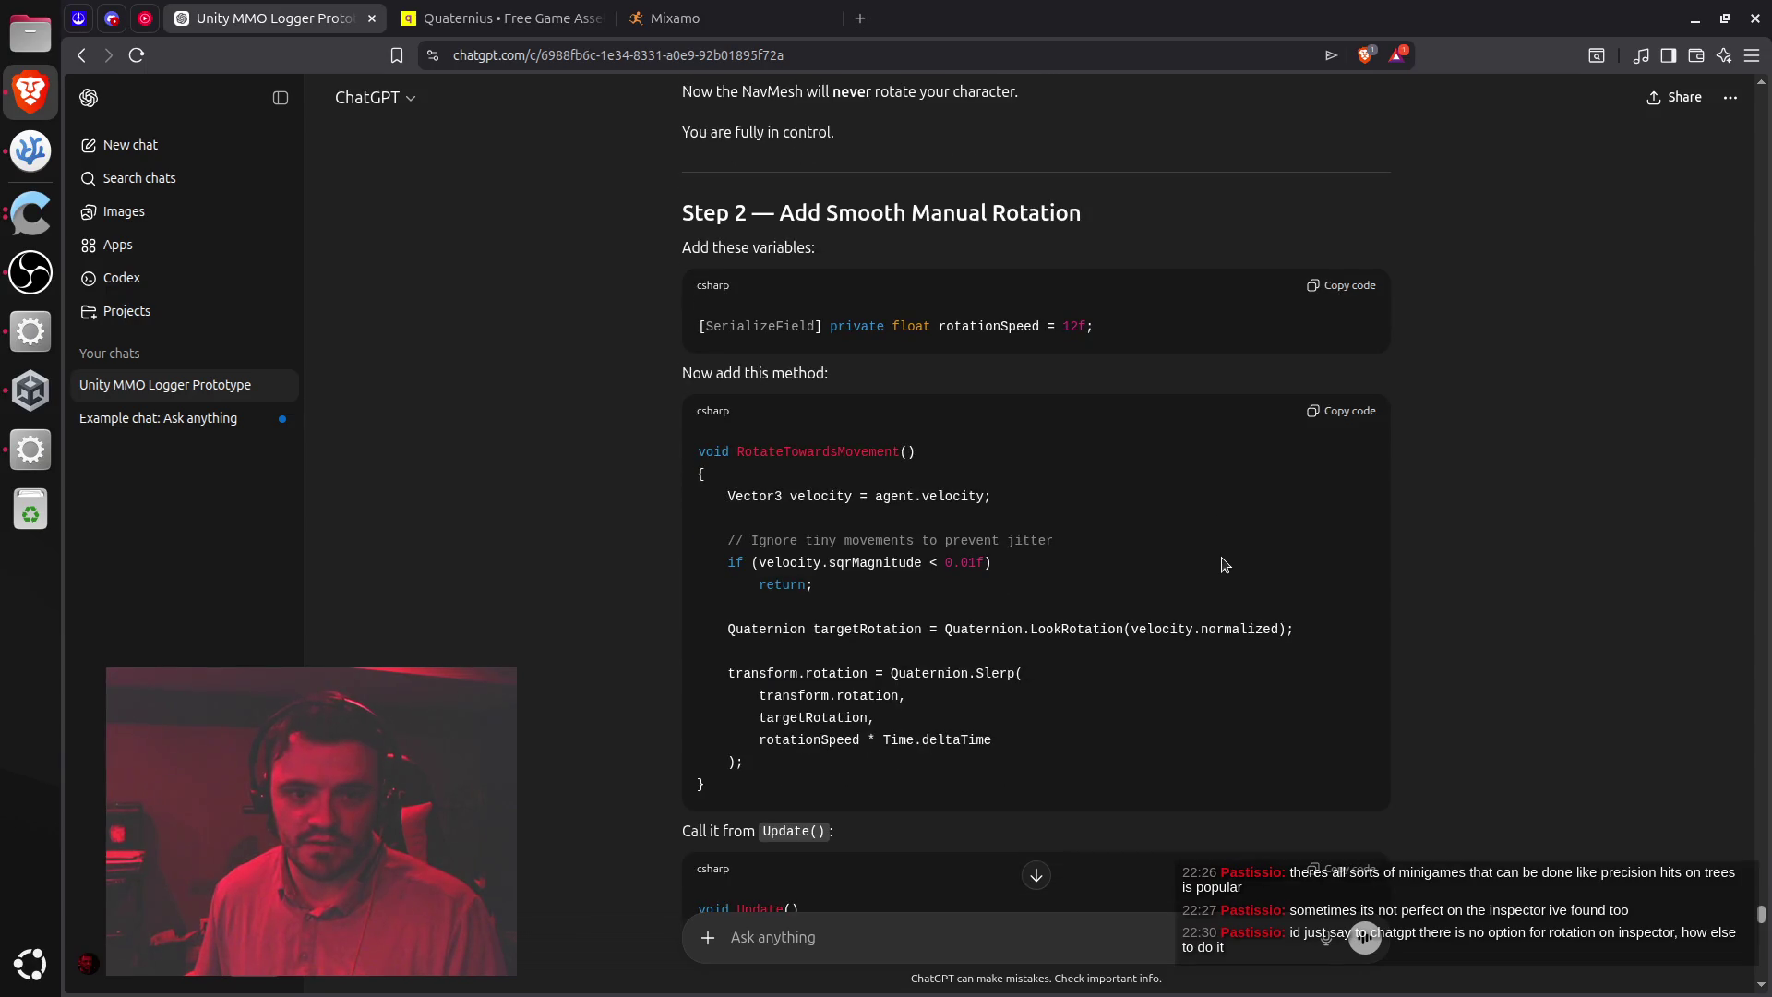
{"action": "left_click", "coordinate": [1343, 409]}
{"action": "key", "text": "alt+Tab"}
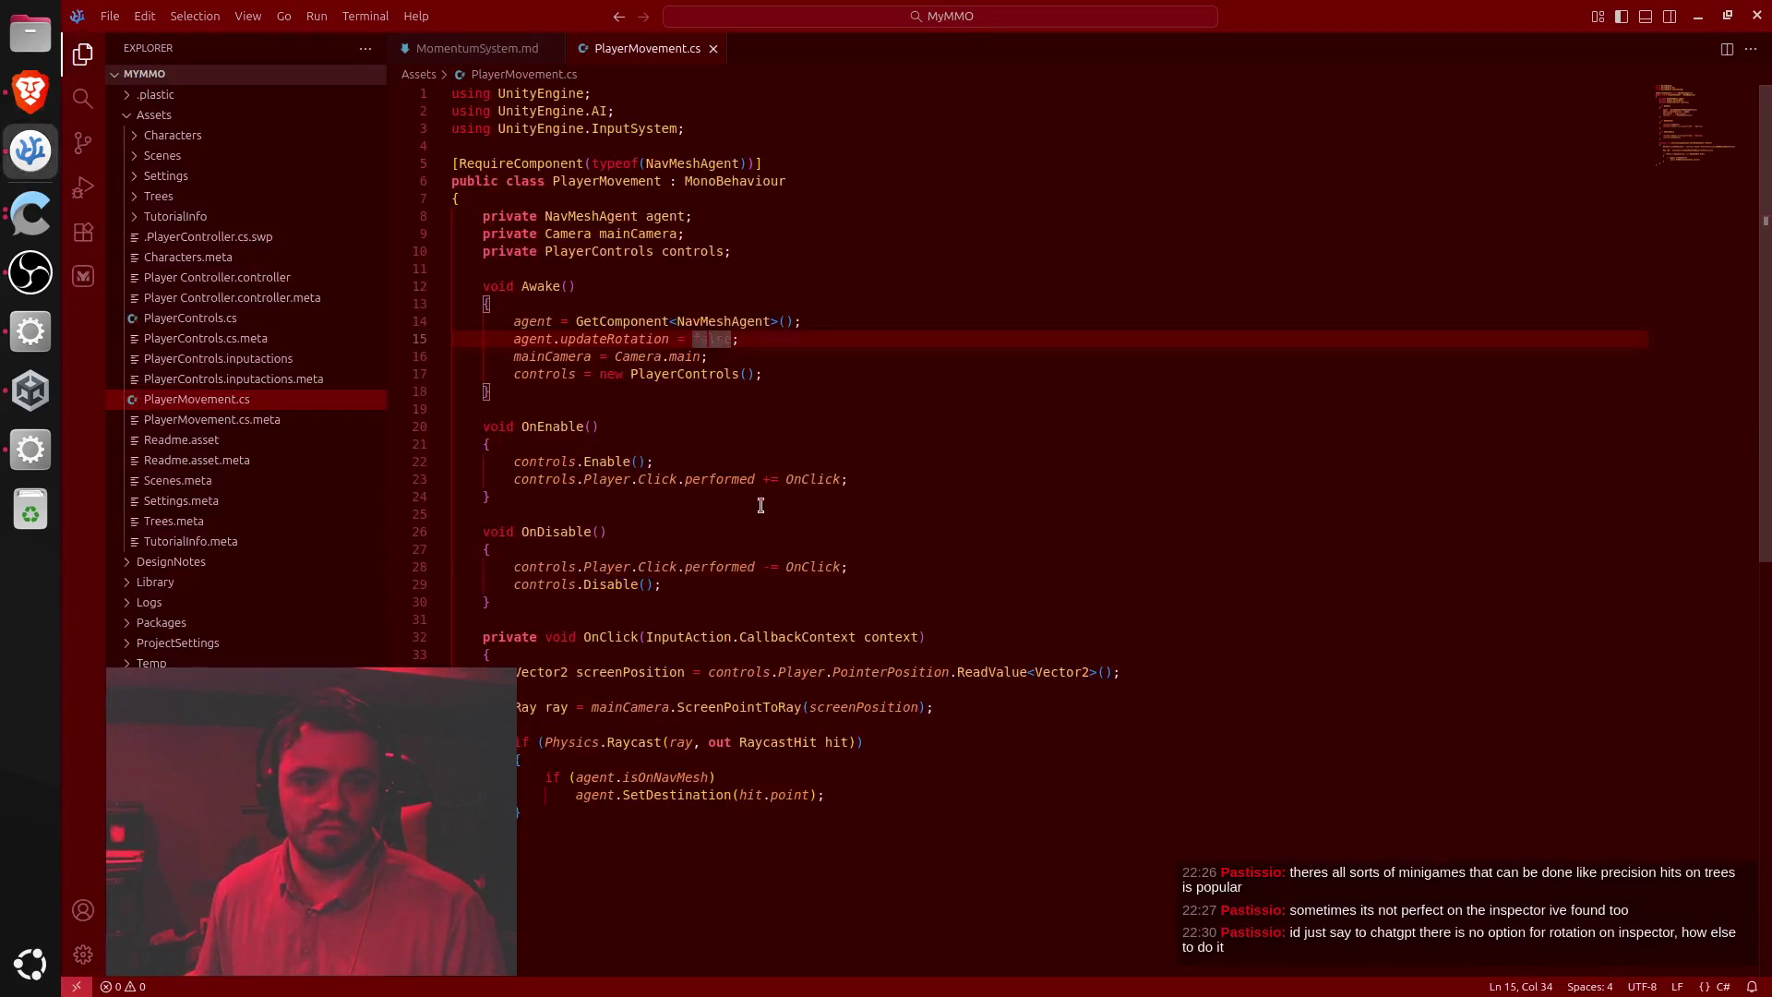
{"action": "left_click", "coordinate": [672, 841]}
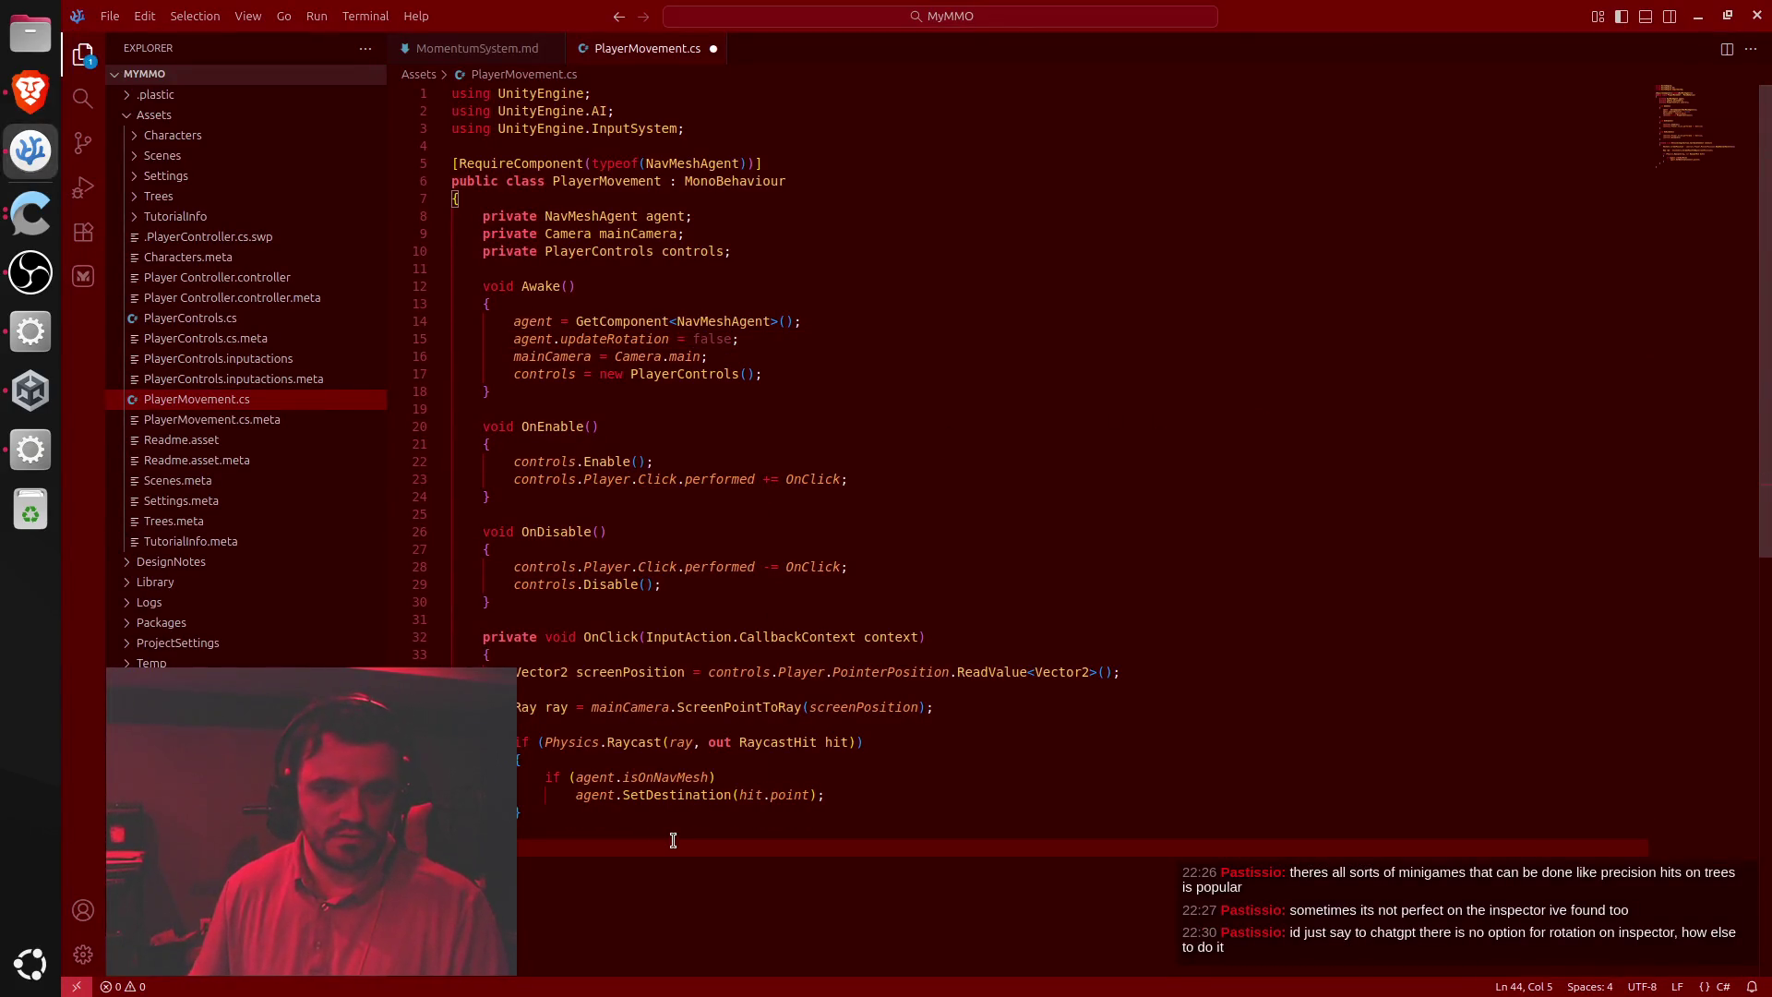
{"action": "key", "text": "ctrl+v"}
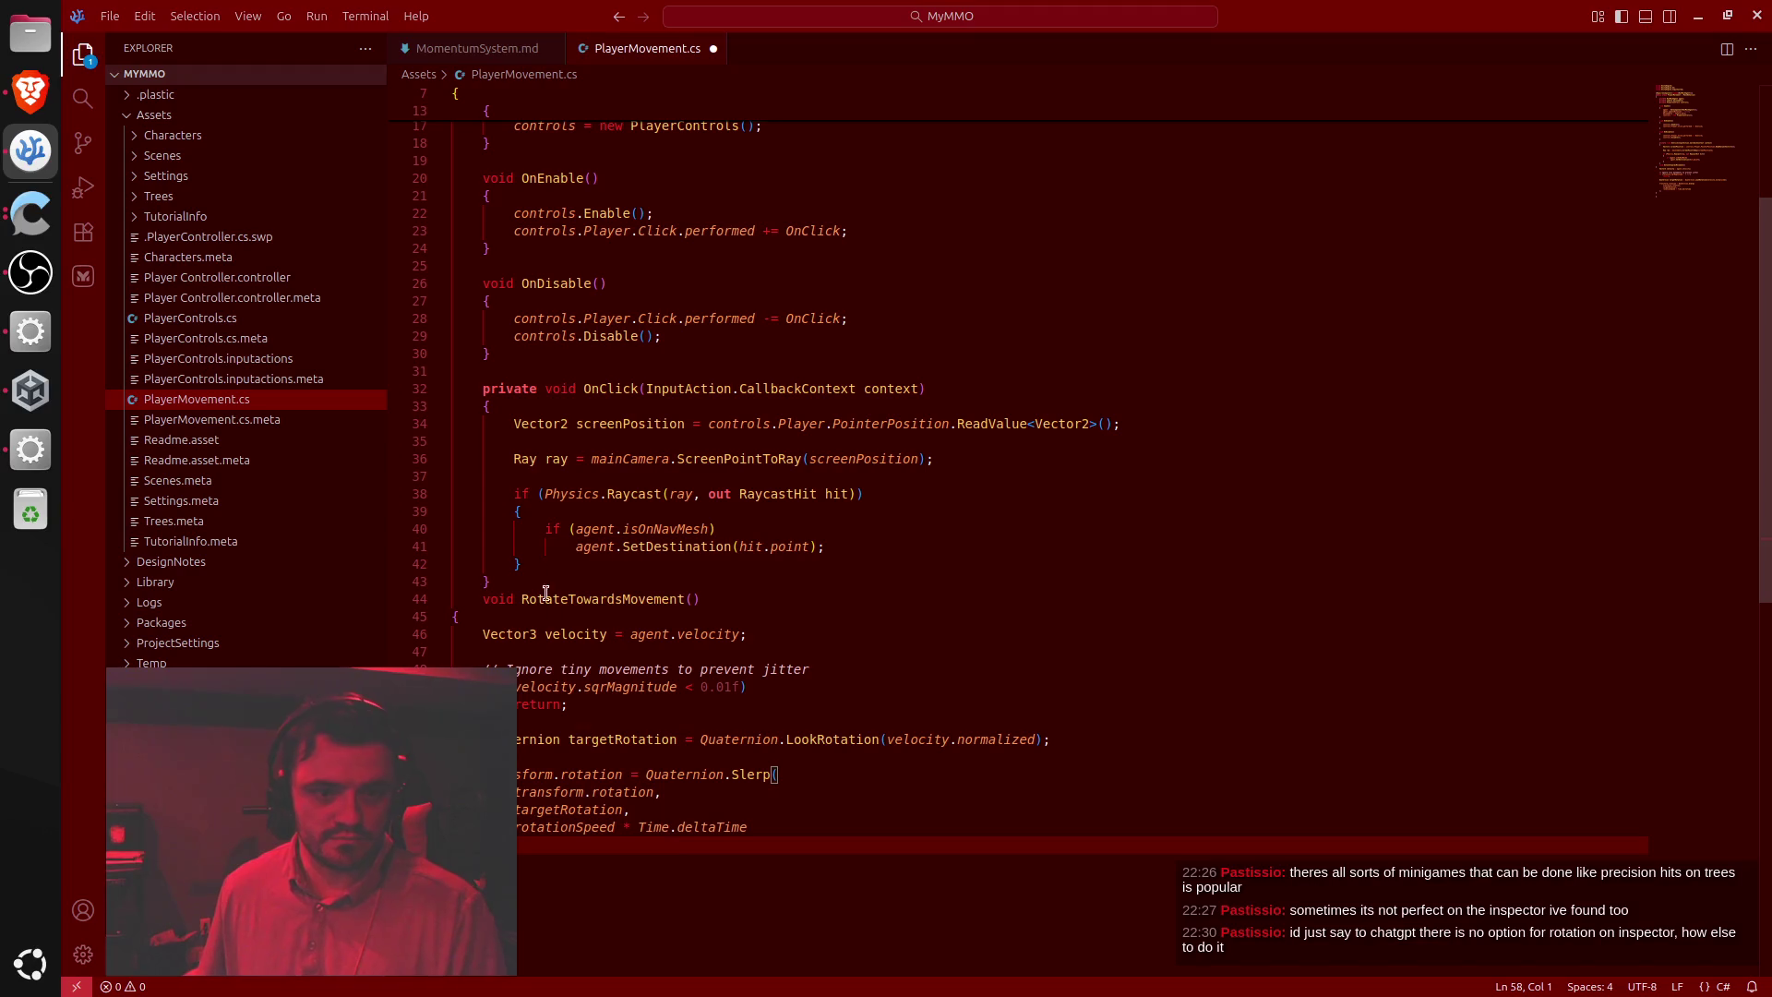
{"action": "left_click", "coordinate": [544, 587]}
{"action": "key", "text": "Return"}
{"action": "key", "text": "Down"}
{"action": "key", "text": "End"}
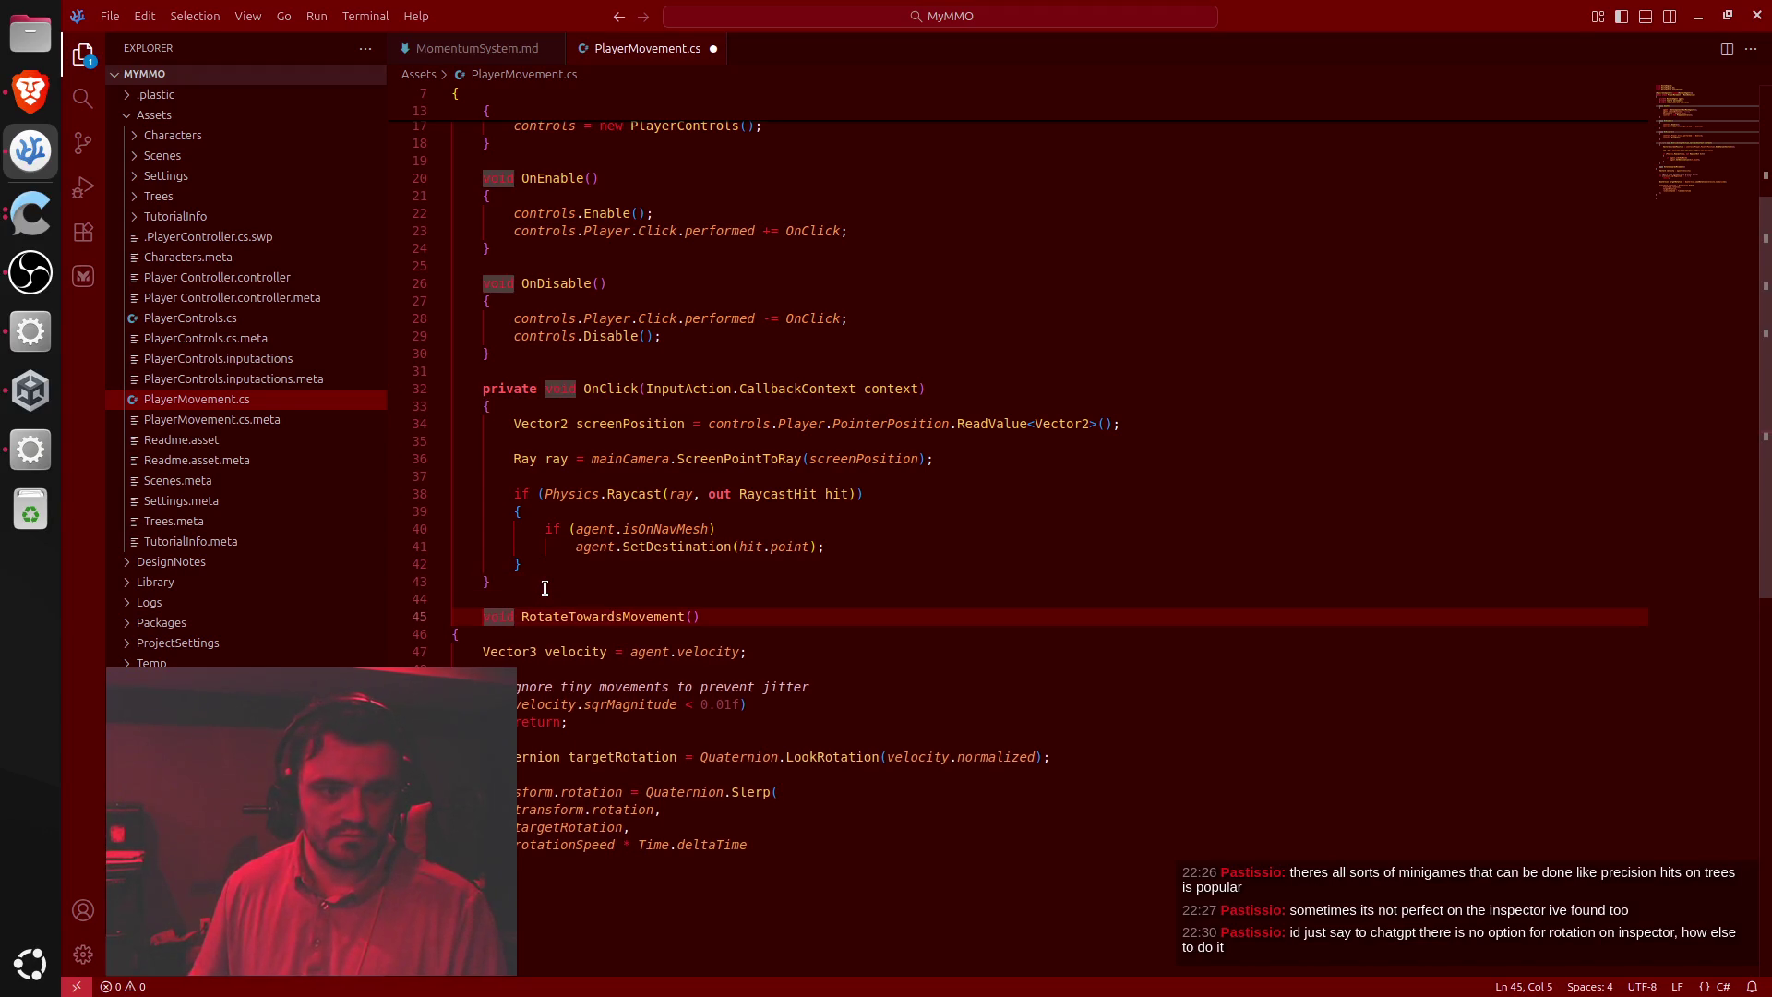
{"action": "key", "text": "Down"}
{"action": "key", "text": "shift+Down"}
{"action": "key", "text": "shift+Down"}
{"action": "key", "text": "shift+Down"}
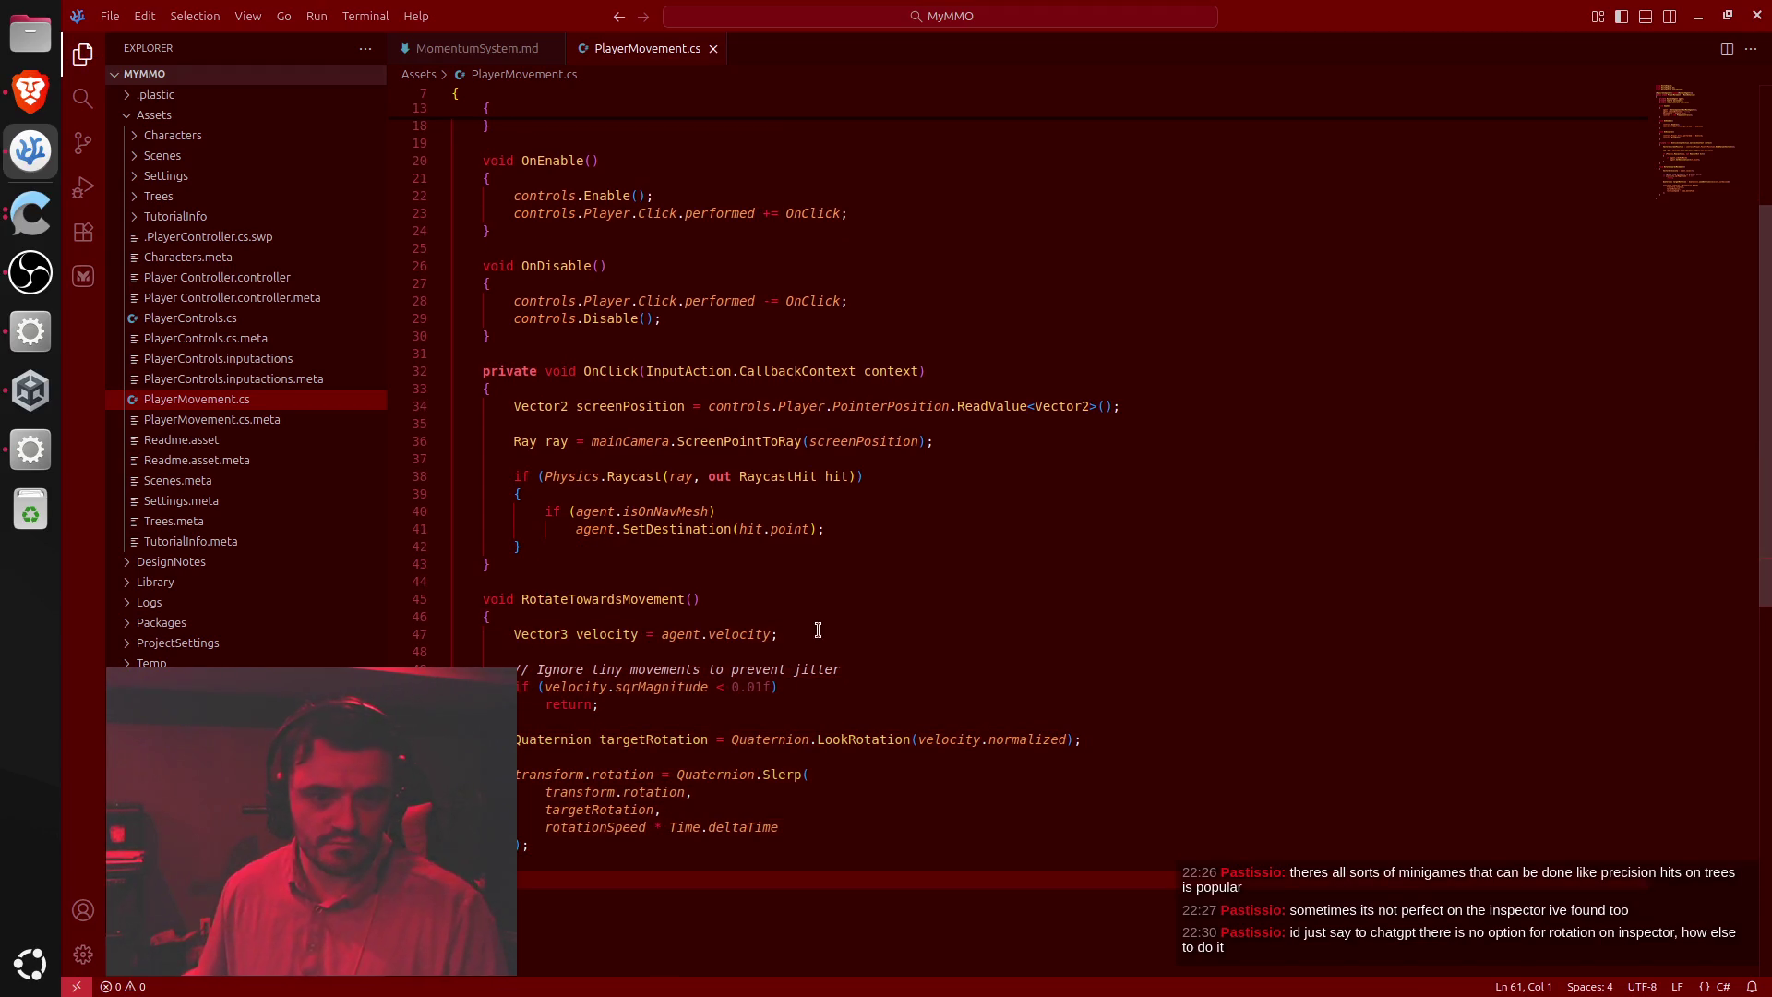
Replace the pasted method with a fresh copy and add an indented rotationSpeed field
{"action": "key", "text": "alt+Tab"}
{"action": "left_click", "coordinate": [1338, 284]}
{"action": "key", "text": "alt+Tab"}
{"action": "key", "text": "ctrl+v"}
{"action": "scroll", "coordinate": [712, 418], "scroll_direction": "up", "scroll_amount": 7}
{"action": "left_click", "coordinate": [661, 270]}
{"action": "key", "text": "ctrl+v"}
{"action": "key", "text": "Up"}
{"action": "key", "text": "Tab"}
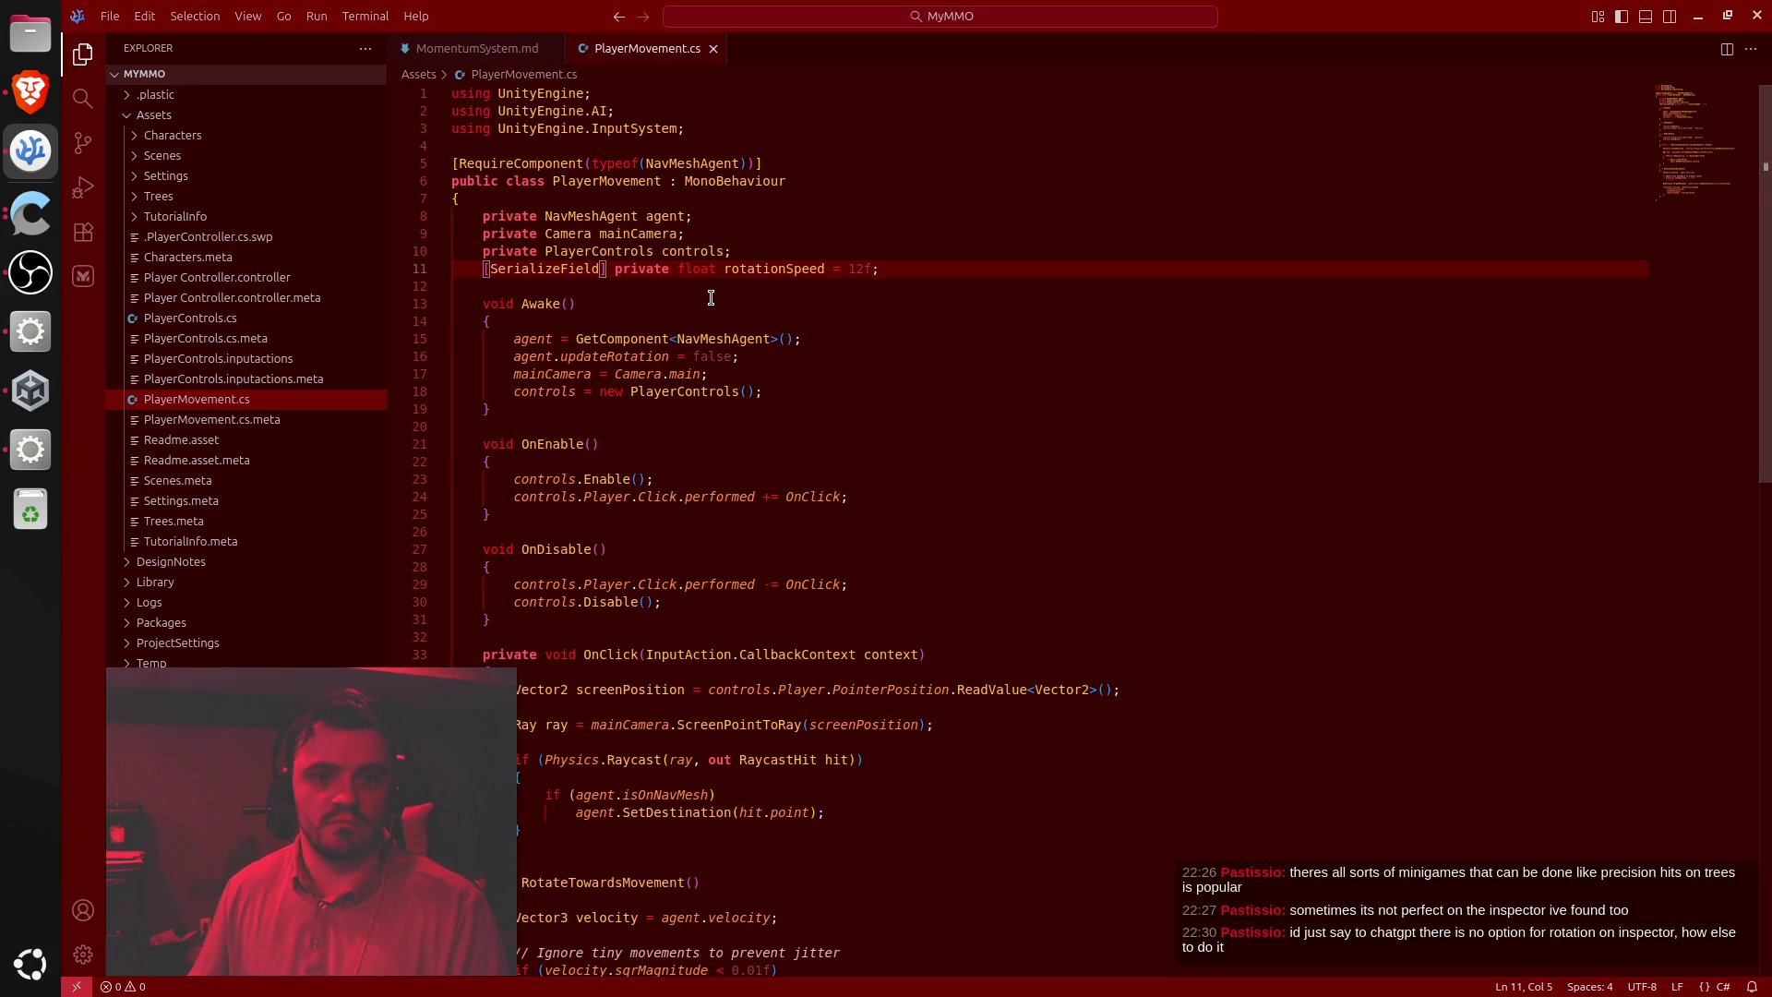
Locate the RotateTowardsMovement() call line in ChatGPT's reply and compare it with the script
{"action": "key", "text": "alt+Tab"}
{"action": "scroll", "coordinate": [1005, 609], "scroll_direction": "up", "scroll_amount": 8}
{"action": "scroll", "coordinate": [1010, 607], "scroll_direction": "down", "scroll_amount": 5}
{"action": "scroll", "coordinate": [1010, 607], "scroll_direction": "down", "scroll_amount": 8}
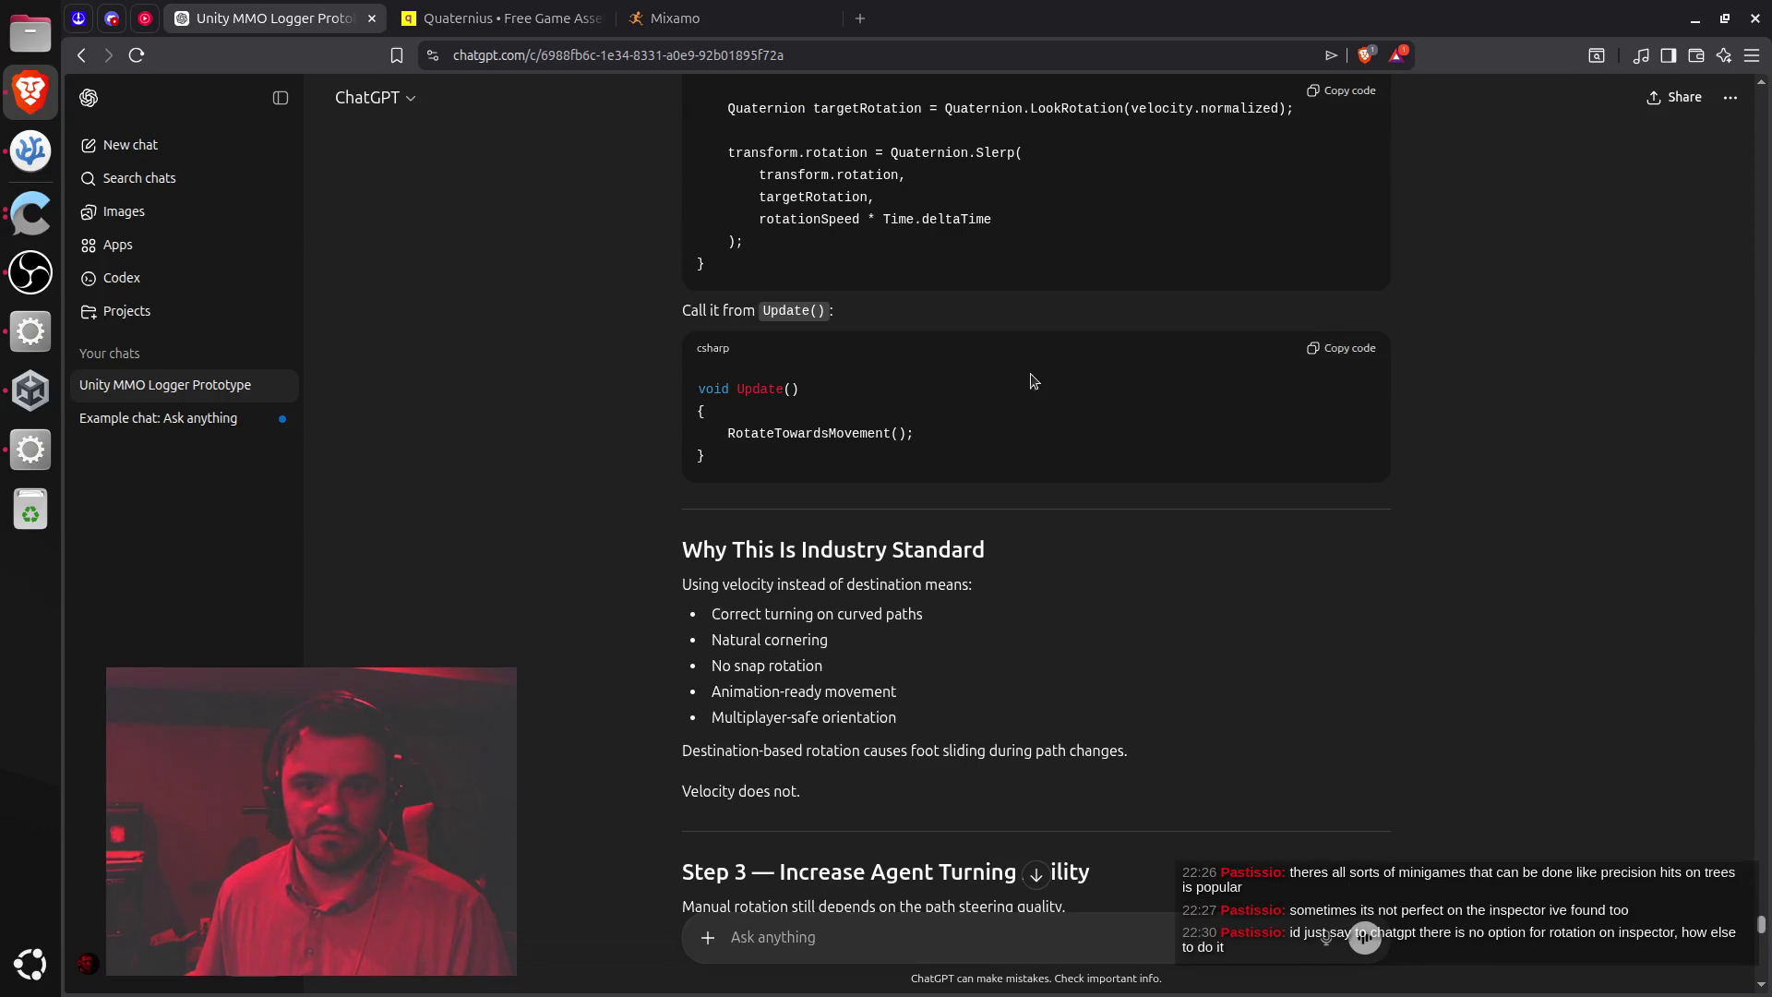
{"action": "triple_click", "coordinate": [785, 433]}
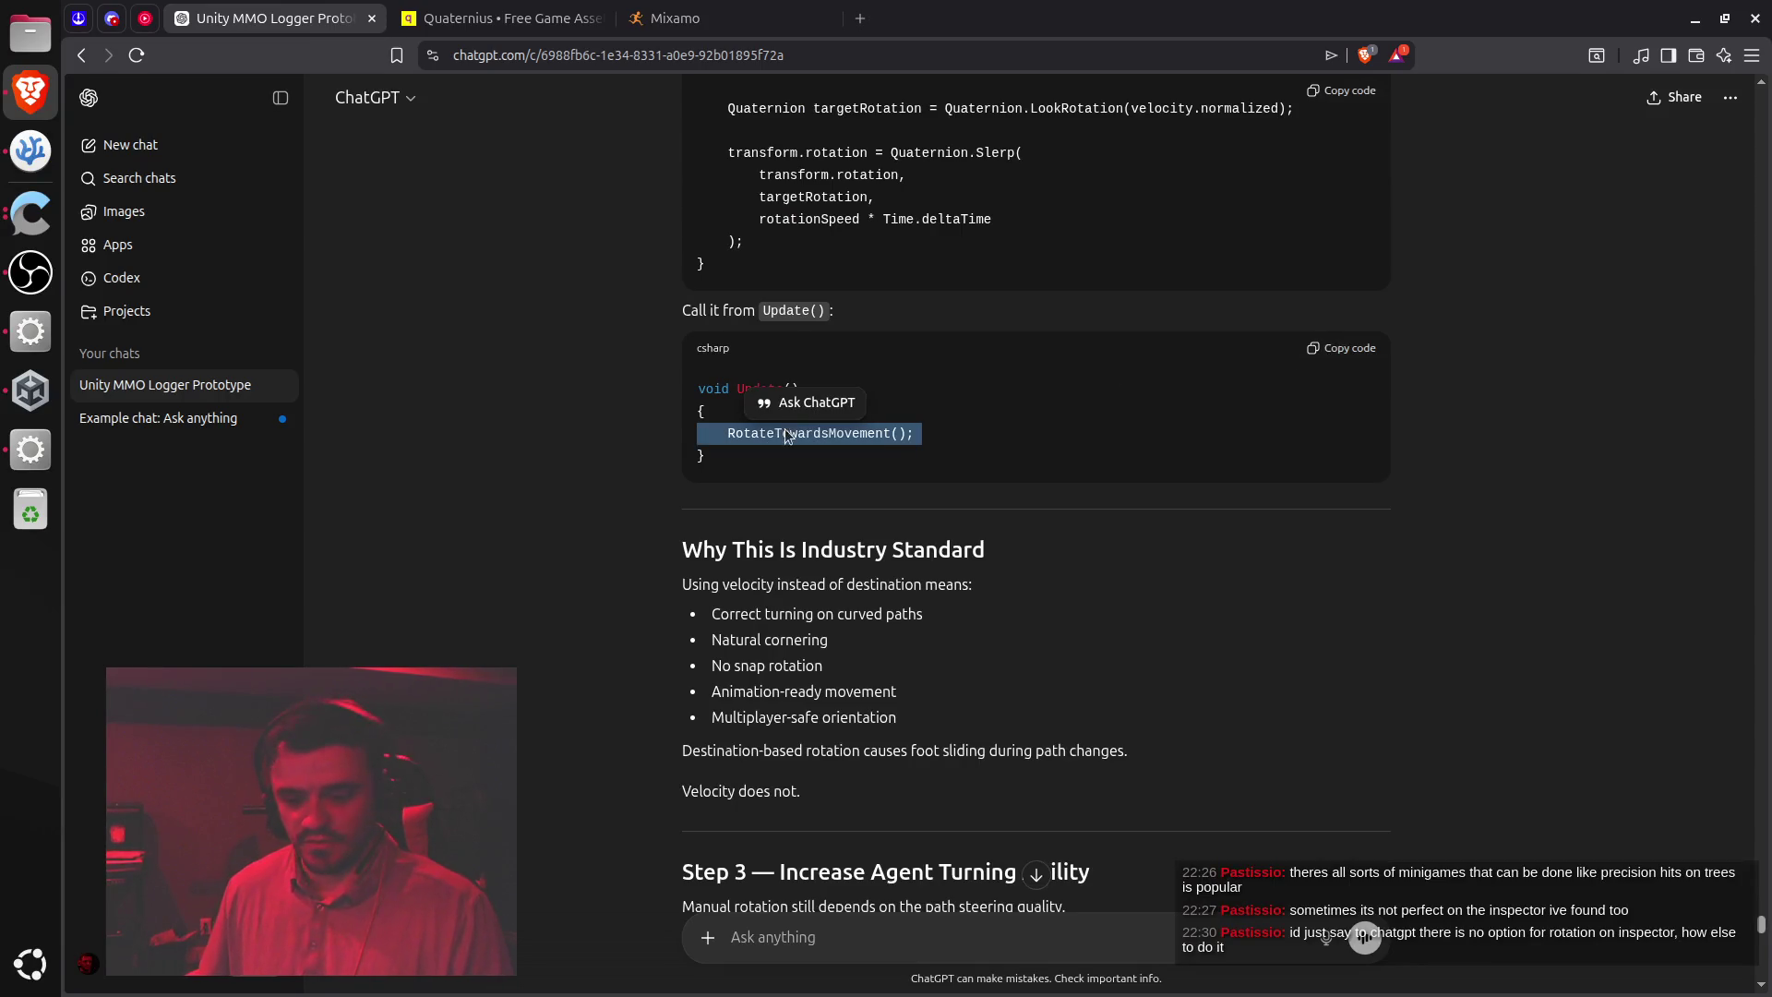
{"action": "key", "text": "alt+Tab"}
{"action": "scroll", "coordinate": [754, 729], "scroll_direction": "down", "scroll_amount": 15}
{"action": "scroll", "coordinate": [747, 711], "scroll_direction": "up", "scroll_amount": 13}
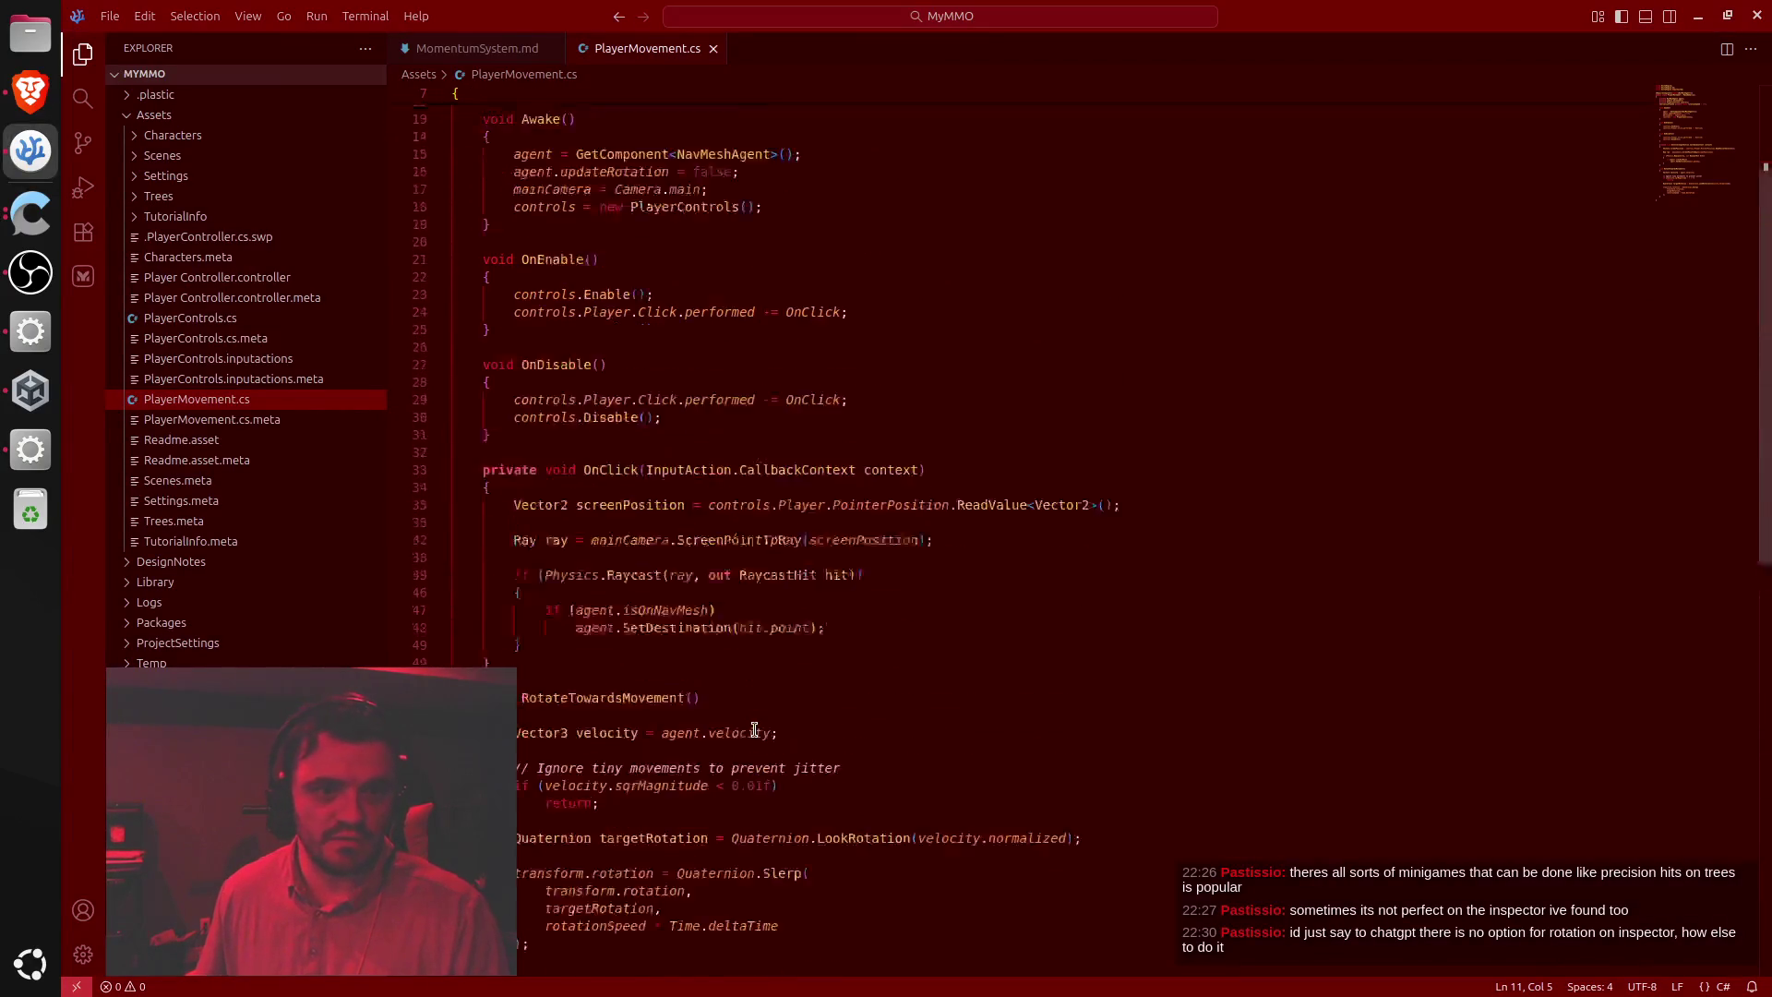
{"action": "scroll", "coordinate": [696, 344], "scroll_direction": "up", "scroll_amount": 2}
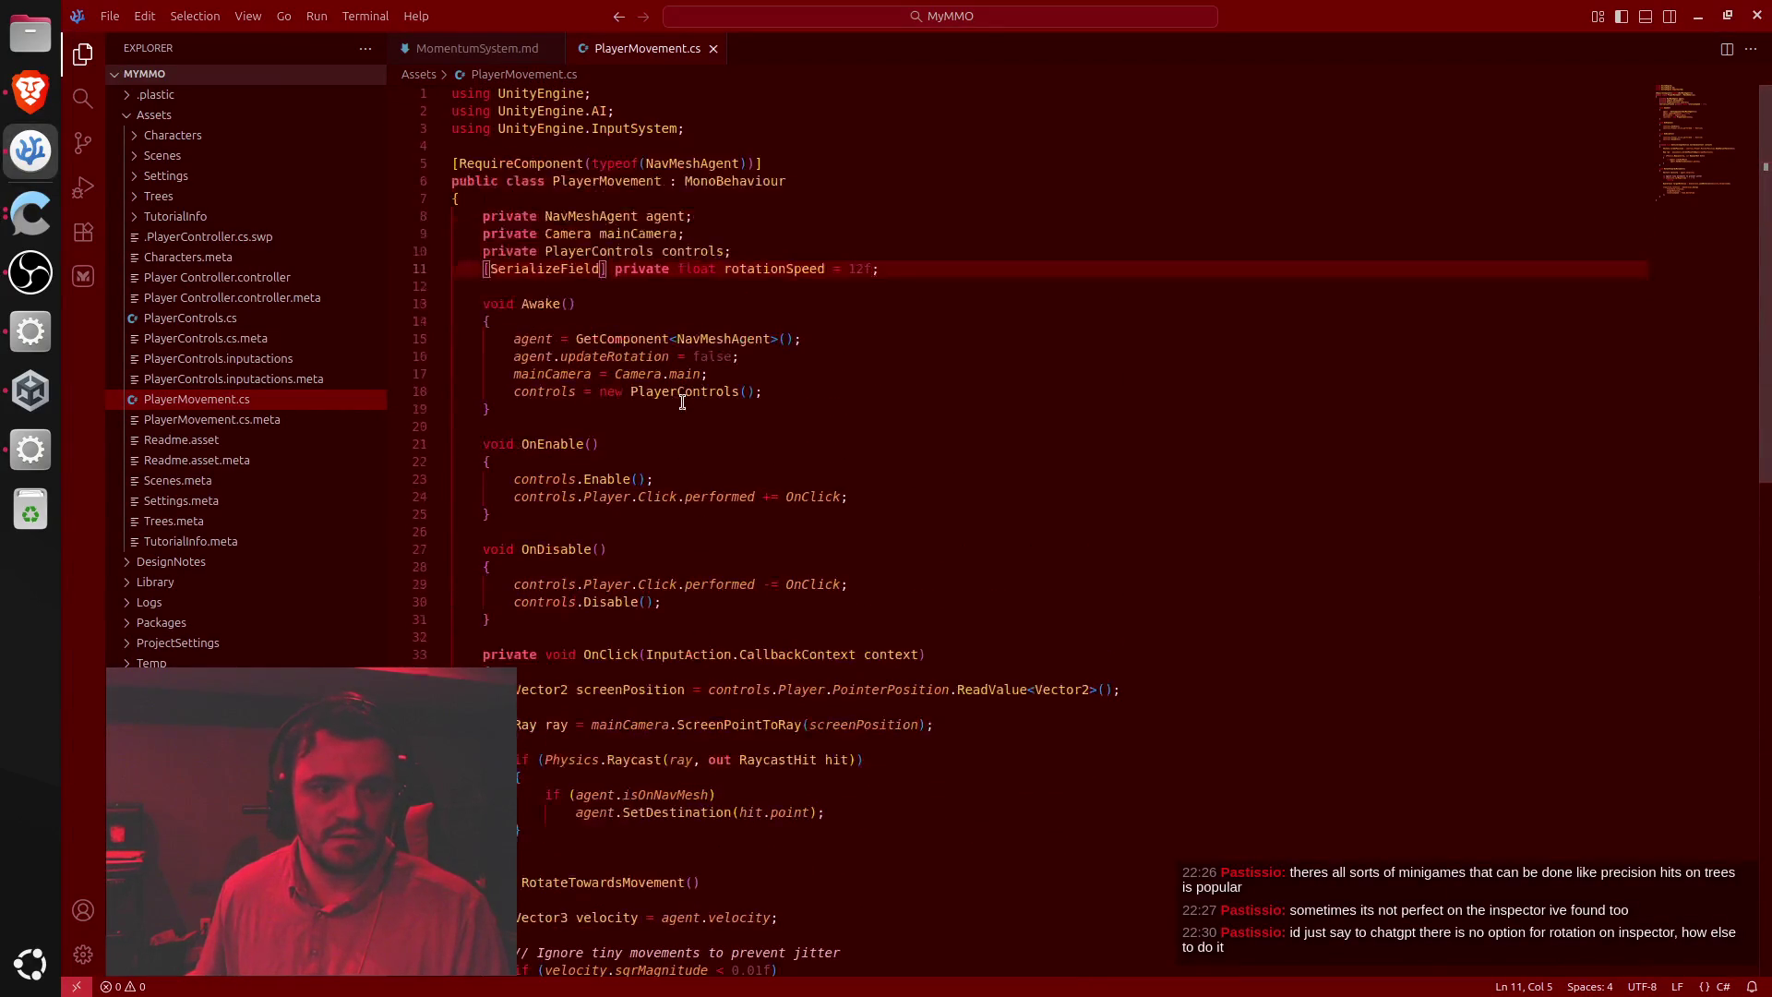
Paste ChatGPT's Update method calling RotateTowardsMovement() after that method, indented at class level
{"action": "key", "text": "alt+Tab"}
{"action": "left_click", "coordinate": [1351, 352]}
{"action": "key", "text": "alt+Tab"}
{"action": "scroll", "coordinate": [807, 430], "scroll_direction": "down", "scroll_amount": 12}
{"action": "left_click", "coordinate": [807, 430]}
{"action": "key", "text": "Return"}
{"action": "key", "text": "ctrl+v"}
{"action": "key", "text": "shift+Up"}
{"action": "key", "text": "shift+Up"}
{"action": "key", "text": "shift+Up"}
{"action": "key", "text": "shift+Up"}
{"action": "key", "text": "Tab"}
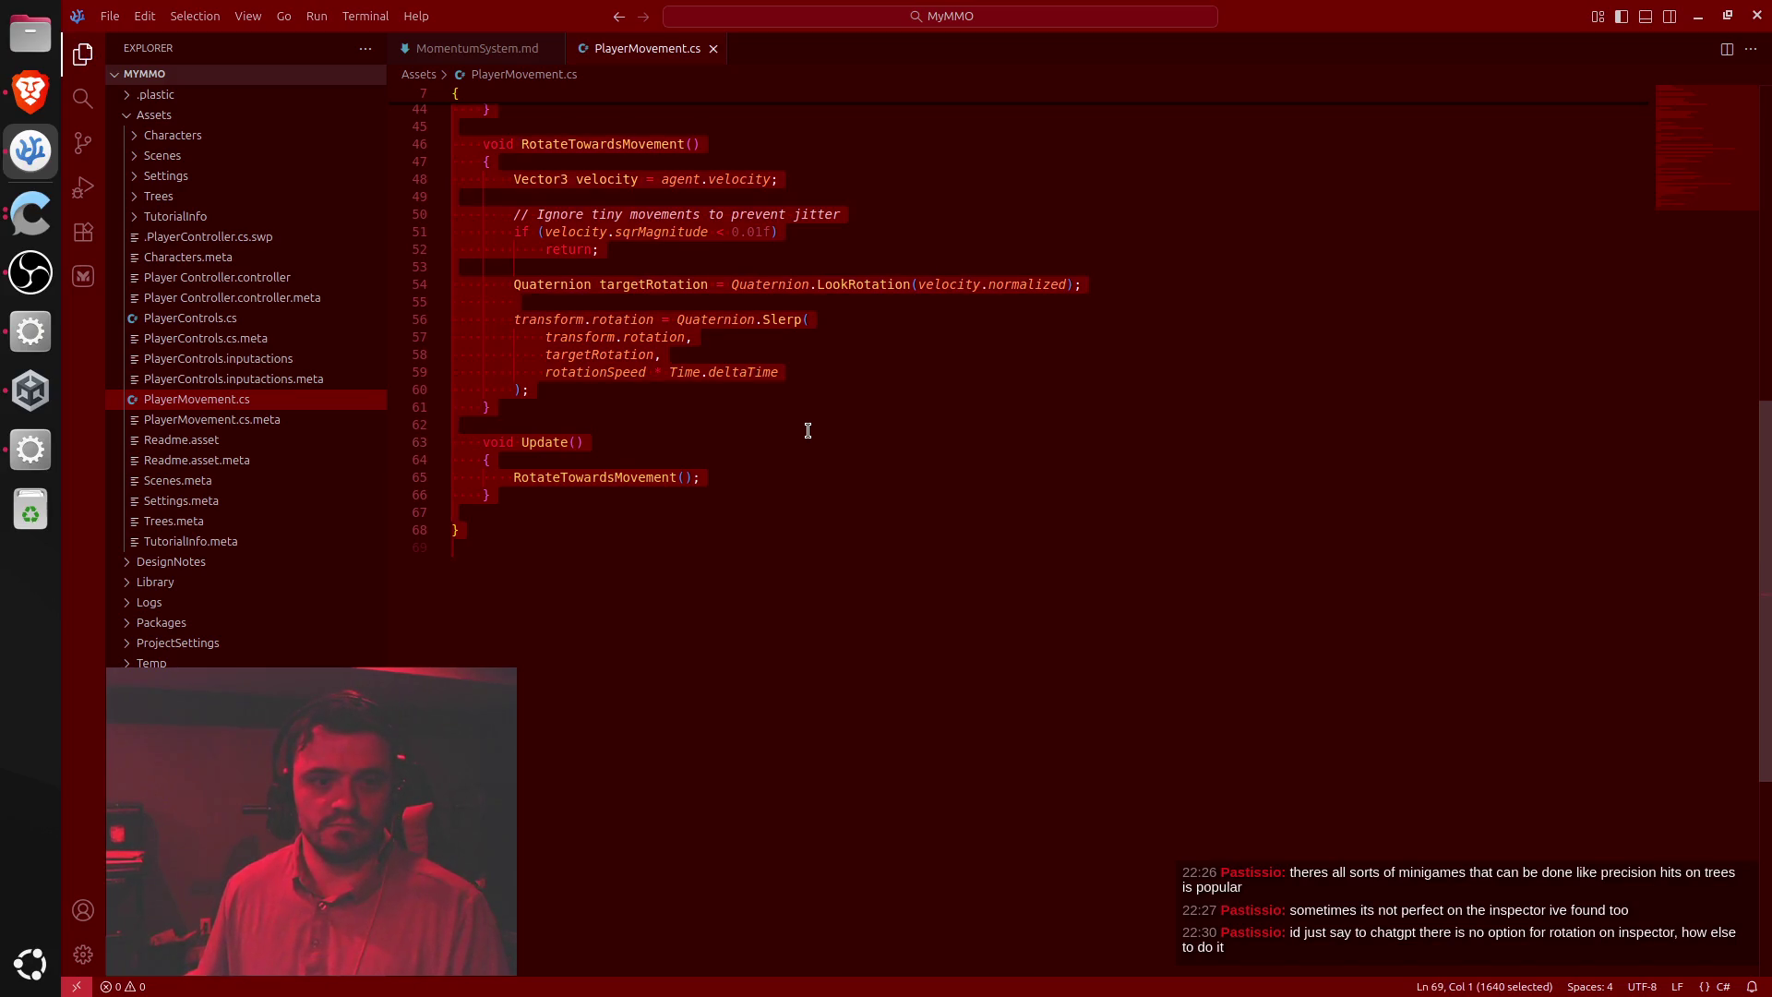
{"action": "key", "text": "alt+Tab"}
{"action": "scroll", "coordinate": [858, 738], "scroll_direction": "down", "scroll_amount": 7}
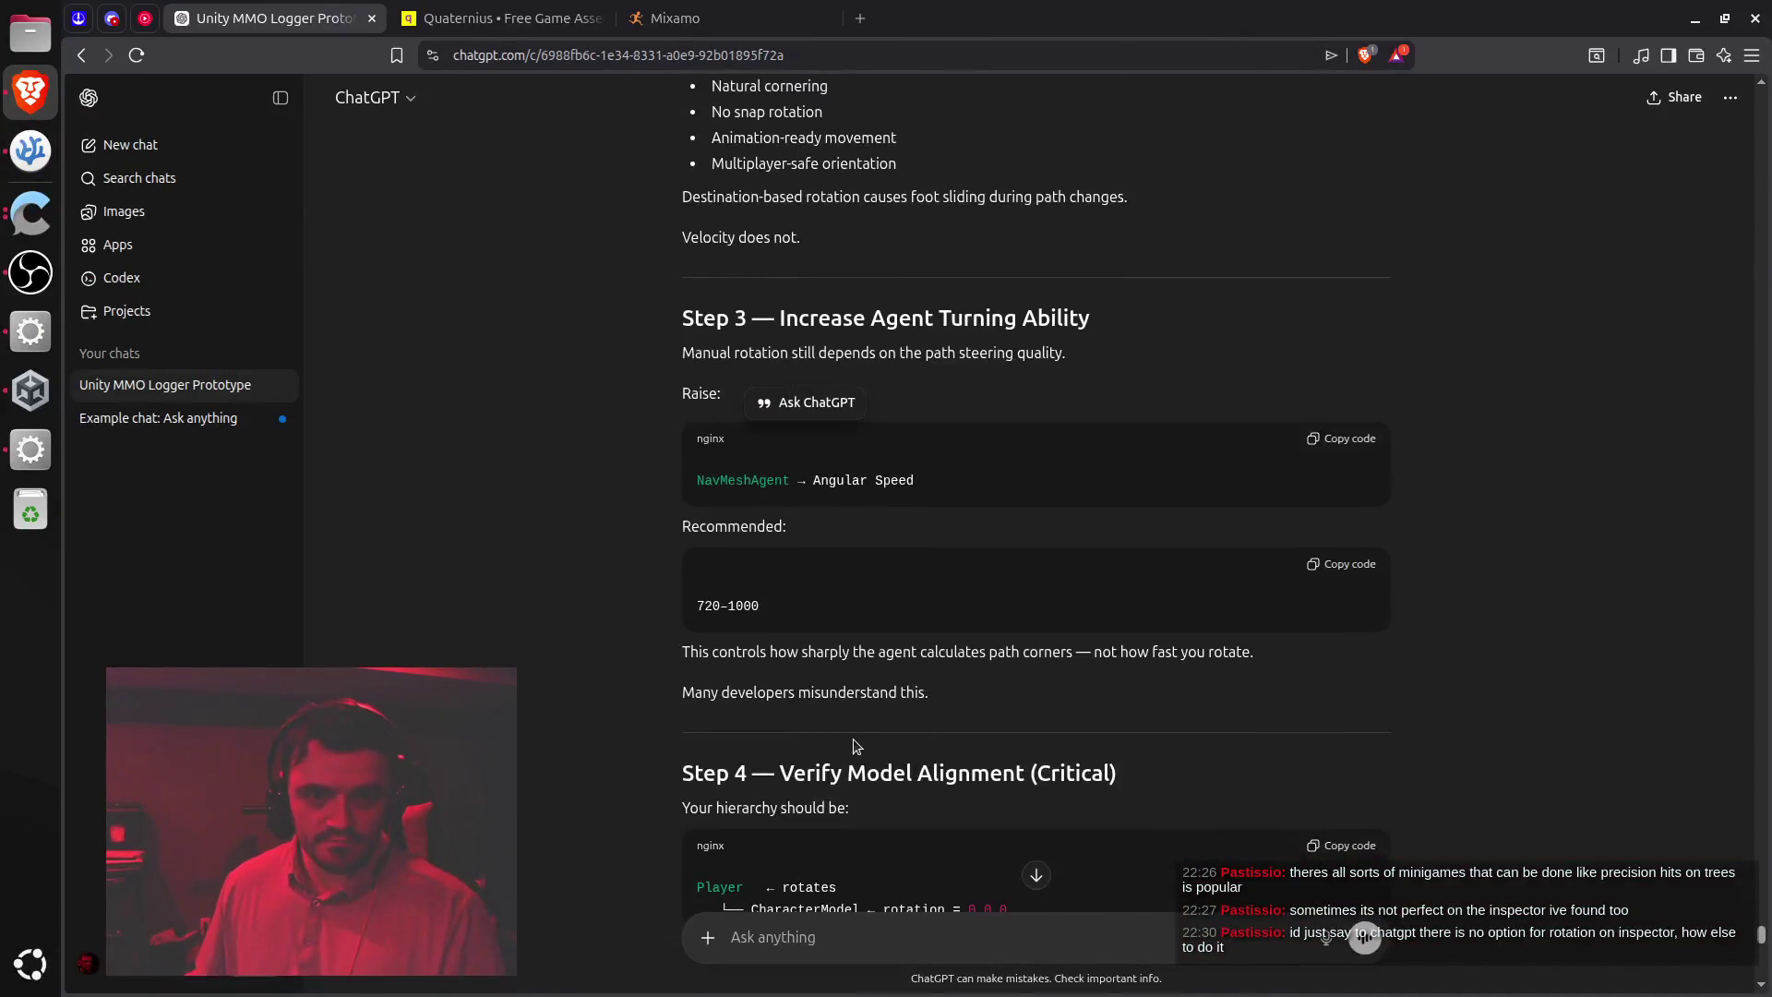
Bring Unity forward and stop the running play test
{"action": "scroll", "coordinate": [849, 740], "scroll_direction": "down", "scroll_amount": 2}
{"action": "scroll", "coordinate": [848, 740], "scroll_direction": "up", "scroll_amount": 4}
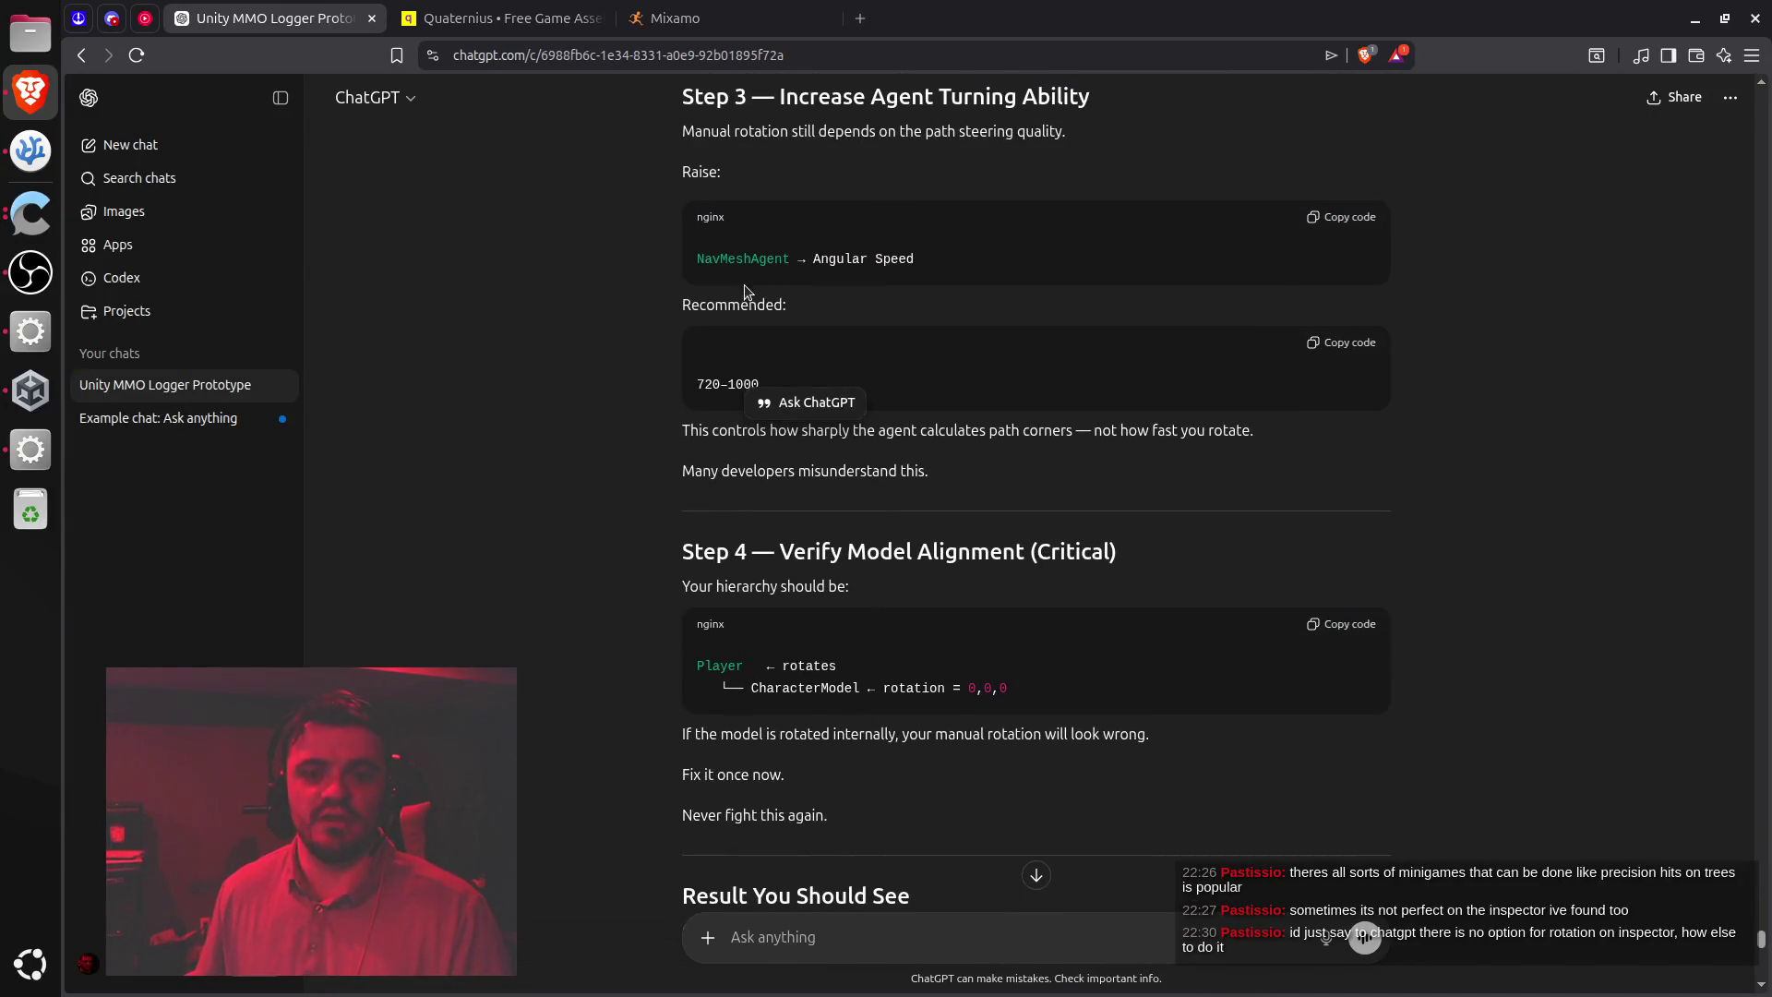
{"action": "left_click", "coordinate": [31, 451]}
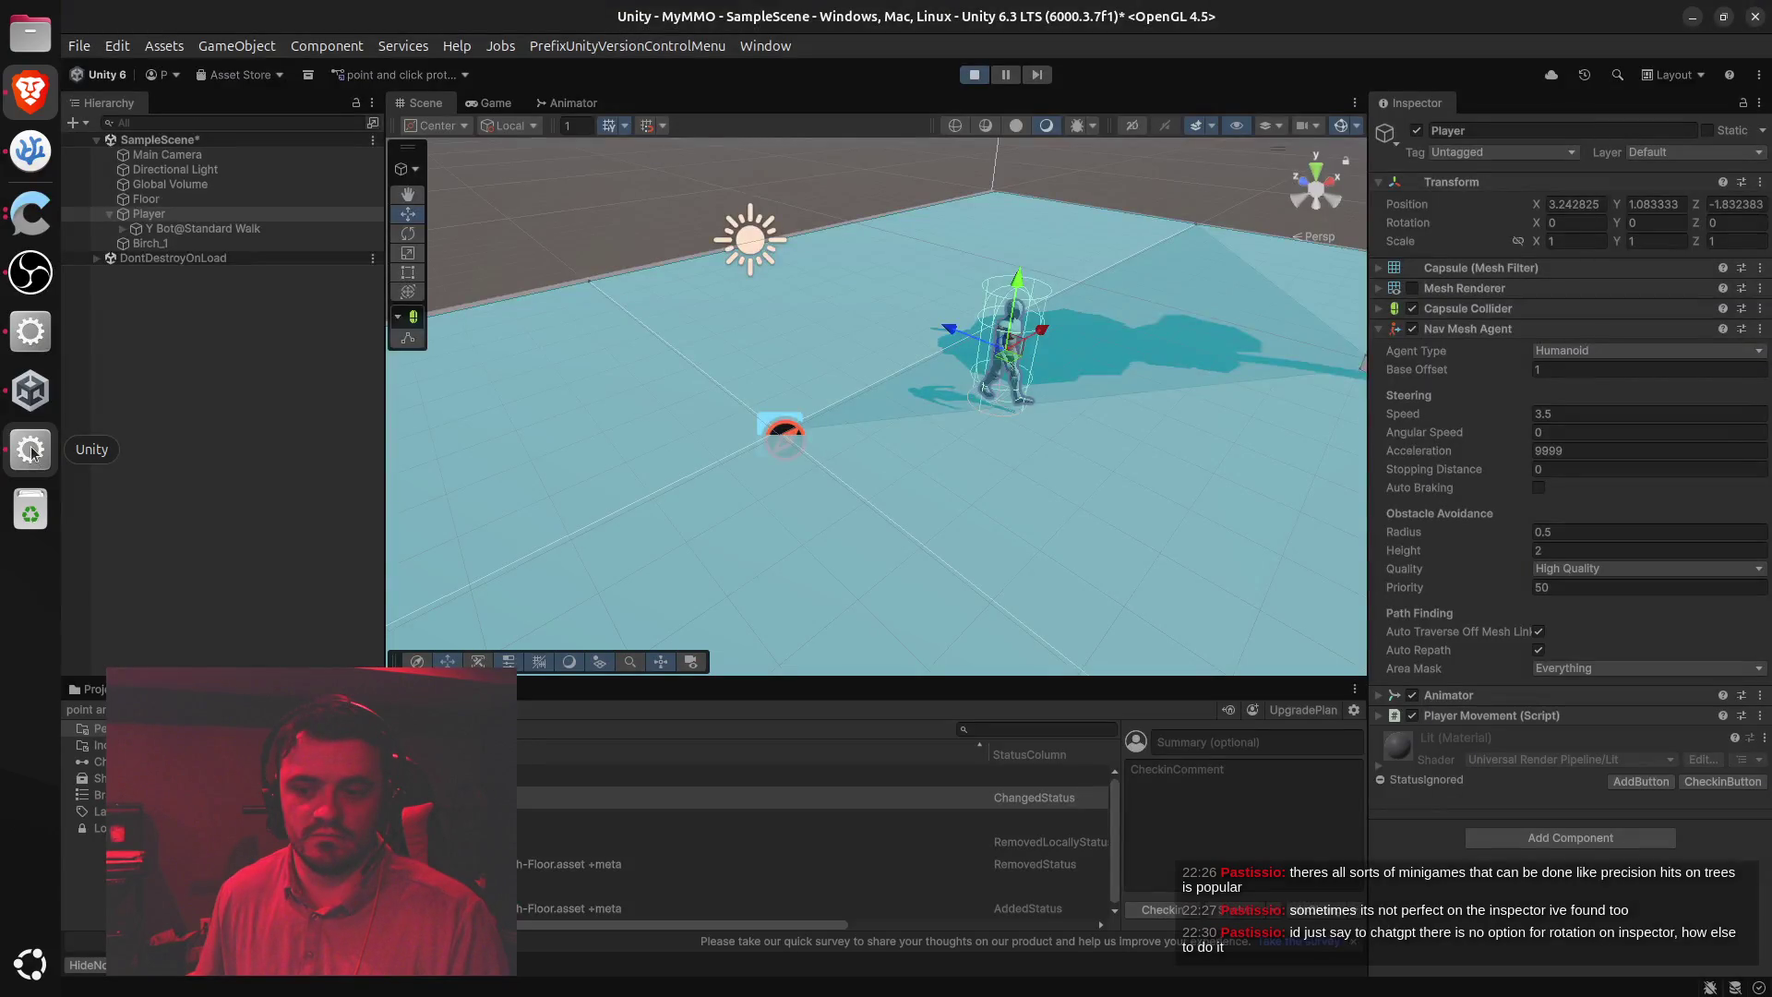
{"action": "left_click", "coordinate": [973, 74]}
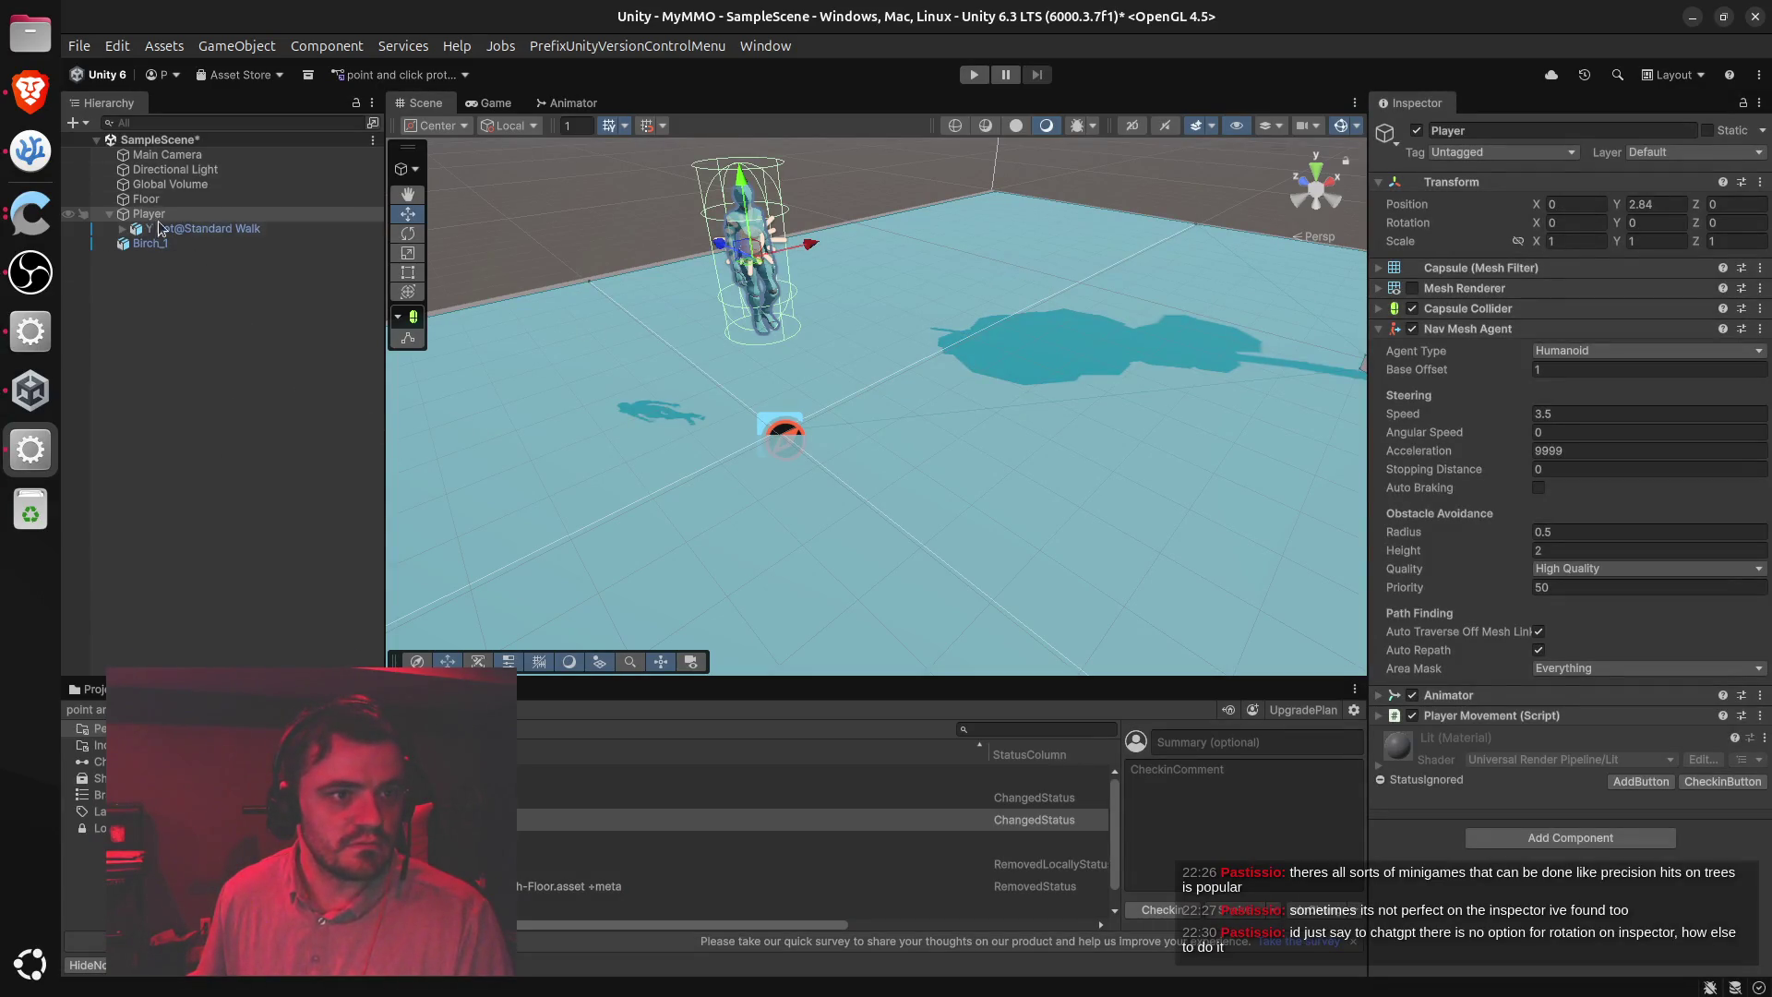
Copy ChatGPT's remainingDistance stopping-distance check code
{"action": "key", "text": "alt+Tab"}
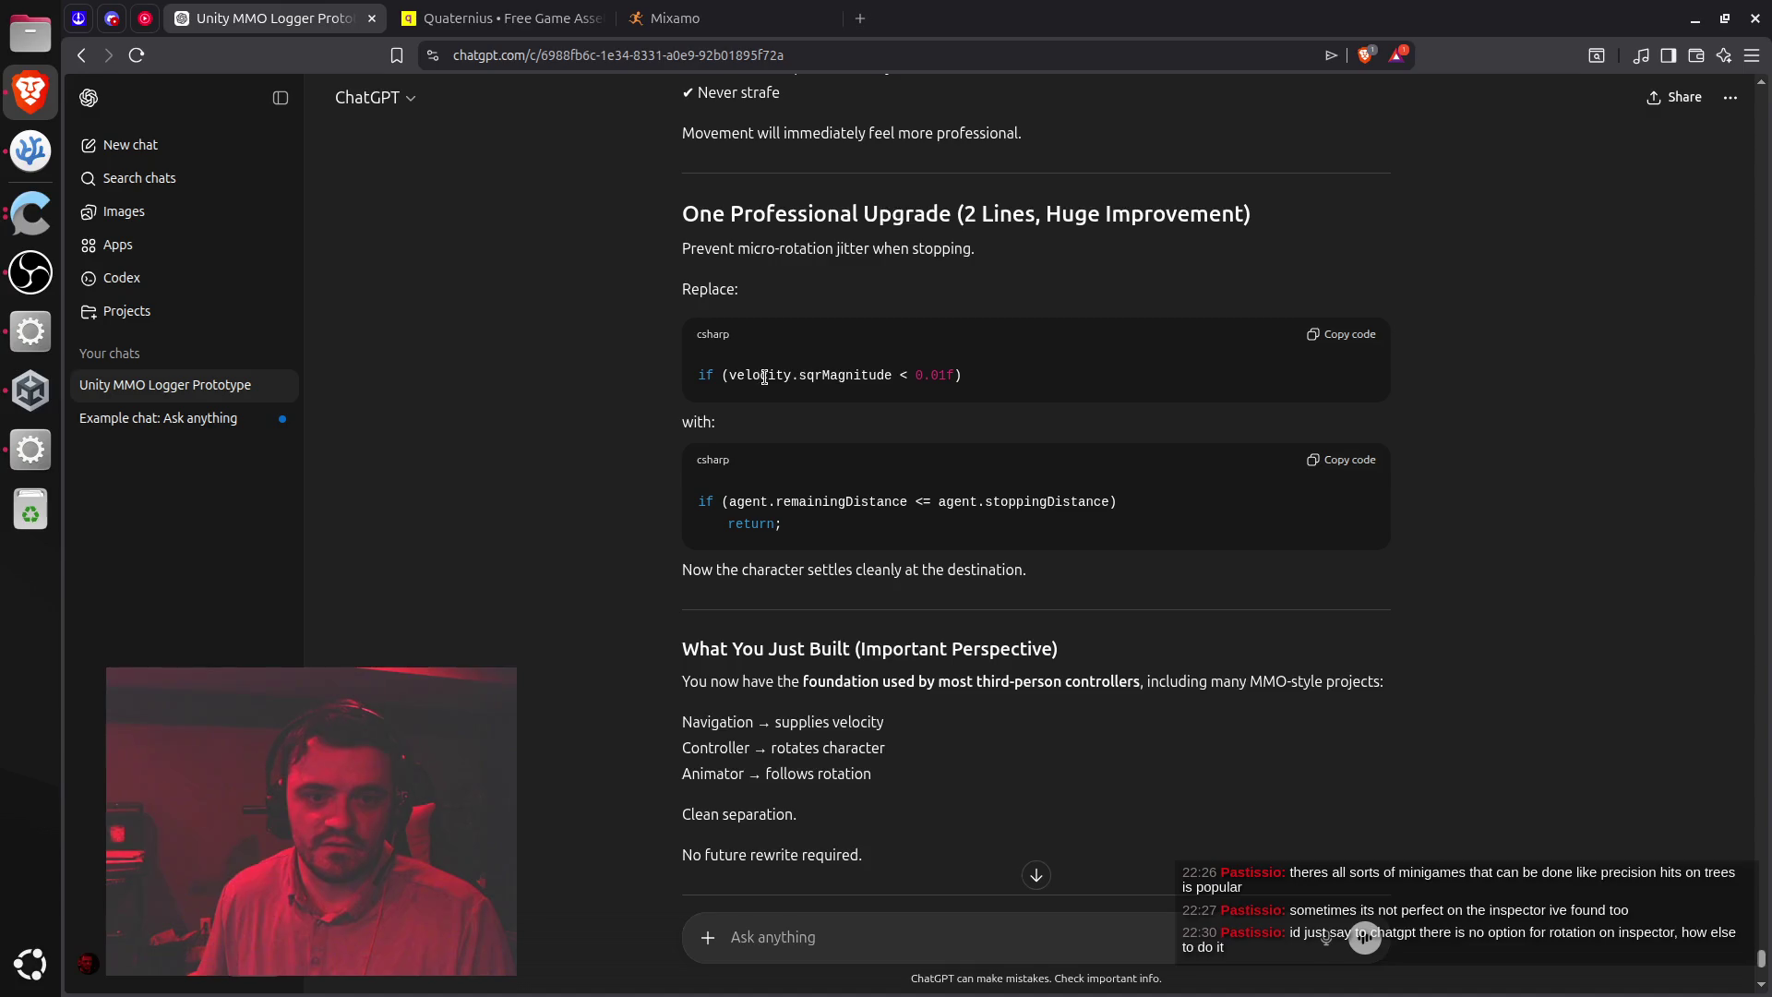
{"action": "left_click", "coordinate": [1340, 462]}
{"action": "scroll", "coordinate": [1237, 498], "scroll_direction": "down", "scroll_amount": 5}
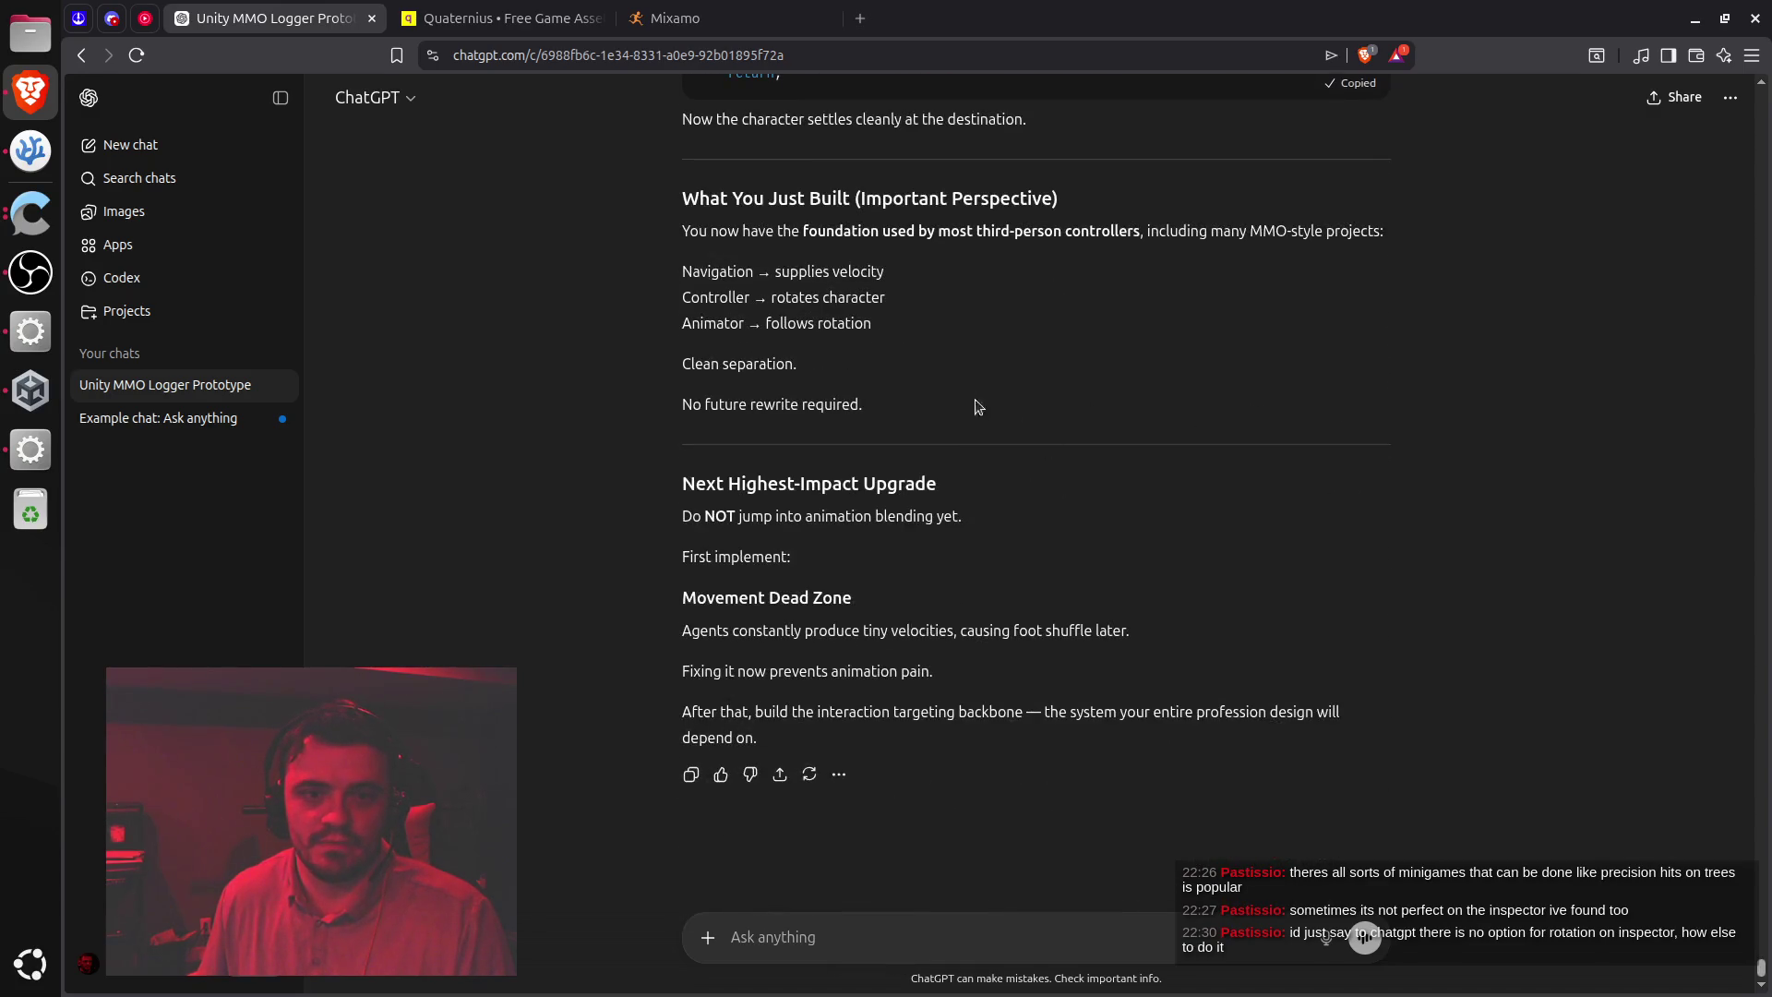
{"action": "scroll", "coordinate": [969, 399], "scroll_direction": "up", "scroll_amount": 5}
Search PlayerMovement.cs for 'velocity' with Find
{"action": "key", "text": "alt+Tab"}
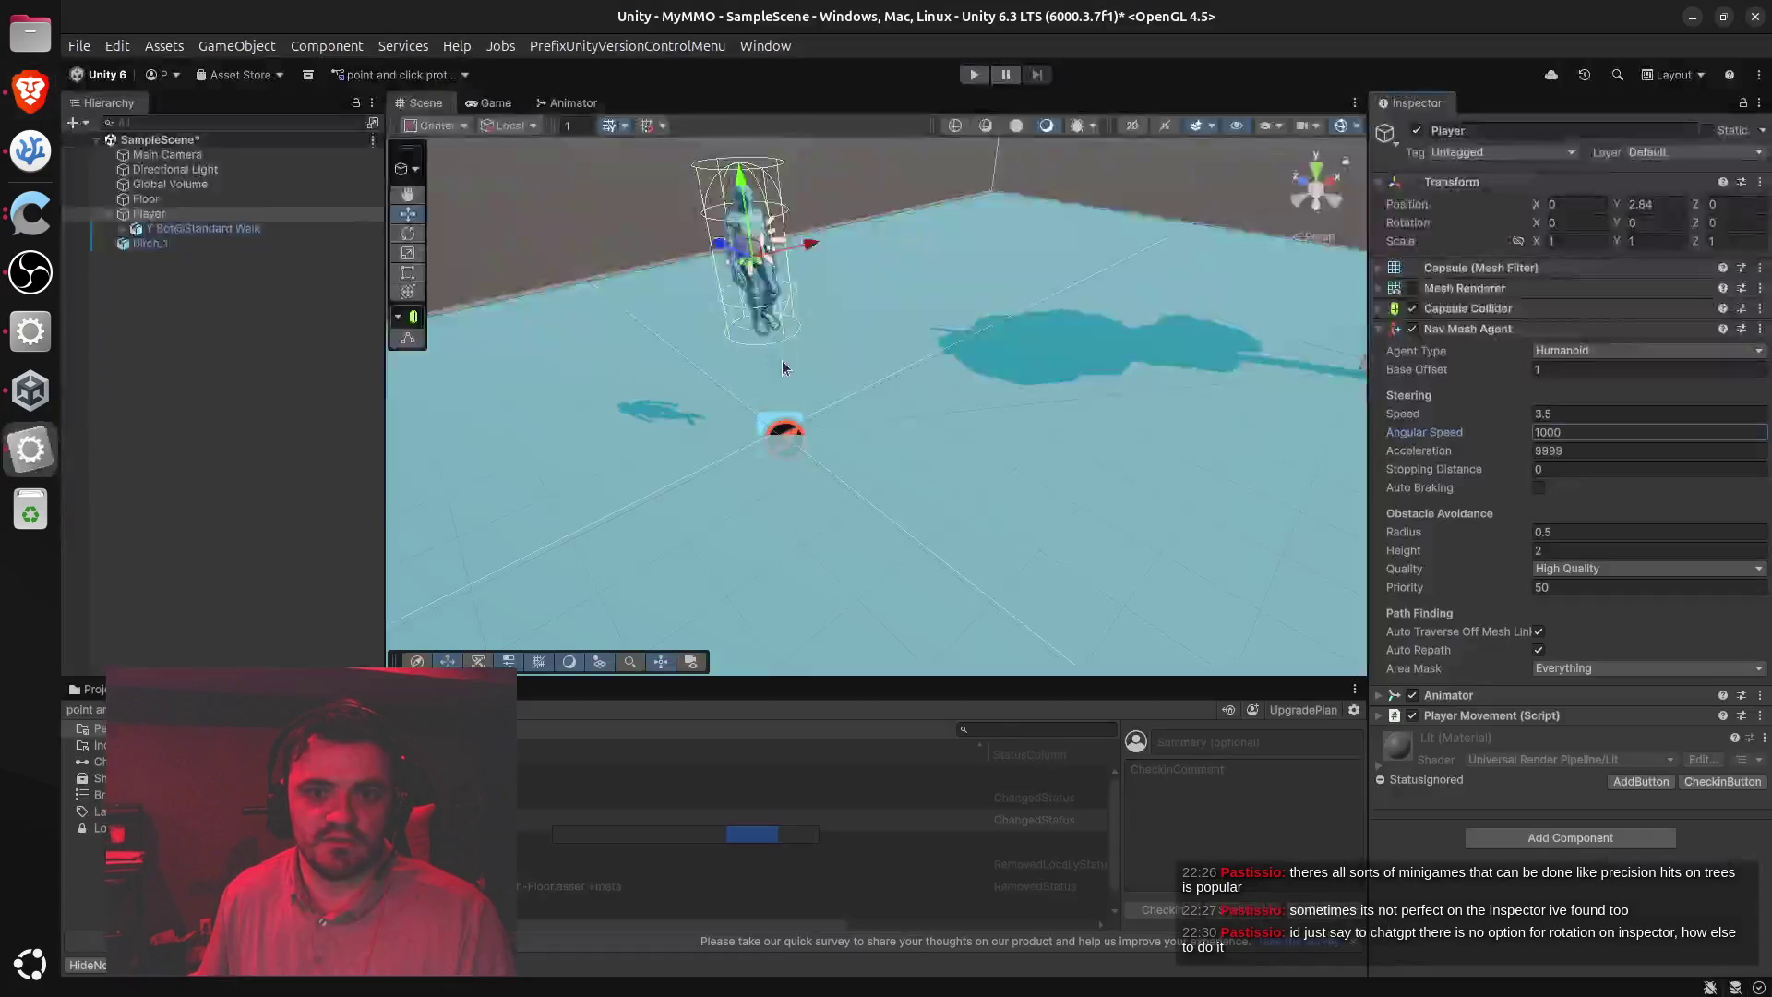
{"action": "key", "text": "alt+Tab"}
{"action": "left_click", "coordinate": [805, 504]}
{"action": "key", "text": "ctrl+f"}
{"action": "type", "text": "velocity"}
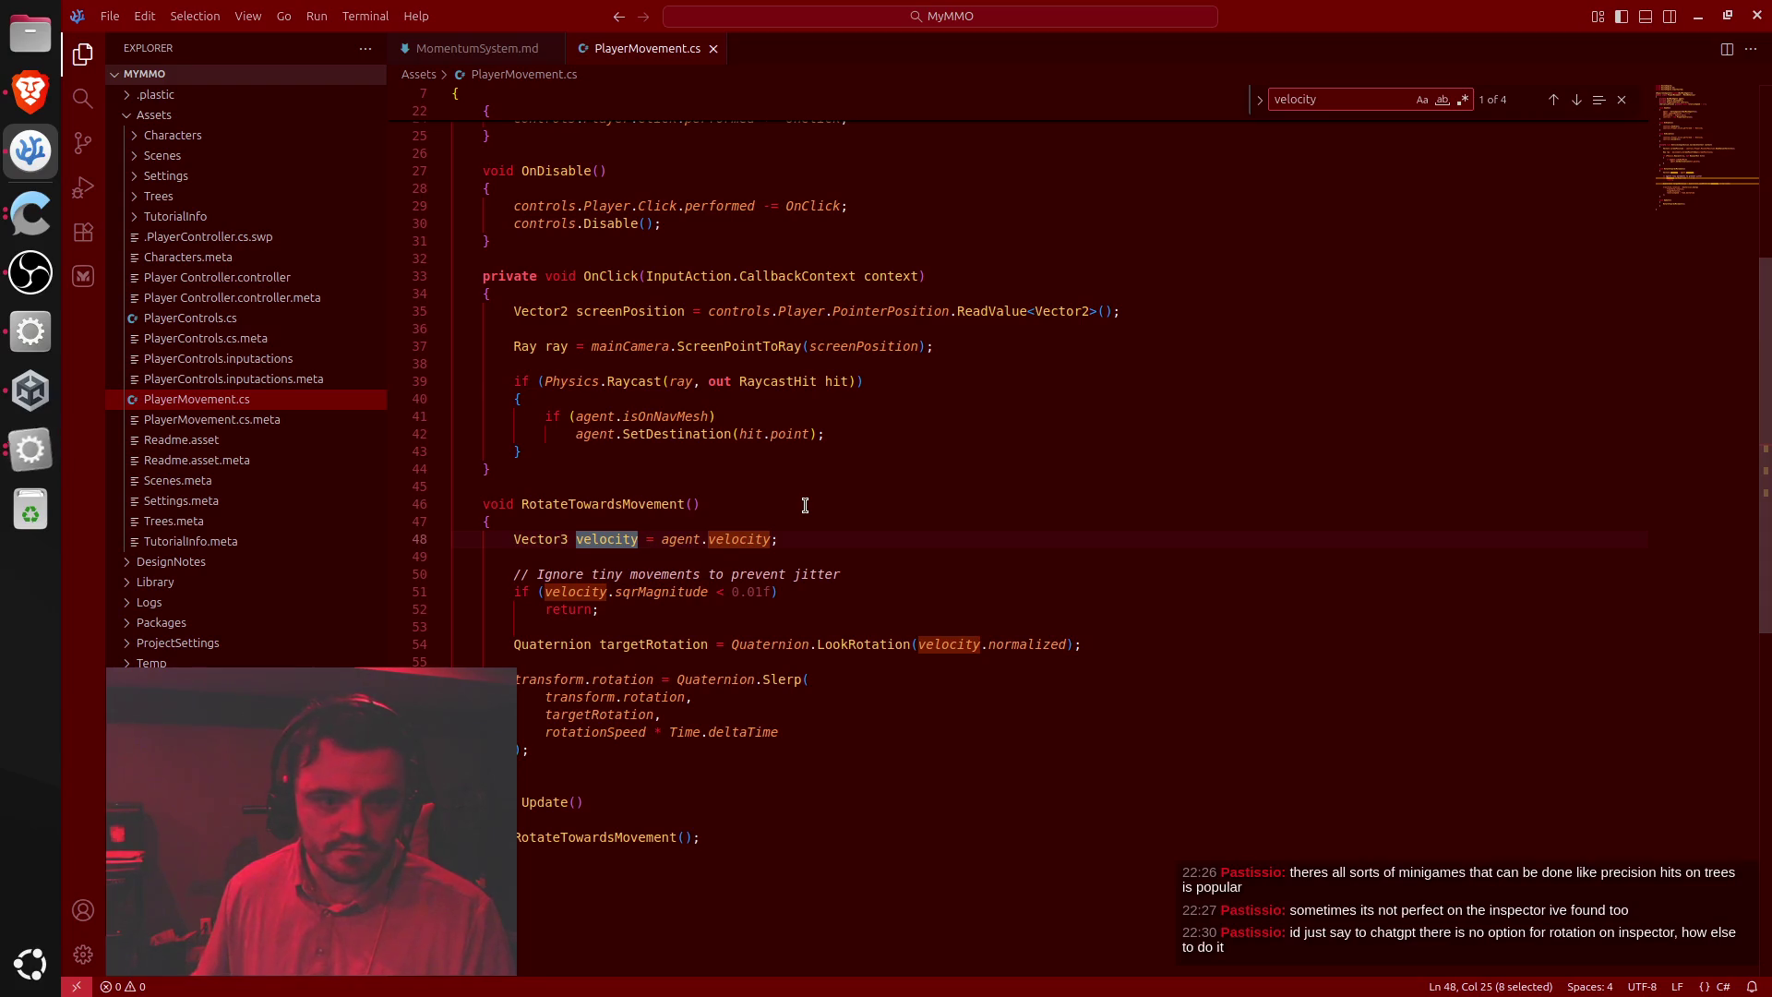
Replace the velocity threshold check with the indented agent.remainingDistance <= agent.stoppingDistance check
{"action": "triple_click", "coordinate": [607, 591]}
{"action": "left_click", "coordinate": [609, 602], "text": "shift"}
{"action": "key", "text": "ctrl+v"}
{"action": "left_click_drag", "start_coordinate": [566, 592], "coordinate": [577, 617]}
{"action": "key", "text": "Tab"}
{"action": "key", "text": "Tab"}
{"action": "left_click", "coordinate": [704, 610]}
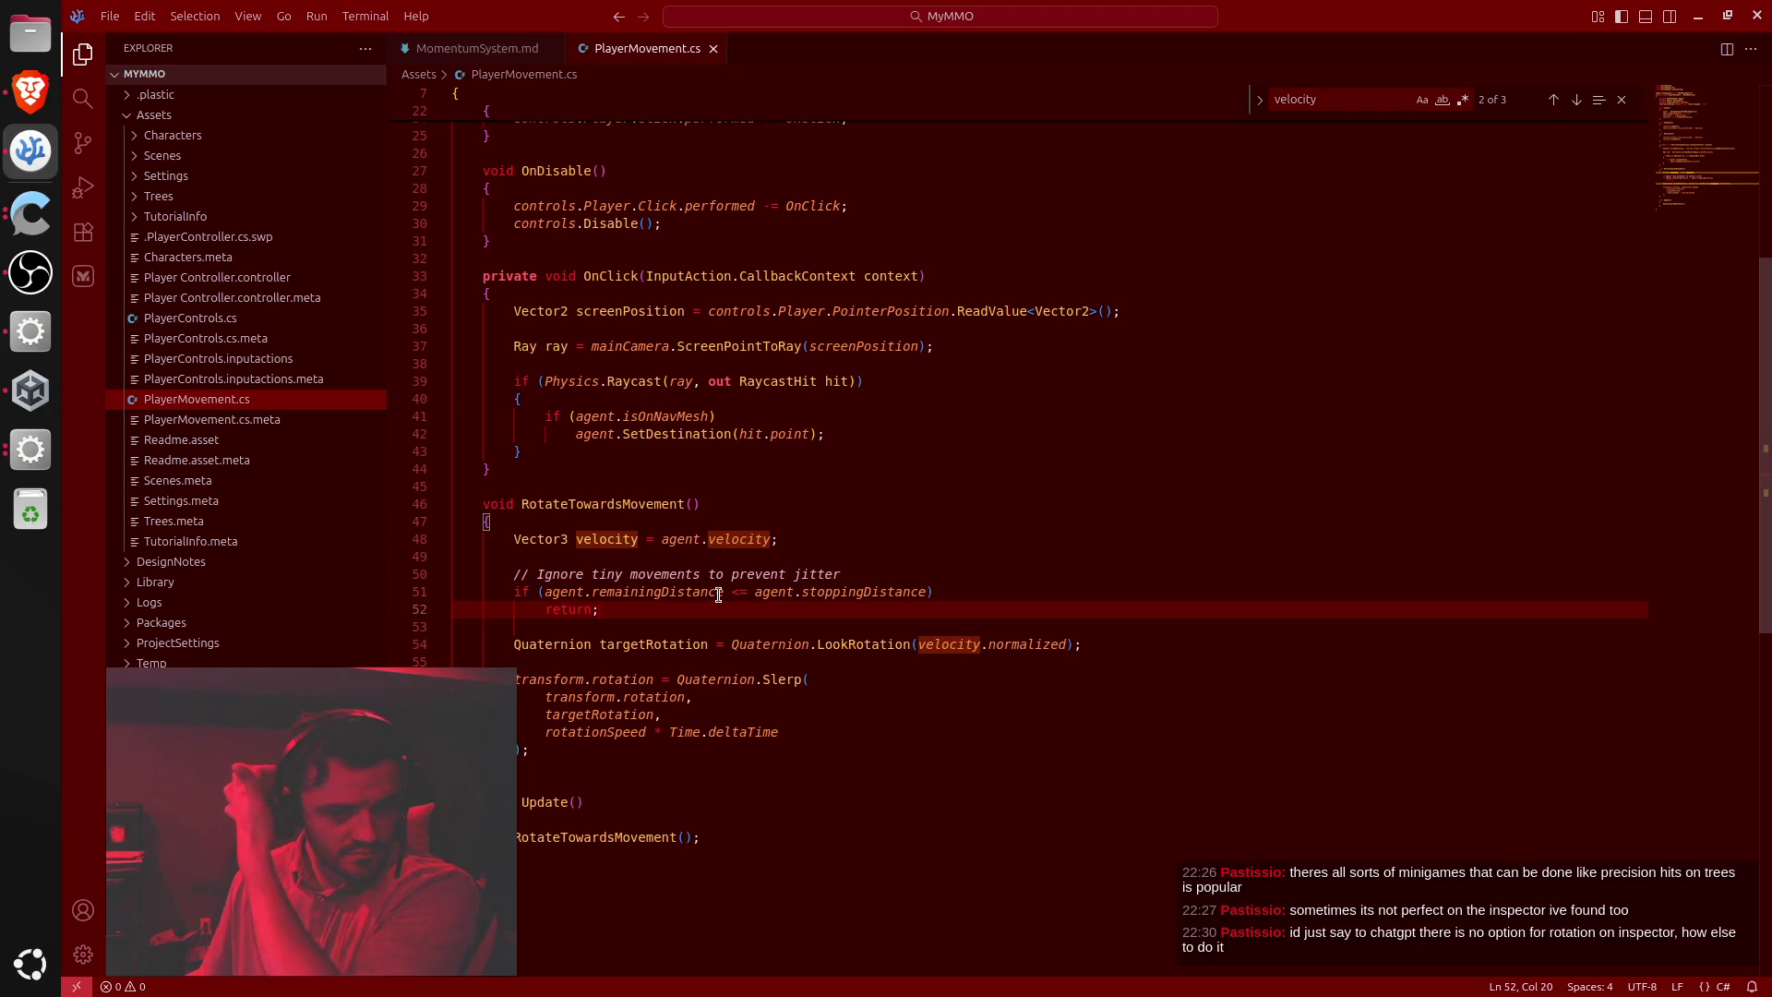
Select the whole script and let Unity recompile before returning to the editor
{"action": "left_click", "coordinate": [694, 564]}
{"action": "key", "text": "ctrl+a"}
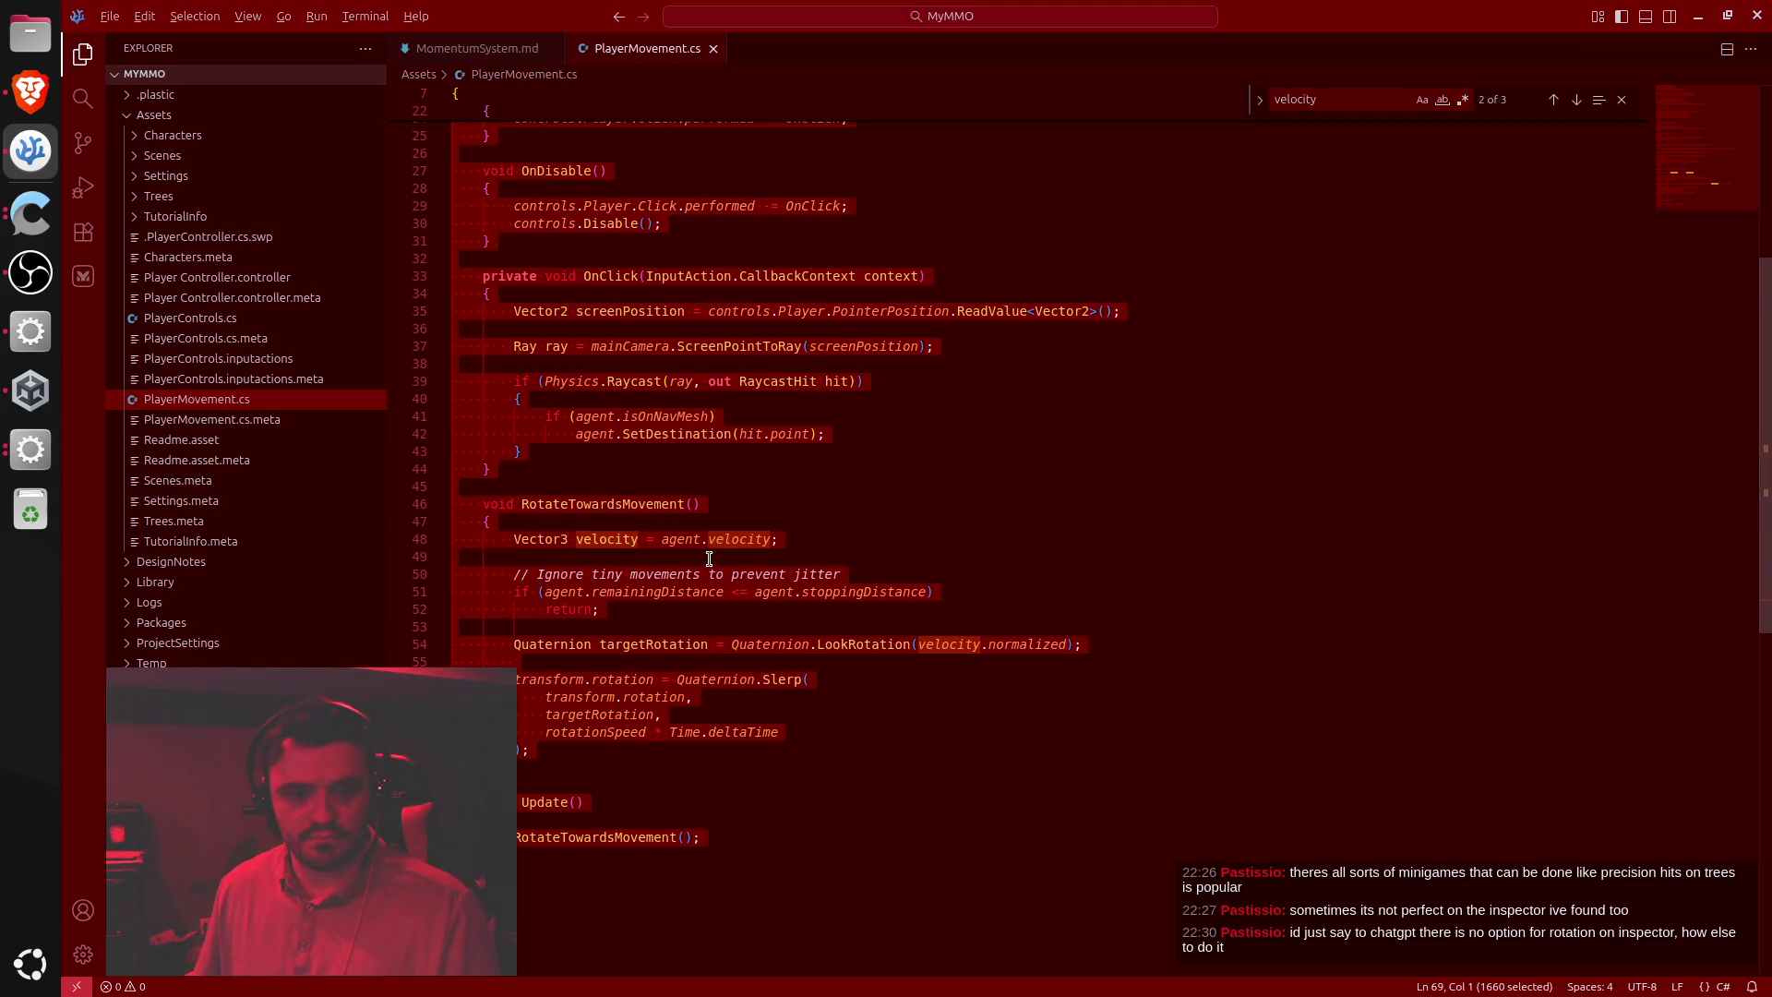
{"action": "key", "text": "alt+Tab"}
{"action": "key", "text": "alt+Tab"}
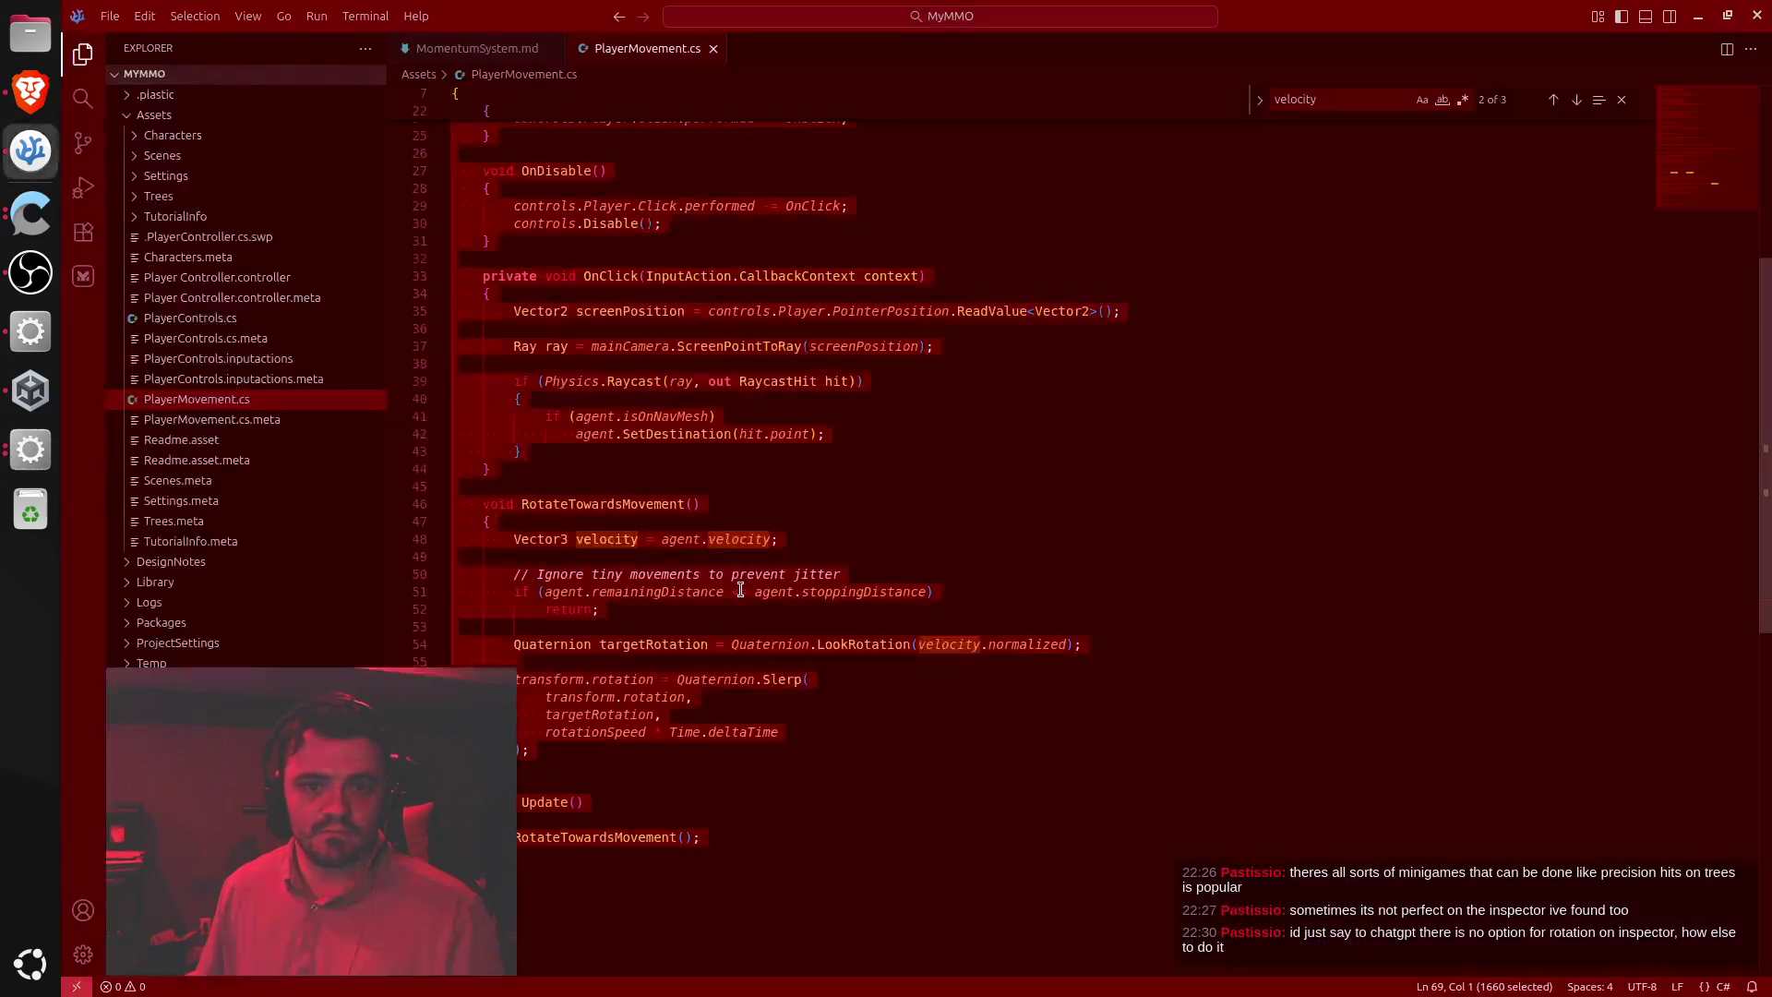
{"action": "key", "text": "alt+Tab"}
{"action": "key", "text": "alt+Tab"}
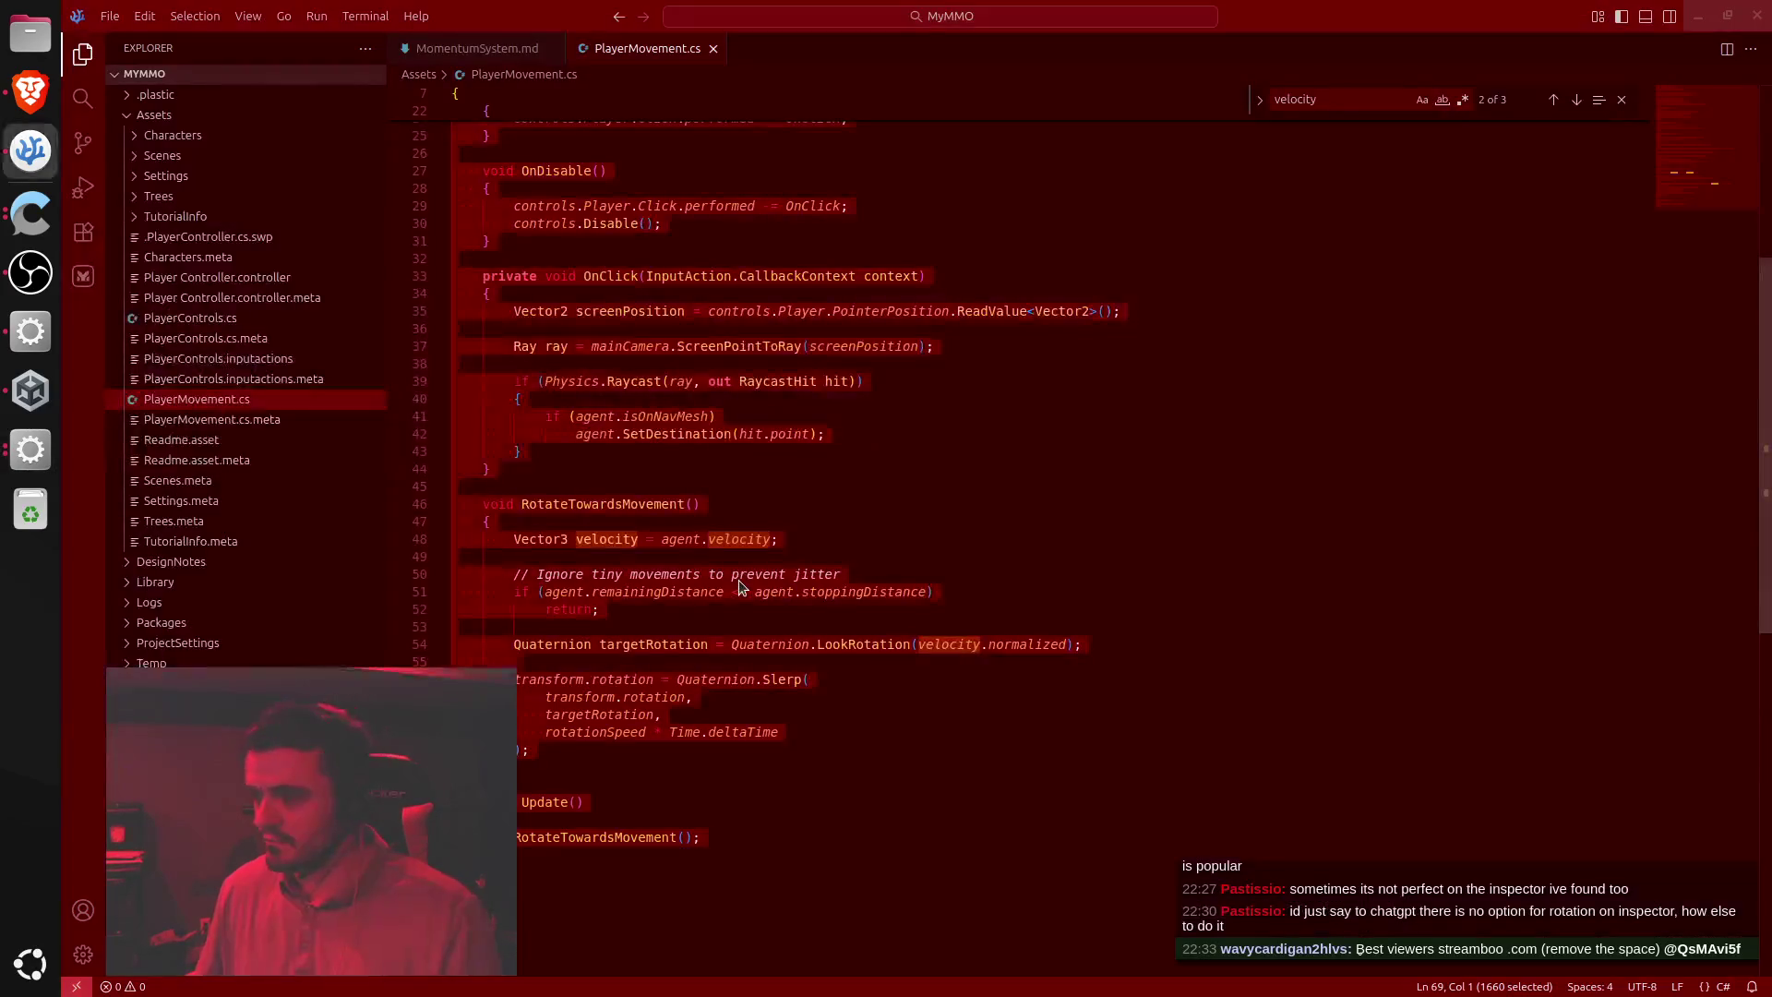
{"action": "key", "text": "alt+Tab"}
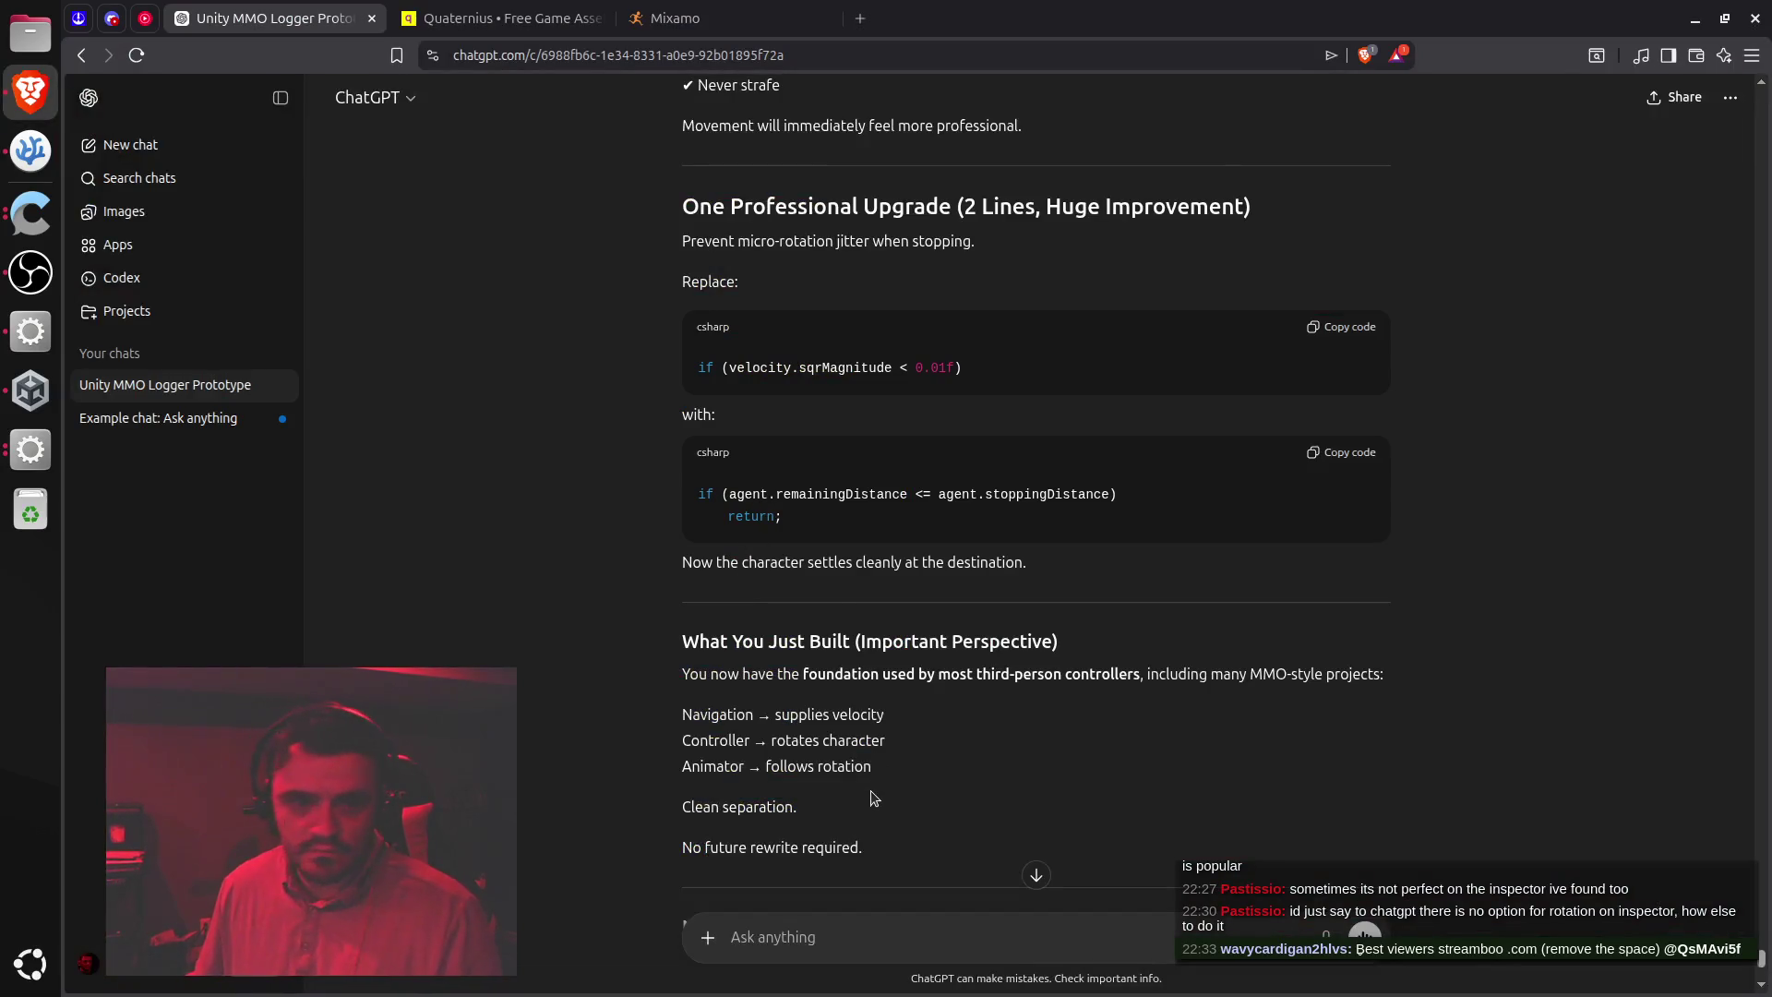
Paste the RotateTowardsMovement code into a fenced code block in a new ChatGPT message
{"action": "scroll", "coordinate": [849, 822], "scroll_direction": "down", "scroll_amount": 5}
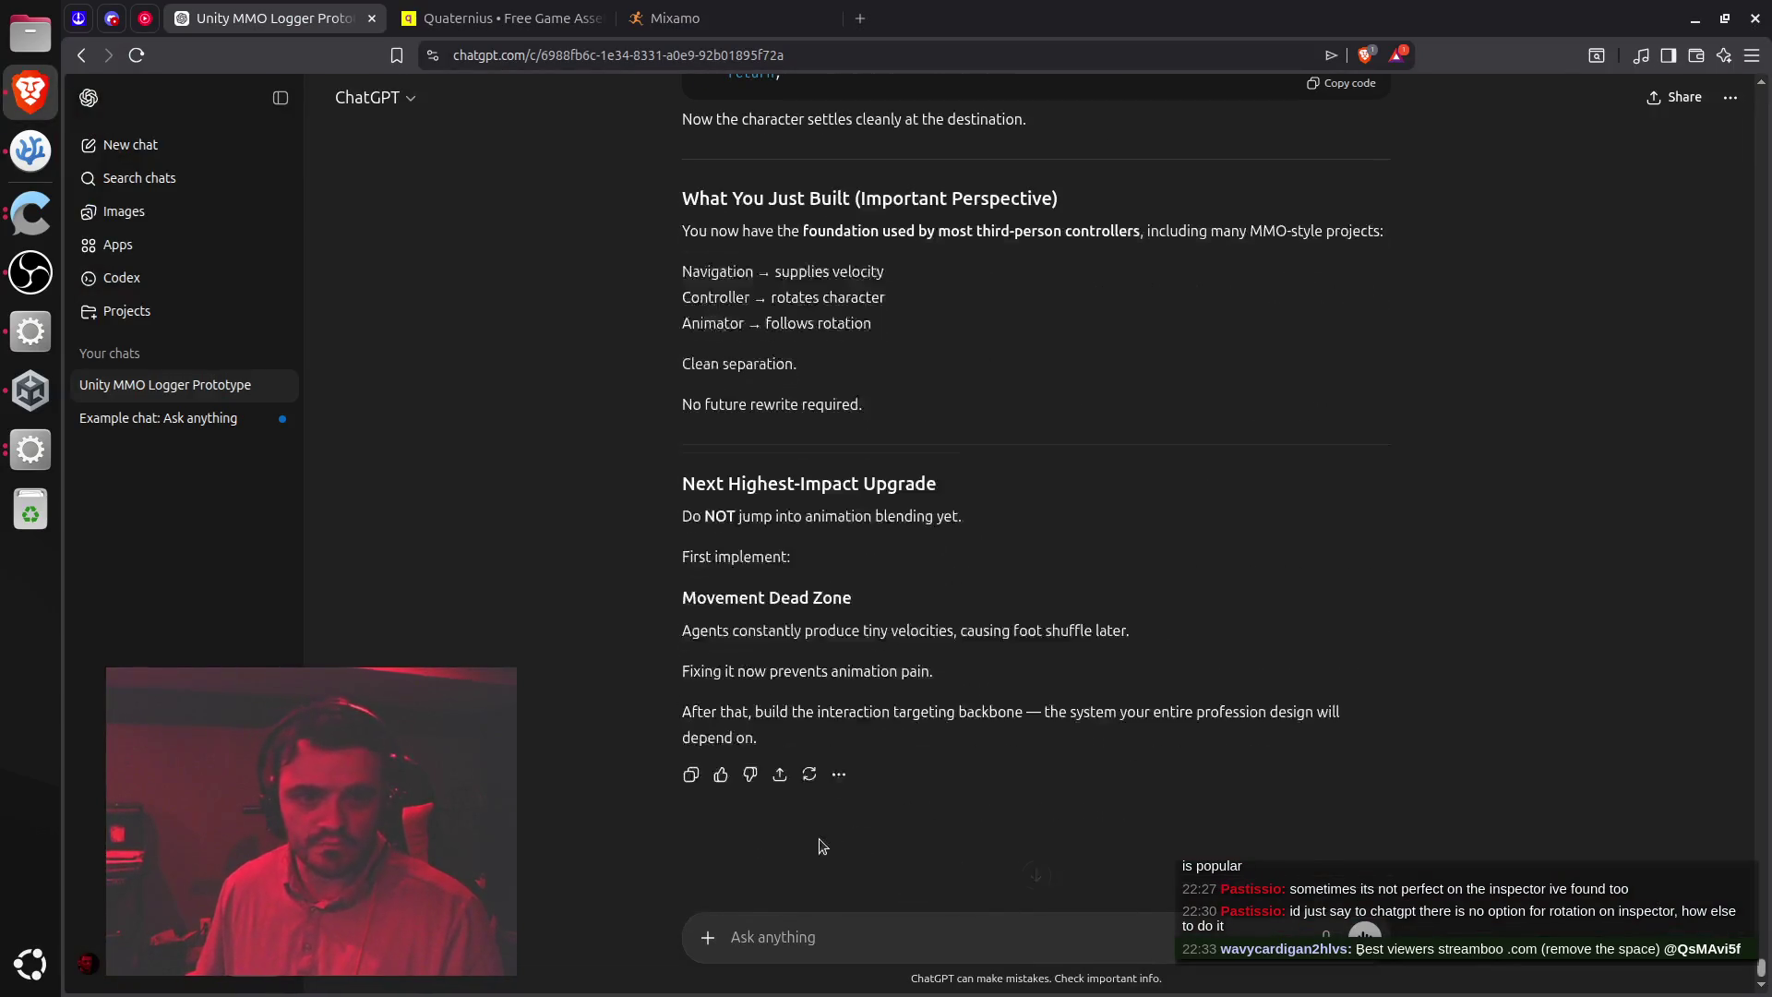
{"action": "left_click", "coordinate": [833, 932]}
{"action": "type", "text": "```"}
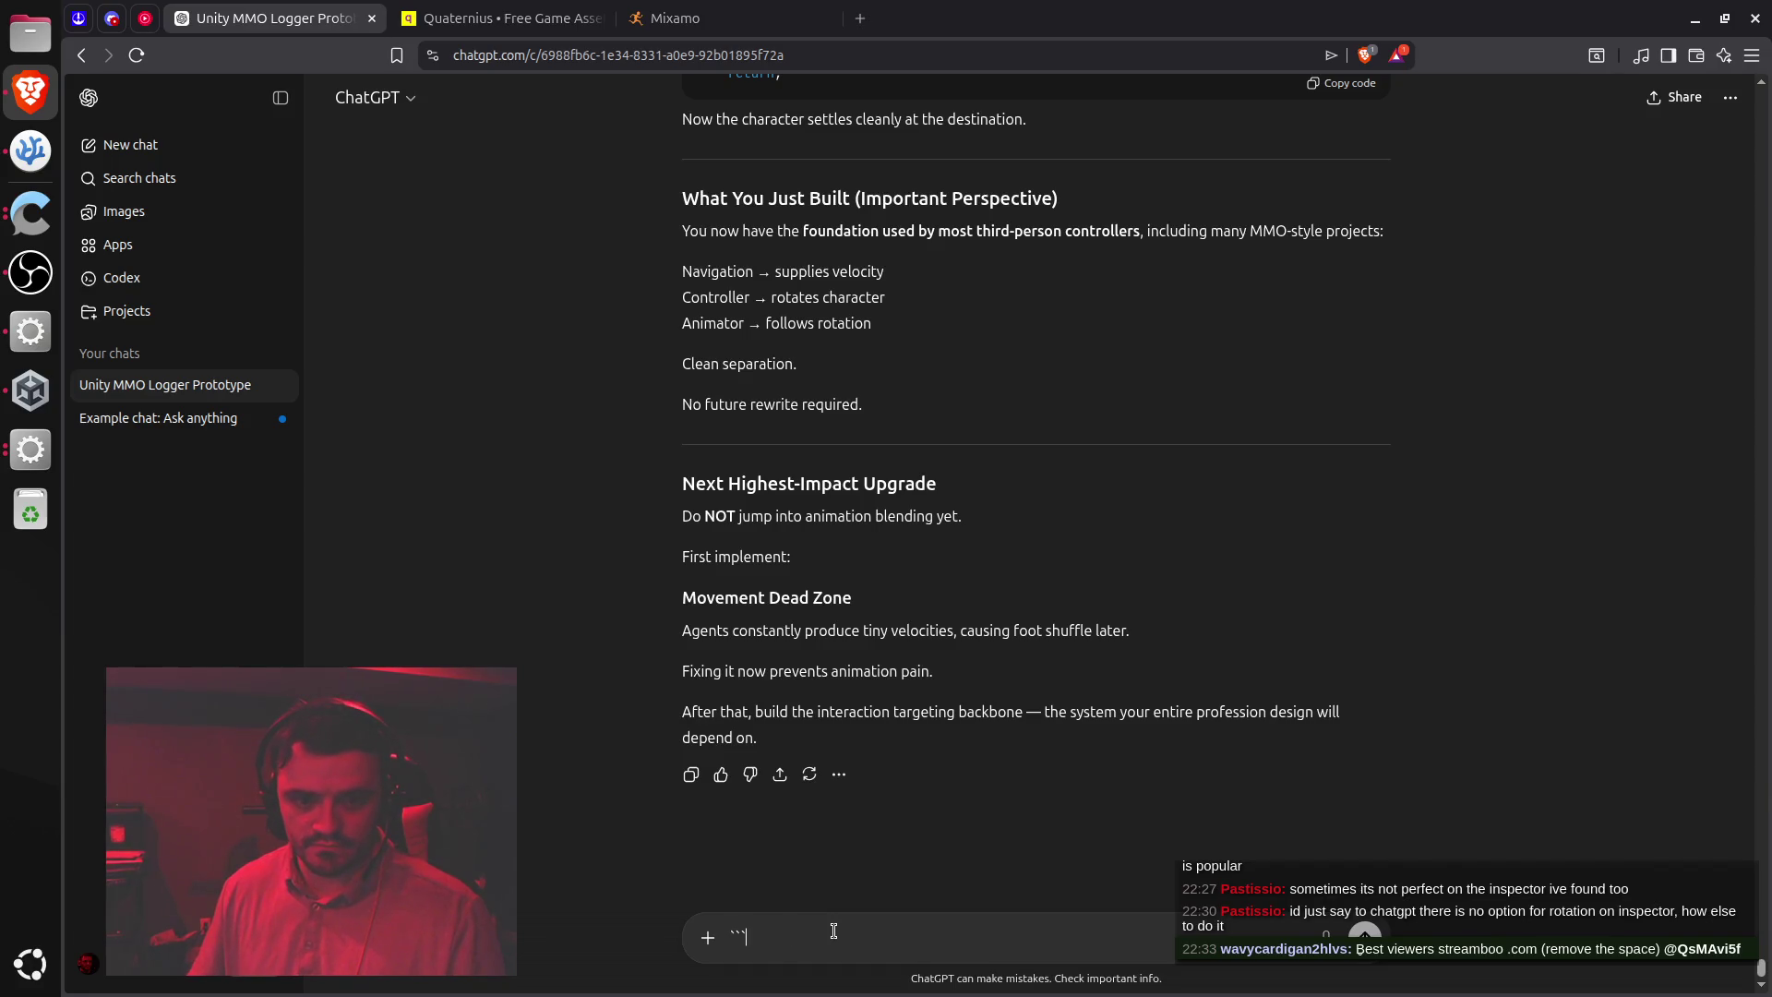
{"action": "key", "text": "shift+Return"}
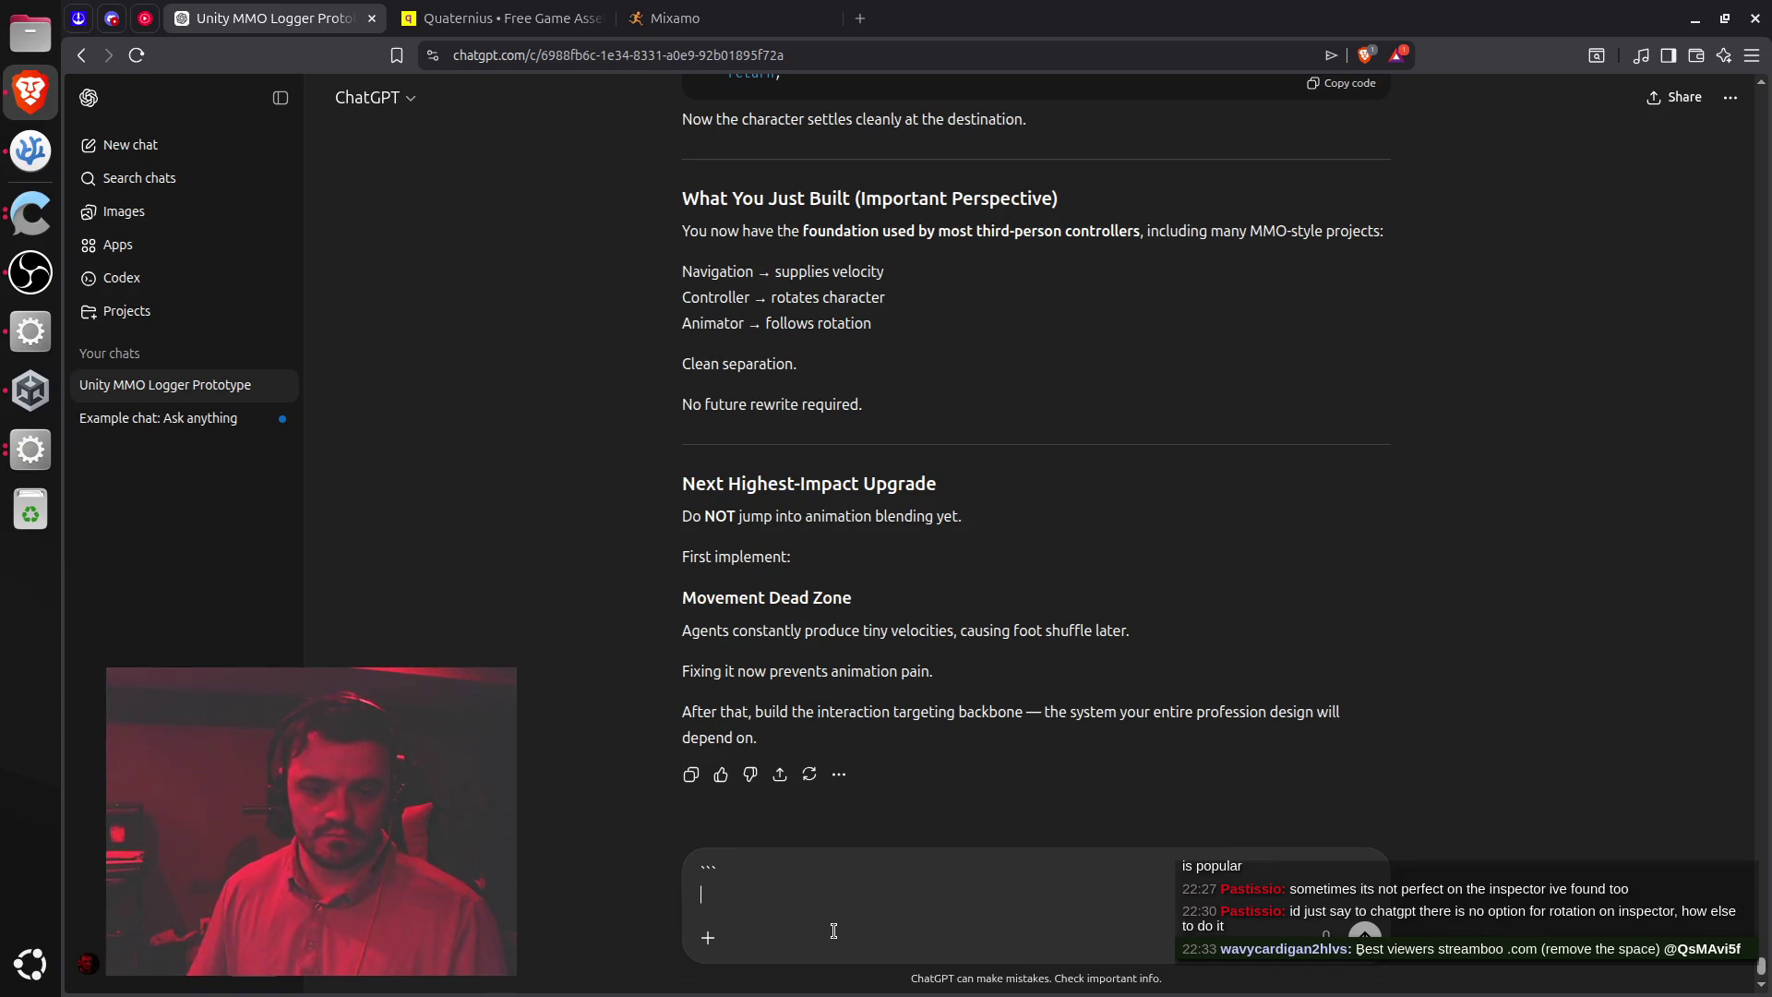
{"action": "key", "text": "ctrl+v"}
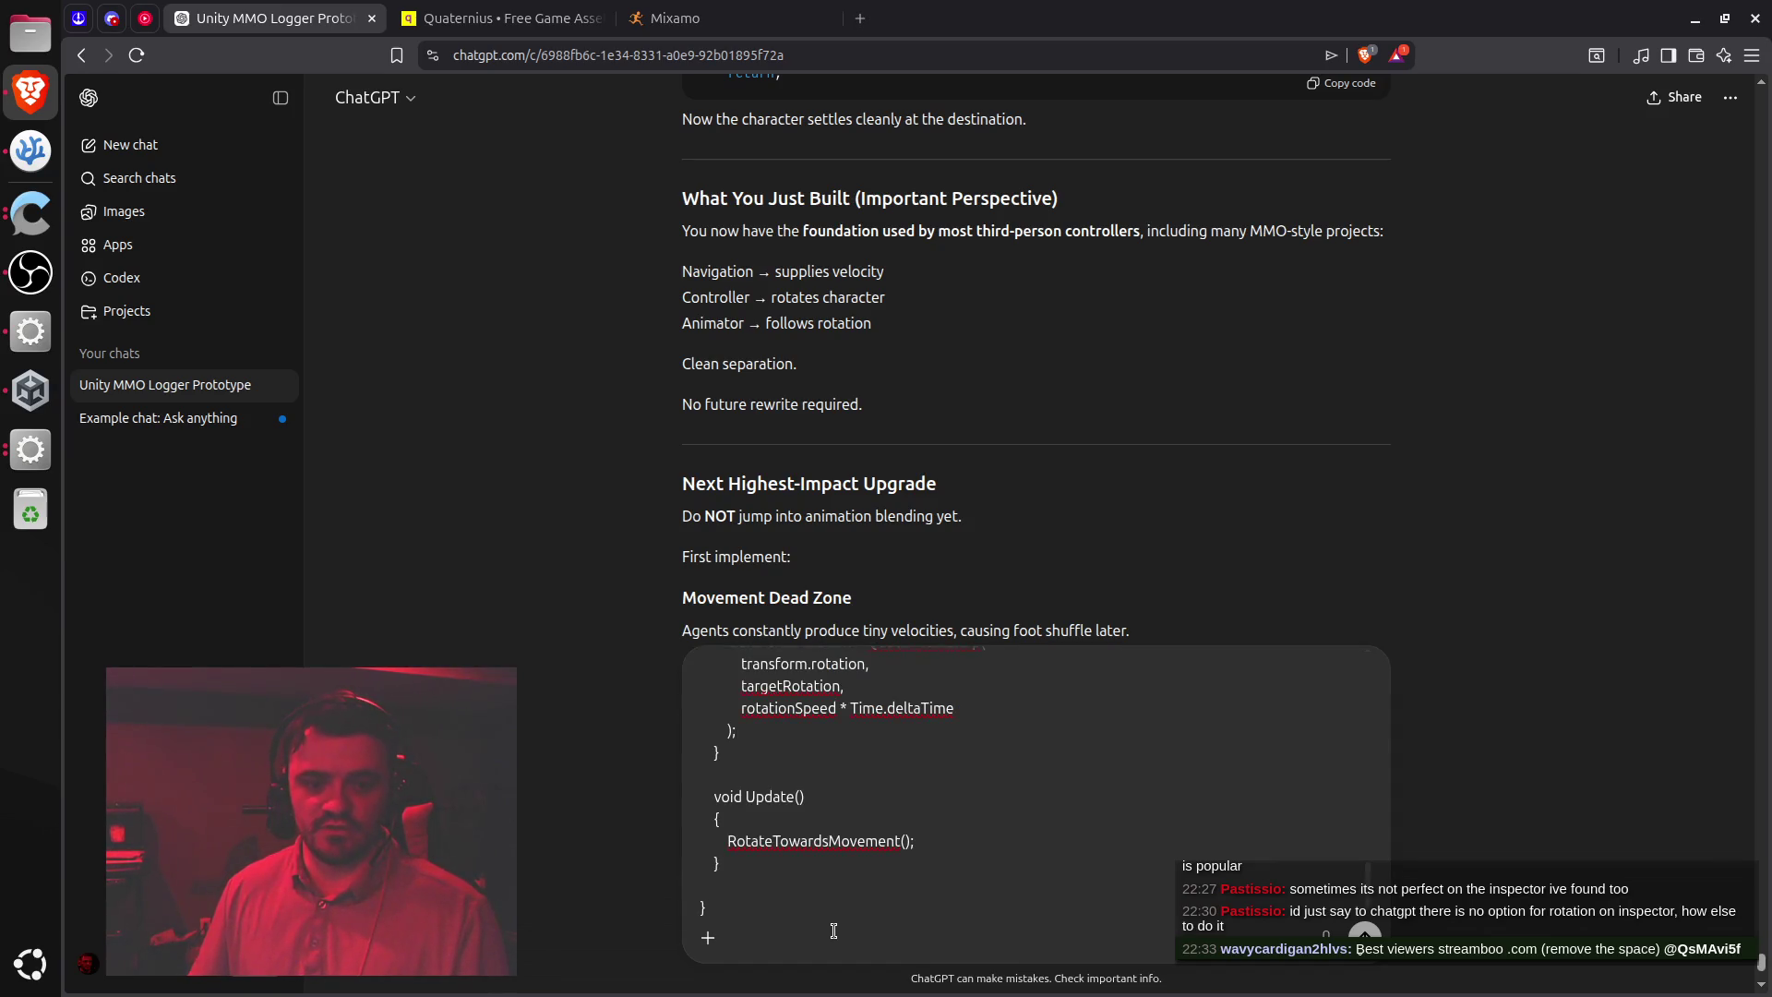
{"action": "key", "text": "shift+Return"}
{"action": "type", "text": "``"}
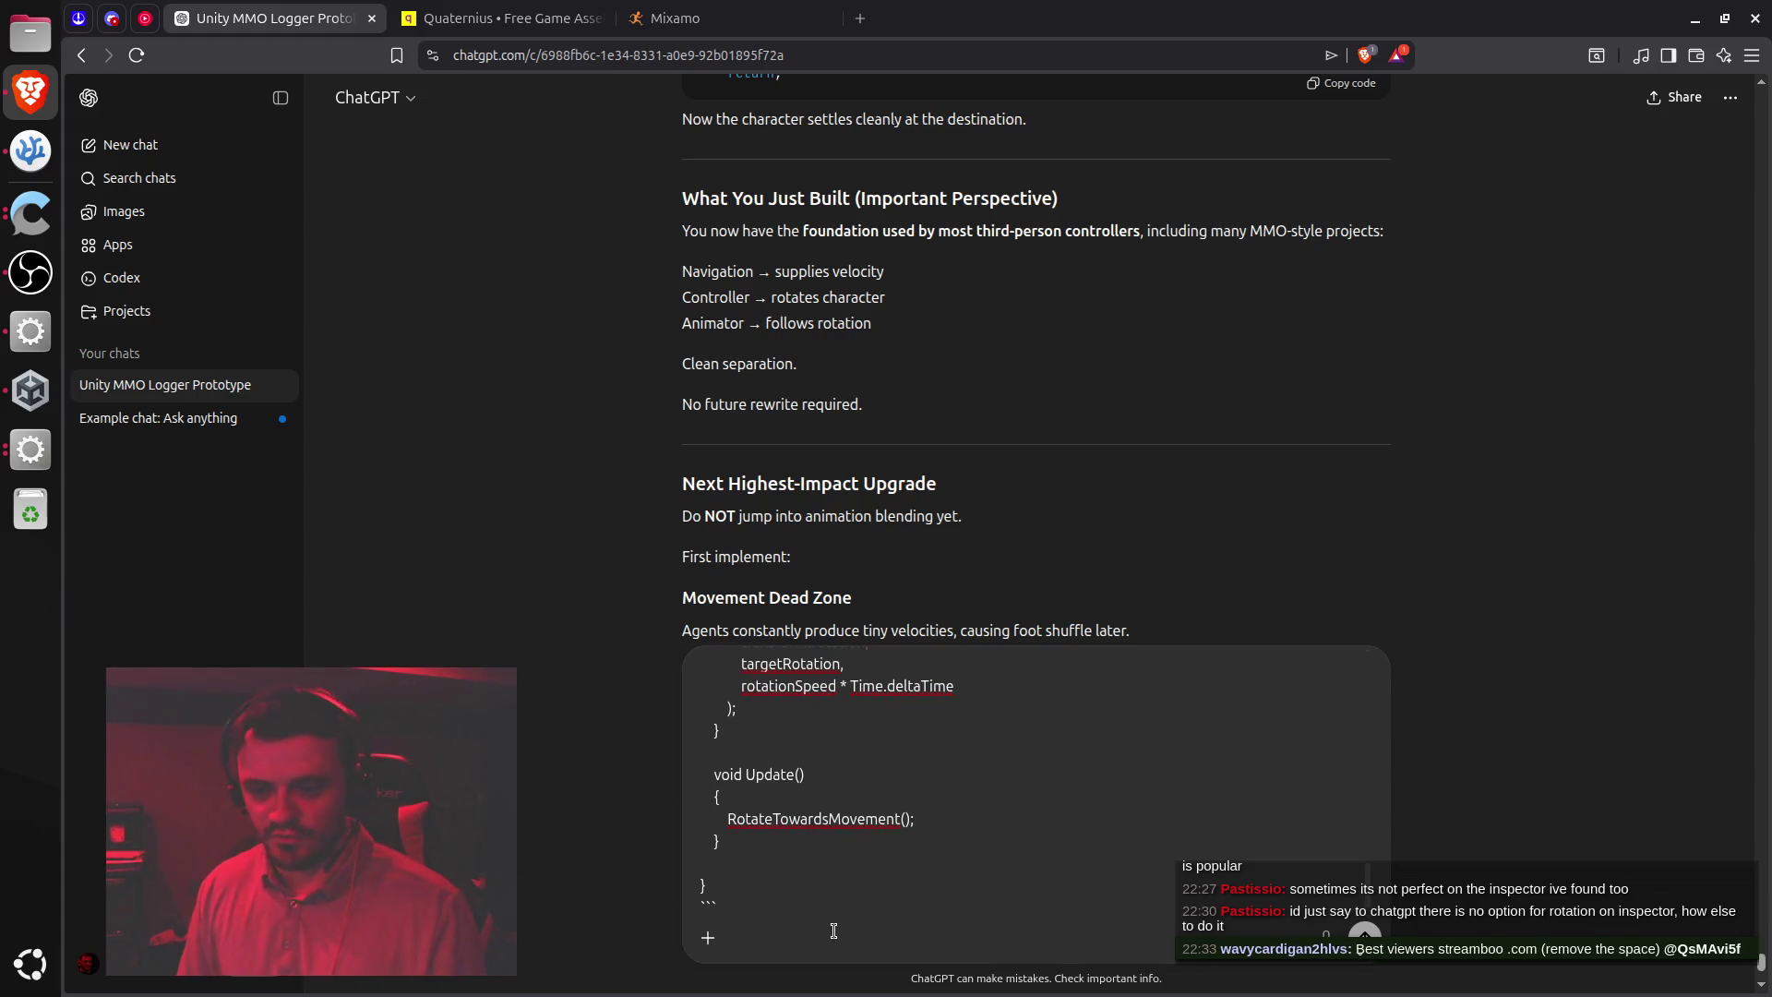
Send the code to ChatGPT asking 'like this?', then go to the StreamElements dashboard
{"action": "key", "text": "alt+Tab"}
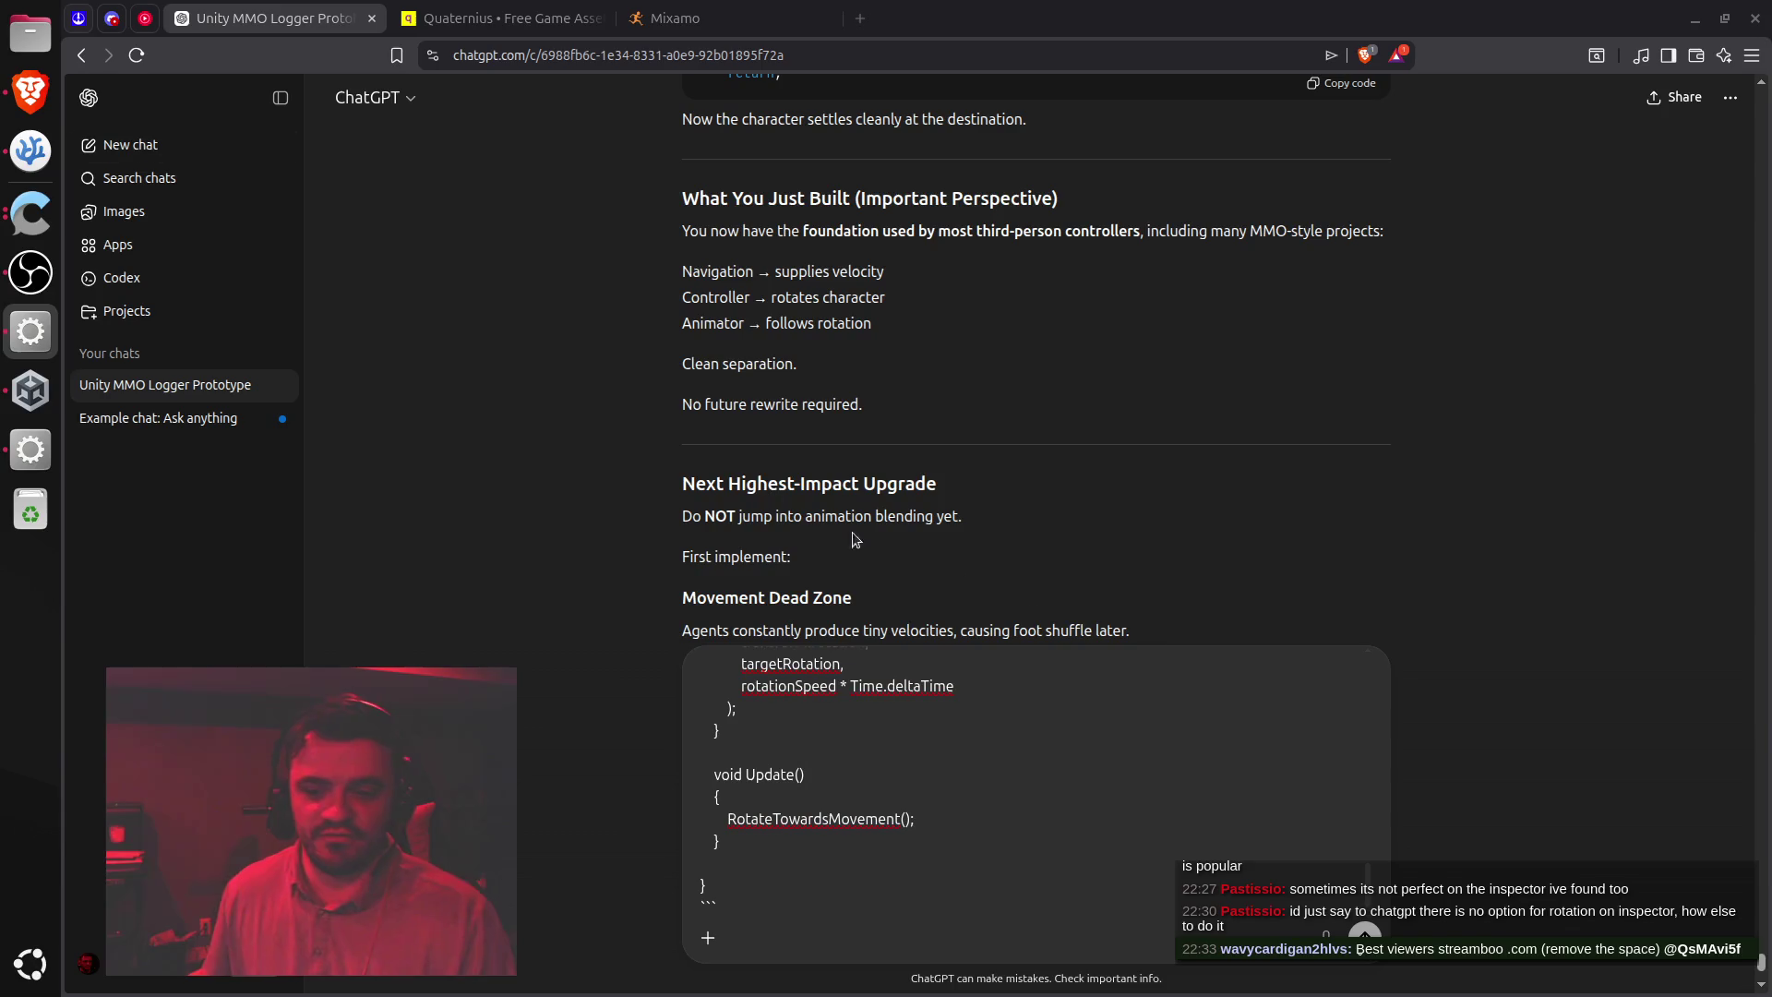
{"action": "left_click", "coordinate": [744, 912]}
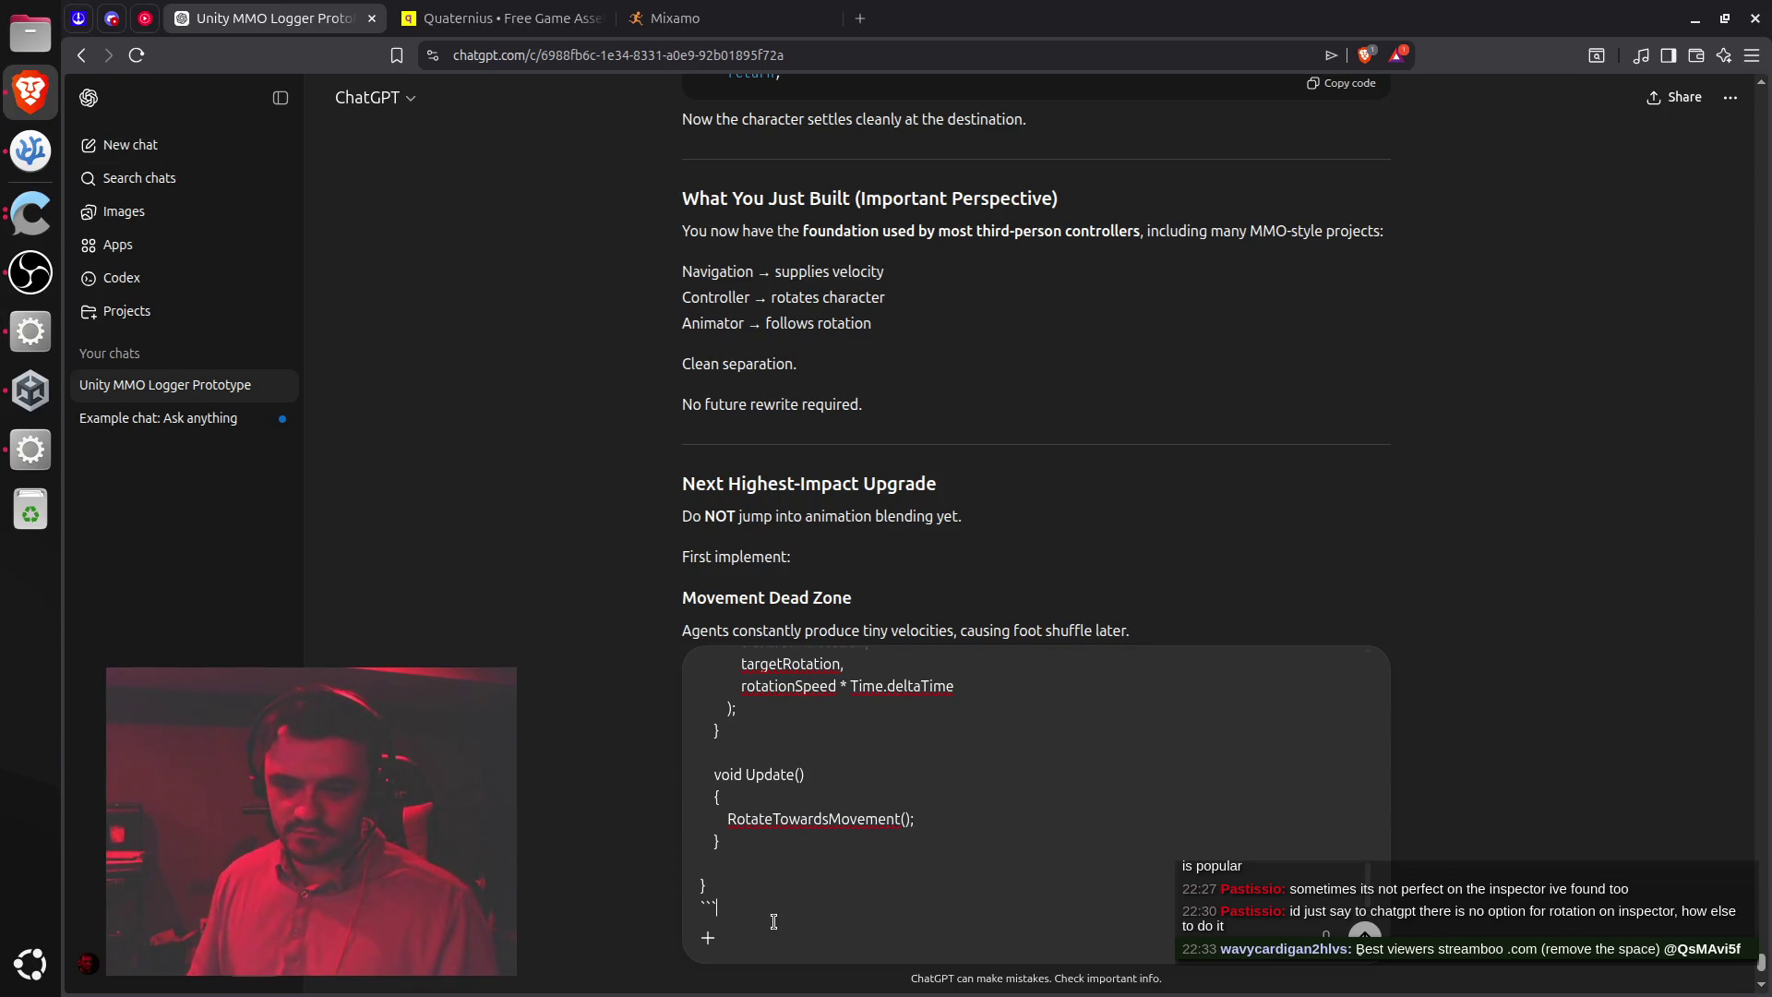
{"action": "key", "text": "shift+Return"}
{"action": "key", "text": "shift+Return"}
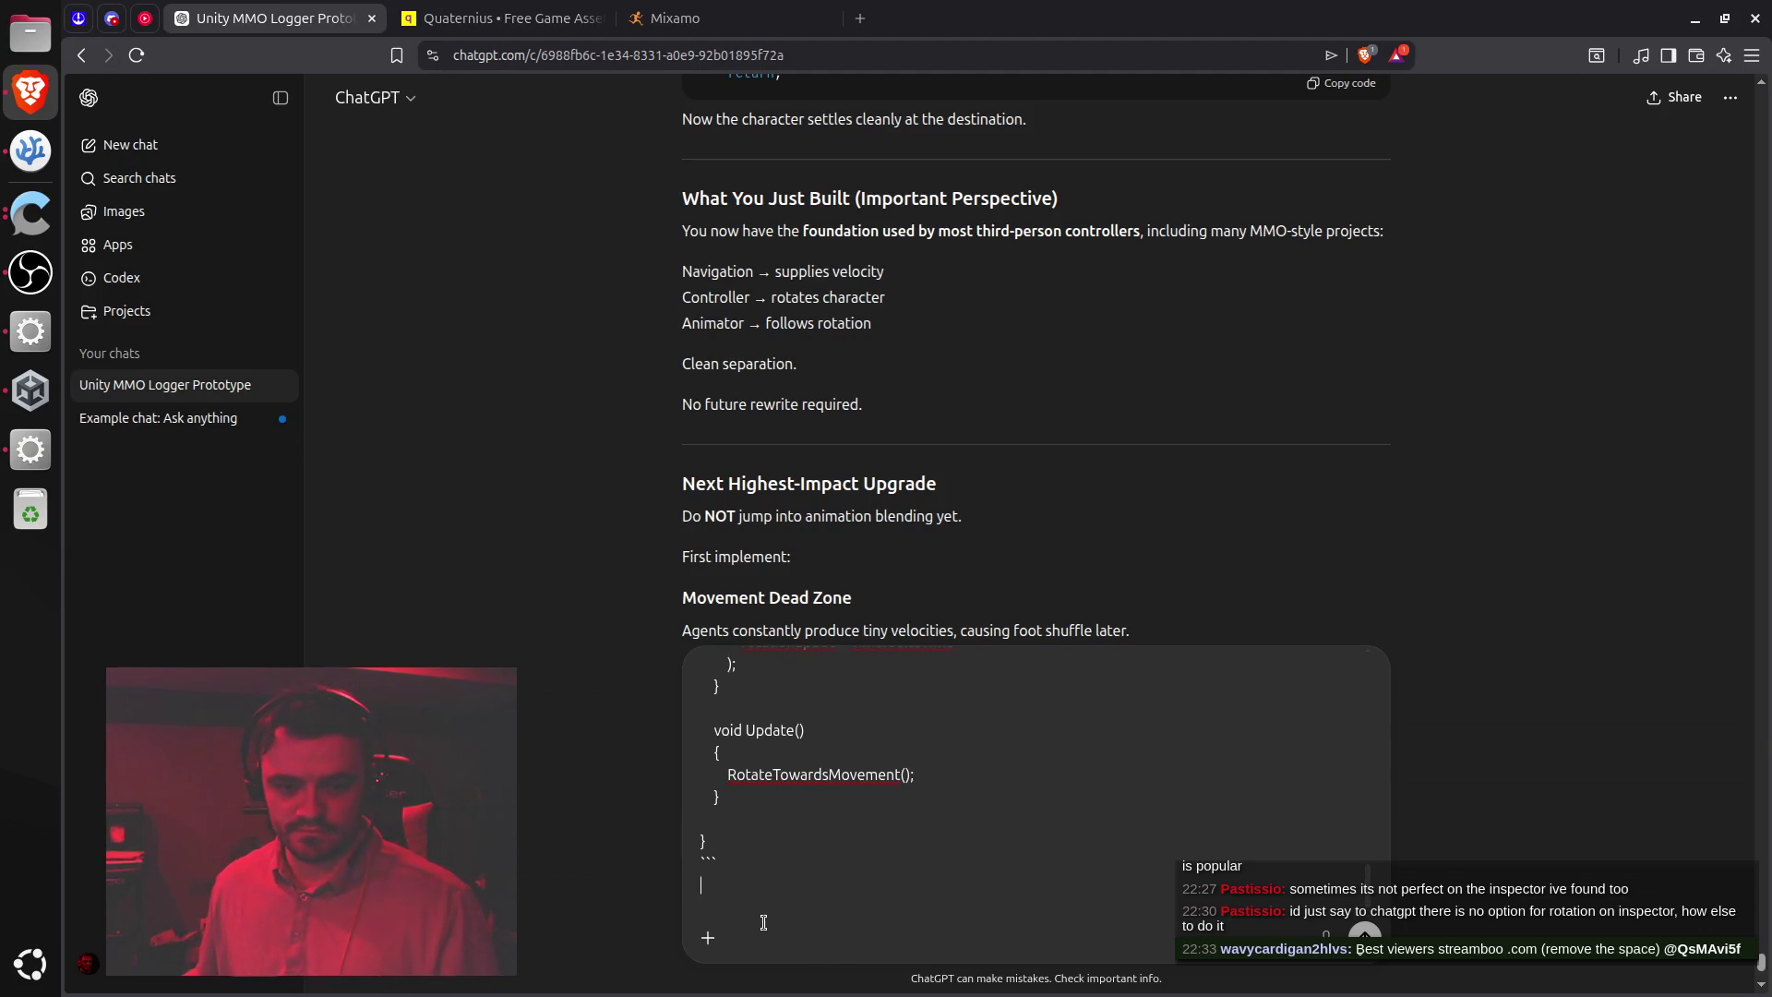
{"action": "type", "text": "like this?"}
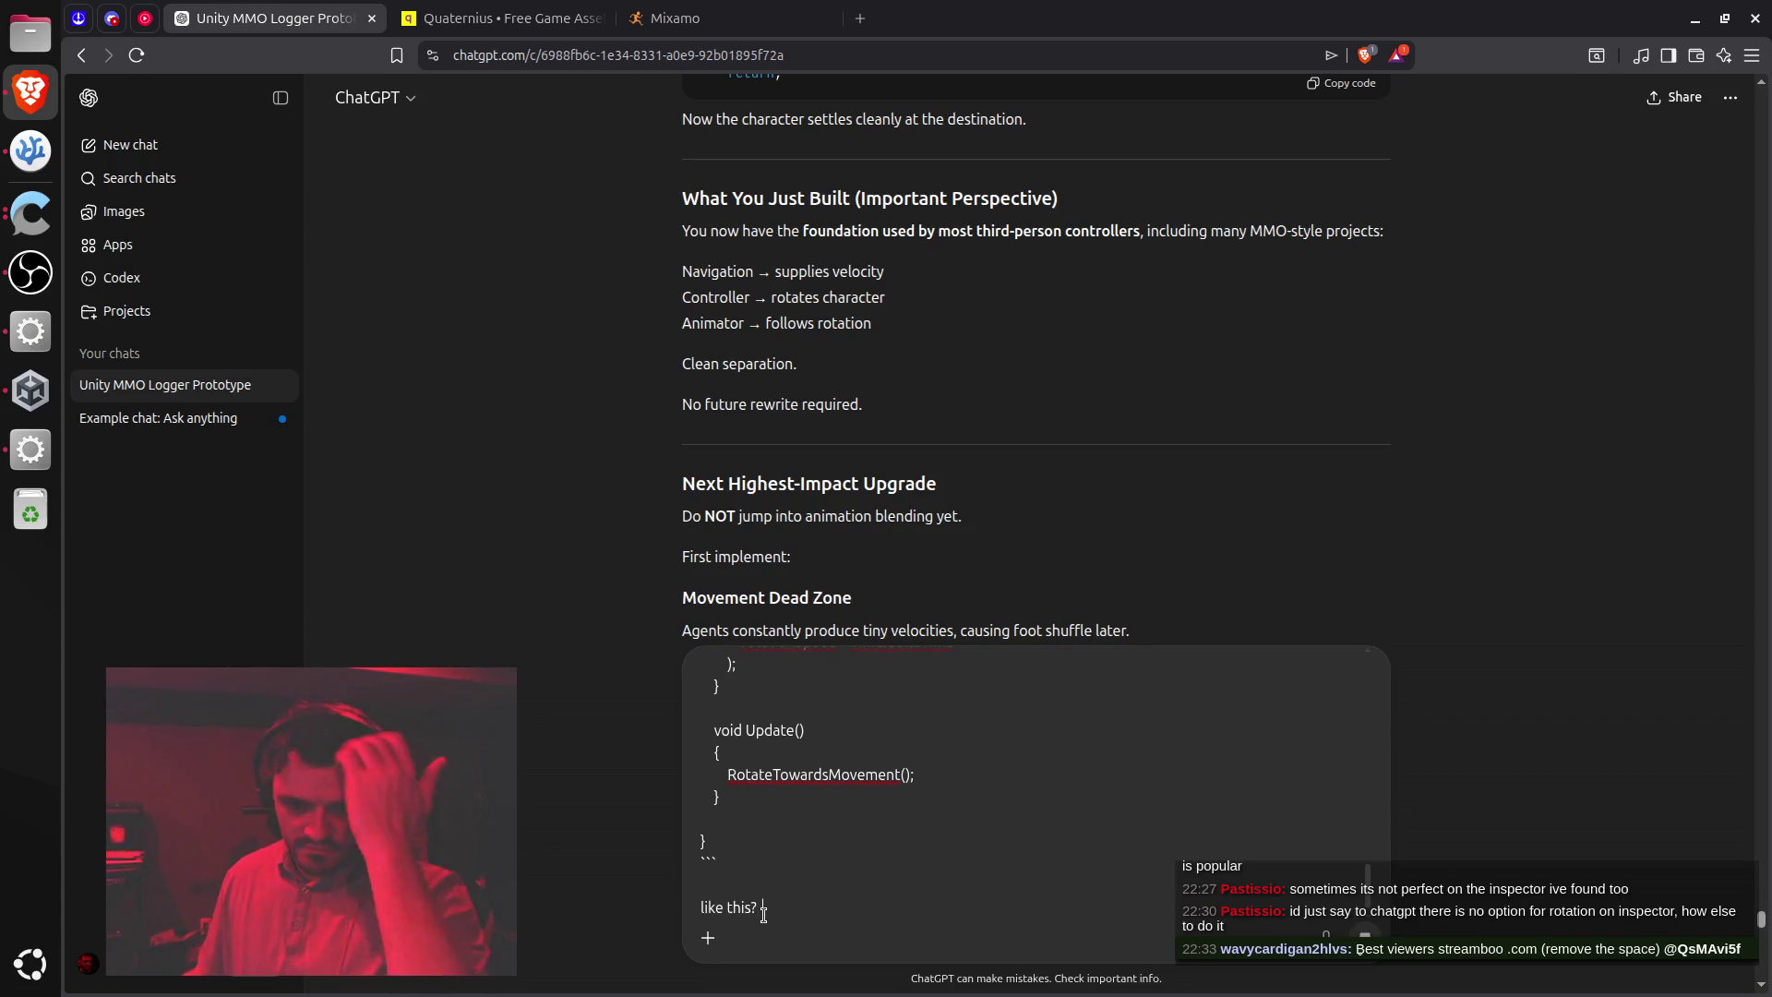
{"action": "key", "text": "Return"}
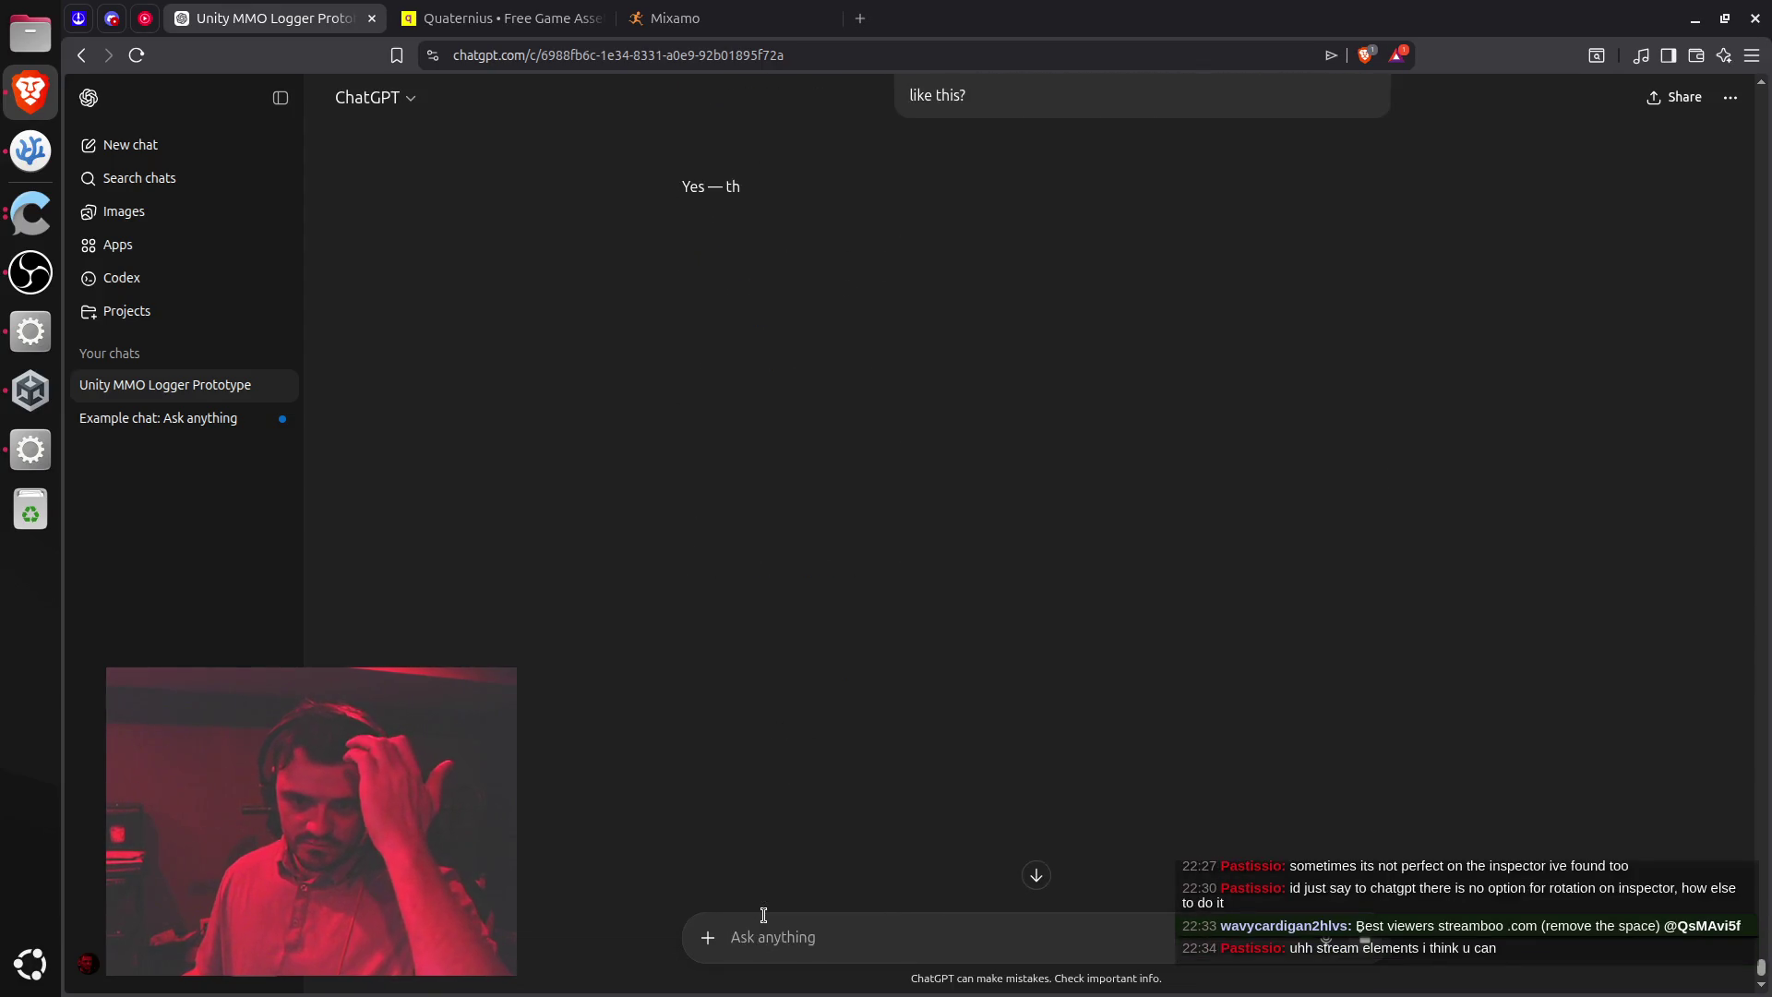
{"action": "left_click", "coordinate": [80, 19]}
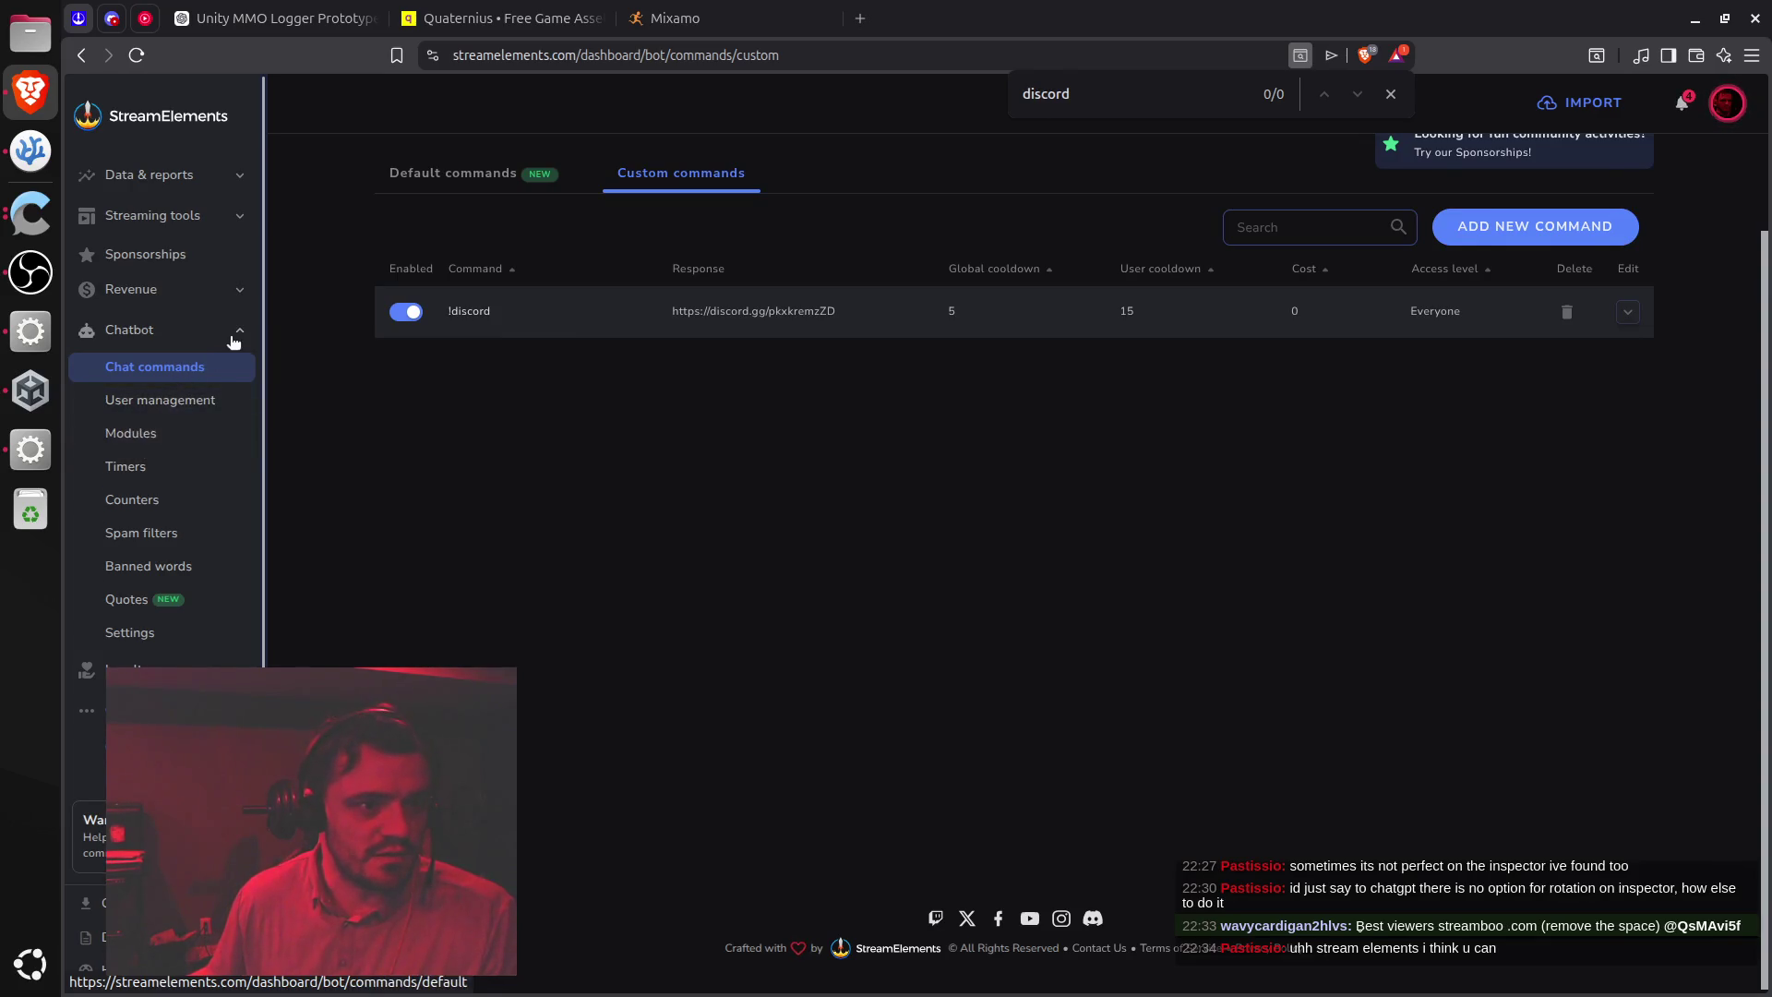
In Banned words, start a new group named 'bot shilling for cheap viewers'
{"action": "left_click", "coordinate": [174, 566]}
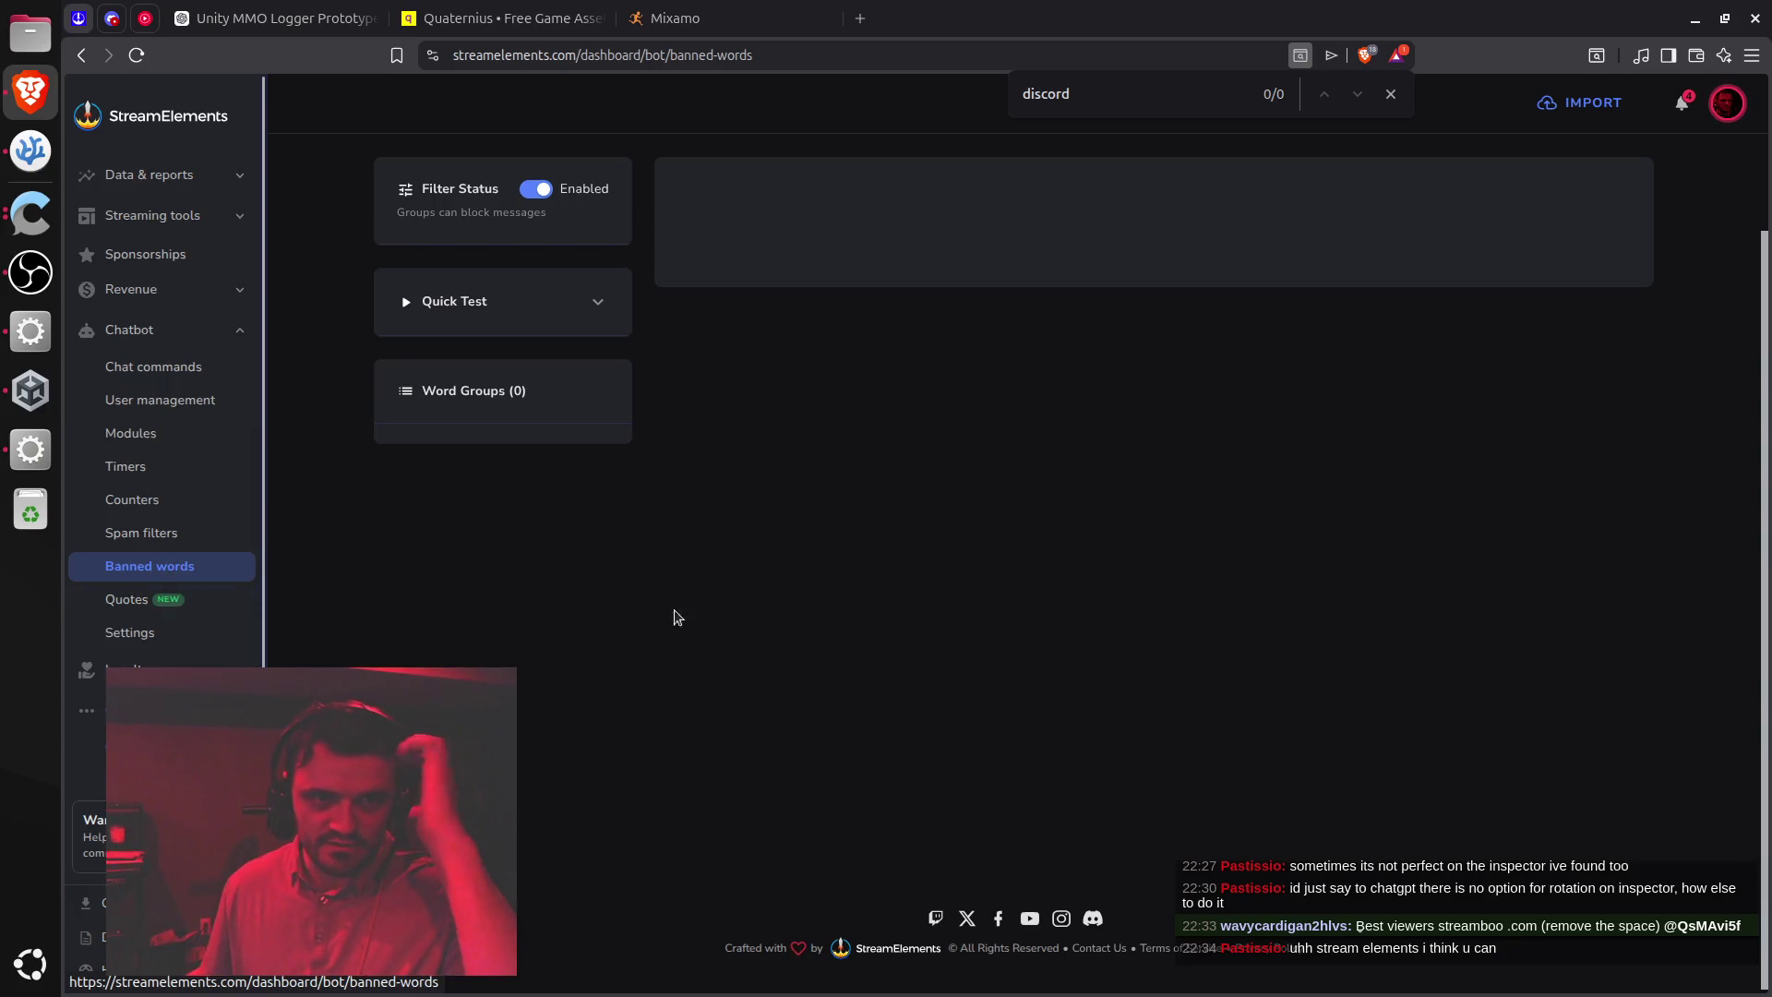
{"action": "left_click", "coordinate": [598, 305]}
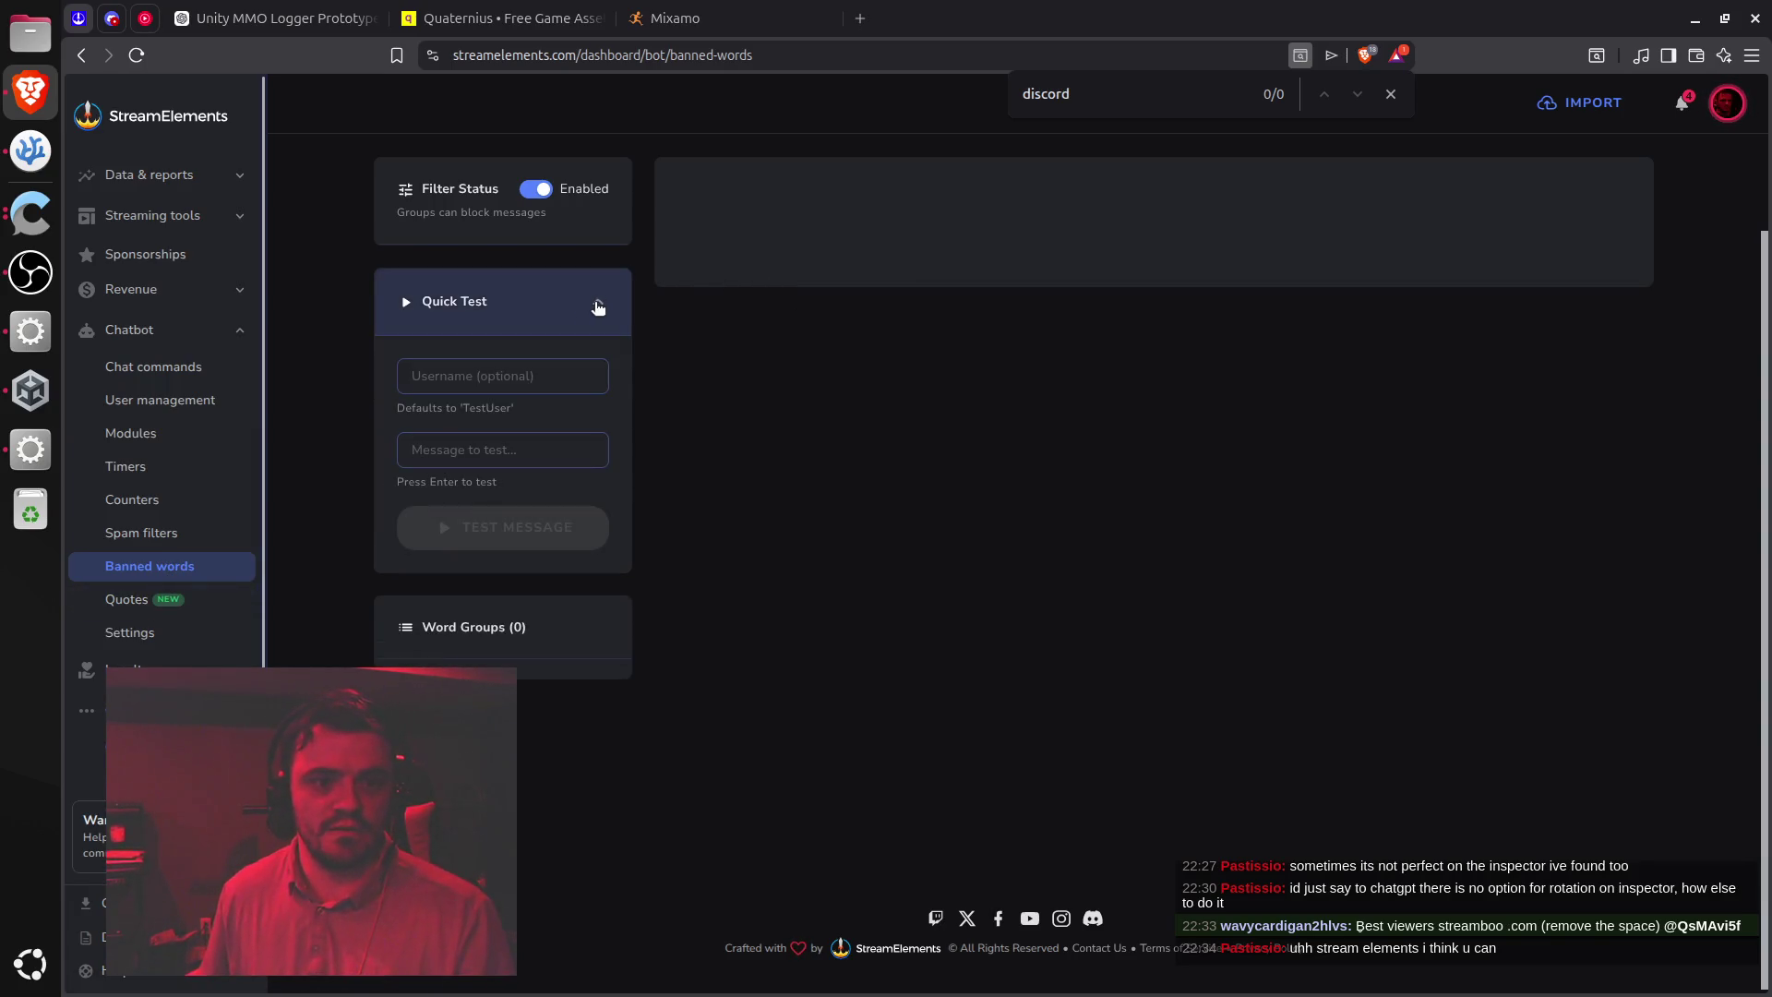
{"action": "left_click", "coordinate": [598, 307]}
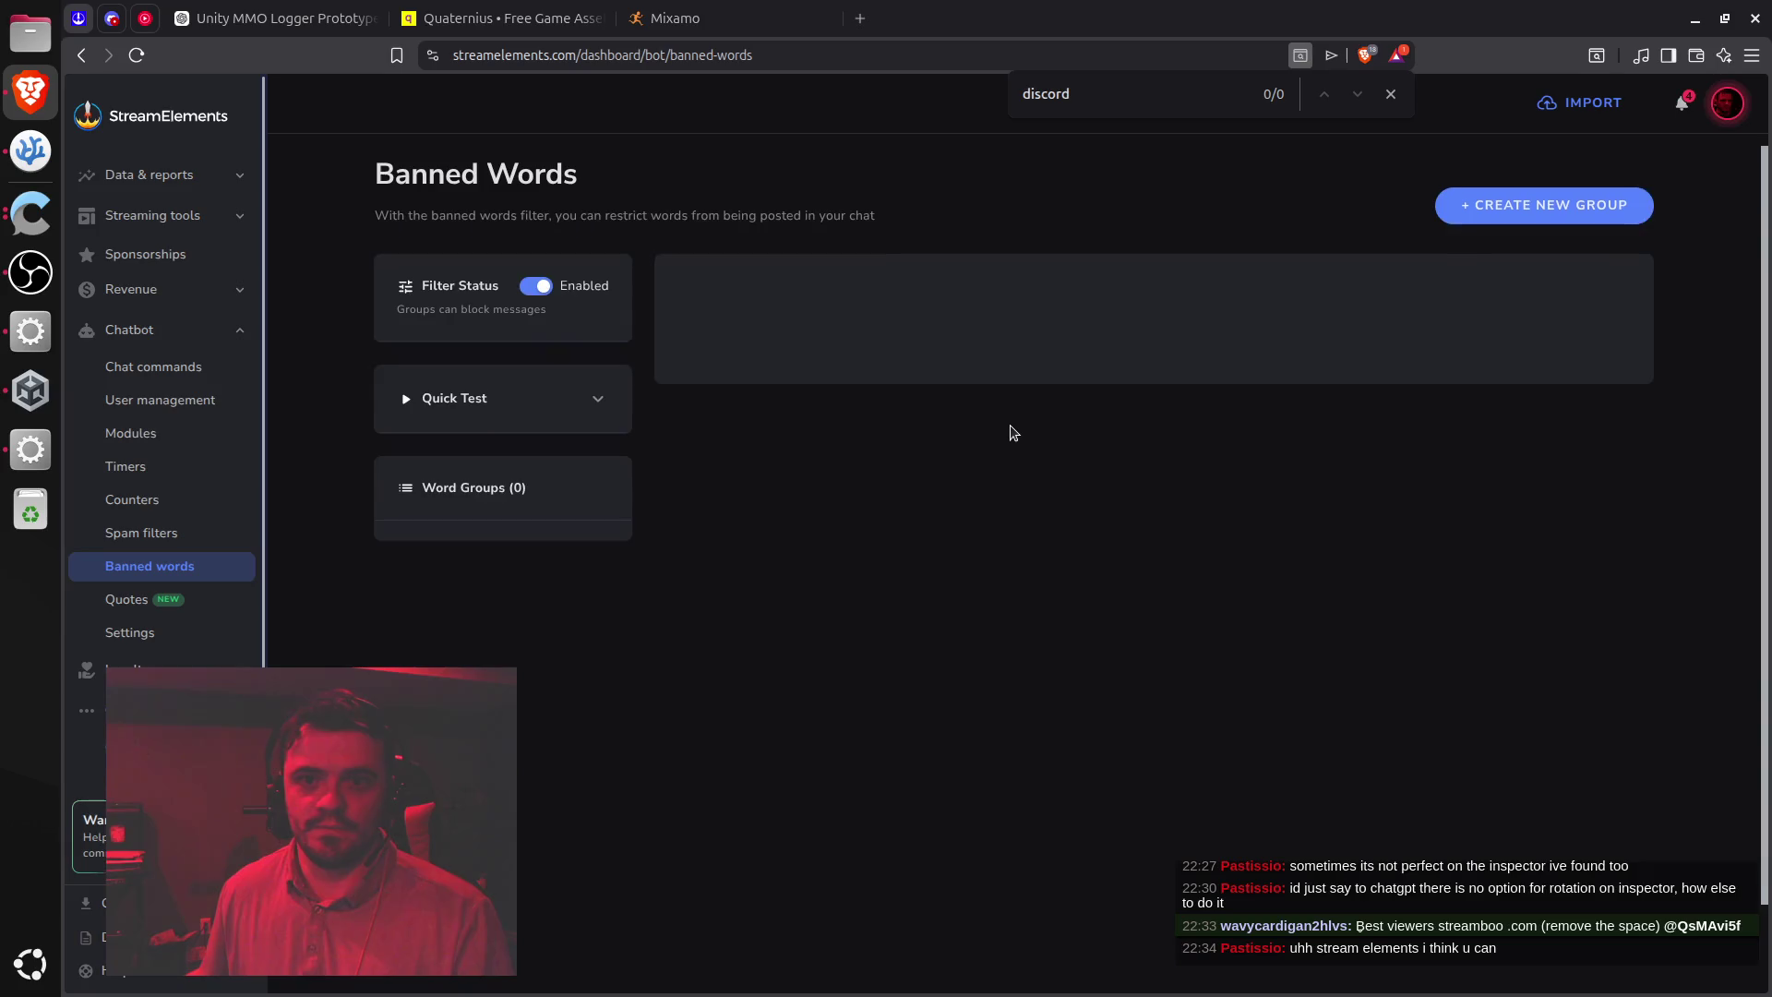
{"action": "left_click", "coordinate": [1547, 218]}
{"action": "left_click", "coordinate": [804, 390]}
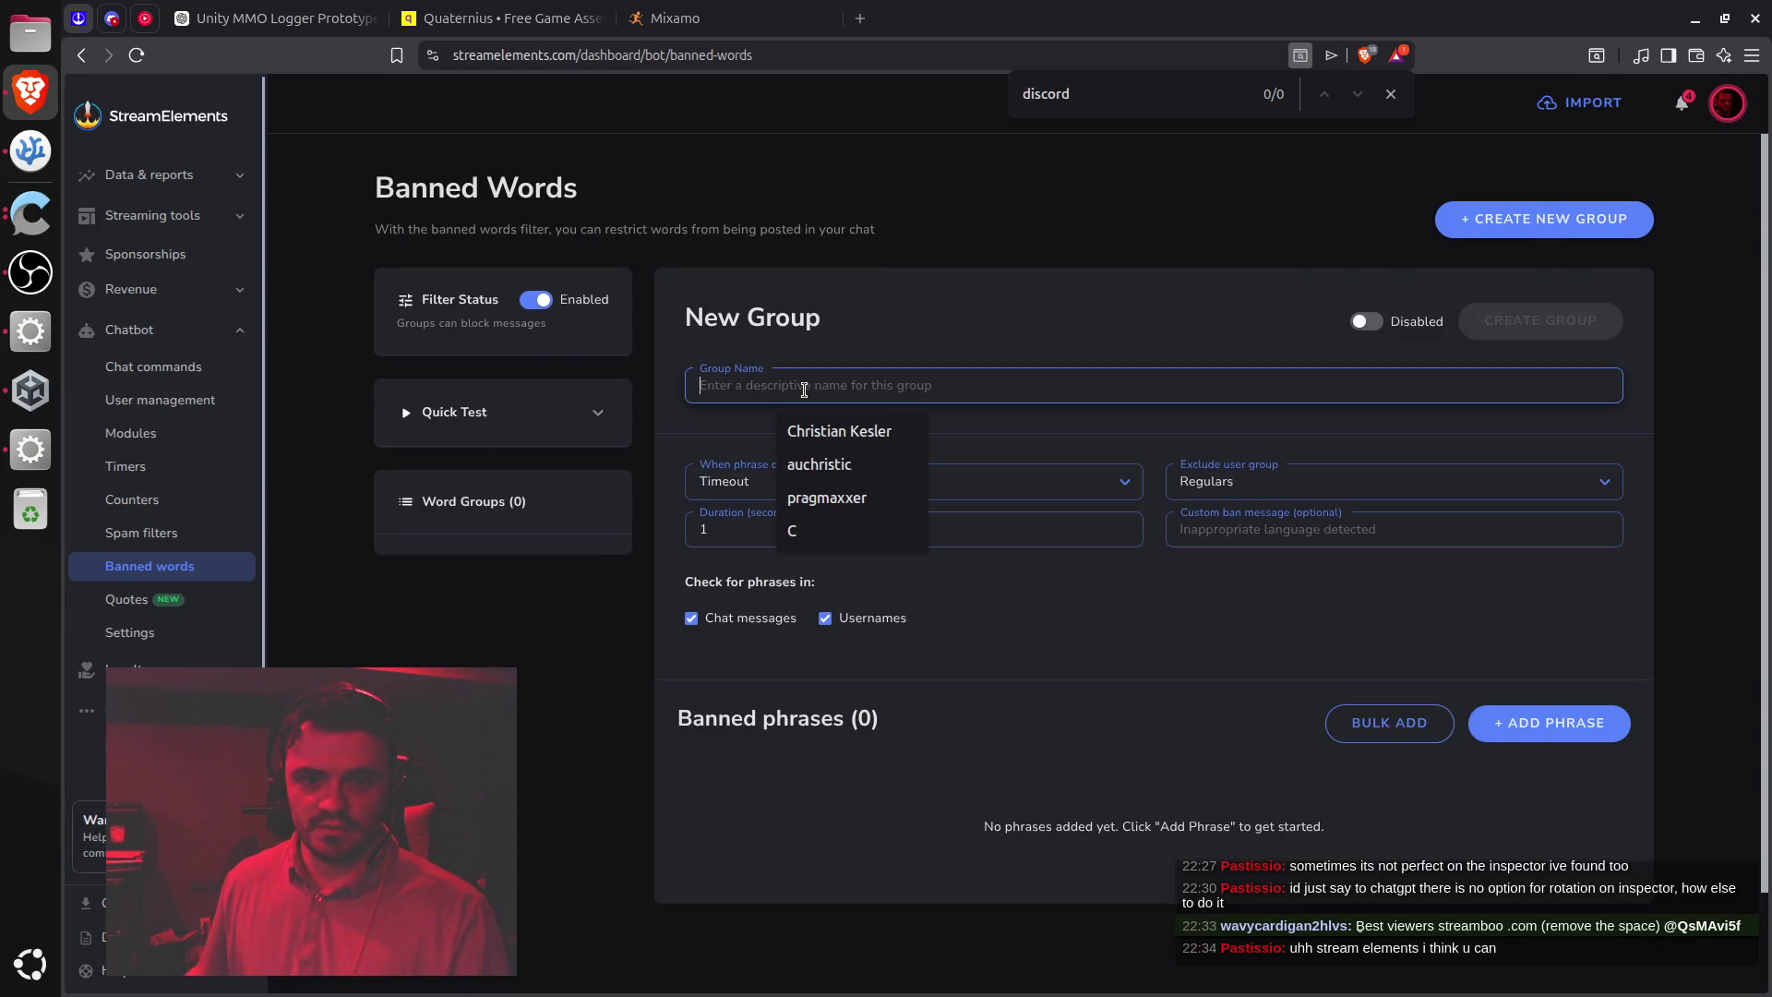
{"action": "type", "text": "bot shilling for"}
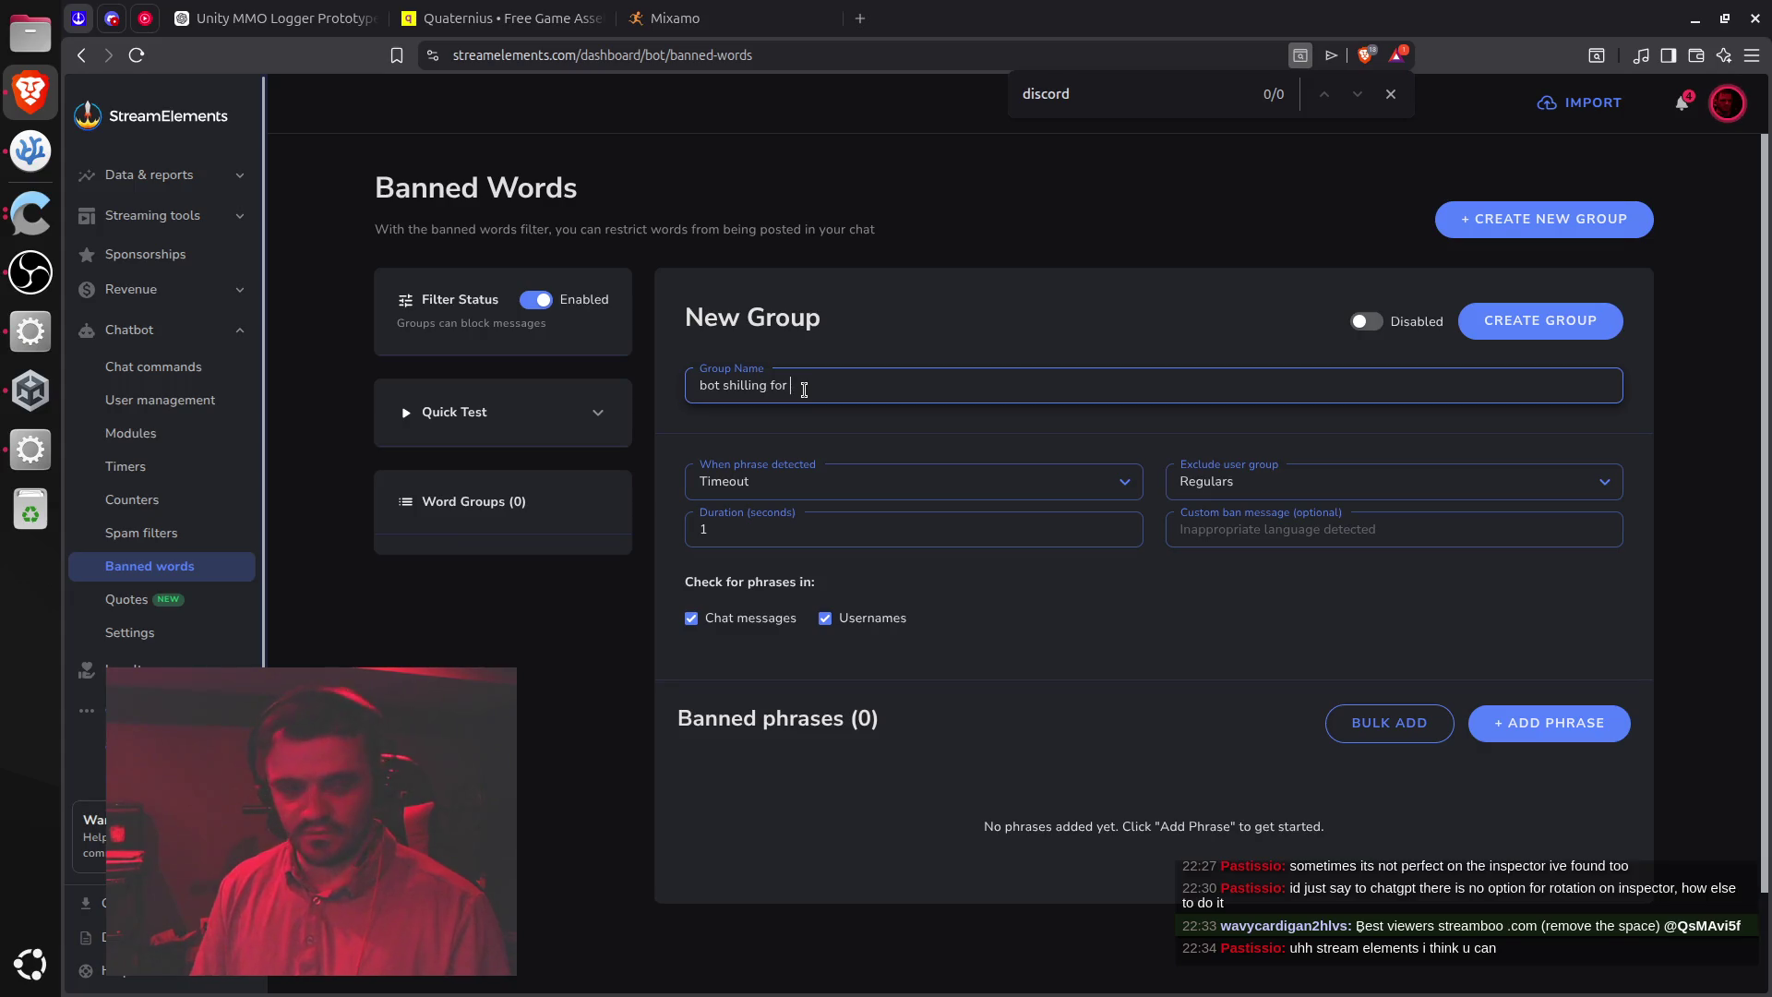
{"action": "type", "text": "ewers"}
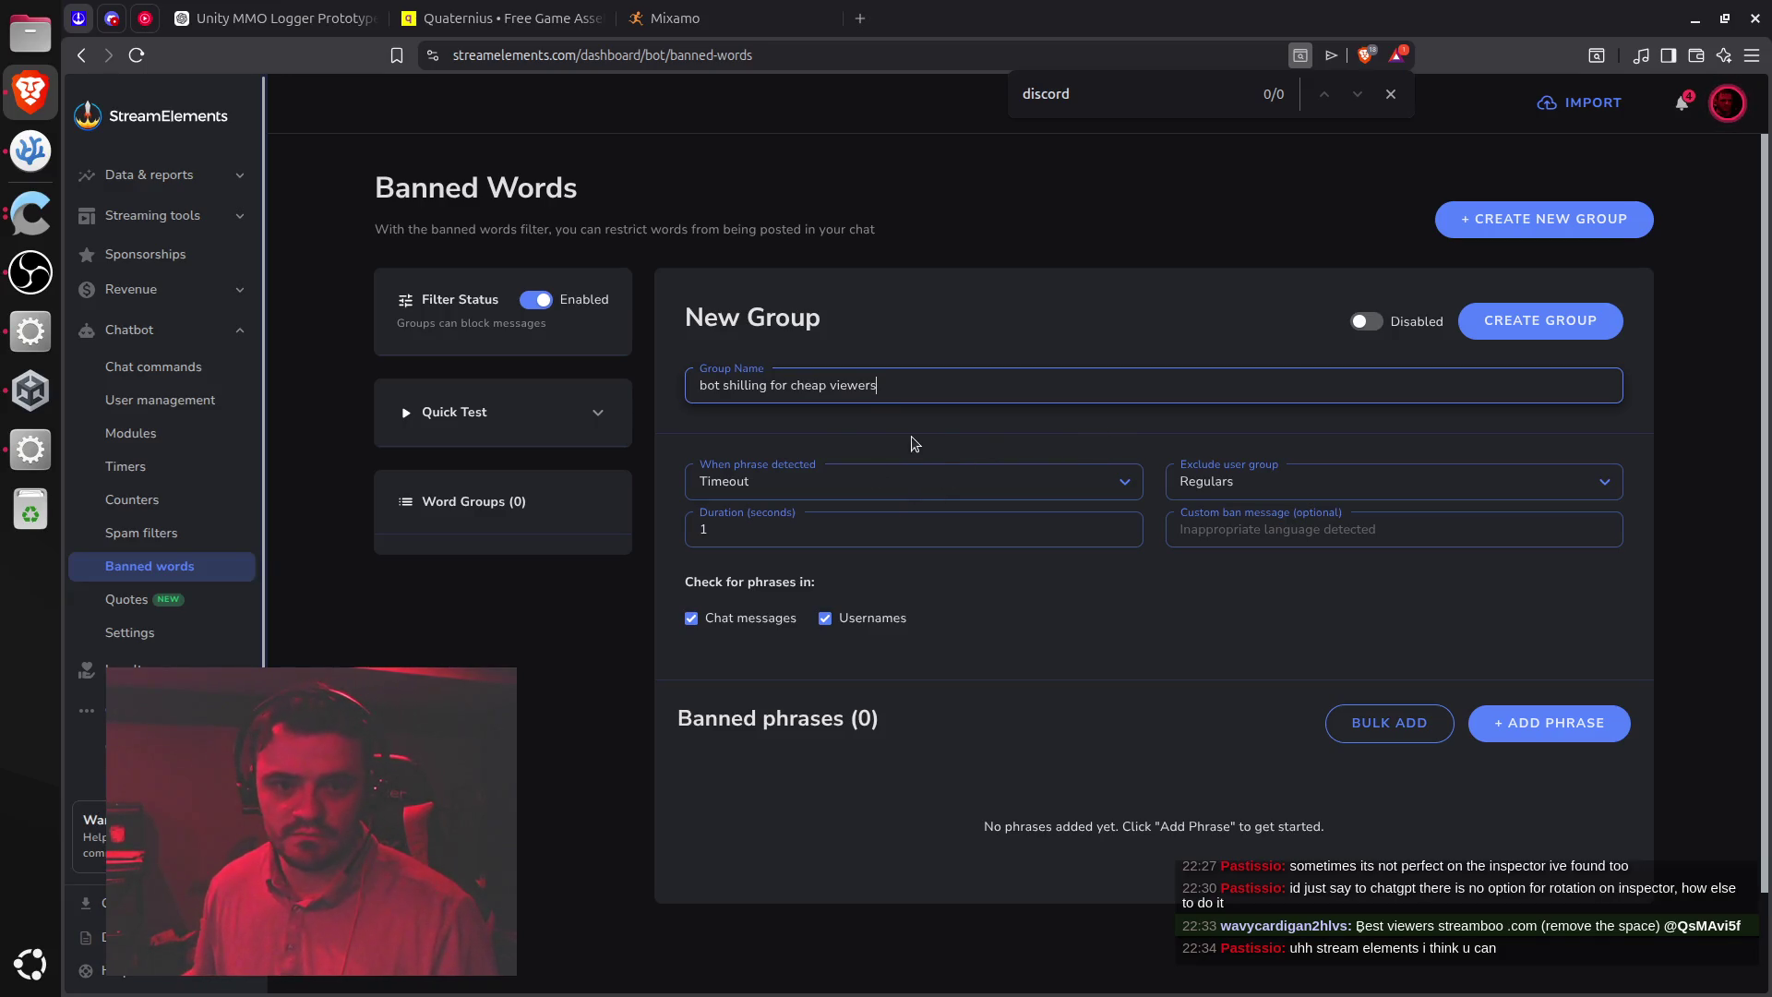
Set When phrase detected to 'Warn and delete message' and enable the group
{"action": "left_click", "coordinate": [1122, 487]}
{"action": "left_click", "coordinate": [1125, 489]}
{"action": "left_click", "coordinate": [1133, 489]}
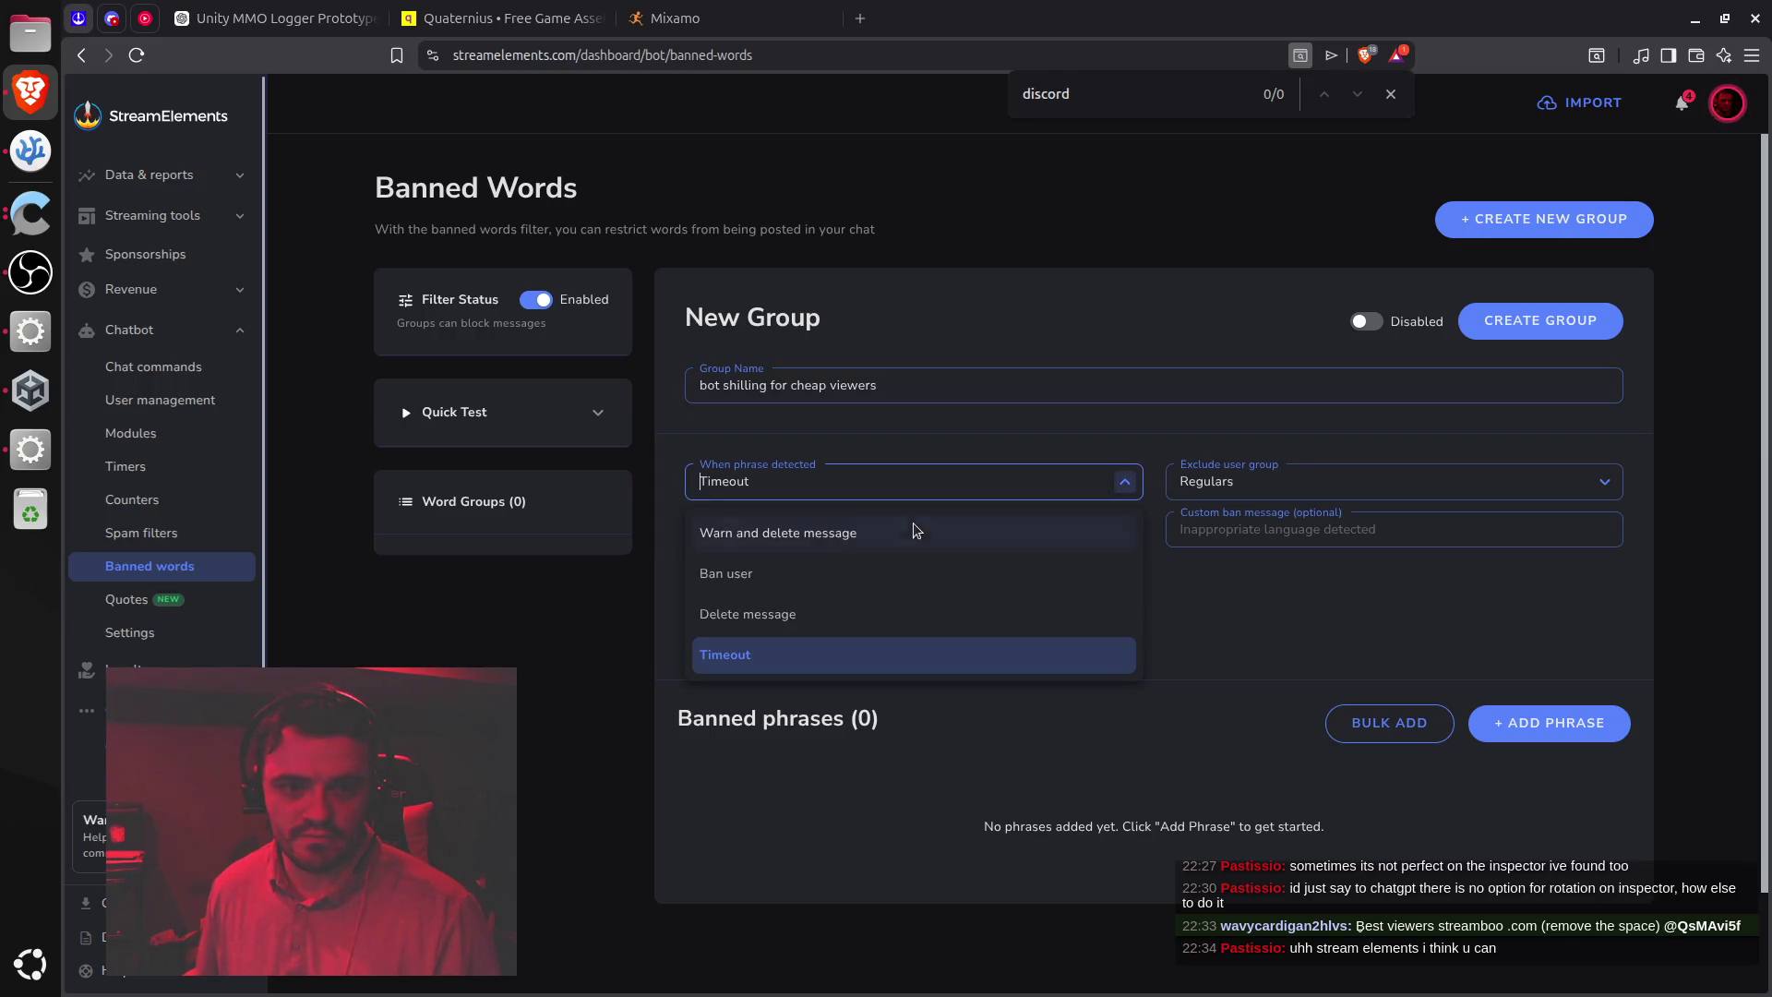
{"action": "left_click", "coordinate": [792, 537]}
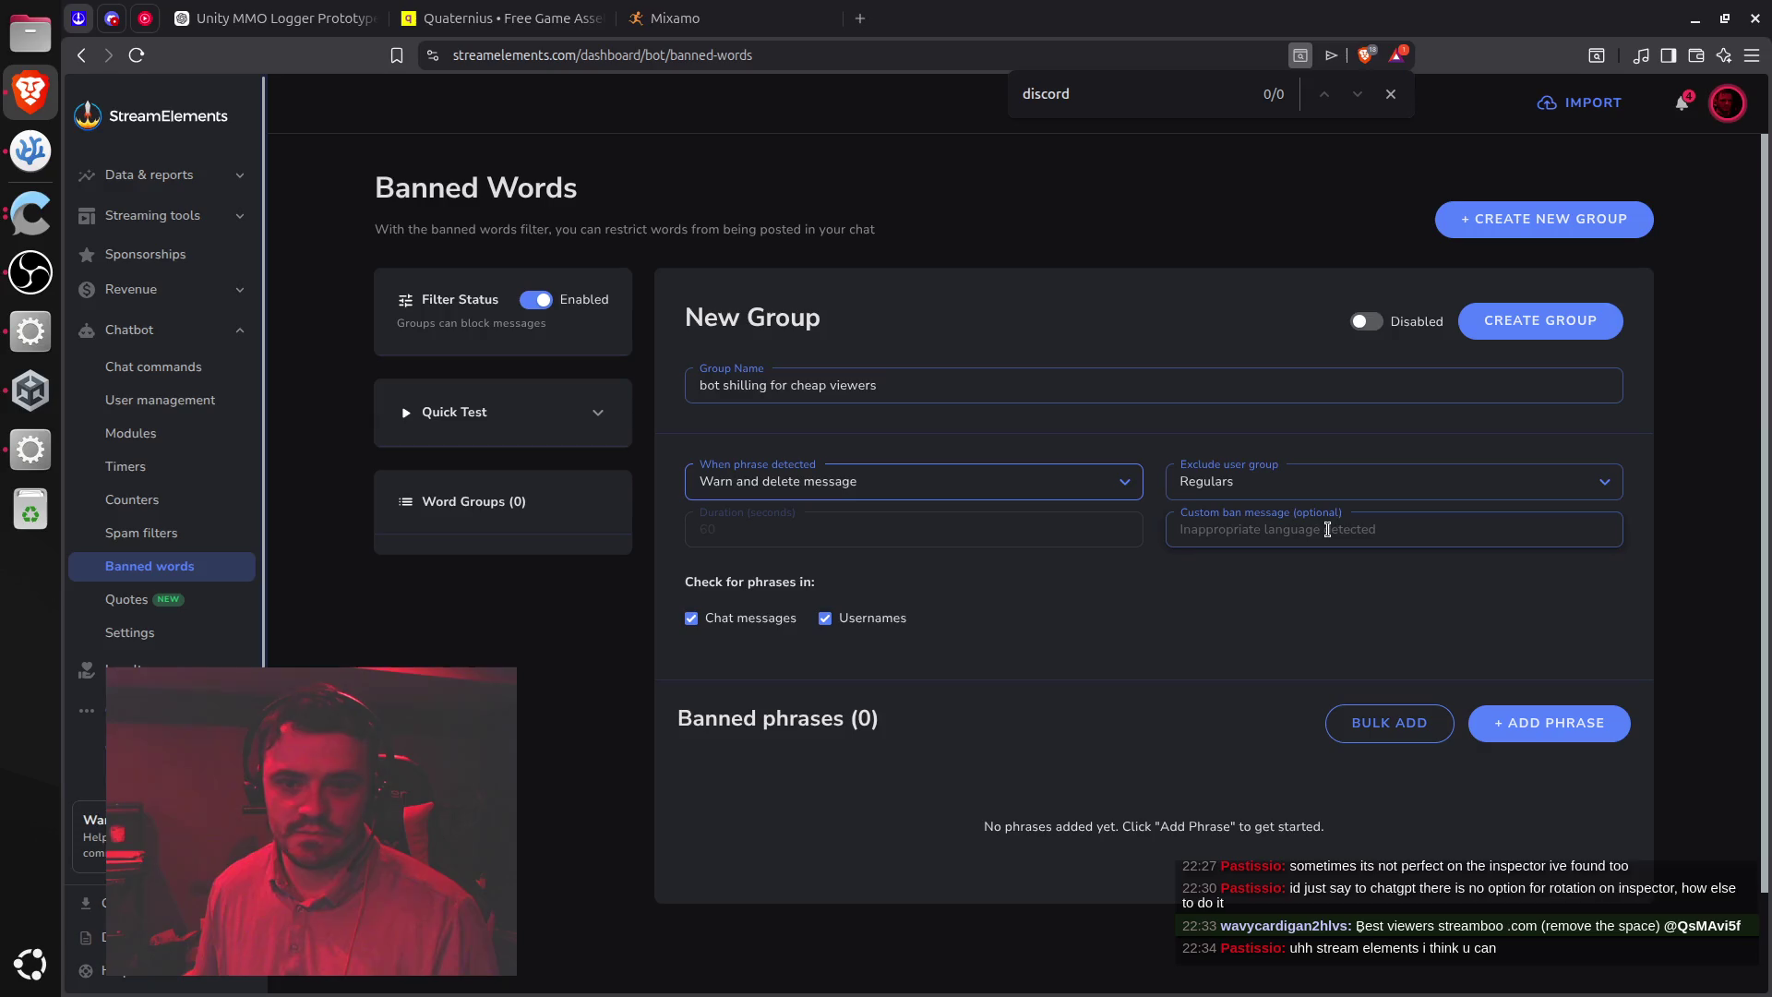
{"action": "left_click", "coordinate": [1450, 533]}
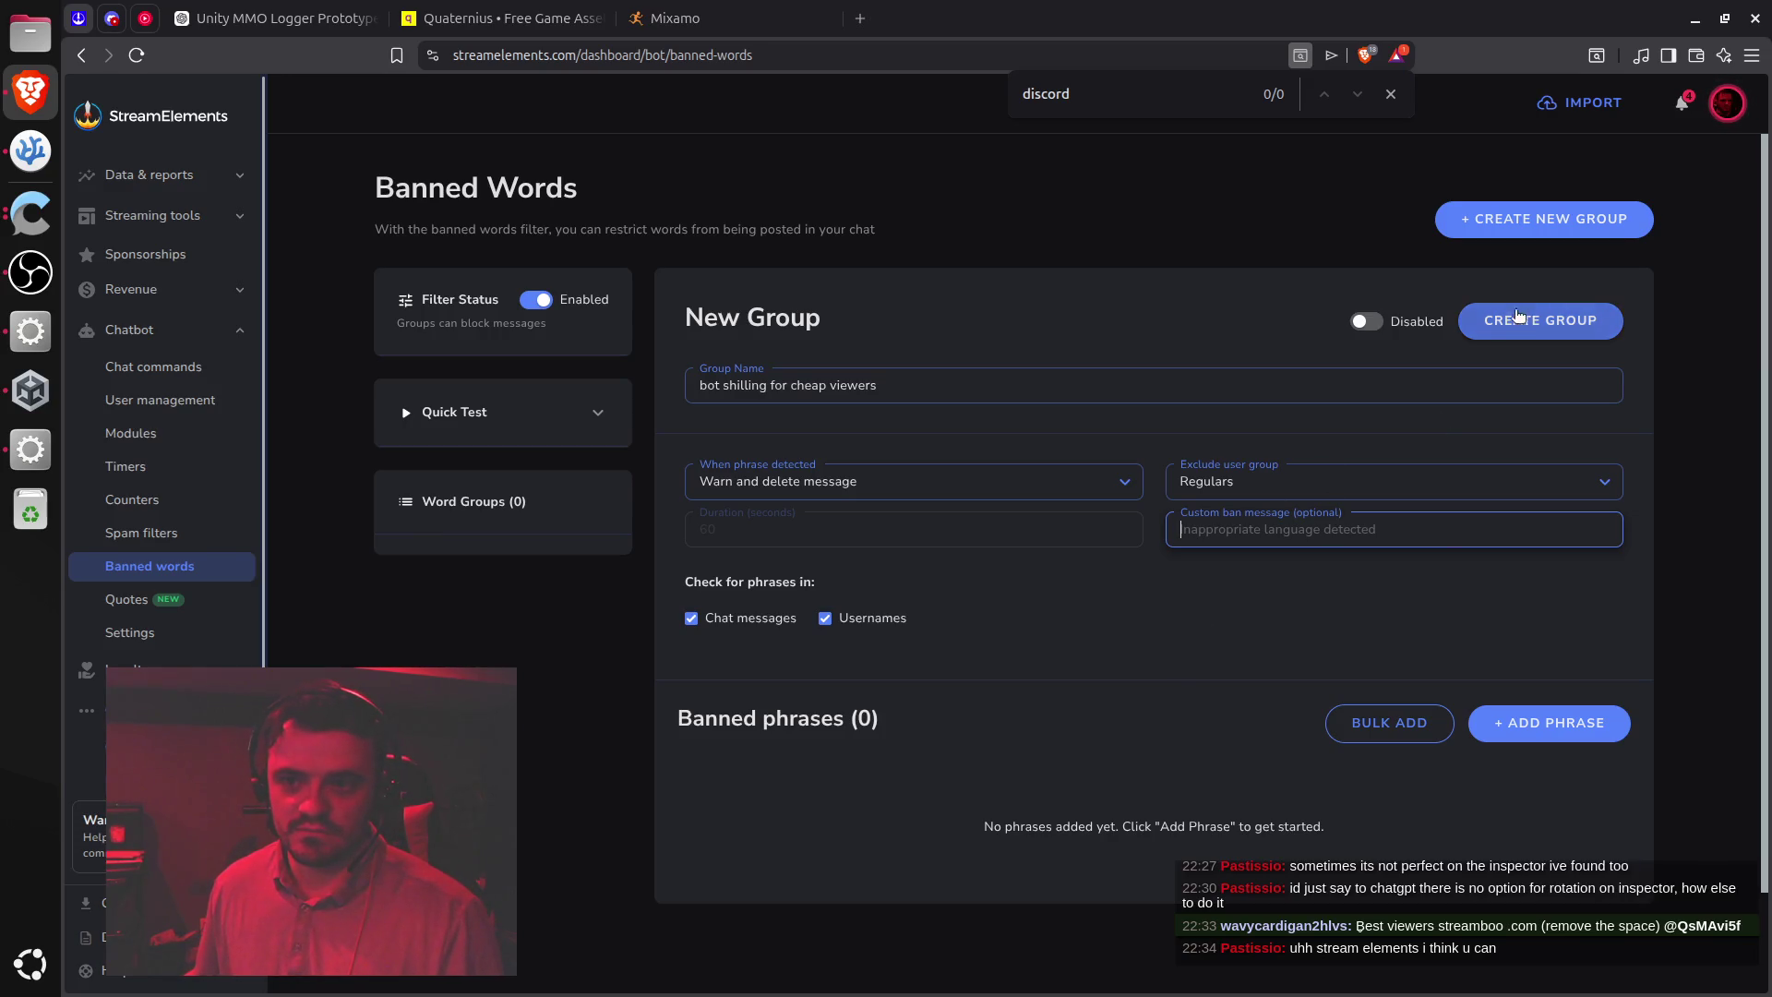
{"action": "left_click", "coordinate": [1366, 321]}
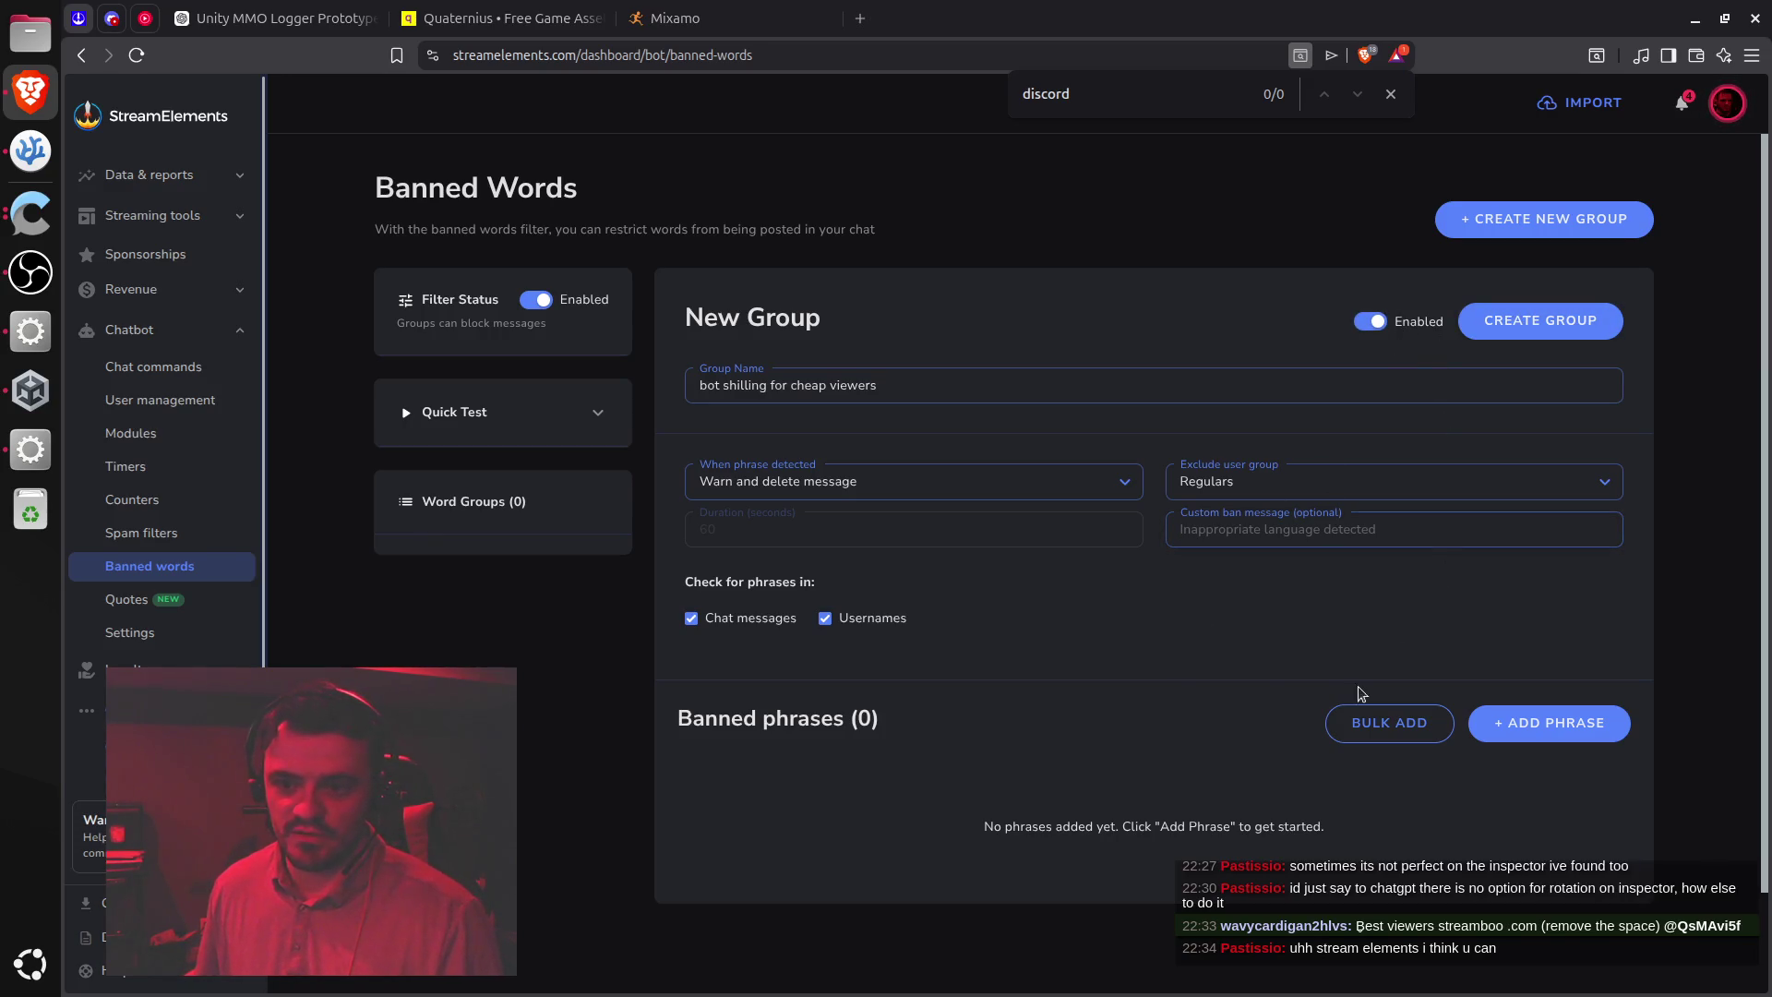
Add the banned phrase 'streamboo' and create the group
{"action": "left_click", "coordinate": [1532, 717]}
{"action": "left_click", "coordinate": [874, 807]}
{"action": "type", "text": "streamboo"}
{"action": "left_click", "coordinate": [1358, 608]}
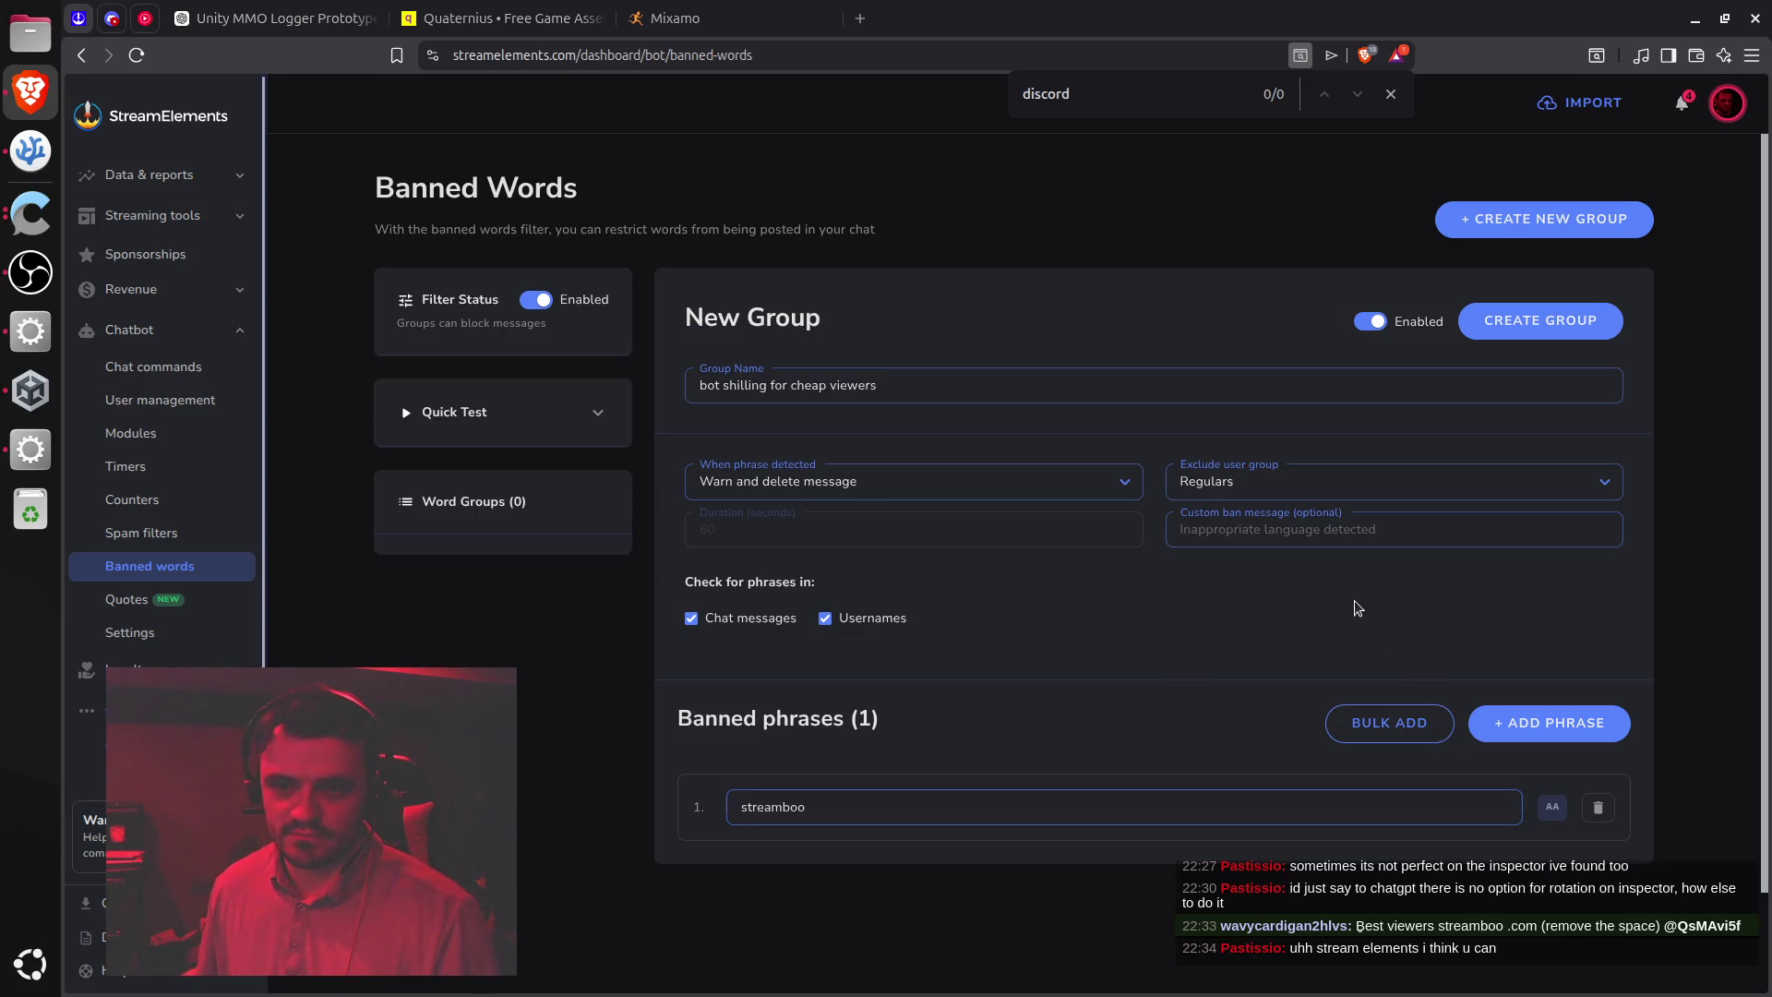
{"action": "left_click", "coordinate": [1547, 318]}
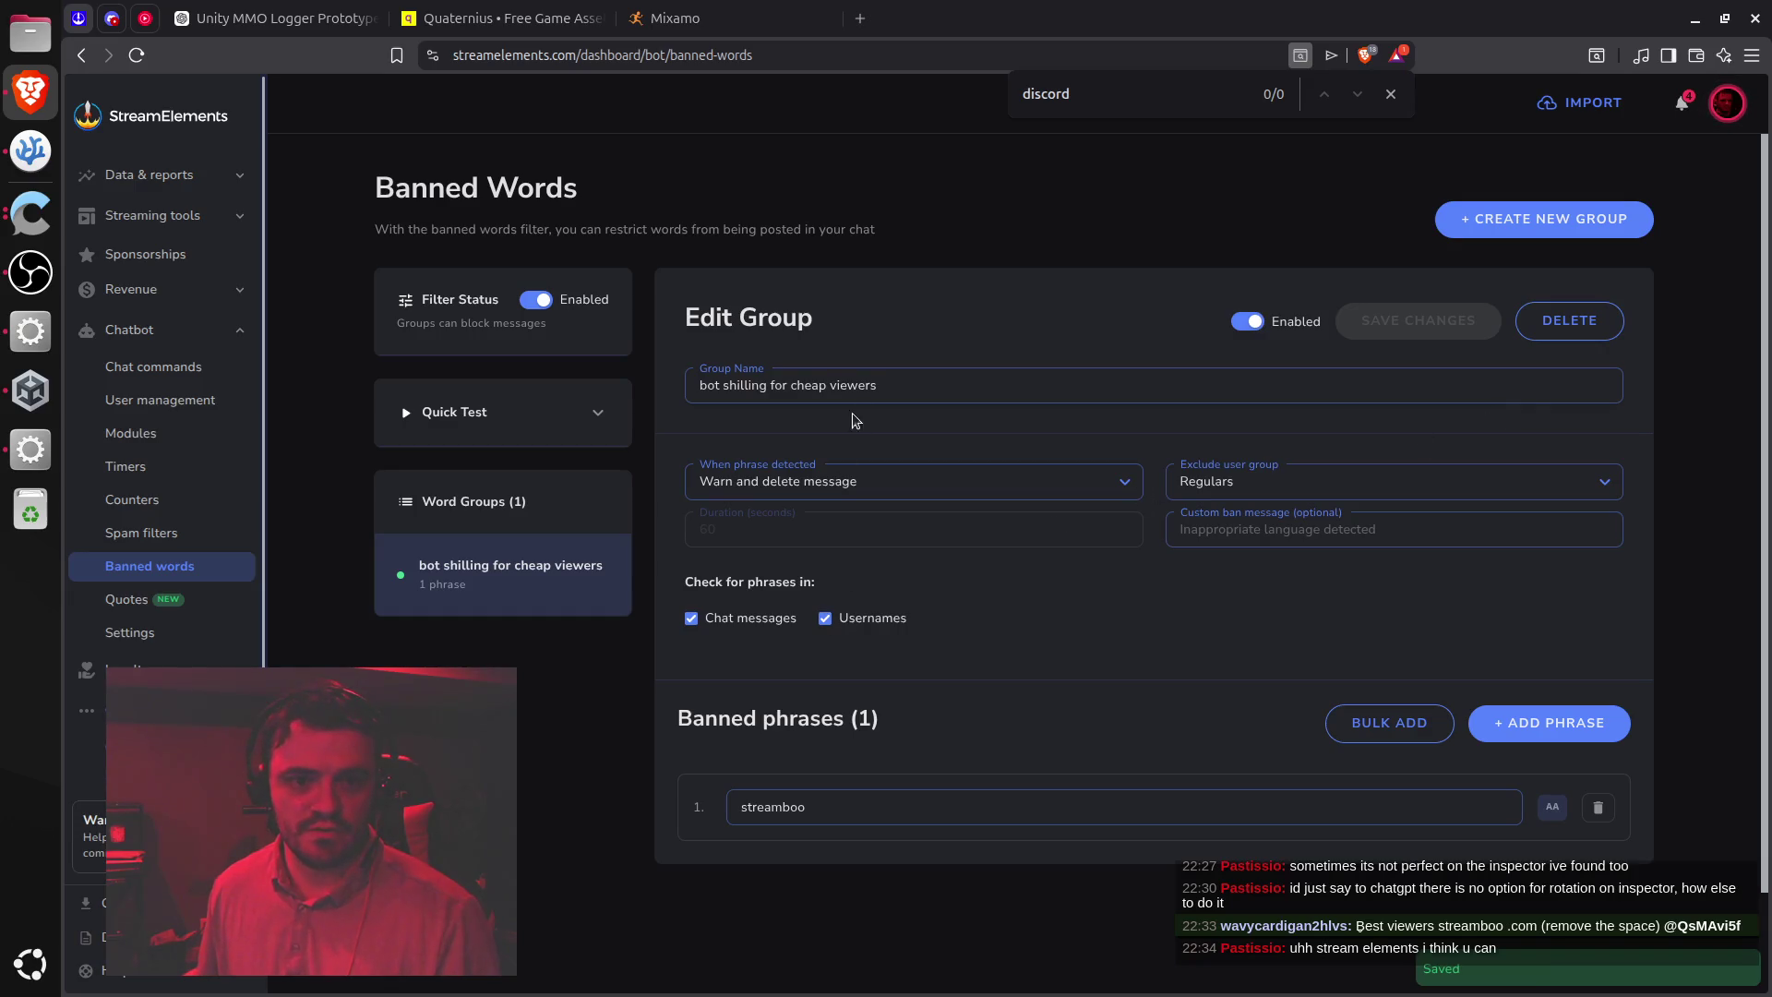
{"action": "left_click", "coordinate": [904, 385]}
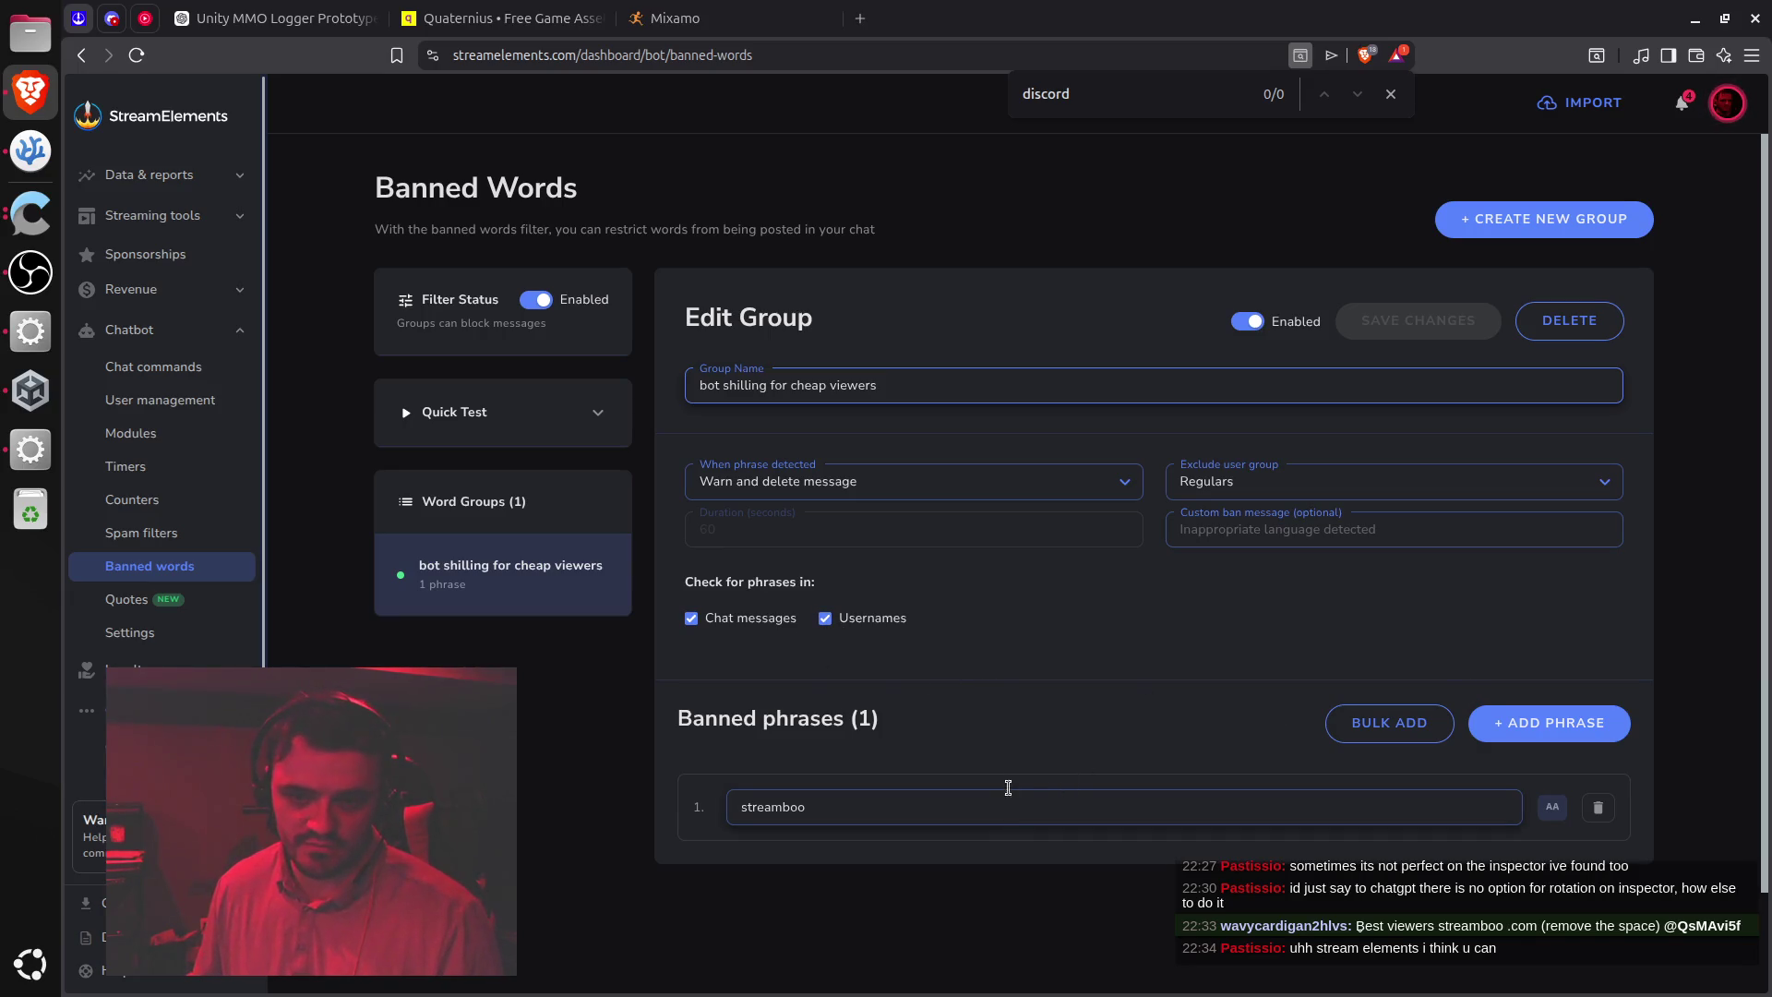
Turn off username checking for the phrase and save the group
{"action": "left_click", "coordinate": [827, 619]}
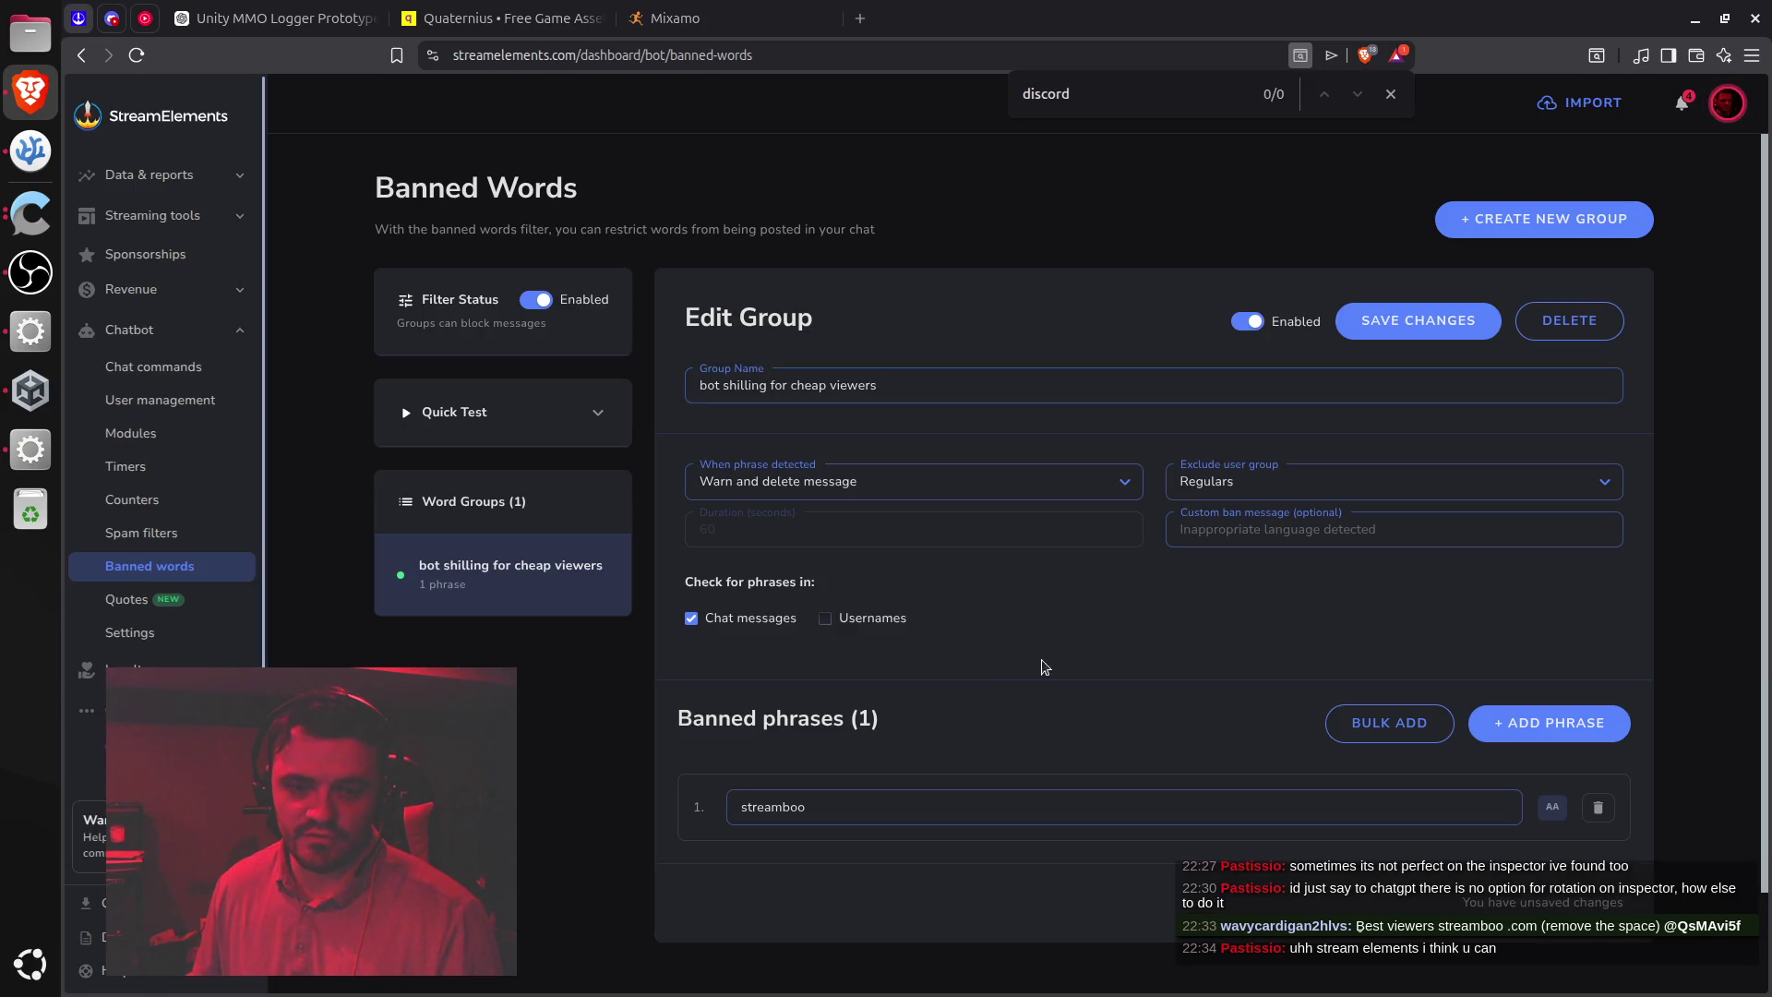
{"action": "left_click", "coordinate": [1429, 328]}
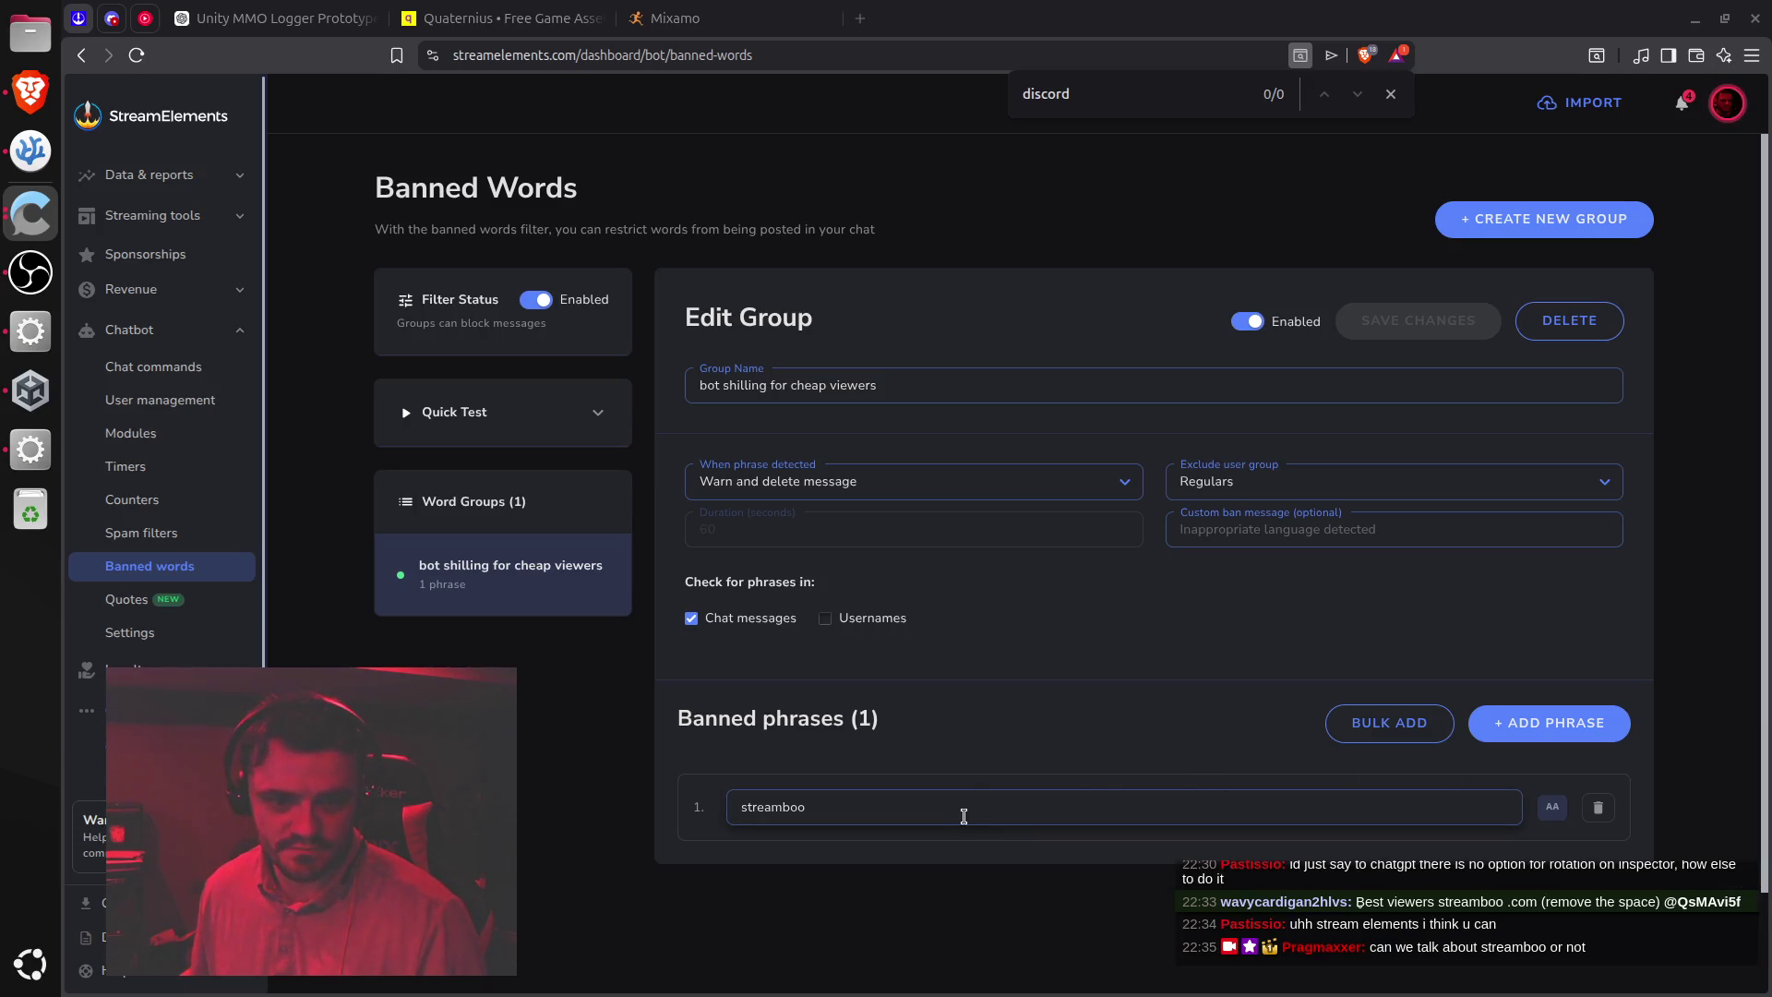
{"action": "left_click", "coordinate": [966, 802]}
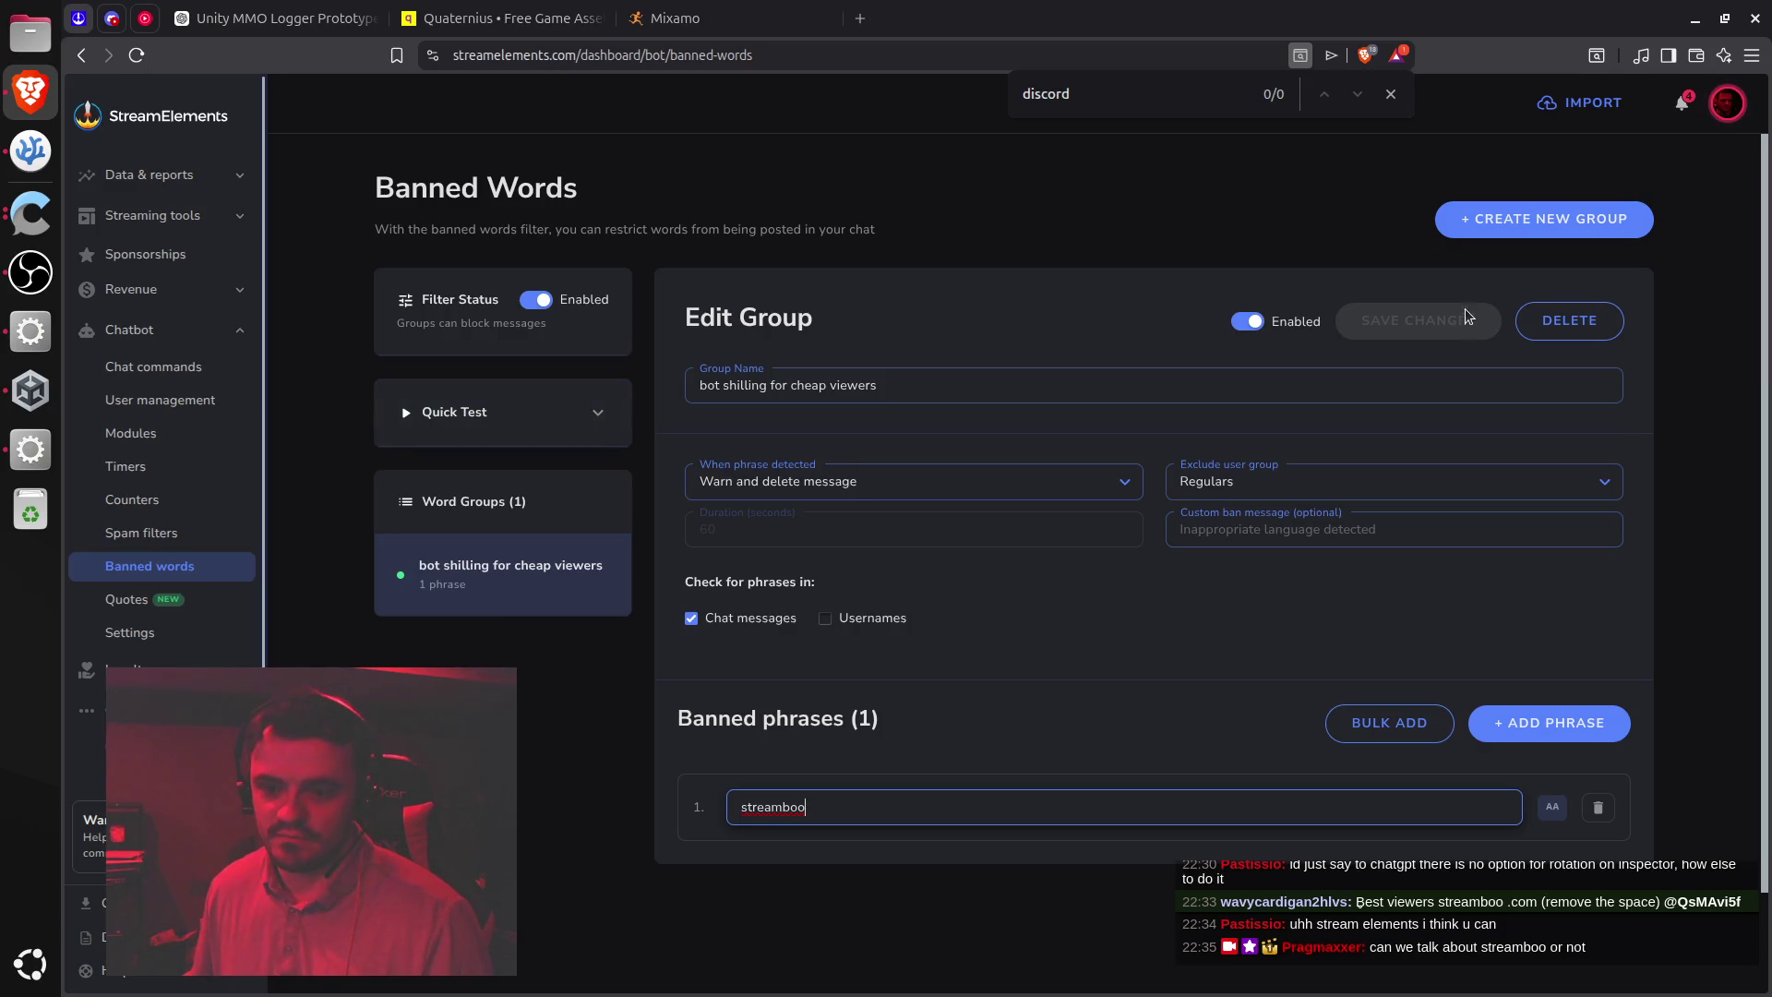
Glance through the account updates panel and close it
{"action": "left_click", "coordinate": [1389, 95]}
{"action": "left_click", "coordinate": [1682, 105]}
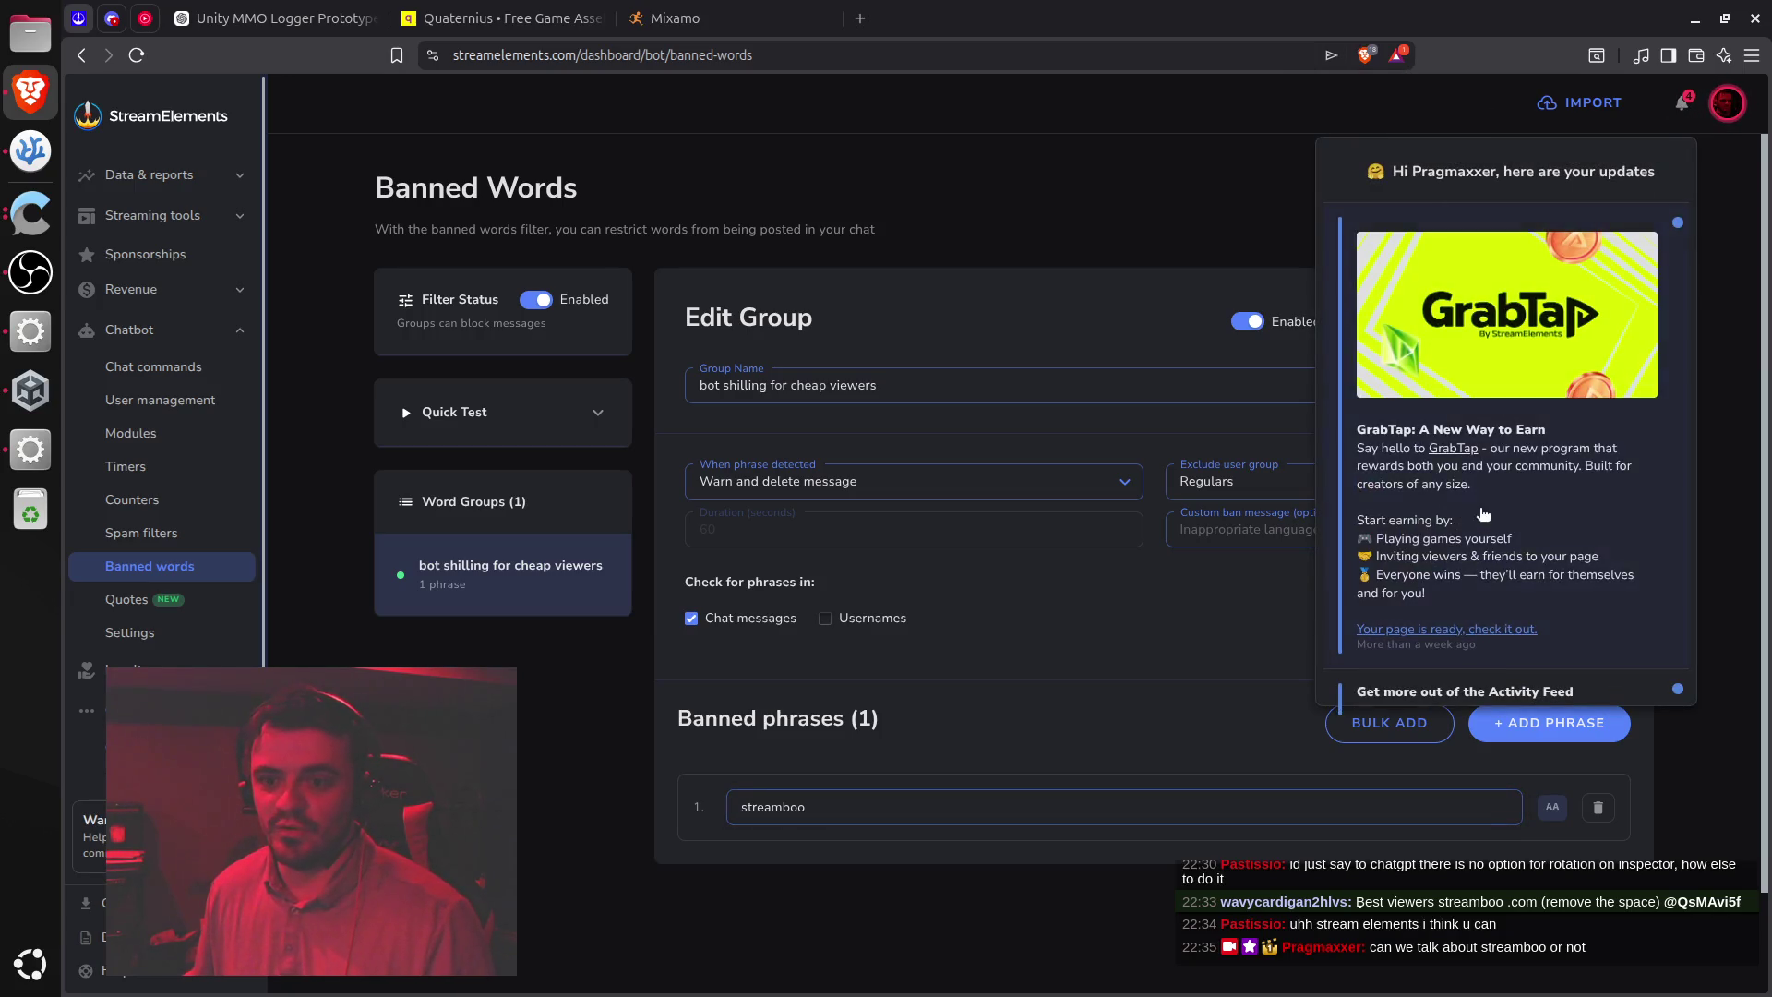
{"action": "scroll", "coordinate": [1483, 514], "scroll_direction": "down", "scroll_amount": 10}
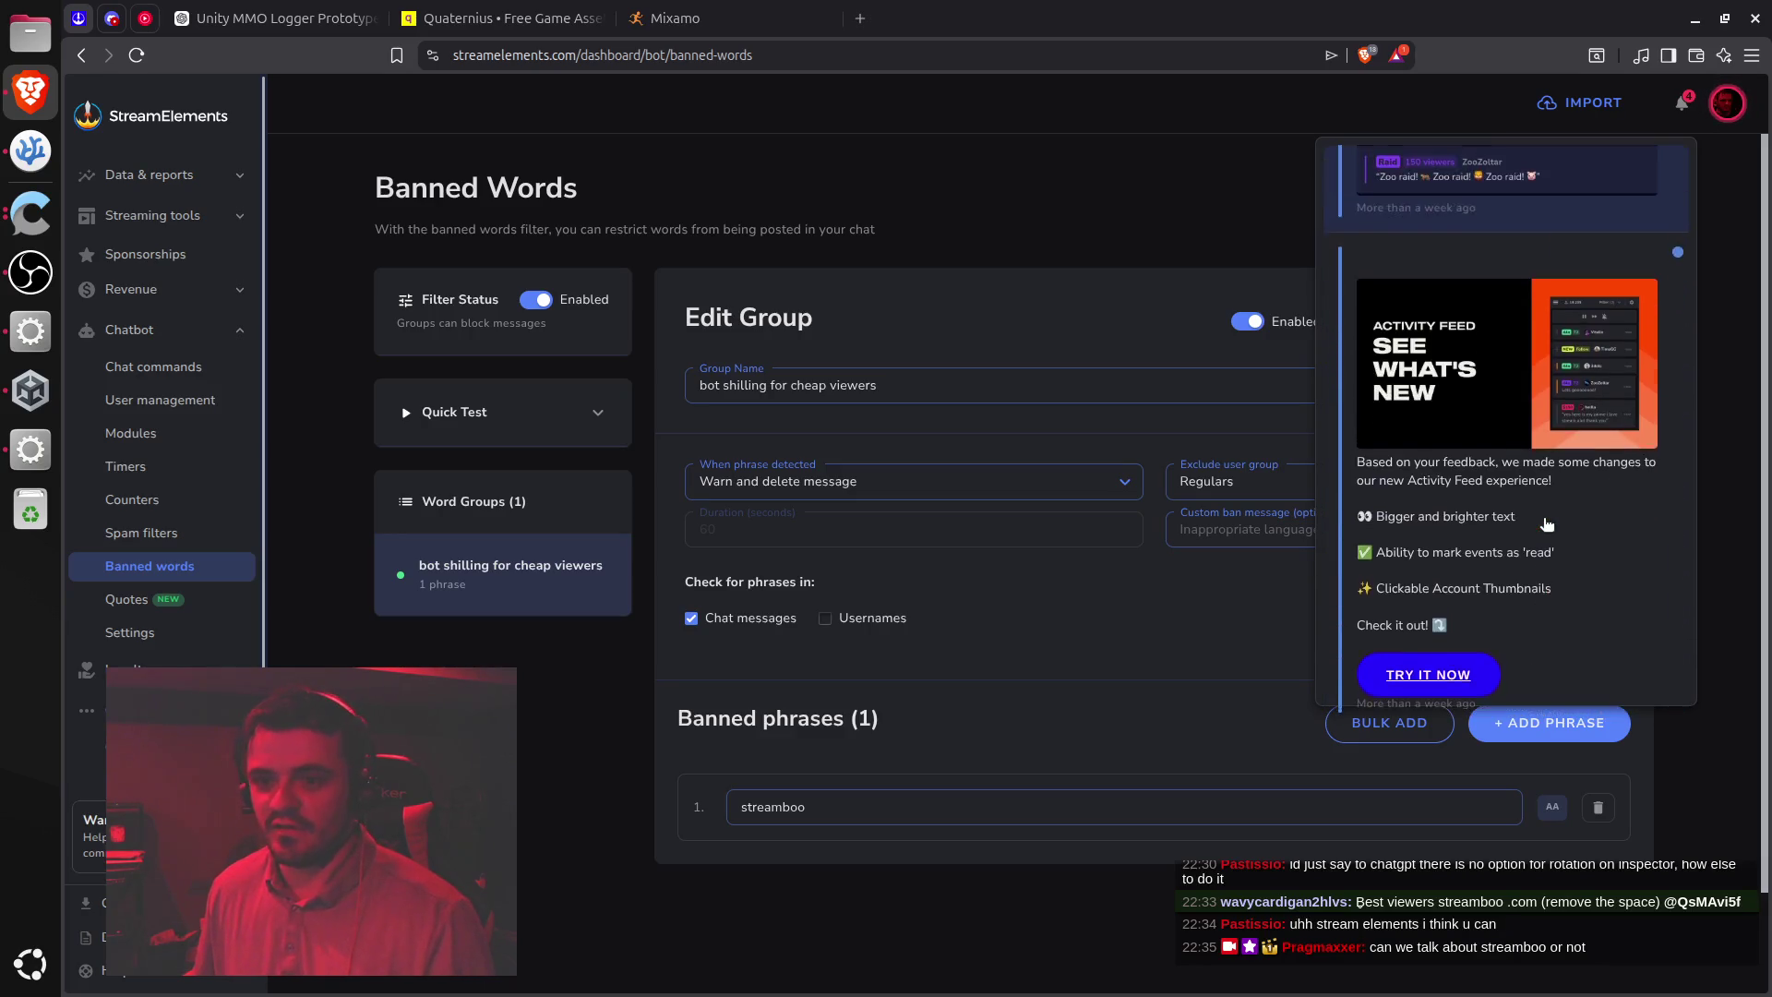
{"action": "scroll", "coordinate": [1546, 524], "scroll_direction": "up", "scroll_amount": 5}
{"action": "left_click", "coordinate": [1682, 105]}
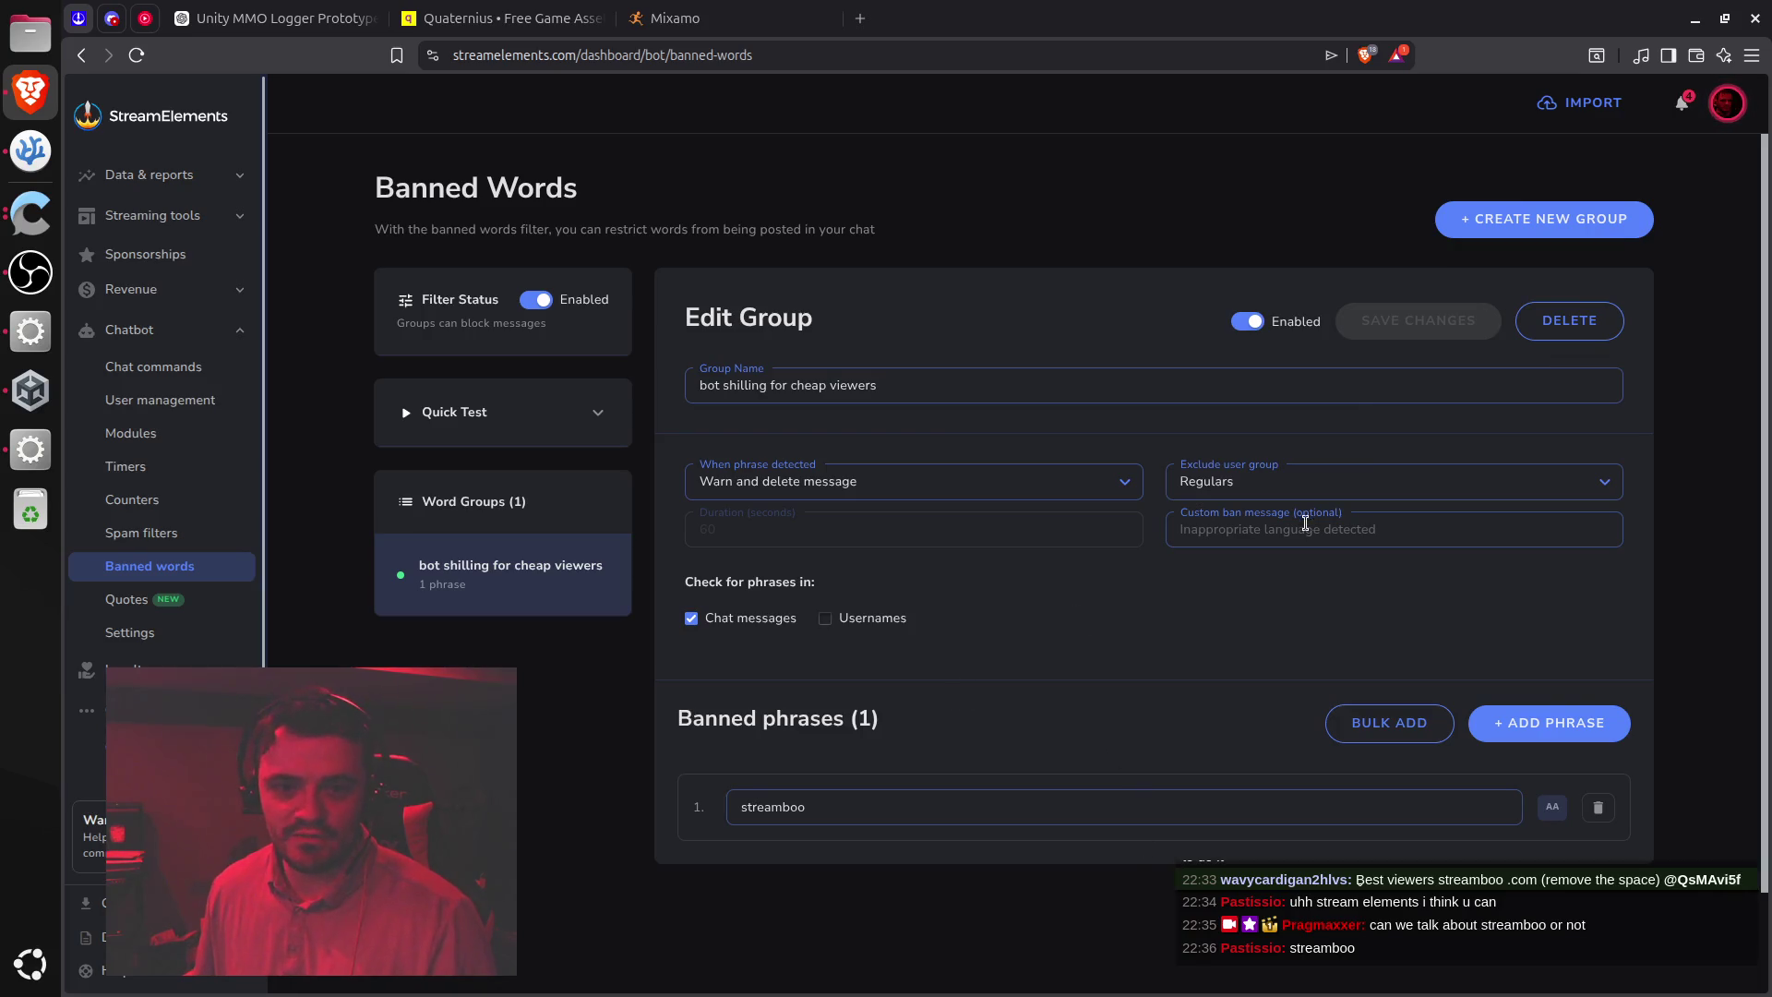
Set the excluded user groups to No One and save the group
{"action": "left_click", "coordinate": [1329, 485]}
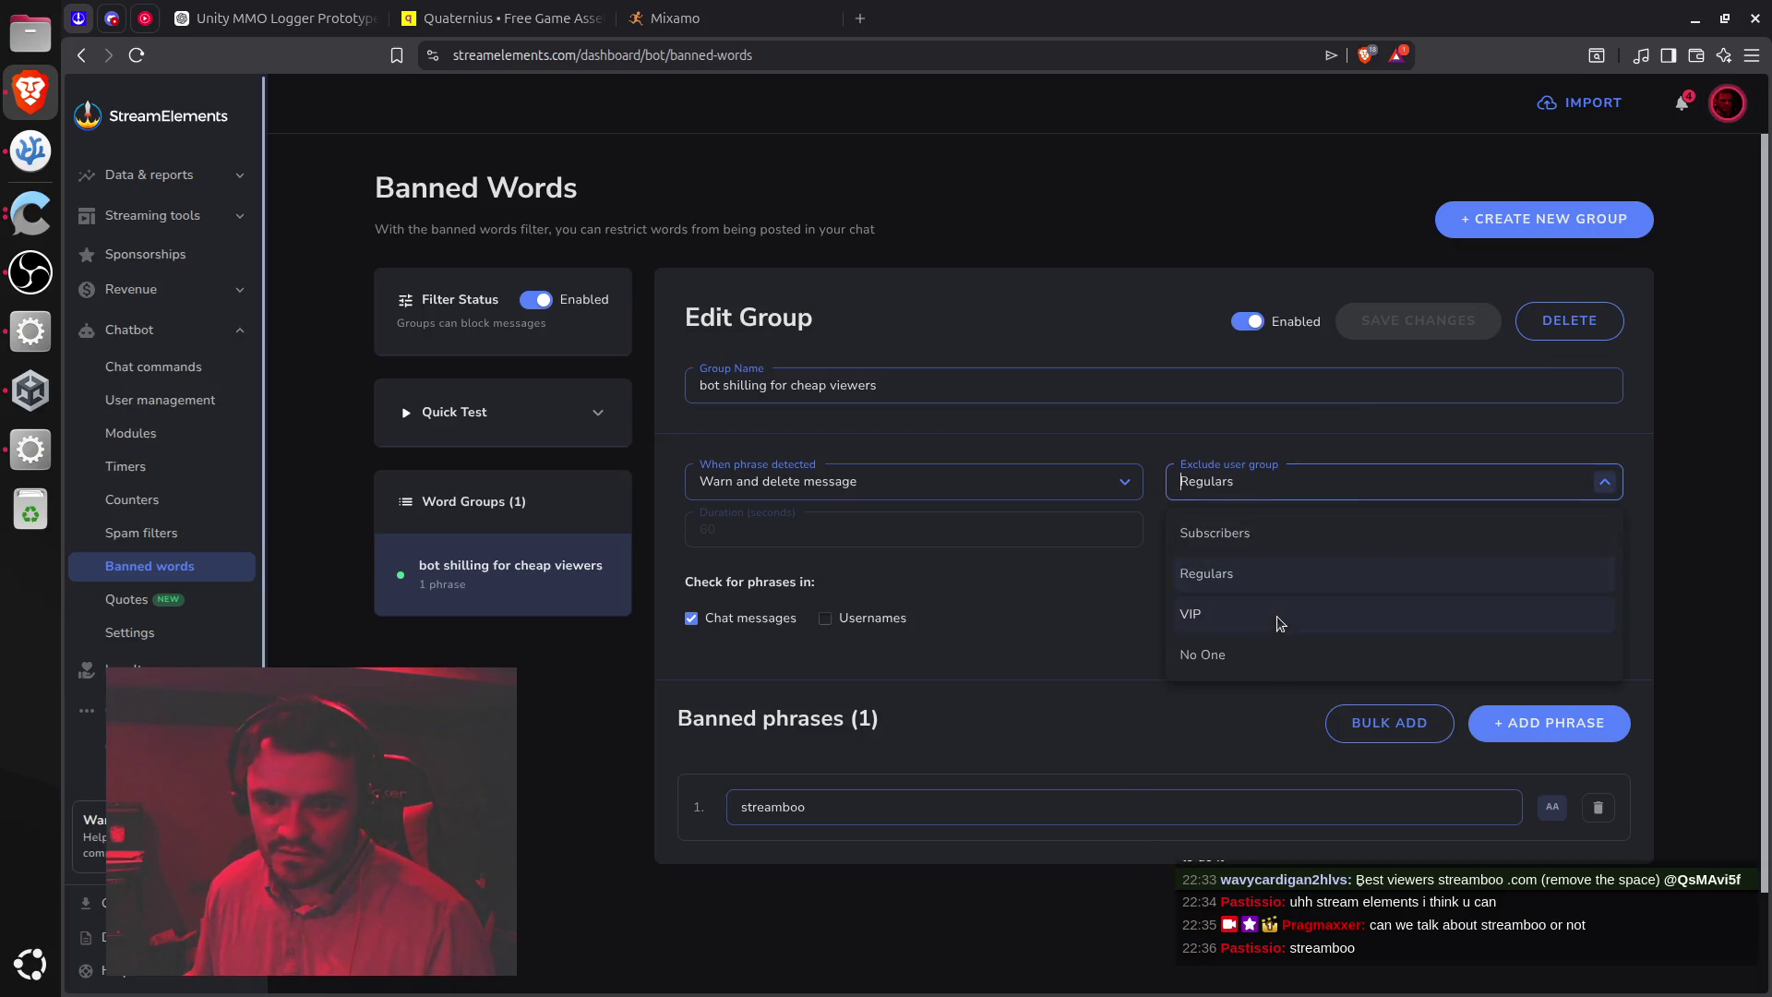
{"action": "left_click", "coordinate": [1222, 656]}
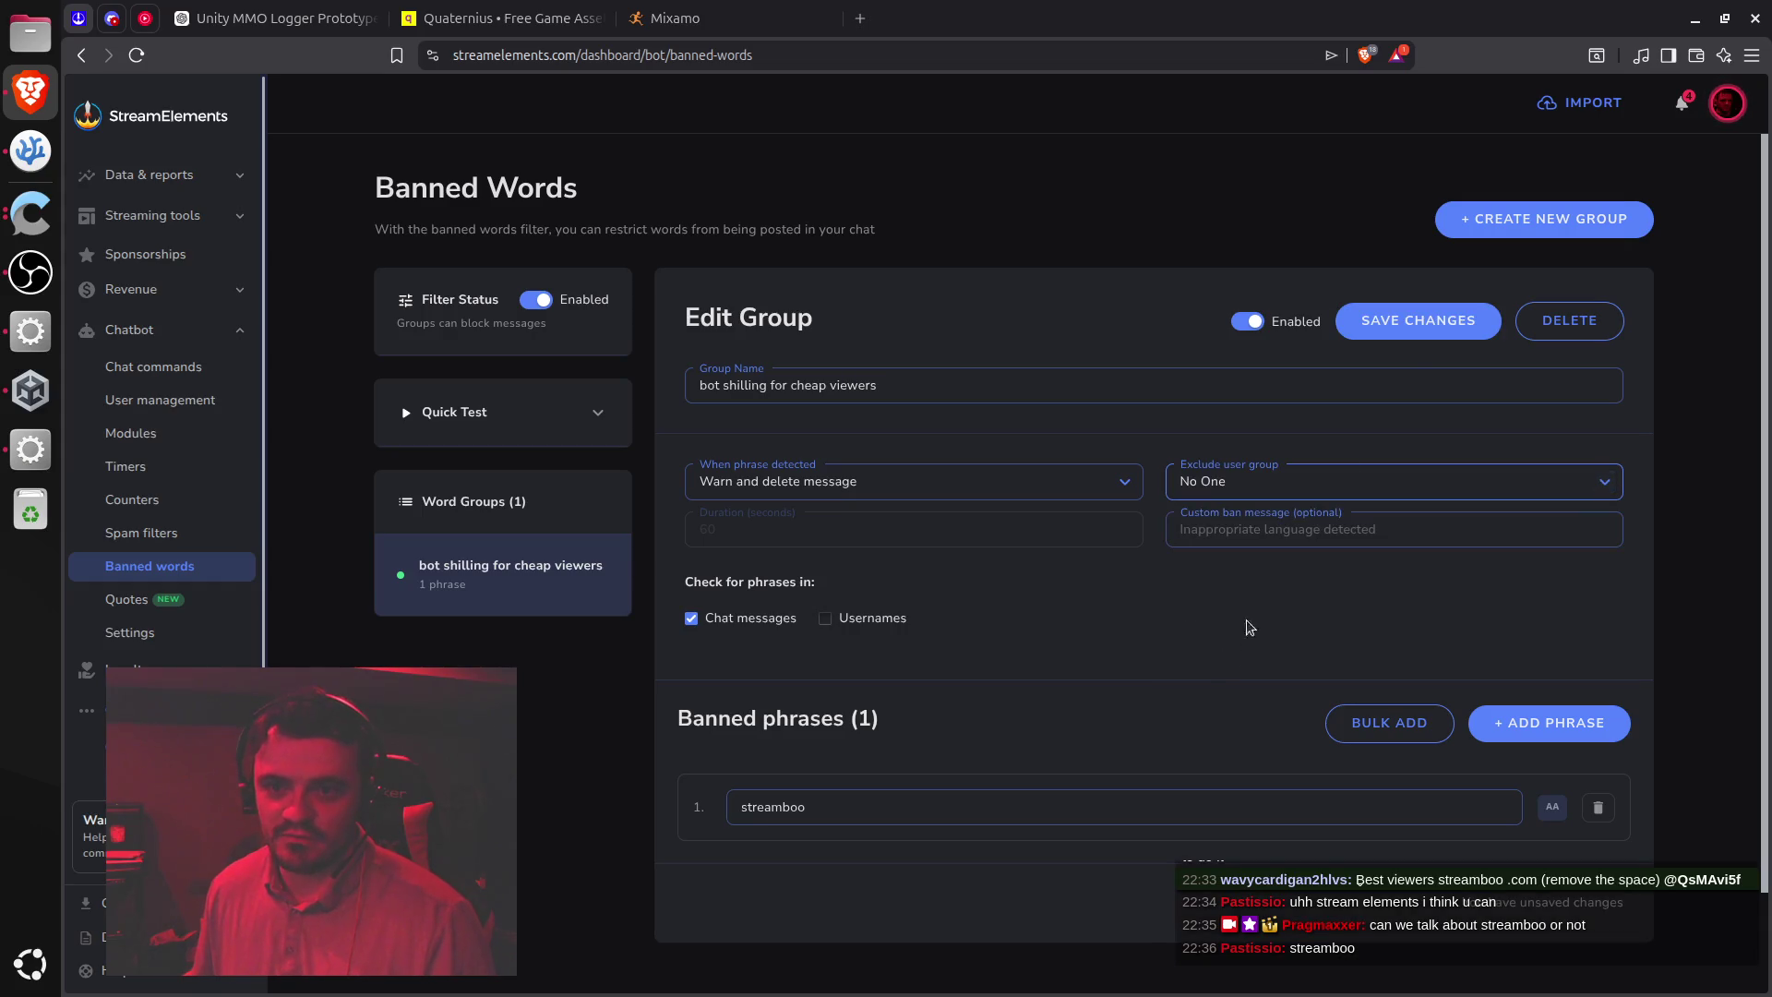
{"action": "left_click", "coordinate": [1421, 323]}
{"action": "scroll", "coordinate": [1081, 541], "scroll_direction": "down", "scroll_amount": 2}
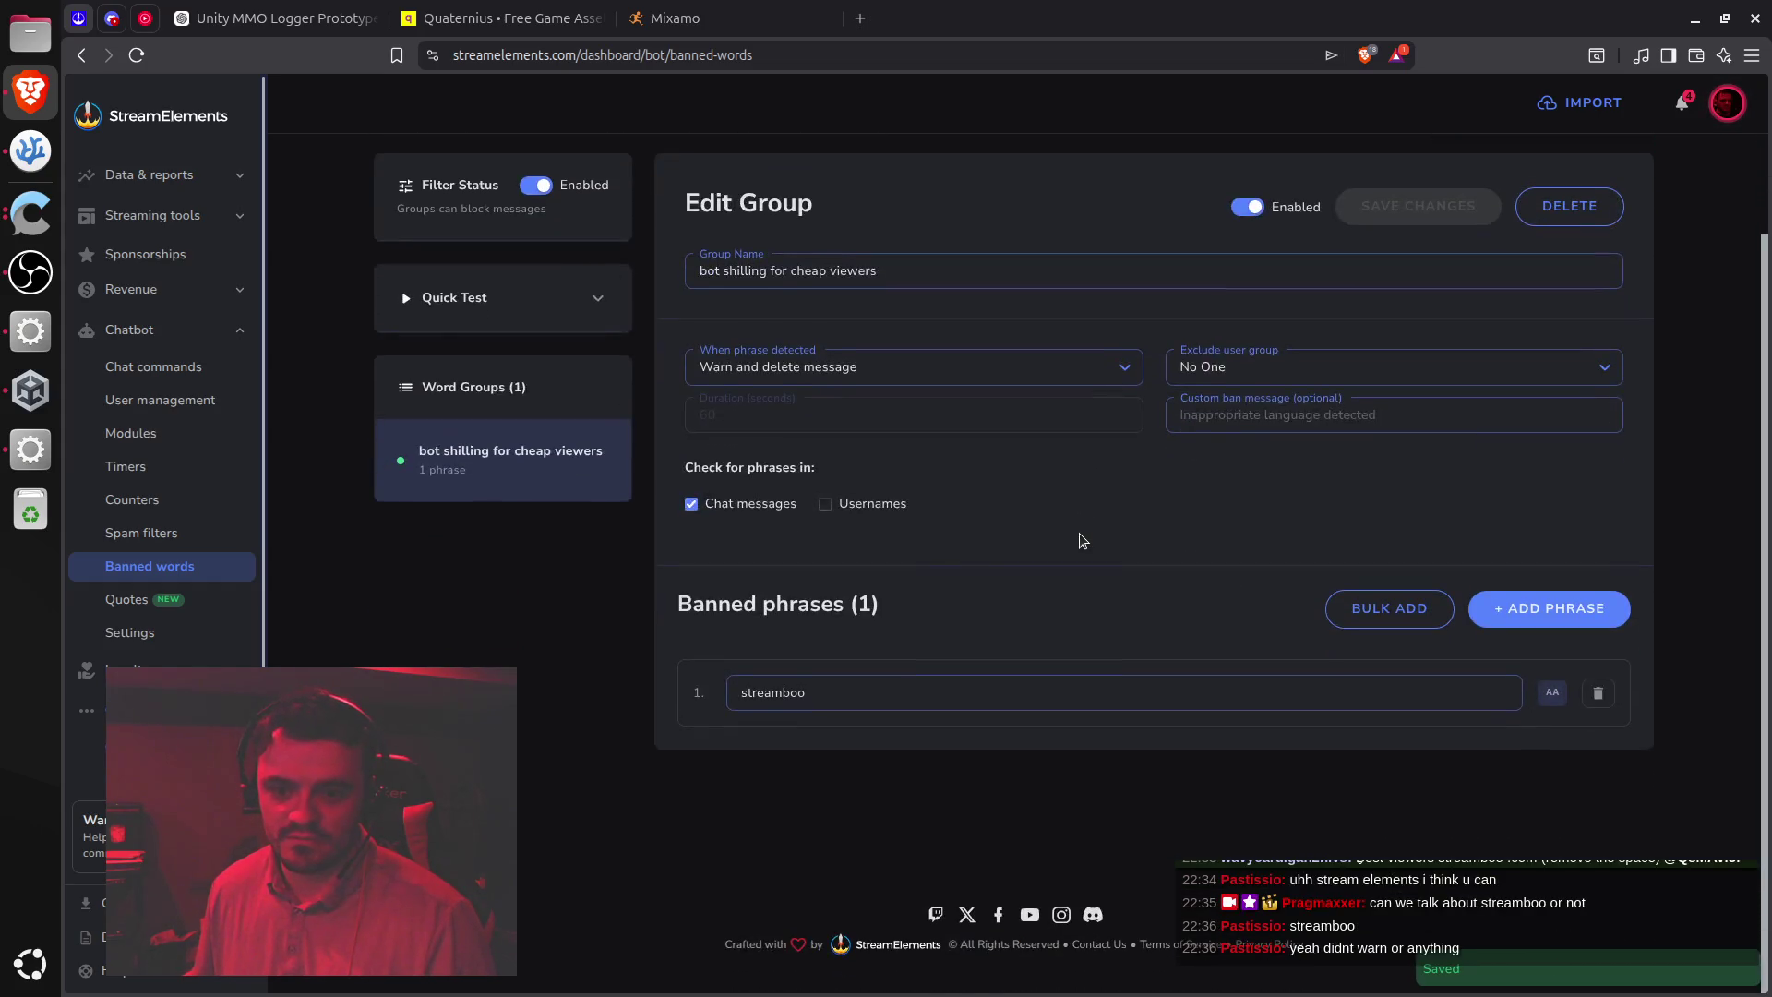
{"action": "scroll", "coordinate": [1081, 541], "scroll_direction": "up", "scroll_amount": 2}
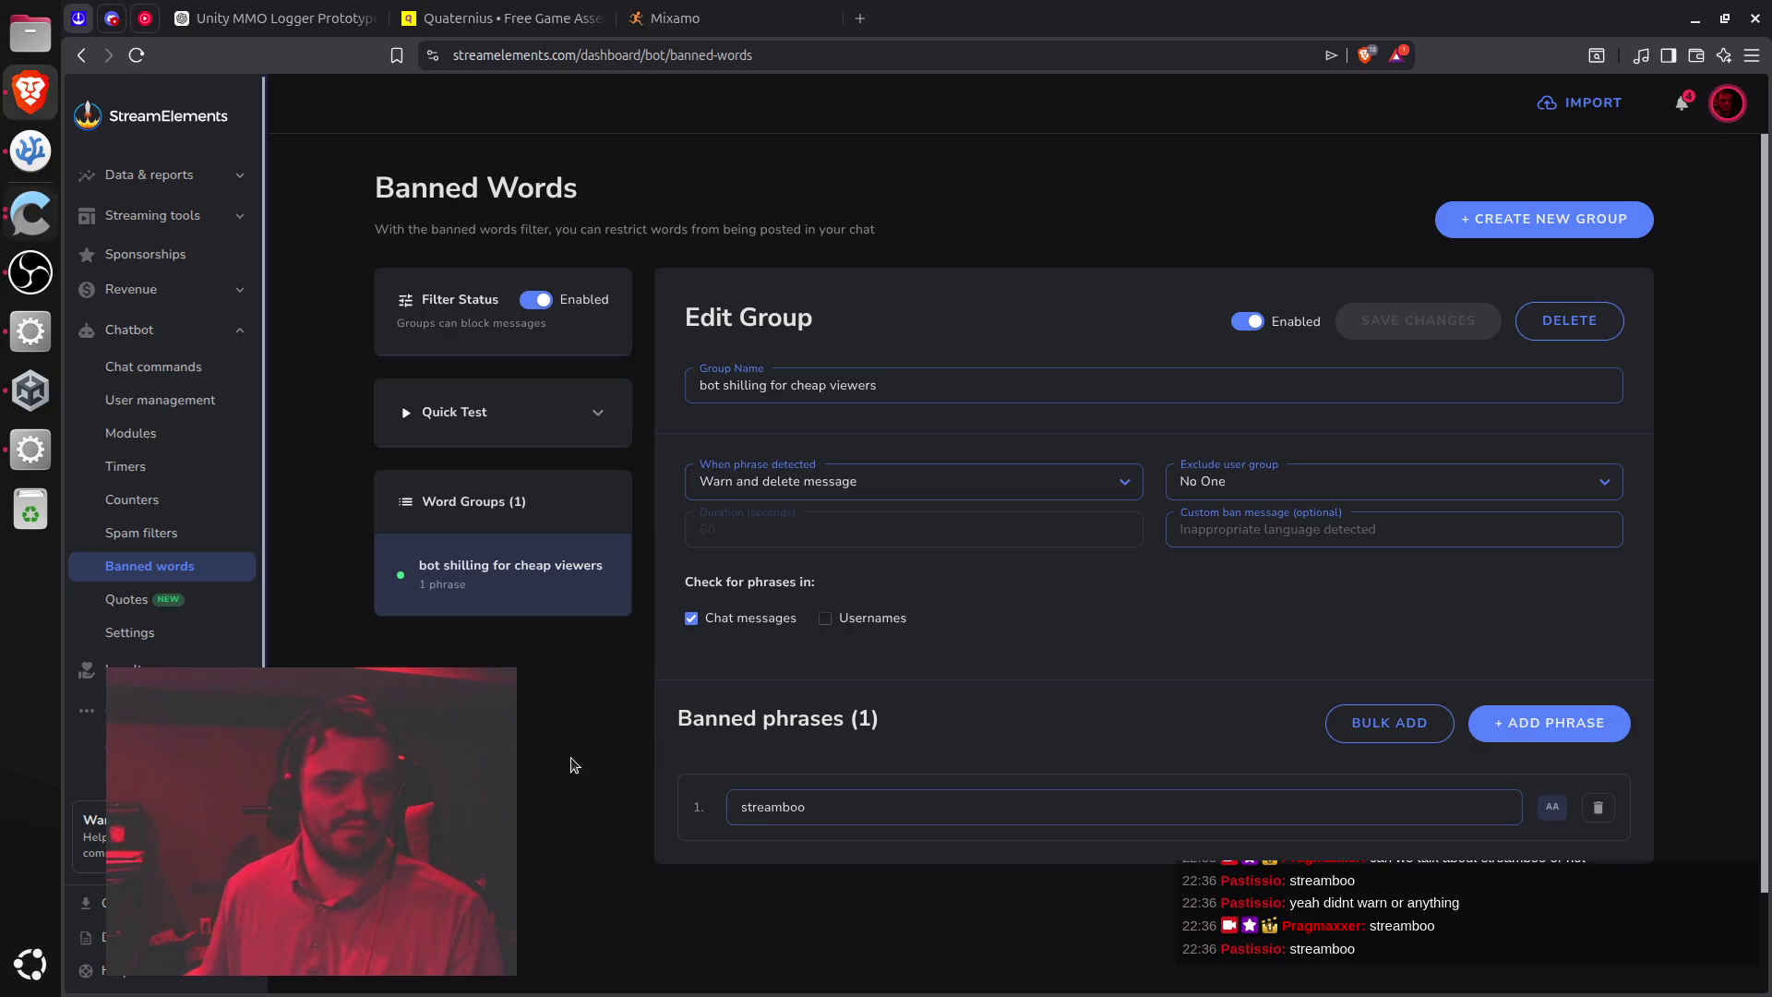
In Quick Test, test a message 'streamboo' from a dummy username against the filter
{"action": "left_click", "coordinate": [591, 412]}
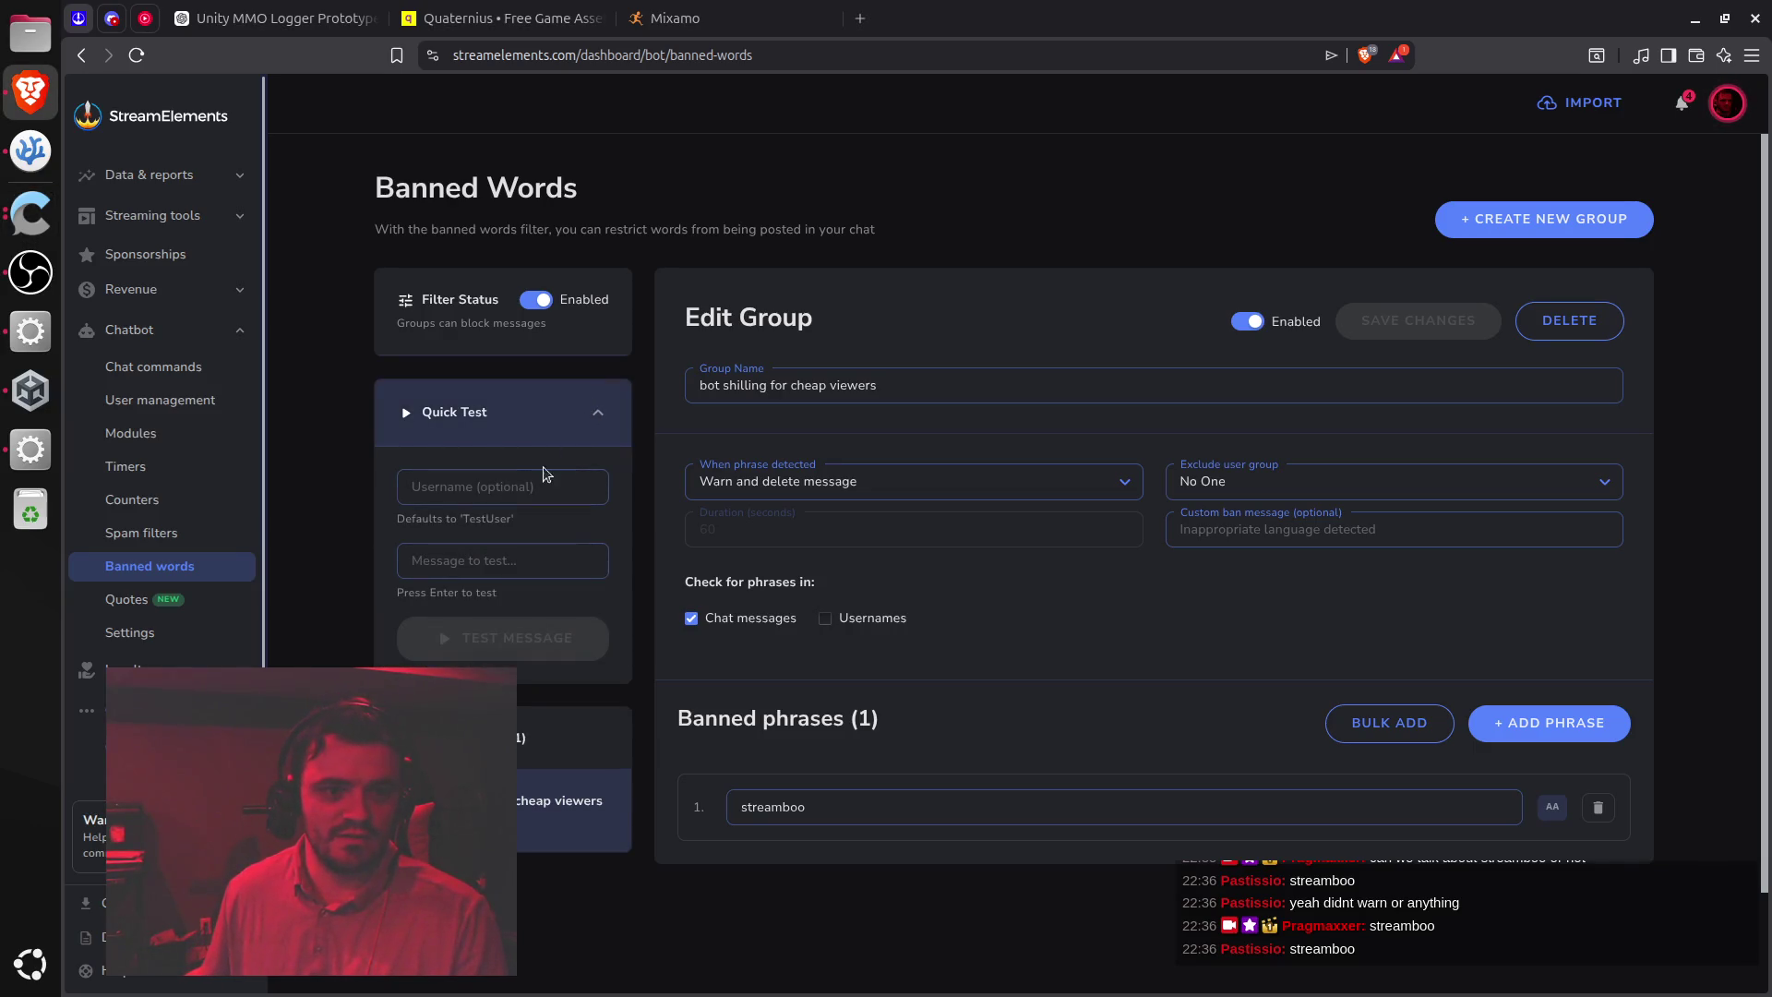
{"action": "left_click", "coordinate": [532, 489]}
{"action": "type", "text": "asdfasdfasdf"}
{"action": "left_click", "coordinate": [513, 546]}
{"action": "type", "text": "streamboo"}
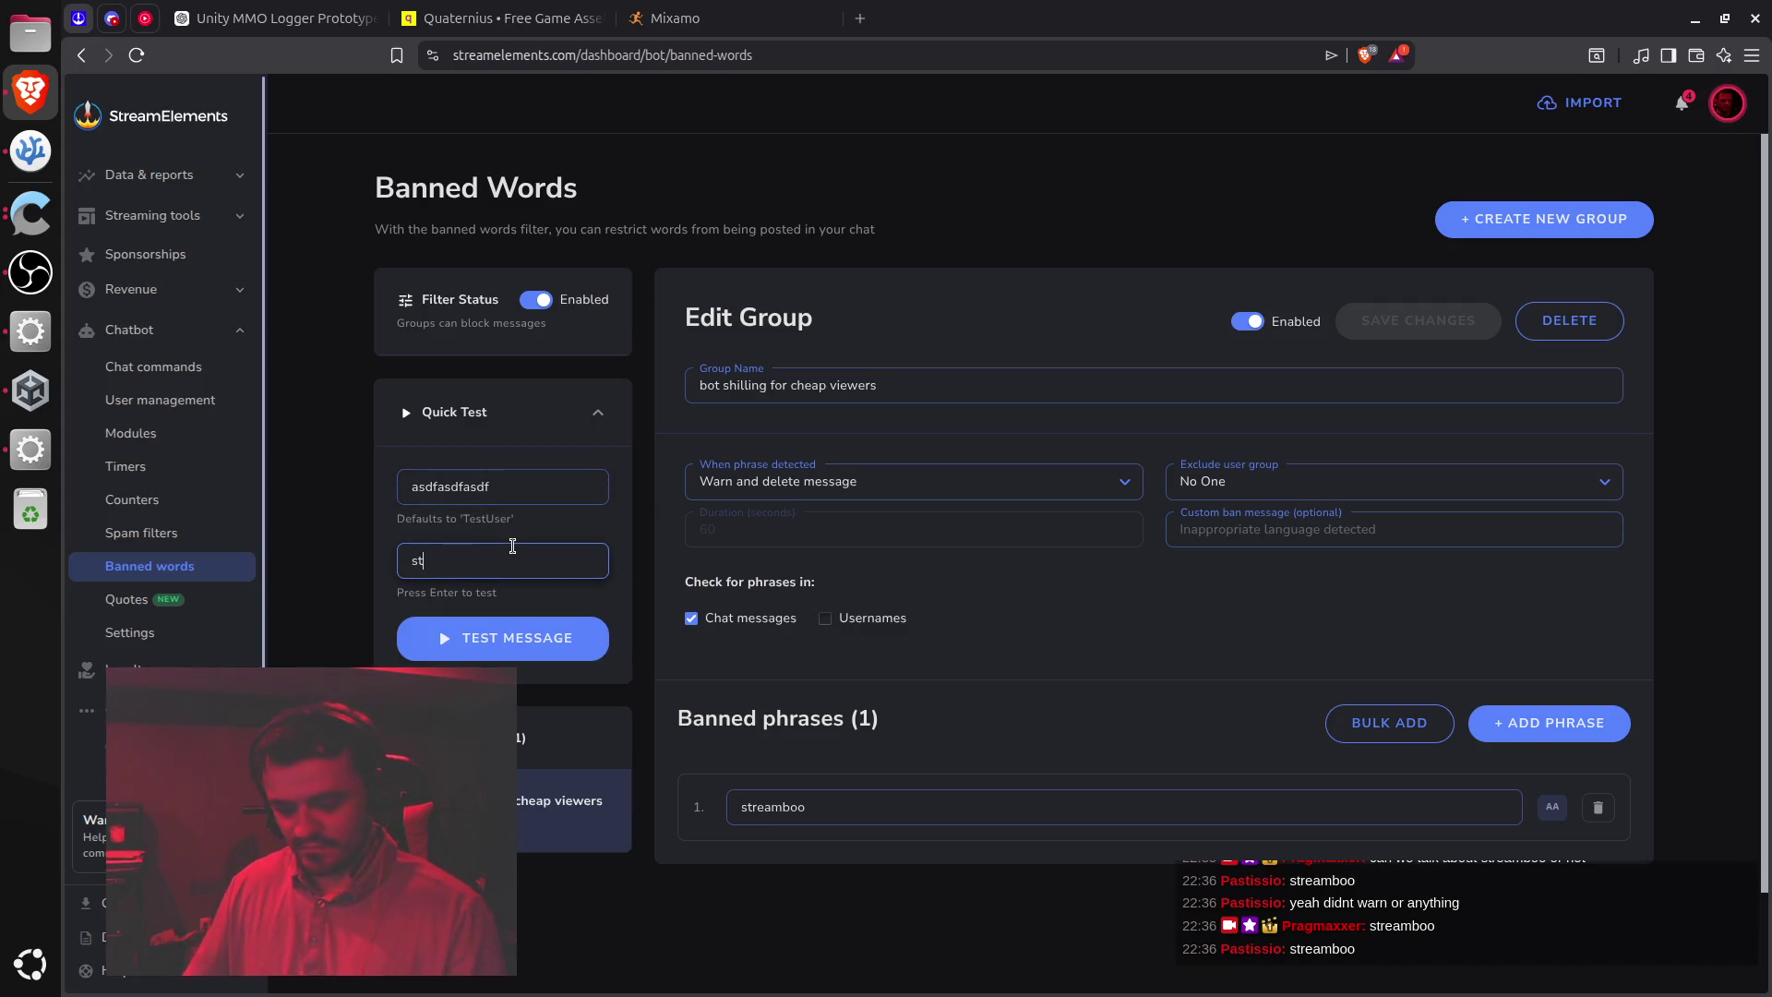
{"action": "left_click", "coordinate": [498, 648]}
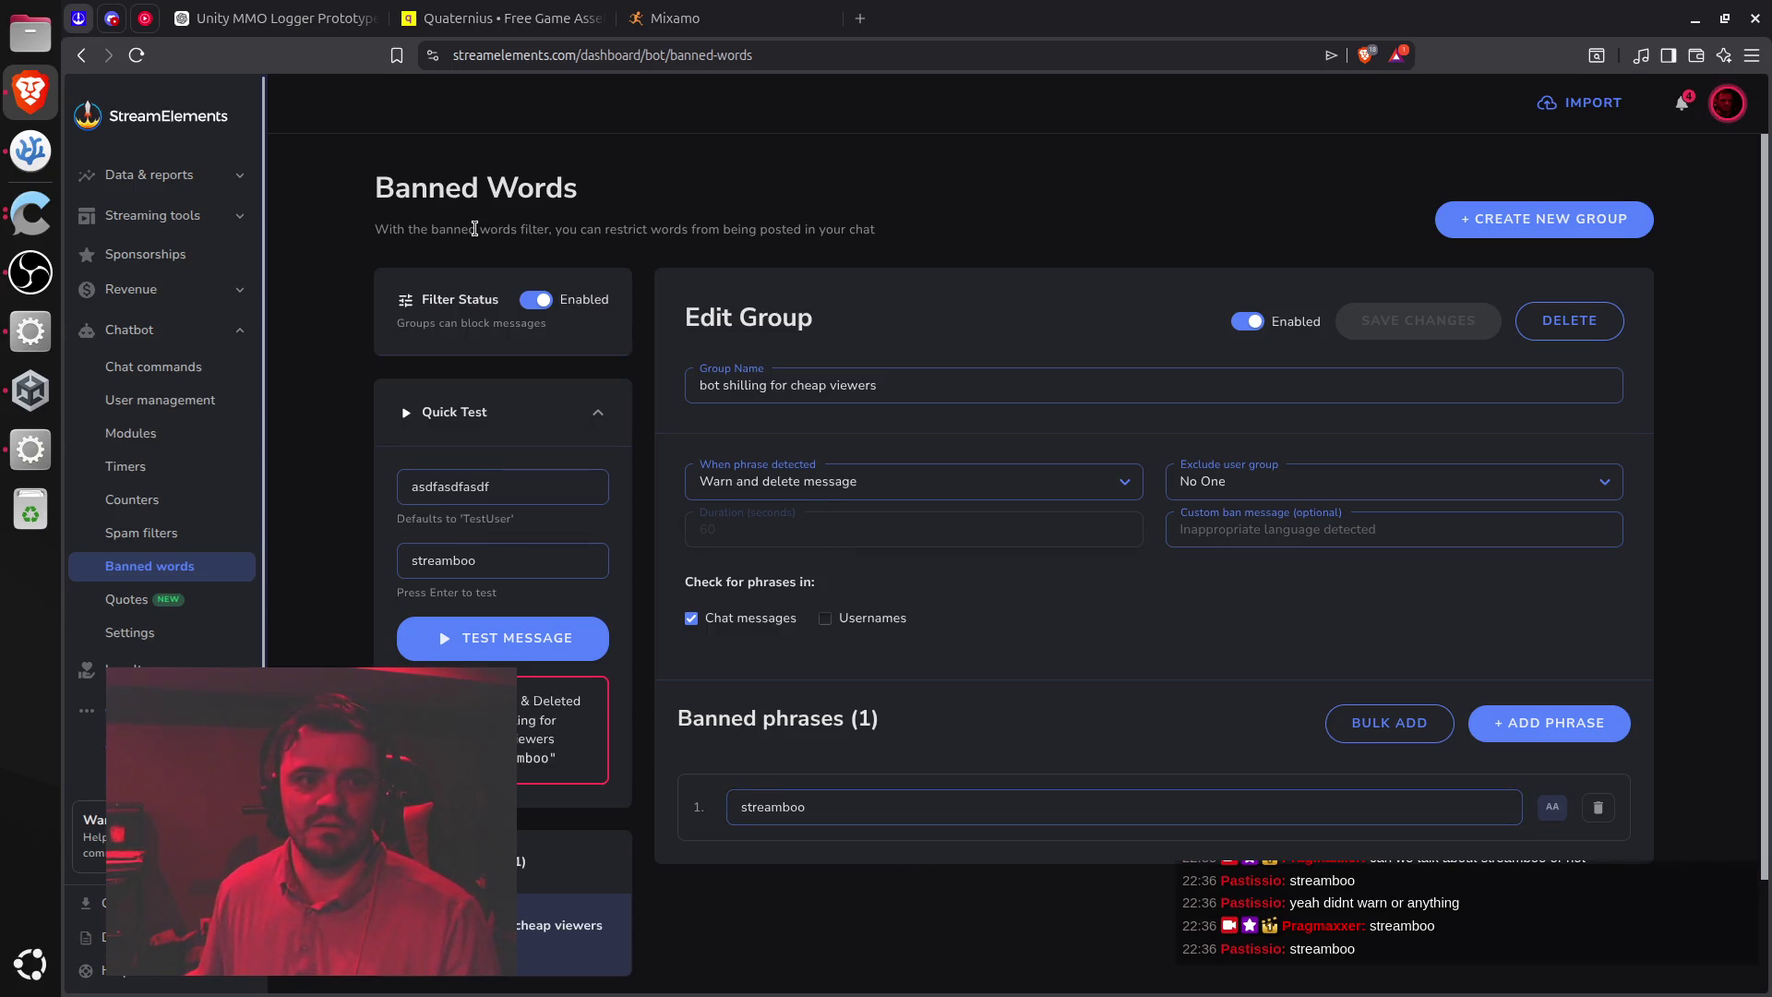
Select the Banned Words description and collapse the Chatbot sidebar section
{"action": "triple_click", "coordinate": [474, 227]}
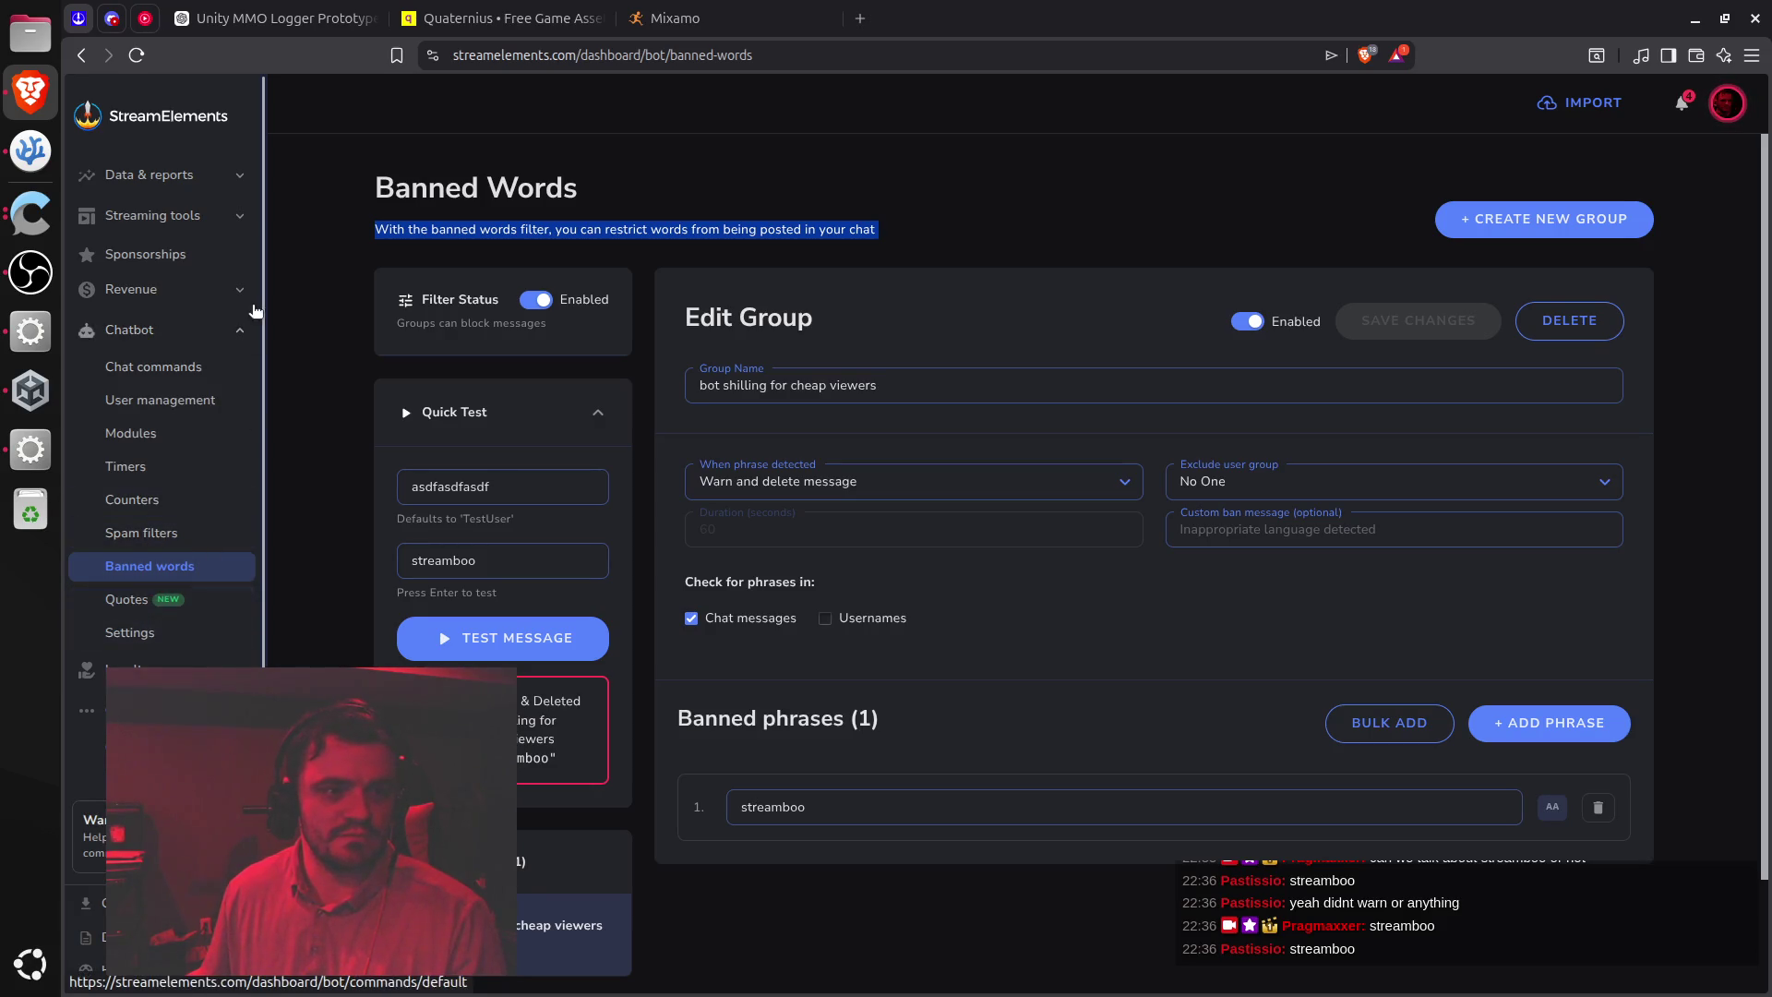
{"action": "left_click", "coordinate": [240, 334]}
{"action": "left_click", "coordinate": [899, 134]}
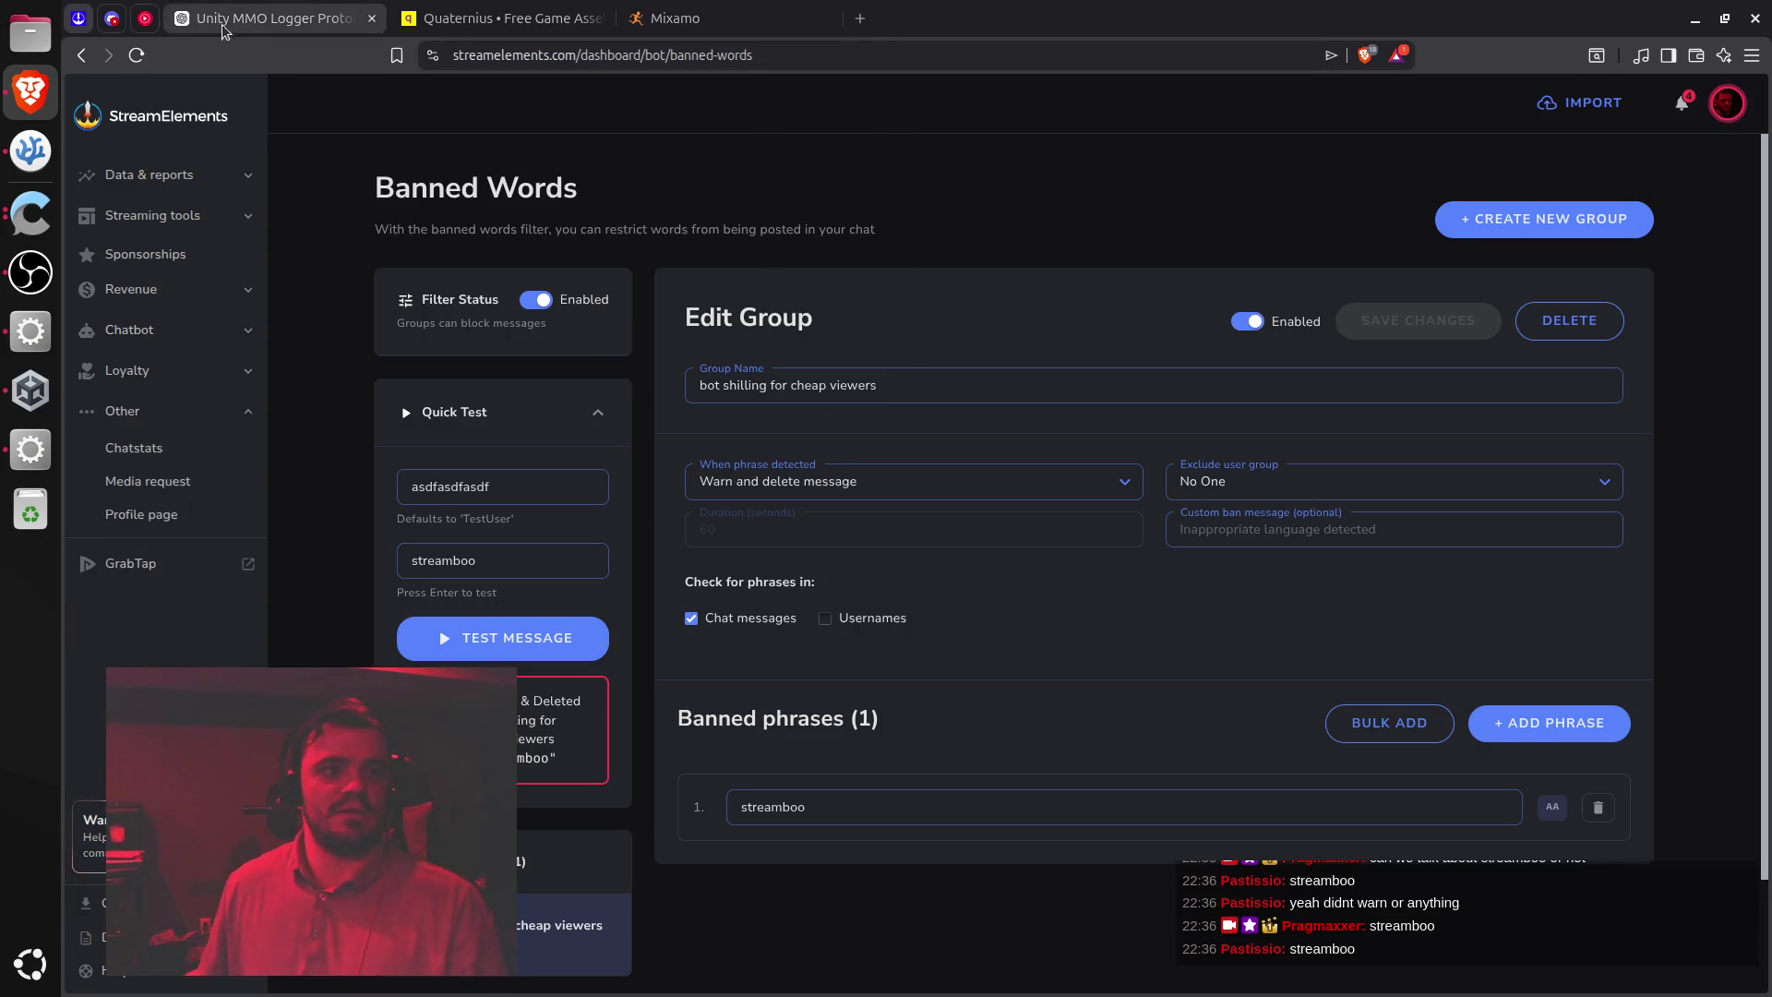
Copy ChatGPT's improved movement script and paste it over PlayerMovement.cs
{"action": "left_click", "coordinate": [248, 25]}
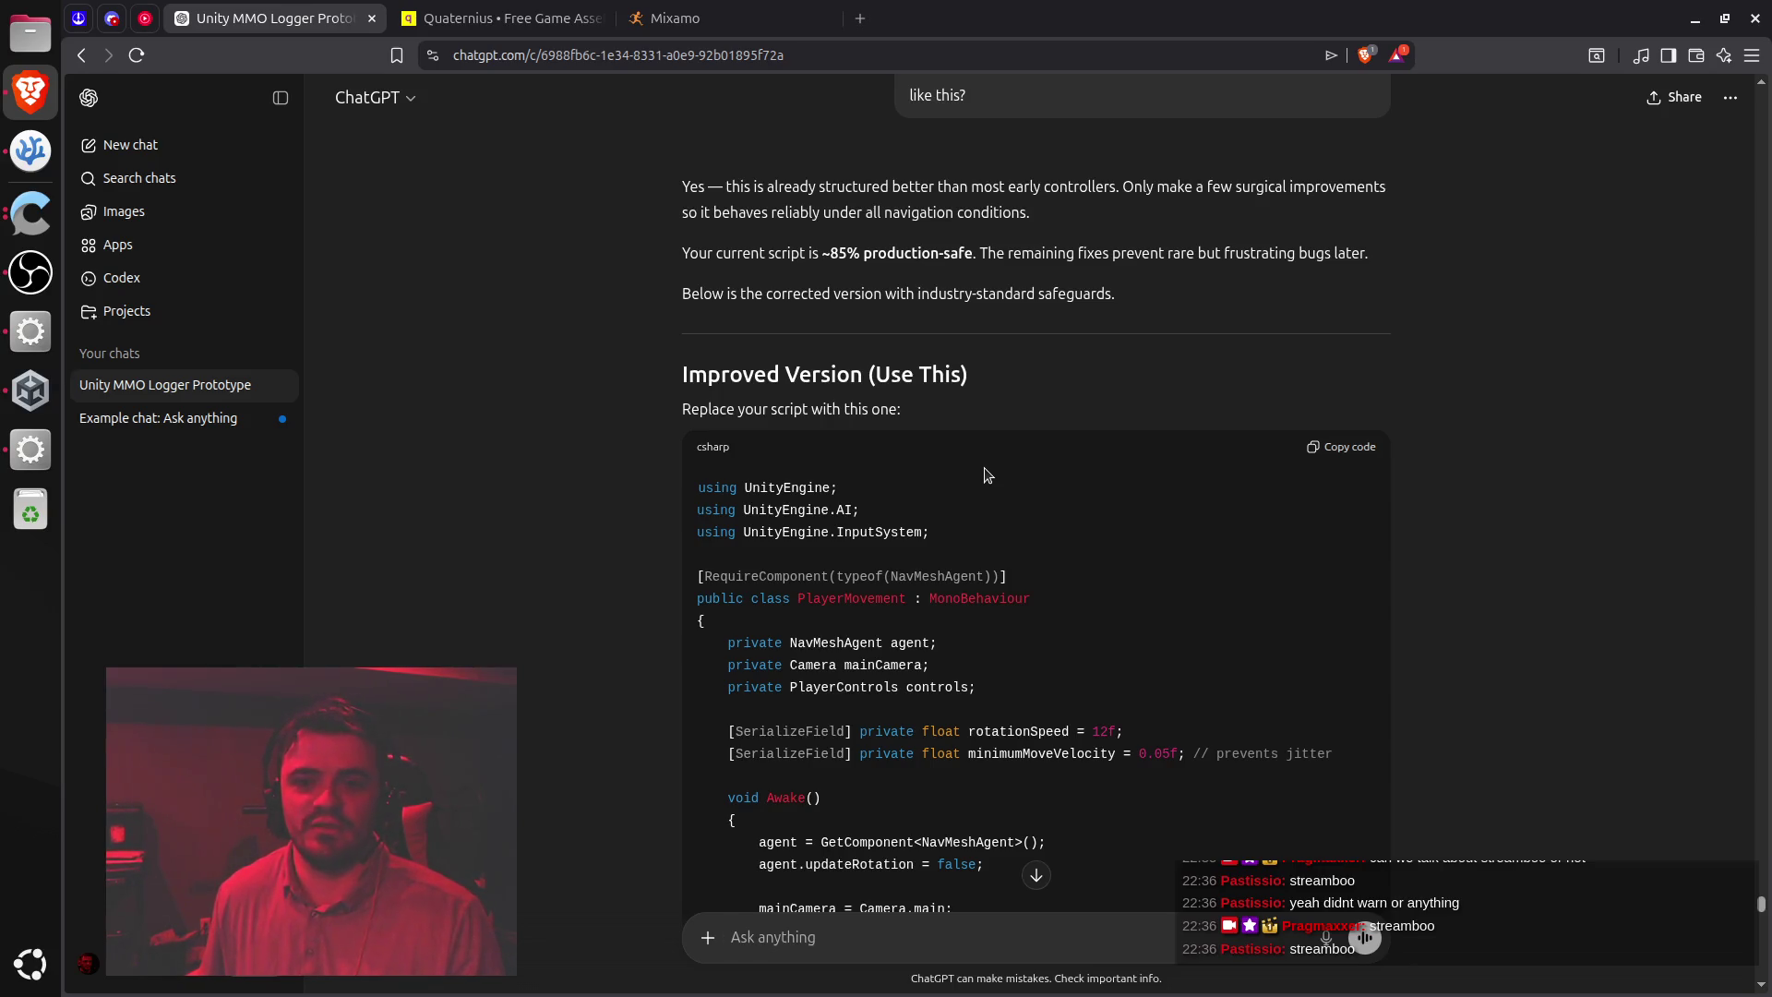
{"action": "scroll", "coordinate": [1103, 458], "scroll_direction": "down", "scroll_amount": 14}
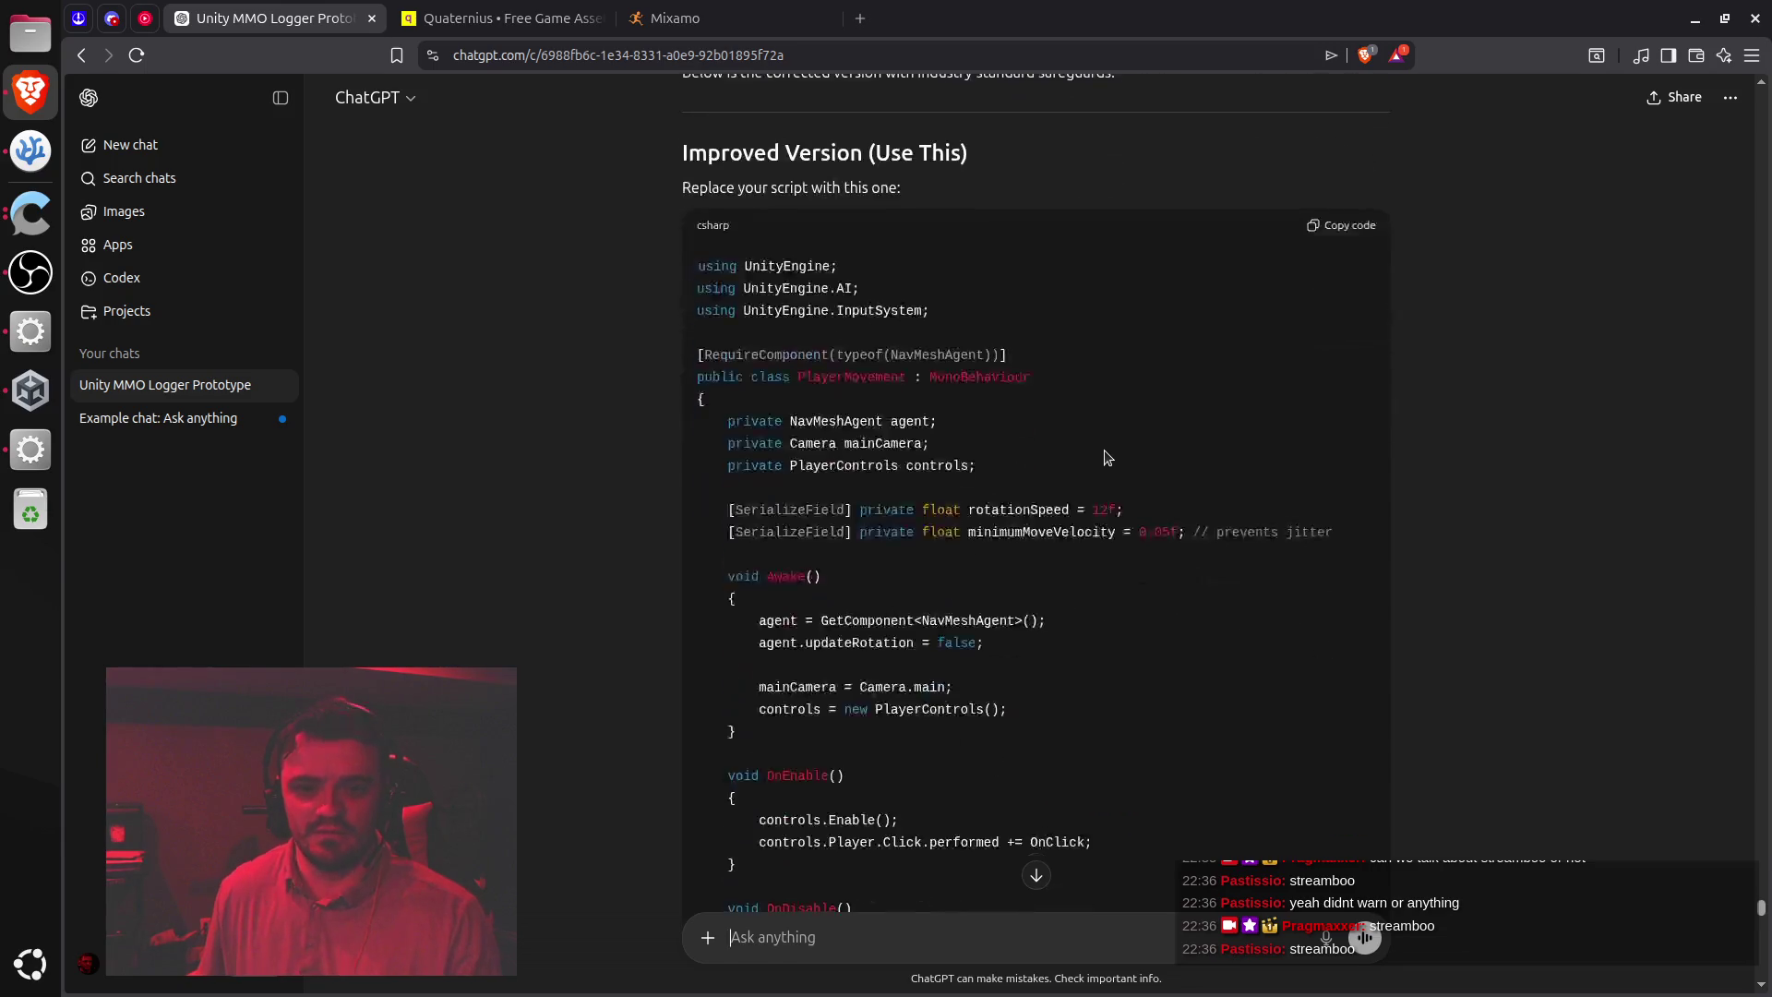
{"action": "scroll", "coordinate": [1106, 457], "scroll_direction": "down", "scroll_amount": 3}
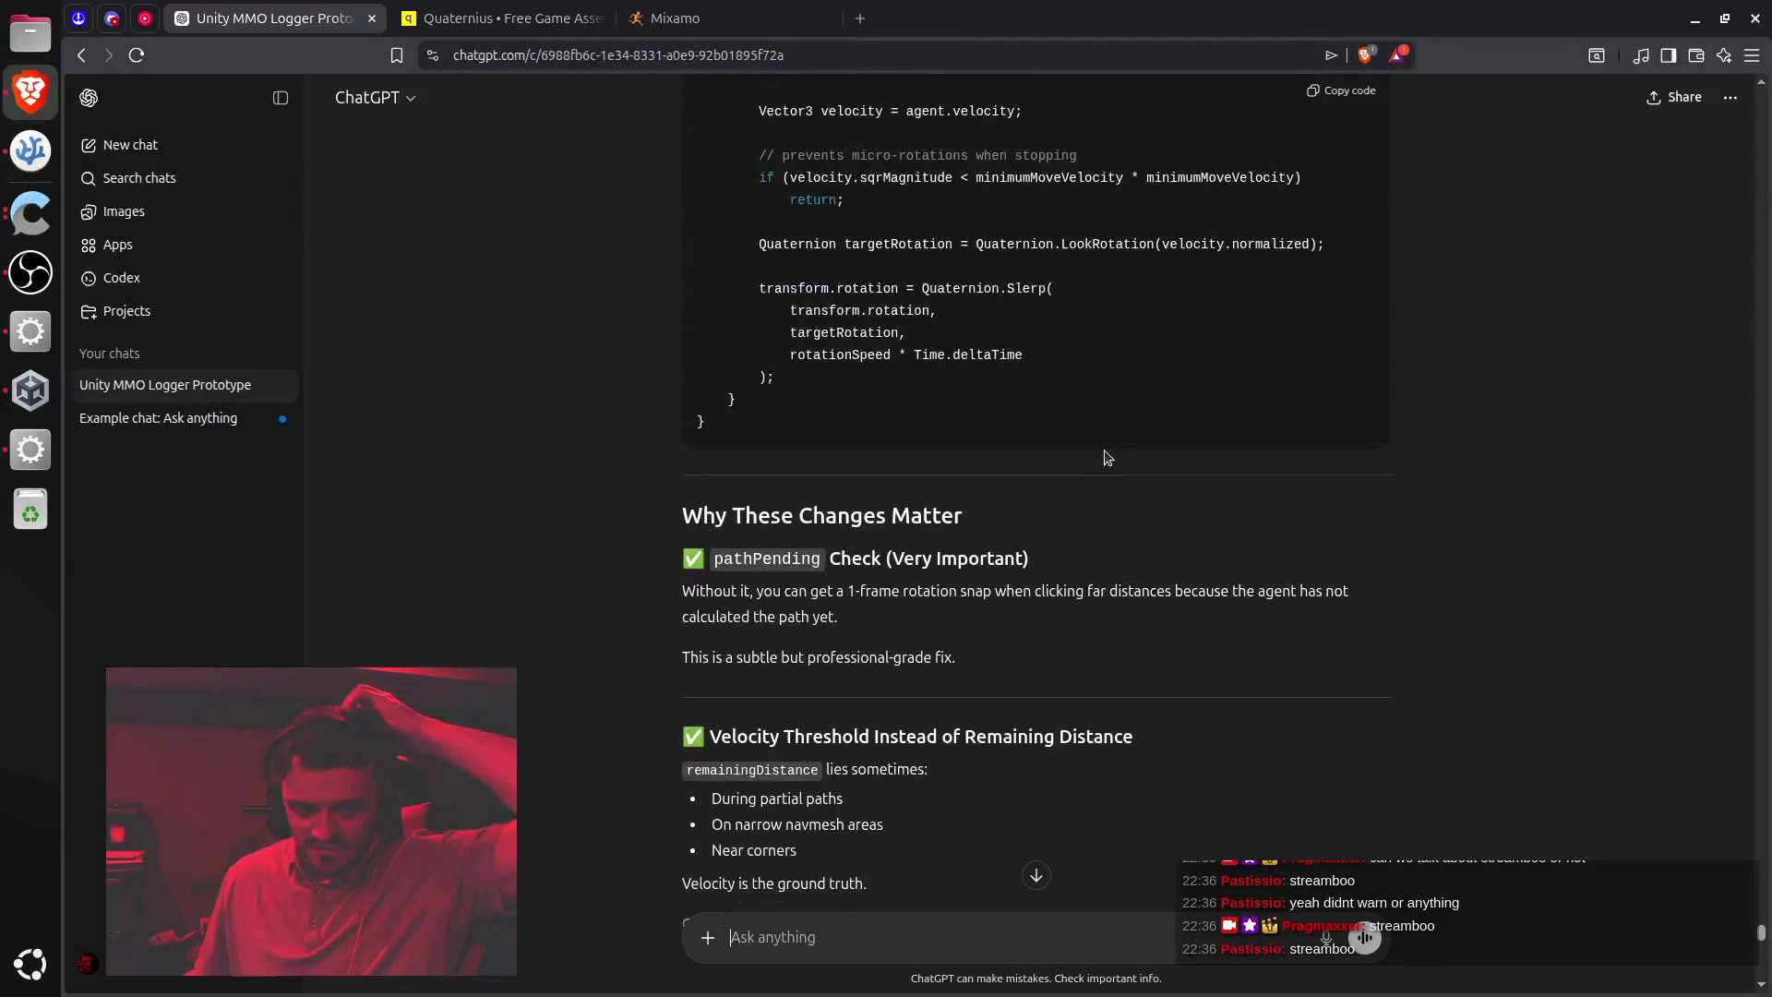
{"action": "scroll", "coordinate": [1195, 535], "scroll_direction": "down", "scroll_amount": 6}
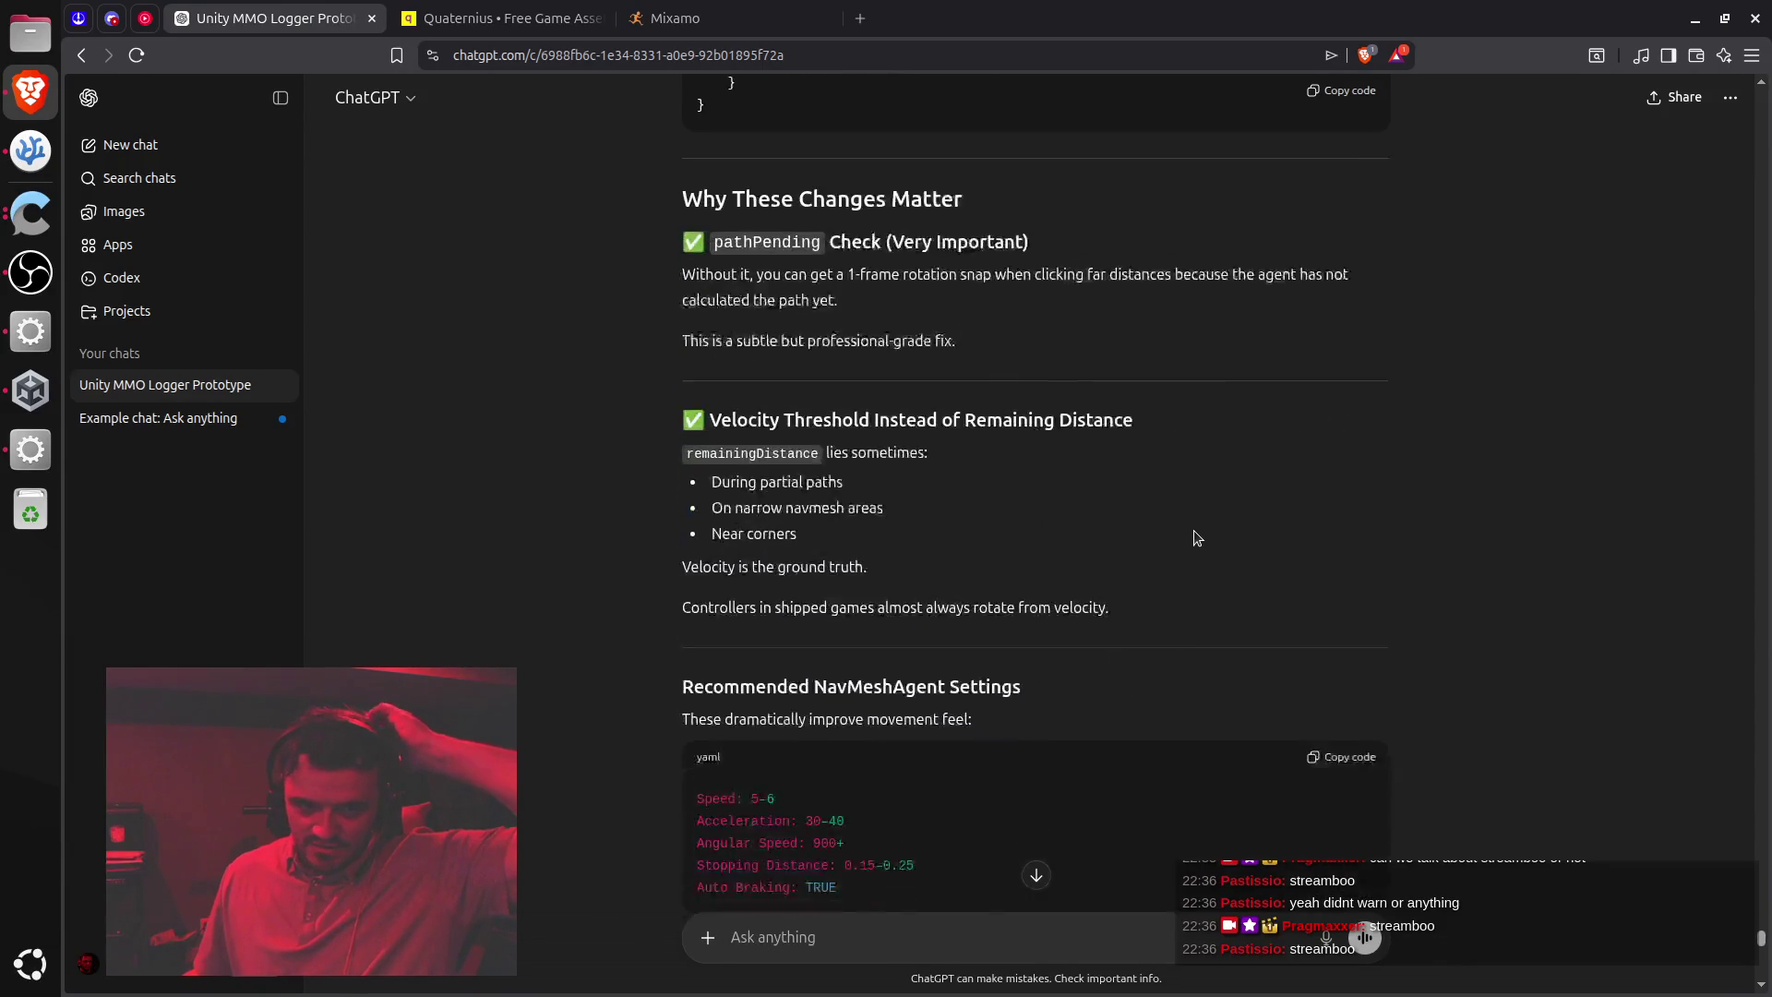
{"action": "scroll", "coordinate": [1193, 538], "scroll_direction": "up", "scroll_amount": 20}
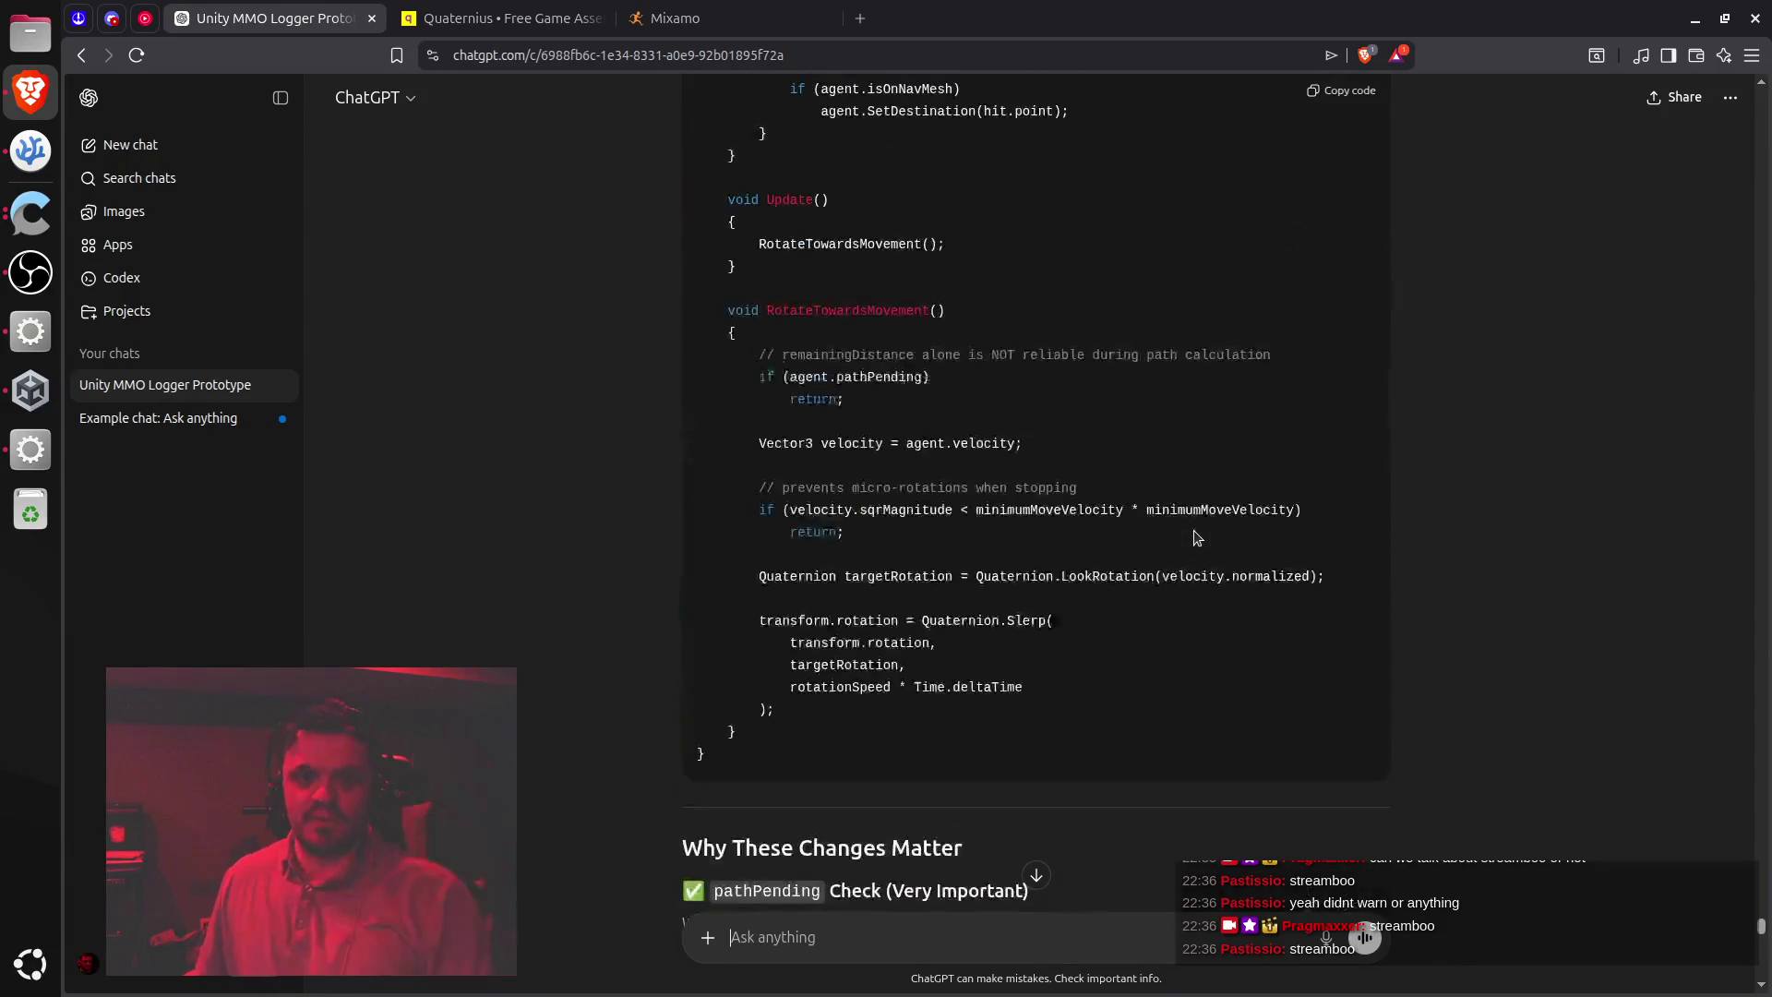
{"action": "left_click", "coordinate": [1339, 233]}
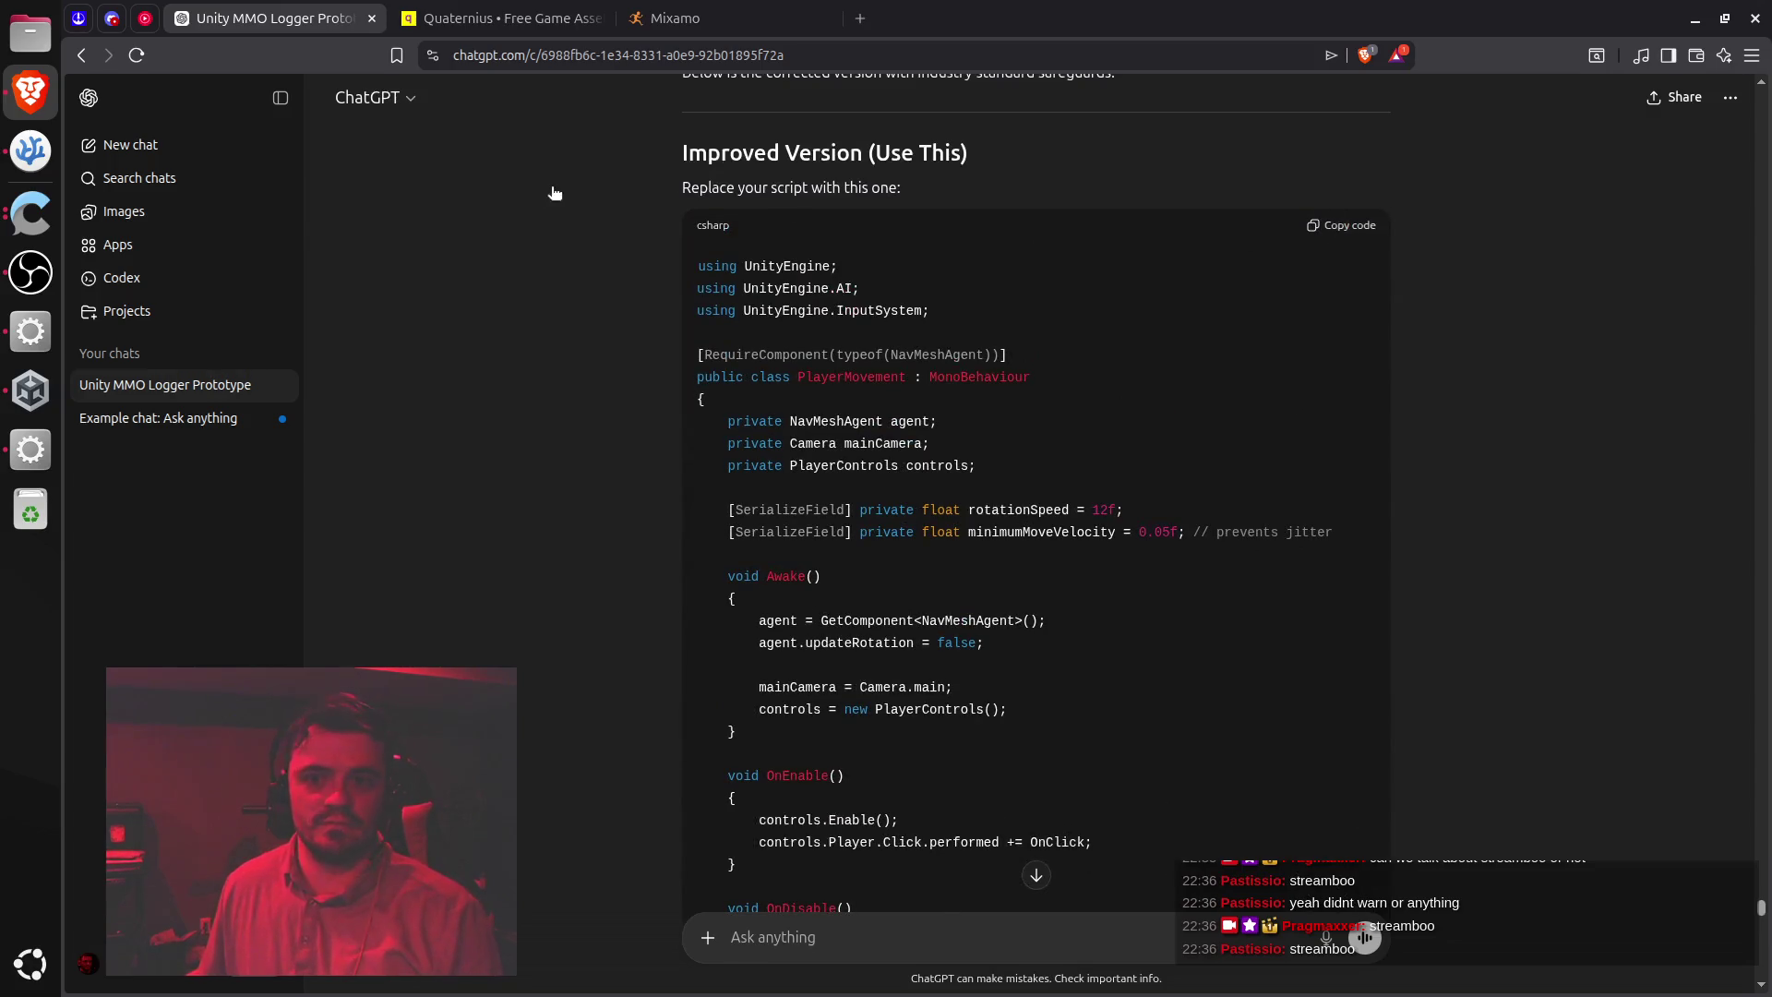
{"action": "left_click", "coordinate": [30, 151]}
{"action": "key", "text": "ctrl+v"}
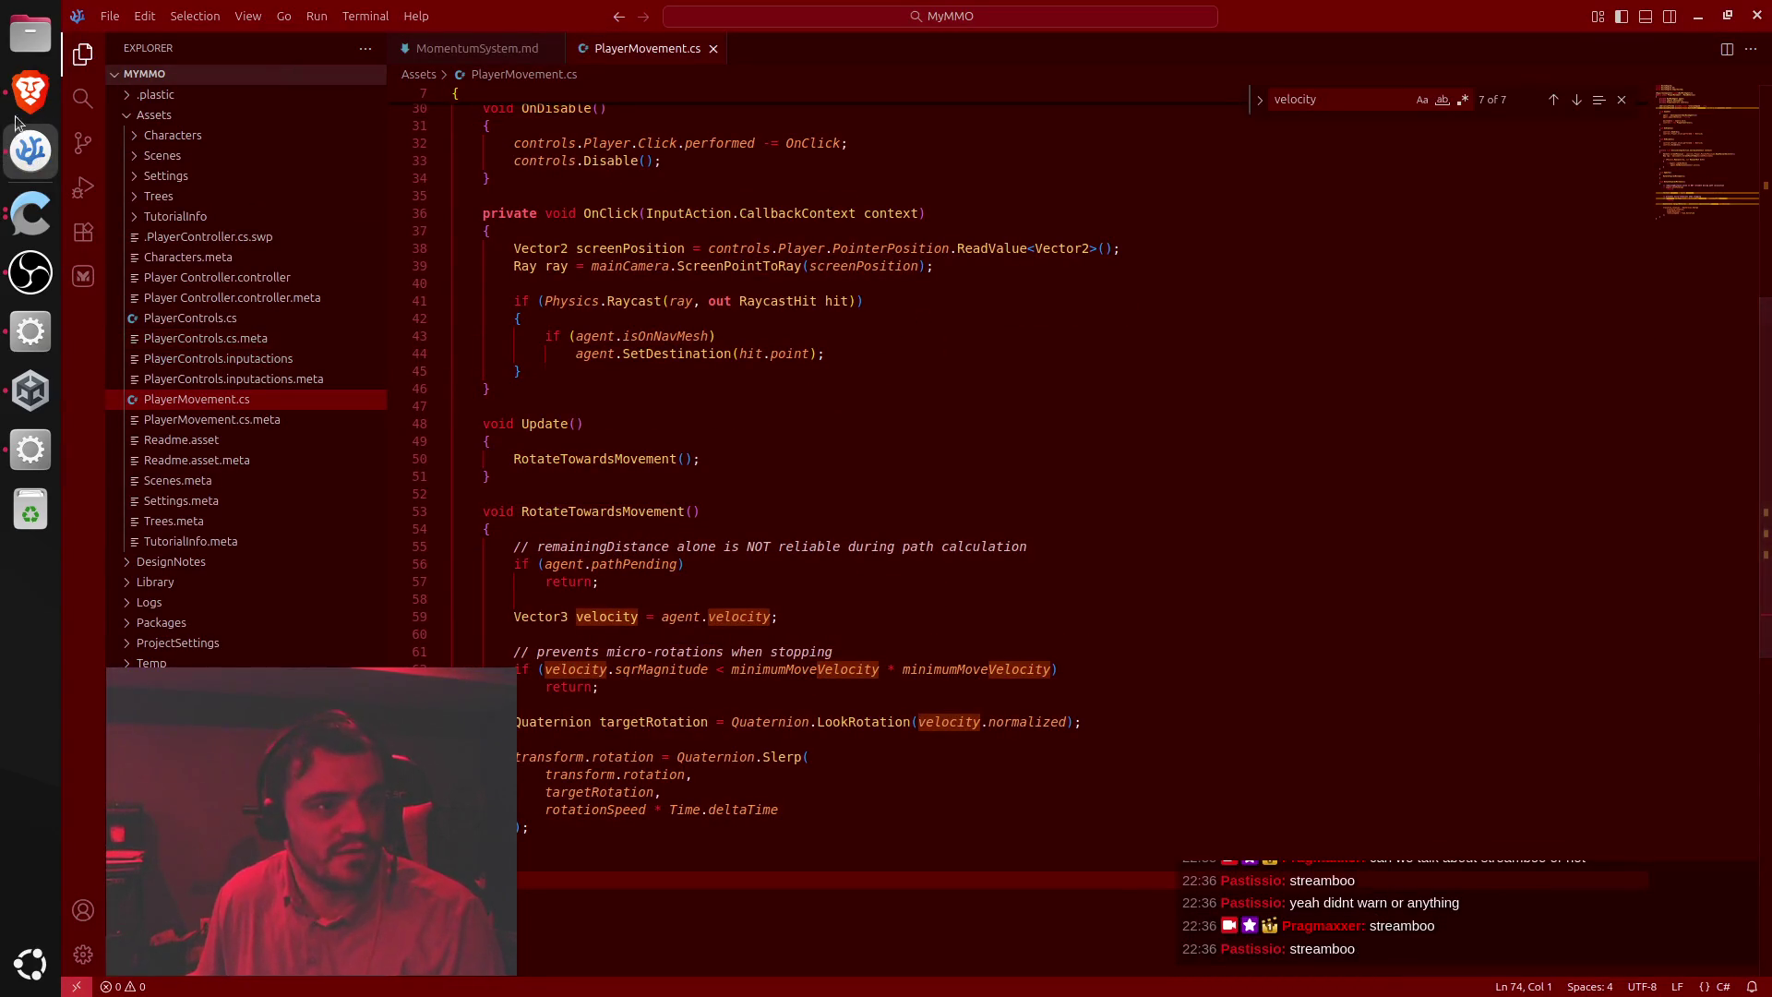
Read ChatGPT's Velocity Threshold and NavMeshAgent recommendations, then return to Unity
{"action": "left_click", "coordinate": [30, 91]}
{"action": "scroll", "coordinate": [1214, 320], "scroll_direction": "down", "scroll_amount": 5}
{"action": "scroll", "coordinate": [1213, 320], "scroll_direction": "down", "scroll_amount": 8}
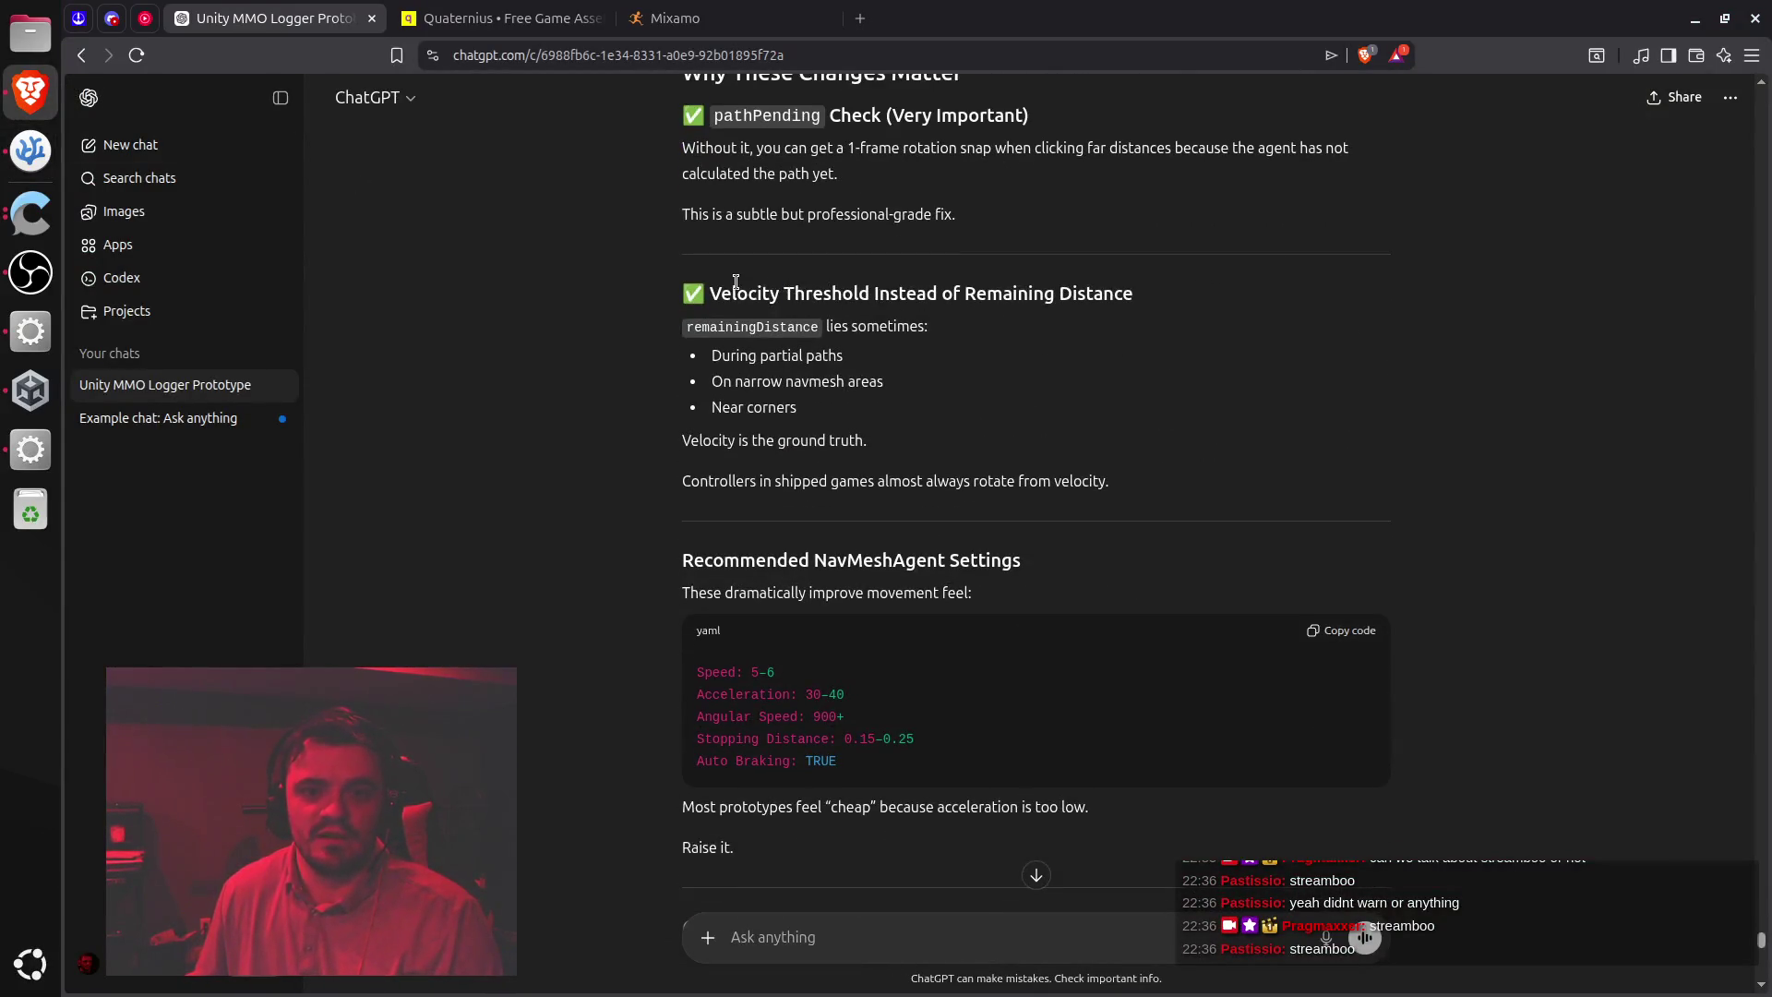
{"action": "left_click_drag", "start_coordinate": [735, 282], "coordinate": [1089, 297]}
{"action": "left_click", "coordinate": [1106, 293]}
{"action": "scroll", "coordinate": [1104, 304], "scroll_direction": "down", "scroll_amount": 3}
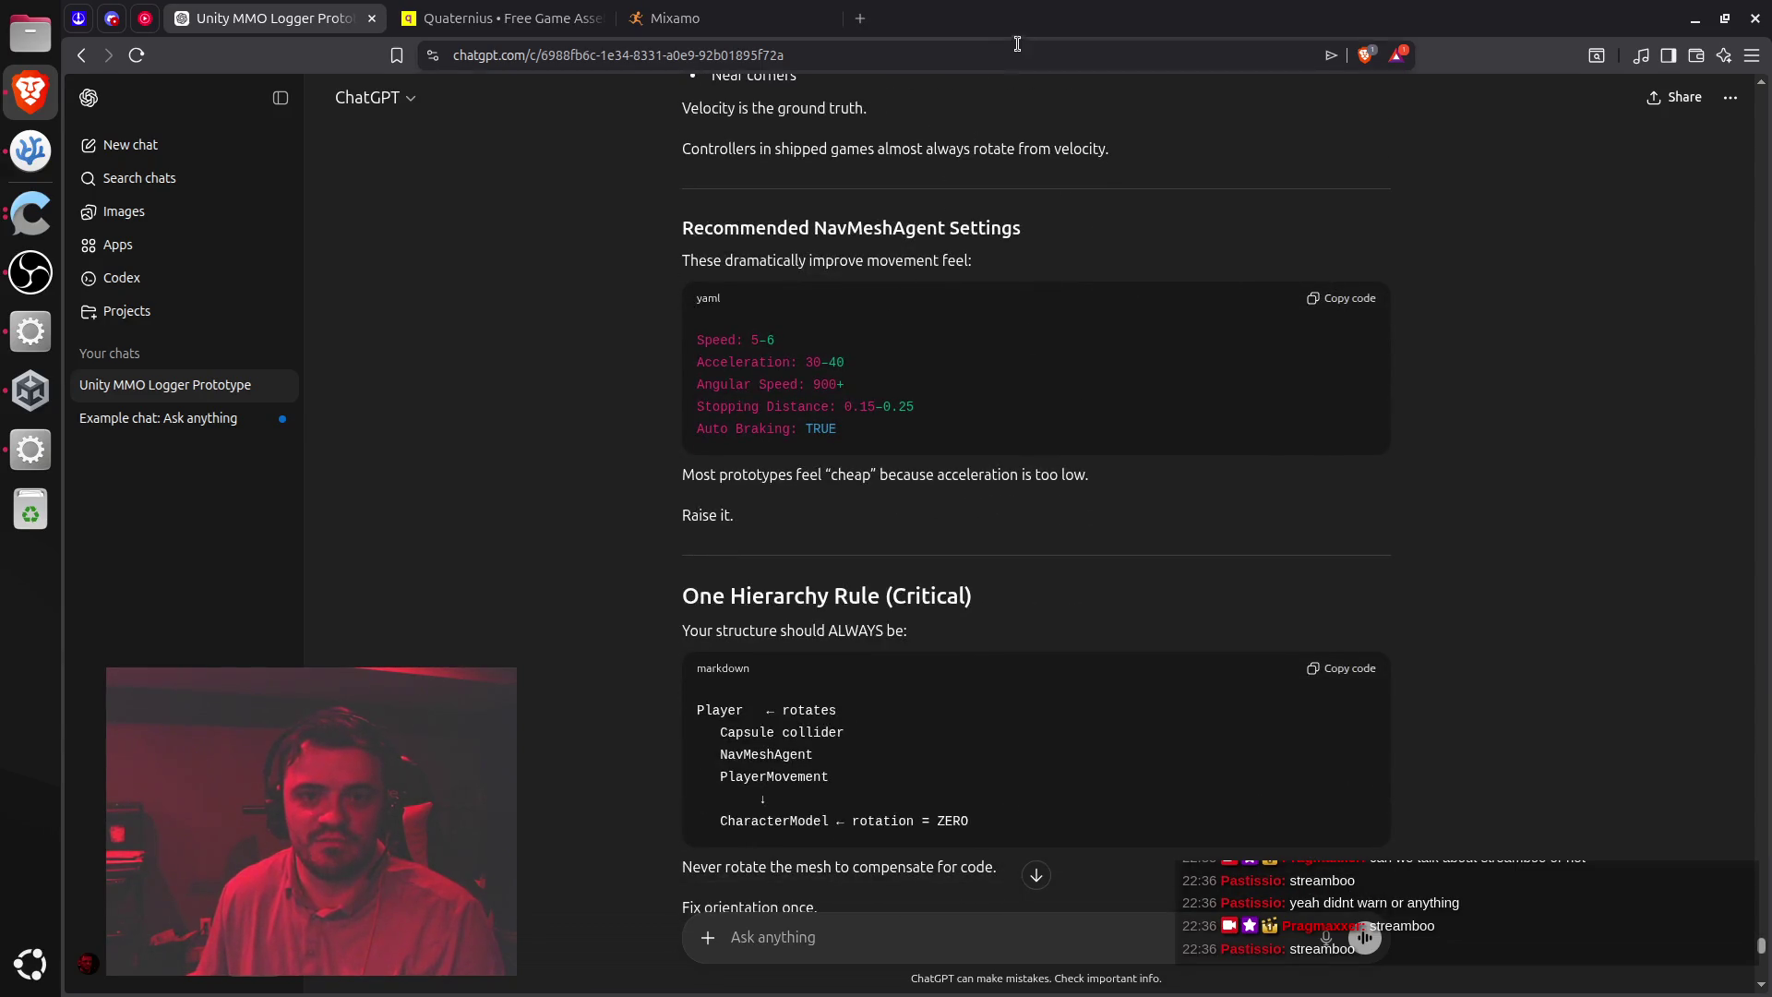
{"action": "key", "text": "alt+Tab"}
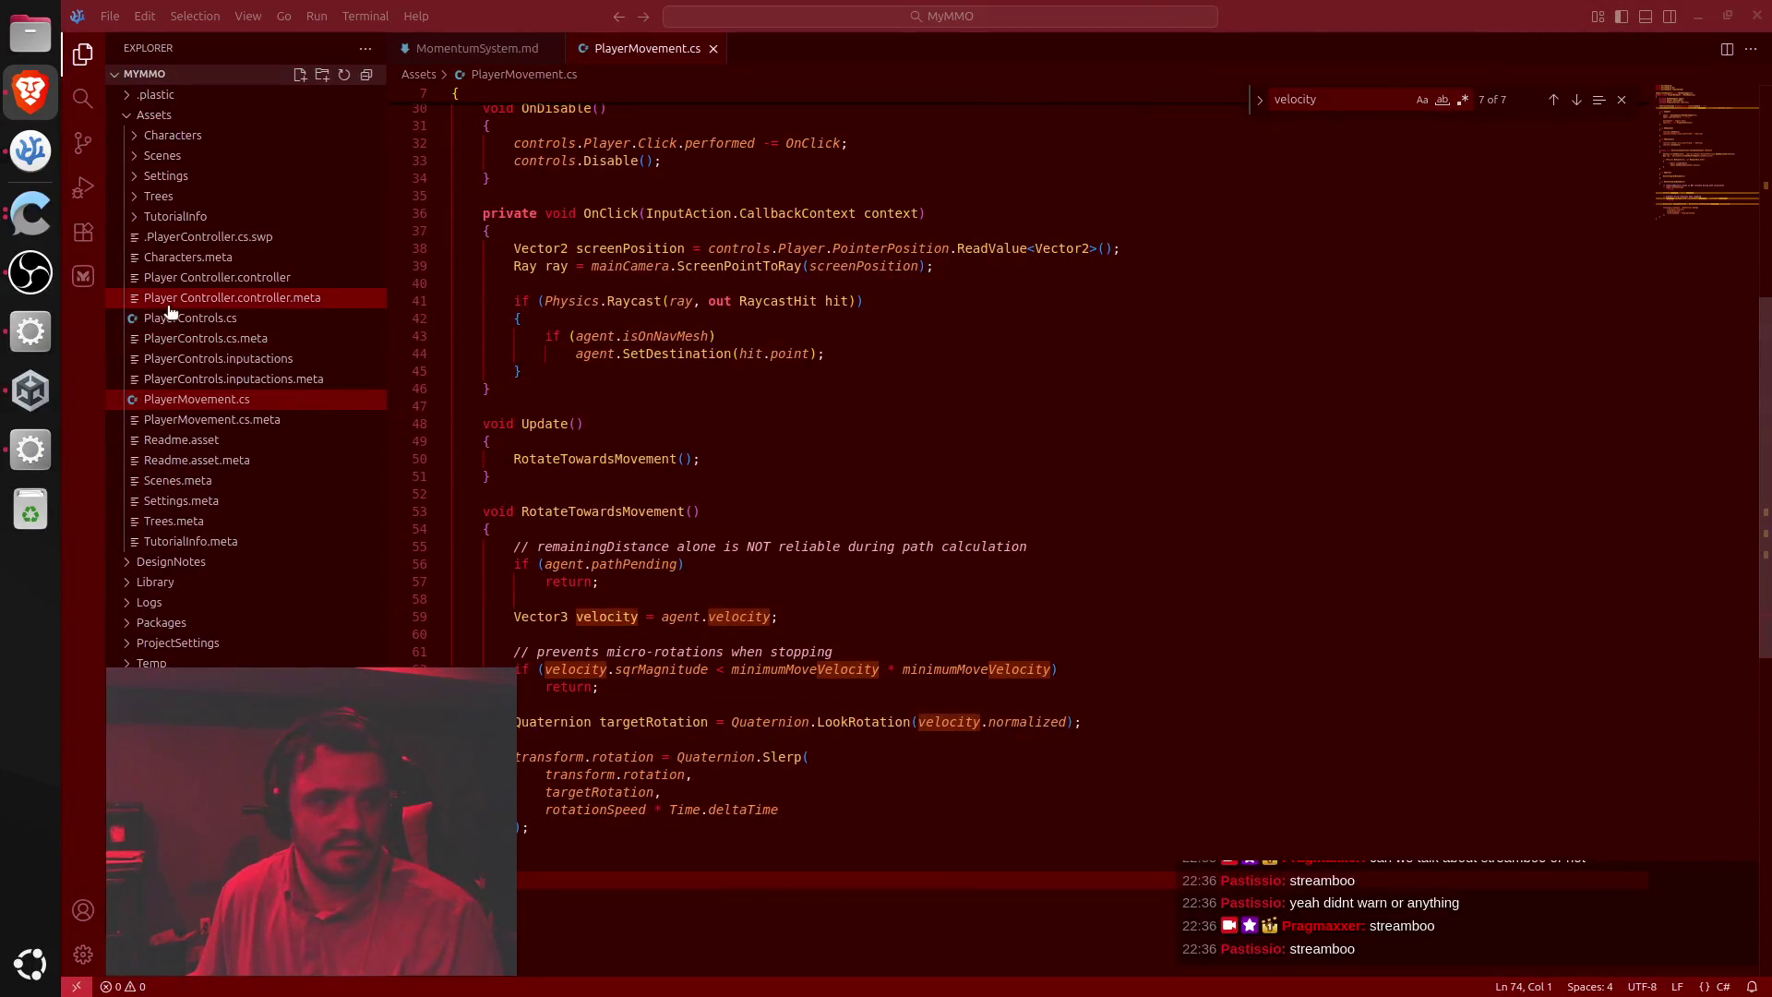
{"action": "left_click", "coordinate": [41, 443]}
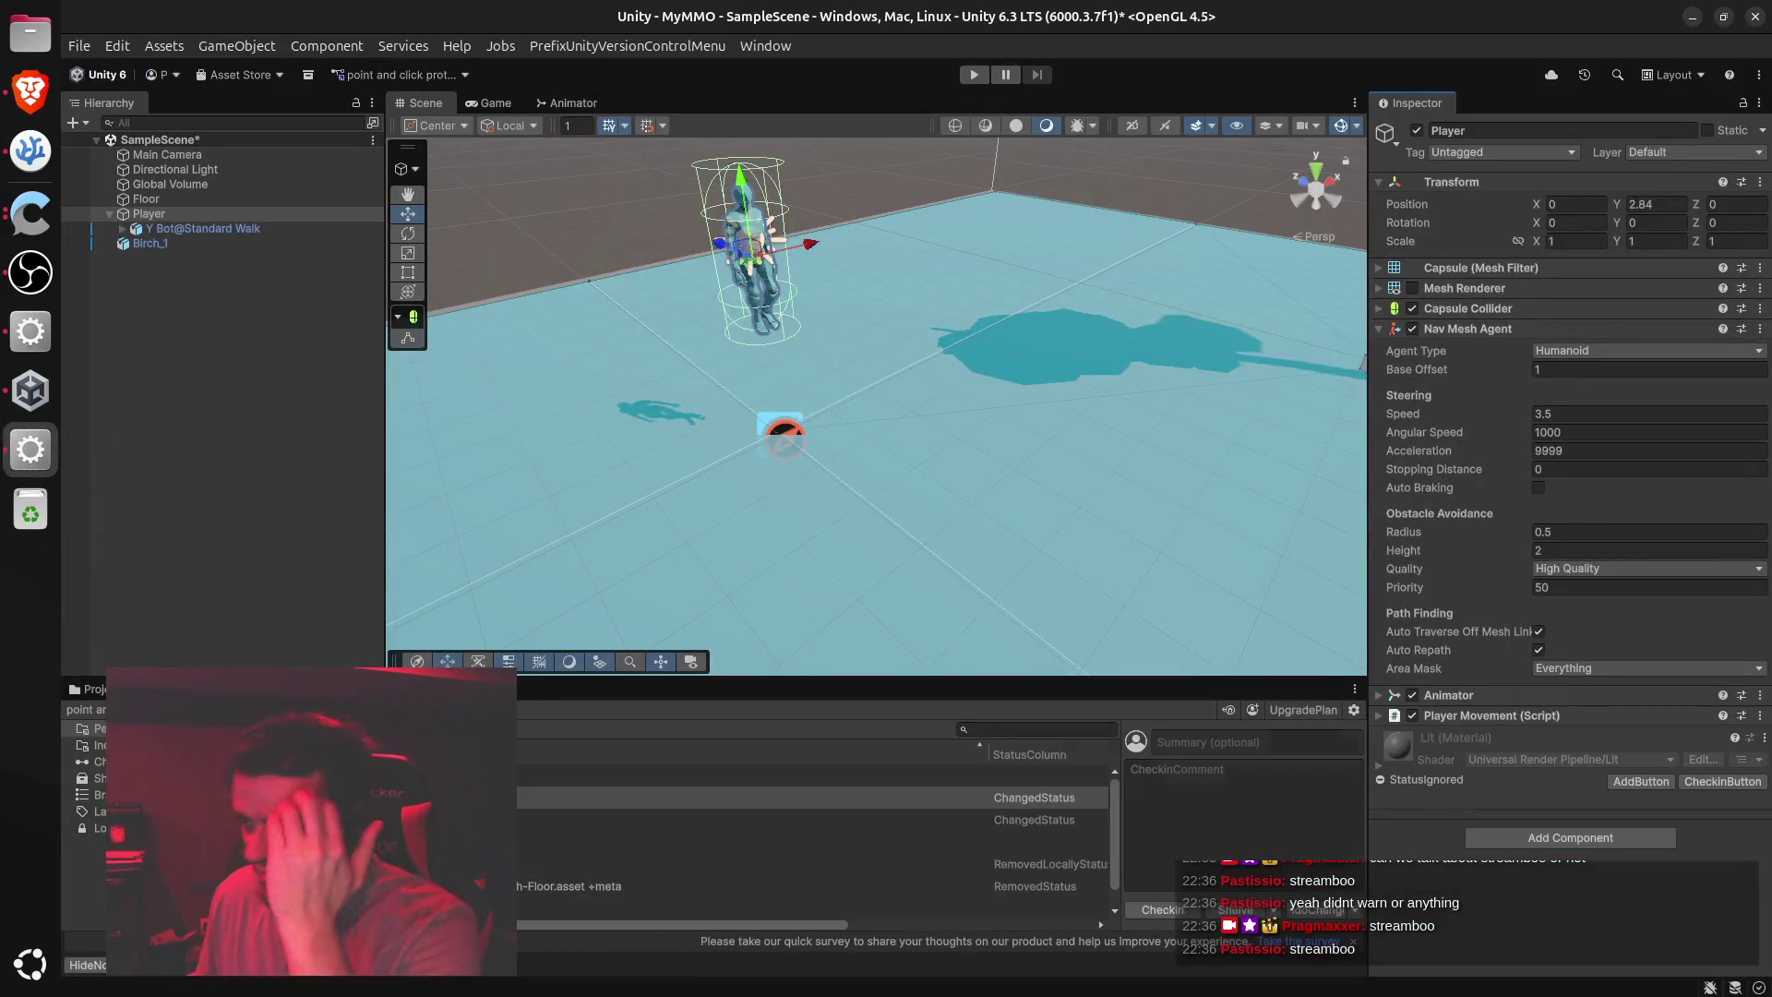
On the Player's Nav Mesh Agent, enter Speed 5 and Acceleration 35, replacing 9999
{"action": "left_click", "coordinate": [1611, 417]}
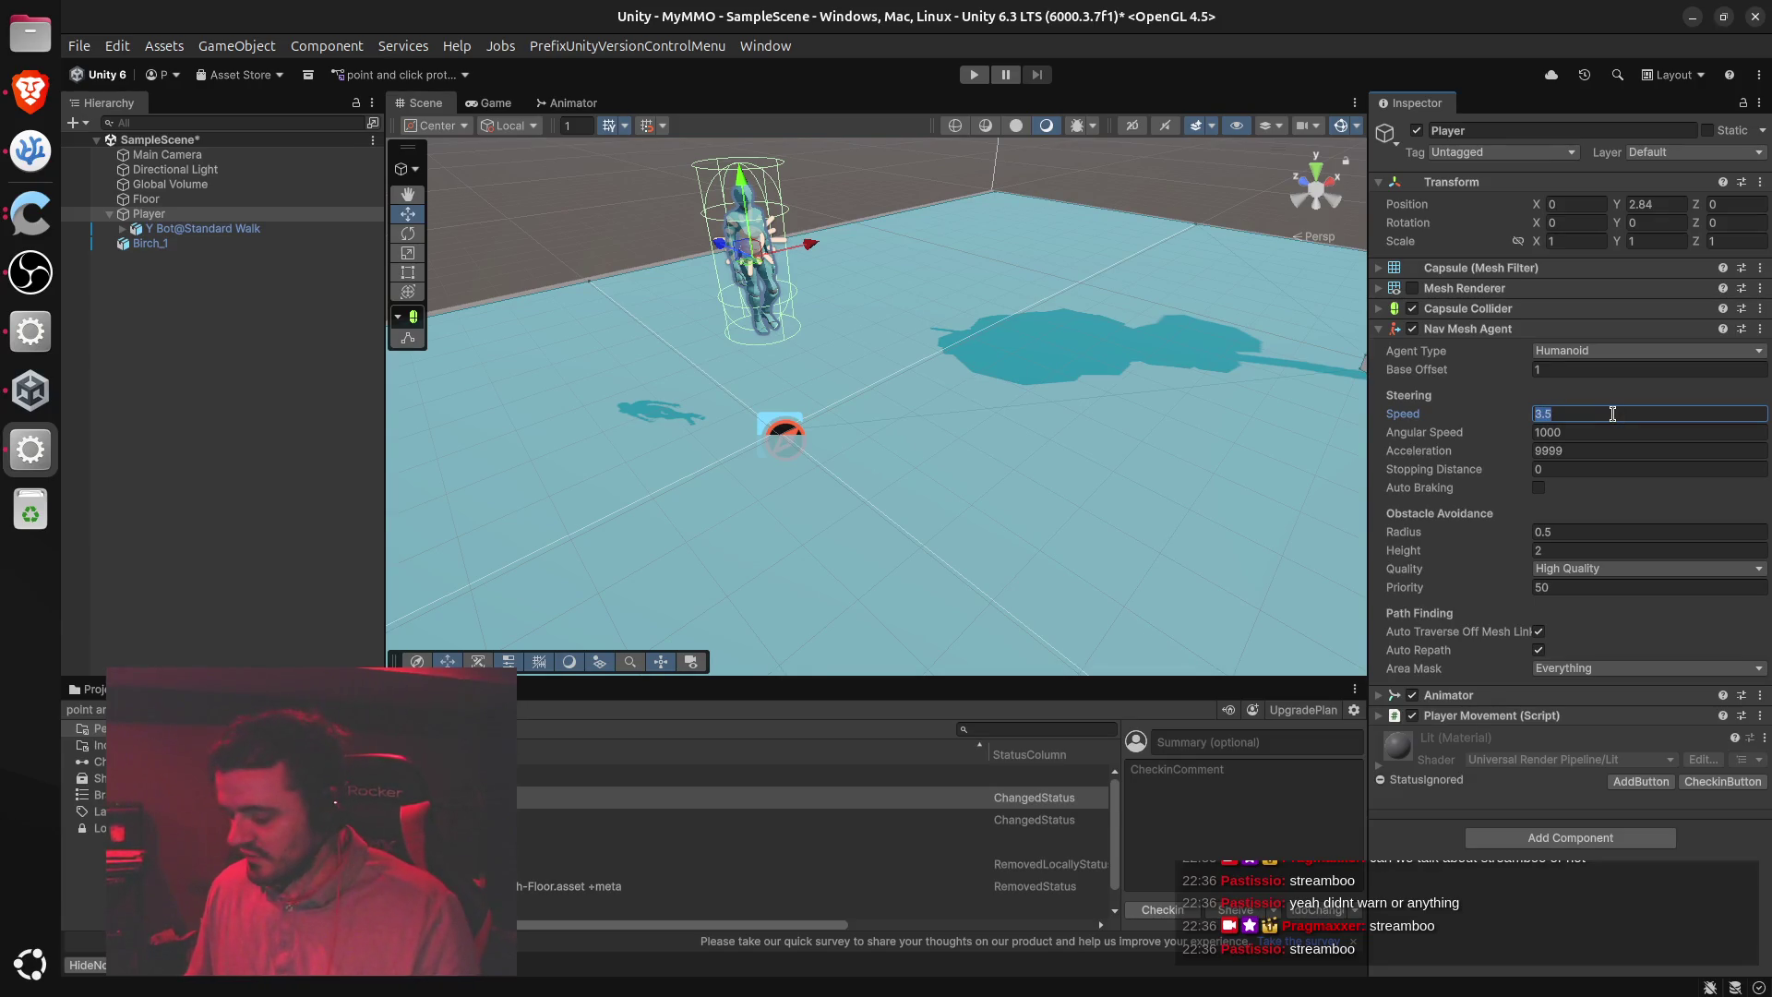
{"action": "type", "text": "2"}
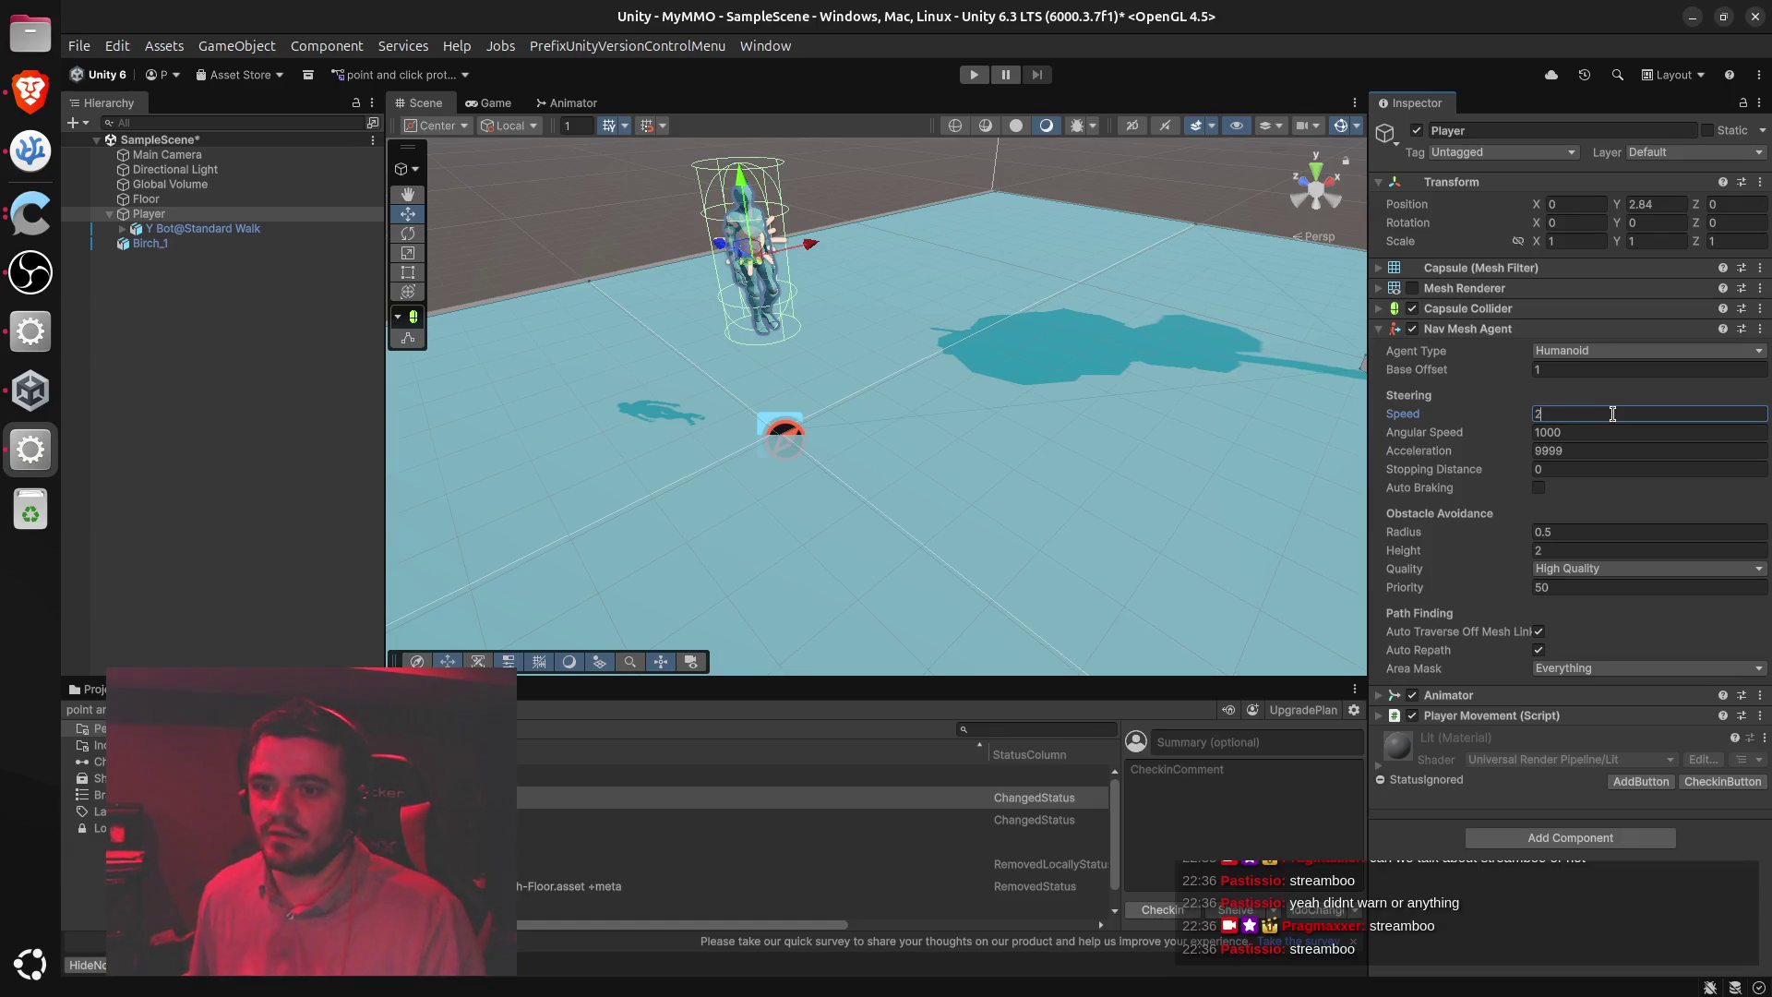
{"action": "key", "text": "Return"}
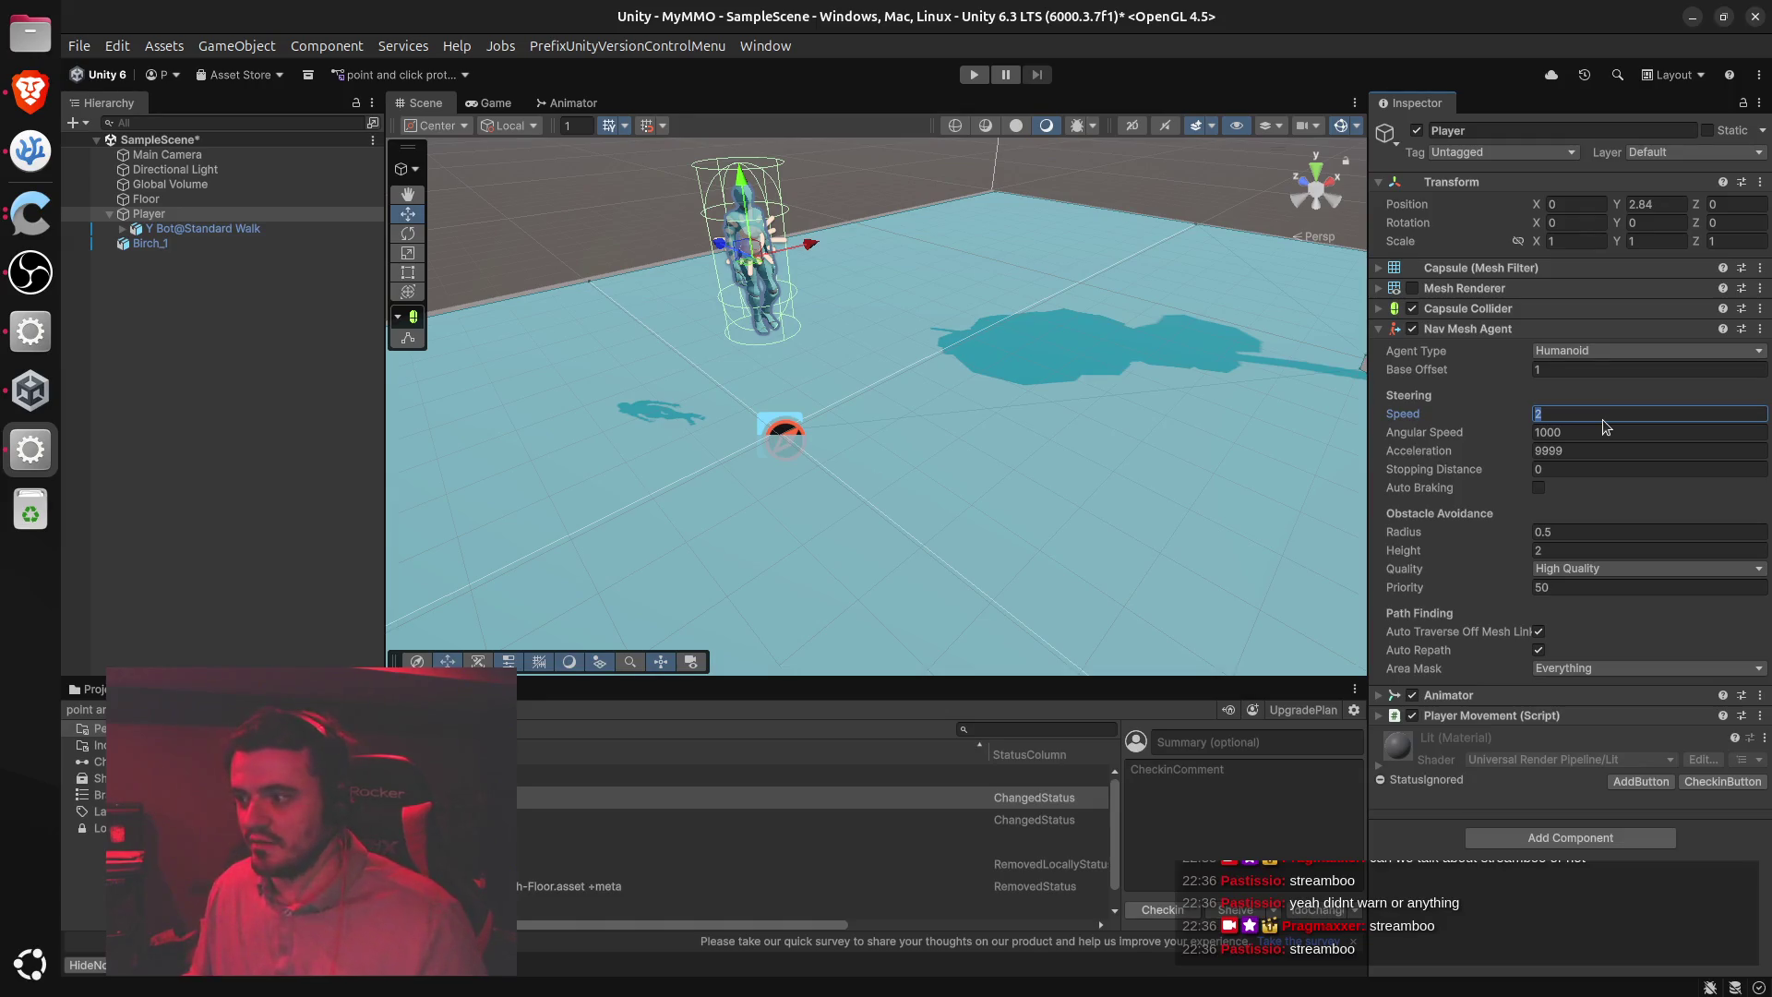
{"action": "type", "text": "5"}
{"action": "left_click", "coordinate": [1599, 451]}
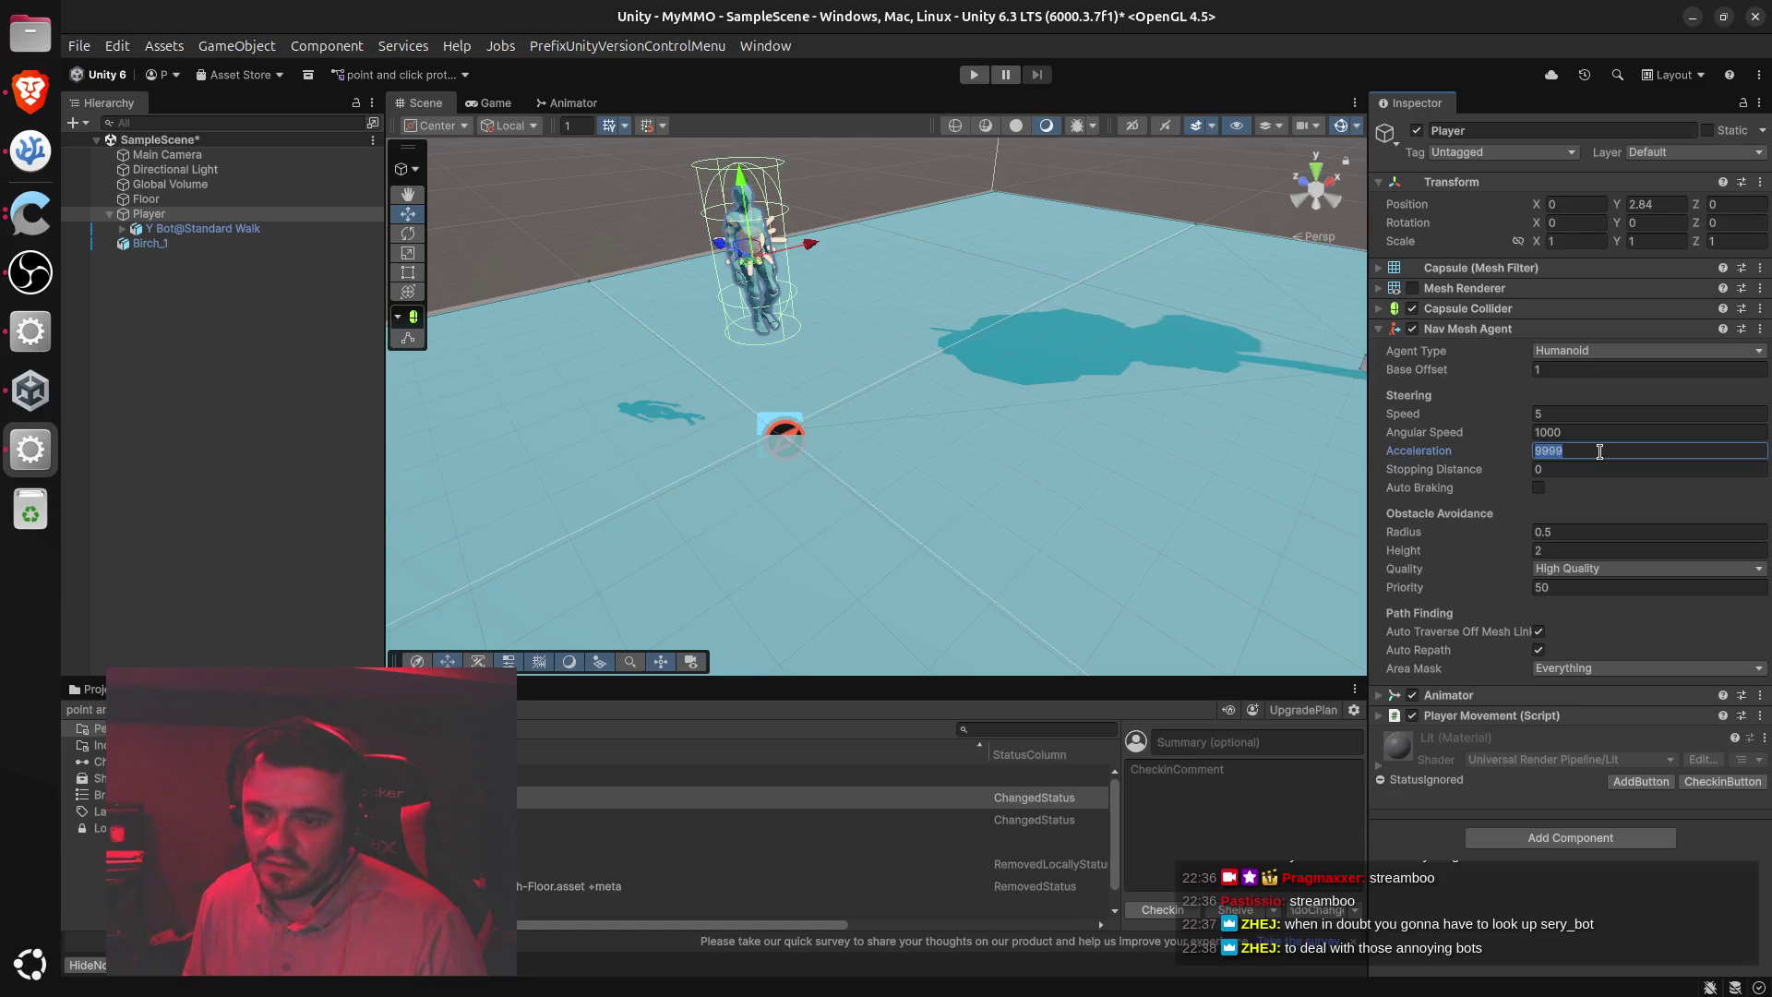
{"action": "type", "text": "35"}
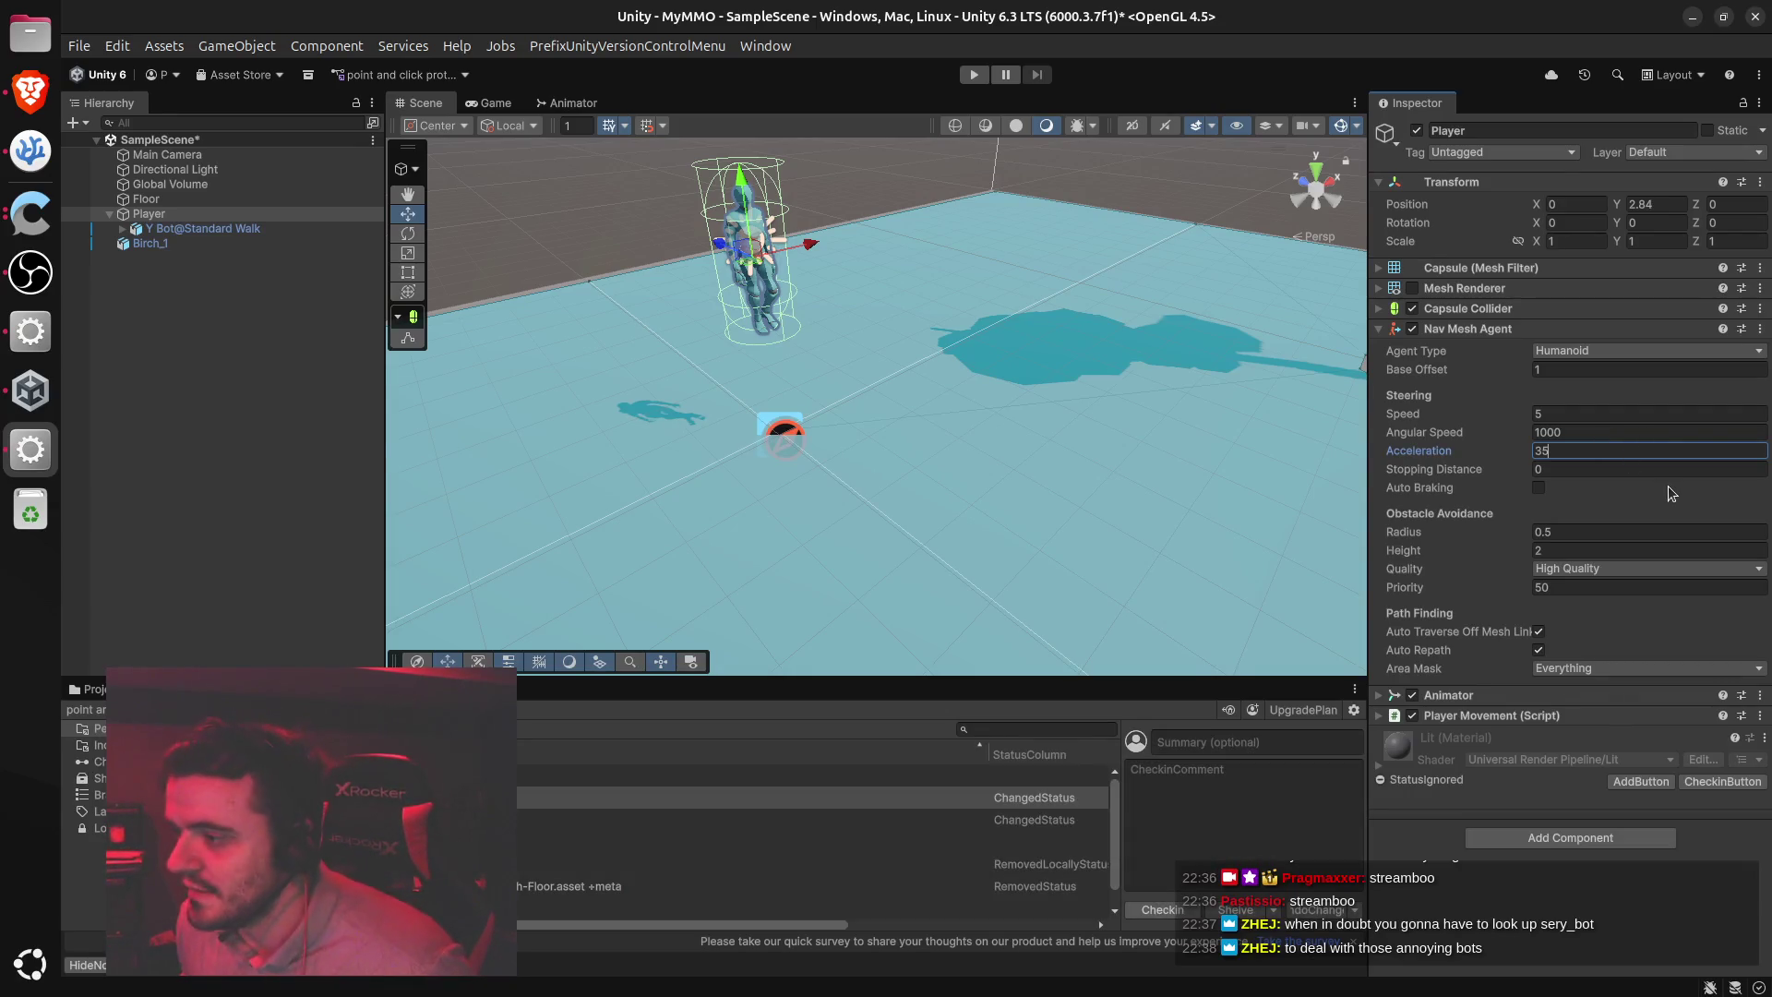
{"action": "left_click", "coordinate": [1584, 470]}
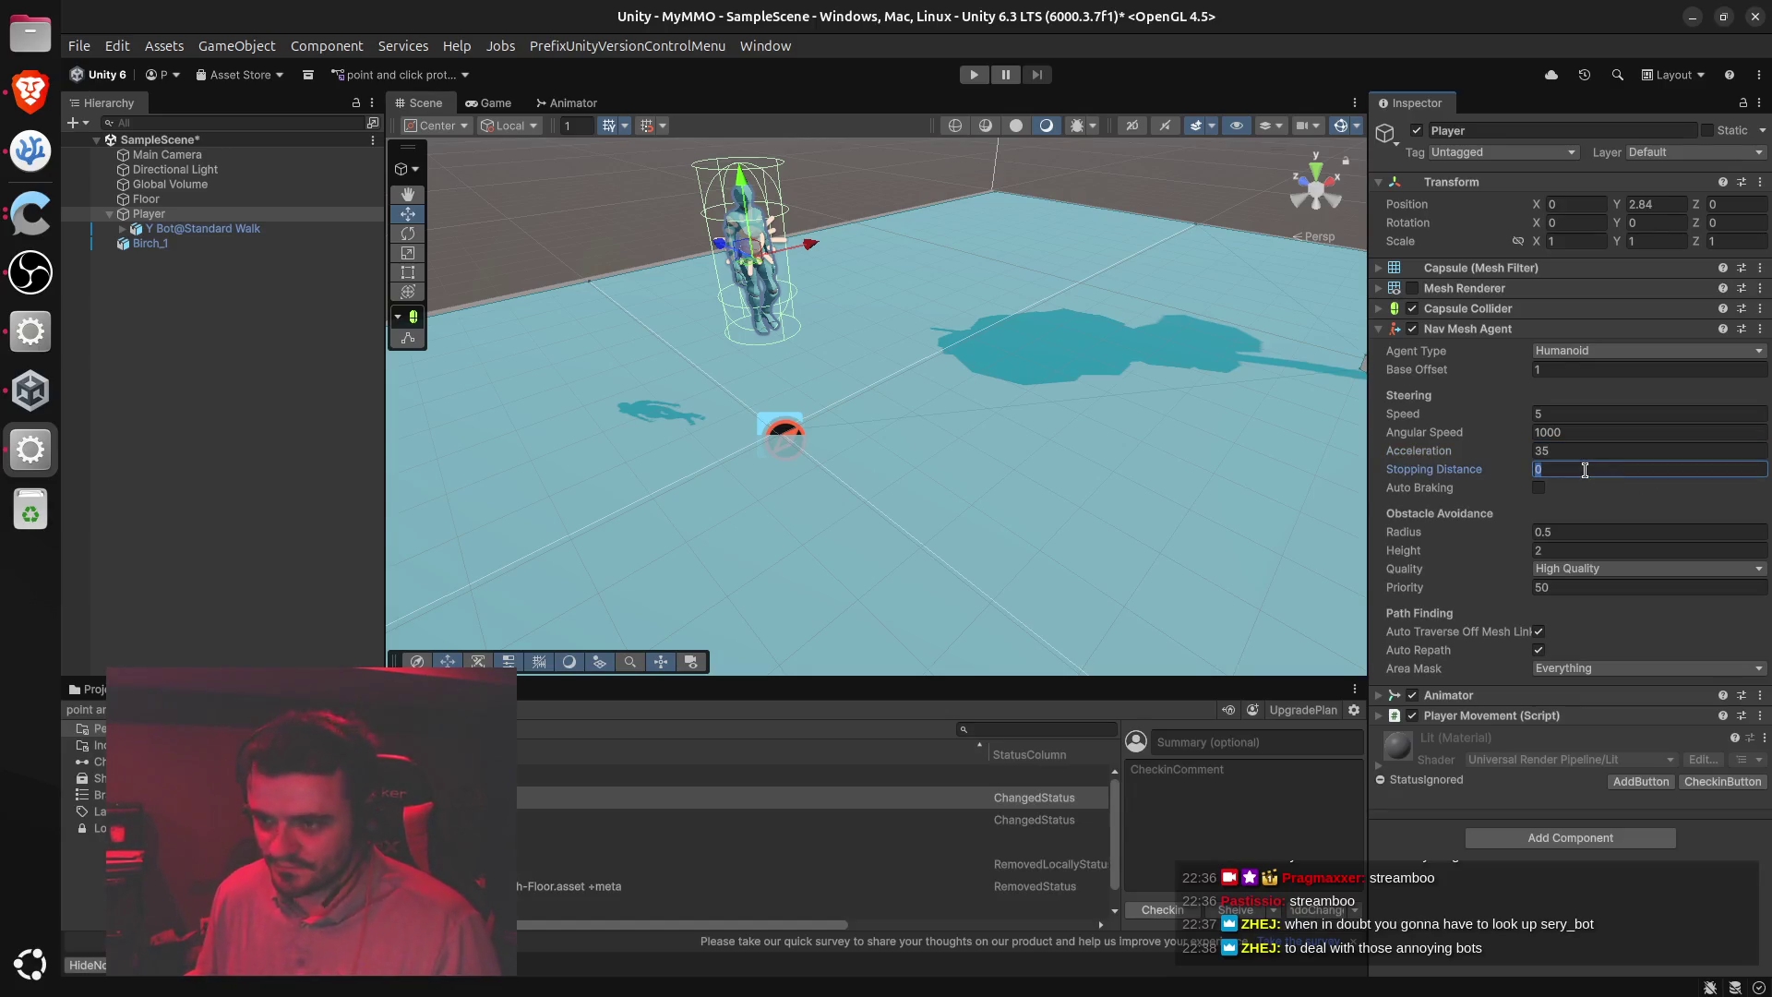
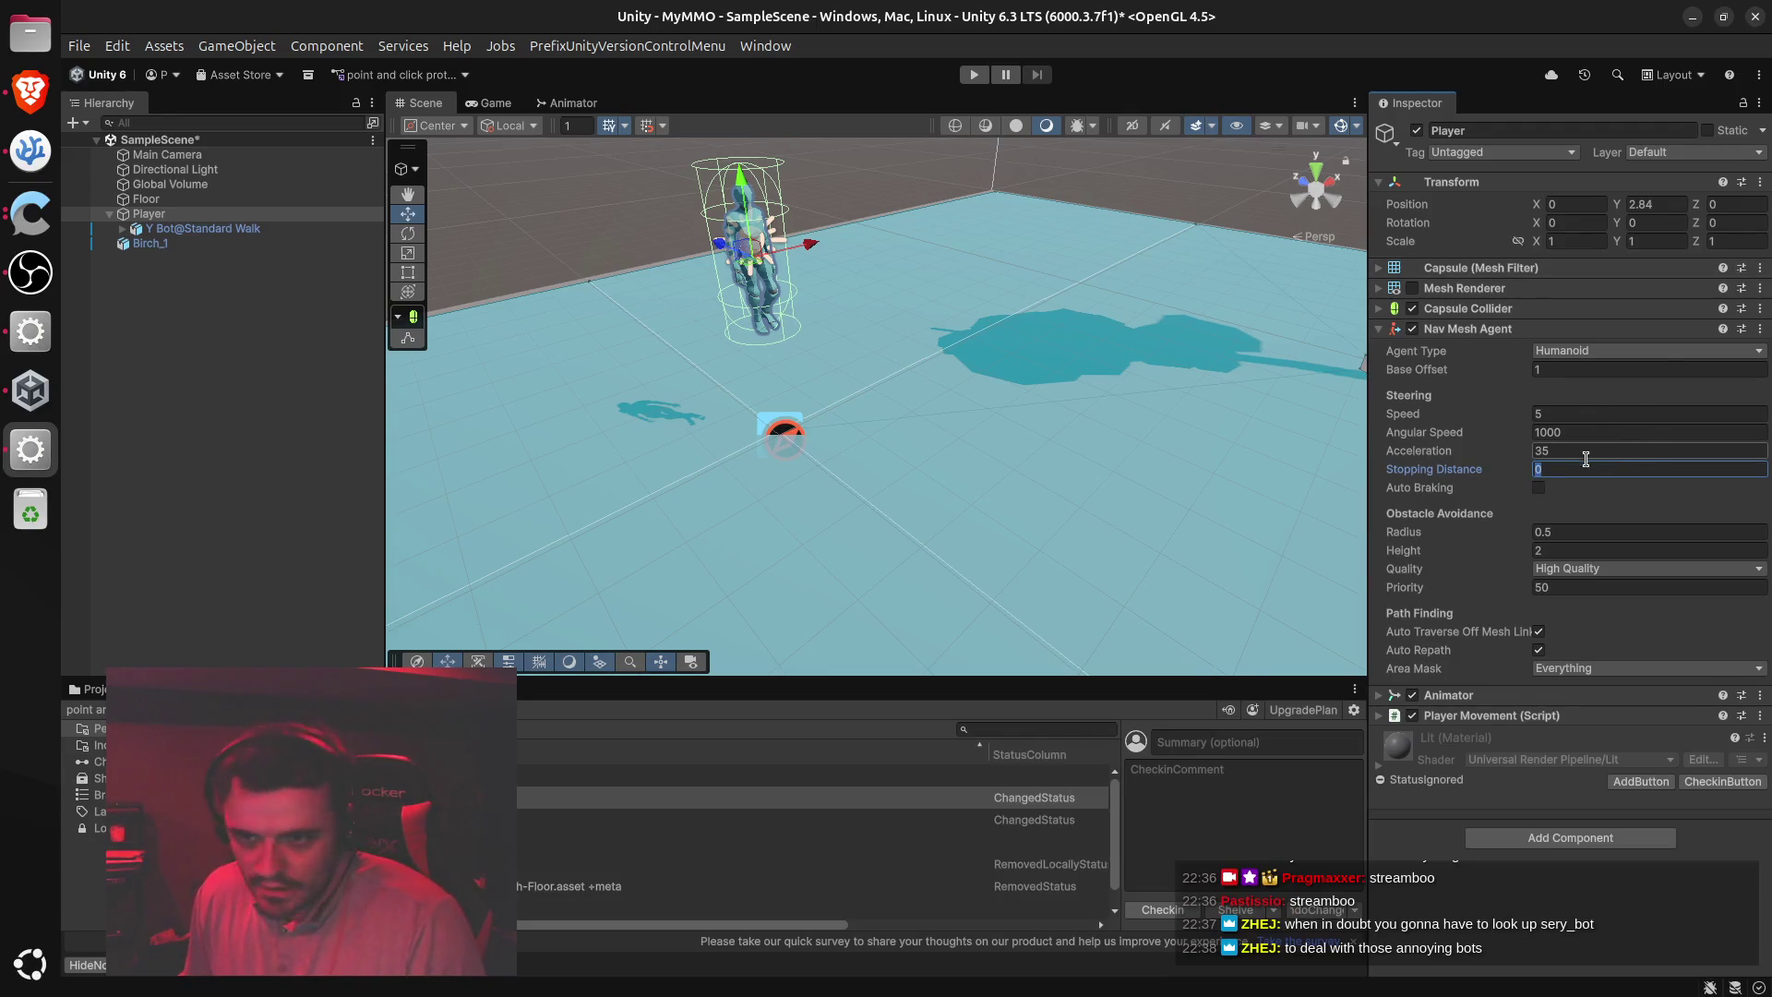
Enable Auto Braking on the Player's Nav Mesh Agent and set Stopping Distance to 0.2
{"action": "left_click", "coordinate": [1537, 489]}
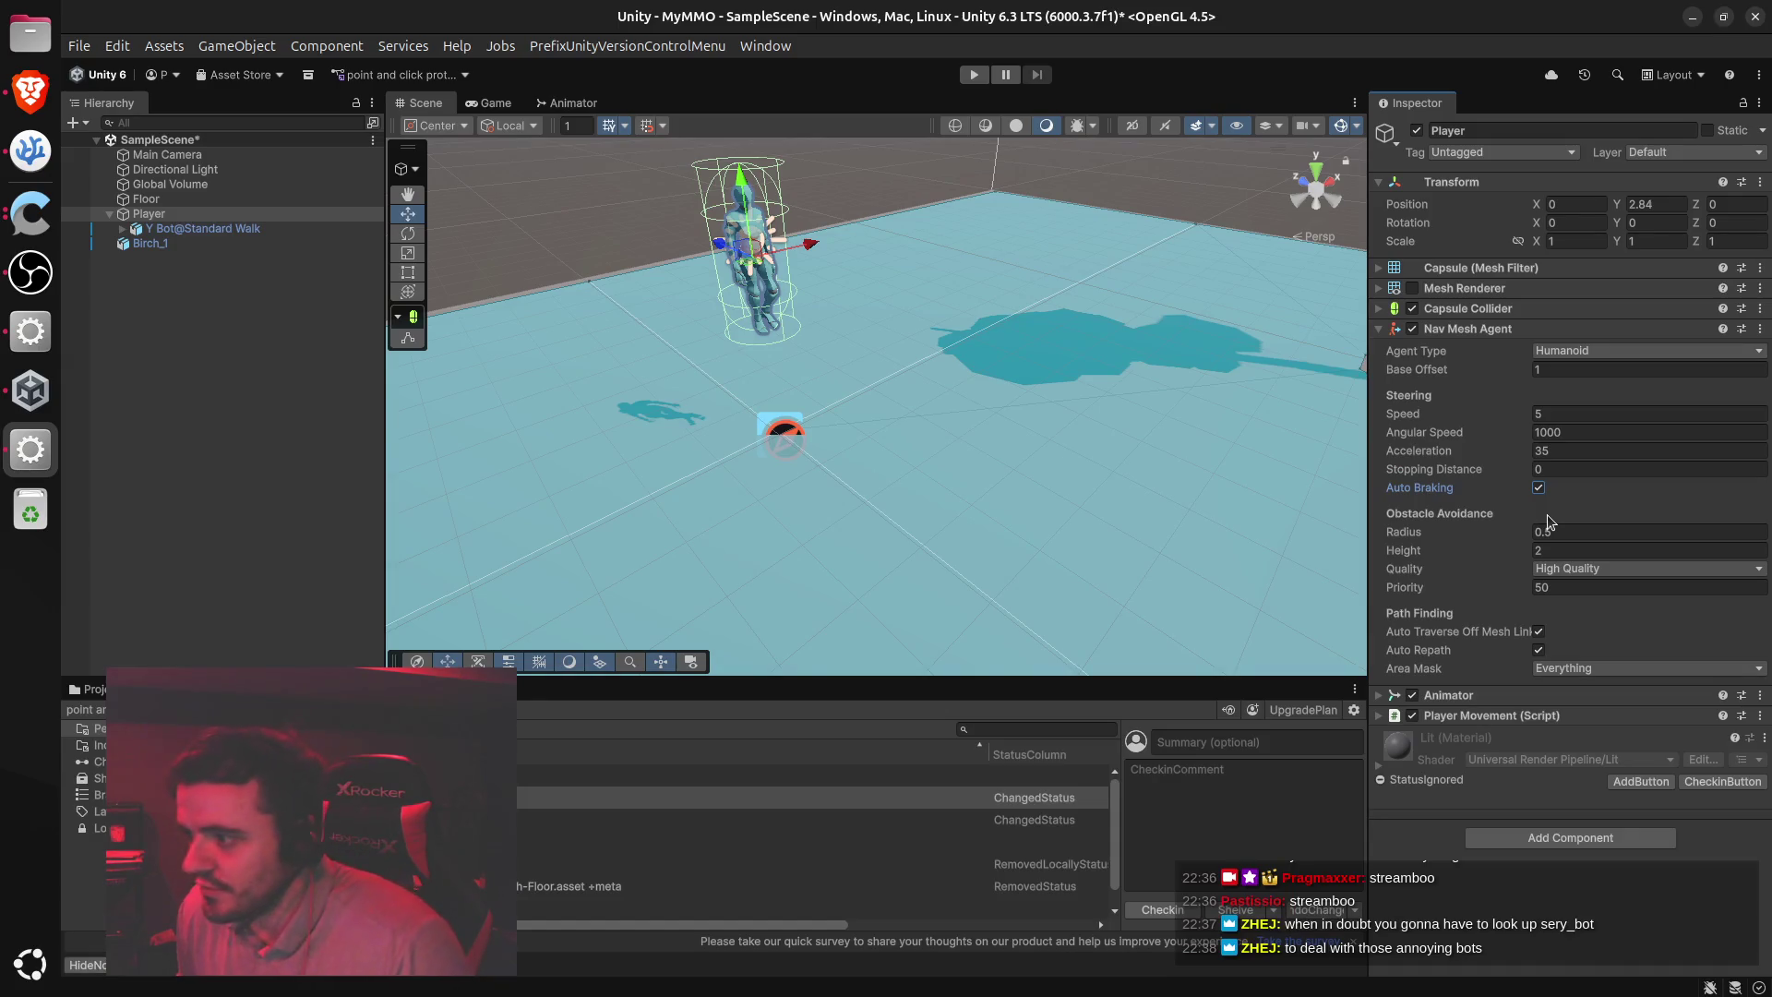
{"action": "left_click", "coordinate": [1559, 469]}
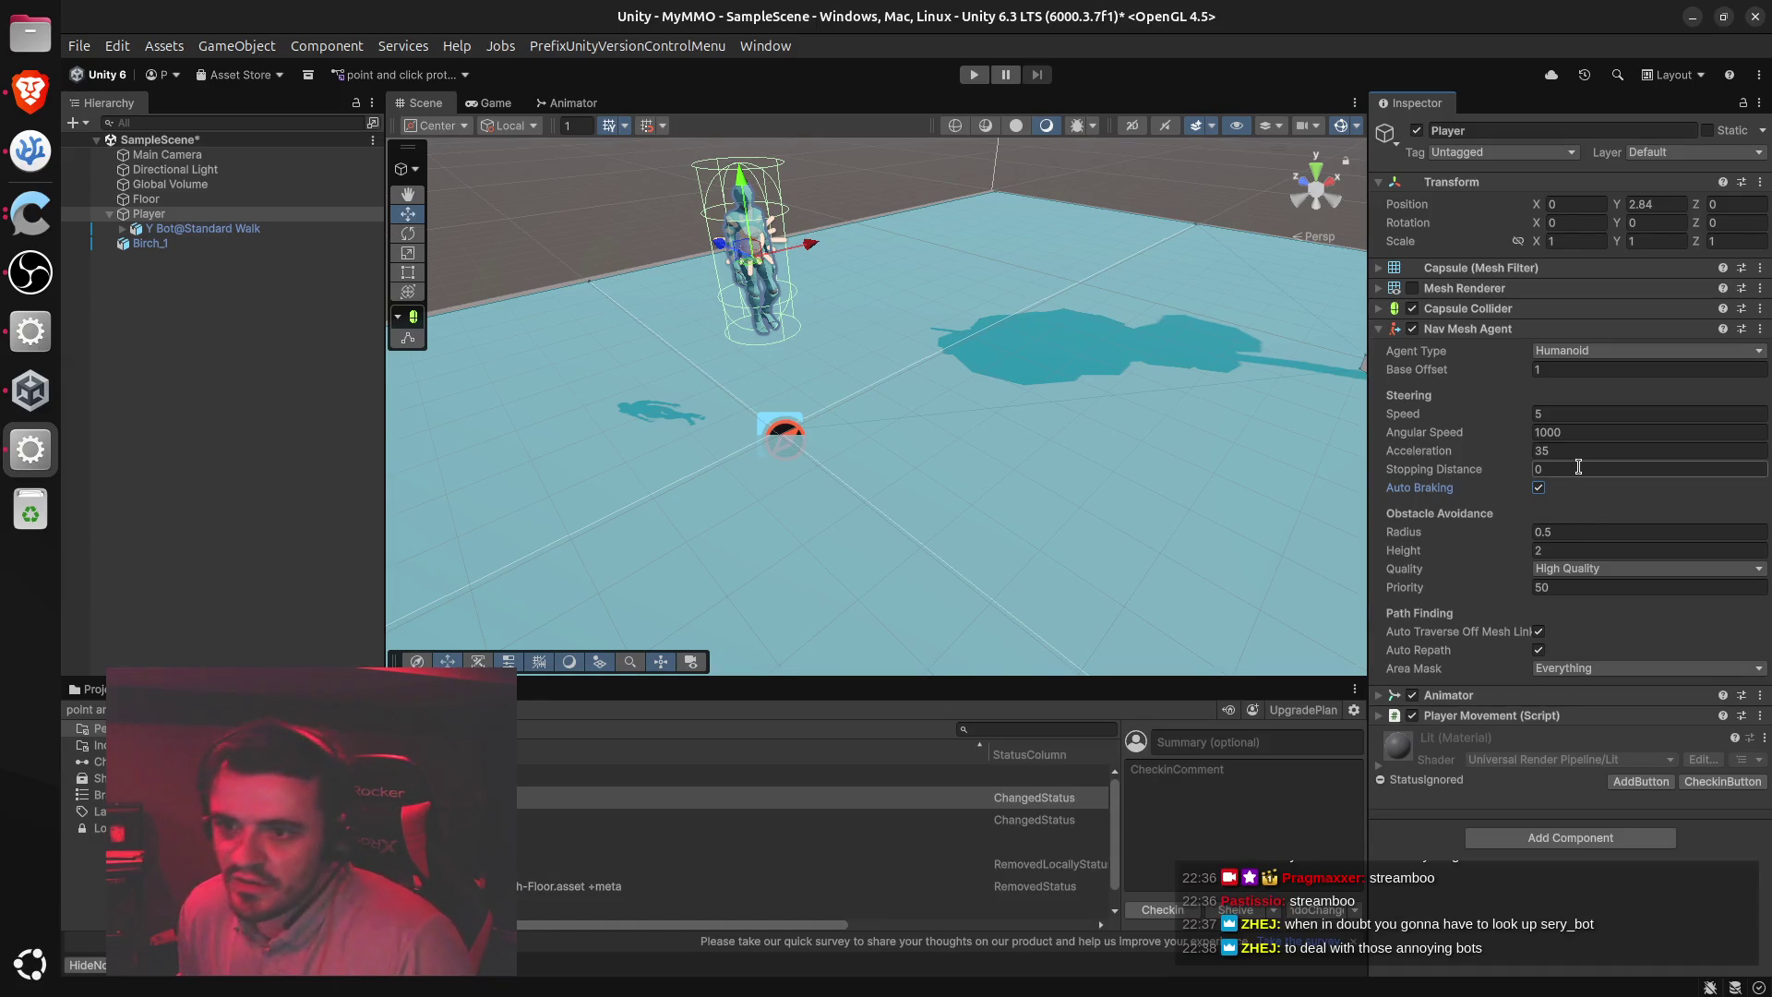
{"action": "type", "text": "0.2"}
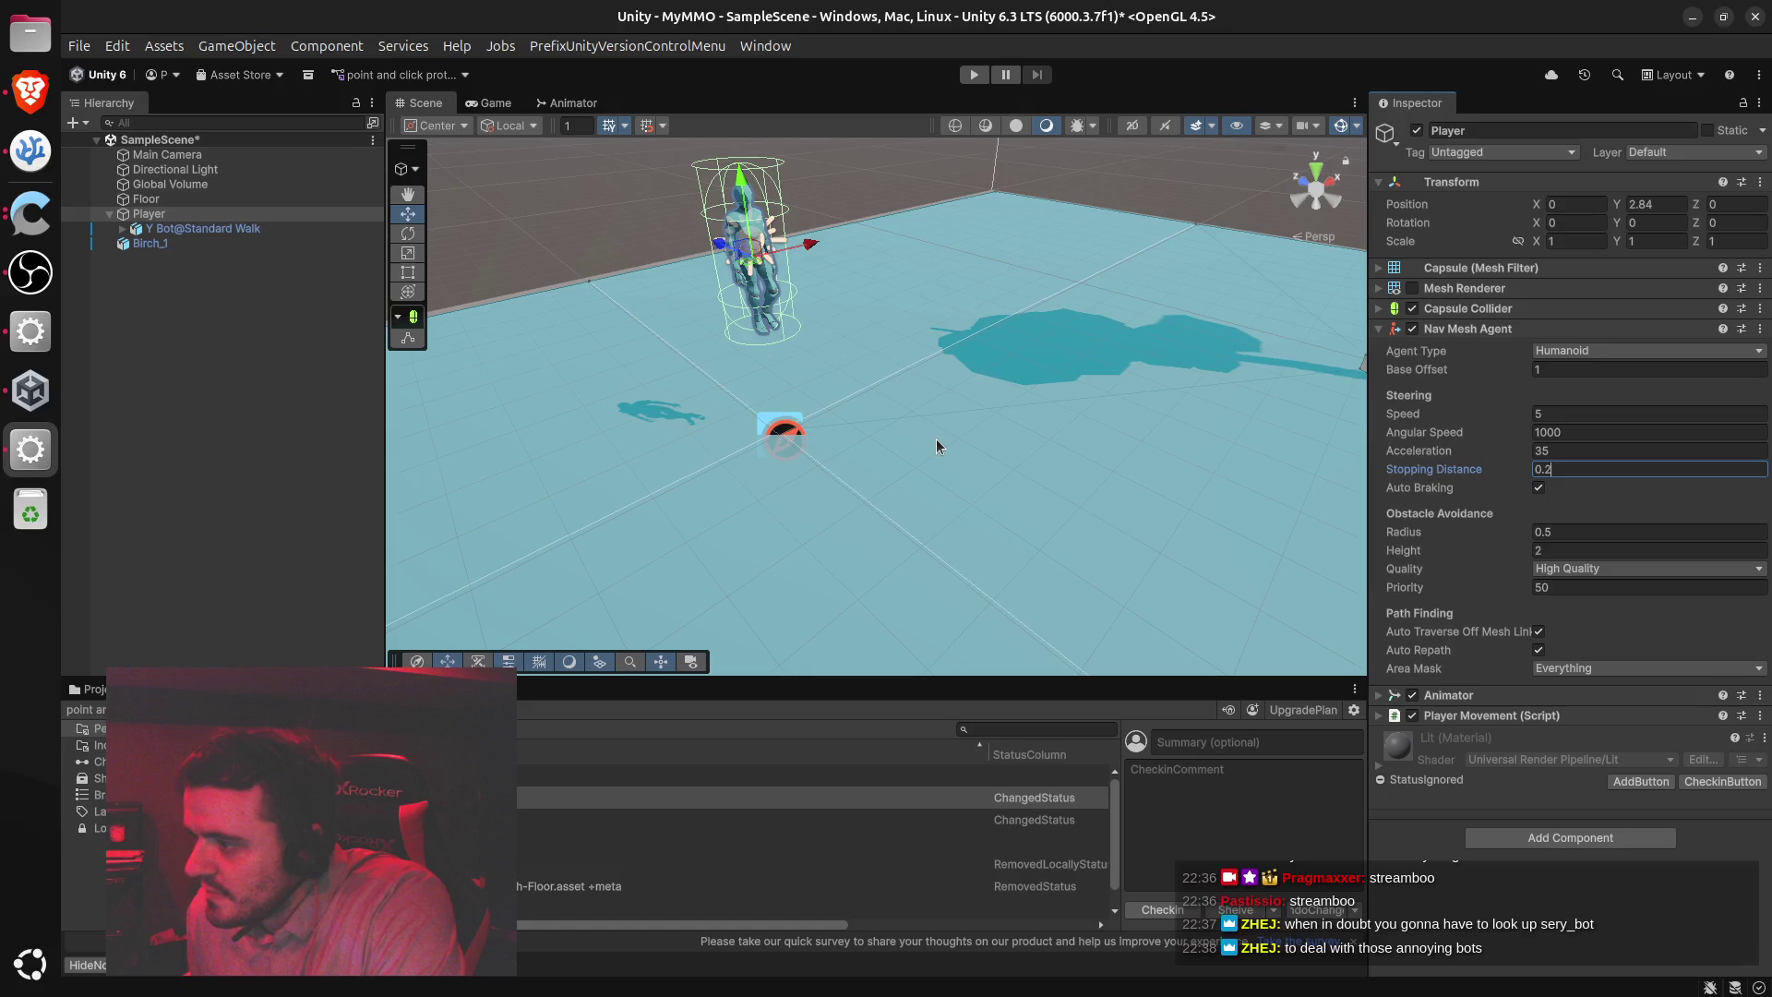
Check the Floor's navmesh surface, reselect the Player, then clear the hierarchy selection
{"action": "left_click", "coordinate": [1070, 356]}
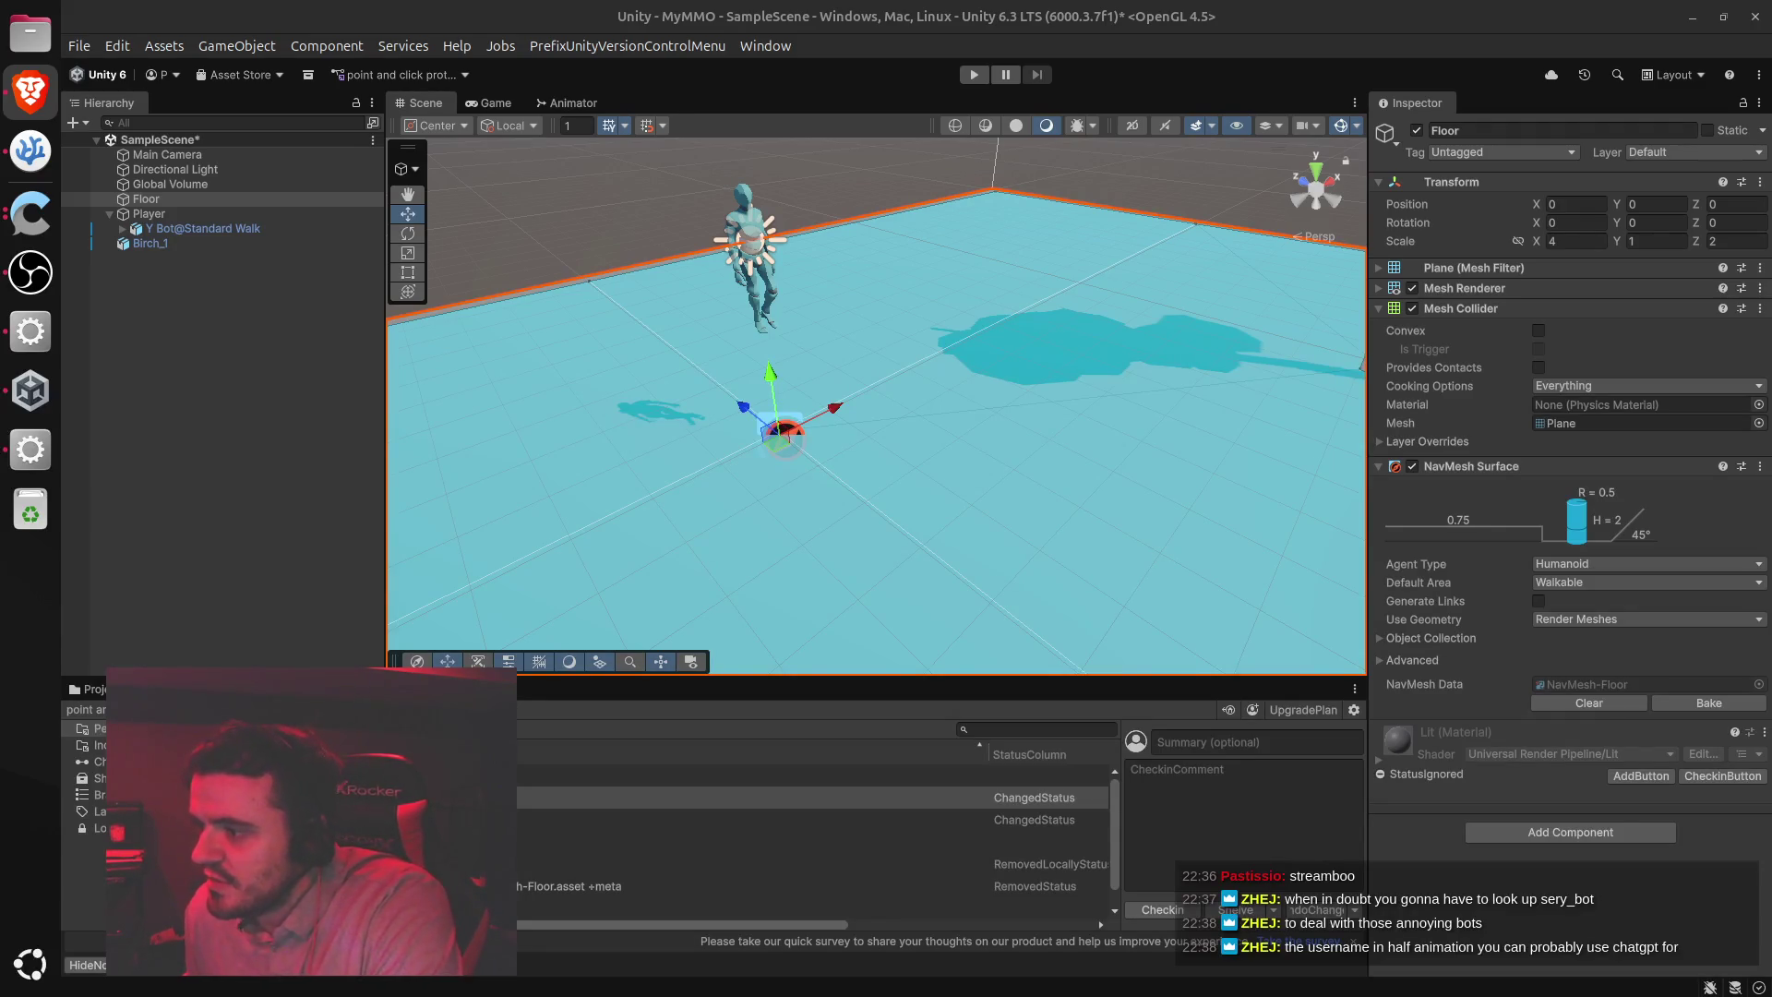
{"action": "left_click", "coordinate": [143, 214]}
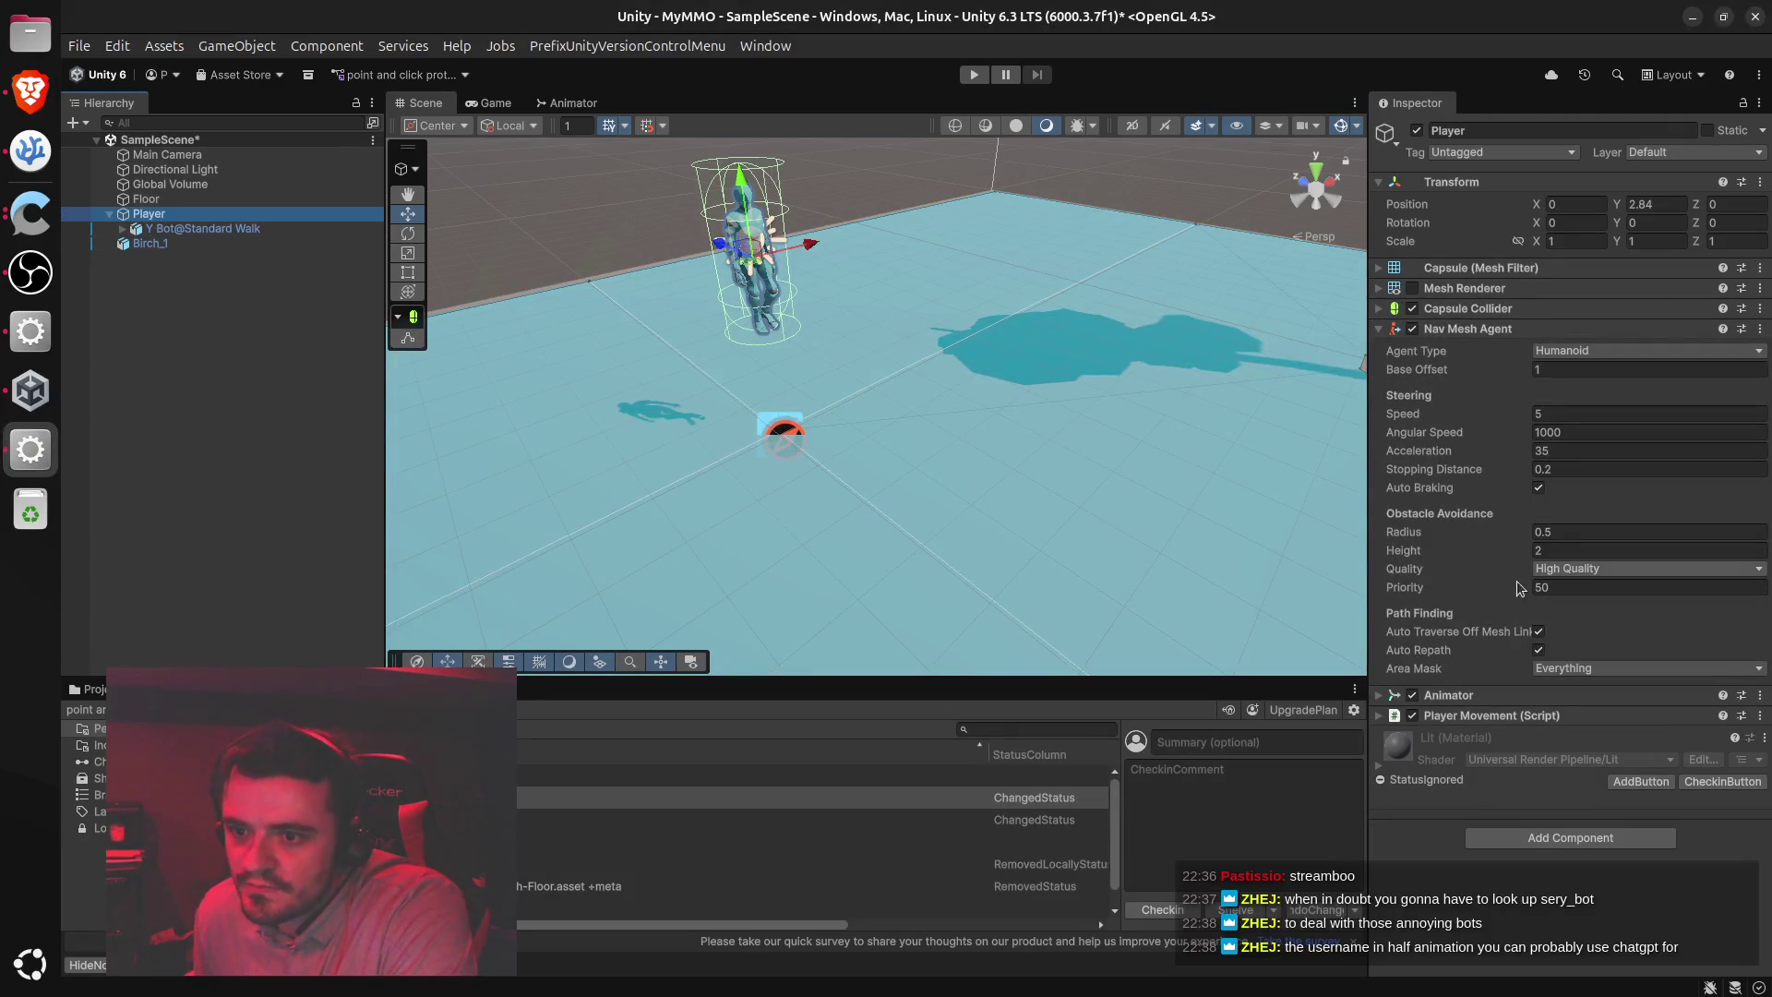
{"action": "key", "text": "alt+Tab"}
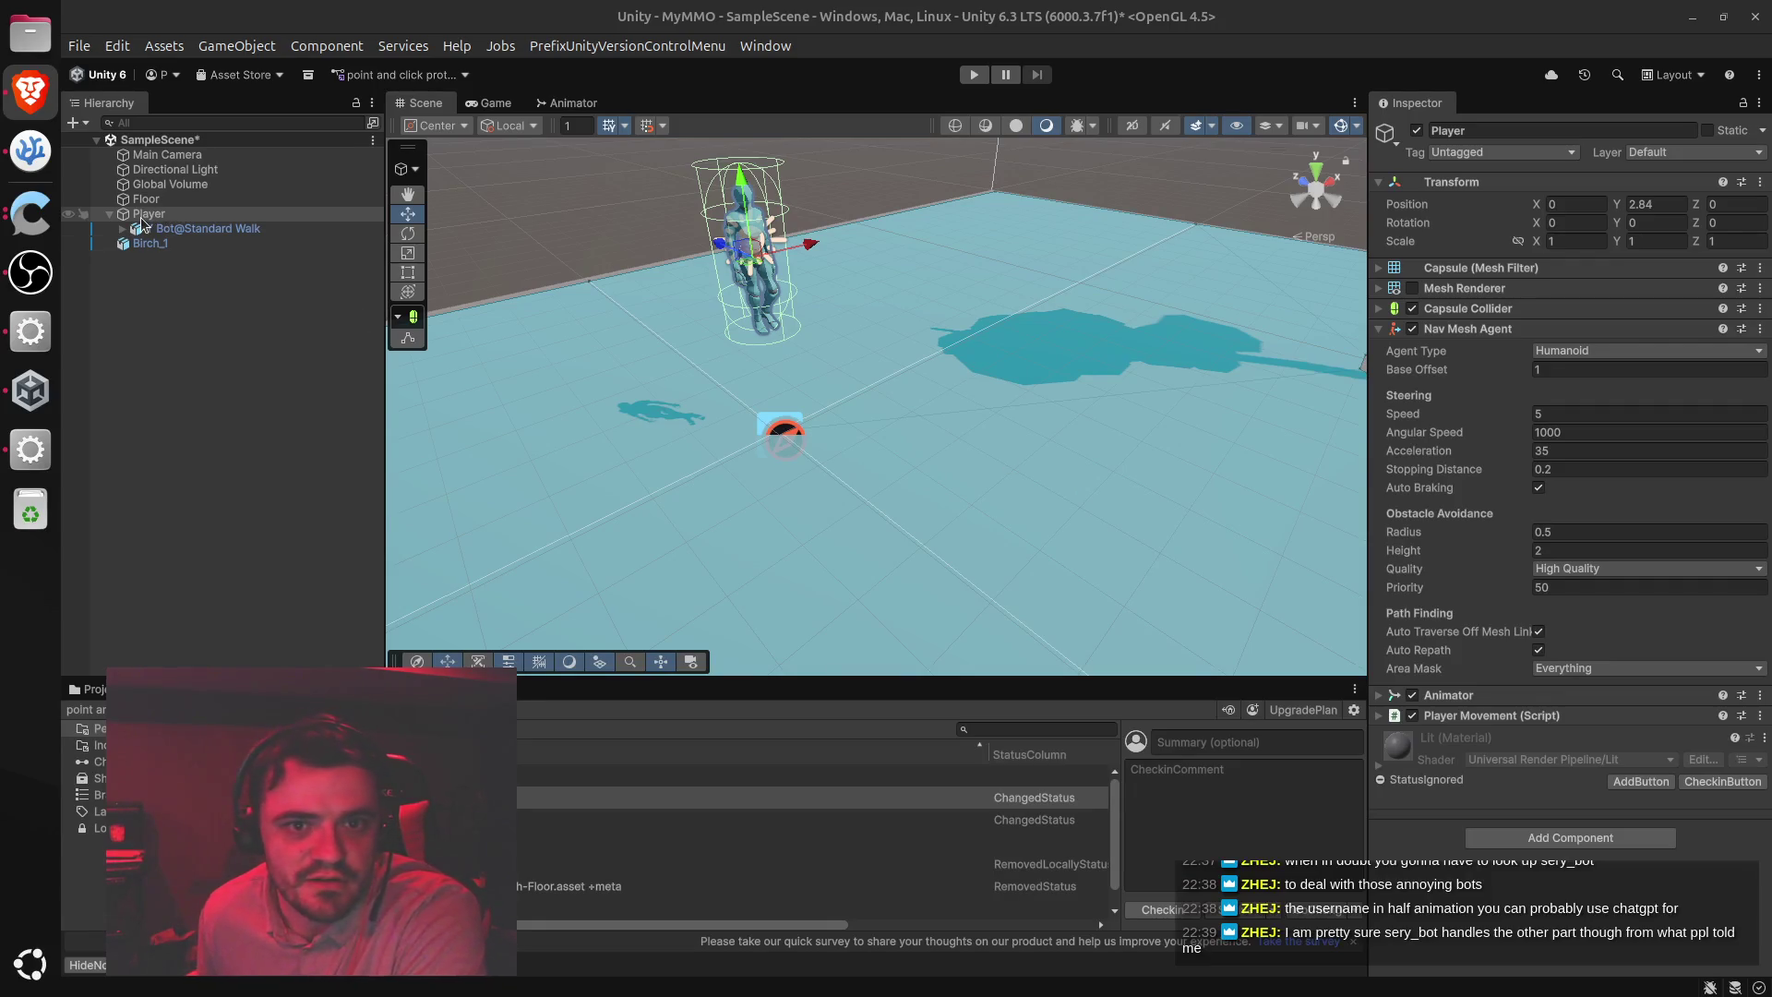
{"action": "left_click", "coordinate": [192, 417]}
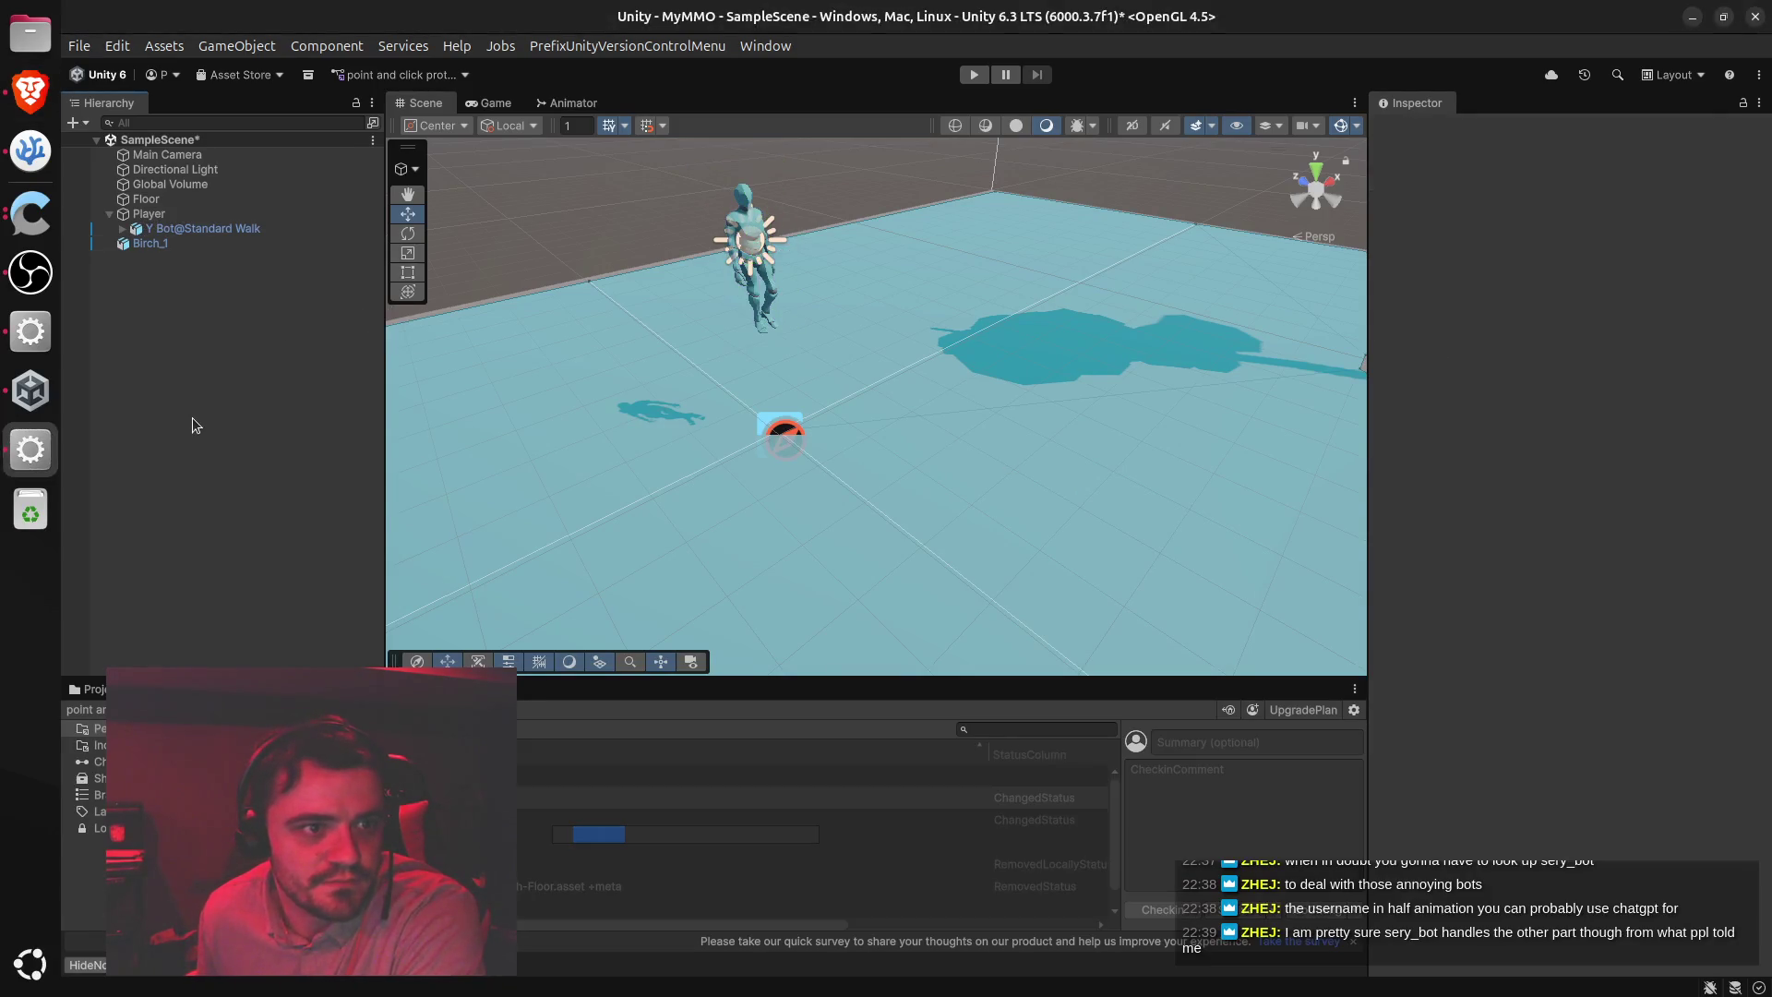
{"action": "right_click", "coordinate": [192, 417]}
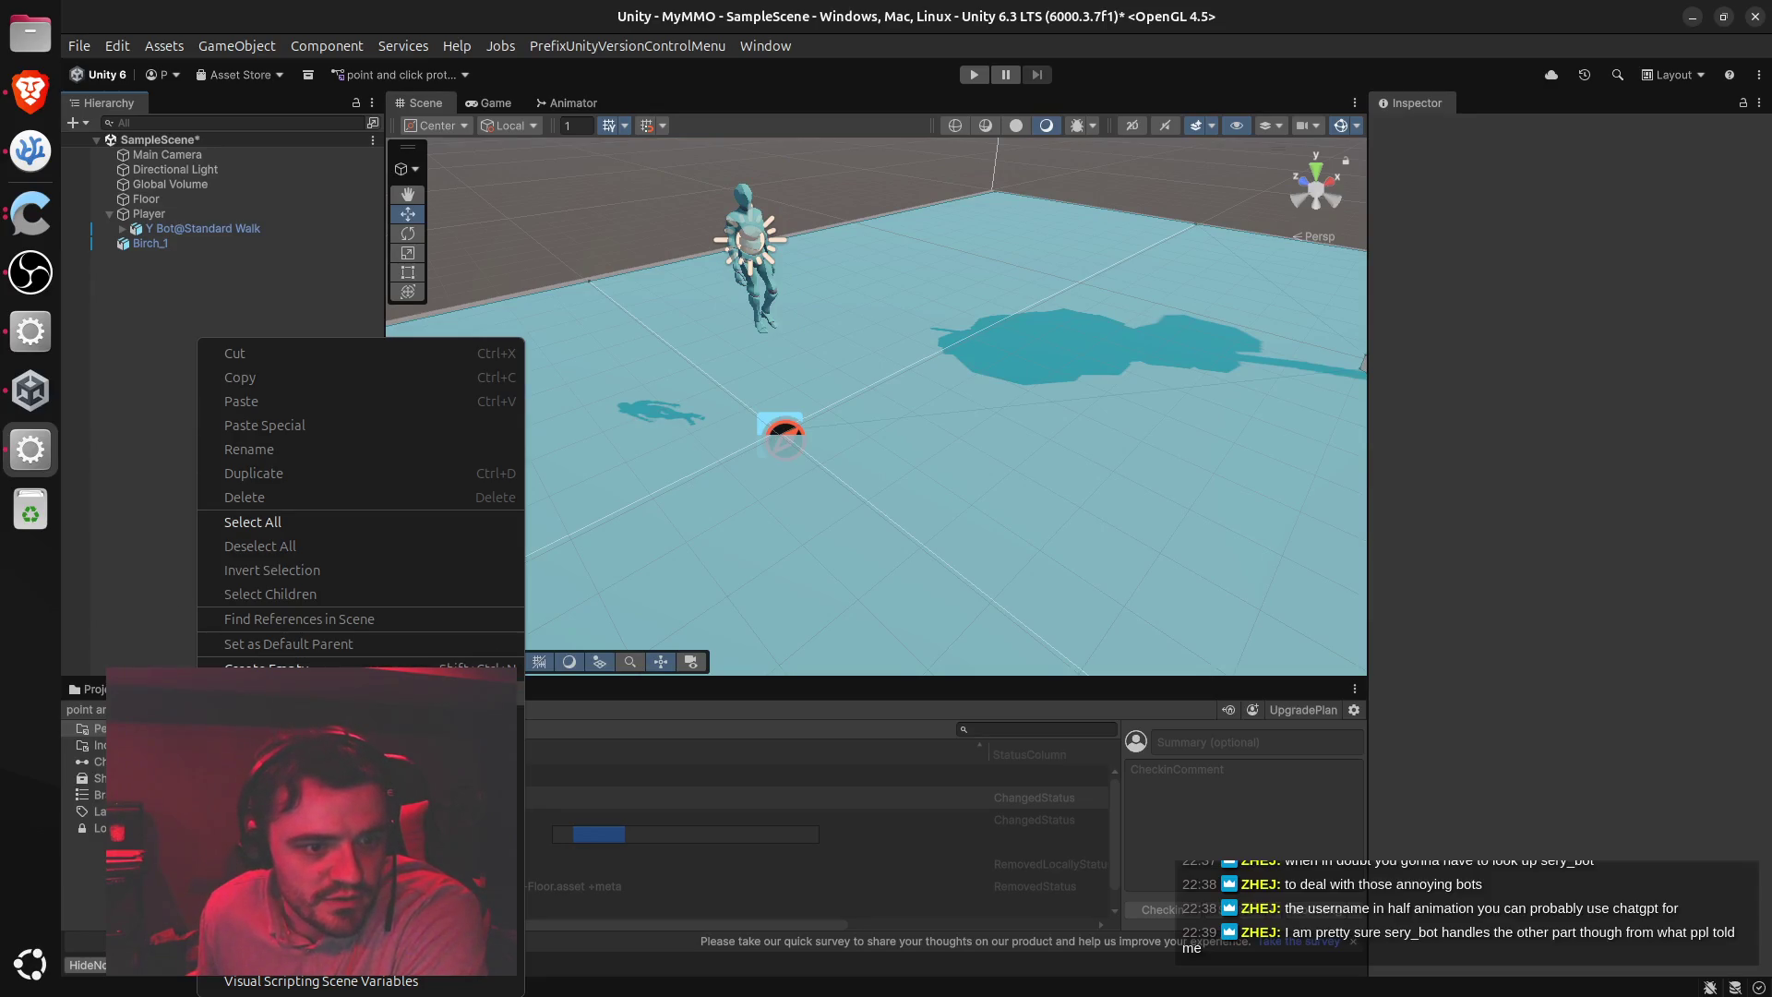
{"action": "mouse_move", "coordinate": [369, 740]}
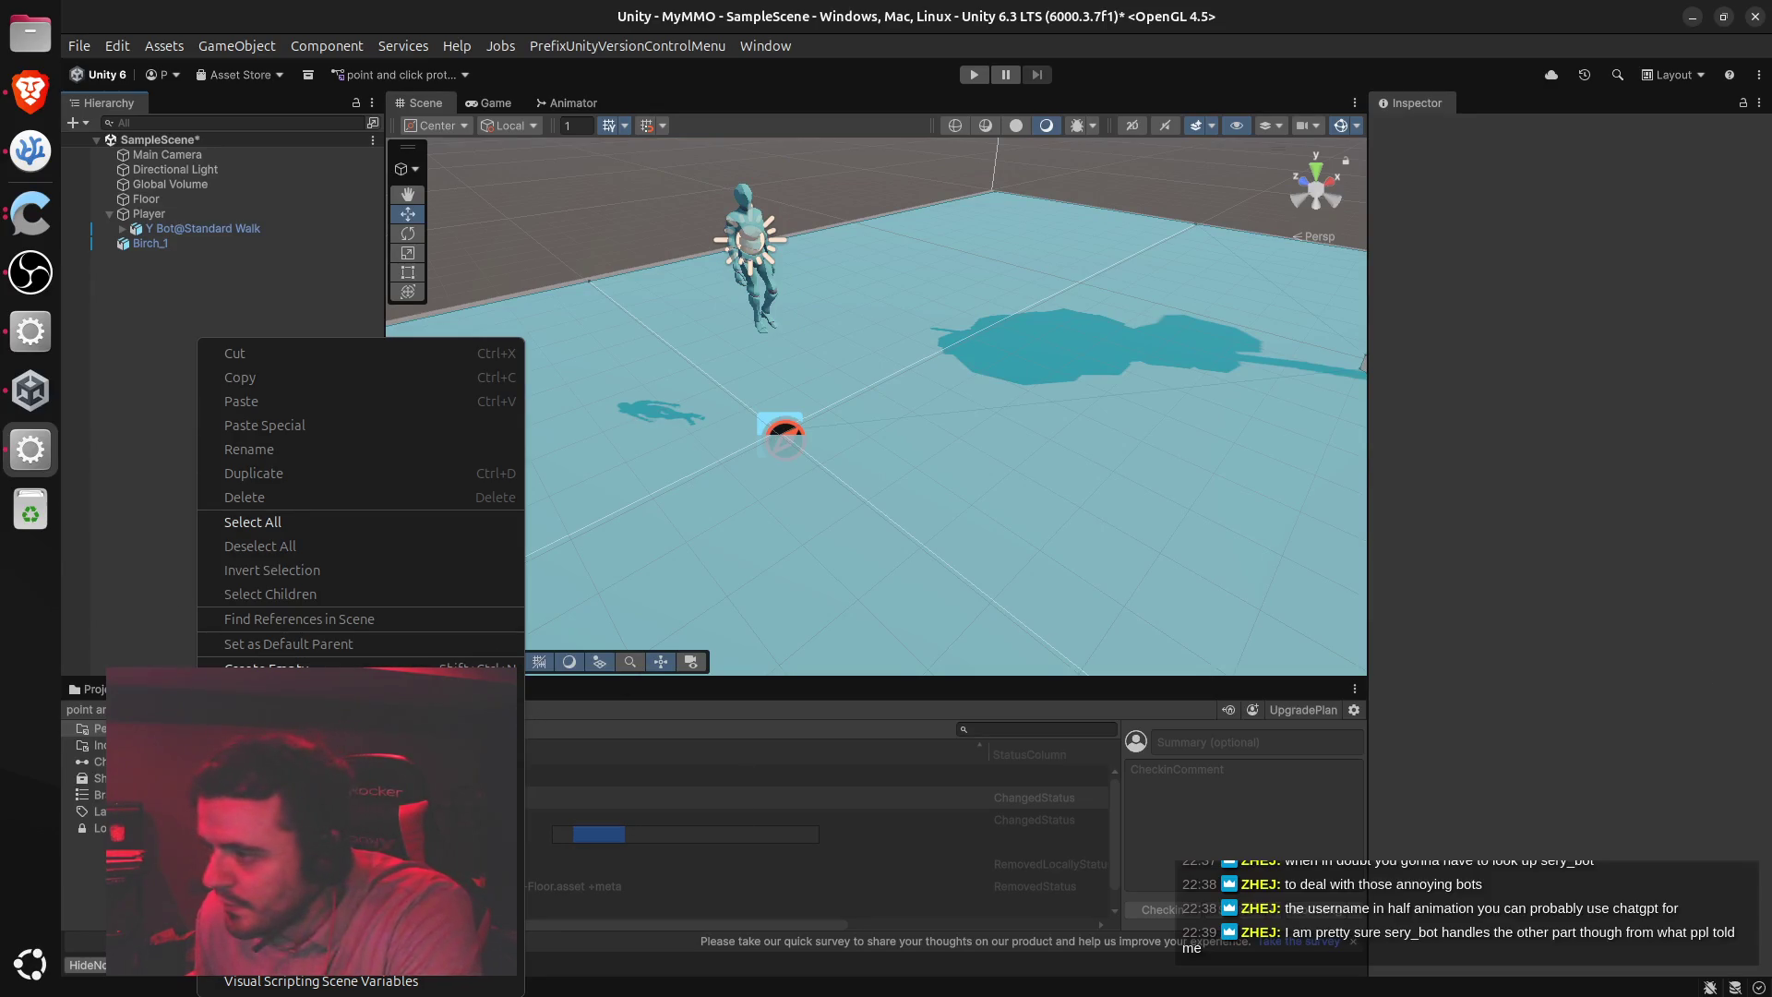
{"action": "key", "text": "alt+Tab"}
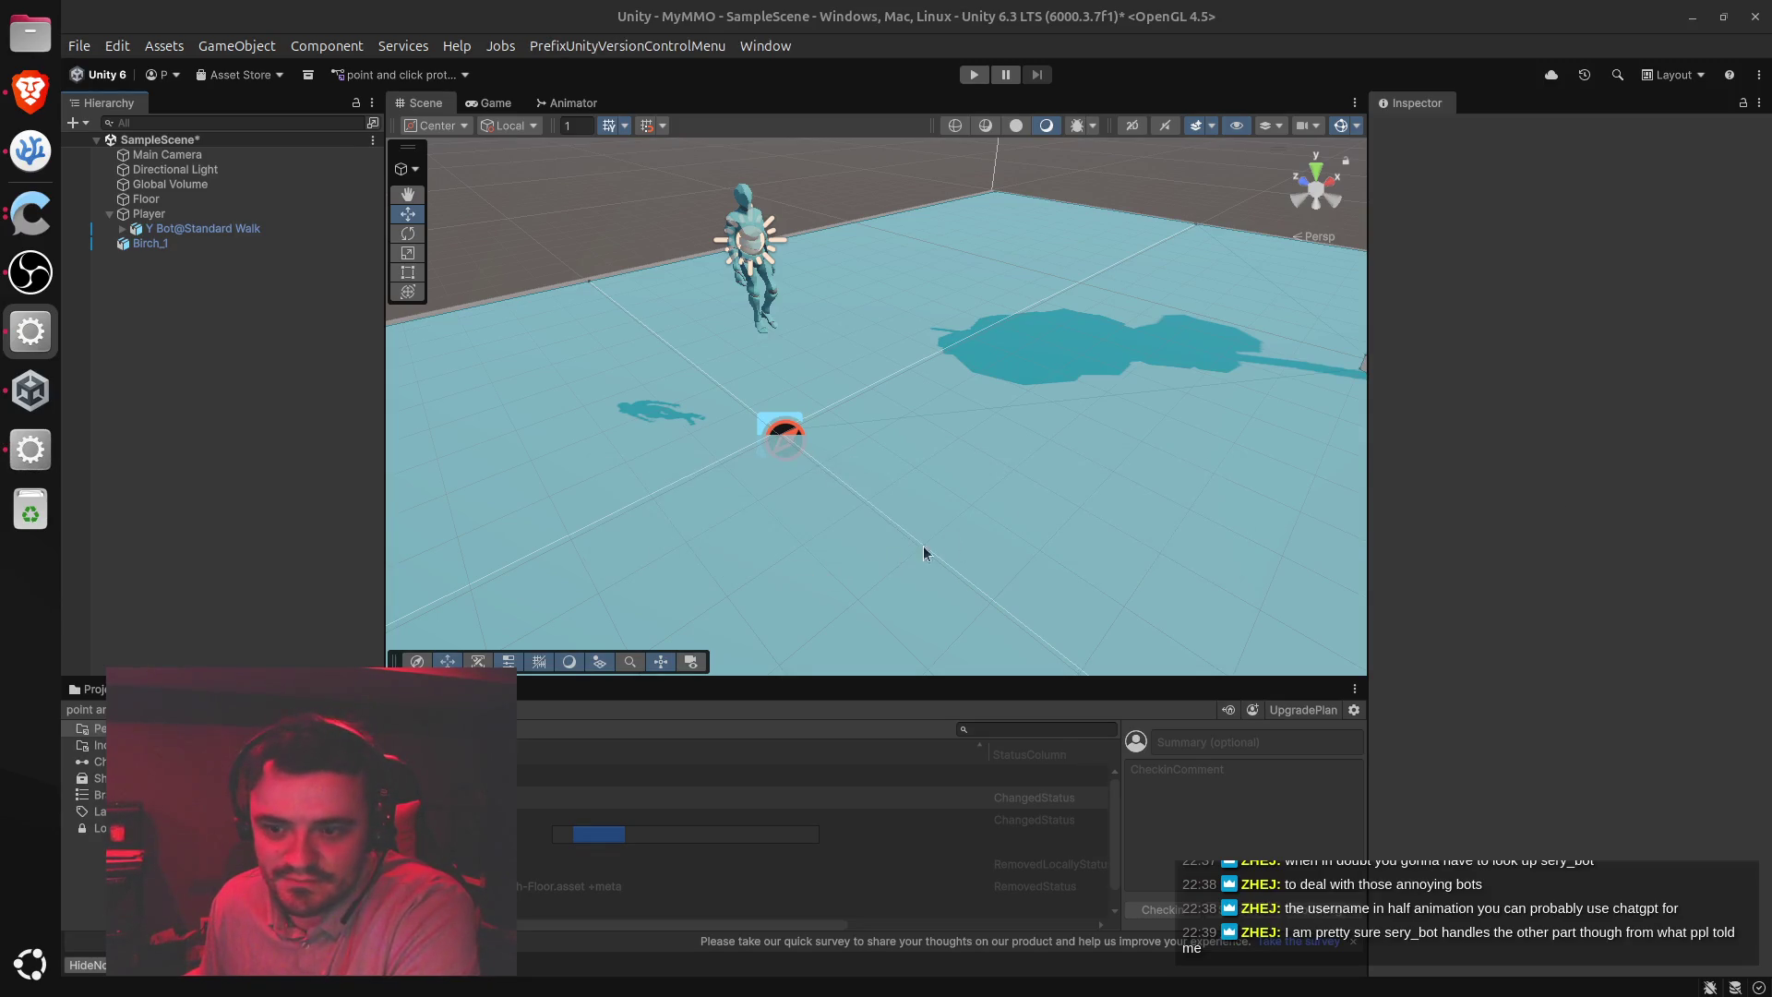
{"action": "left_click", "coordinate": [877, 474]}
{"action": "key", "text": "f"}
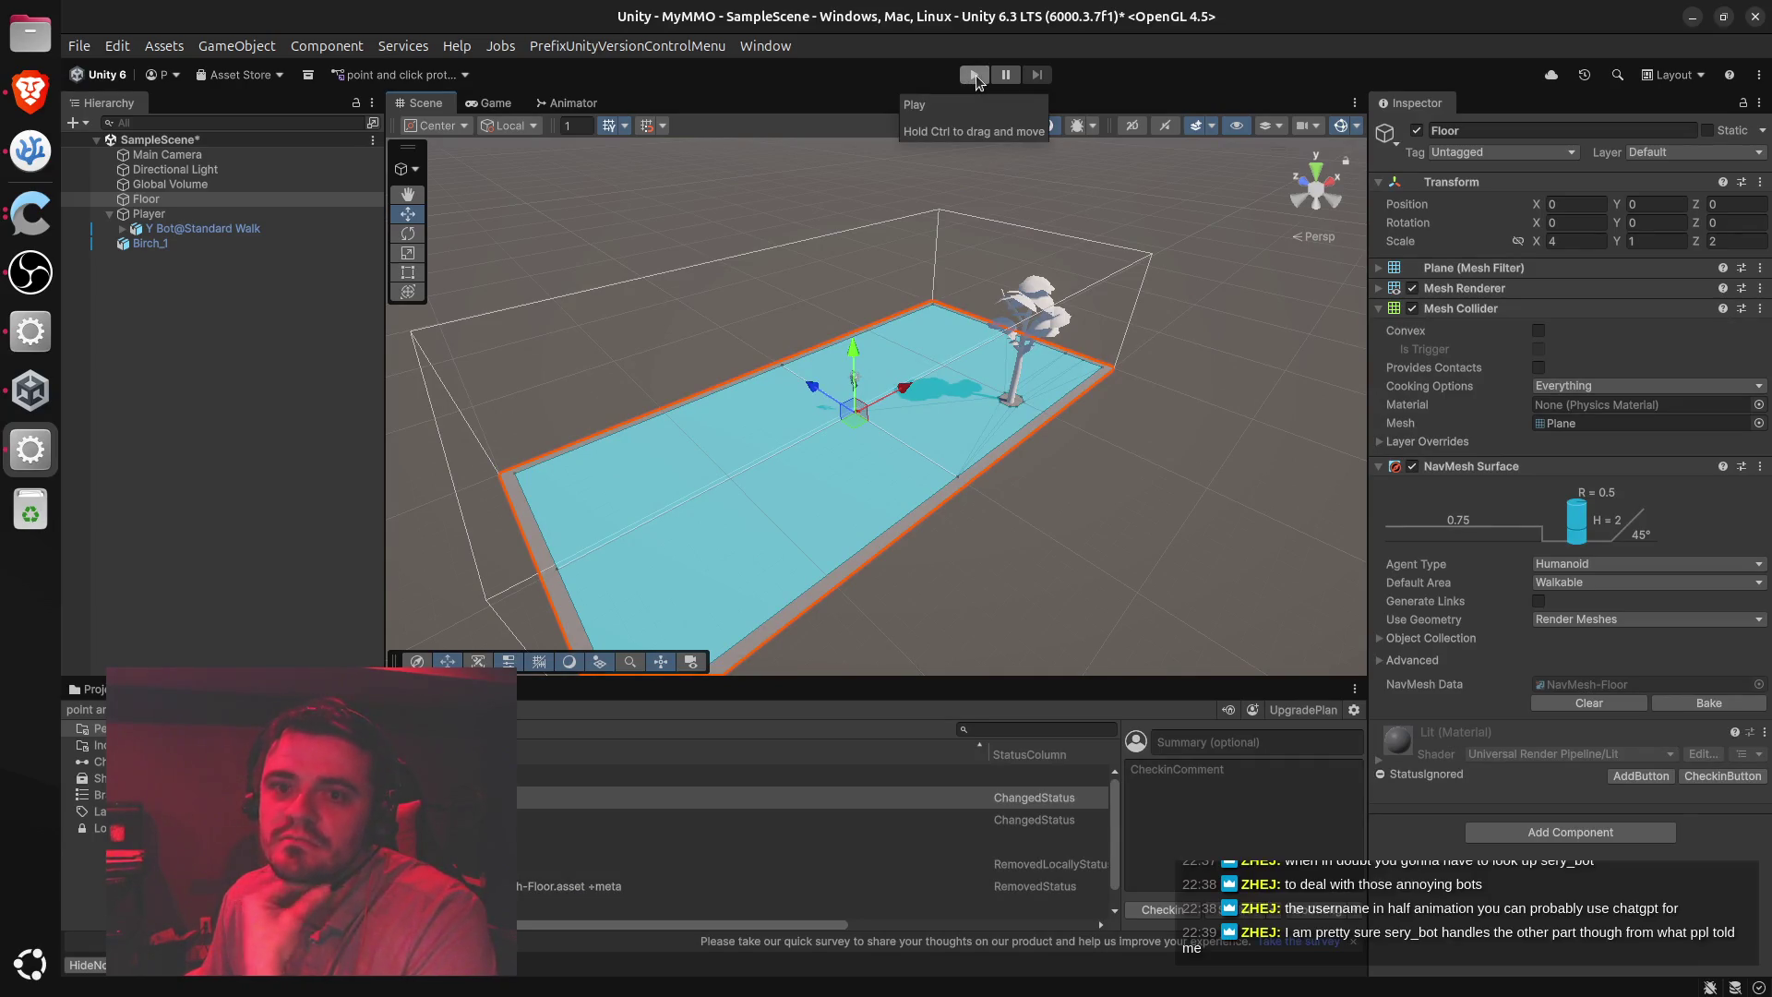
Inspect the Player's Y Bot@Standard Walk children, dismiss the Hierarchy create menu, and switch to ChatGPT
{"action": "left_click", "coordinate": [140, 215]}
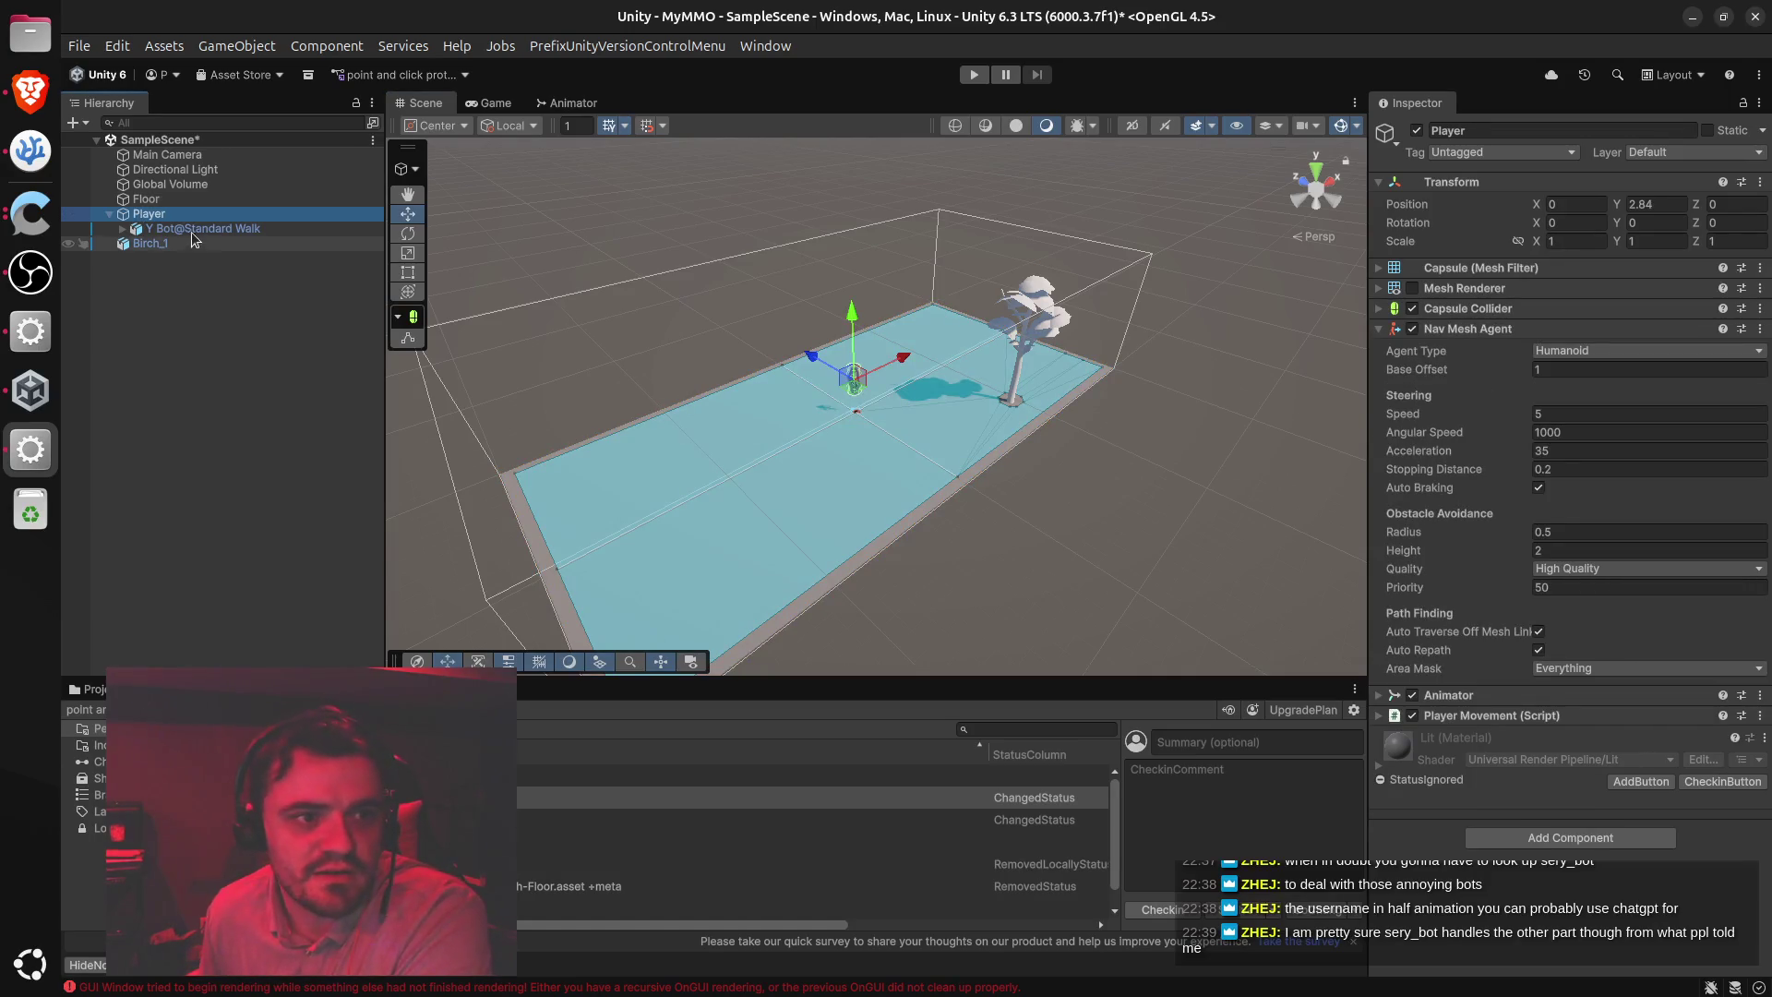
{"action": "left_click", "coordinate": [124, 230]}
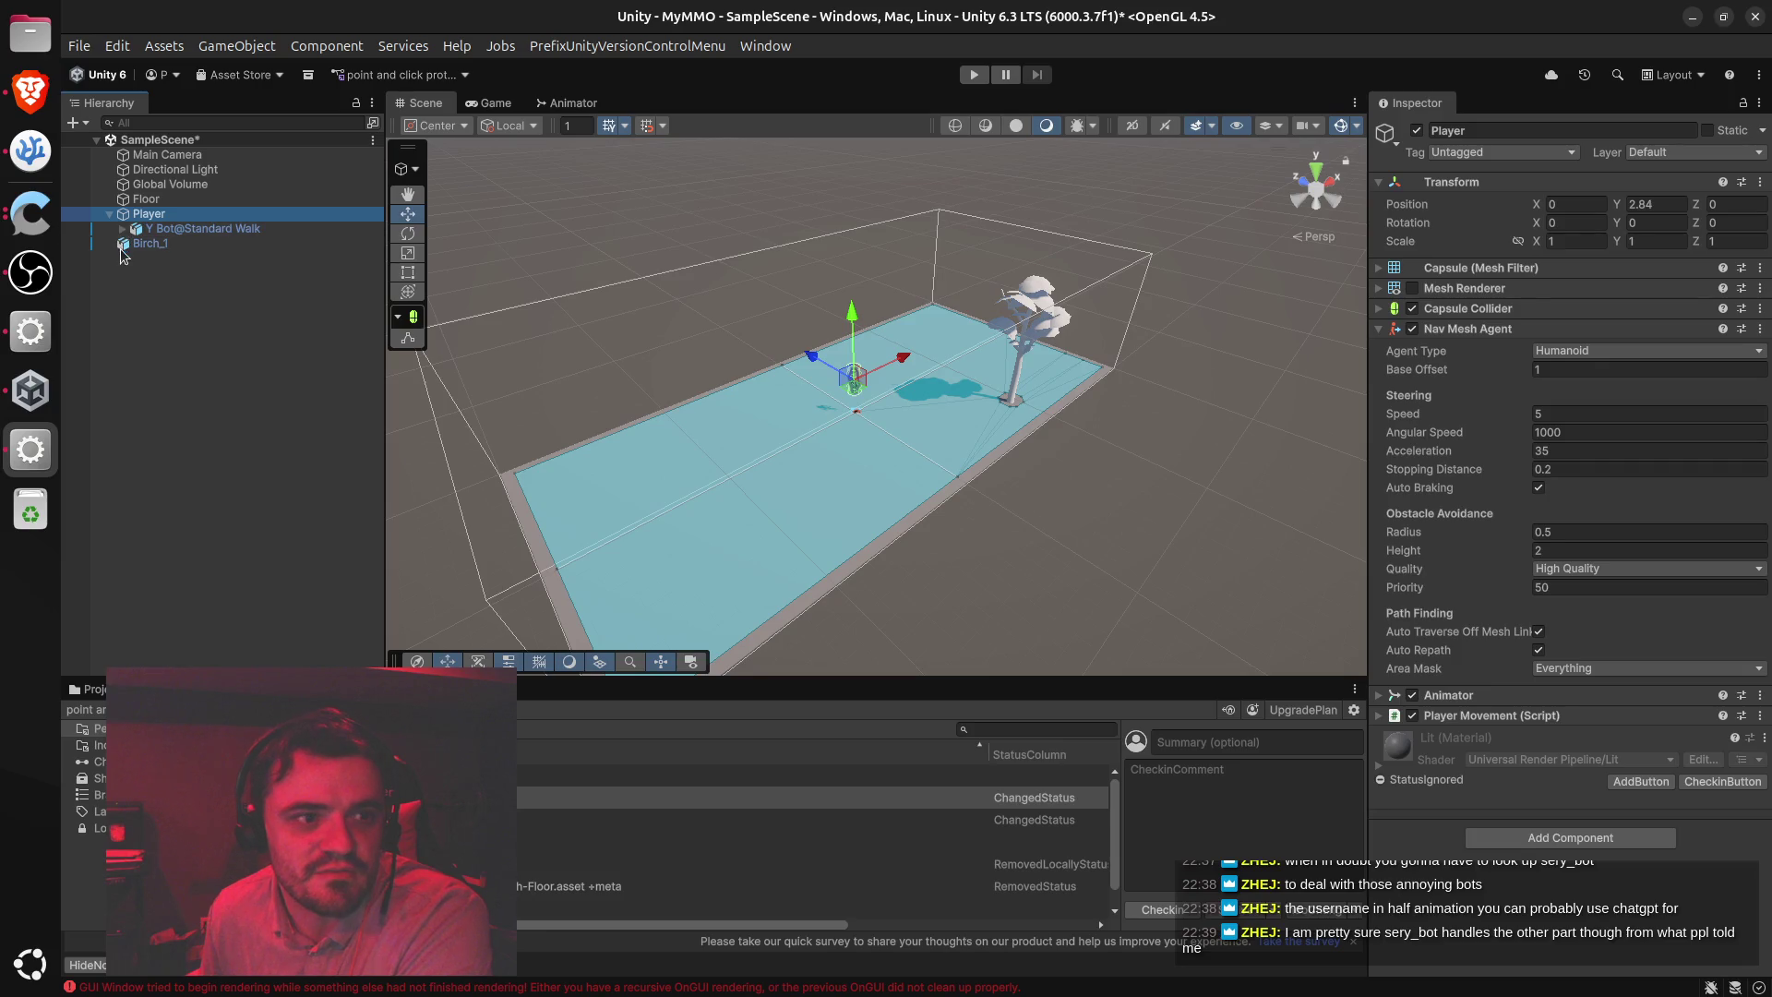
{"action": "left_click", "coordinate": [123, 229]}
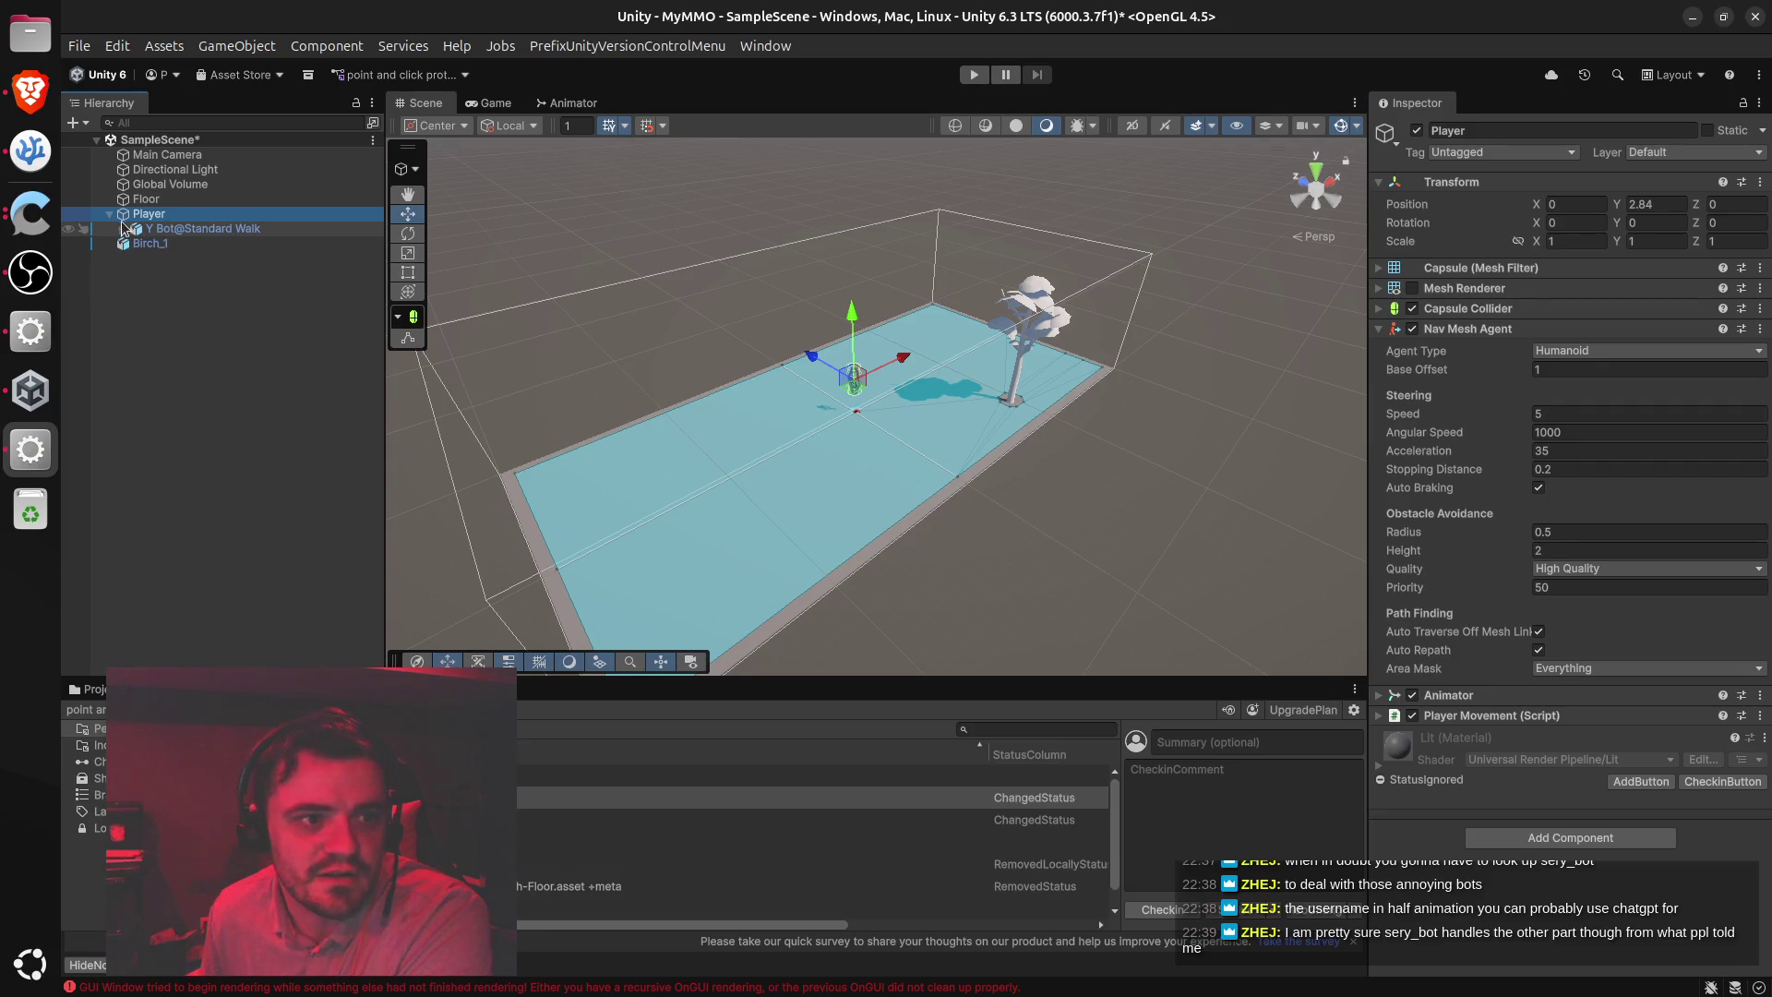
{"action": "left_click", "coordinate": [157, 351]}
{"action": "right_click", "coordinate": [157, 350]}
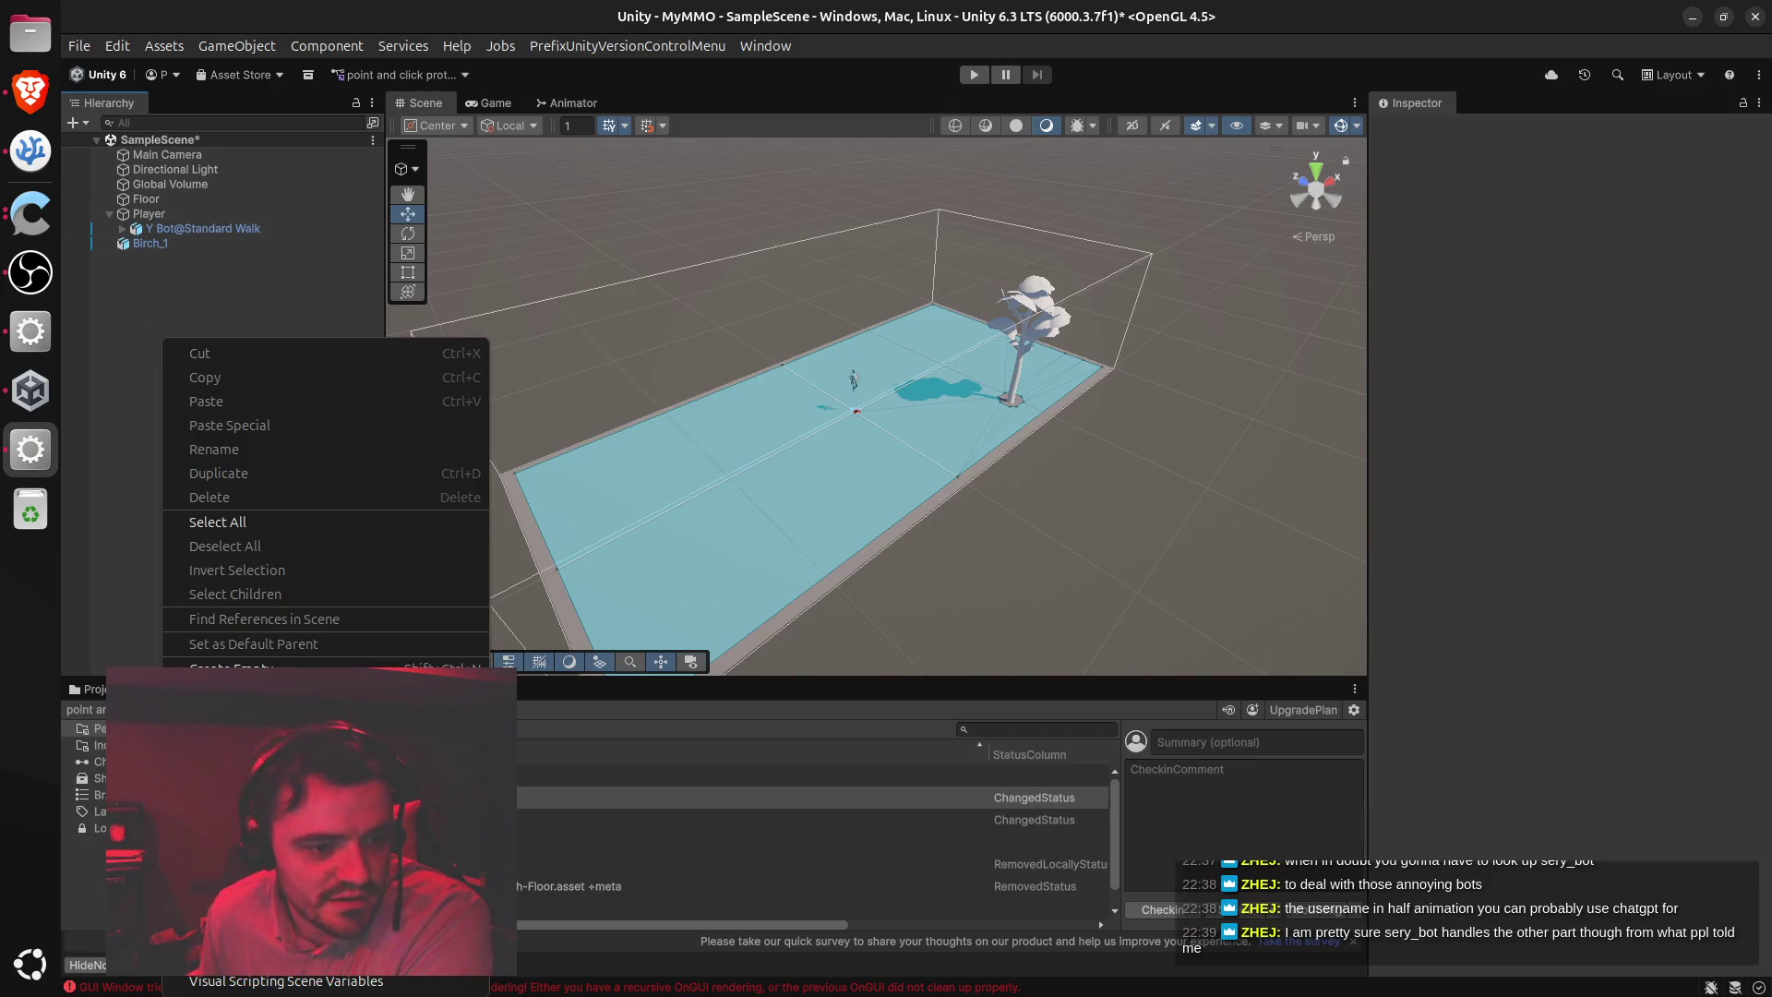
{"action": "mouse_move", "coordinate": [277, 715]}
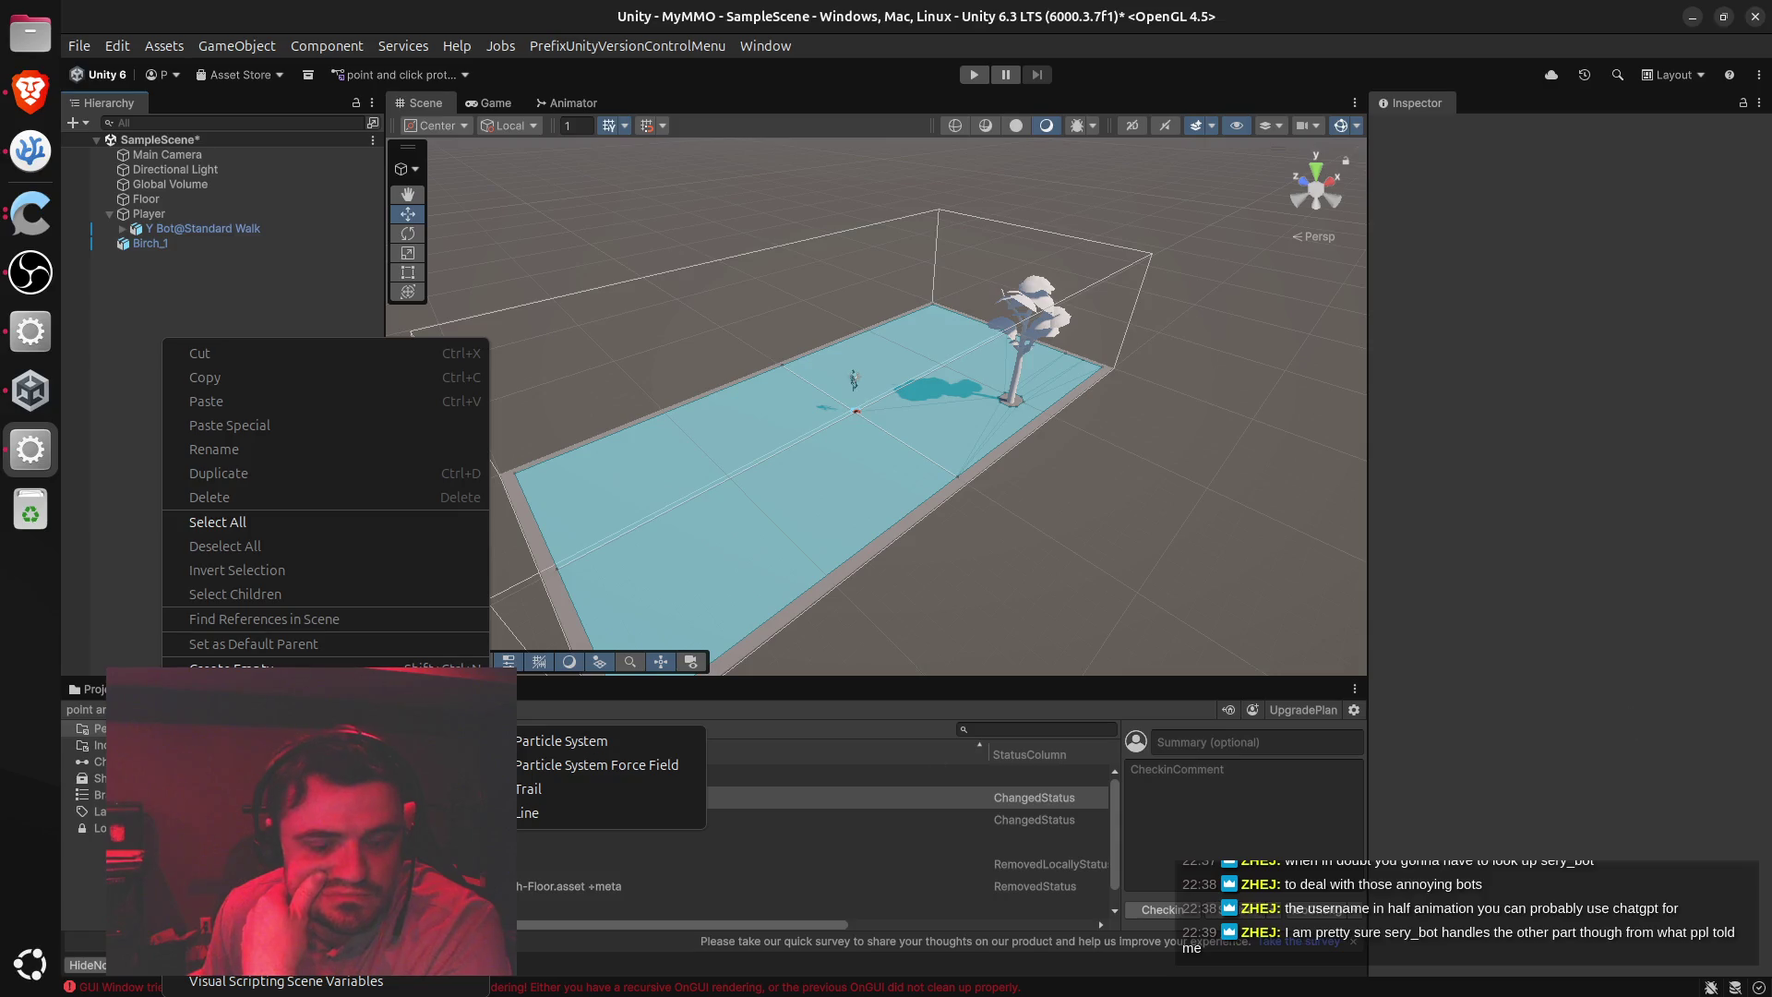
{"action": "key", "text": "Escape"}
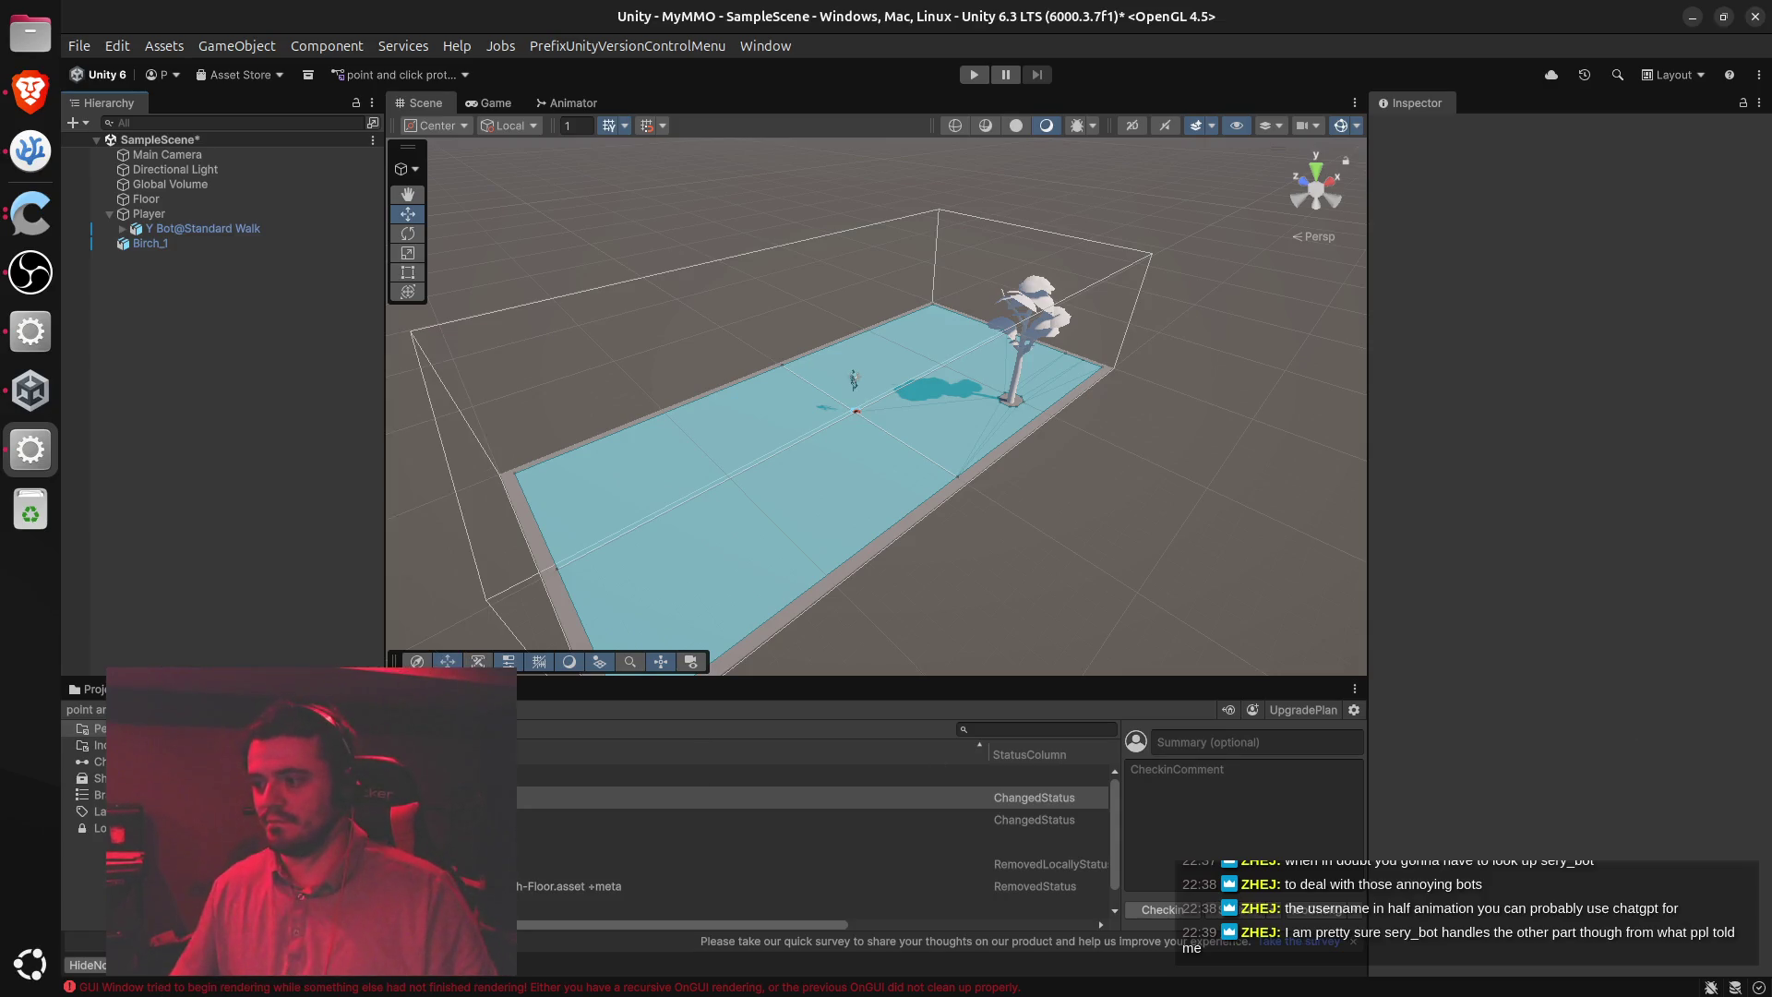
{"action": "key", "text": "alt+Tab"}
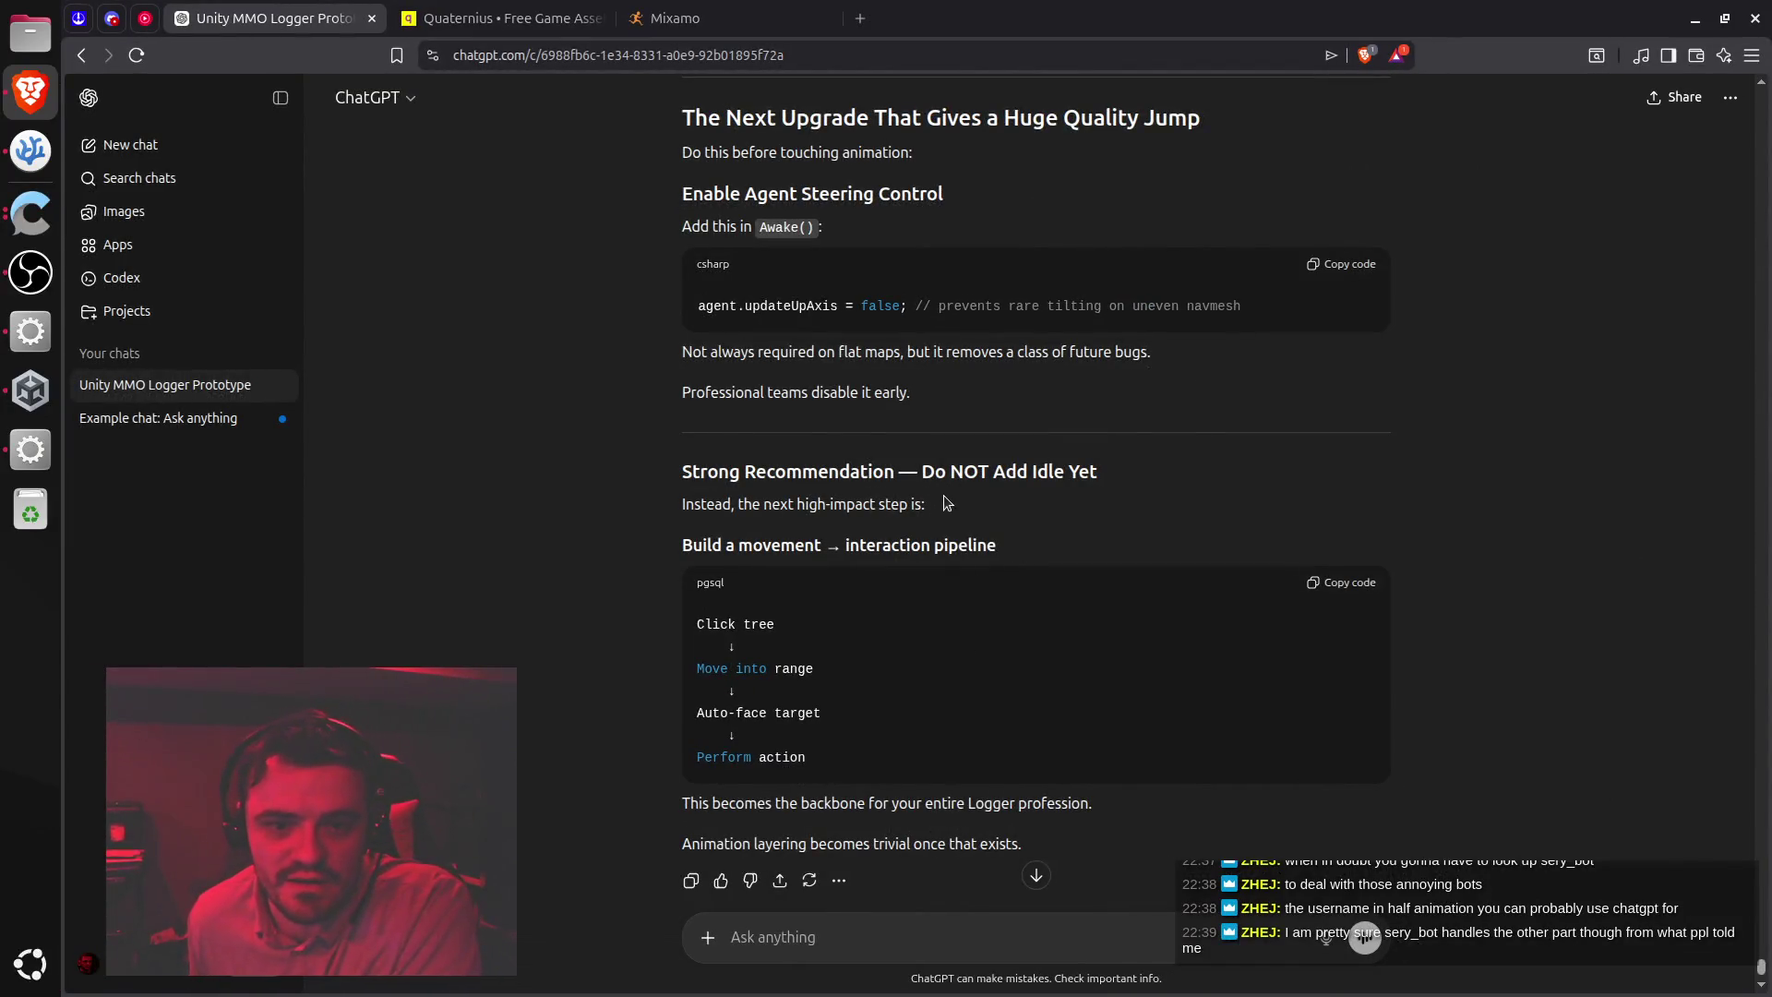
Ask ChatGPT how to move the capsule-based "player" under a new Player object following industry standards
{"action": "scroll", "coordinate": [943, 498], "scroll_direction": "up", "scroll_amount": 4}
{"action": "scroll", "coordinate": [941, 507], "scroll_direction": "down", "scroll_amount": 5}
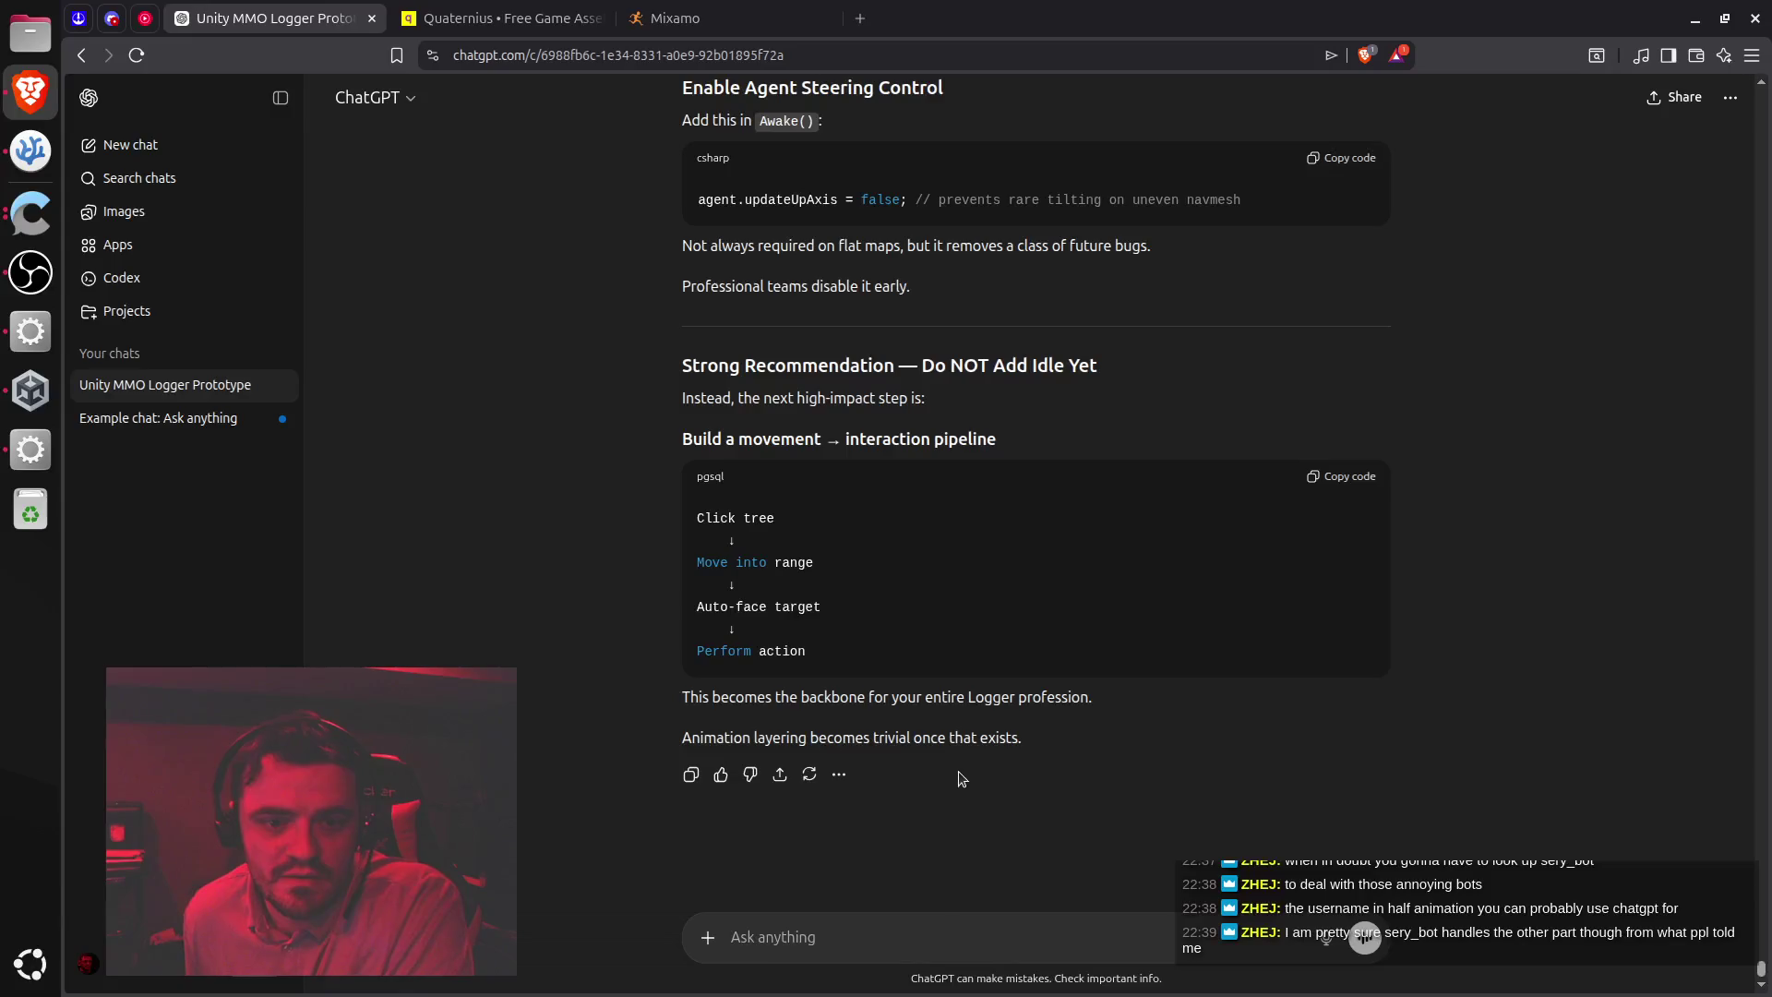
{"action": "scroll", "coordinate": [958, 773], "scroll_direction": "up", "scroll_amount": 12}
{"action": "left_click", "coordinate": [803, 935]}
{"action": "type", "text": "I did"}
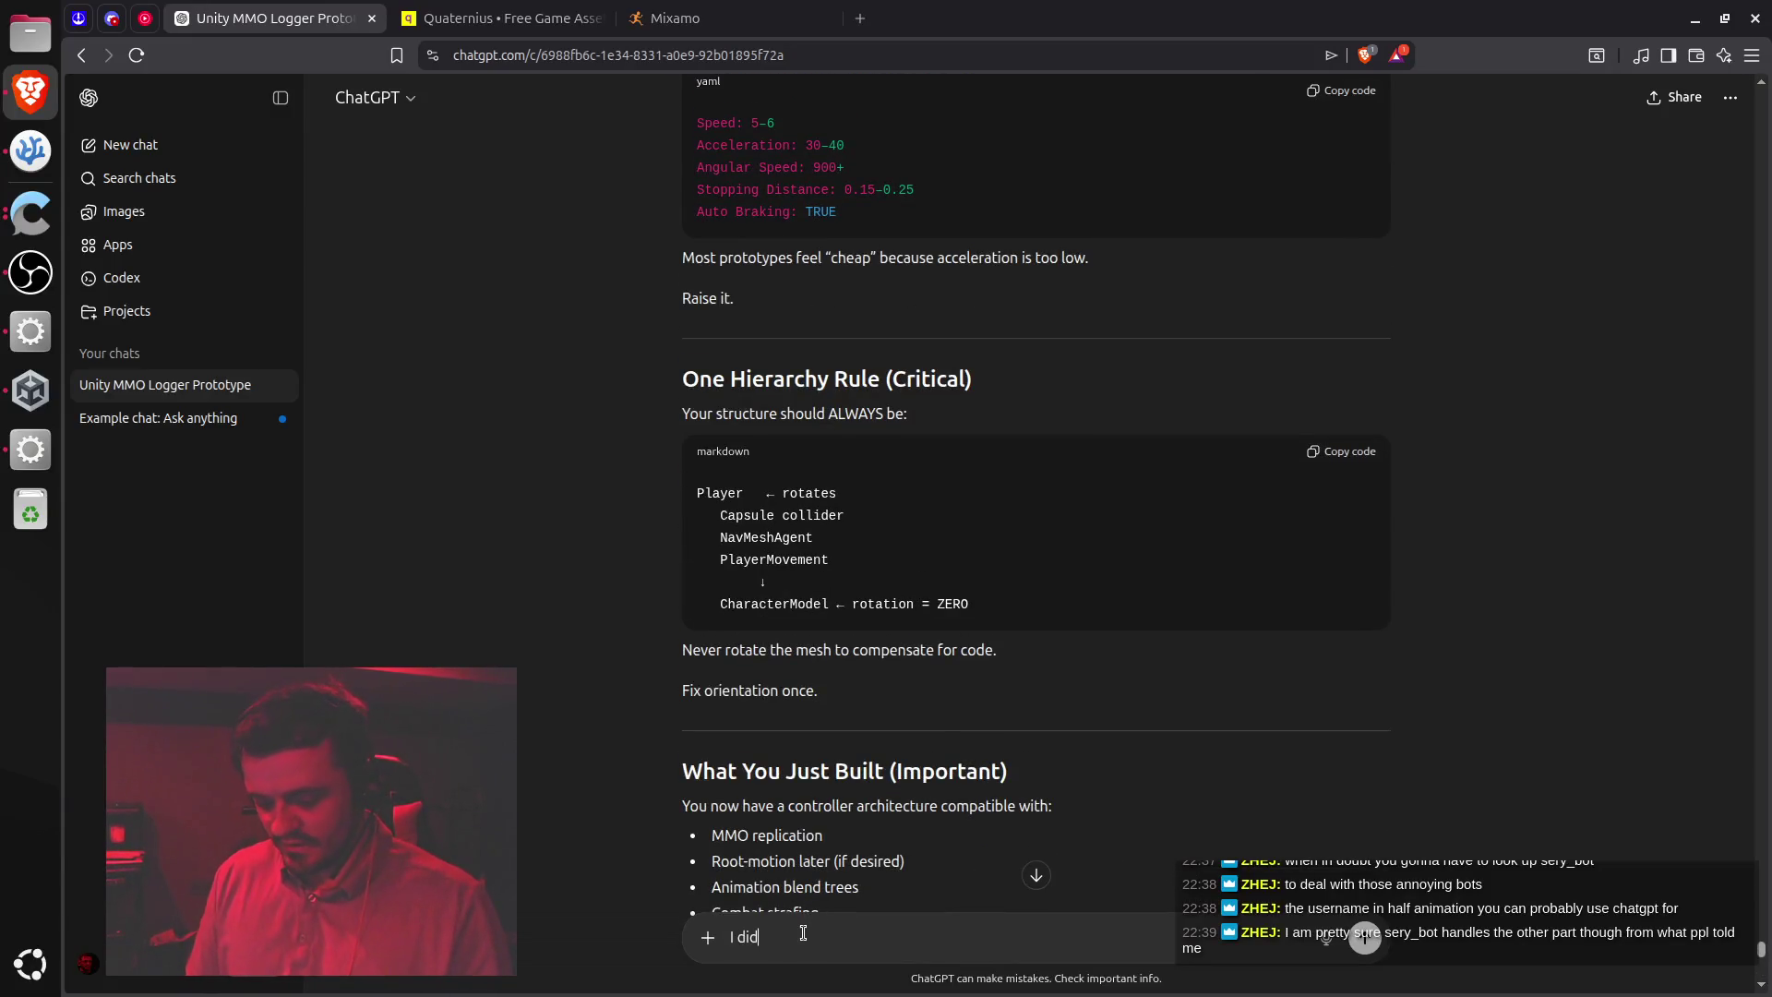
{"action": "type", "text": " the scripting and the settings, but I need help with the hiera"}
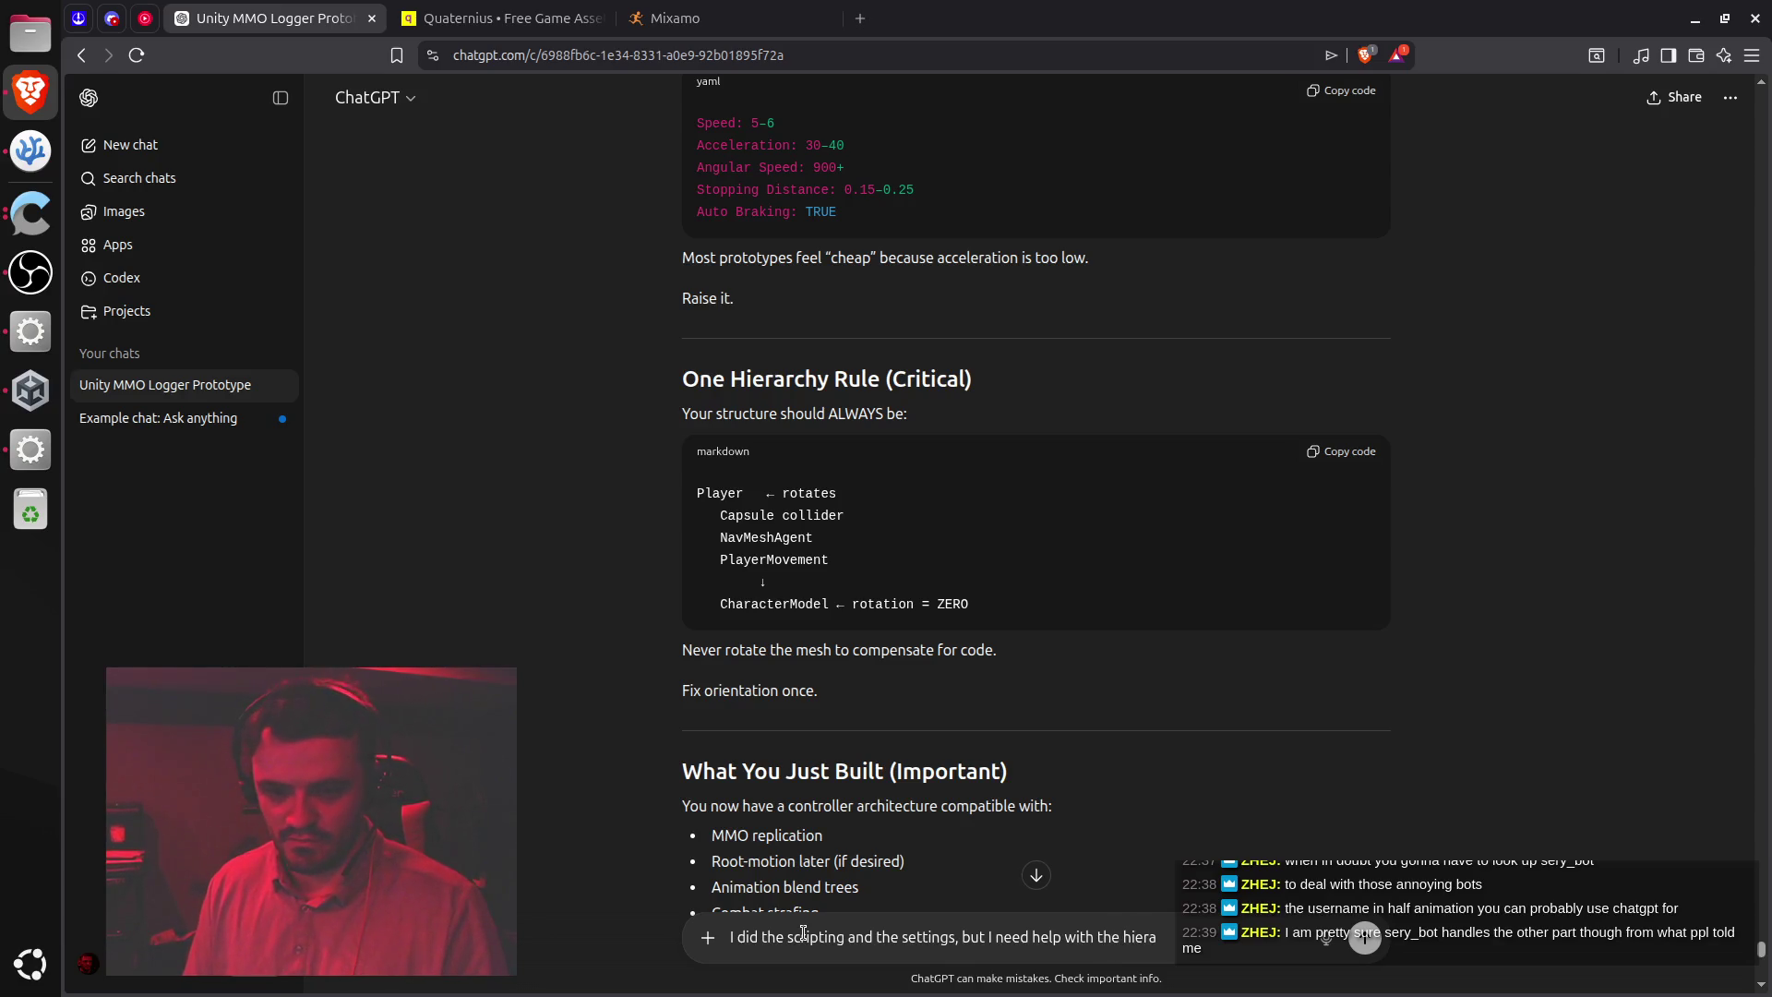
{"action": "type", "text": "rchy."}
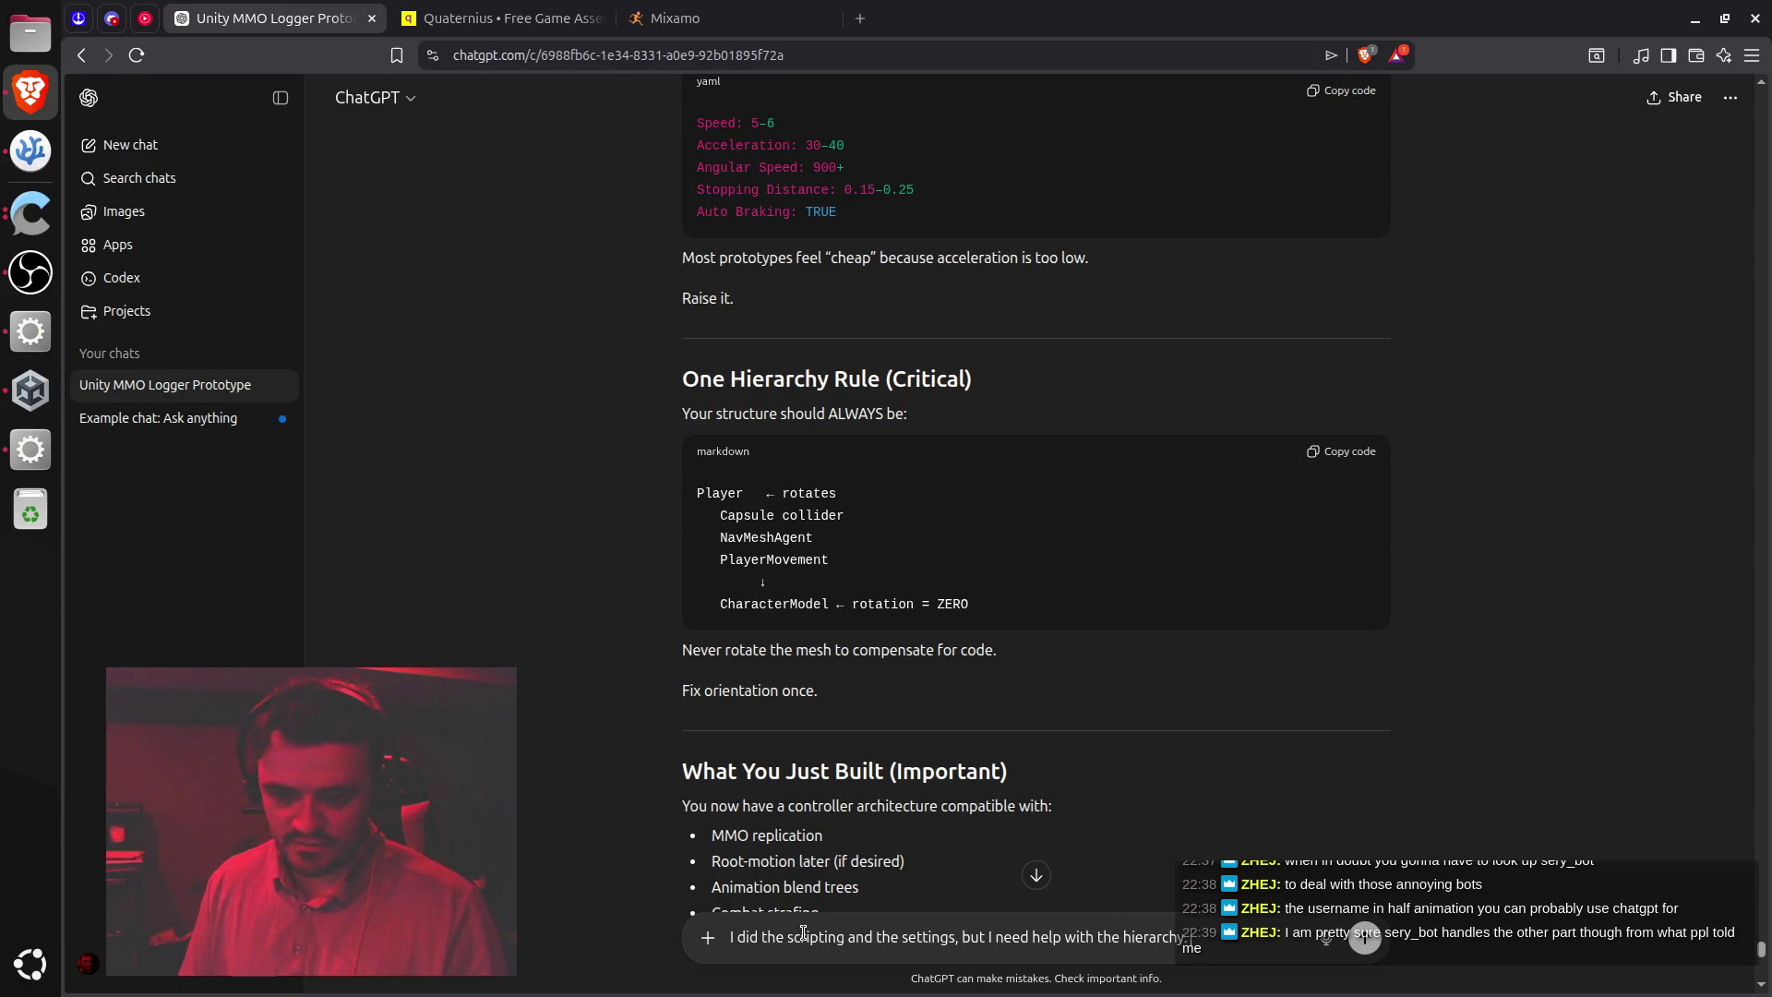
{"action": "type", "text": " I read that I have"}
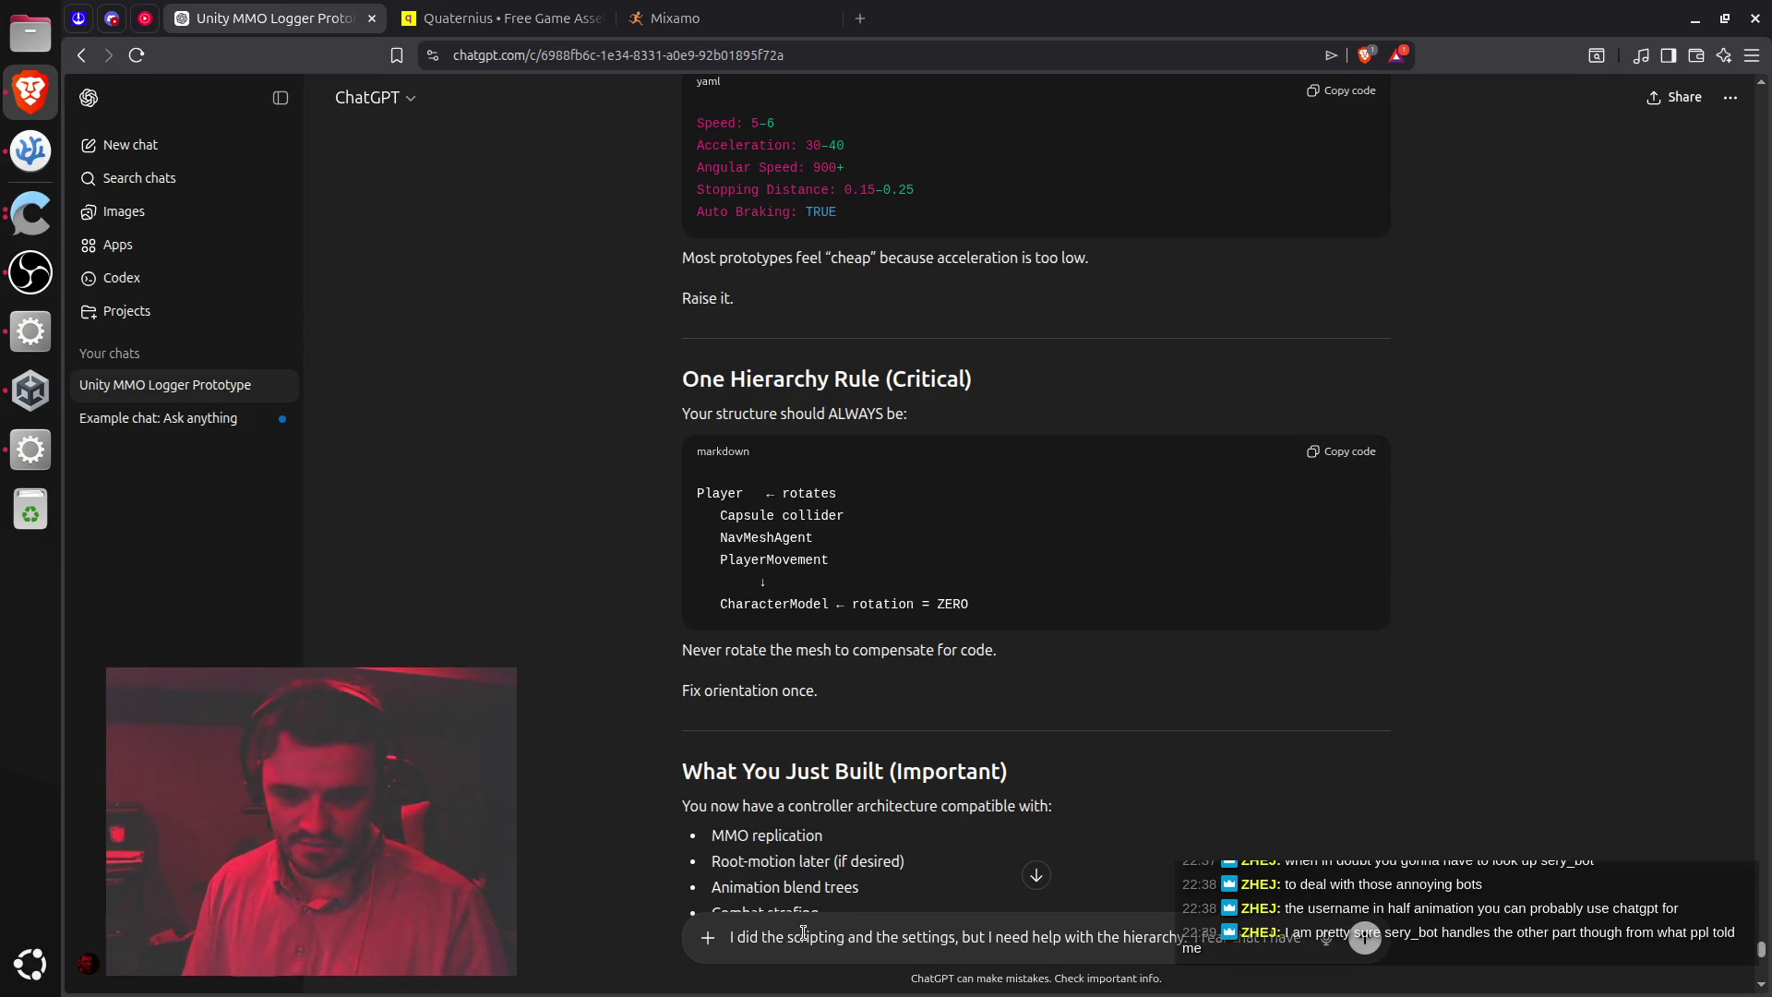
{"action": "mouse_move", "coordinate": [1350, 879]}
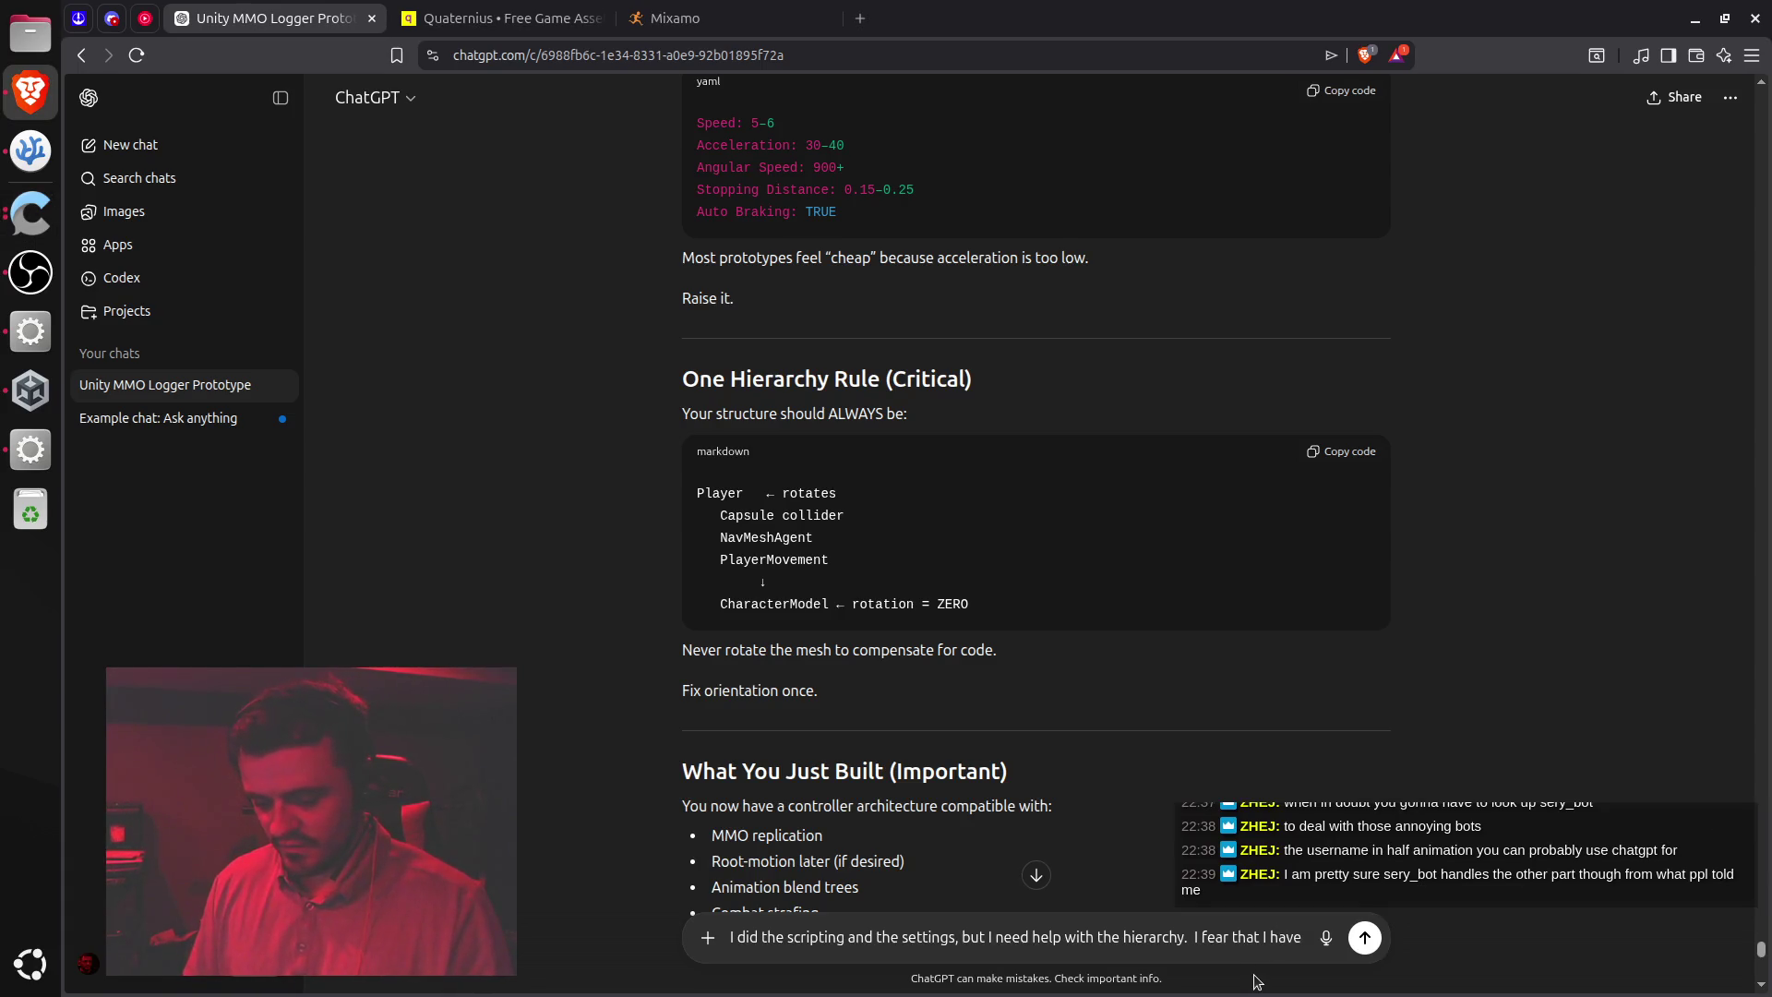
{"action": "type", "text": "started with a "}
{"action": "type", "text": "capsul"}
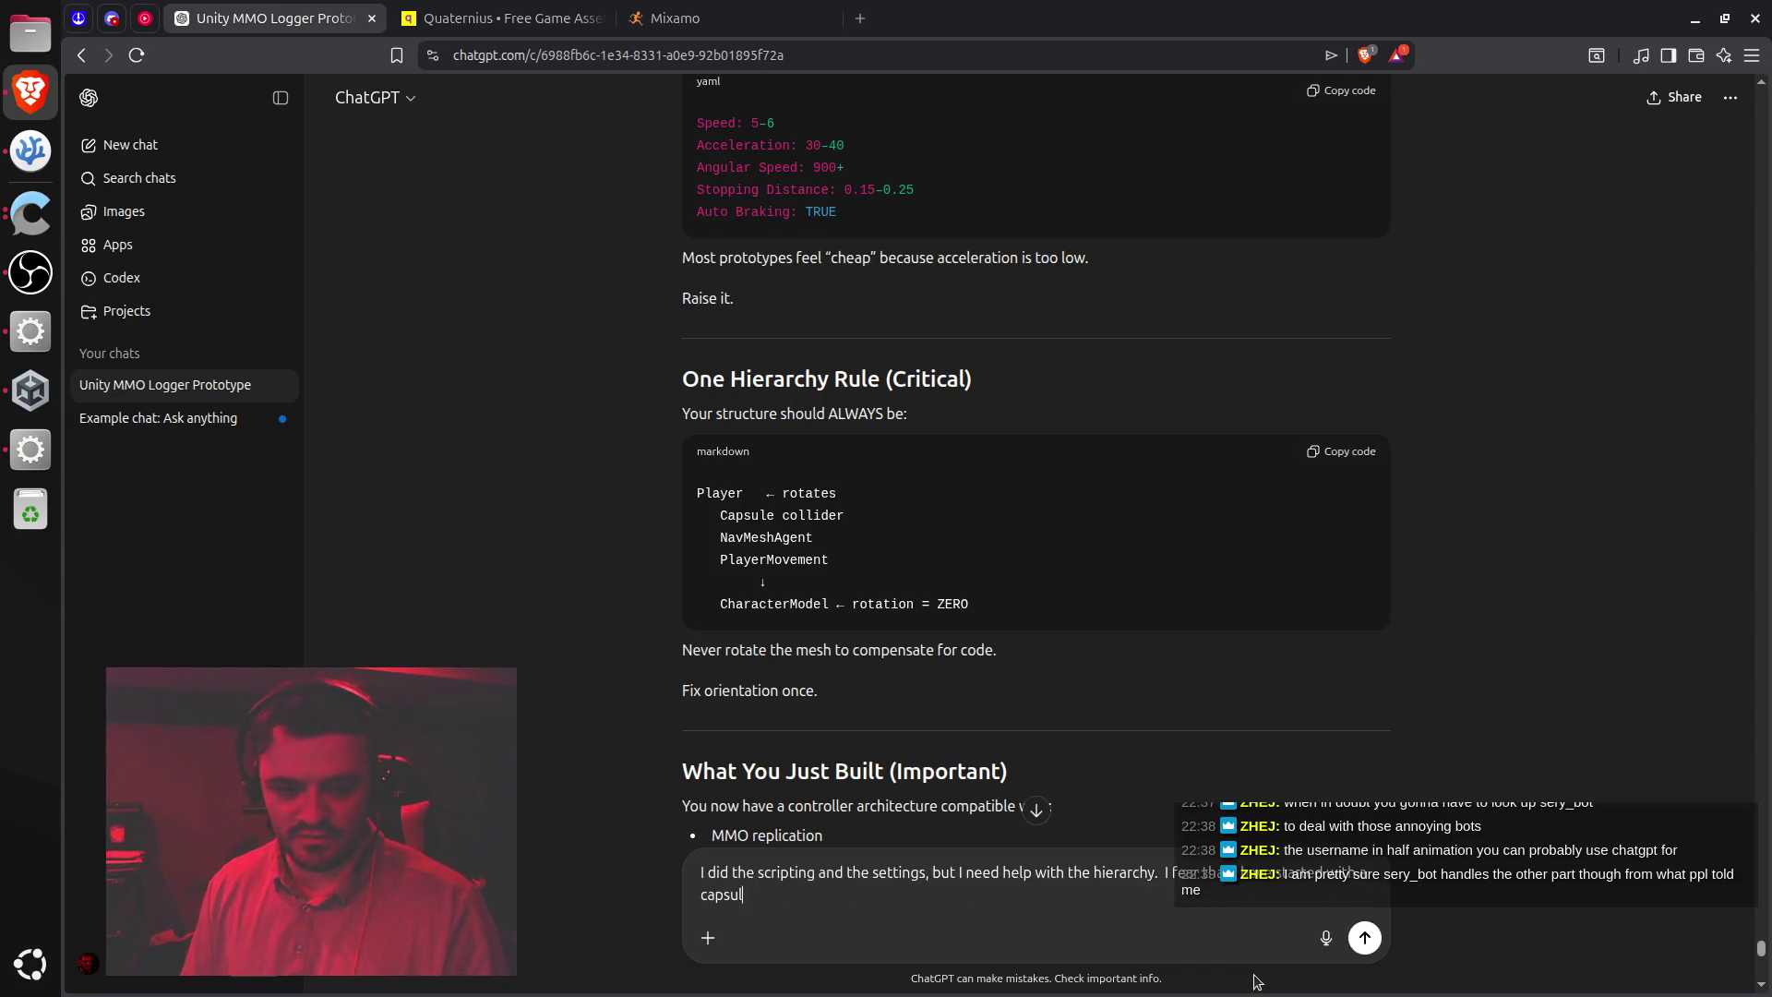
{"action": "type", "text": "e named \"player\""}
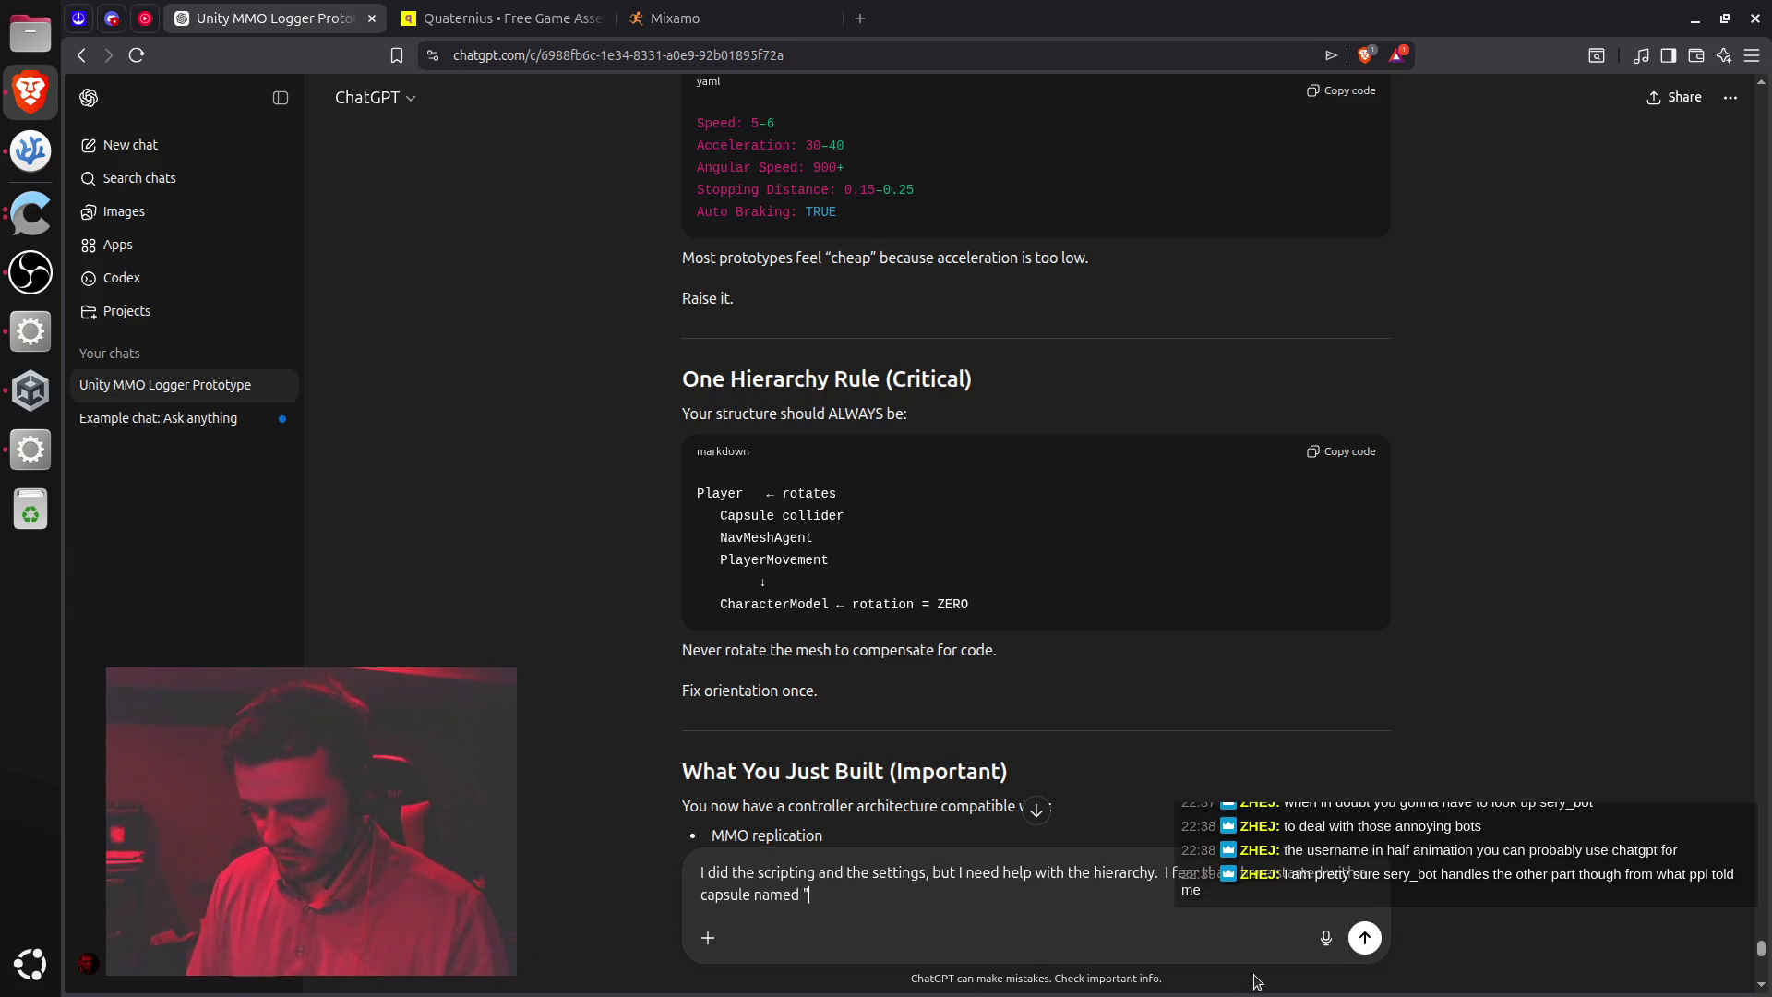
{"action": "type", "text": " an"}
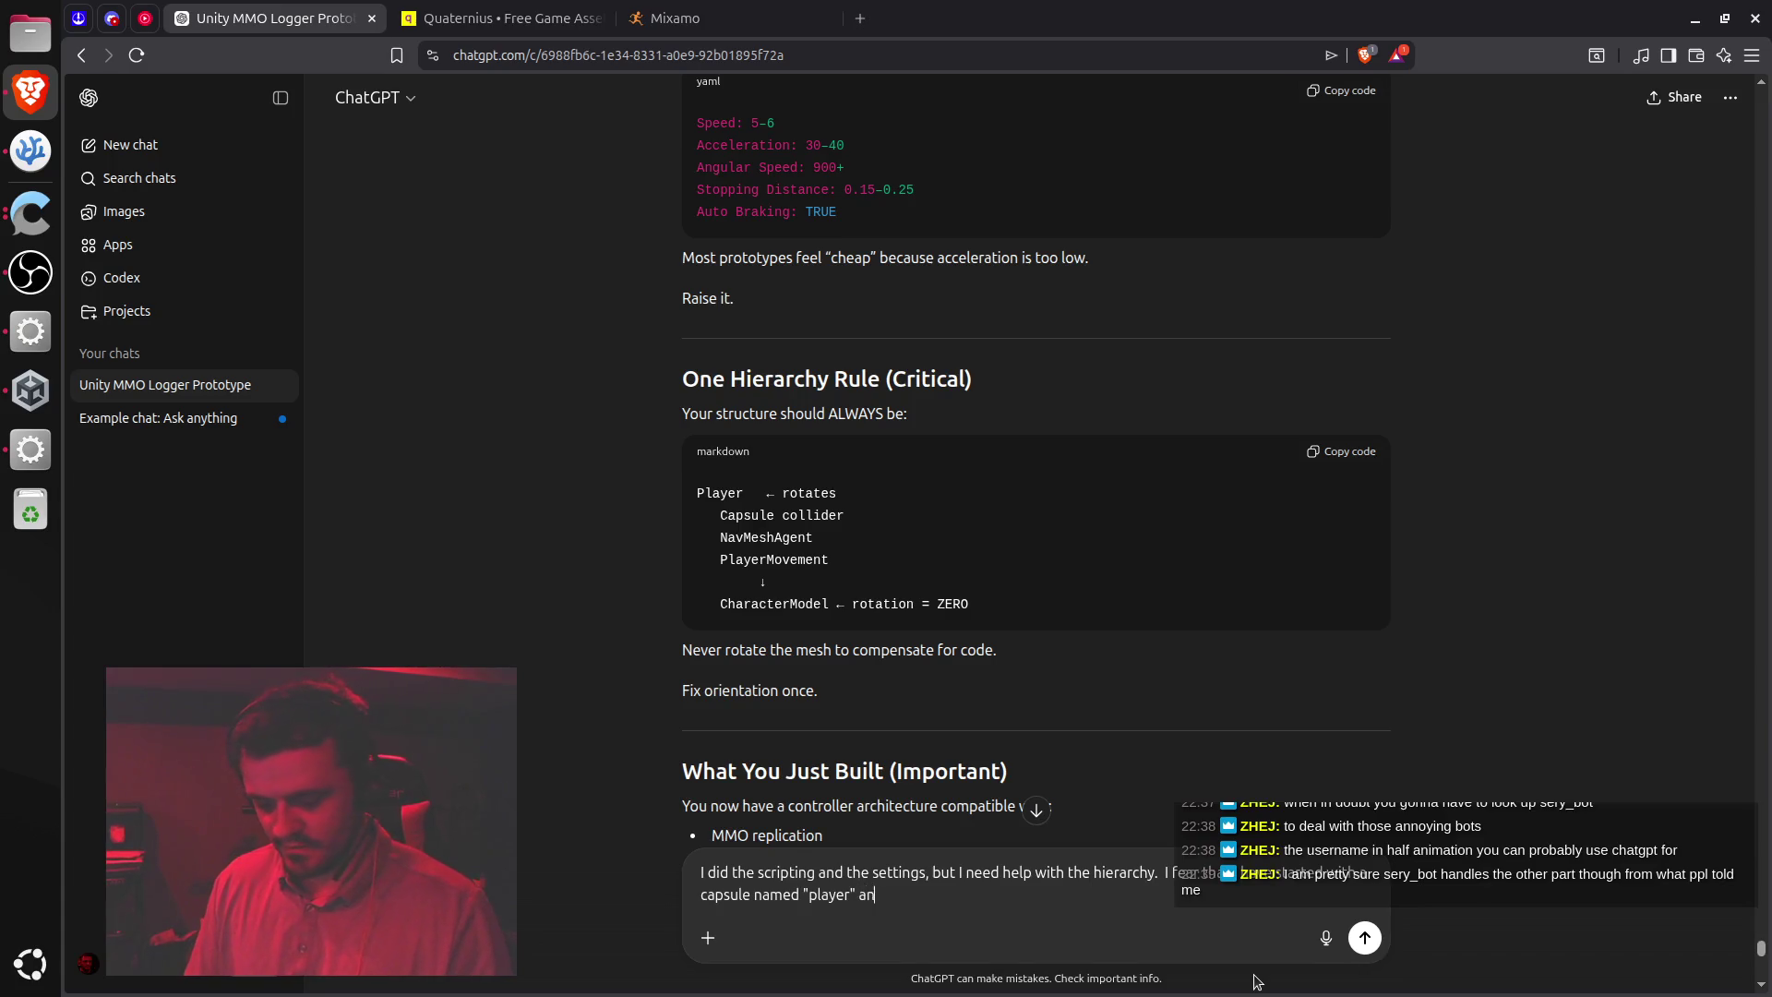
{"action": "type", "text": "d attached e"}
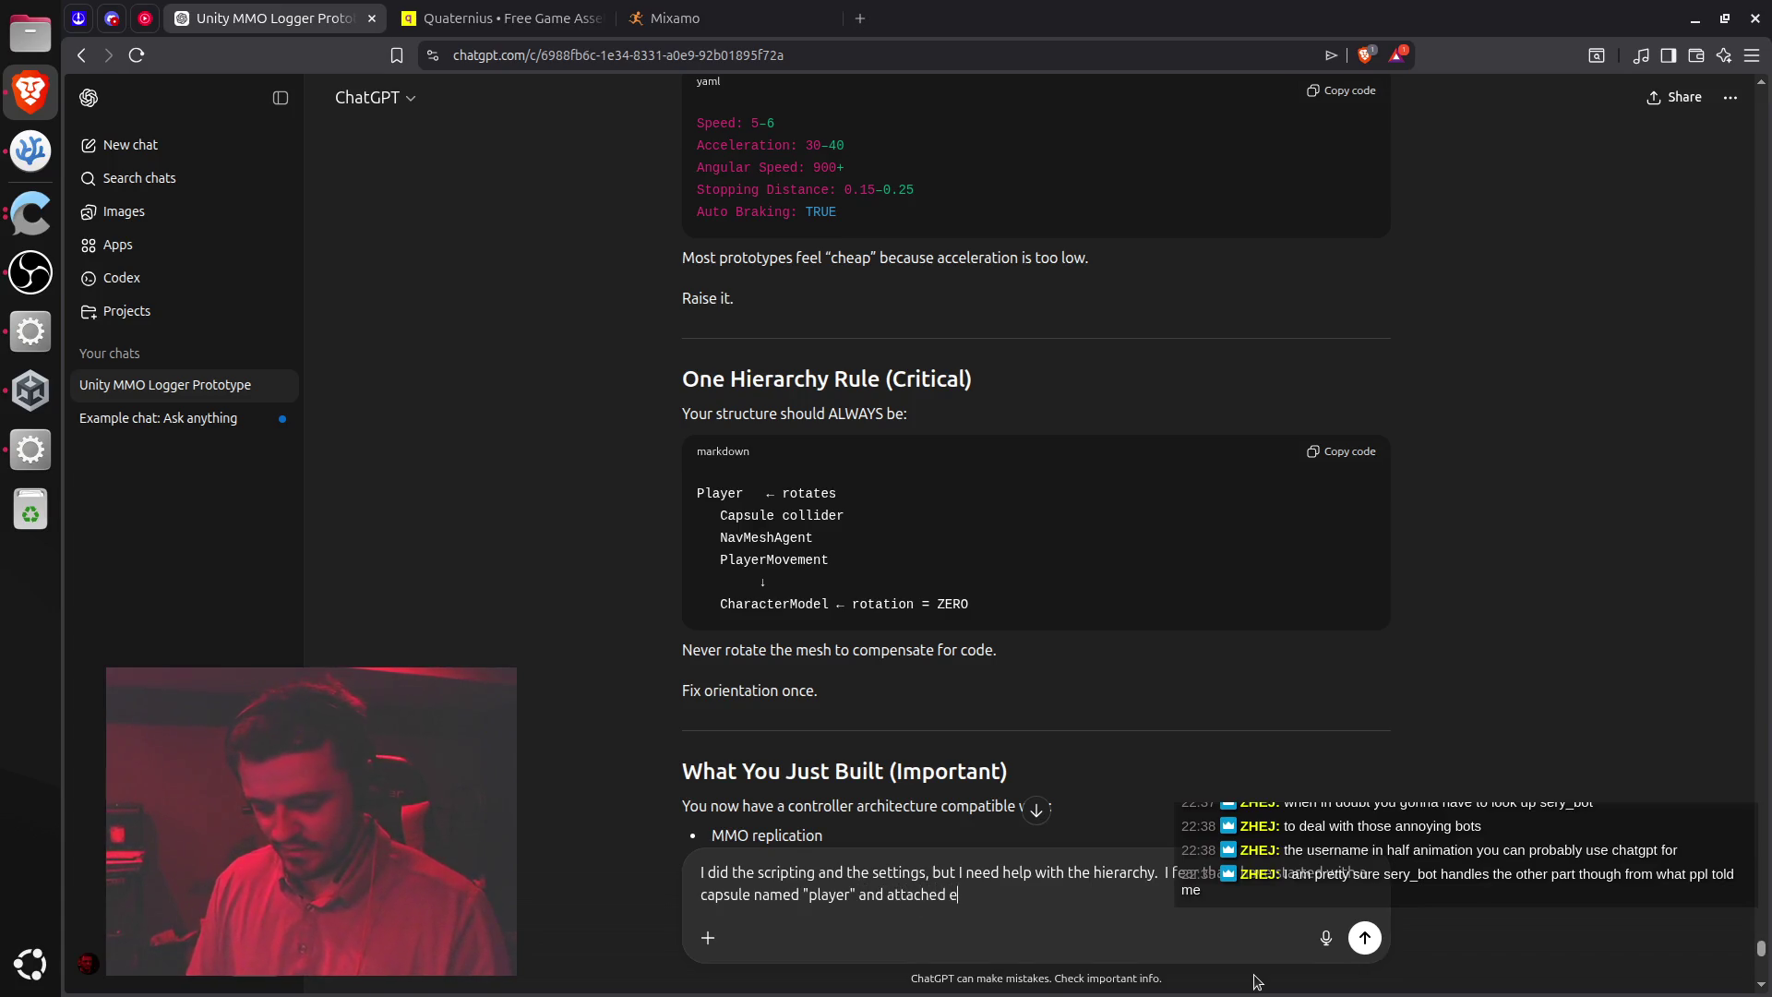
{"action": "type", "text": "verything to that. "}
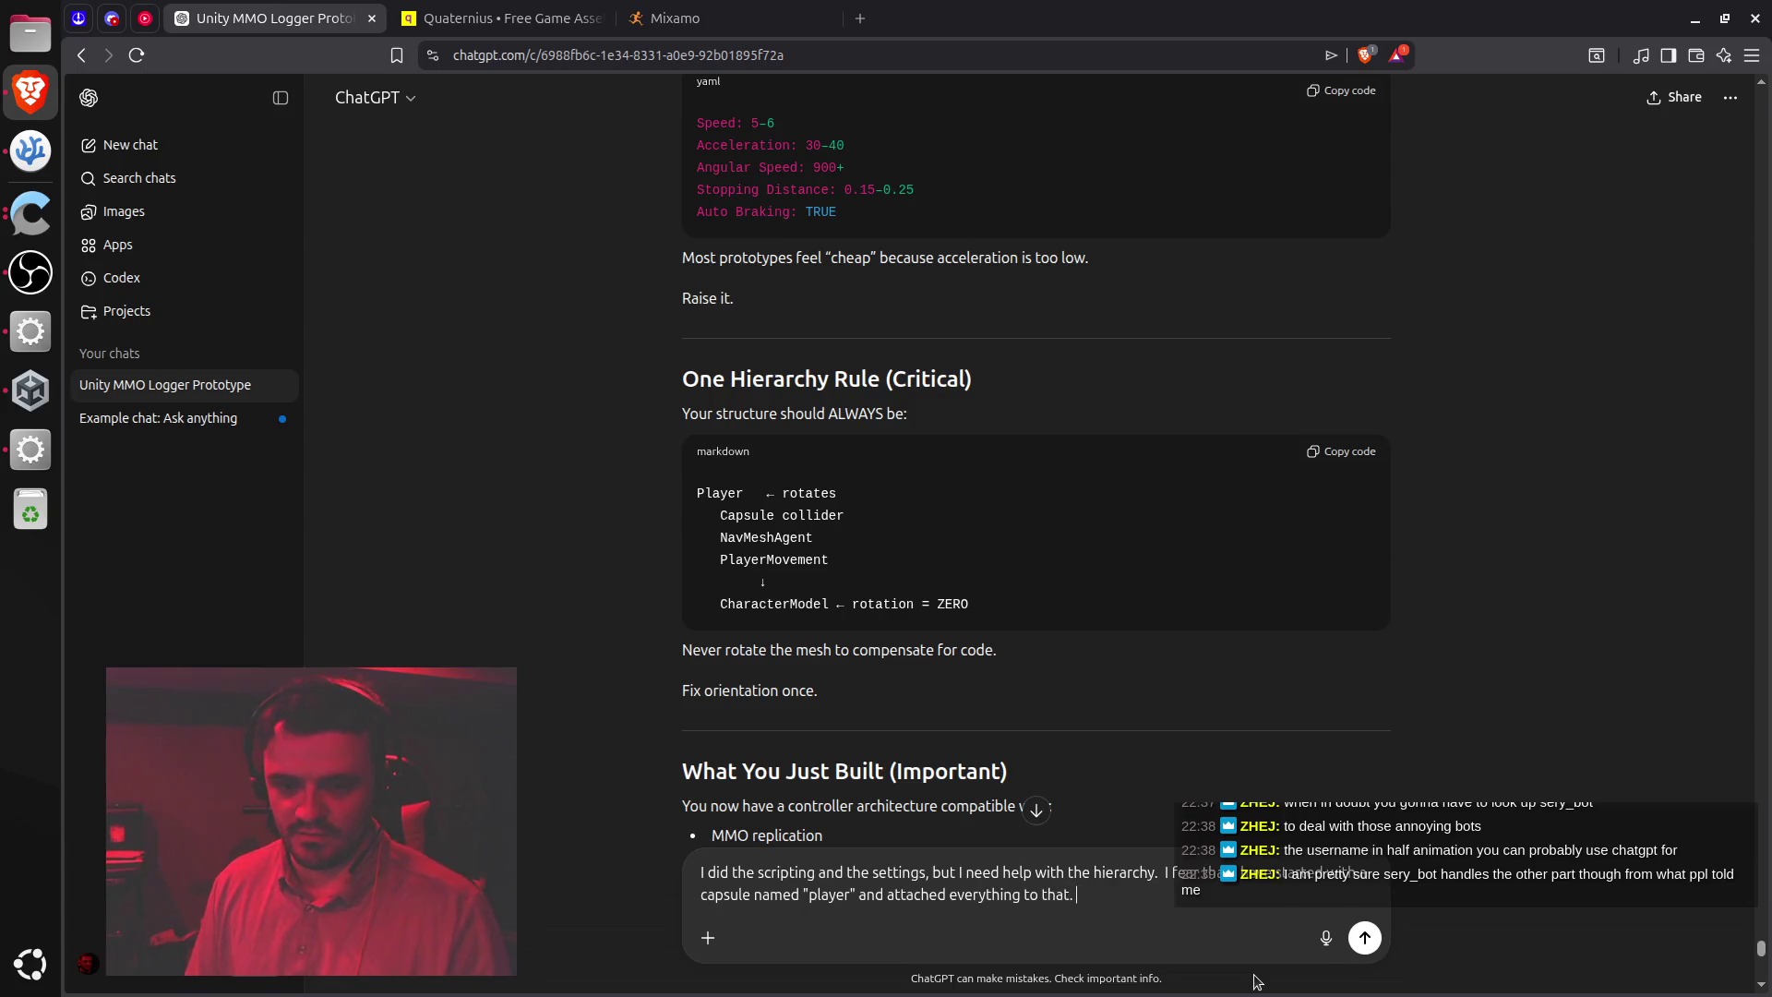
{"action": "type", "text": " Can we make"}
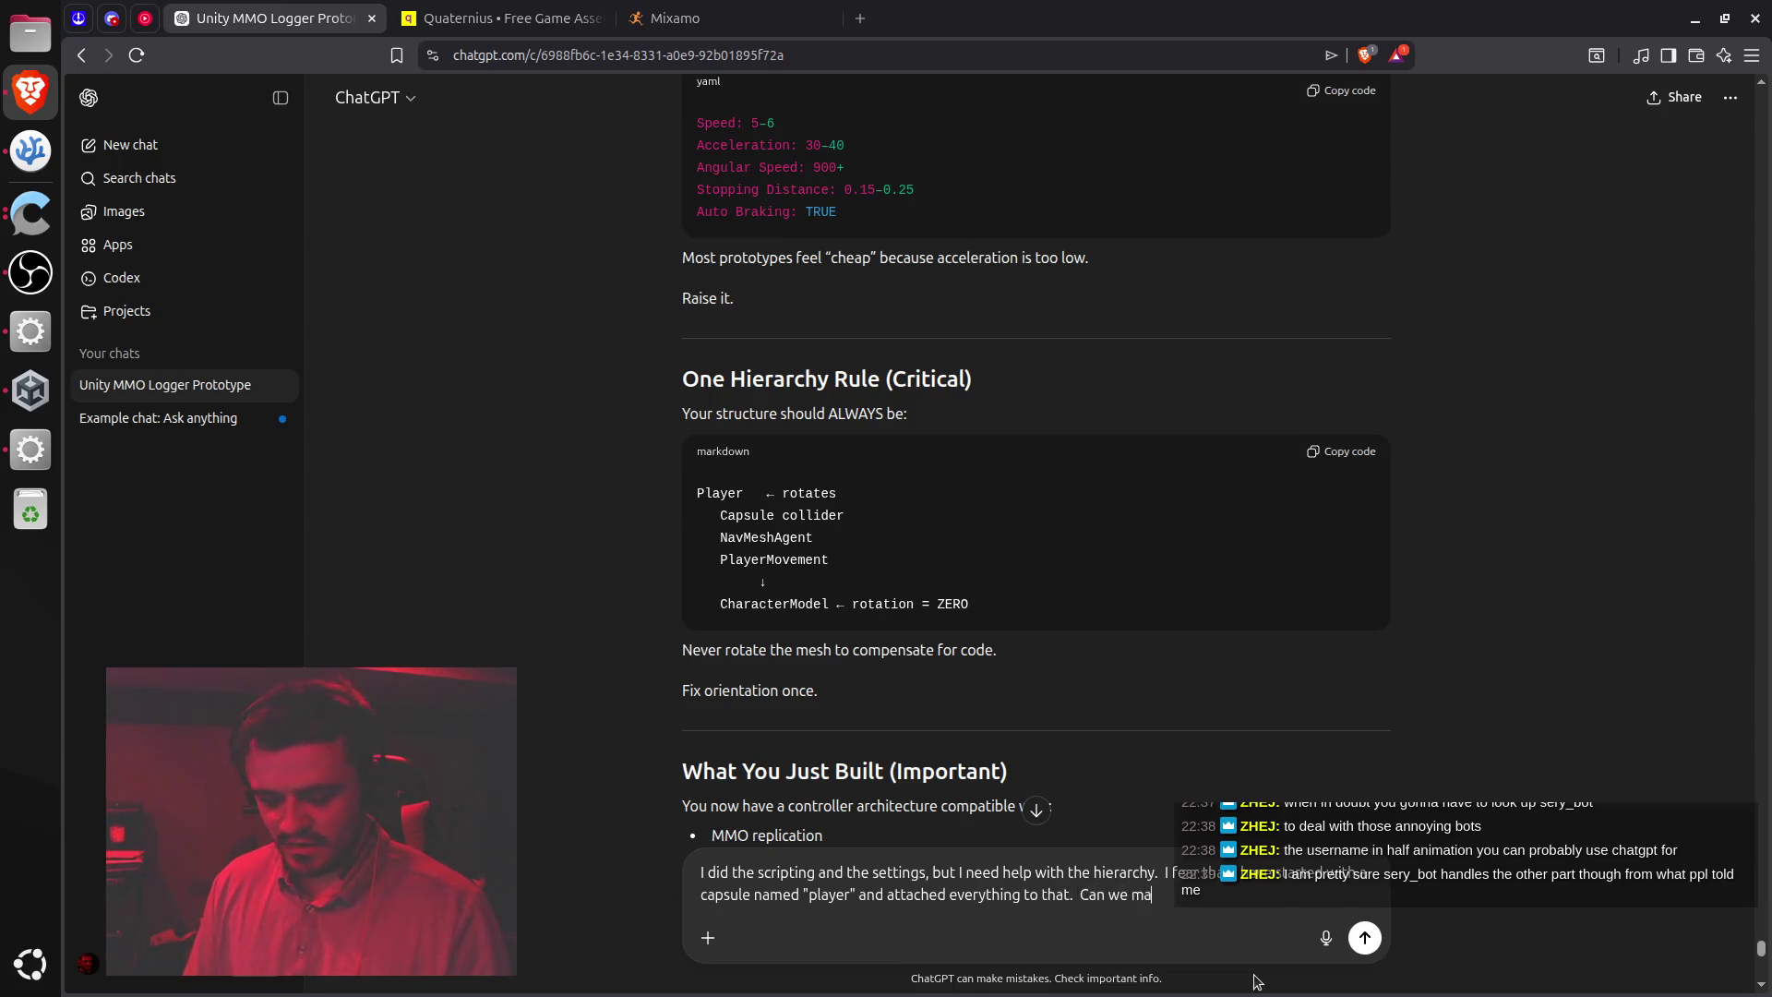
{"action": "key", "text": "ctrl+Left"}
{"action": "key", "text": "ctrl+Left"}
{"action": "type", "text": "a new"}
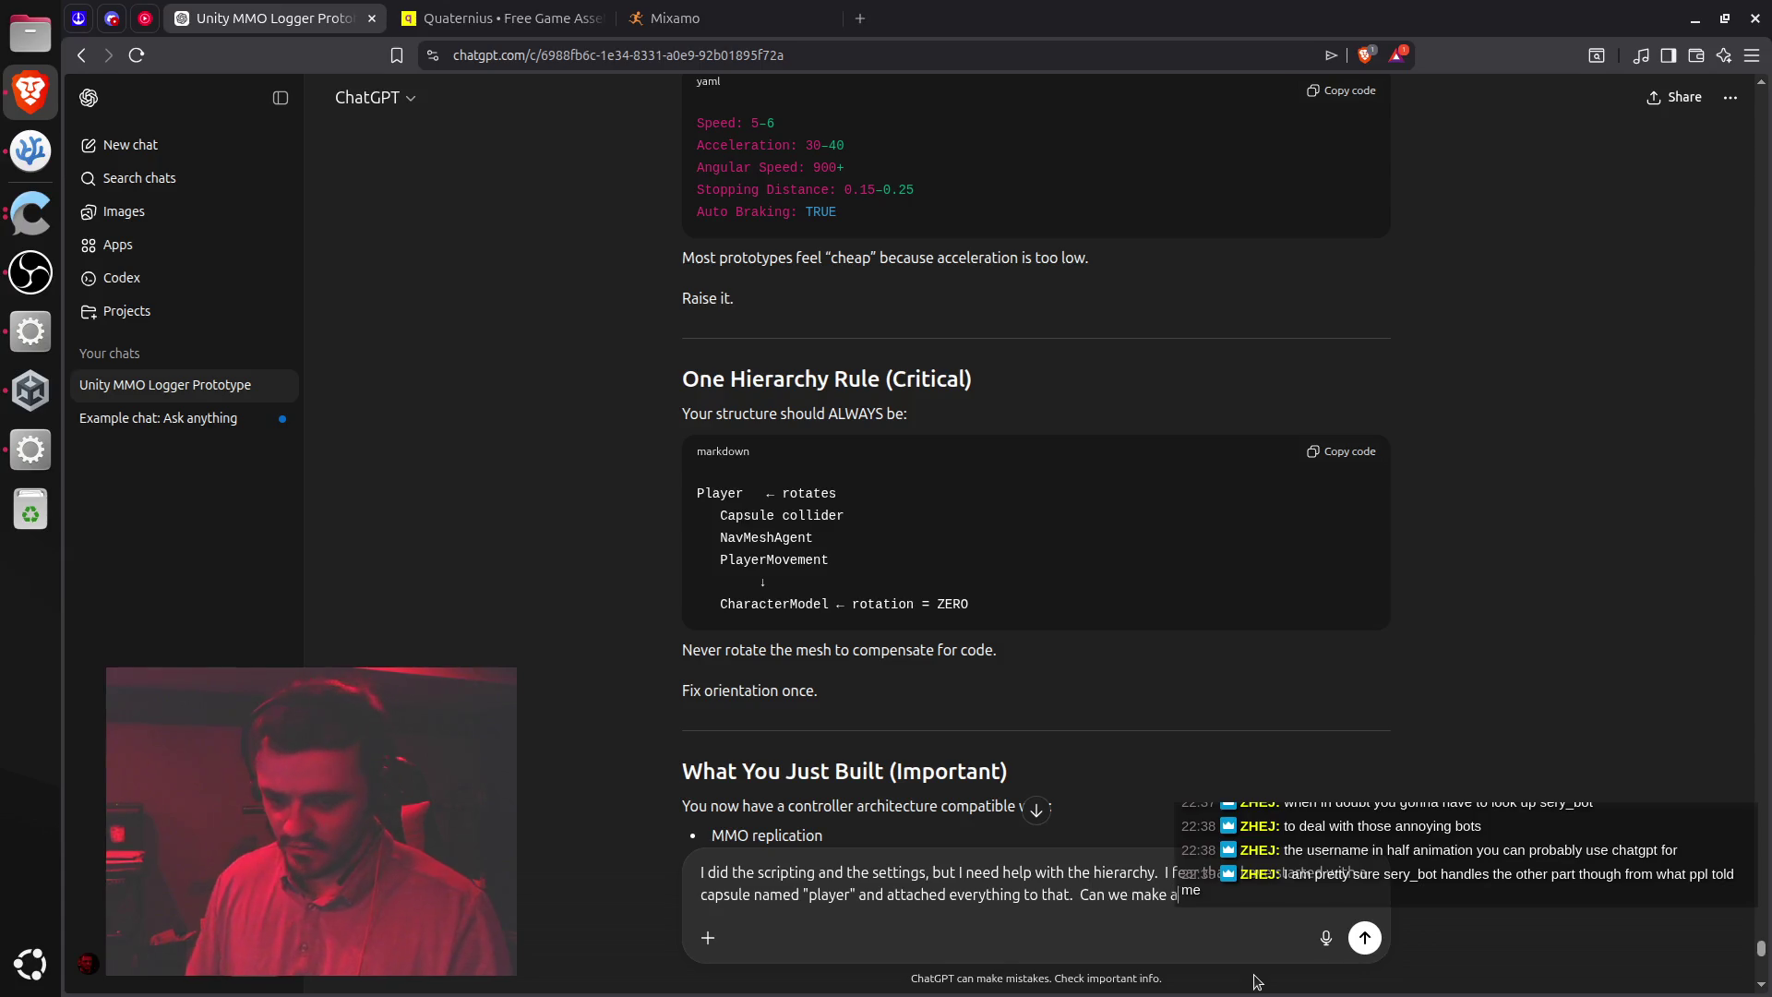
{"action": "type", "text": " Player obje"}
{"action": "type", "text": "cts"}
{"action": "type", "text": "and"}
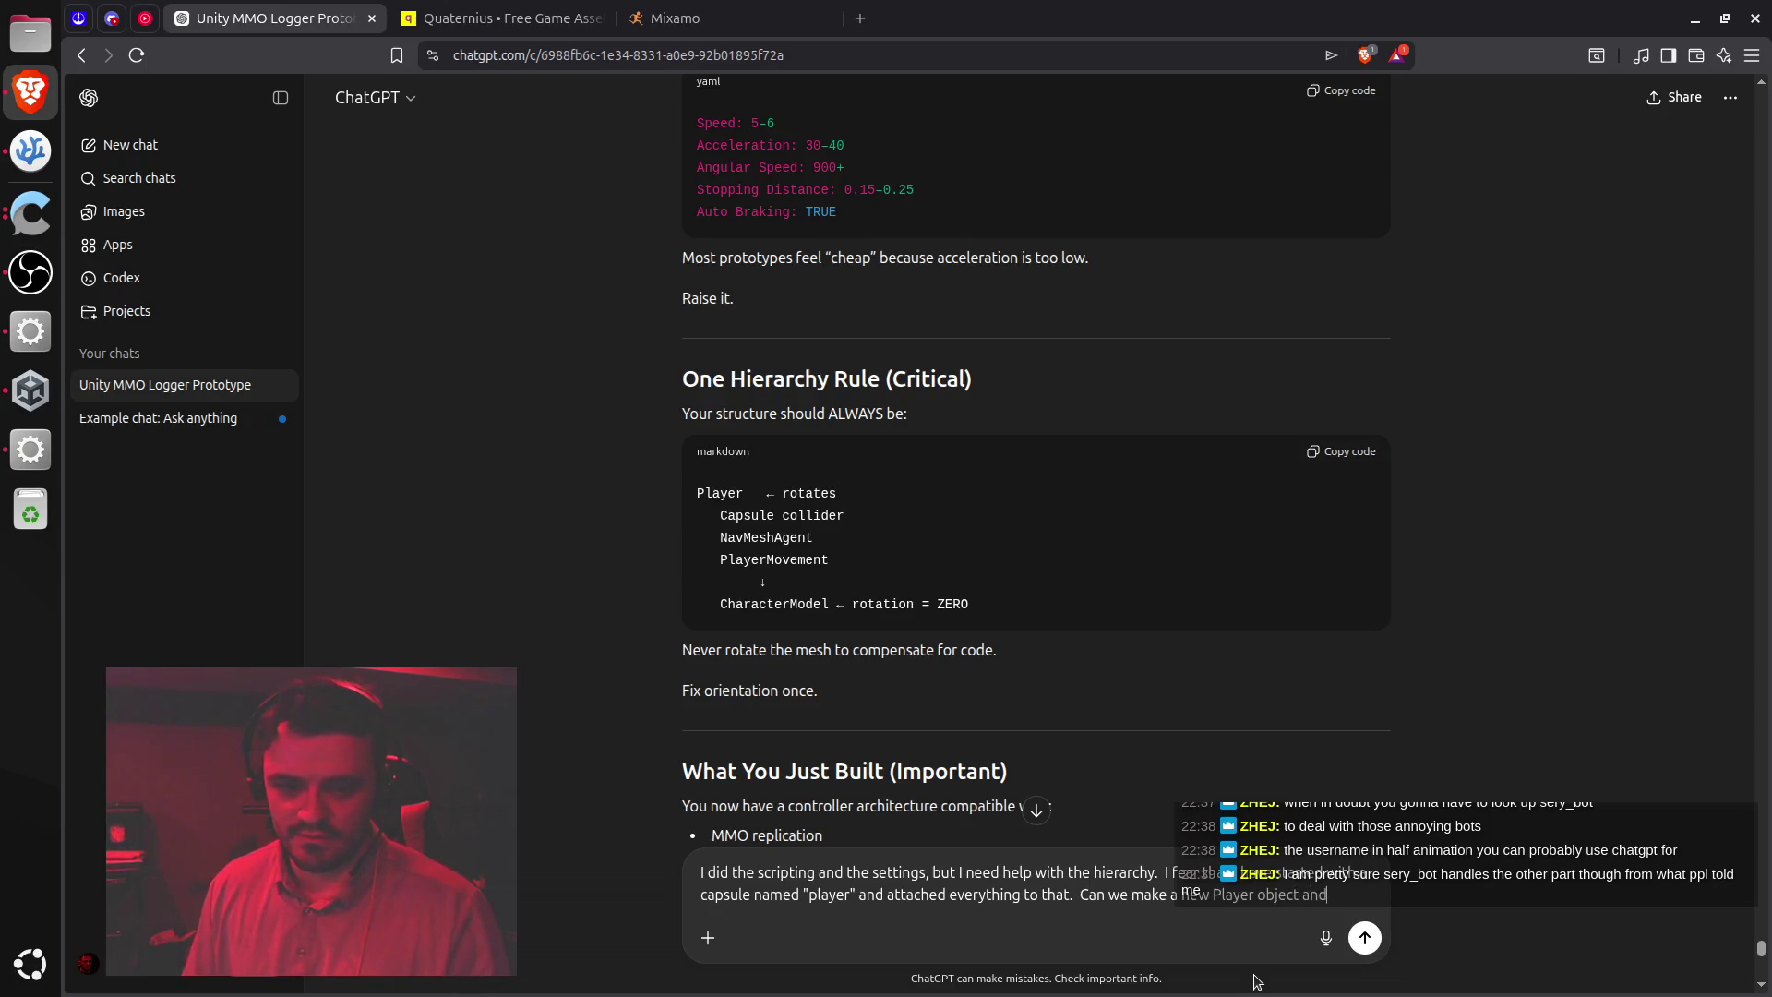
{"action": "type", "text": " move"}
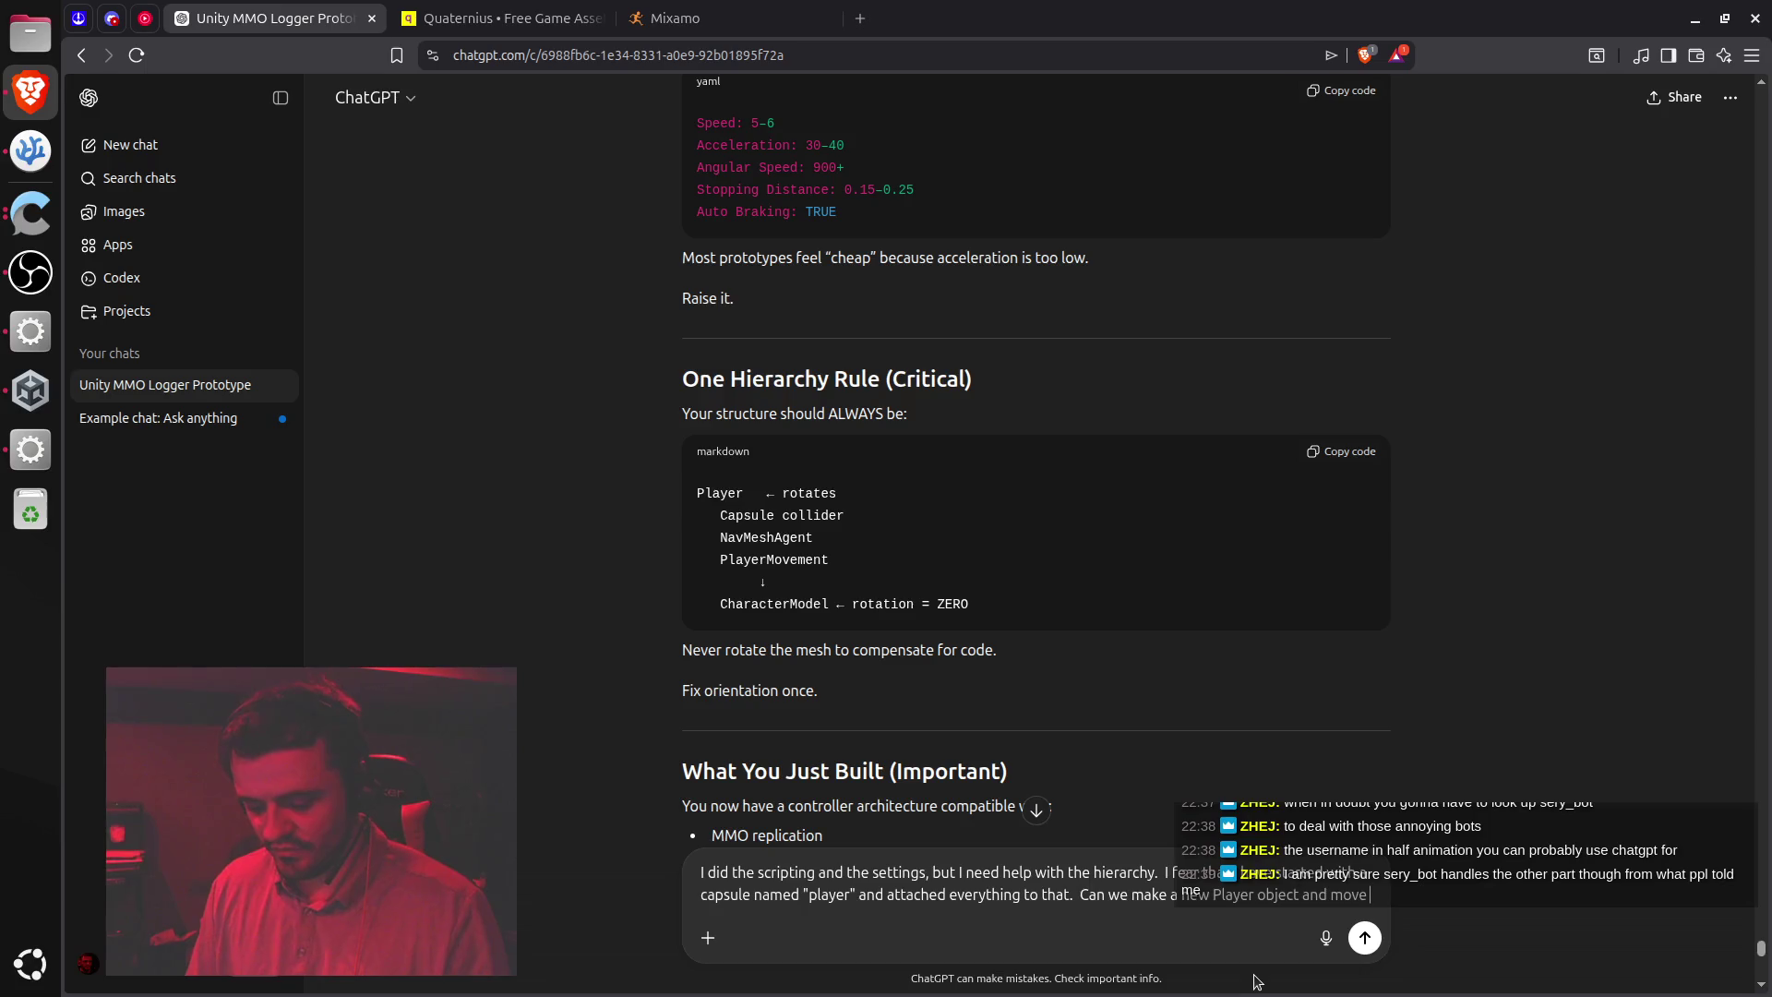
{"action": "type", "text": " the"}
{"action": "type", "text": "ting"}
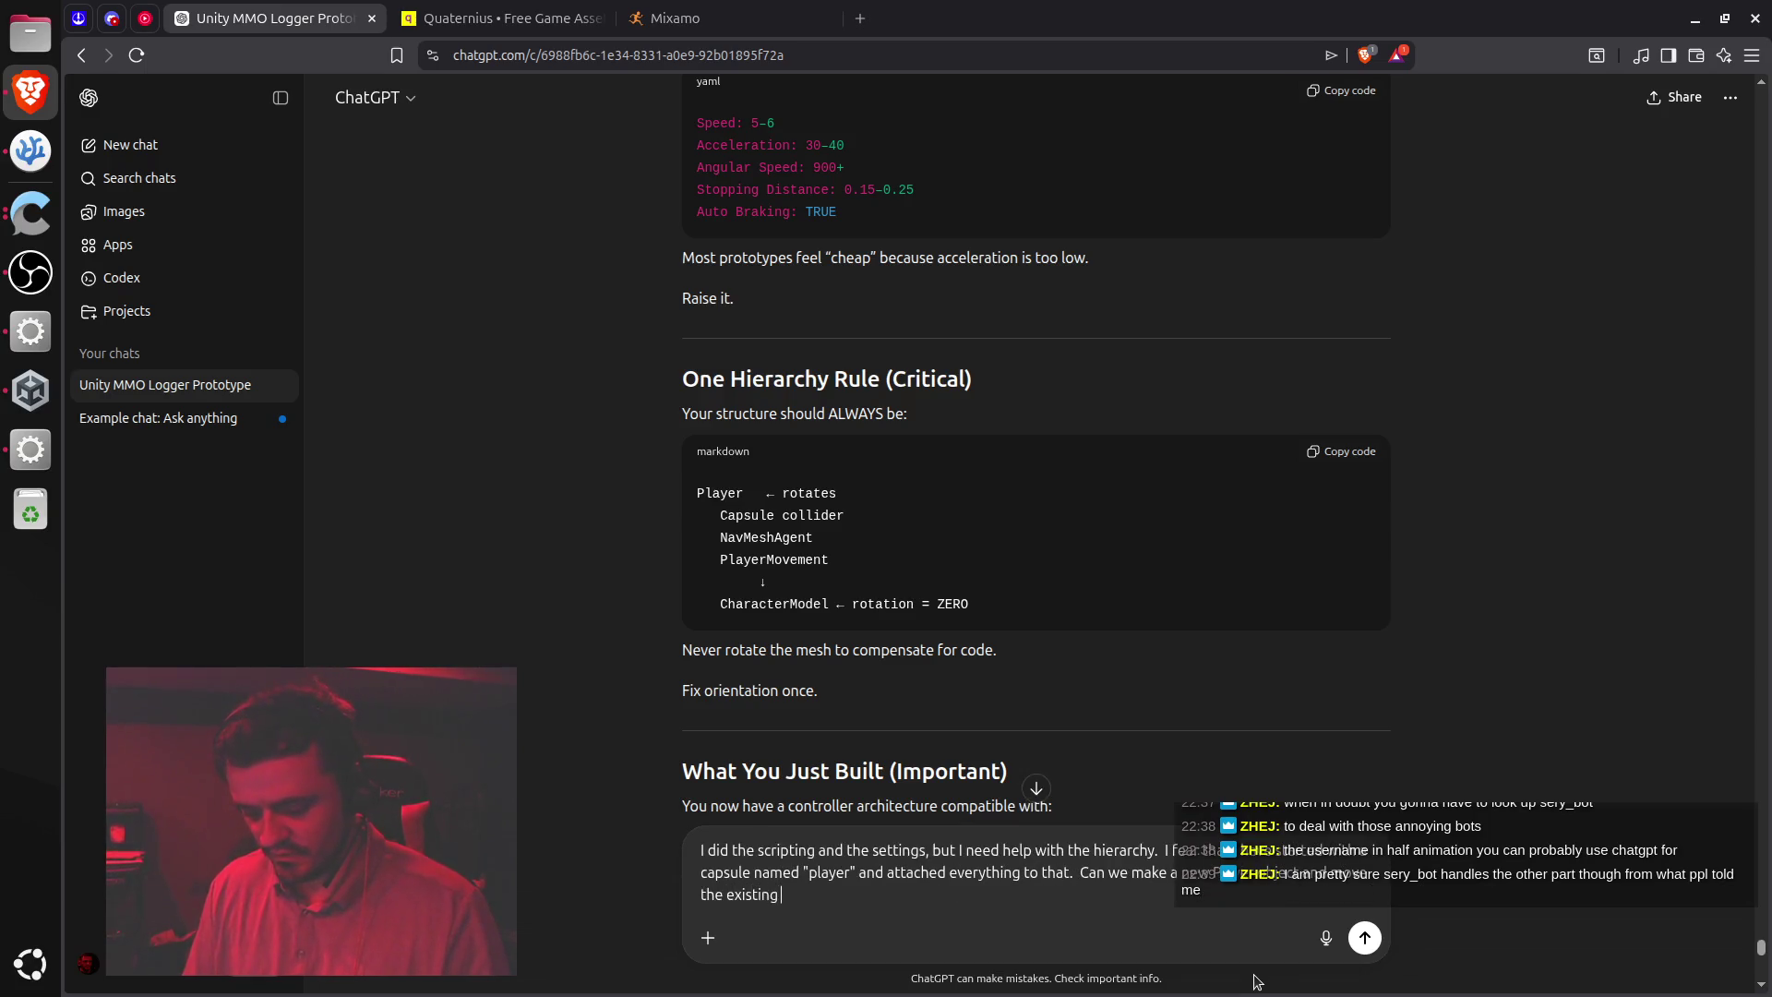
{"action": "type", "text": " things t"}
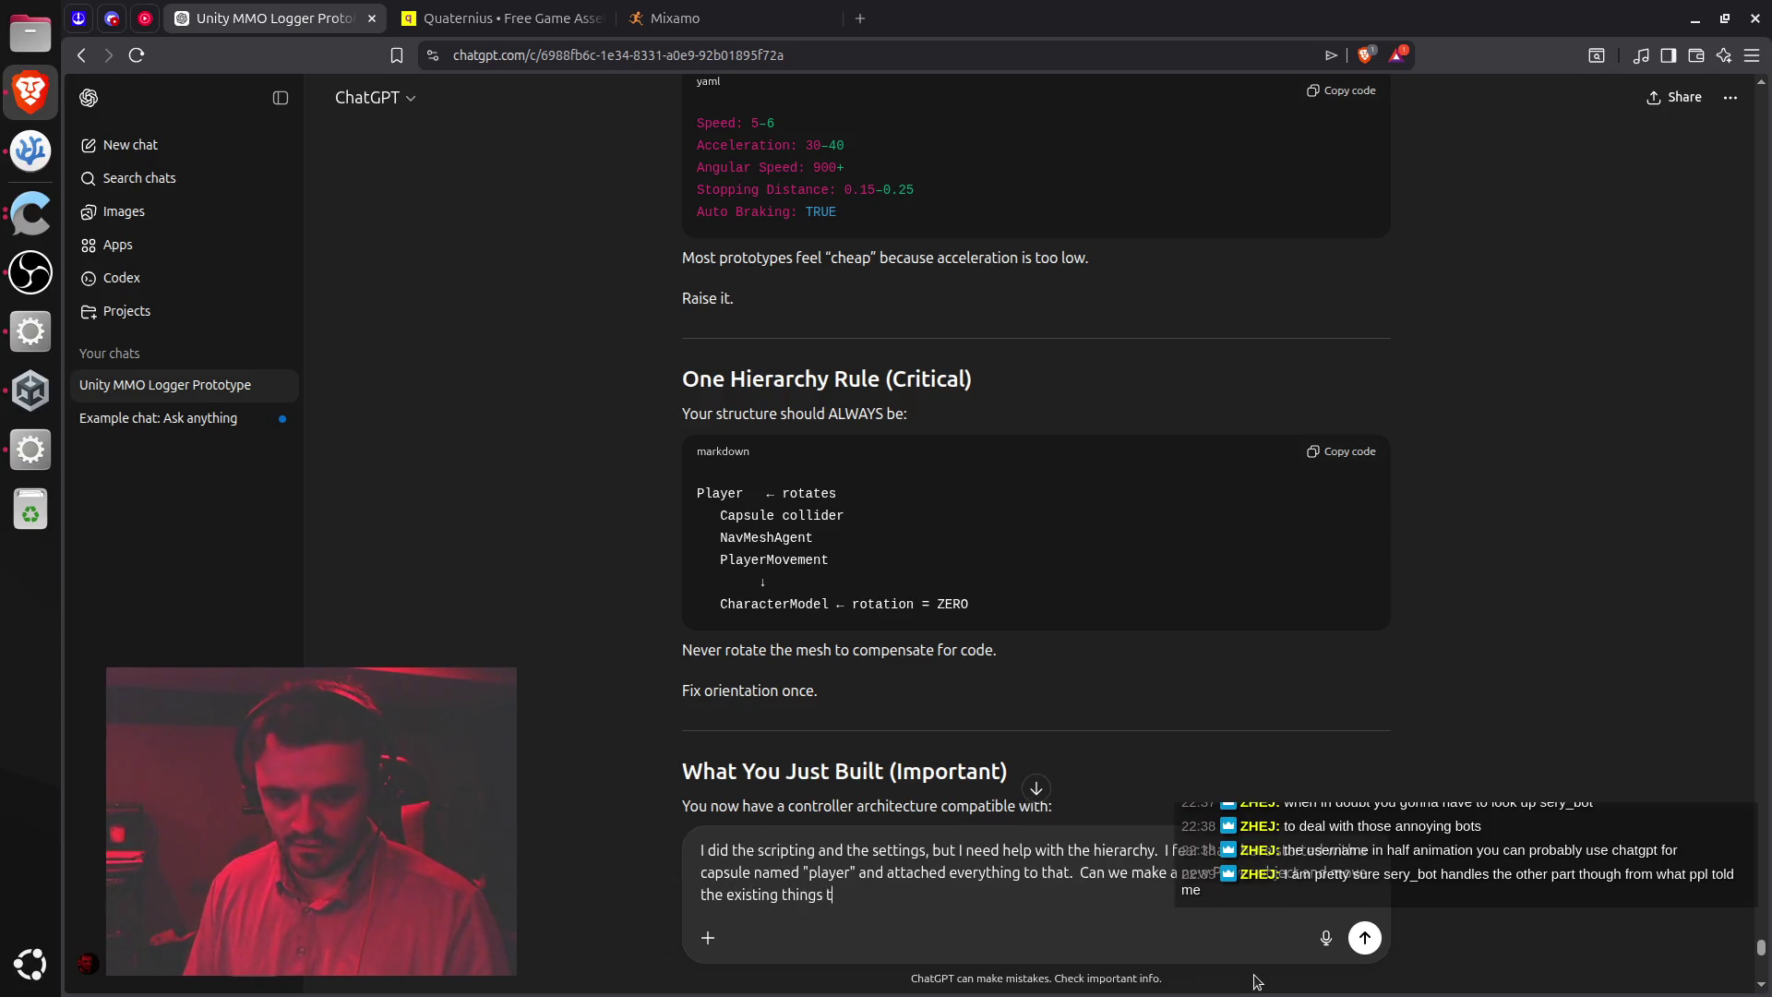
{"action": "type", "text": "o dhat?  I"}
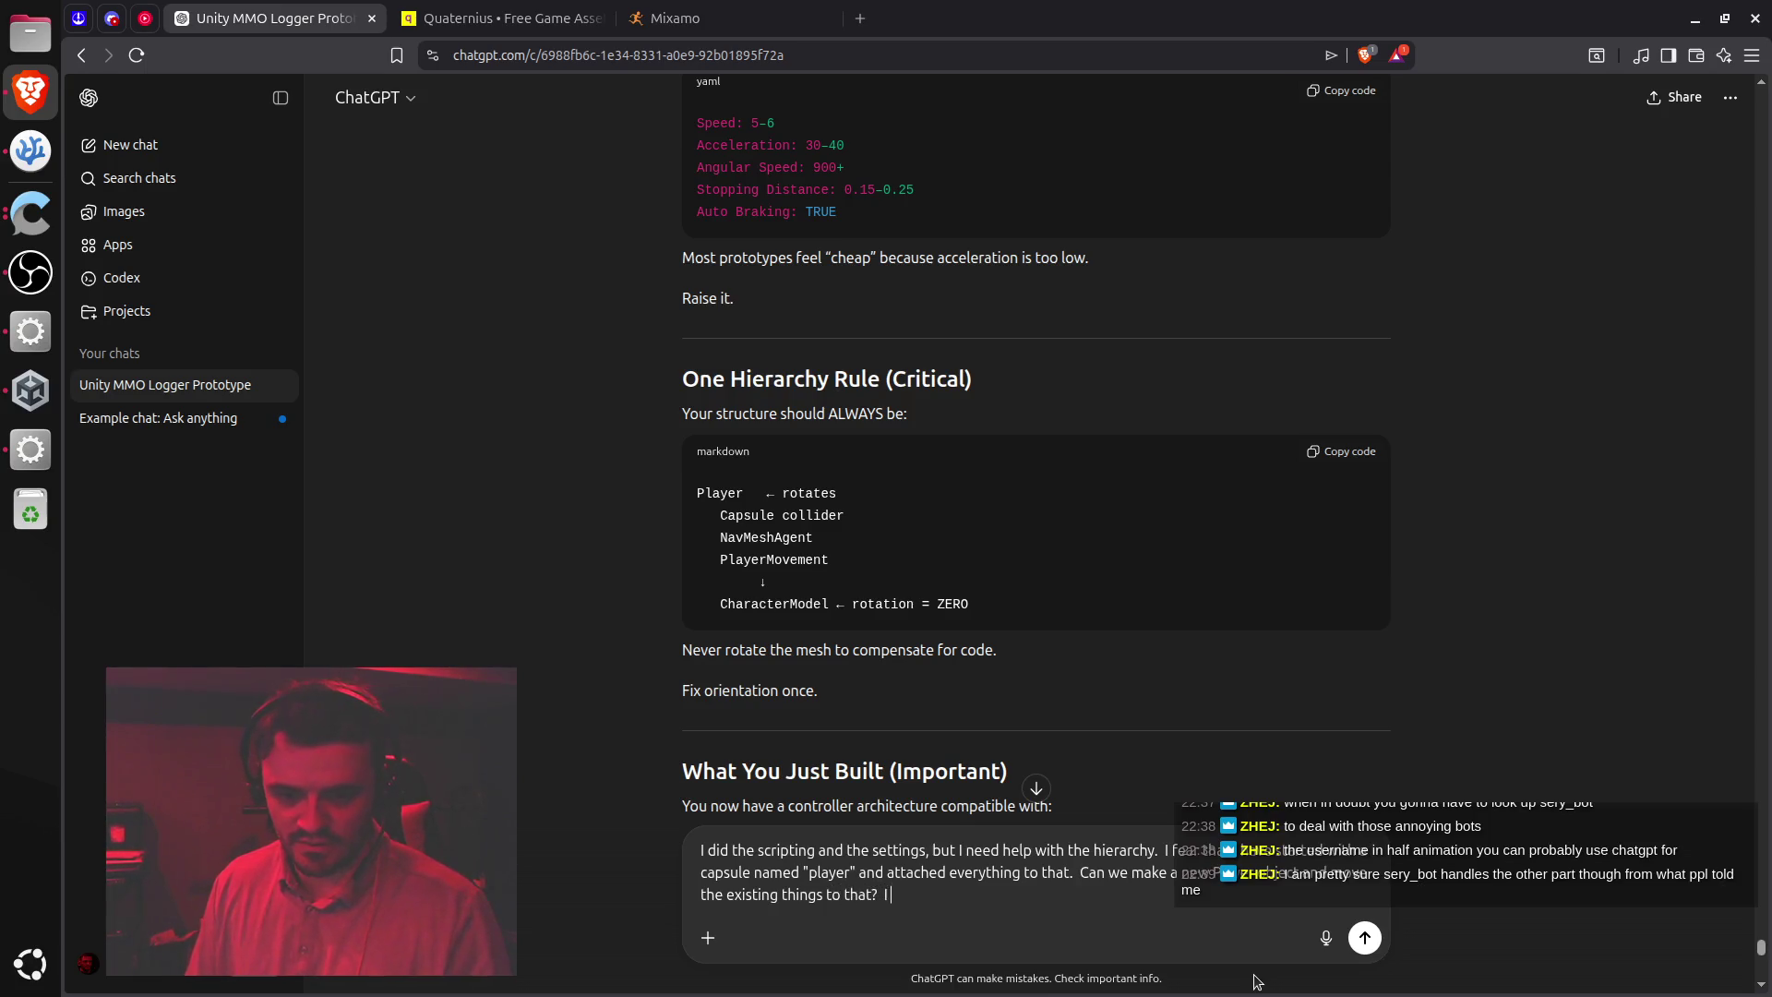
{"action": "type", "text": " want to adhere to"}
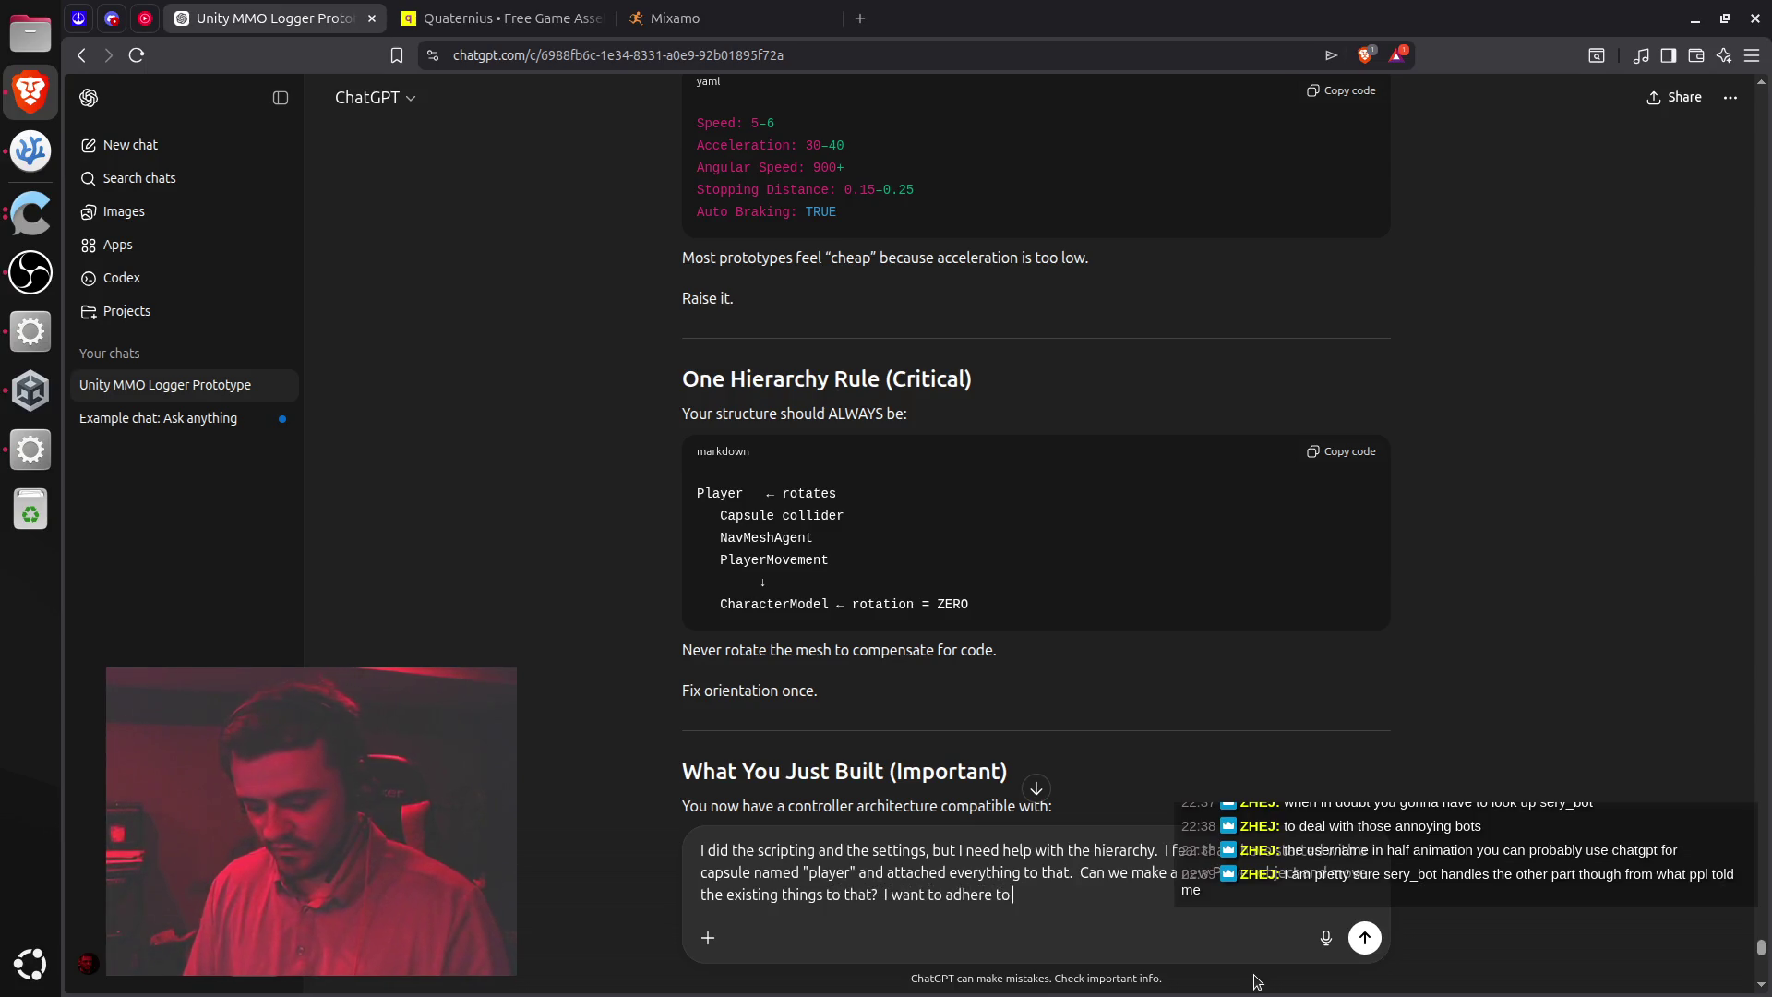
{"action": "type", "text": " best pract"}
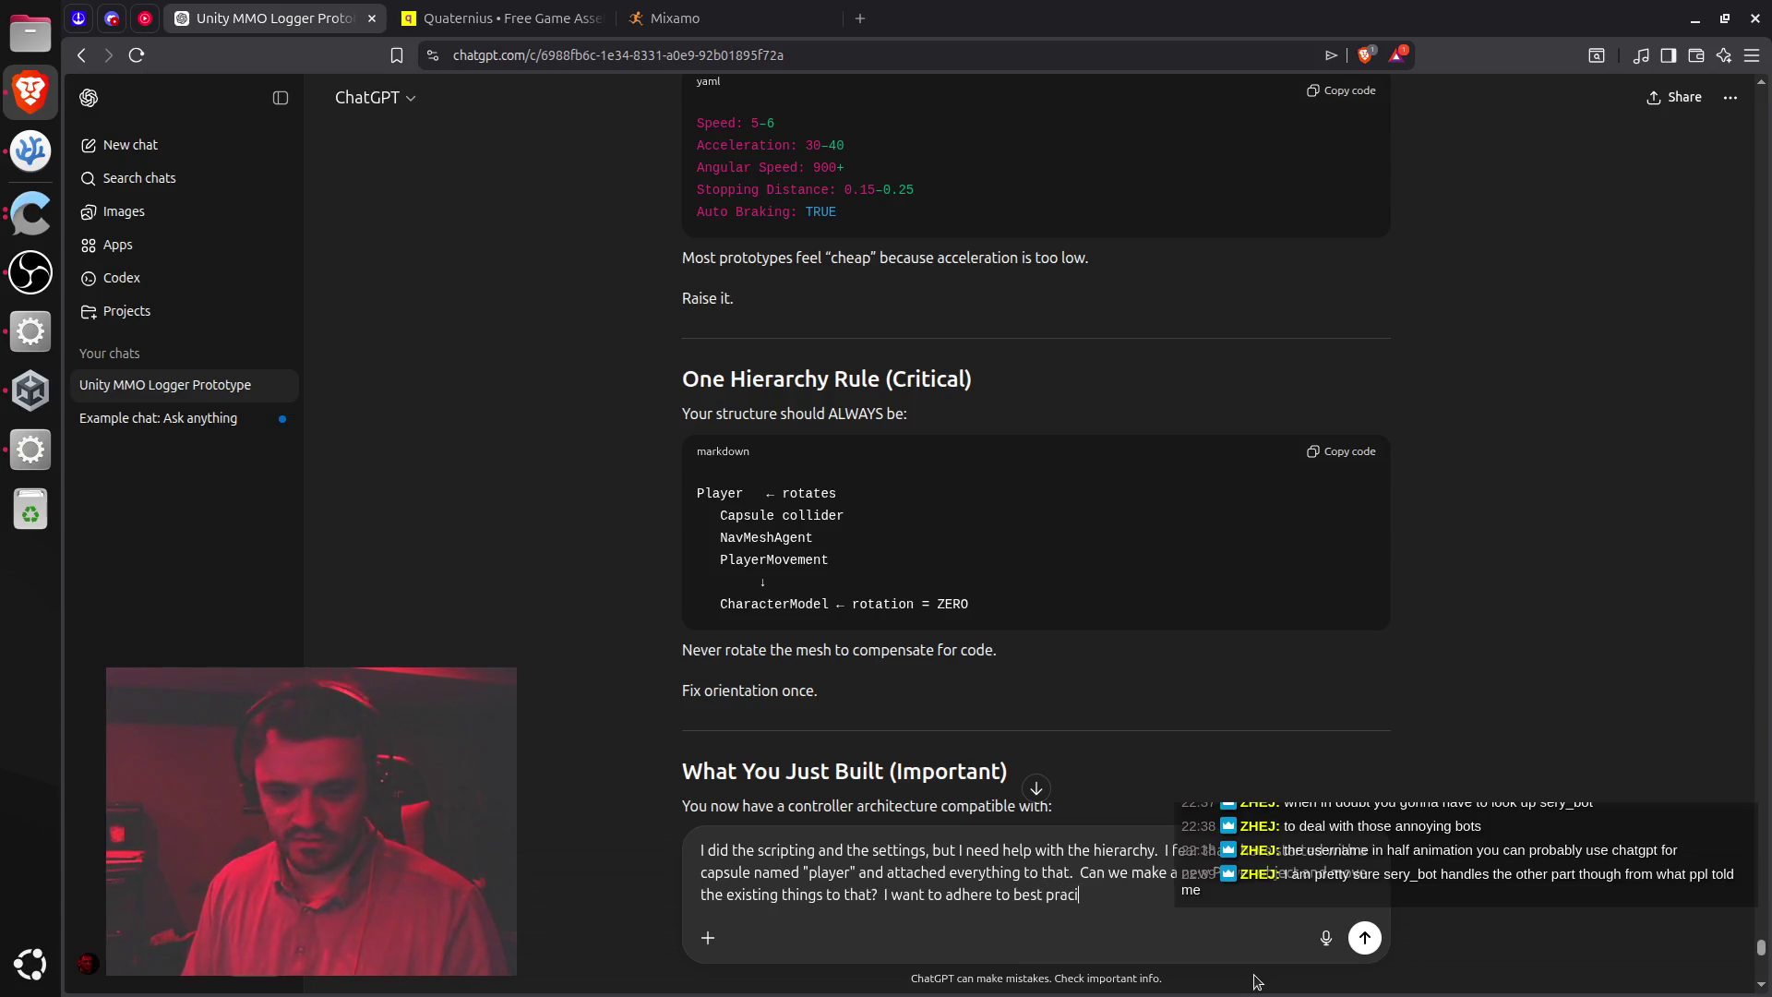
{"action": "type", "text": "ices and"}
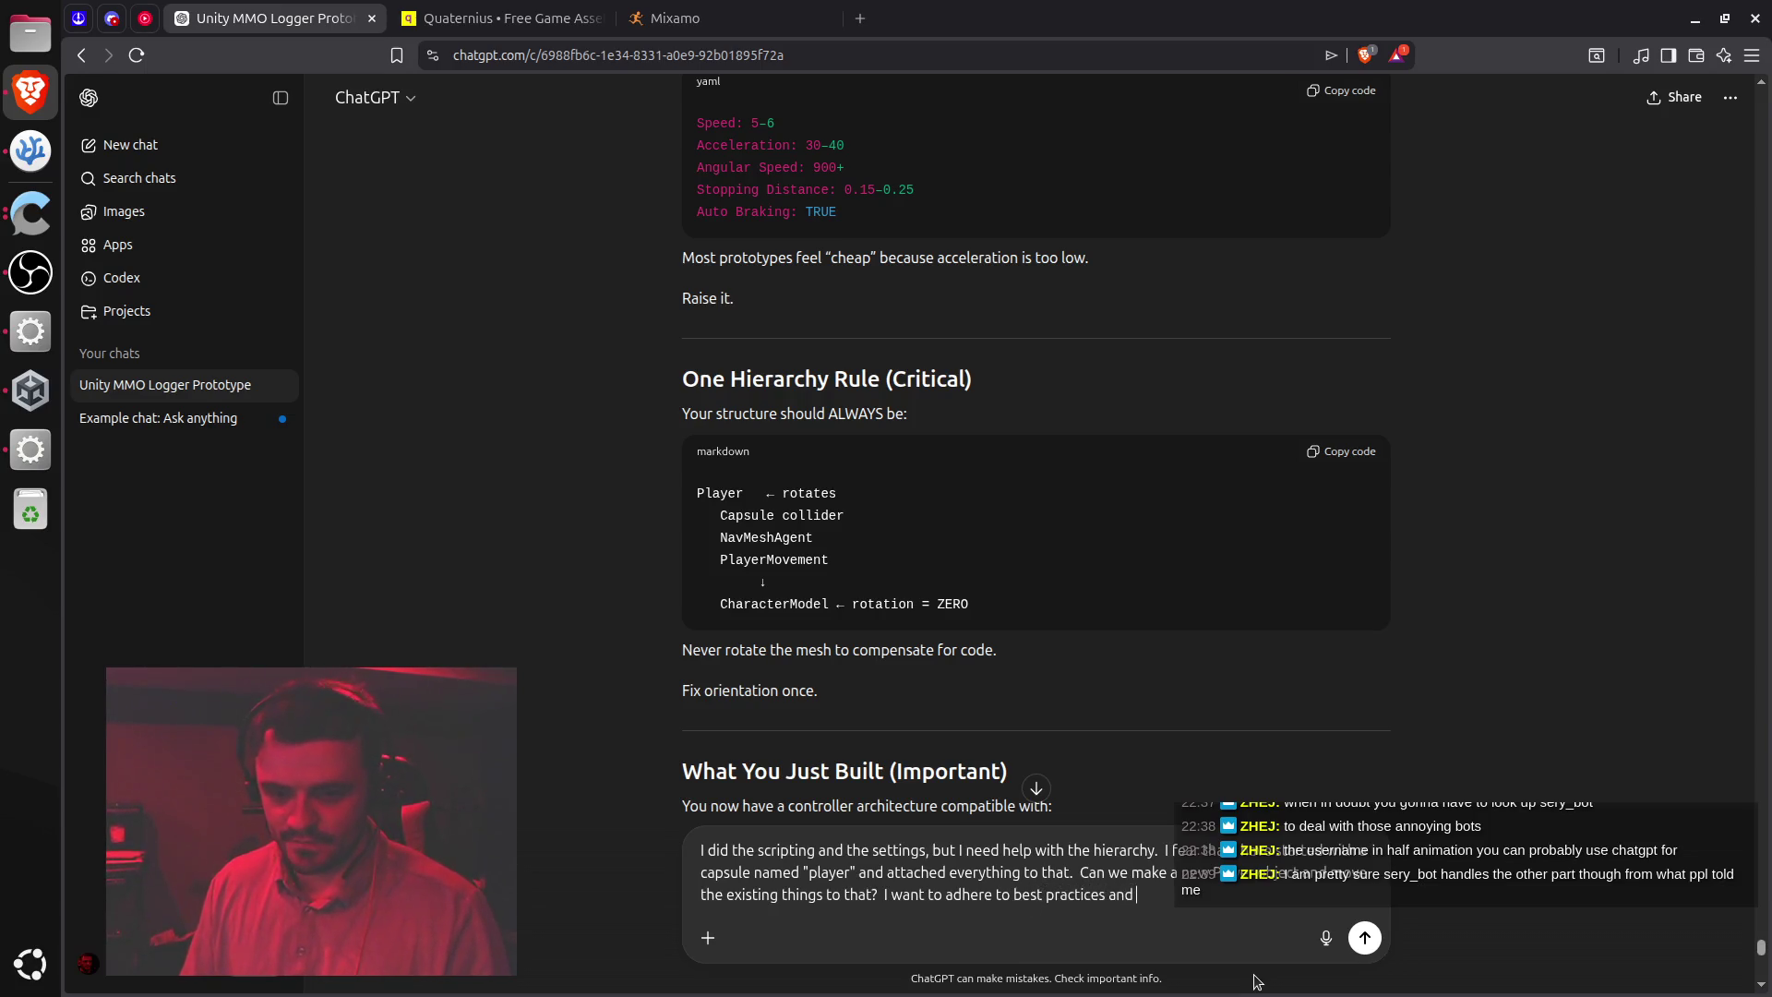
{"action": "type", "text": " industry"}
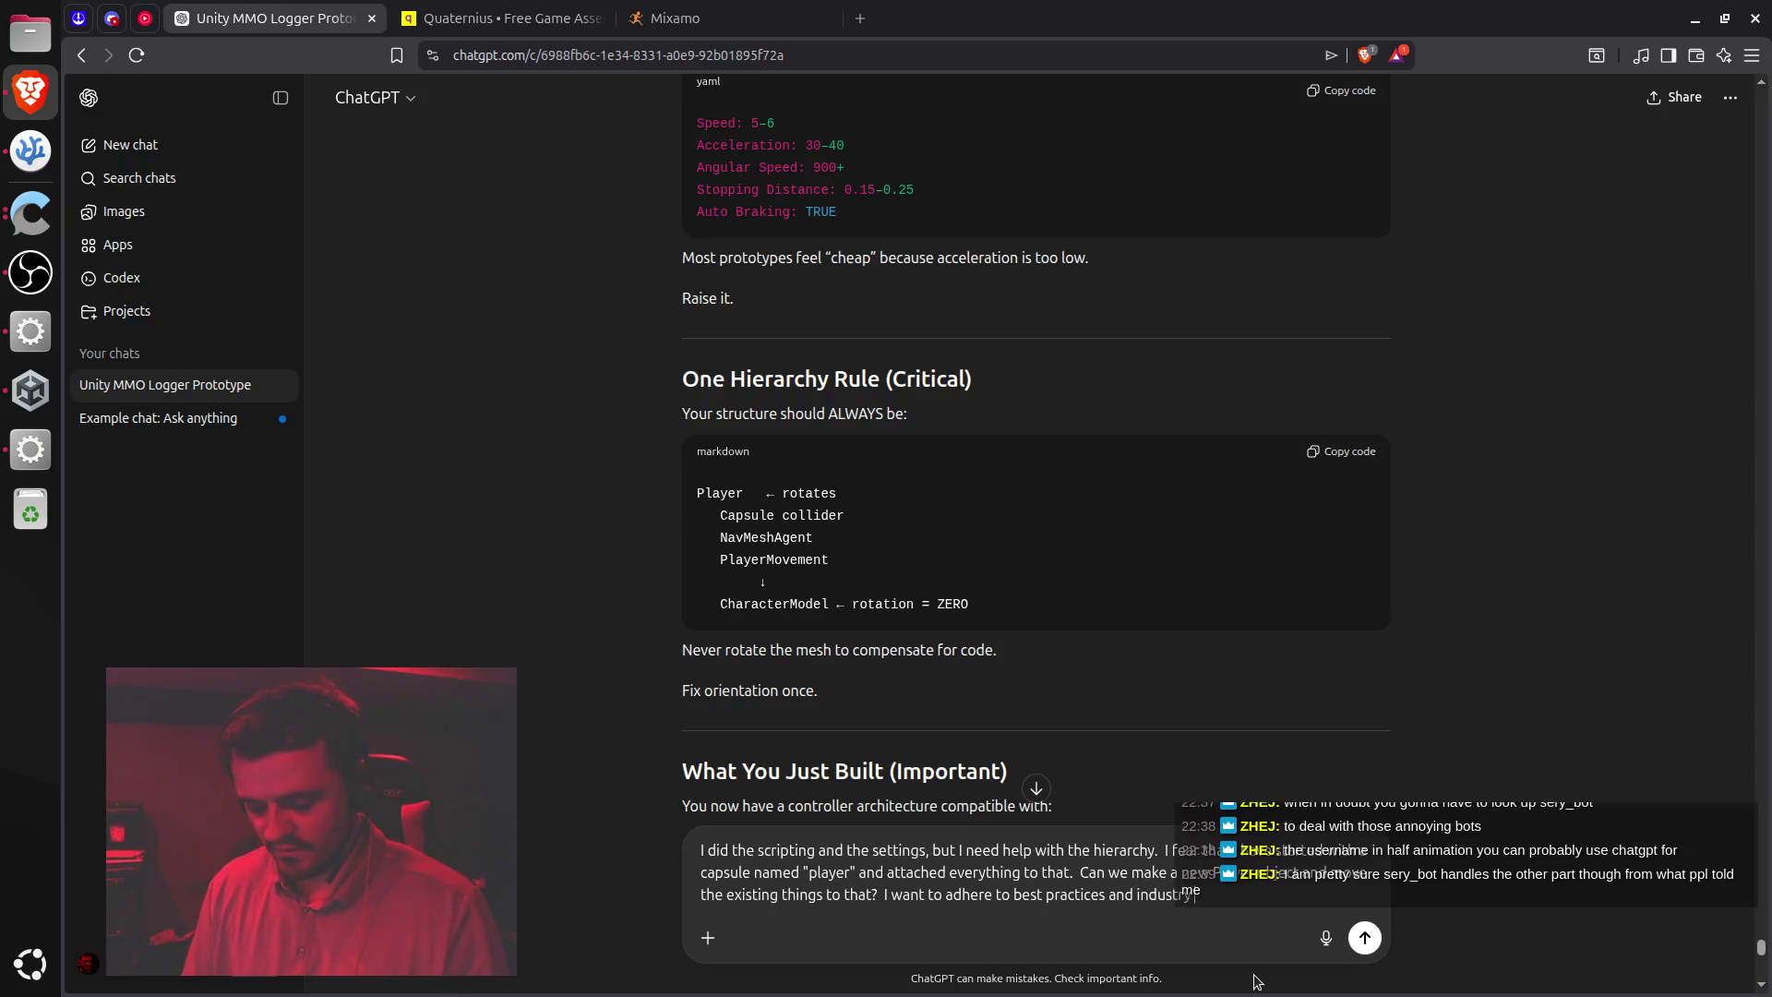
{"action": "type", "text": " standard"}
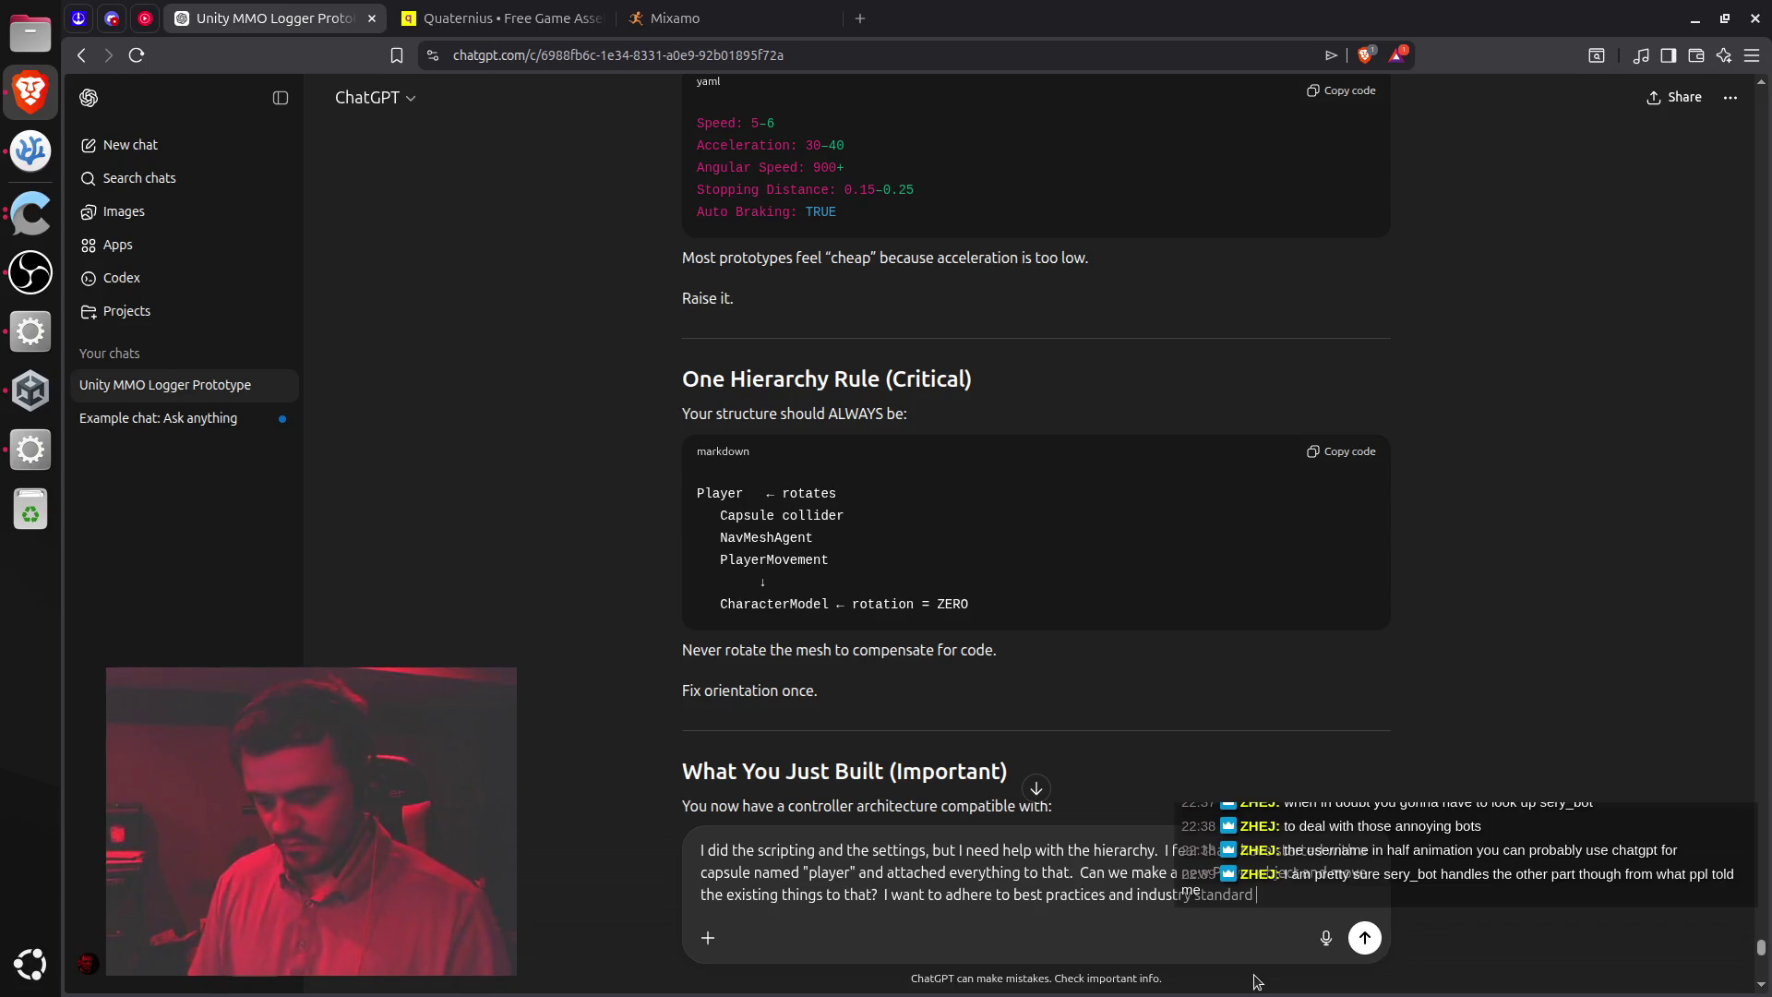
{"action": "type", "text": "s for"}
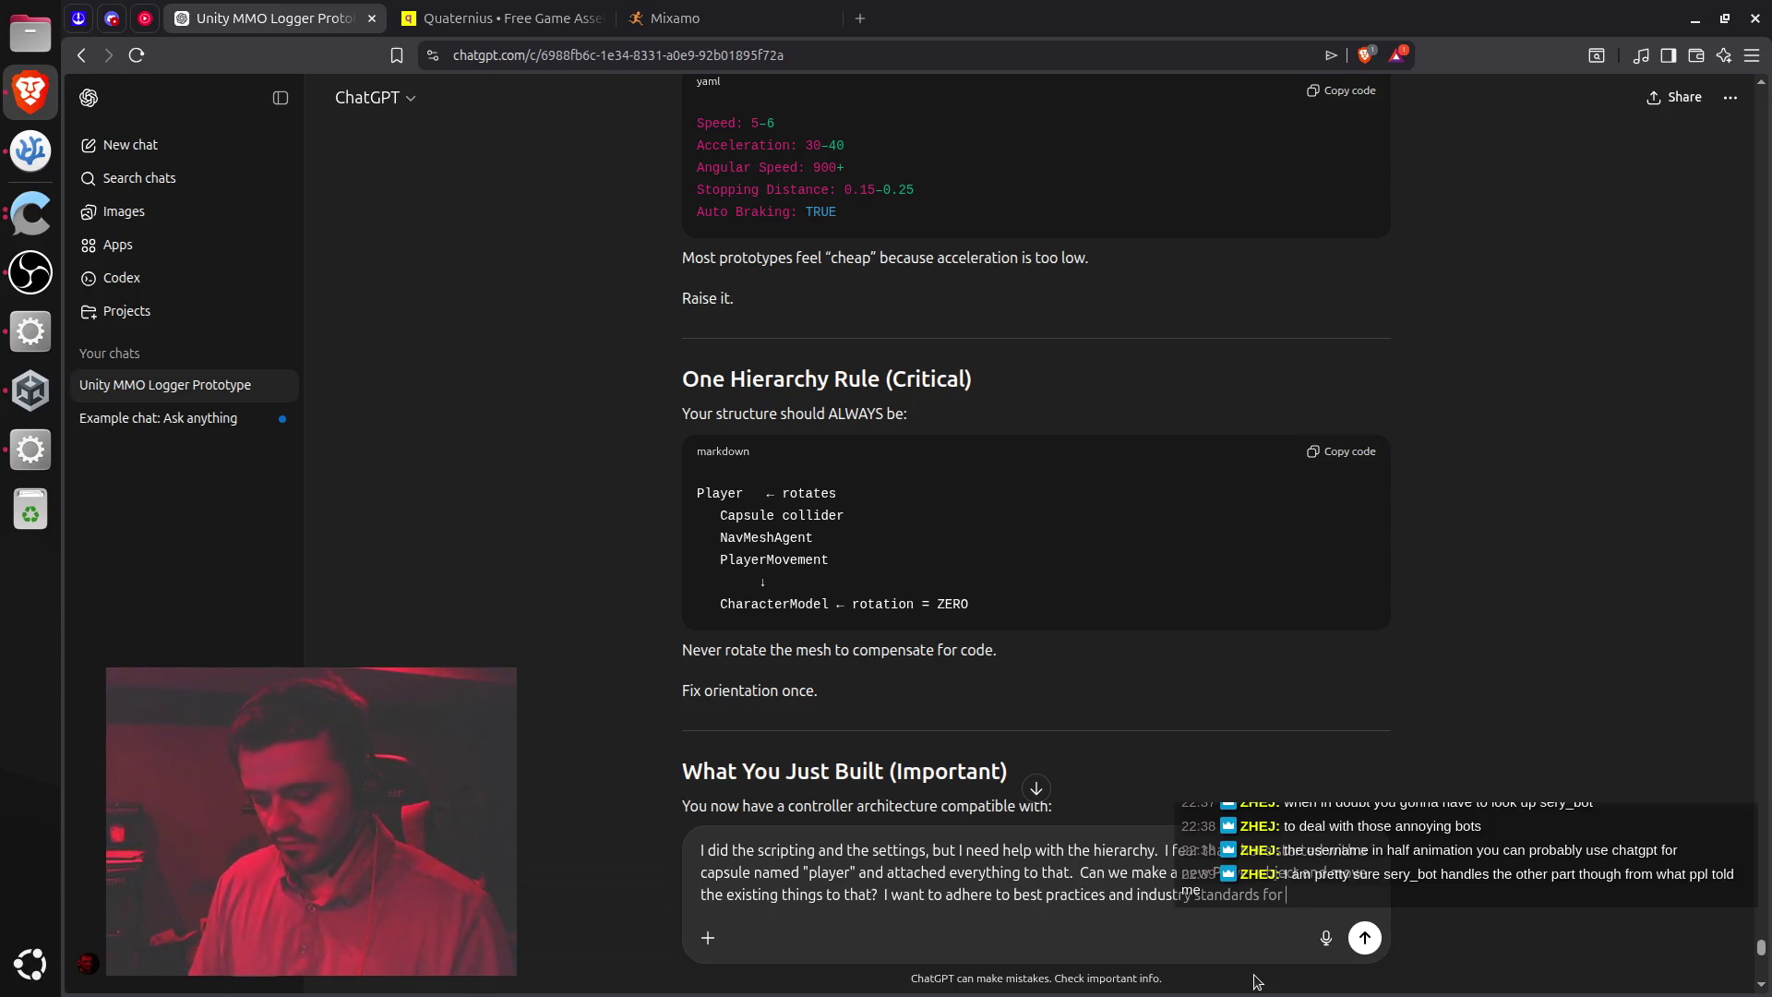
{"action": "type", "text": " the hier"}
{"action": "type", "text": "arch"}
{"action": "type", "text": "y of the pl"}
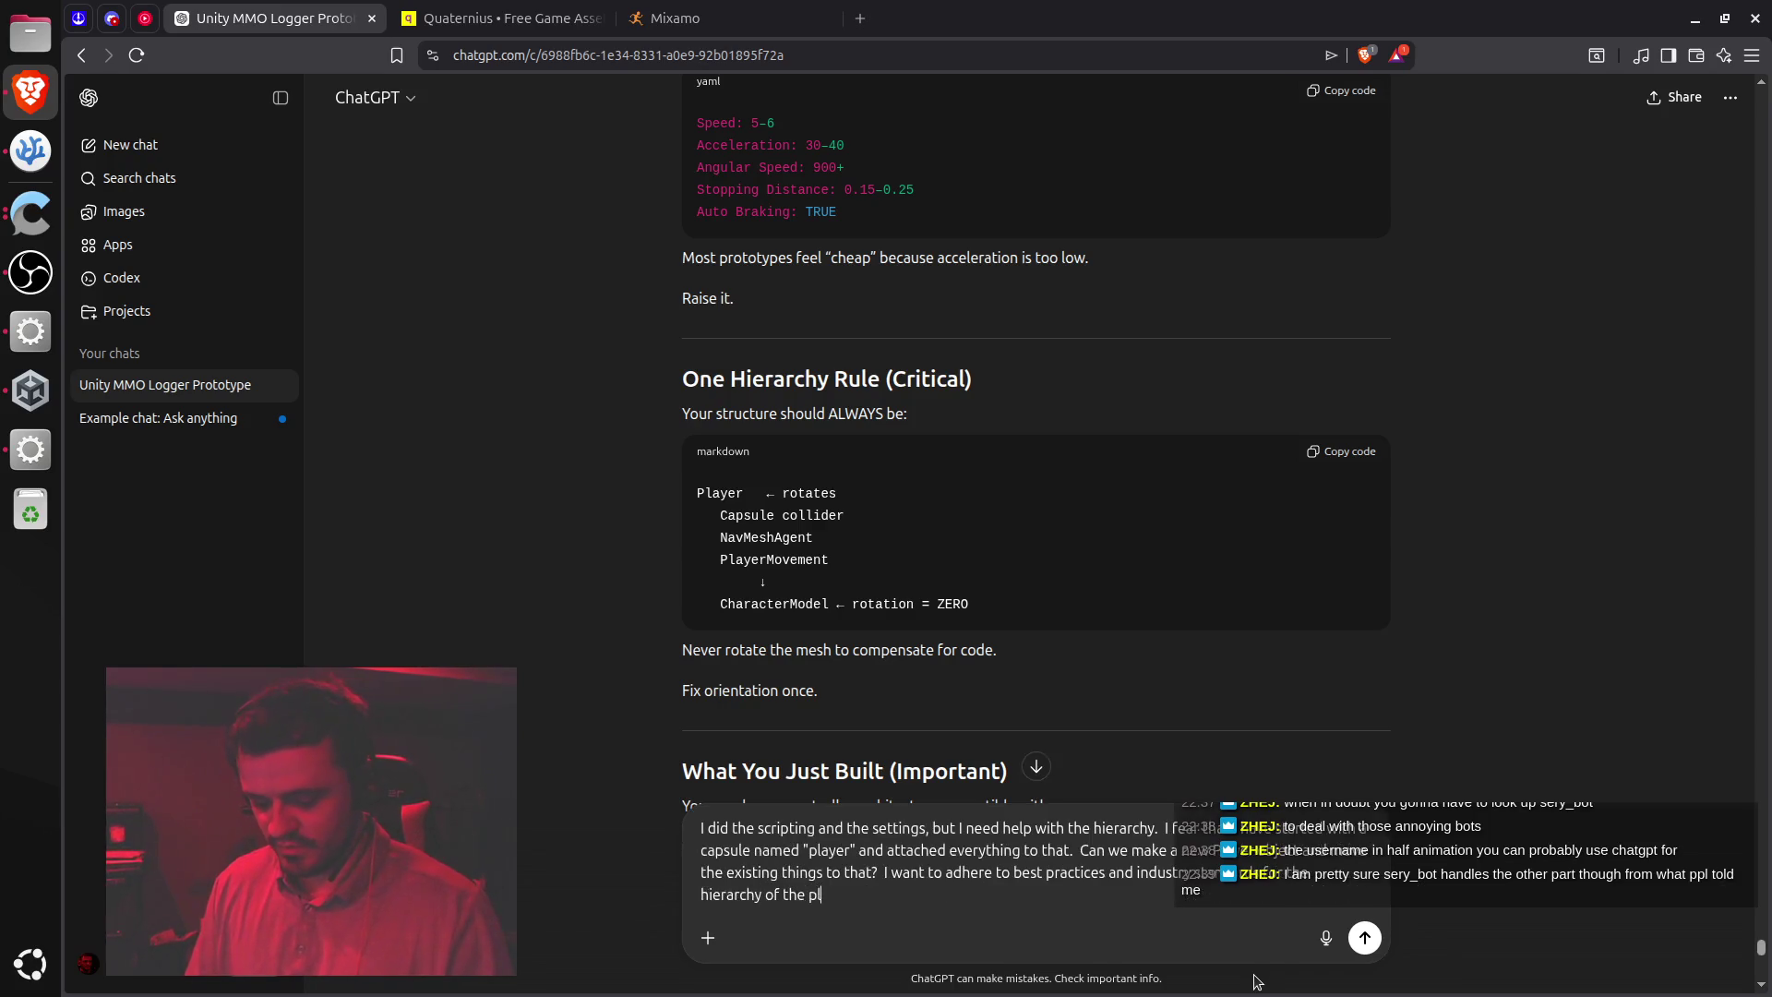
{"action": "type", "text": "ayer object."}
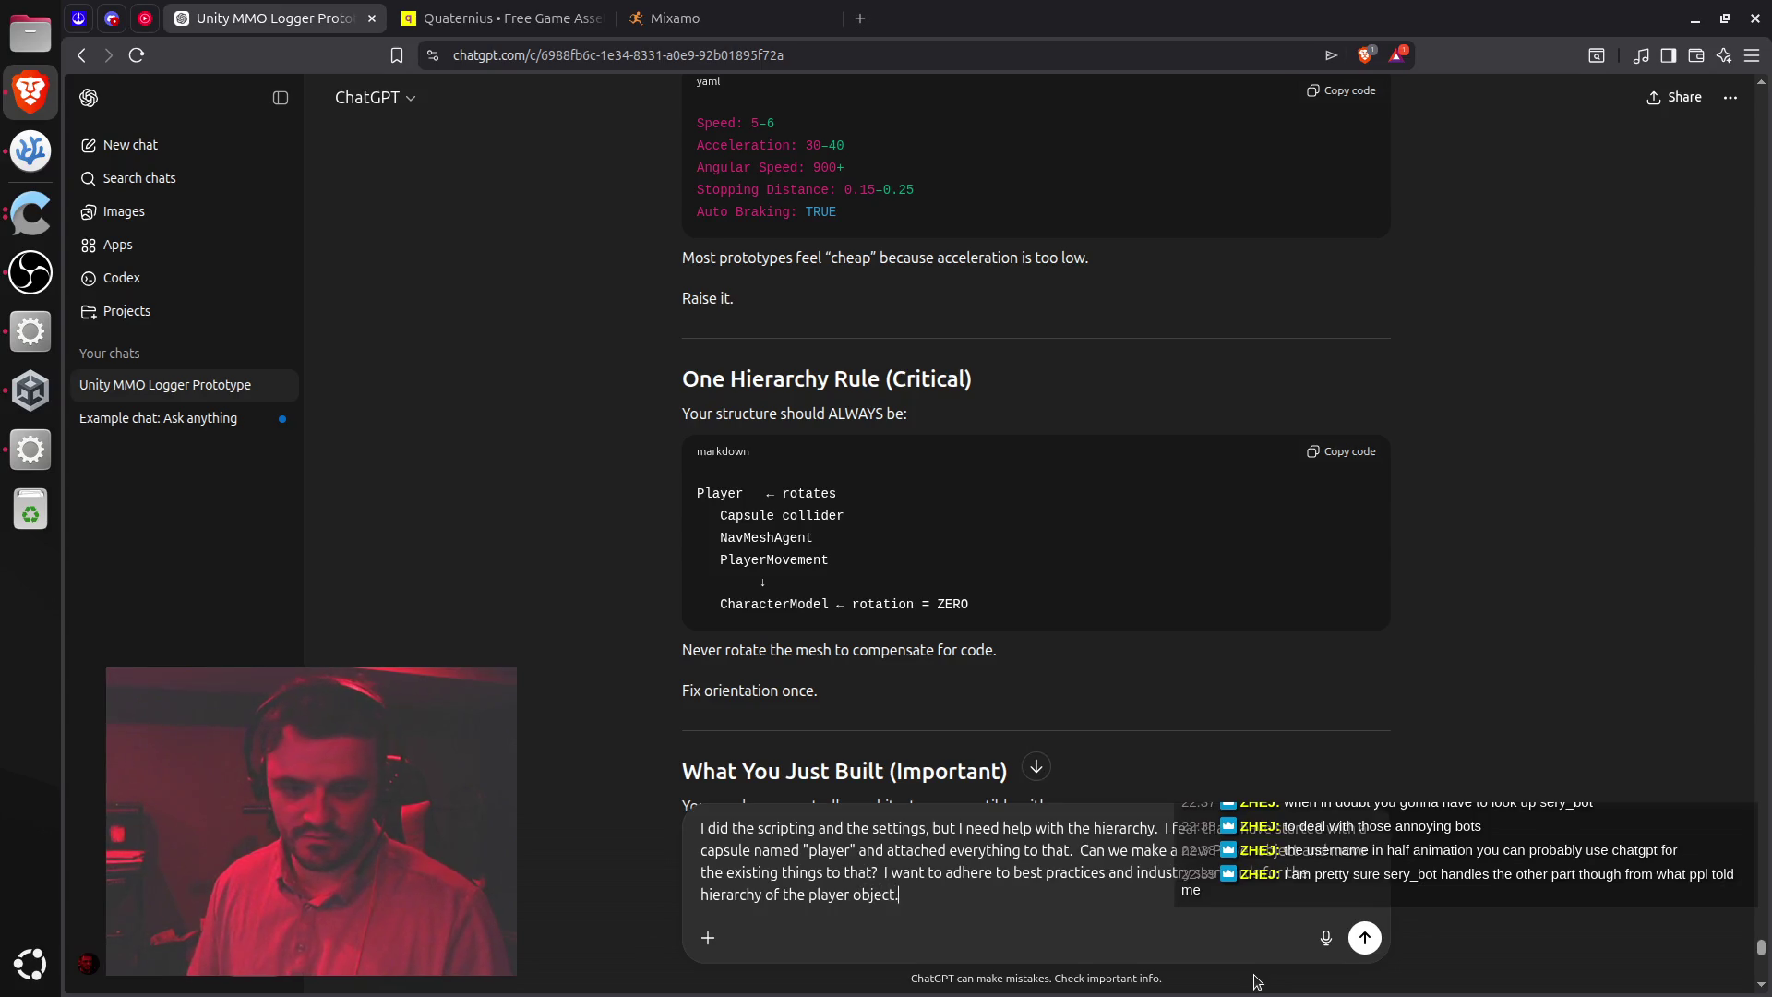
{"action": "key", "text": "Return"}
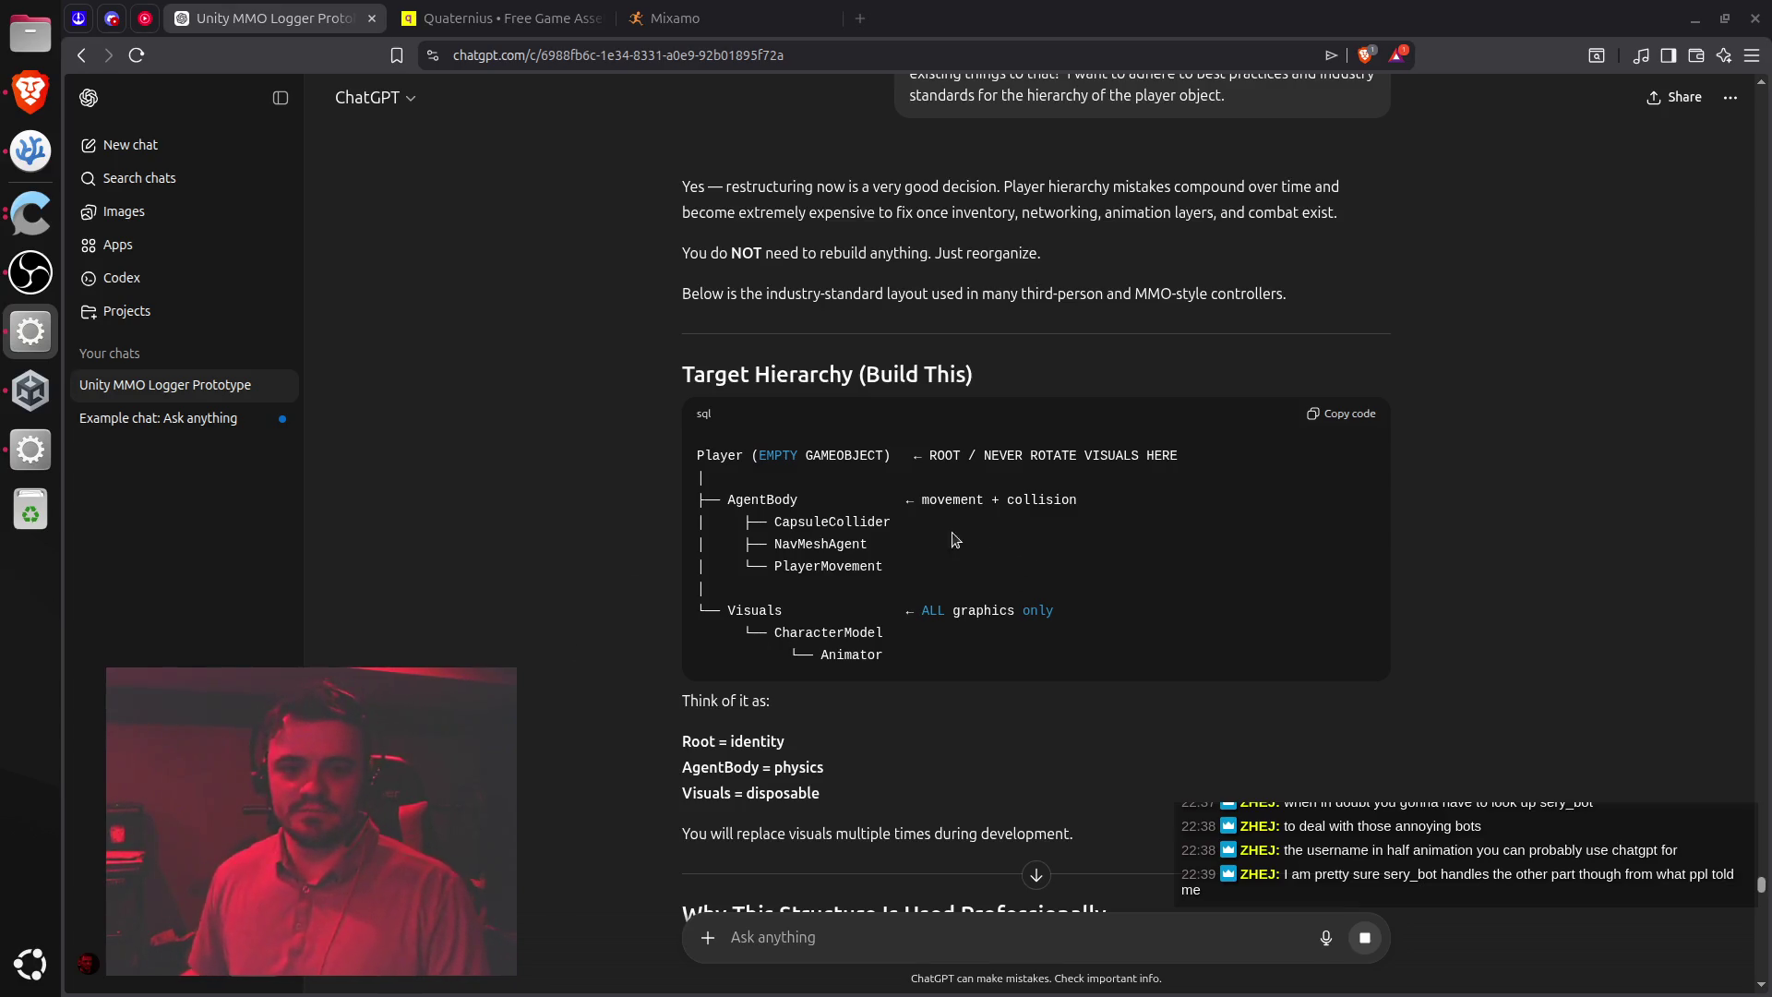
Scroll the top of ChatGPT's reply, highlighting its opening paragraph while reading
{"action": "scroll", "coordinate": [929, 517], "scroll_direction": "down", "scroll_amount": 3}
{"action": "scroll", "coordinate": [932, 496], "scroll_direction": "up", "scroll_amount": 2}
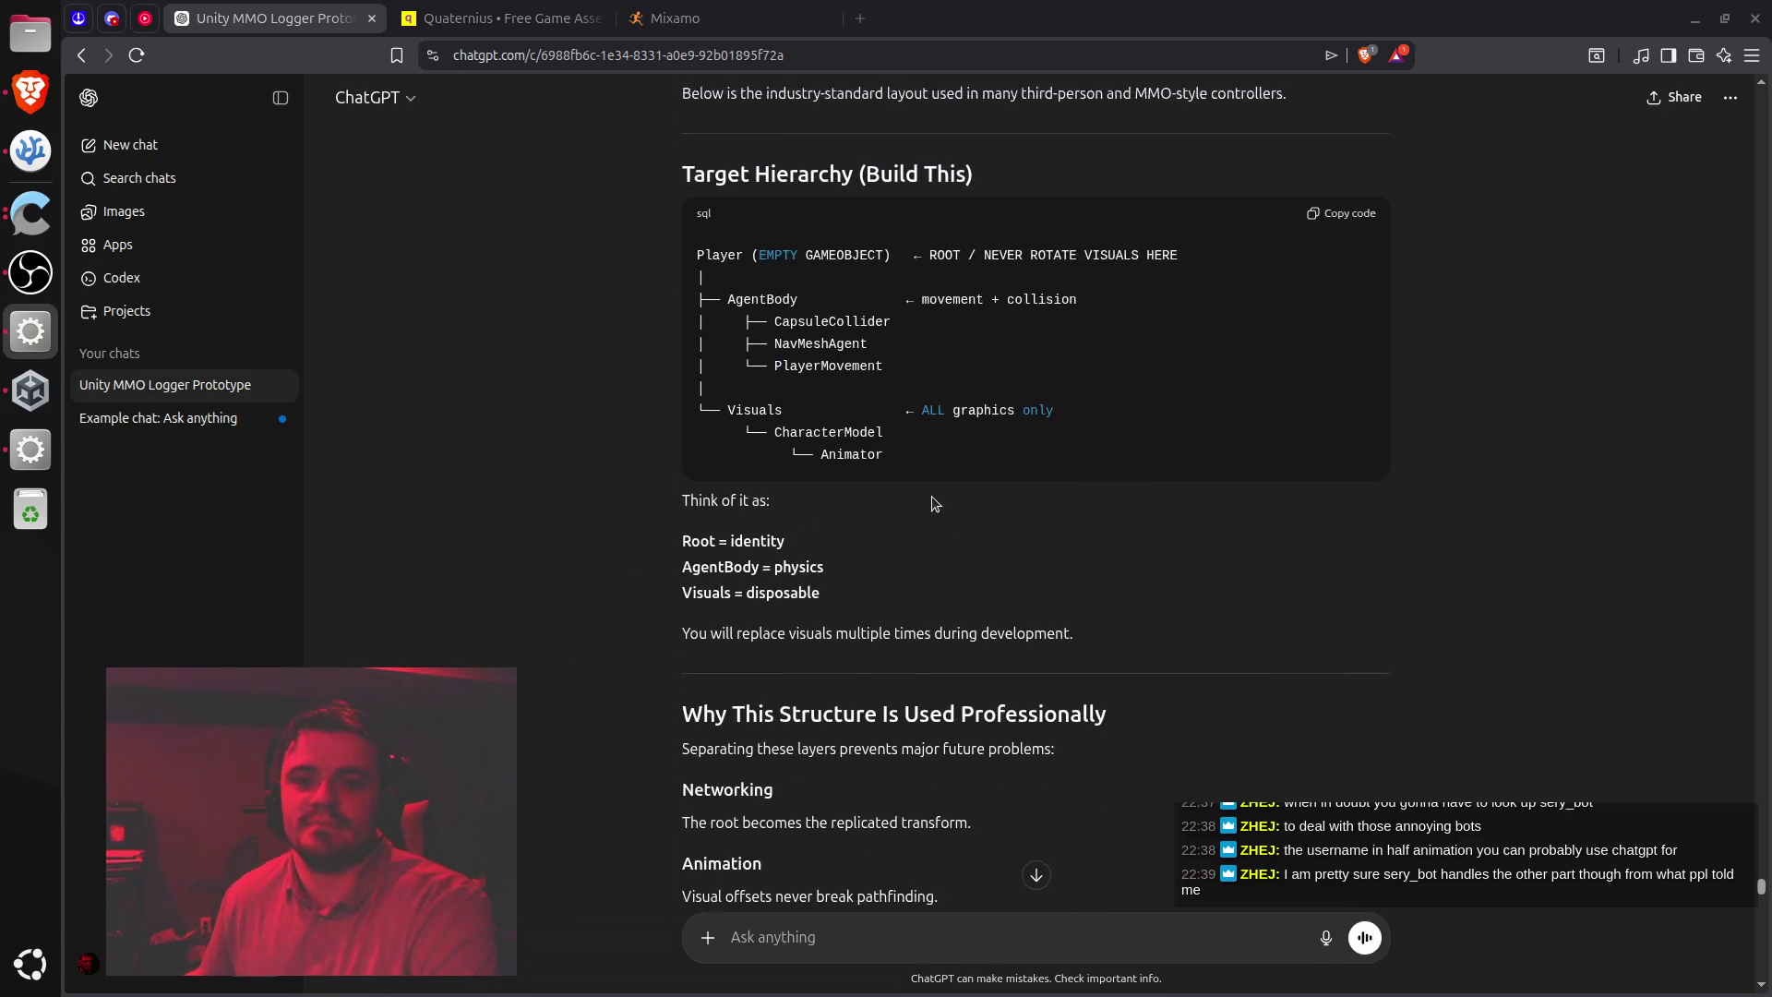
{"action": "scroll", "coordinate": [1000, 513], "scroll_direction": "down", "scroll_amount": 1}
{"action": "scroll", "coordinate": [1000, 517], "scroll_direction": "down", "scroll_amount": 2}
{"action": "scroll", "coordinate": [1000, 517], "scroll_direction": "up", "scroll_amount": 3}
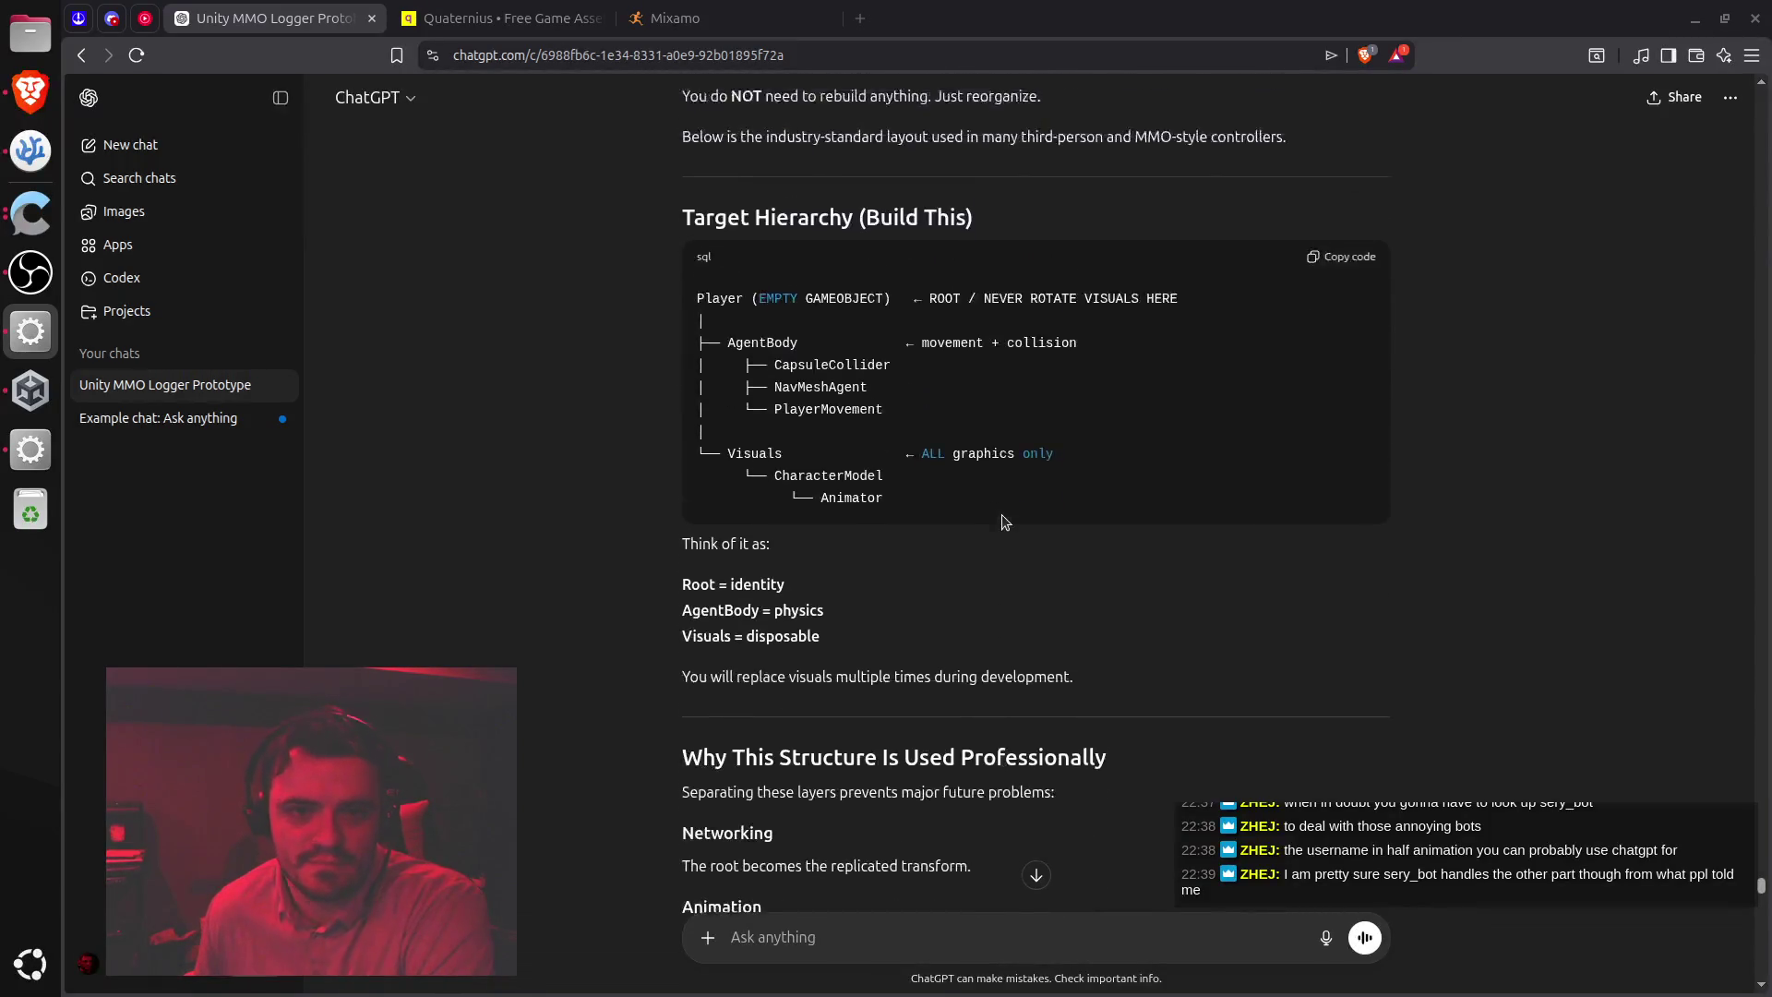
{"action": "scroll", "coordinate": [855, 341], "scroll_direction": "up", "scroll_amount": 2}
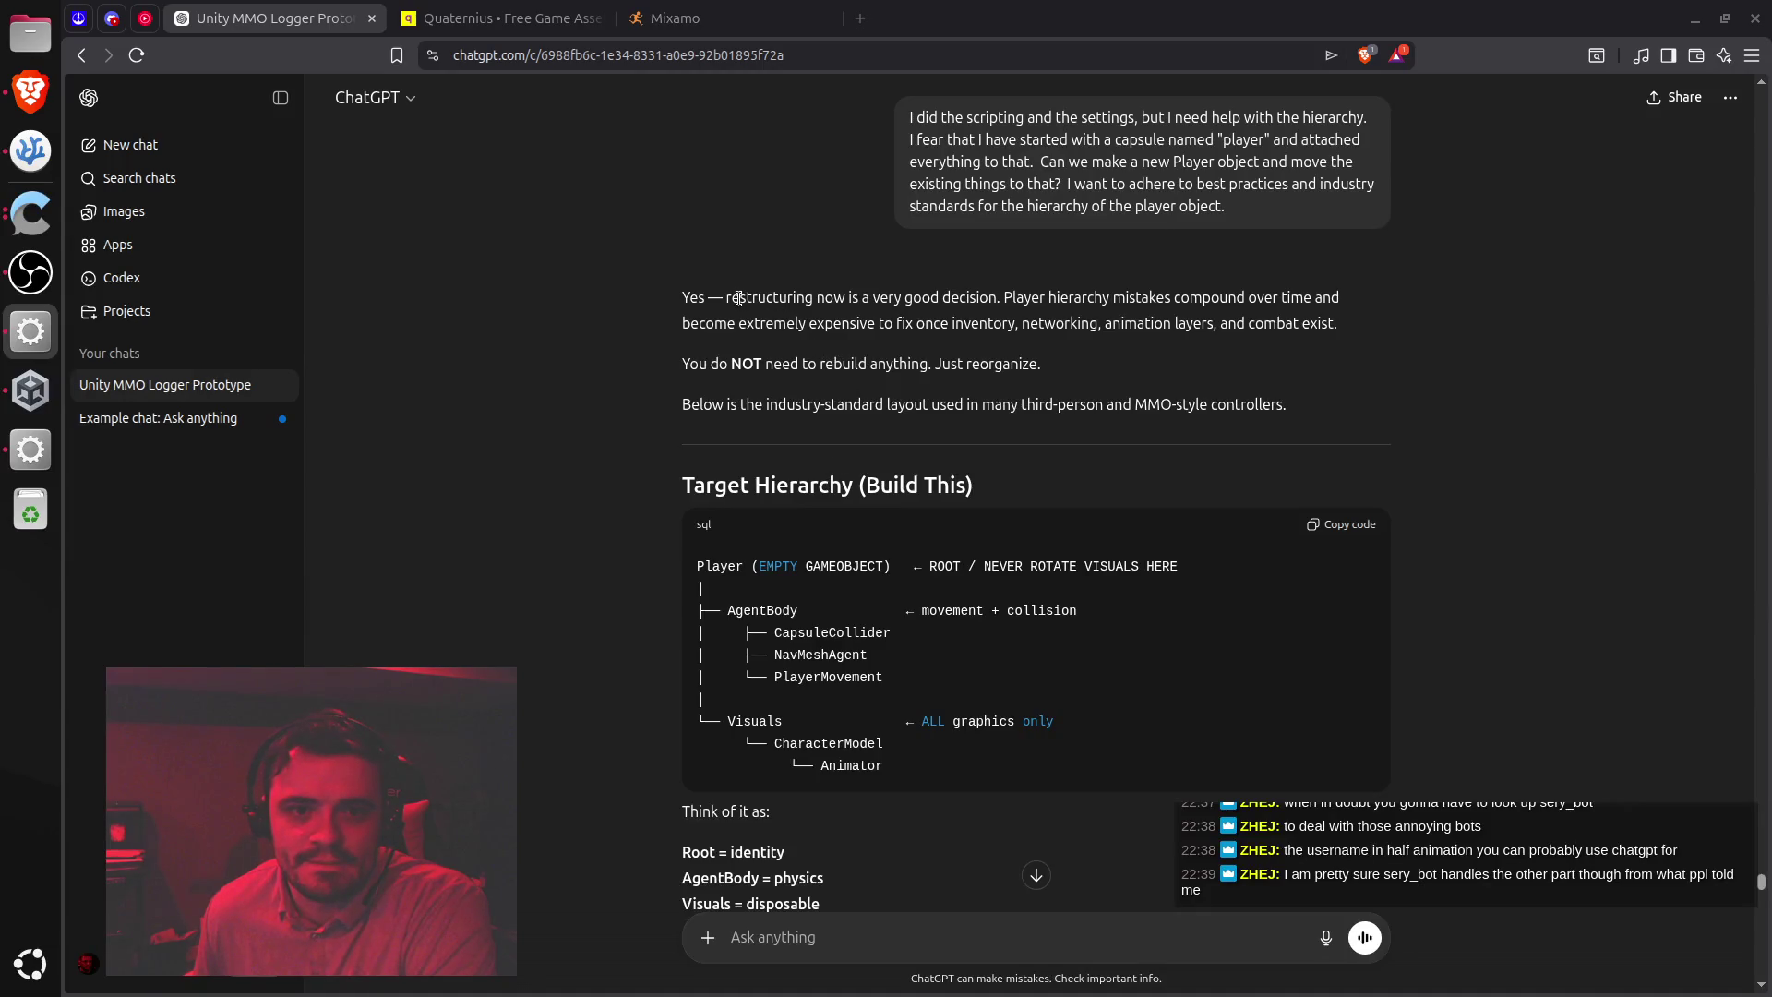
{"action": "mouse_move", "coordinate": [740, 298]}
{"action": "left_mouse_down"}
{"action": "mouse_move", "coordinate": [923, 343]}
{"action": "mouse_move", "coordinate": [1159, 300]}
{"action": "mouse_move", "coordinate": [847, 348]}
{"action": "mouse_move", "coordinate": [1202, 434]}
{"action": "left_mouse_up"}
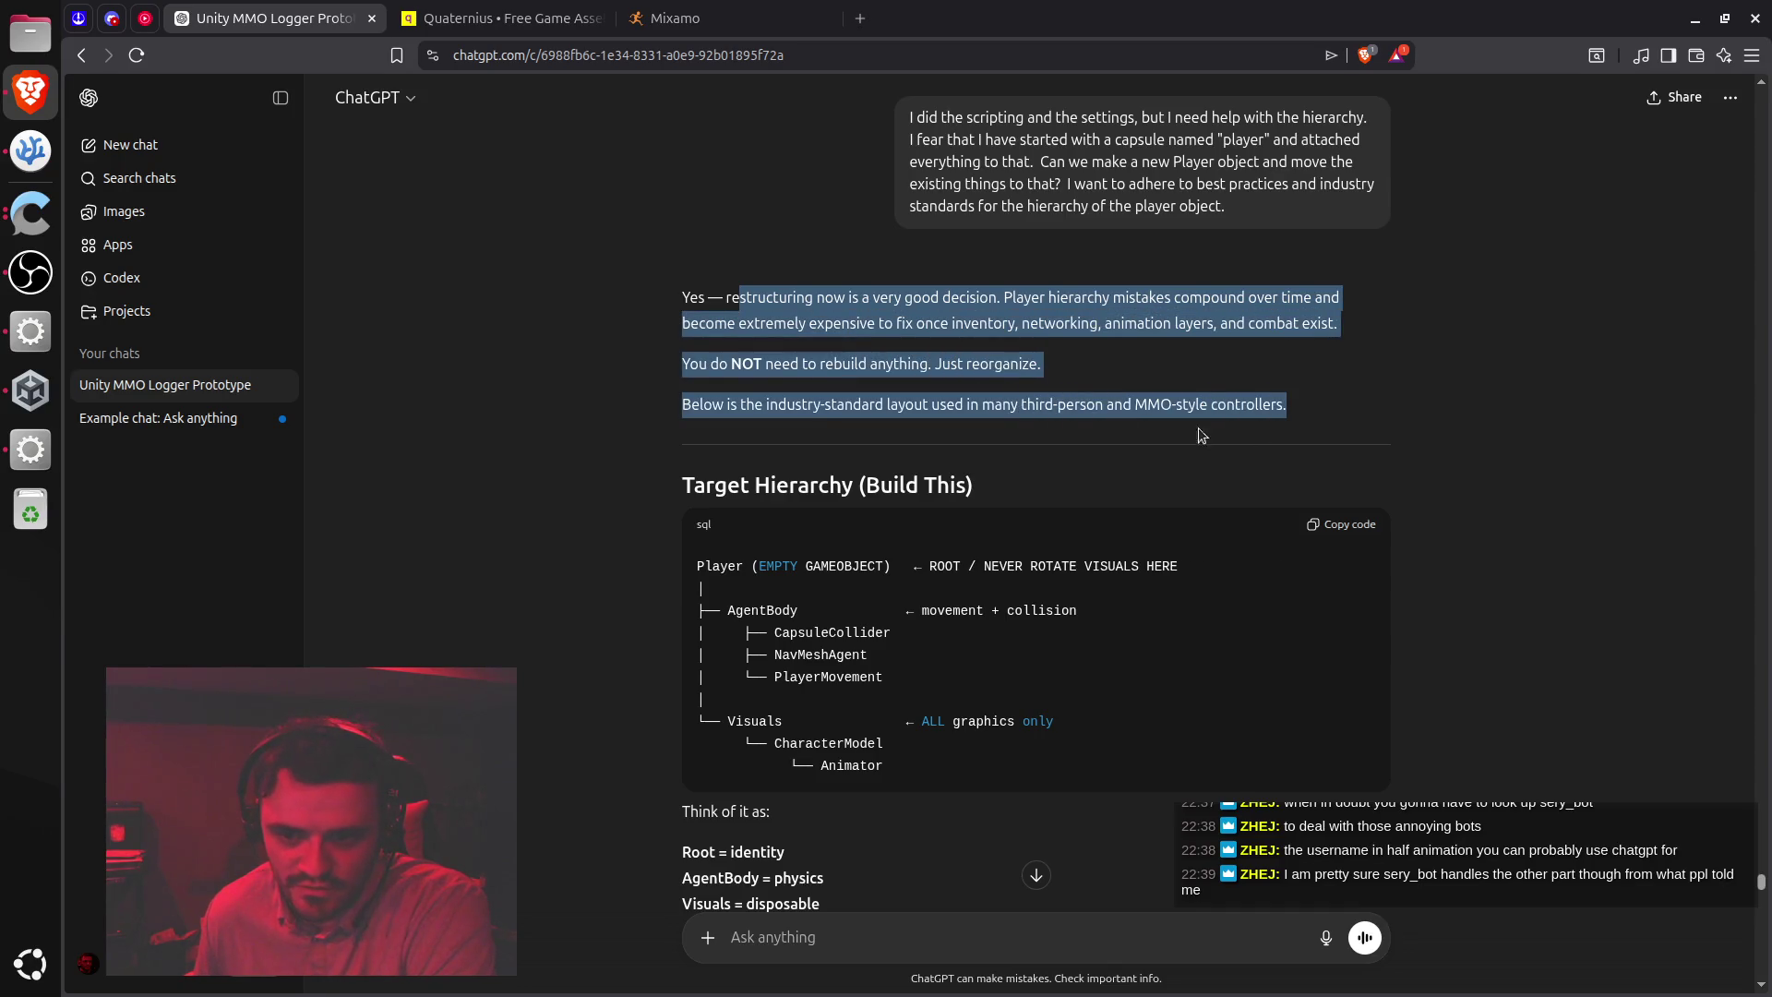
{"action": "left_click", "coordinate": [1176, 424]}
Read through the Target Hierarchy and Why This Structure sections down to Step-by-Step Safe Refactor
{"action": "scroll", "coordinate": [796, 468], "scroll_direction": "down", "scroll_amount": 4}
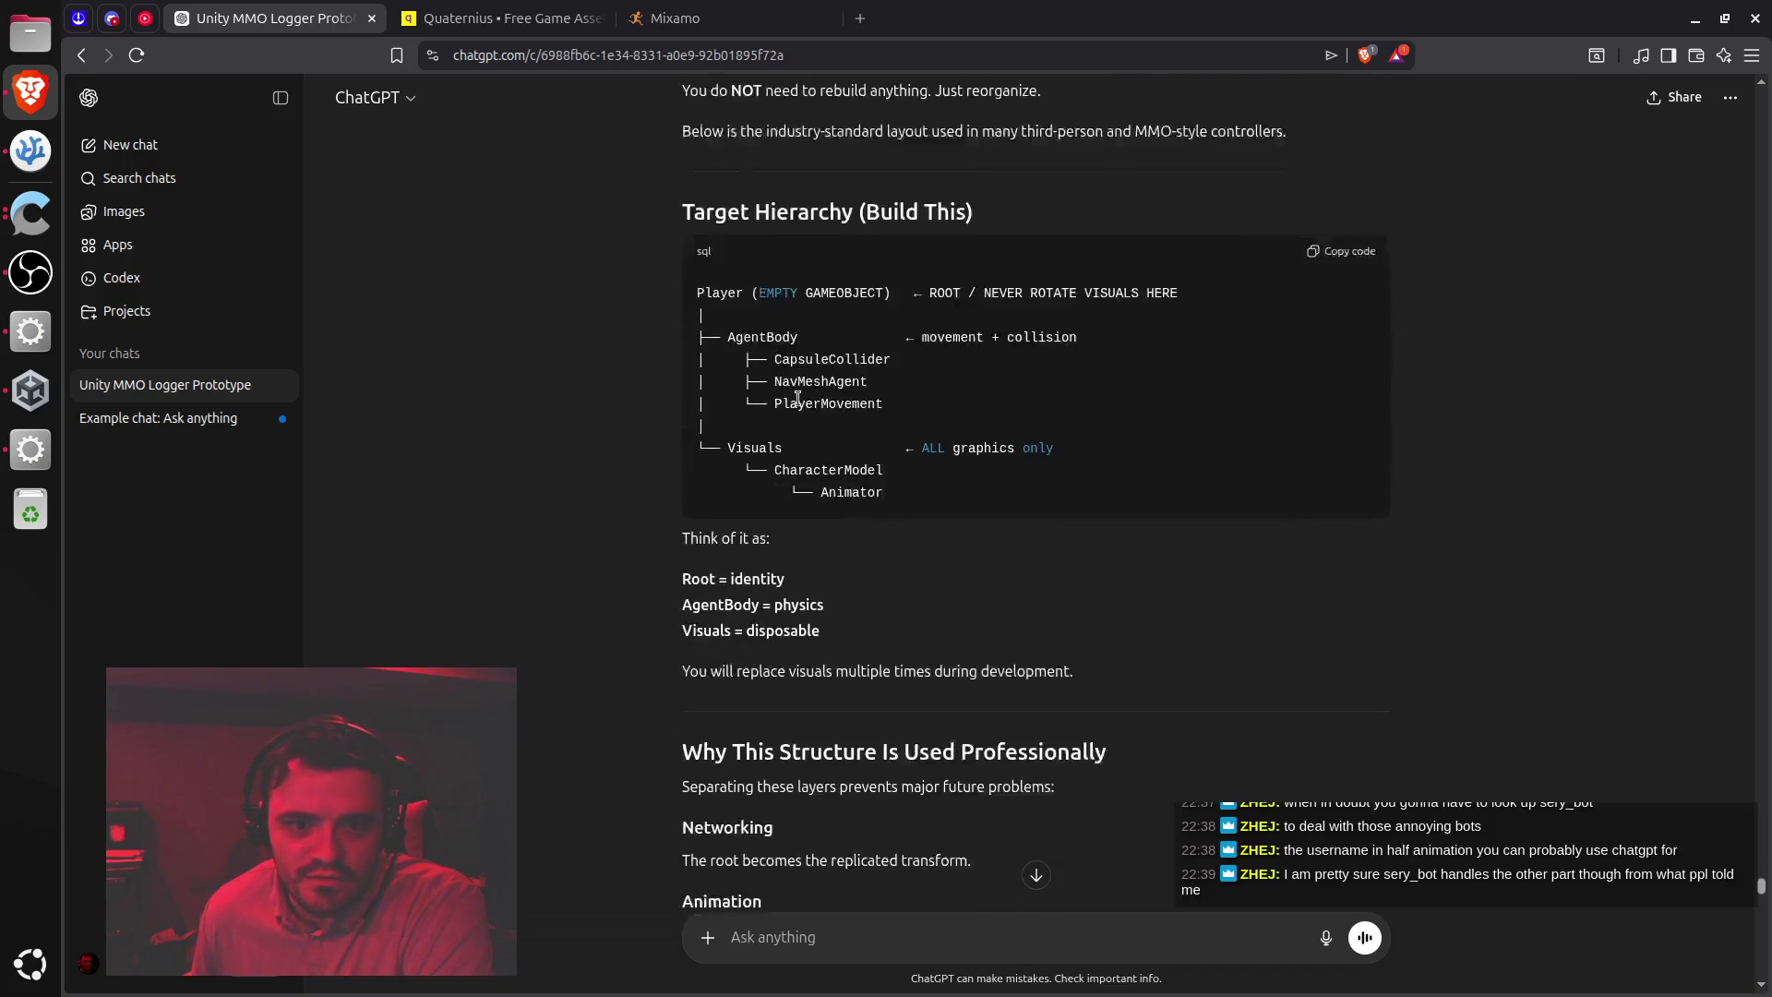
{"action": "scroll", "coordinate": [799, 477], "scroll_direction": "down", "scroll_amount": 1}
{"action": "mouse_move", "coordinate": [685, 409]}
{"action": "left_mouse_down"}
{"action": "mouse_move", "coordinate": [784, 413]}
{"action": "mouse_move", "coordinate": [819, 461]}
{"action": "left_mouse_up"}
{"action": "scroll", "coordinate": [905, 496], "scroll_direction": "up", "scroll_amount": 1}
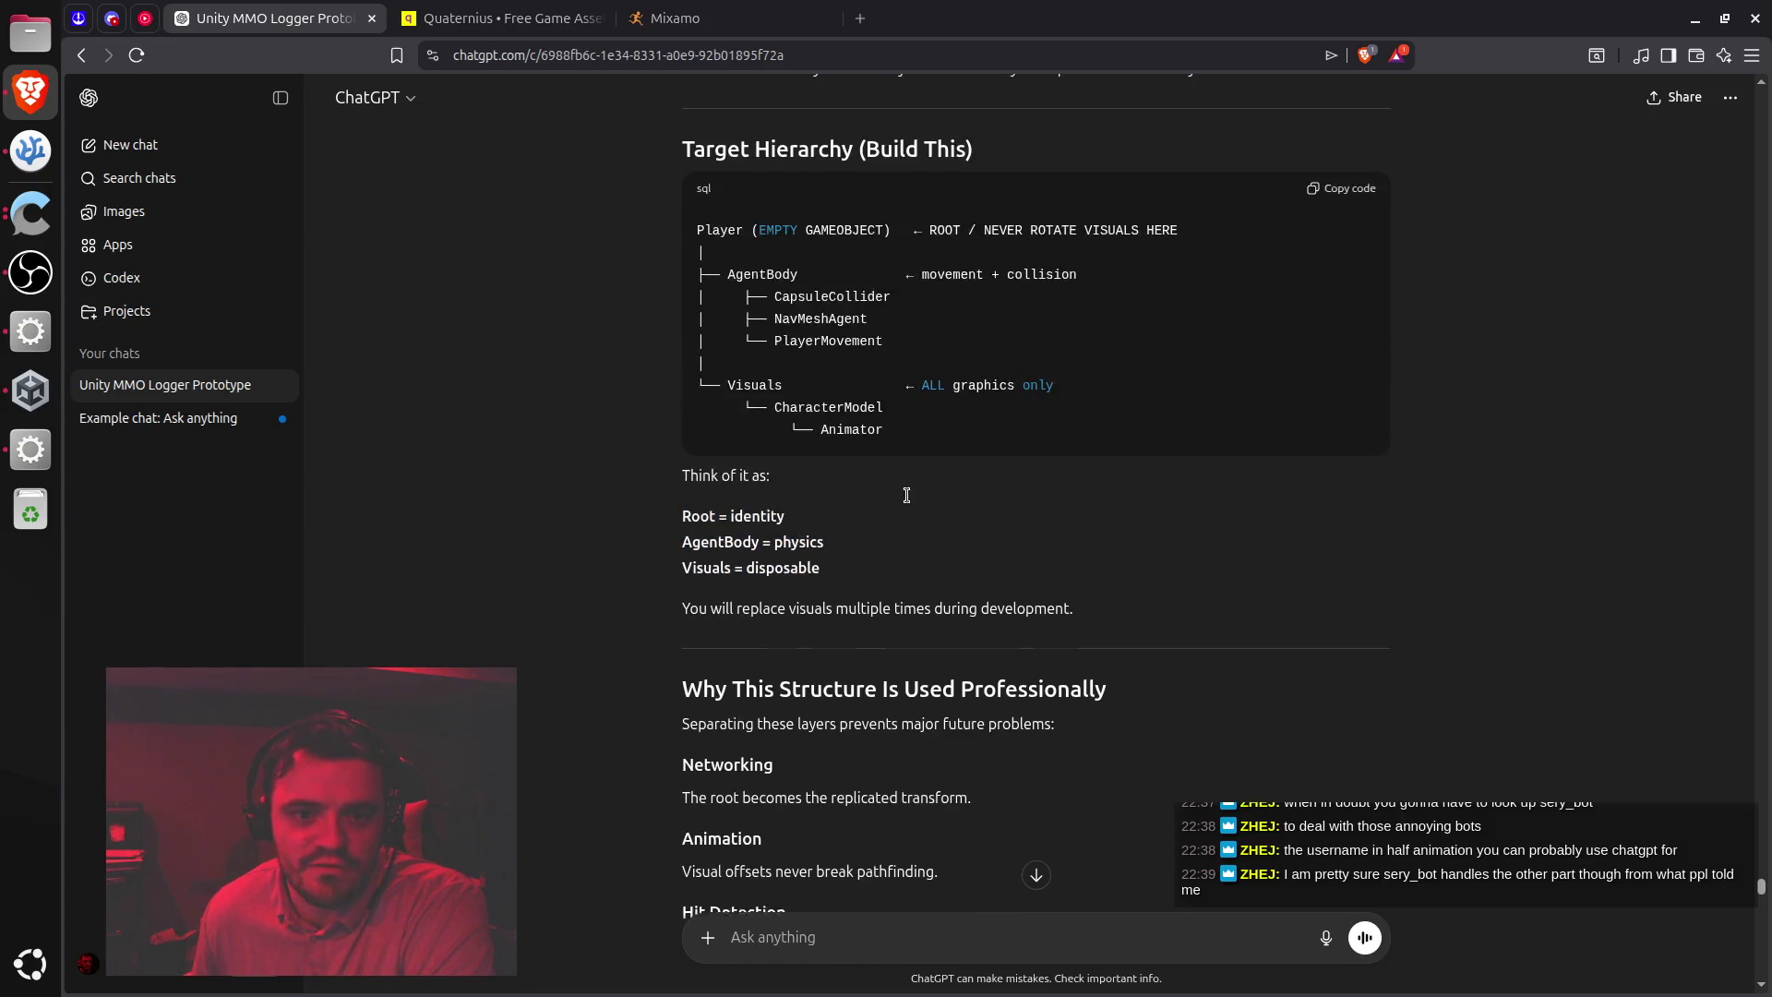
{"action": "scroll", "coordinate": [886, 653], "scroll_direction": "up", "scroll_amount": 1}
{"action": "scroll", "coordinate": [884, 655], "scroll_direction": "down", "scroll_amount": 5}
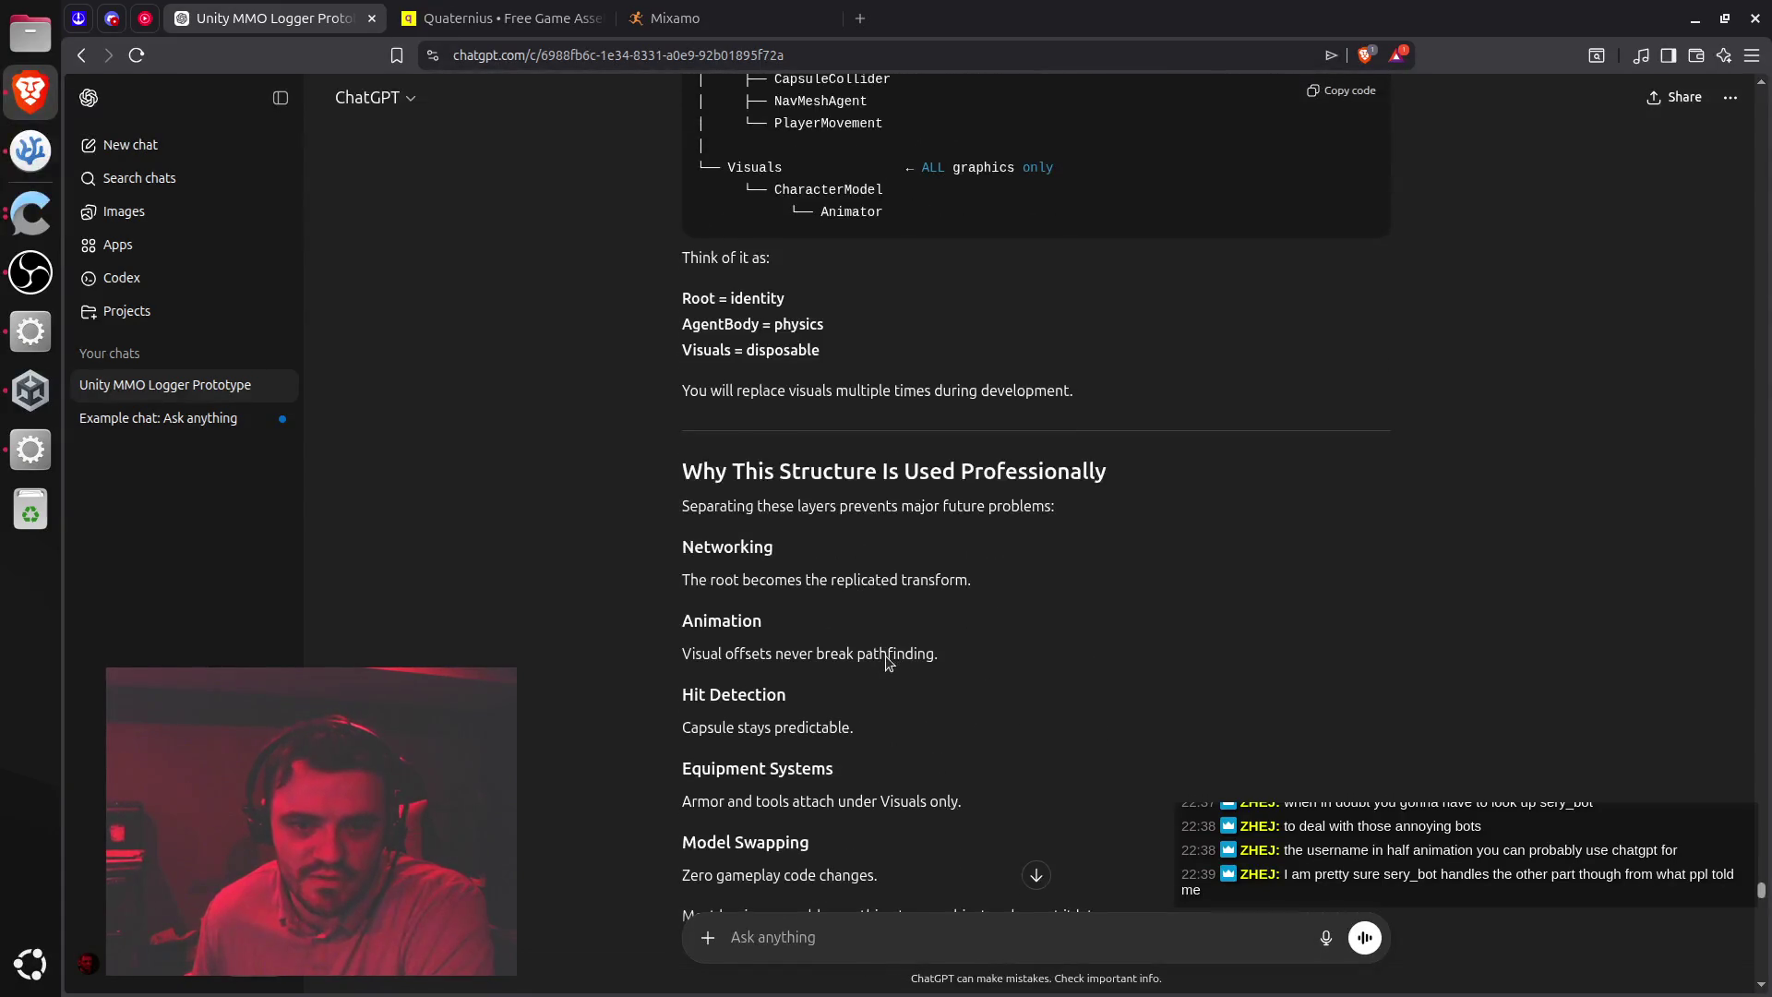
{"action": "scroll", "coordinate": [885, 655], "scroll_direction": "down", "scroll_amount": 2}
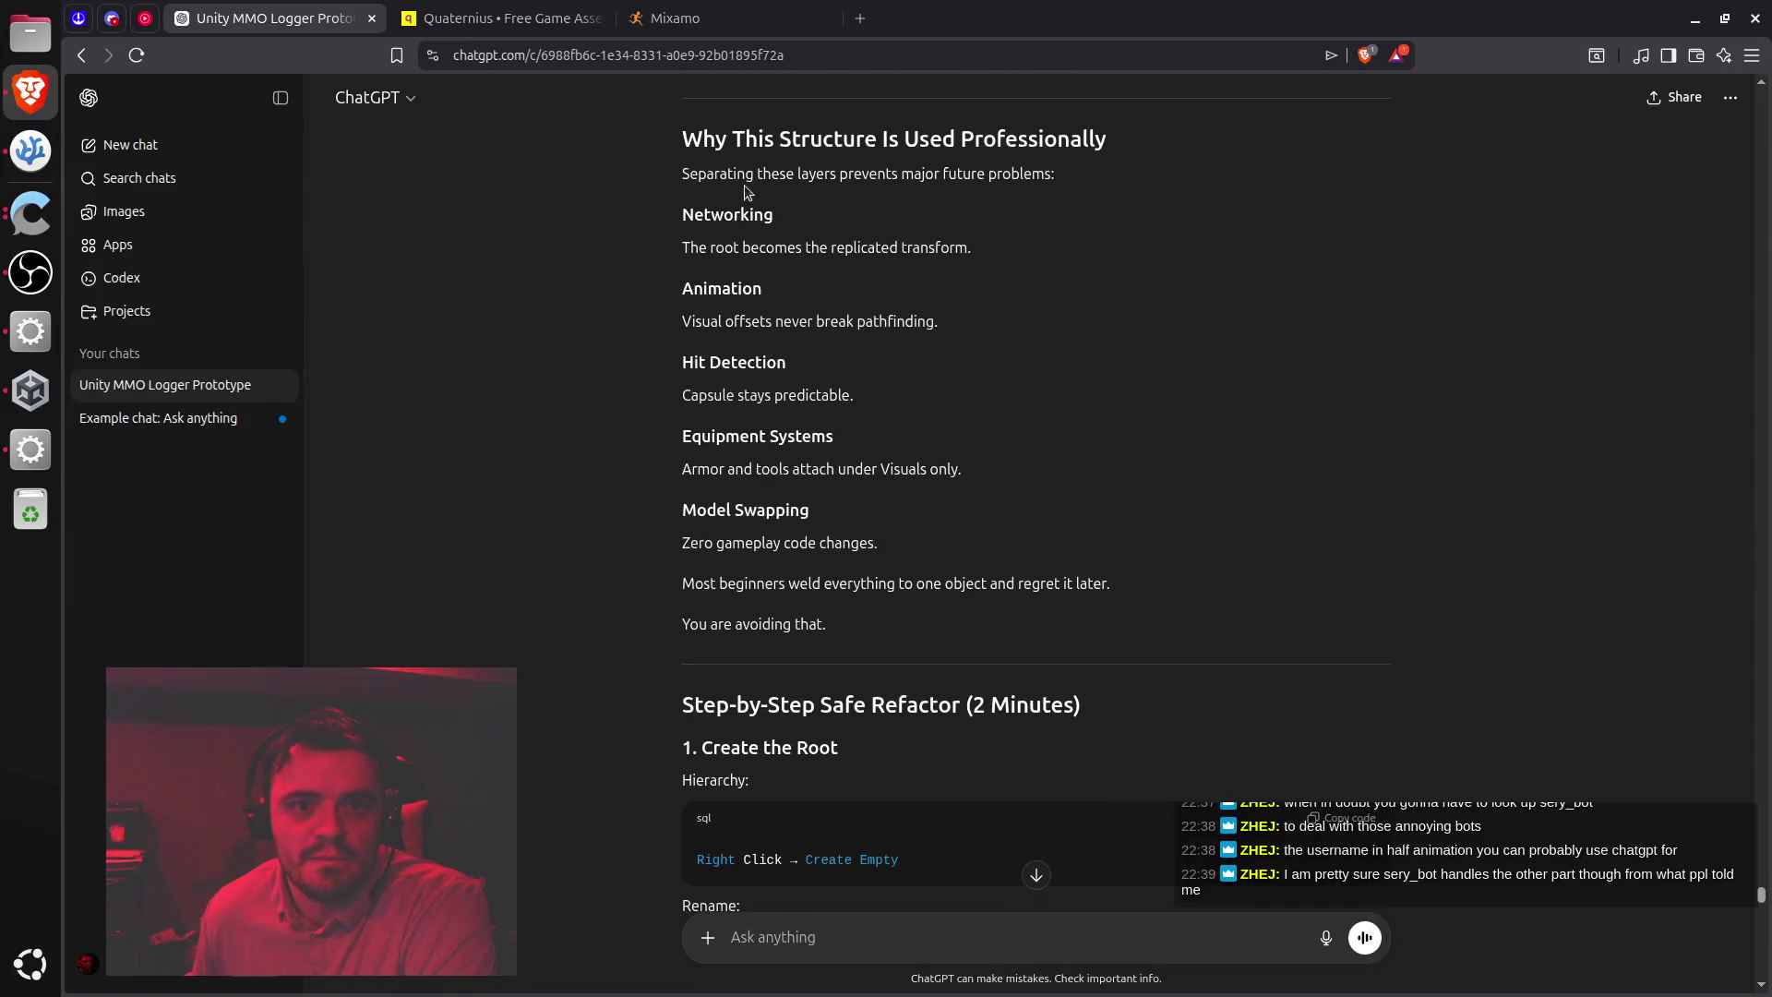
{"action": "mouse_move", "coordinate": [740, 138]}
{"action": "left_mouse_down"}
{"action": "mouse_move", "coordinate": [814, 711]}
{"action": "mouse_move", "coordinate": [813, 648]}
{"action": "left_mouse_up"}
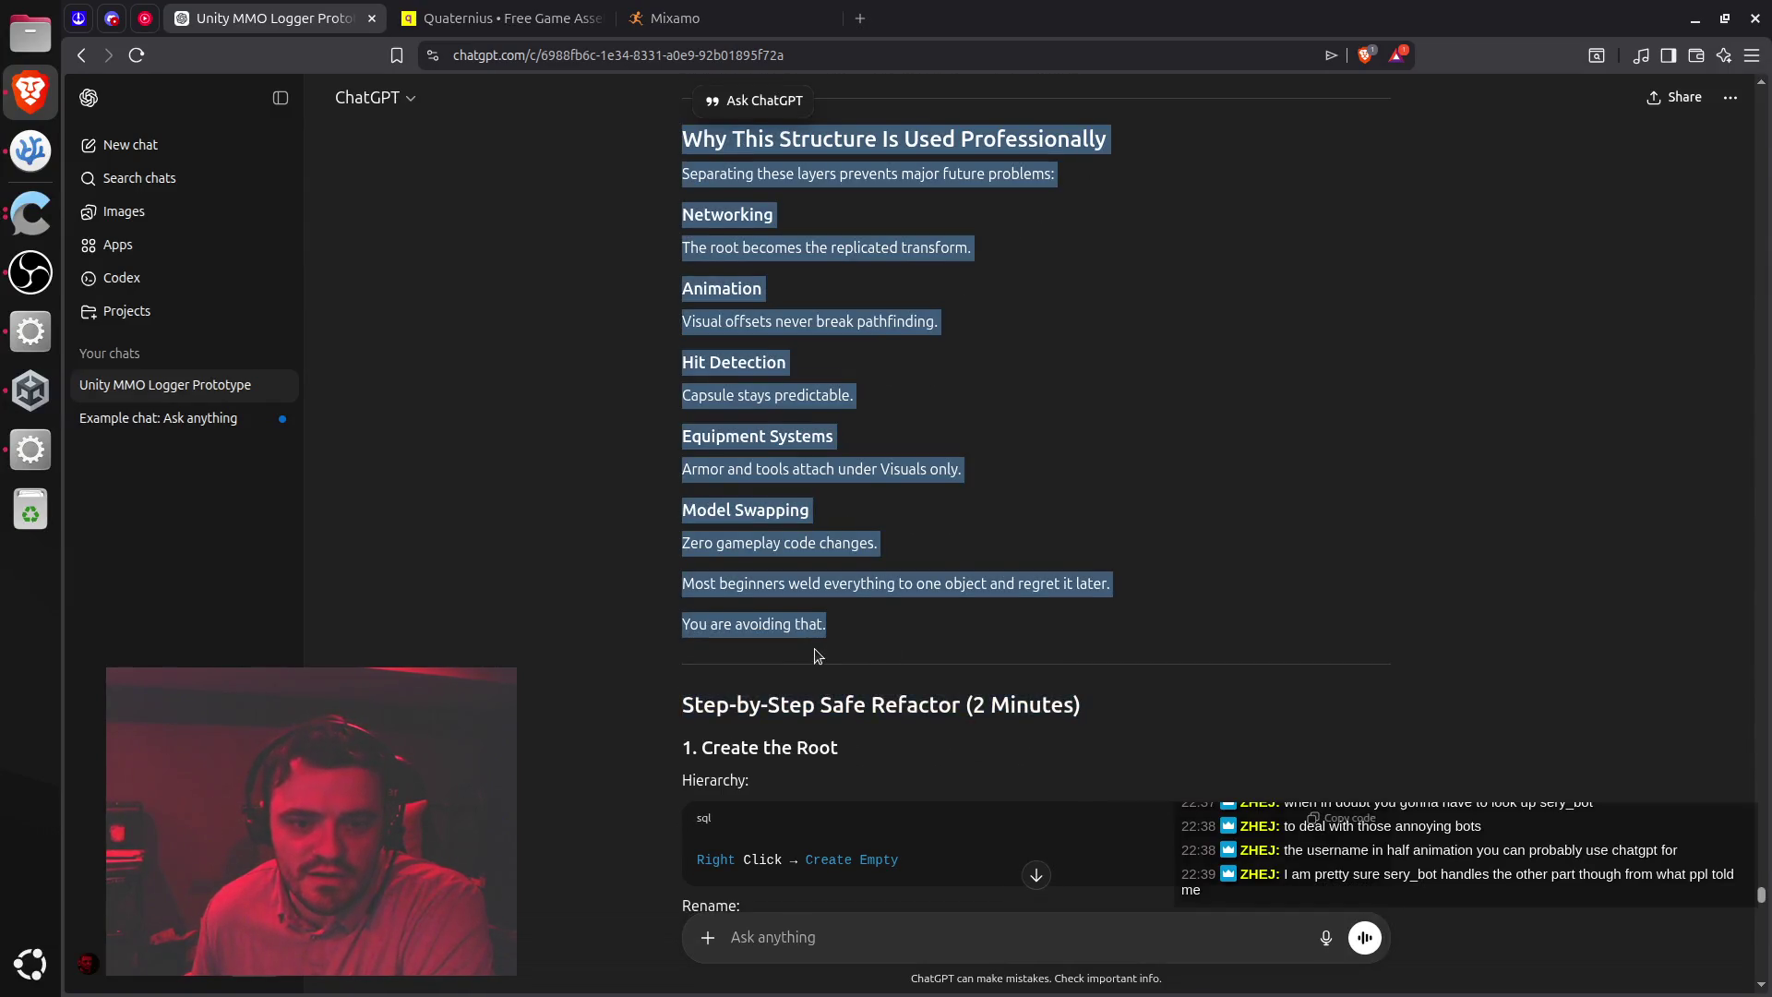
{"action": "scroll", "coordinate": [816, 652], "scroll_direction": "down", "scroll_amount": 2}
{"action": "scroll", "coordinate": [824, 605], "scroll_direction": "down", "scroll_amount": 2}
{"action": "scroll", "coordinate": [830, 550], "scroll_direction": "down", "scroll_amount": 1}
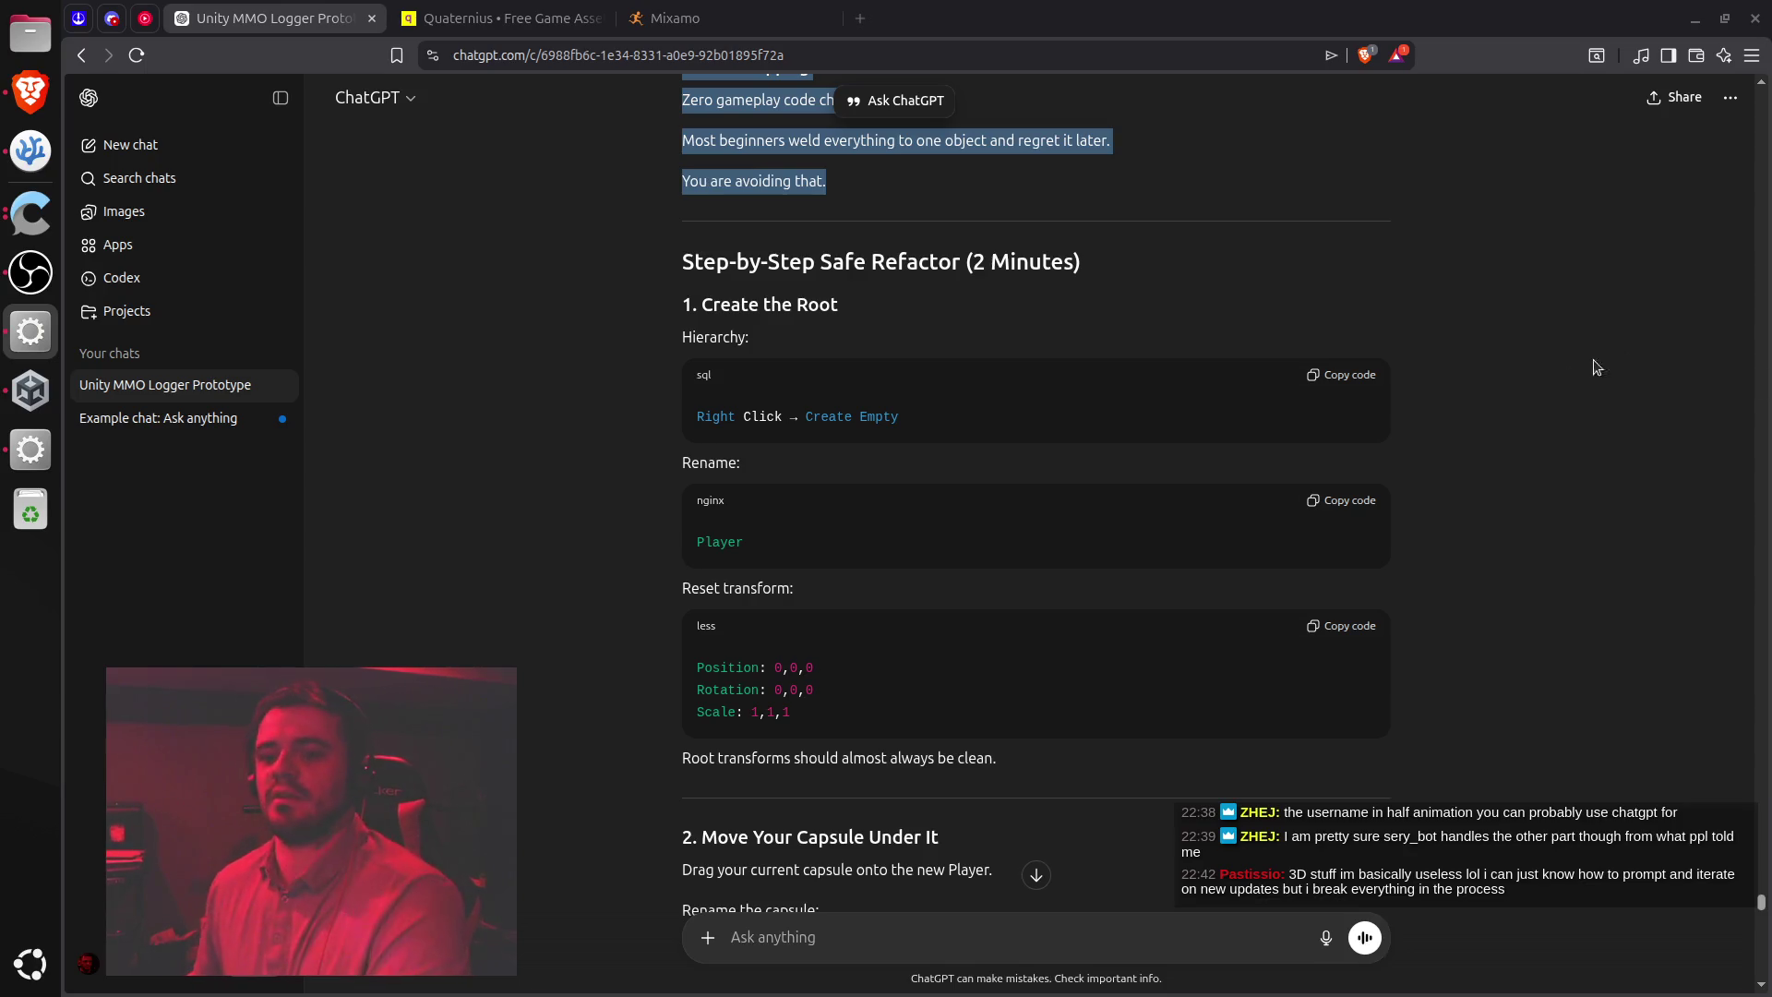
Finish reading the Step-by-Step Safe Refactor instructions and bring the Unity editor to the front
{"action": "left_click", "coordinate": [1513, 565]}
{"action": "left_click", "coordinate": [1510, 570]}
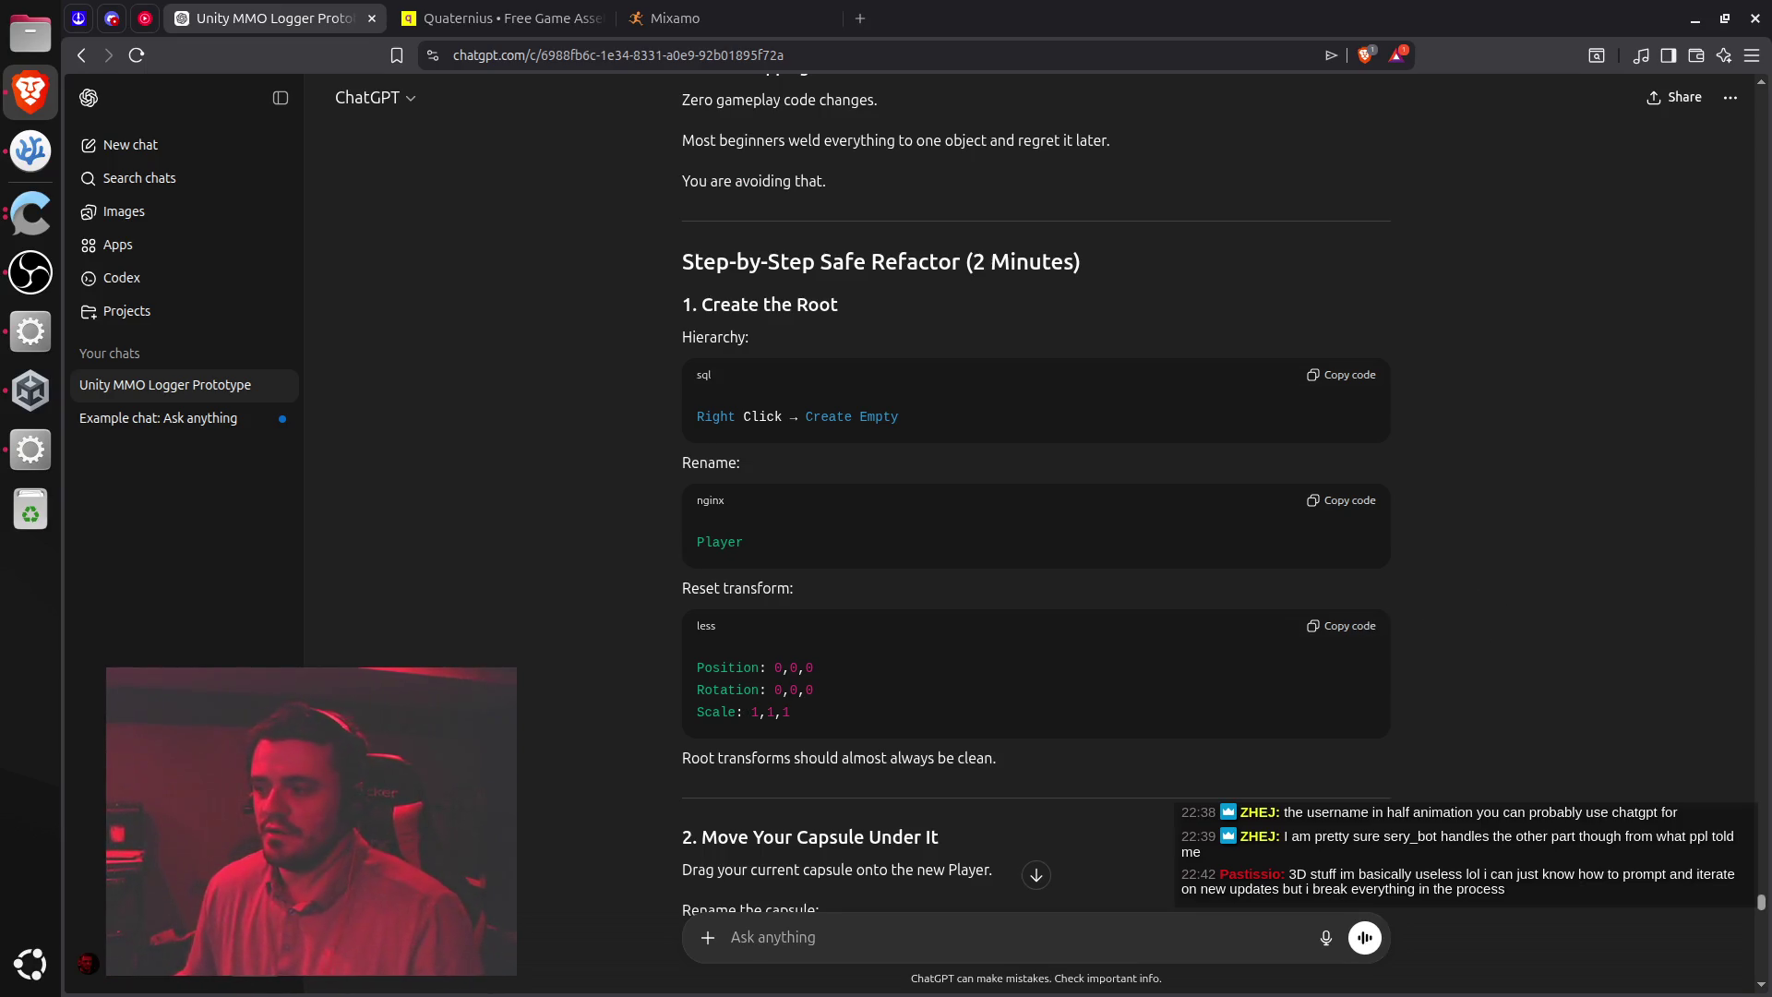
{"action": "key", "text": "alt+Tab"}
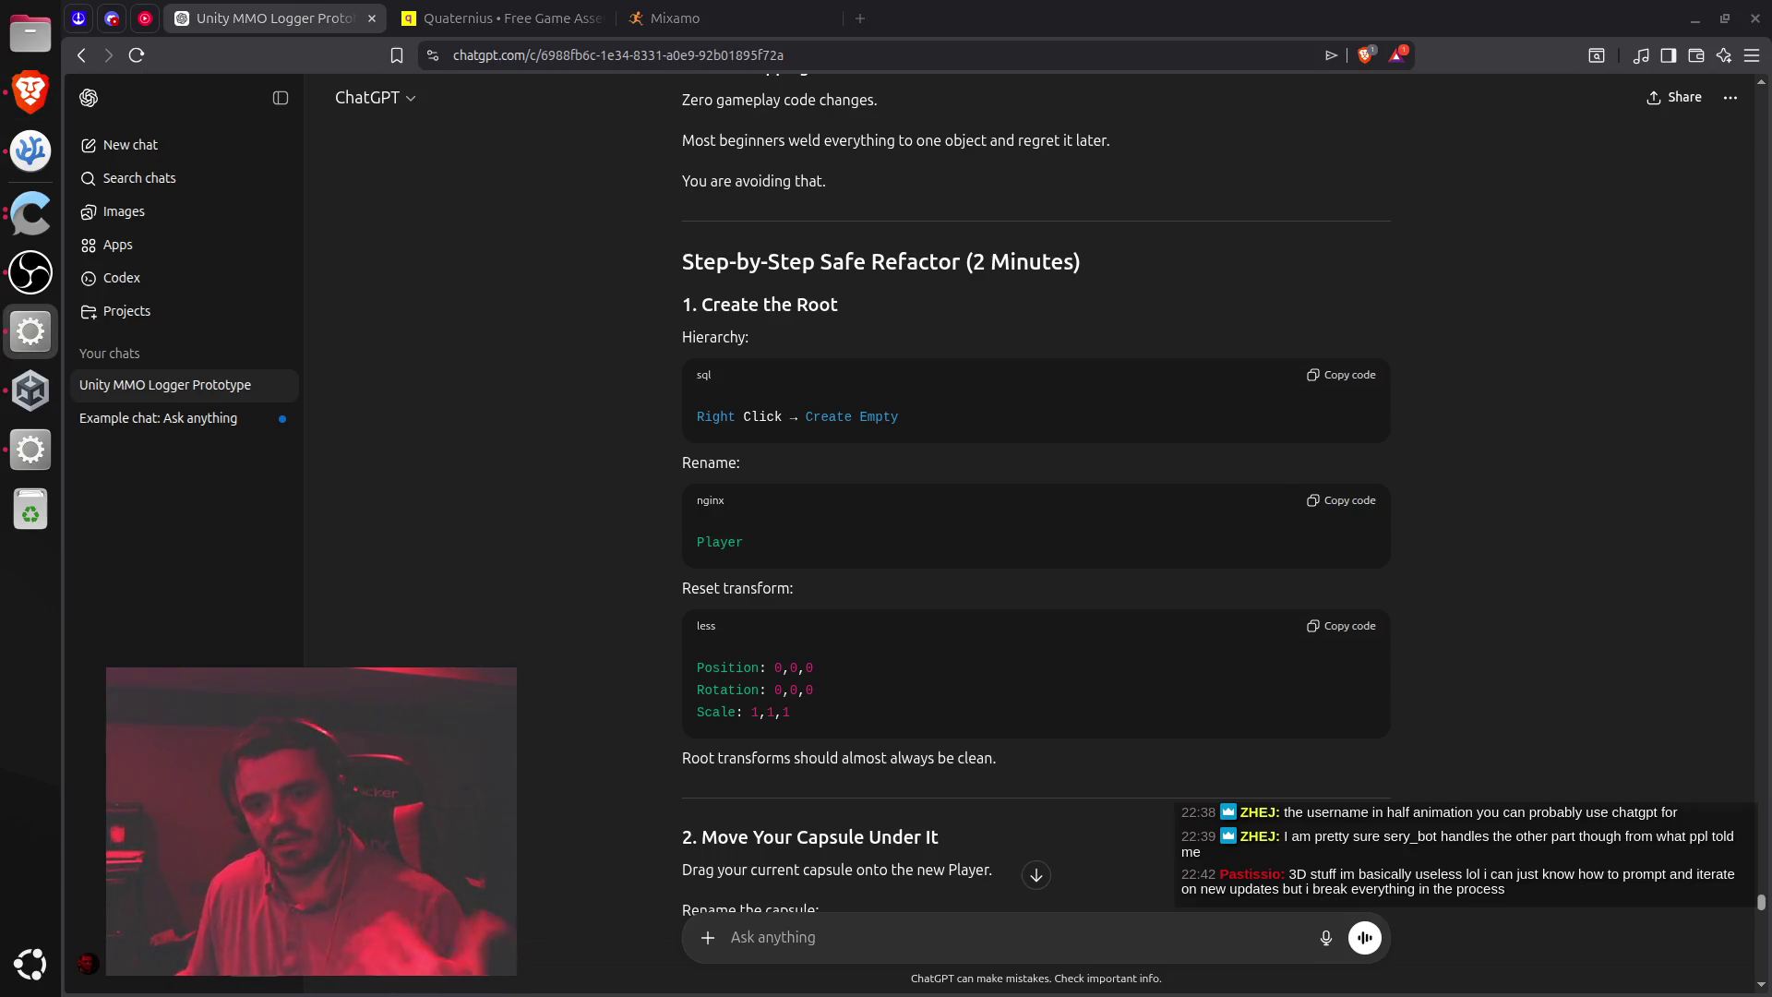
{"action": "left_click", "coordinate": [1524, 446]}
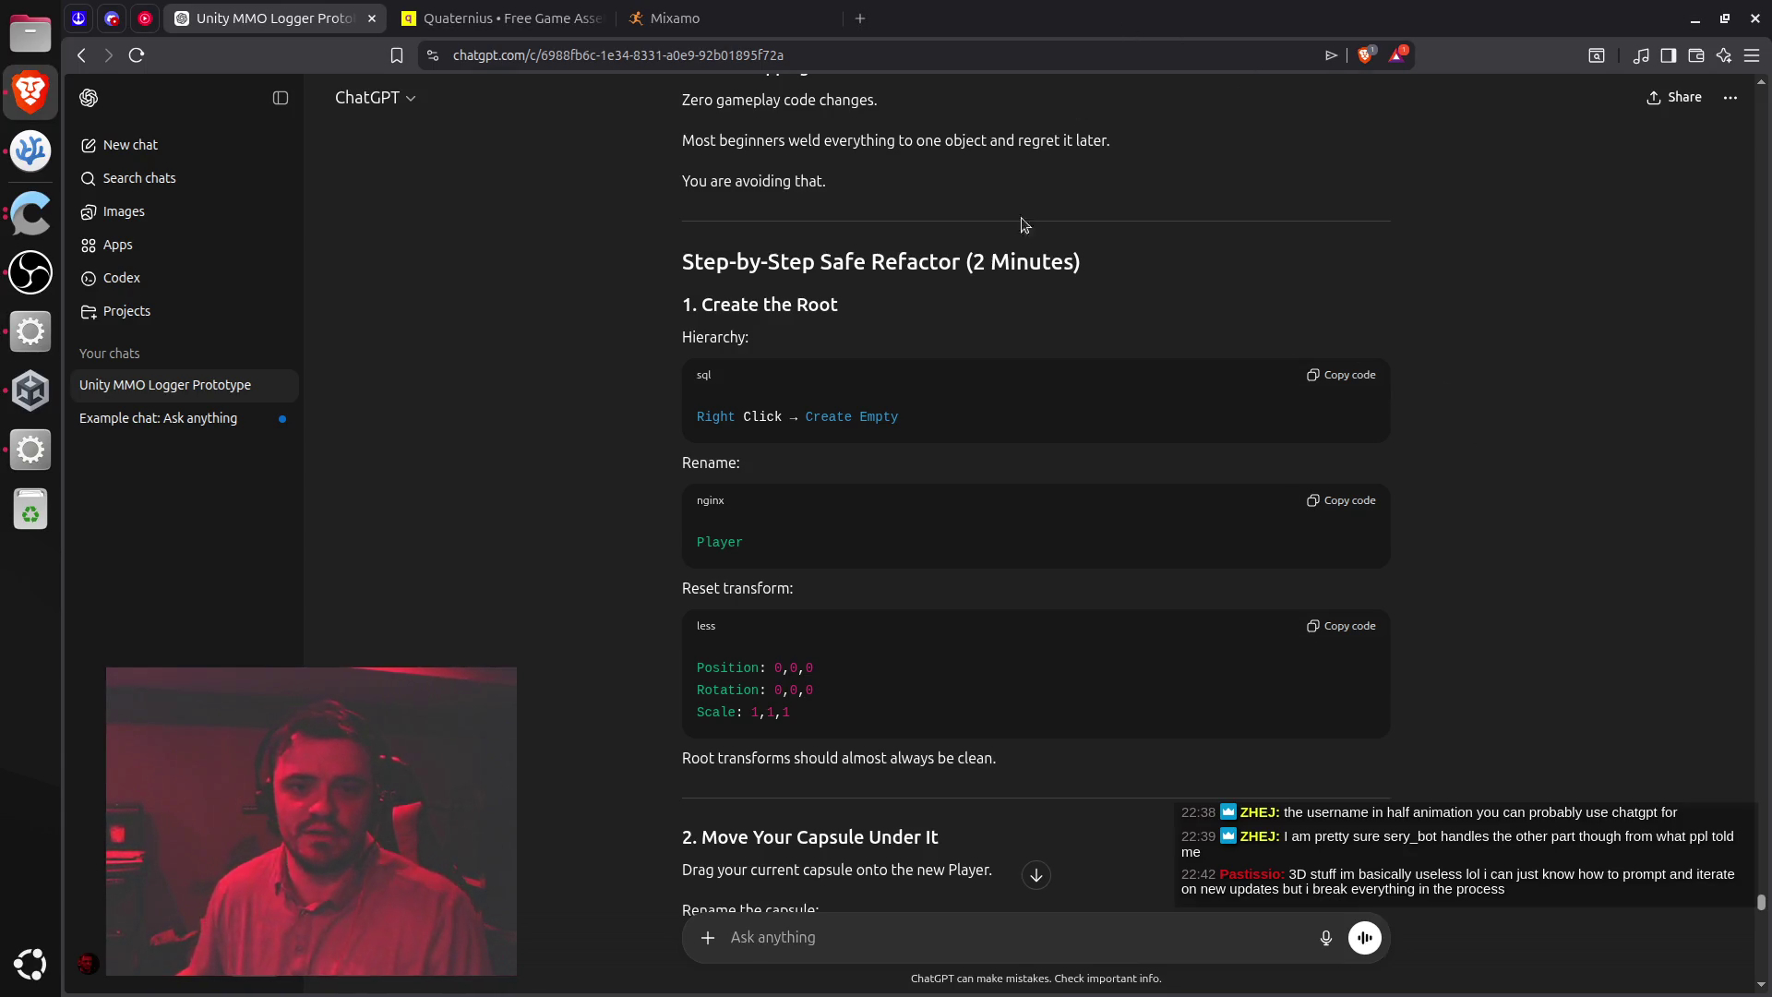
{"action": "scroll", "coordinate": [893, 446], "scroll_direction": "down", "scroll_amount": 1}
{"action": "scroll", "coordinate": [893, 447], "scroll_direction": "up", "scroll_amount": 1}
{"action": "double_click", "coordinate": [938, 23]}
{"action": "left_click", "coordinate": [1560, 489]}
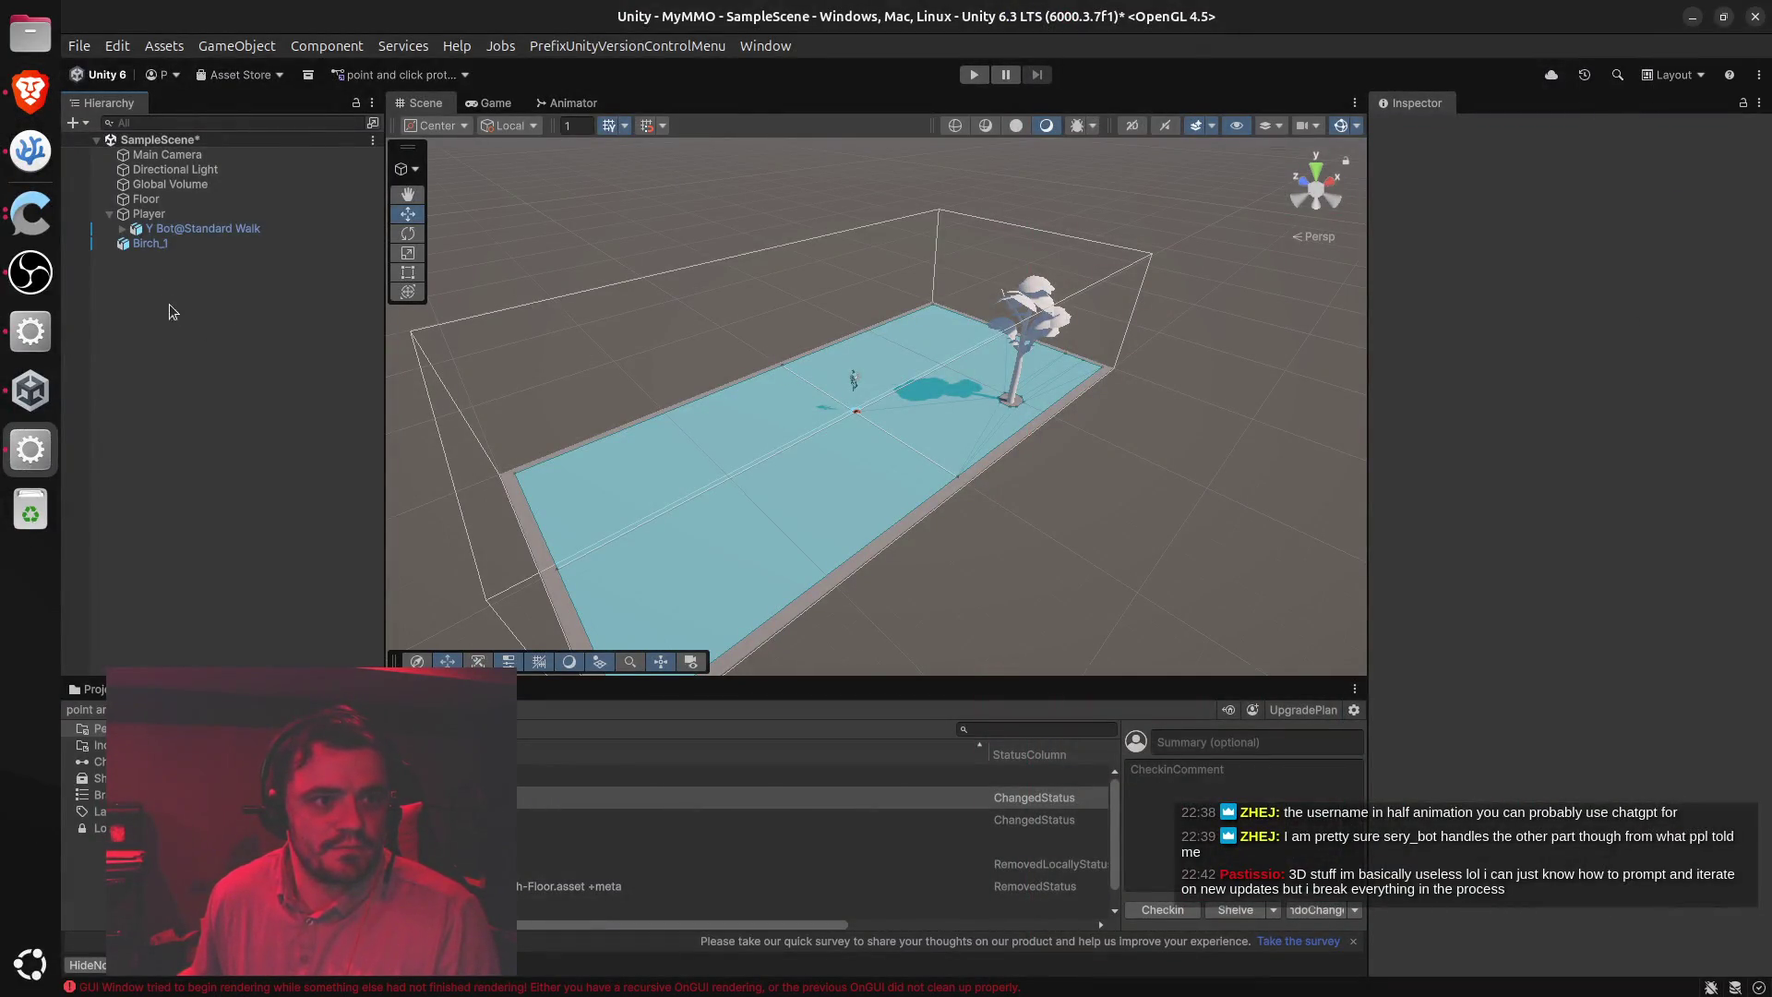
Rename the existing Player object to 'Player OLD'
{"action": "left_click", "coordinate": [151, 215]}
{"action": "right_click", "coordinate": [153, 215]}
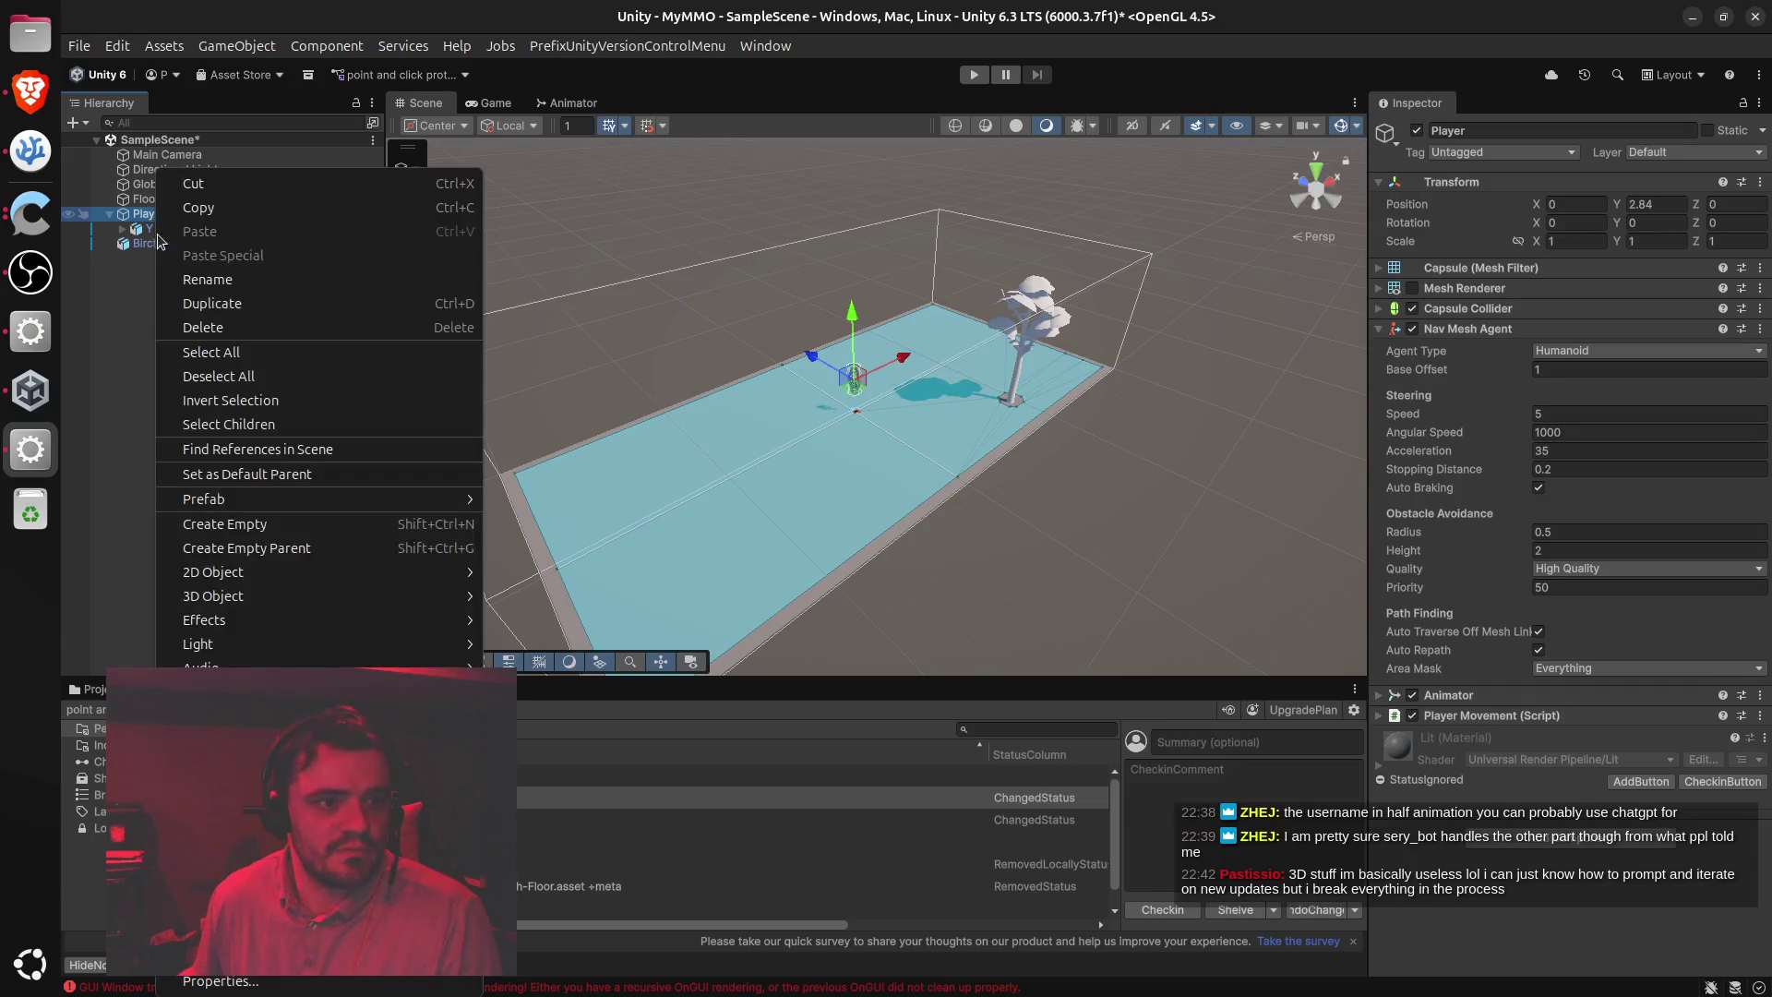
{"action": "left_click", "coordinate": [242, 280]}
{"action": "key", "text": "End"}
{"action": "type", "text": "OLD"}
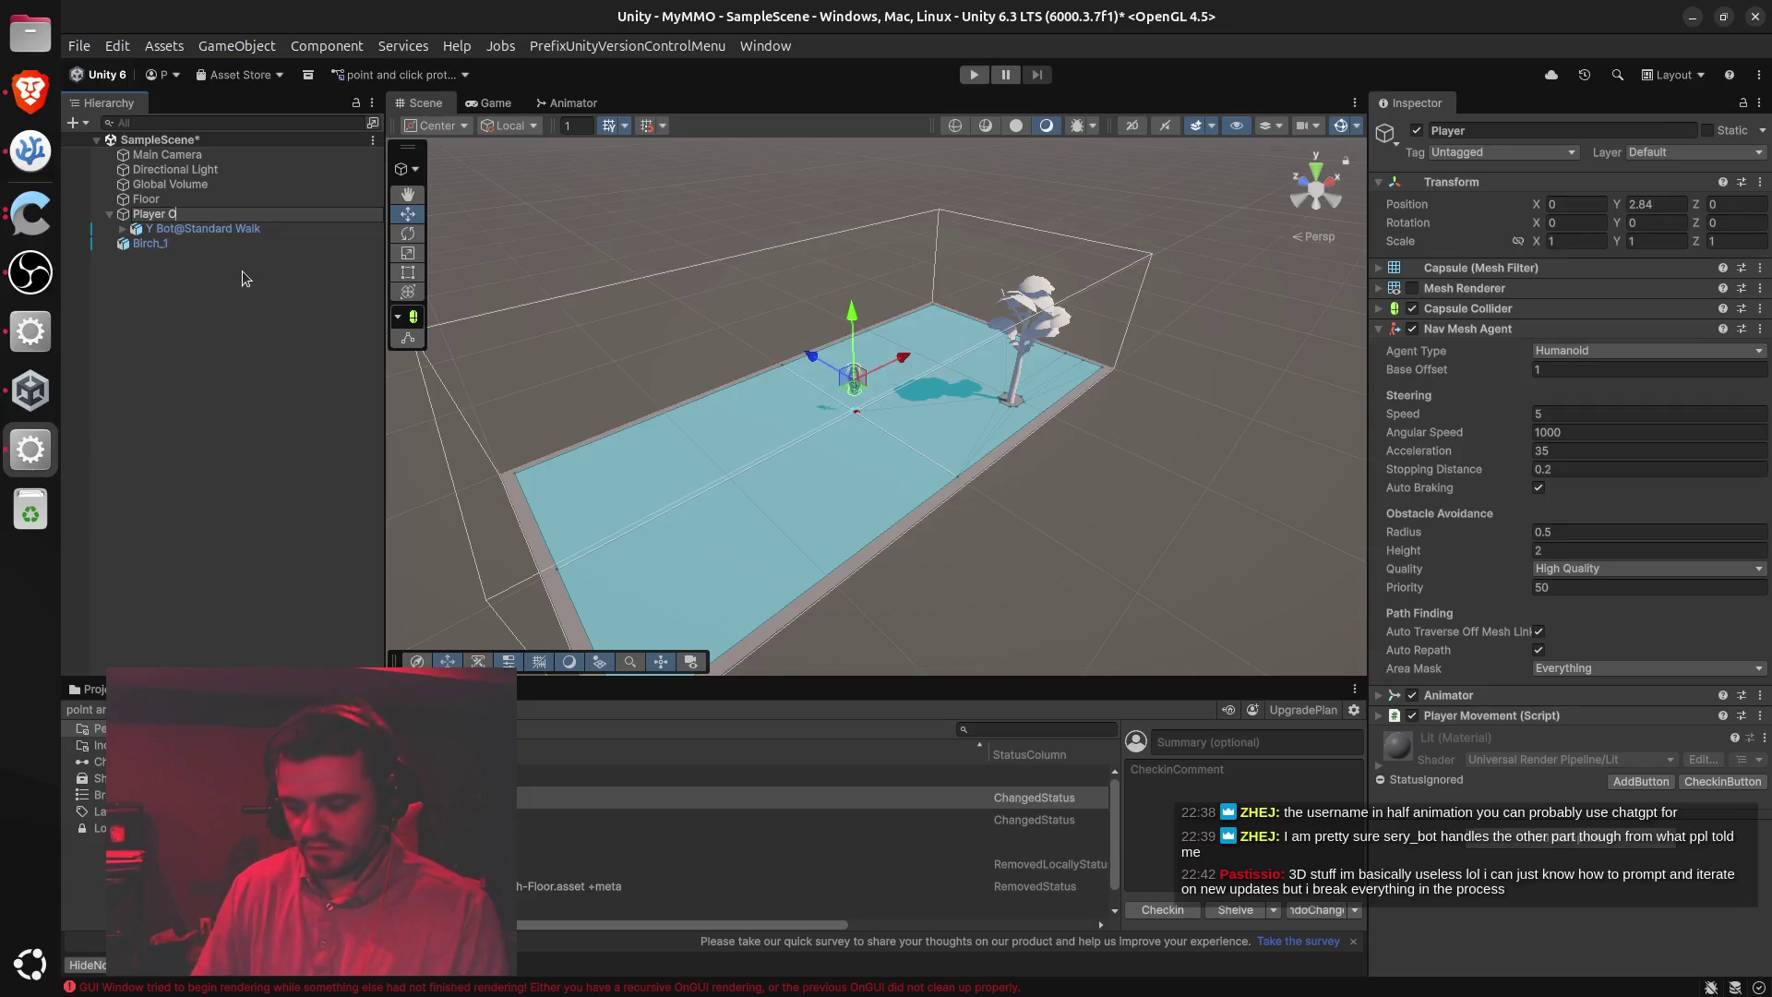
{"action": "key", "text": "Return"}
Create a new empty object in the Hierarchy named 'Player'
{"action": "left_click", "coordinate": [192, 346]}
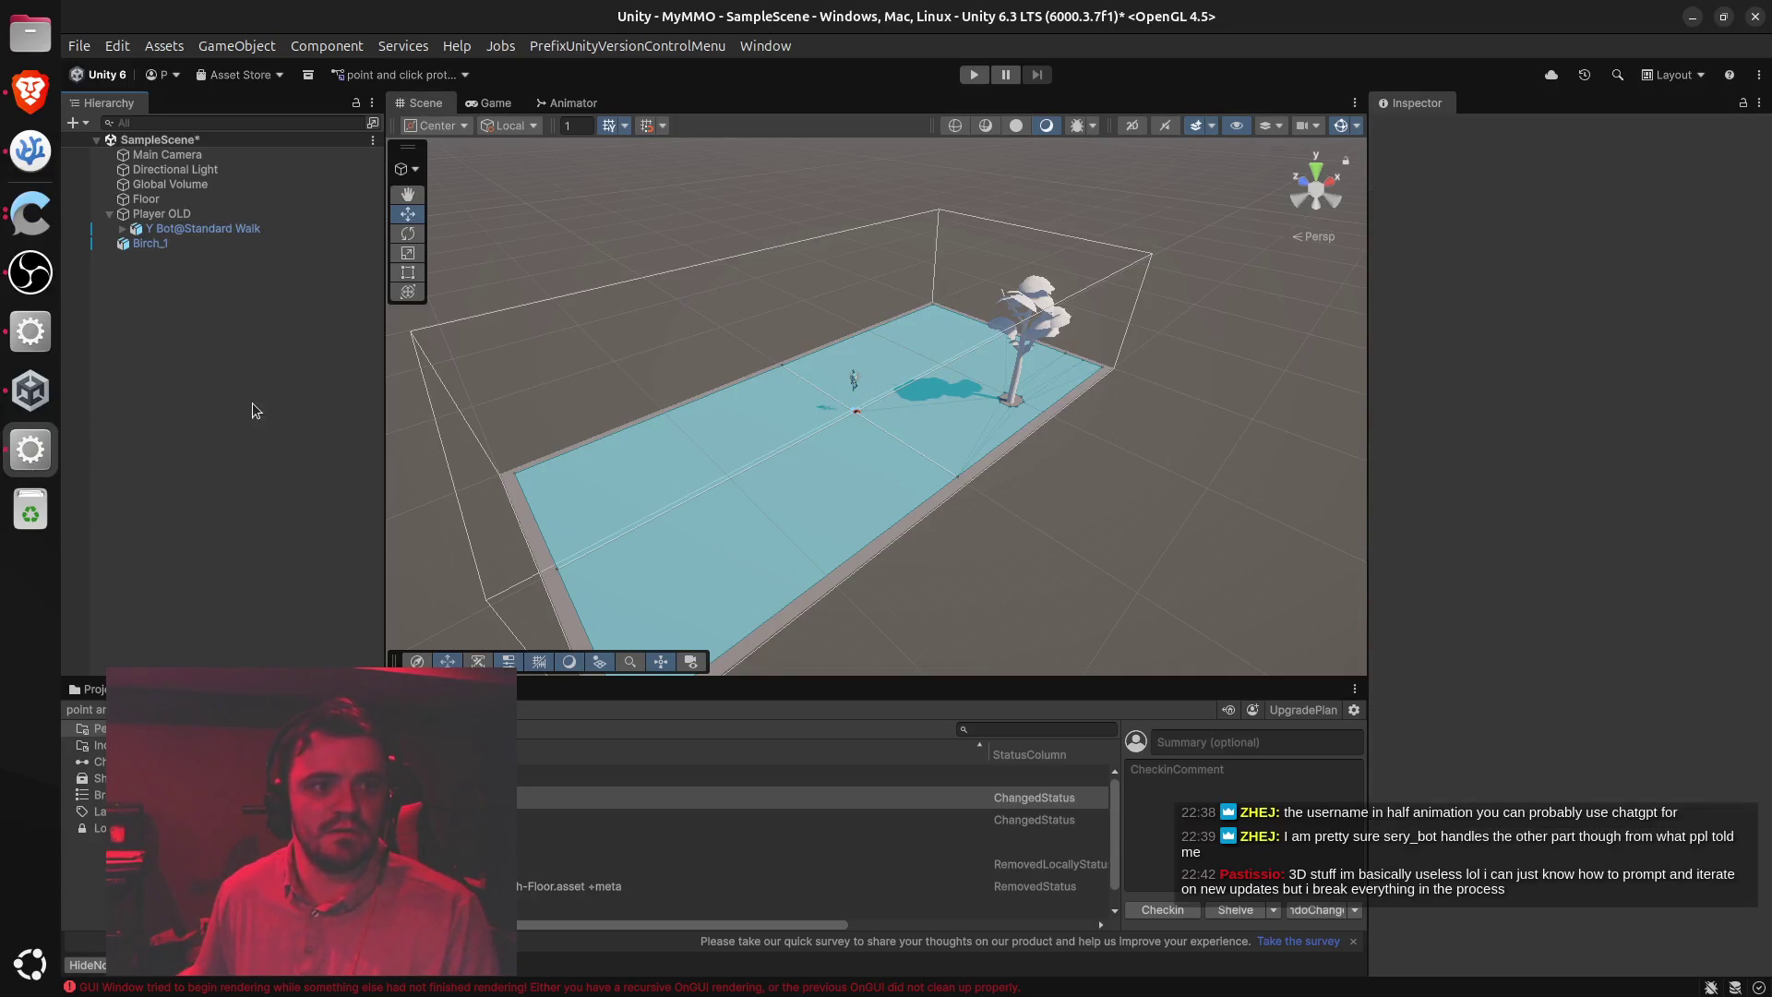
{"action": "right_click", "coordinate": [201, 366]}
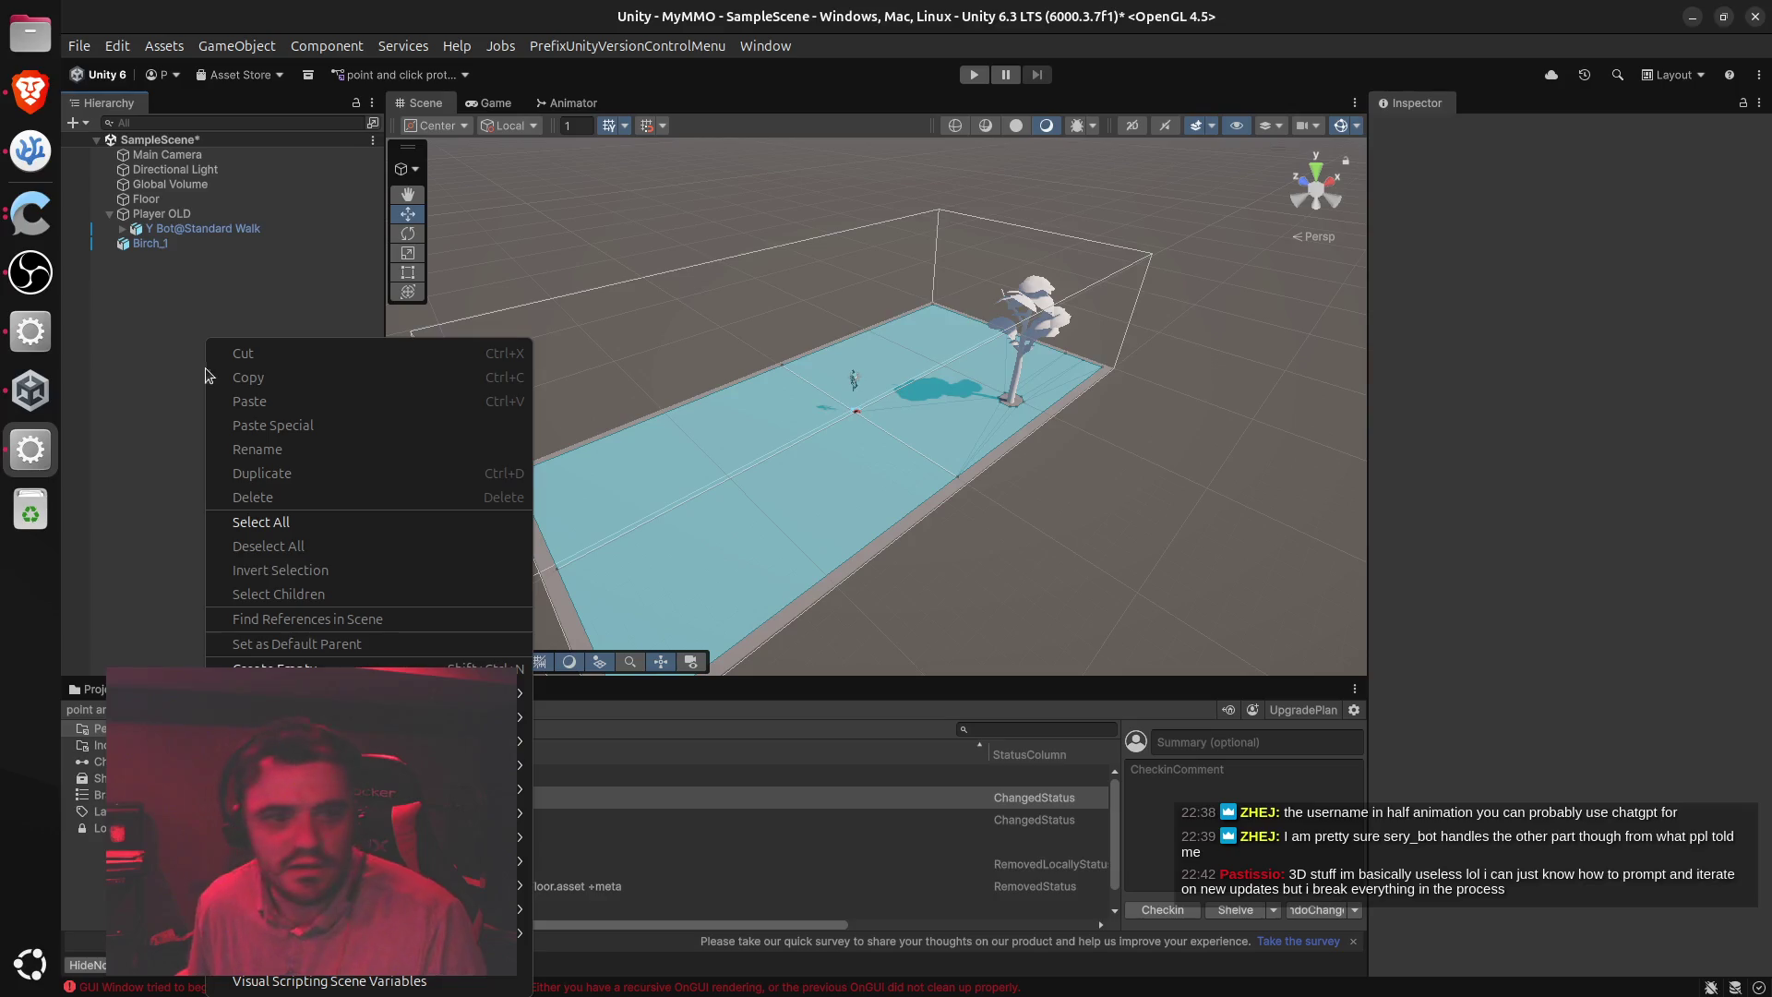
{"action": "left_click", "coordinate": [387, 667]}
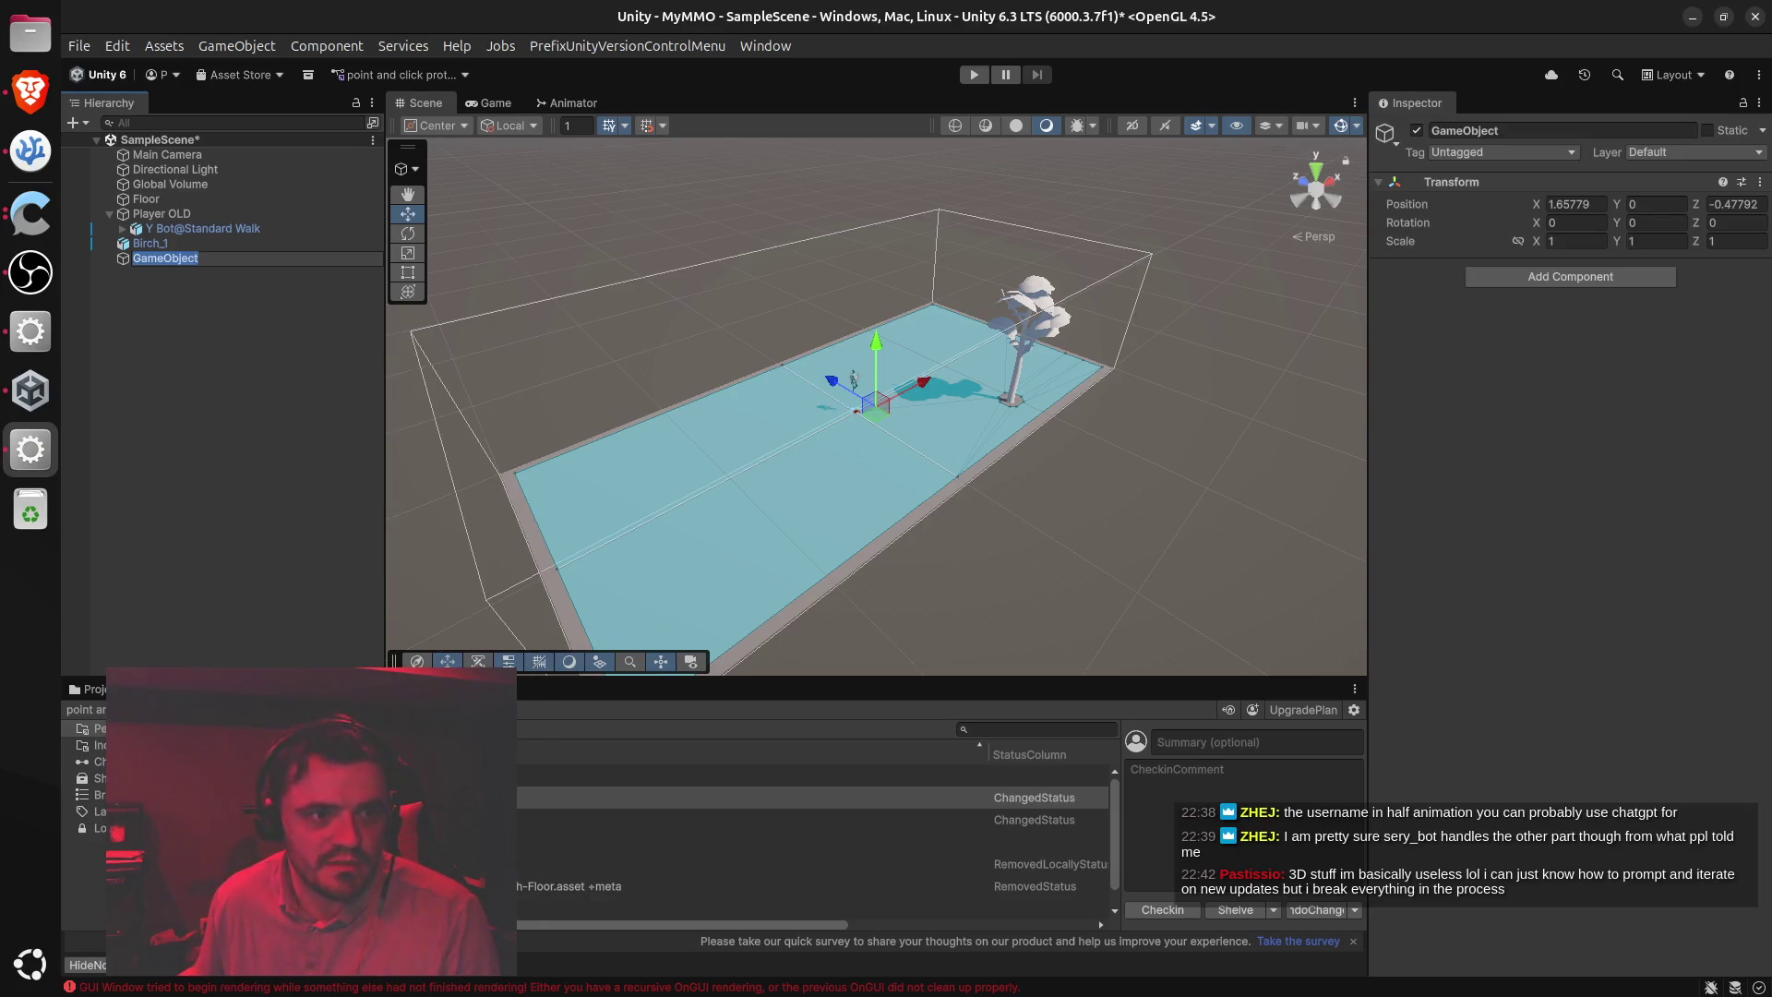
{"action": "type", "text": "Player"}
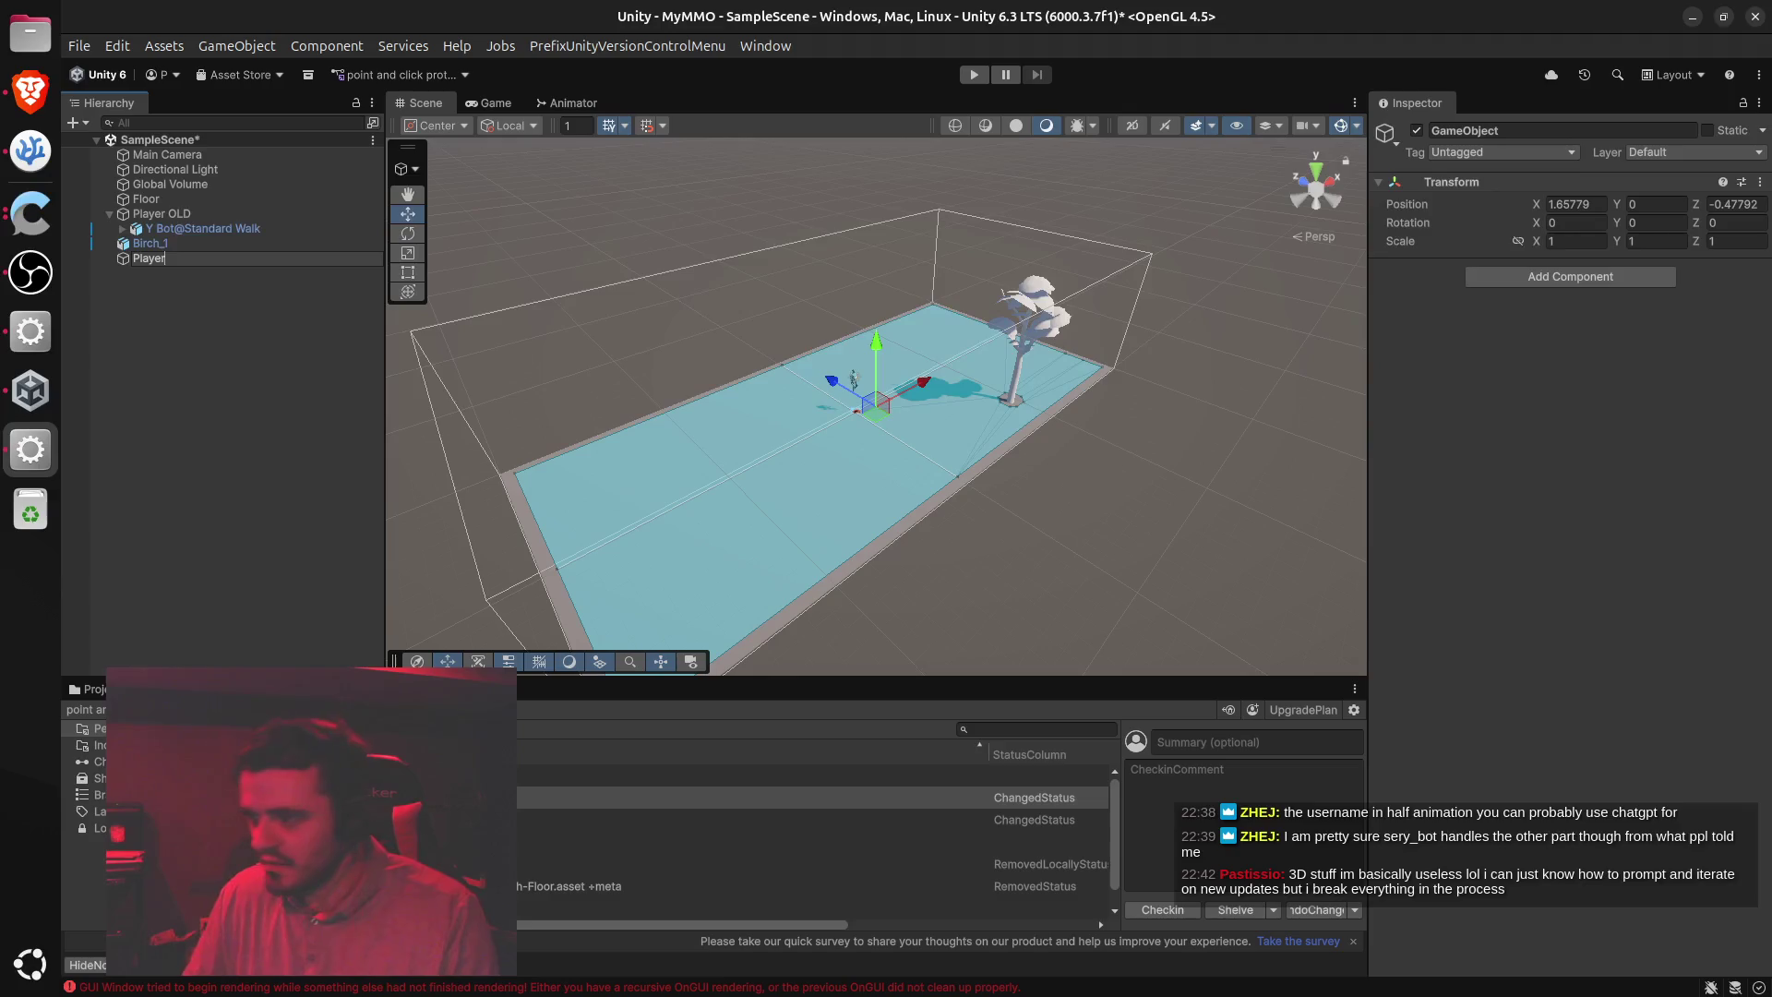
{"action": "key", "text": "Return"}
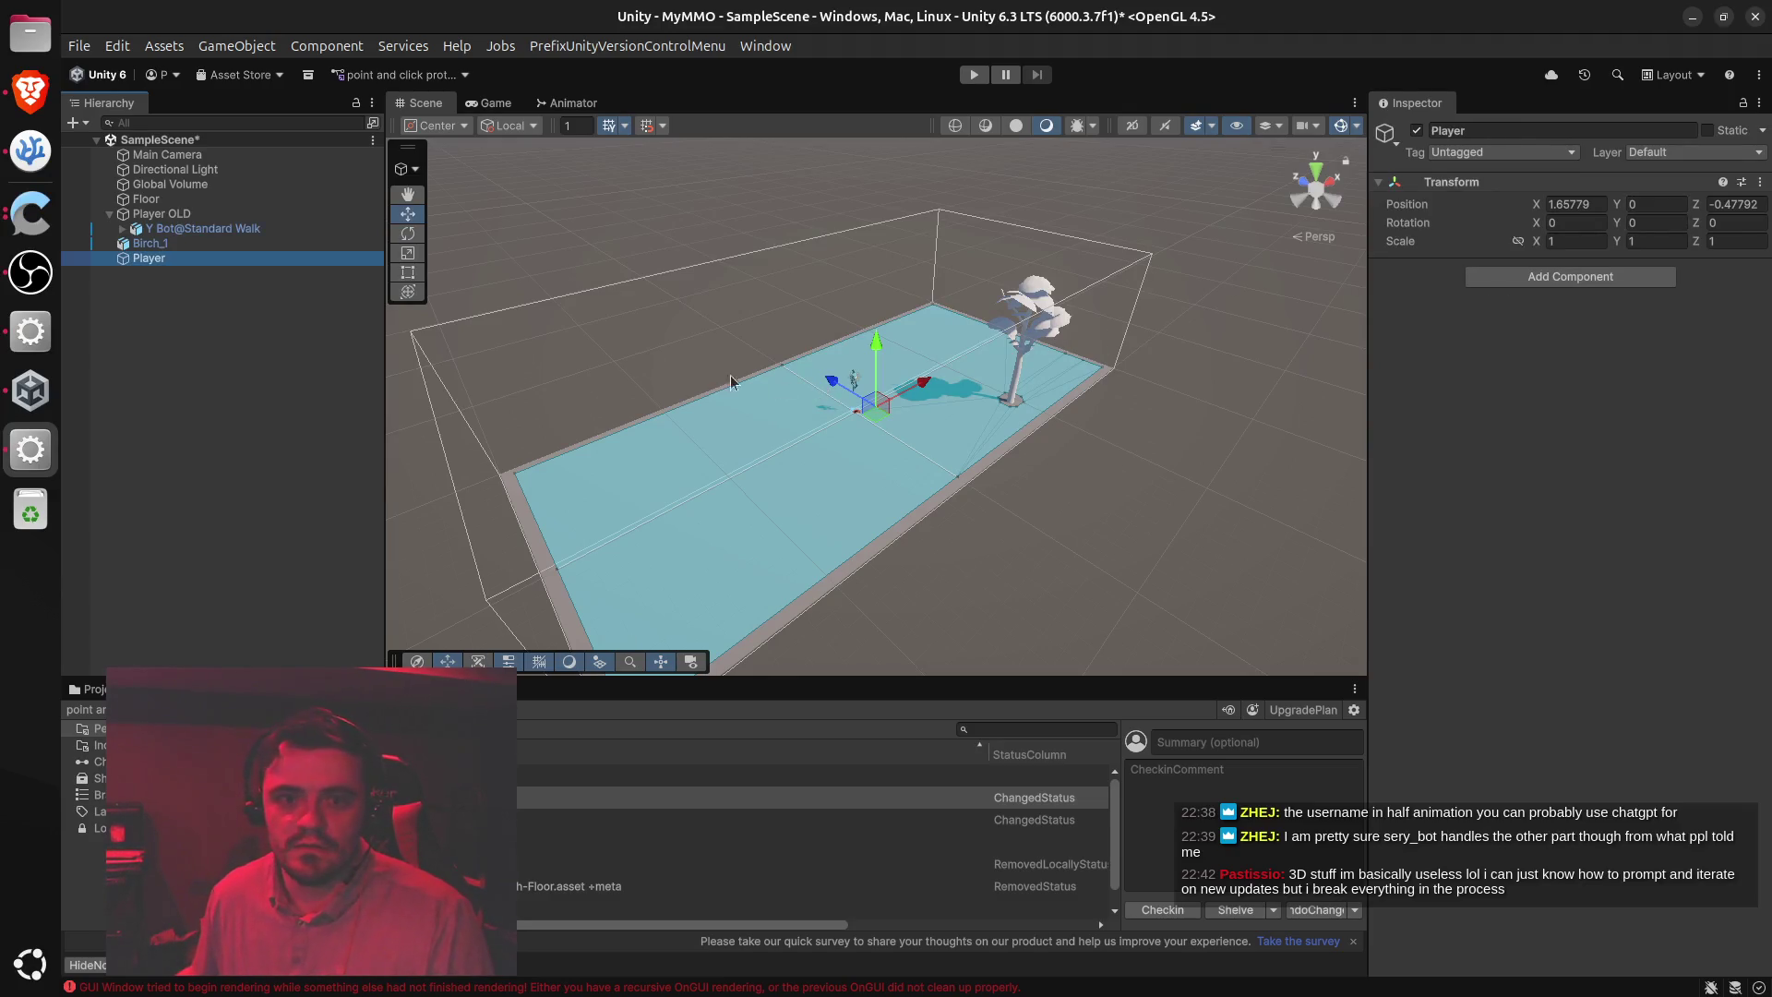
Set the new Player's Position X and Z to 0, placing it at the origin
{"action": "left_click", "coordinate": [185, 213]}
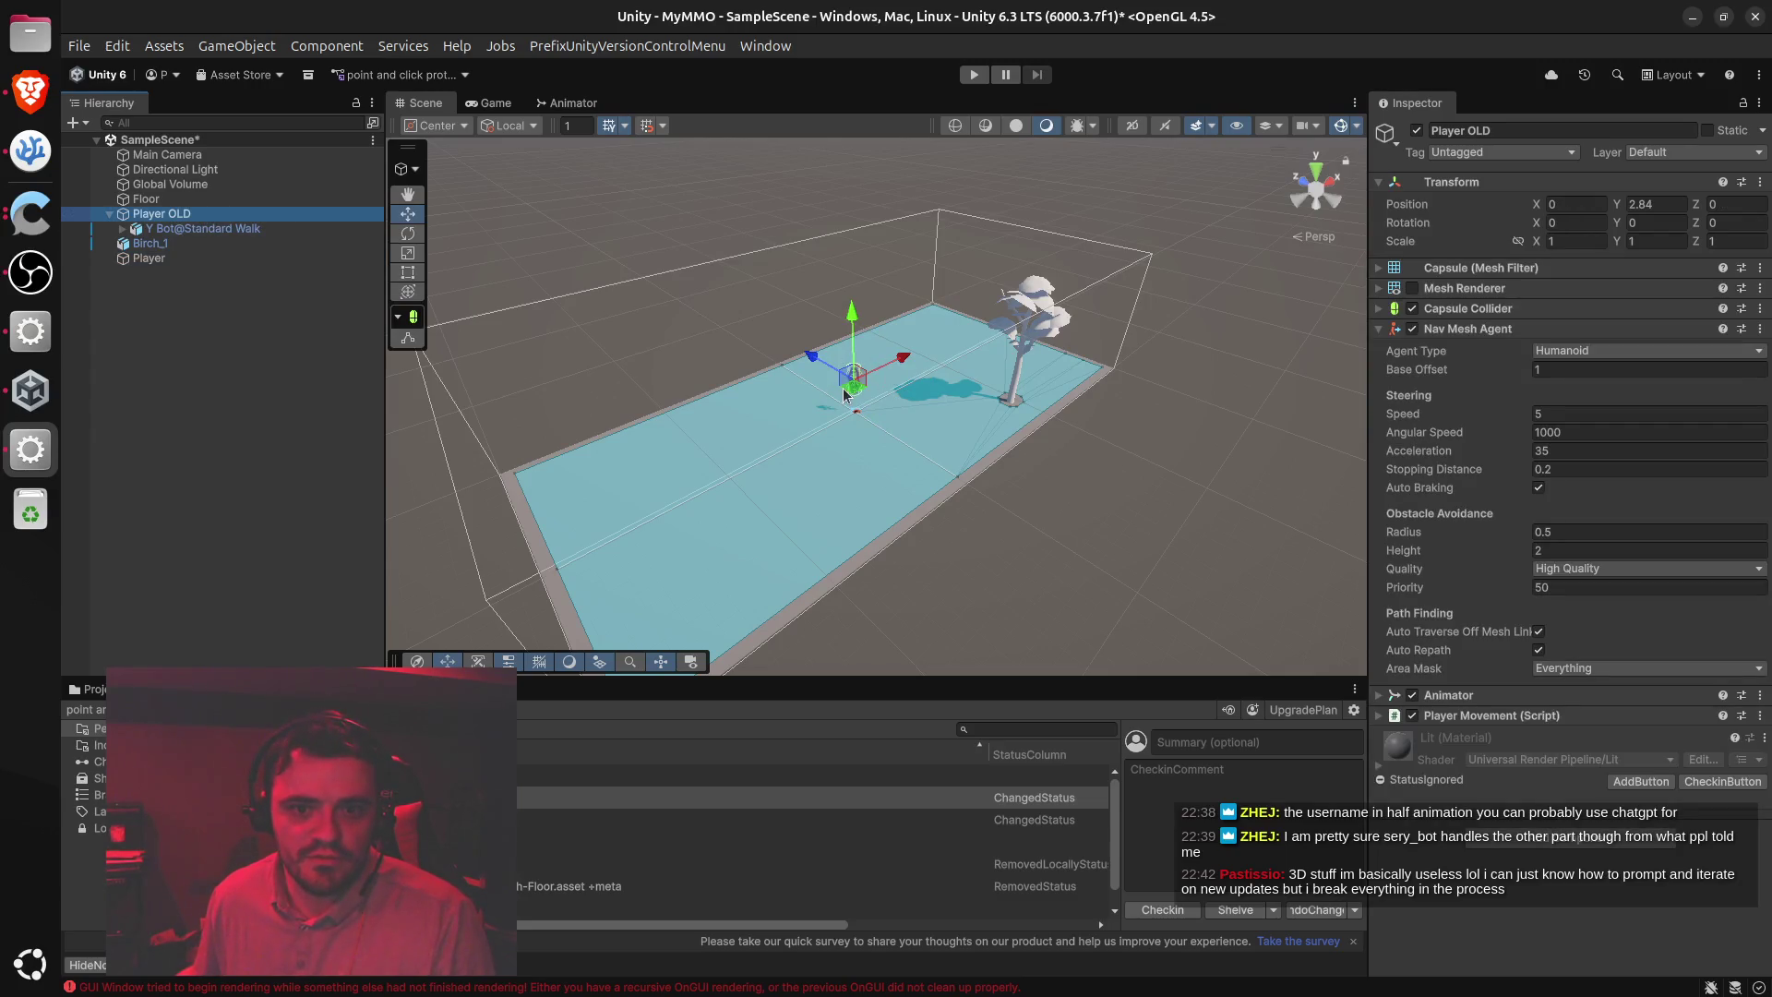
{"action": "left_click", "coordinate": [168, 263]}
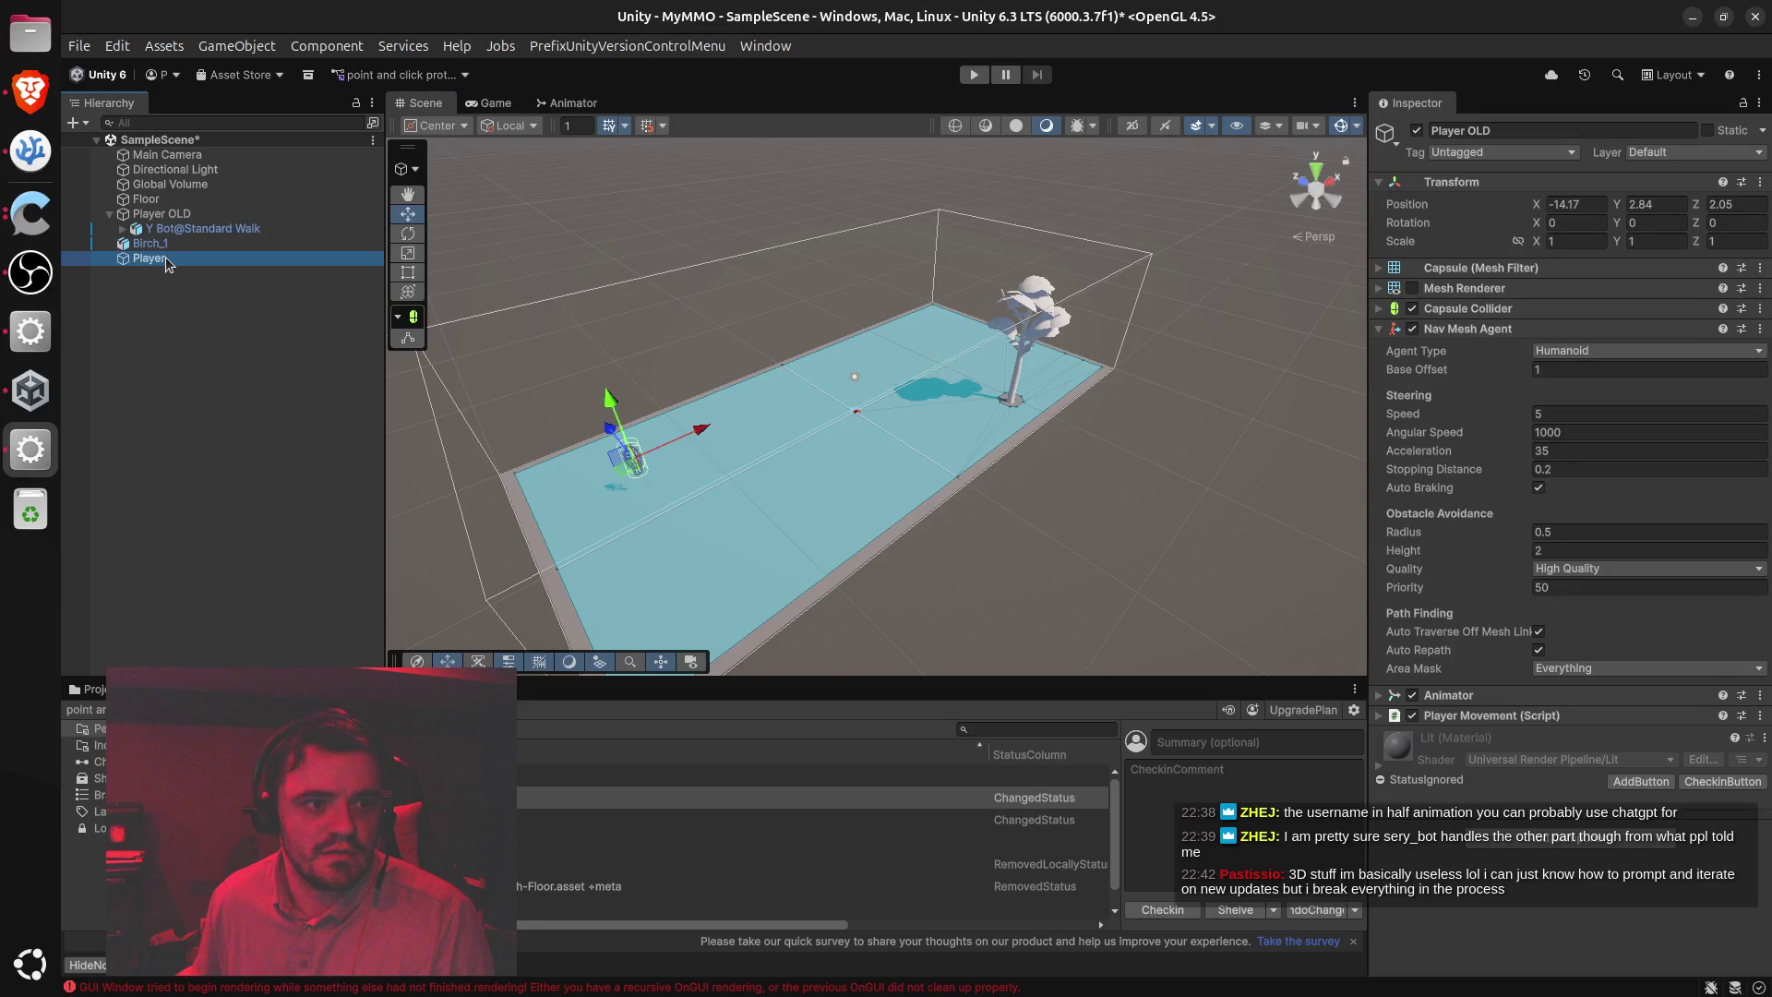
{"action": "left_click", "coordinate": [1576, 204]}
{"action": "type", "text": "0"}
{"action": "left_click", "coordinate": [1735, 204]}
{"action": "type", "text": "0"}
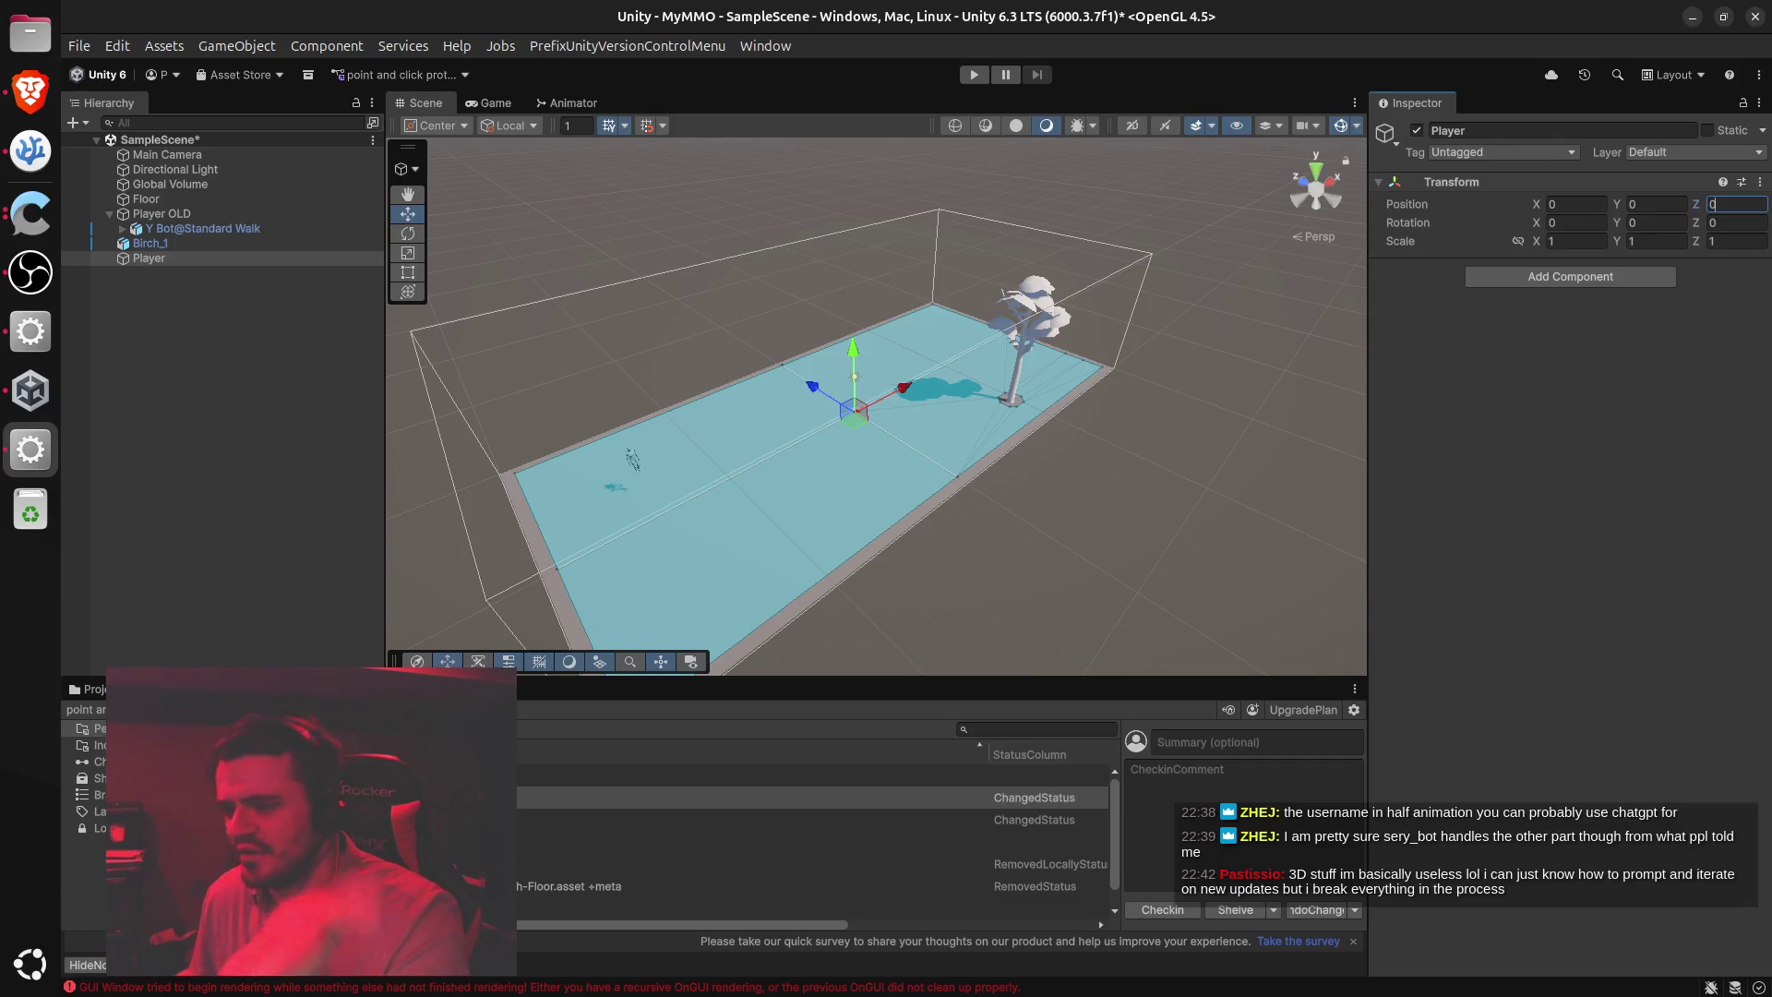
{"action": "key", "text": "alt+Tab"}
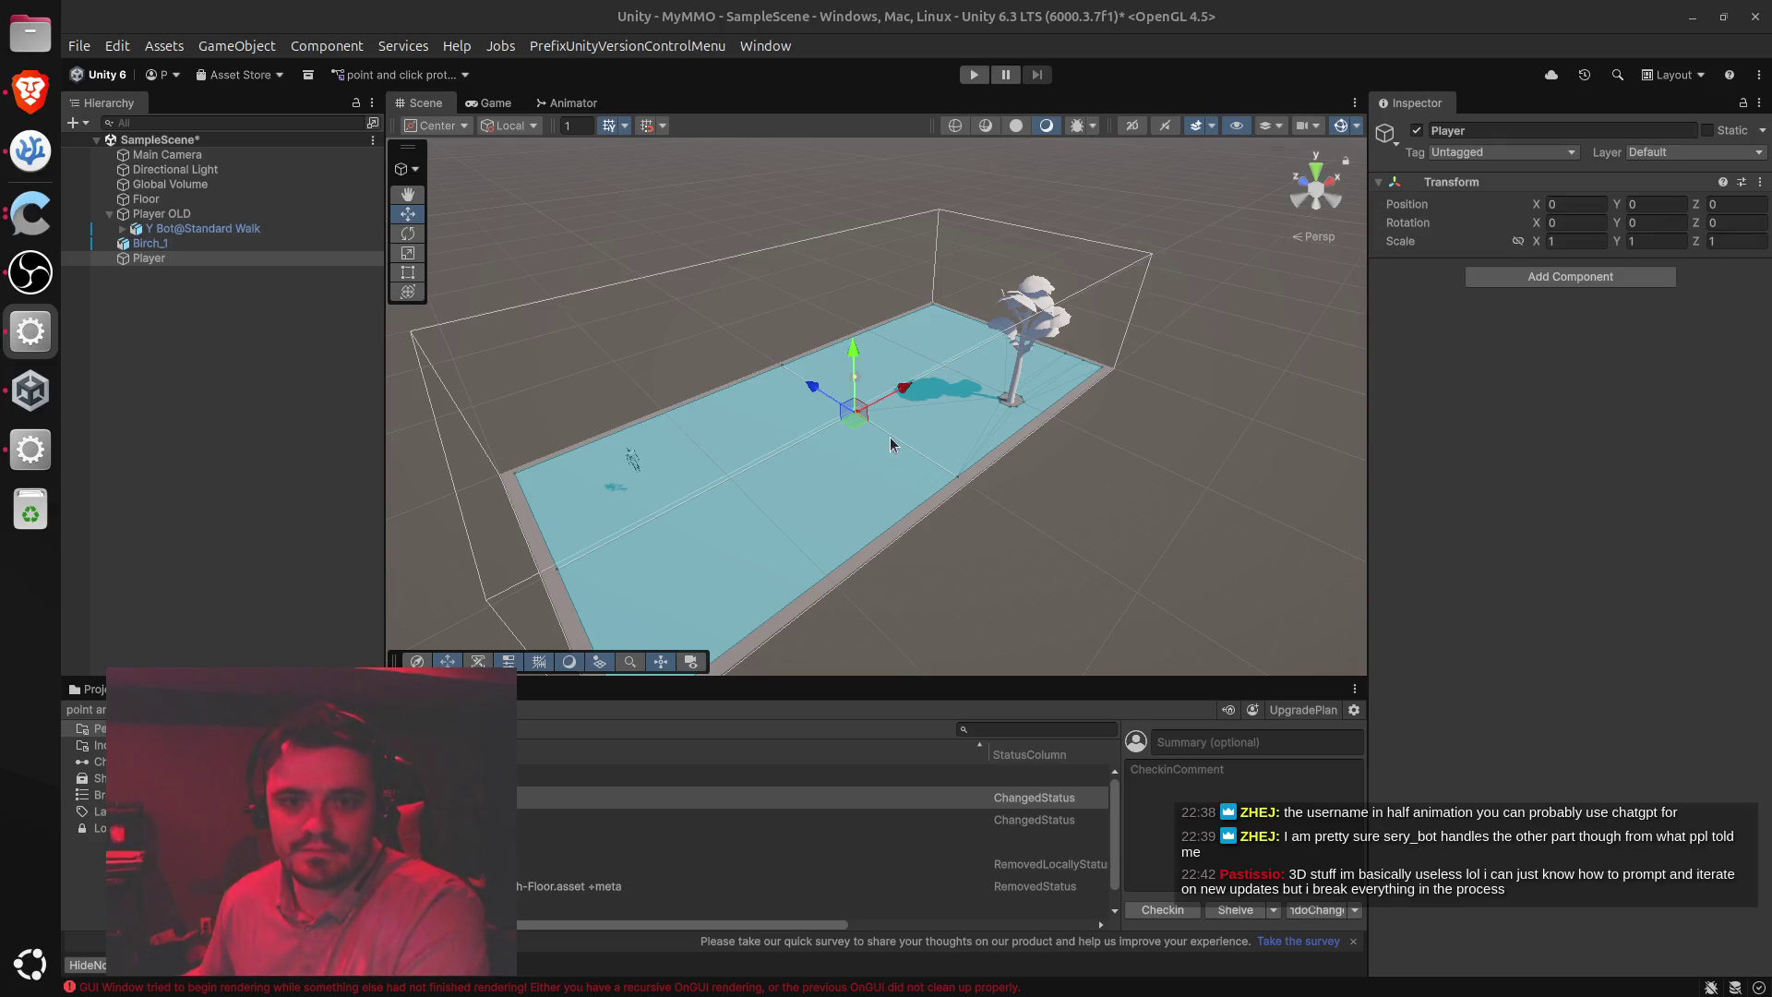
{"action": "left_click", "coordinate": [1061, 491]}
{"action": "left_click", "coordinate": [149, 258]}
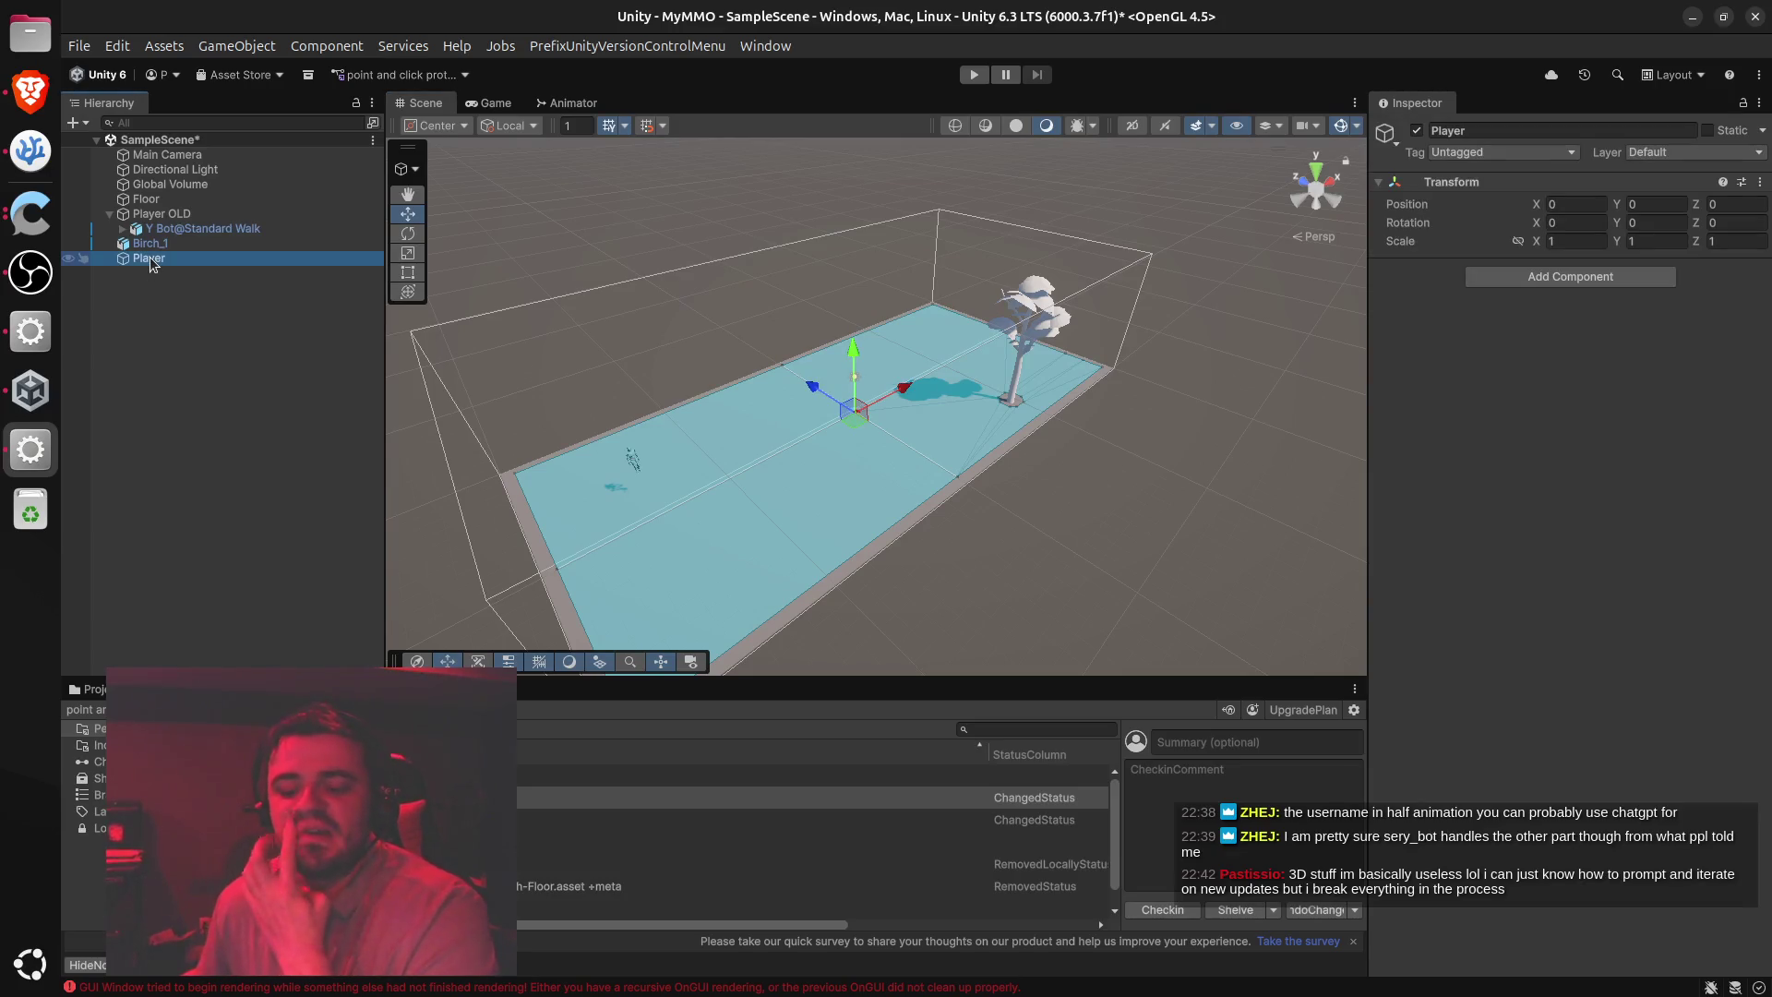
{"action": "key", "text": "alt+Tab"}
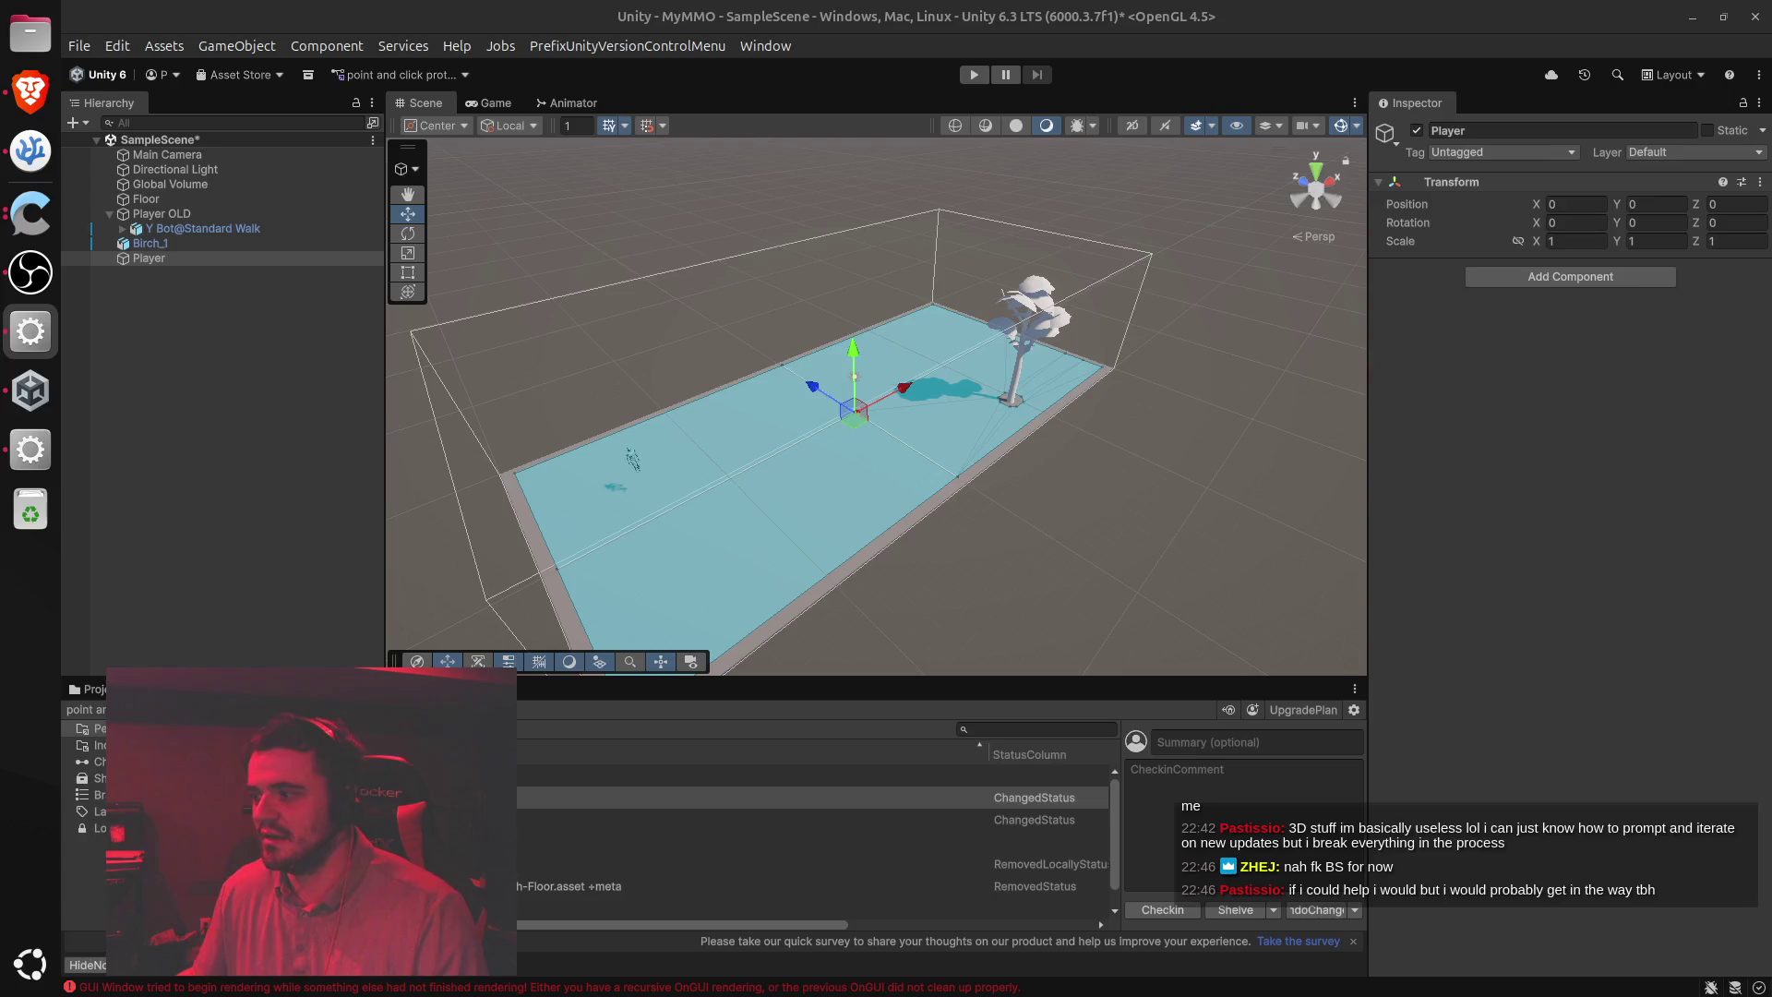
Orbit the Scene view over the floor and show the Project tab's assets in the bottom panel
{"action": "mouse_move", "coordinate": [988, 505]}
{"action": "left_mouse_down"}
{"action": "mouse_move", "coordinate": [1056, 463]}
{"action": "mouse_move", "coordinate": [911, 474]}
{"action": "mouse_move", "coordinate": [949, 369]}
{"action": "mouse_move", "coordinate": [941, 570]}
{"action": "mouse_move", "coordinate": [1002, 539]}
{"action": "left_mouse_up"}
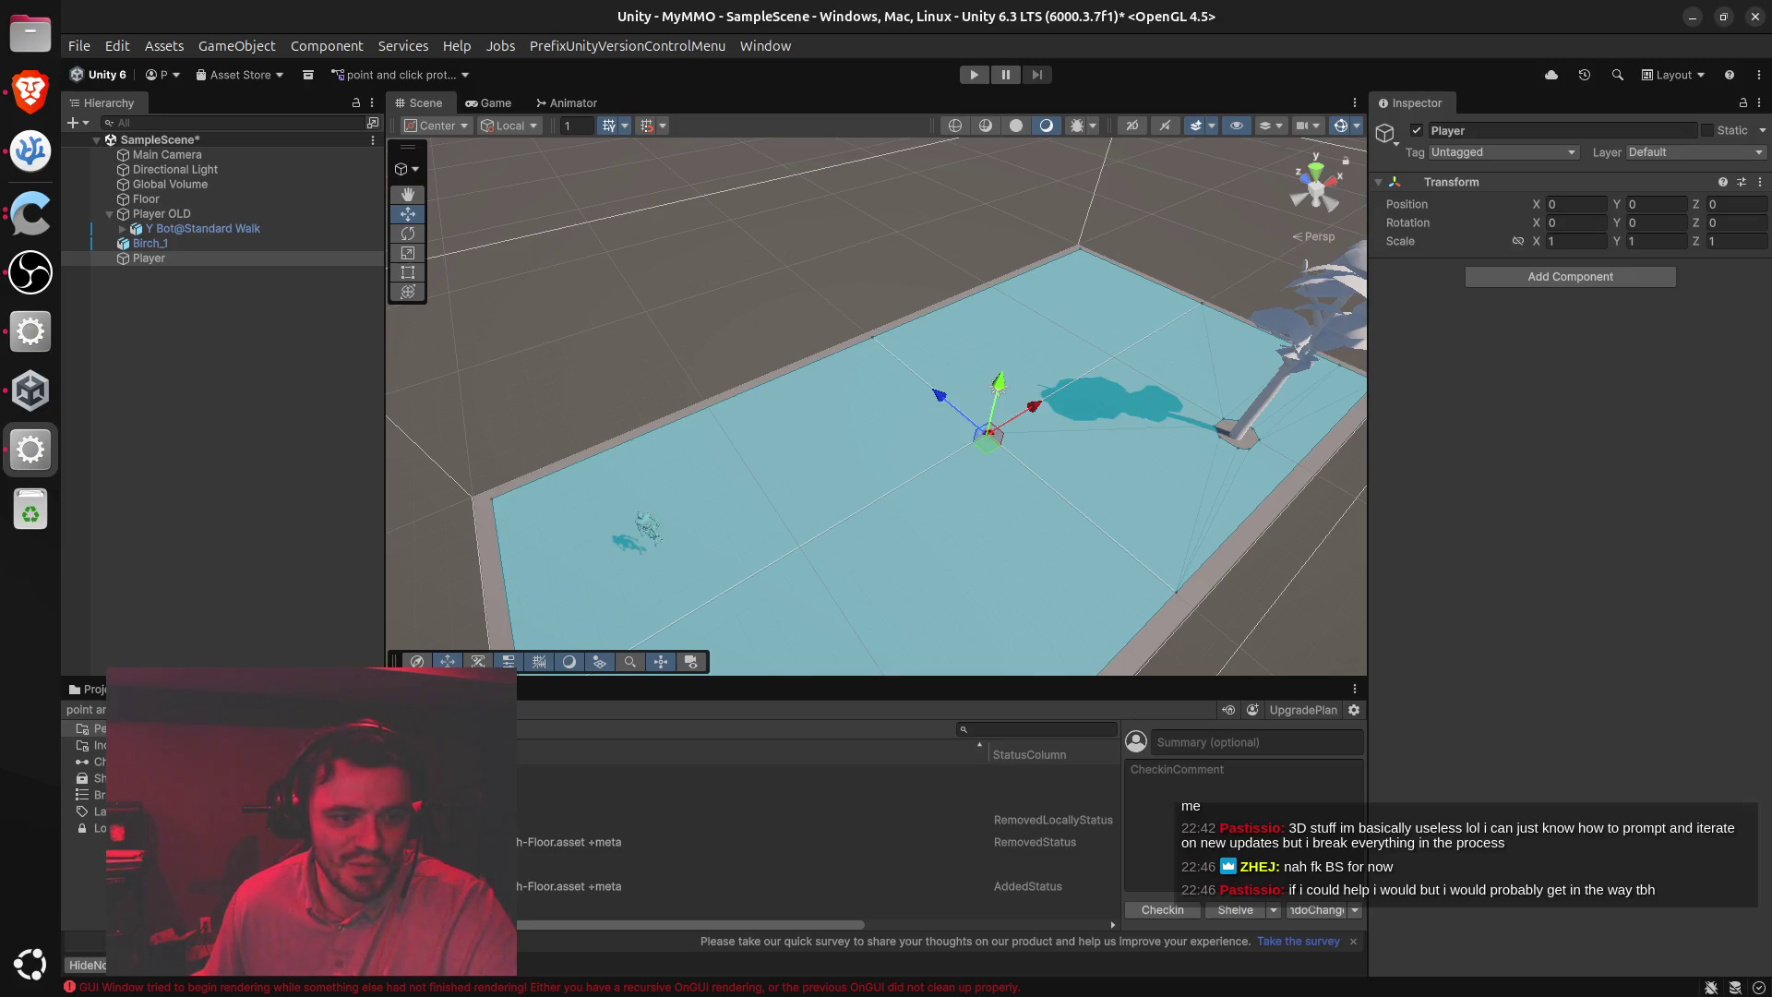
{"action": "left_click", "coordinate": [93, 688]}
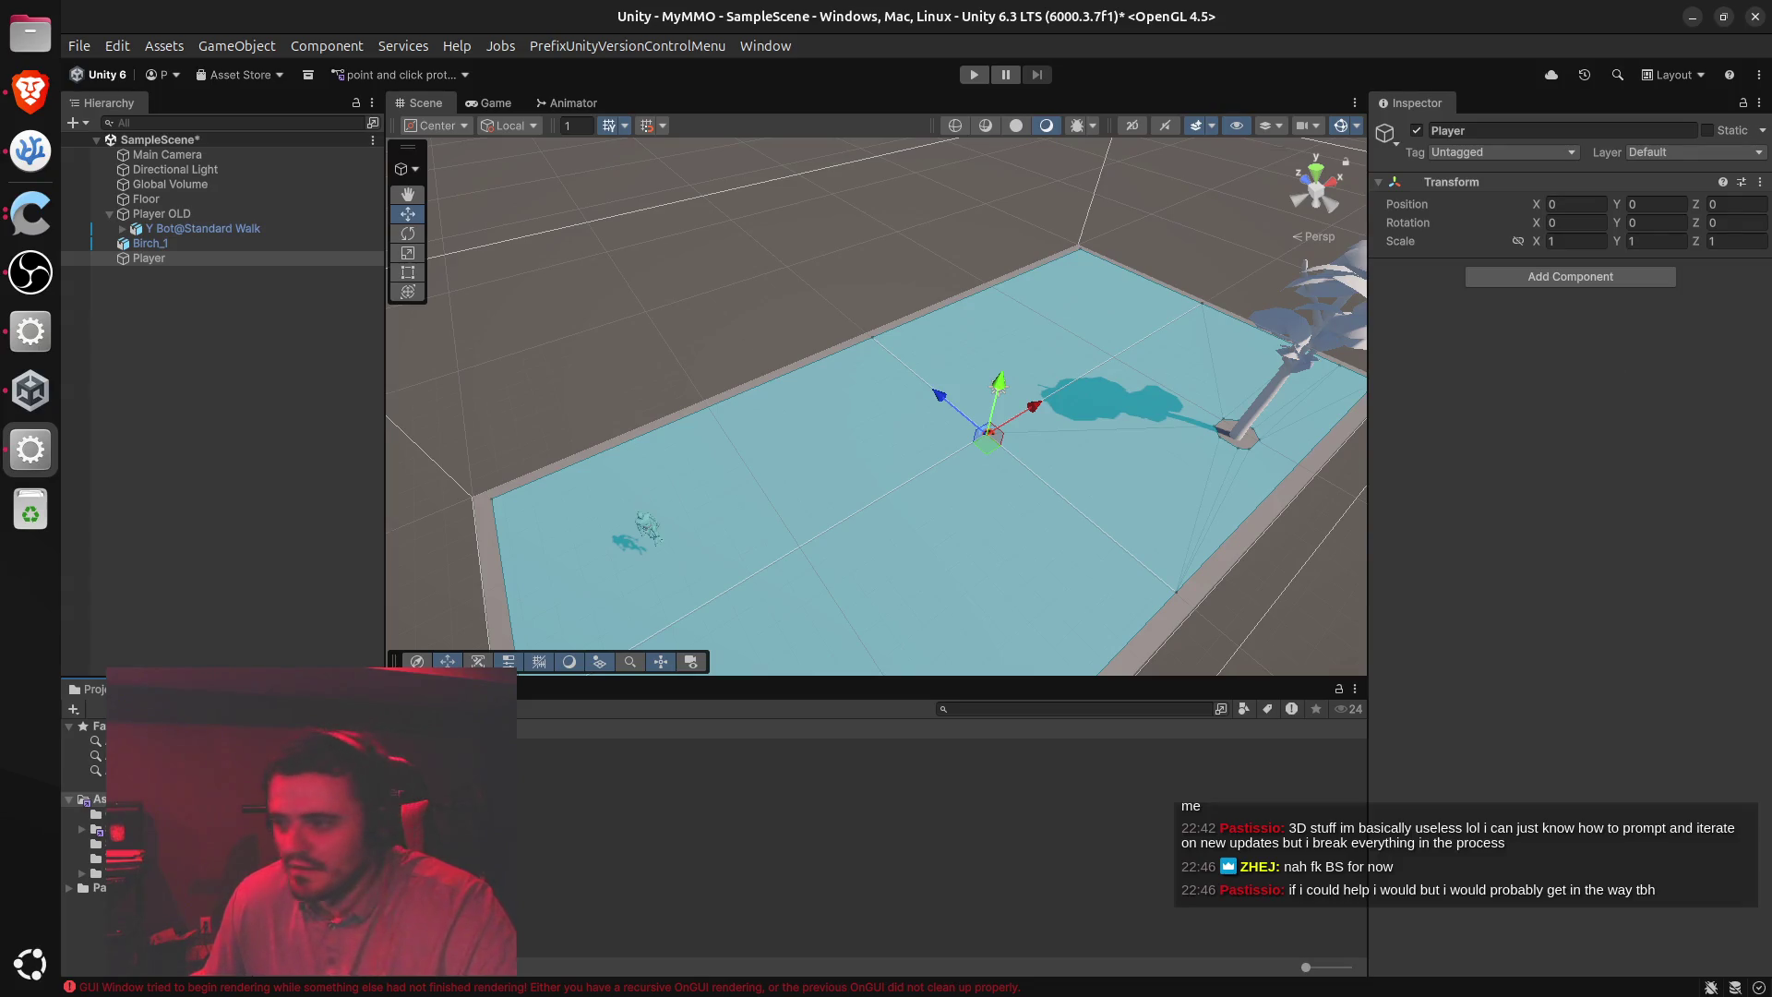
{"action": "key", "text": "alt+Tab"}
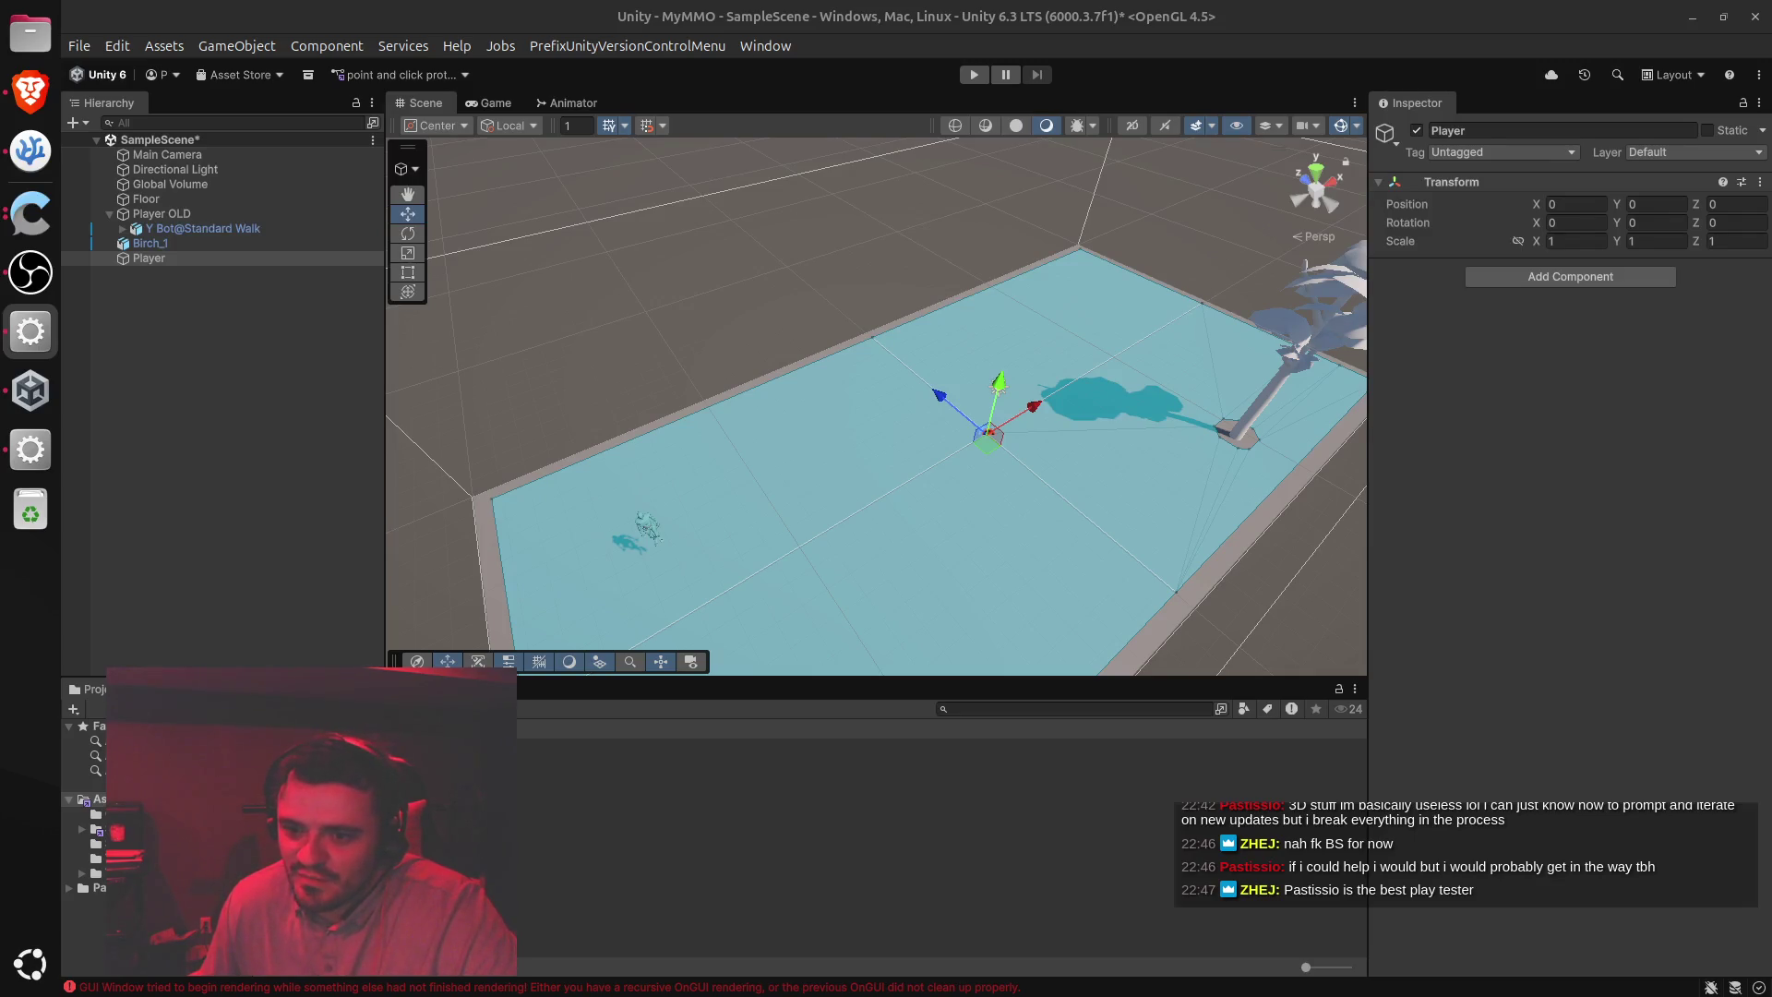
{"action": "key", "text": "alt+Tab"}
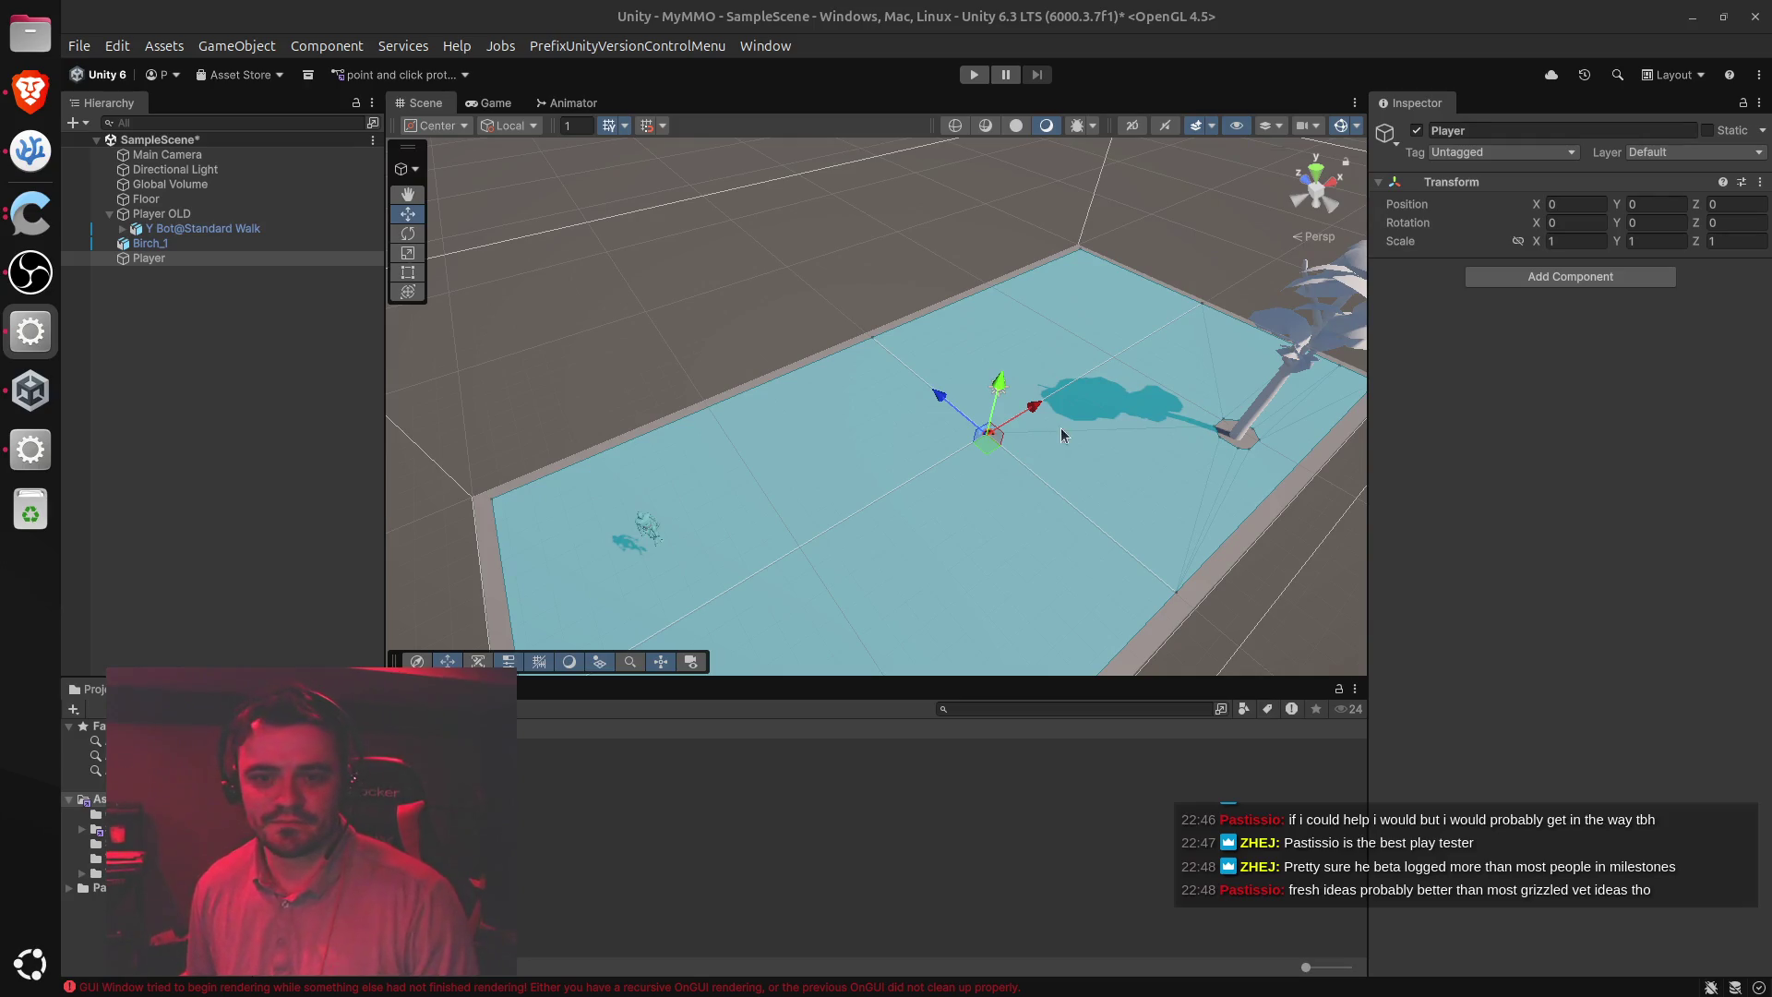
{"action": "left_click", "coordinate": [1031, 398]}
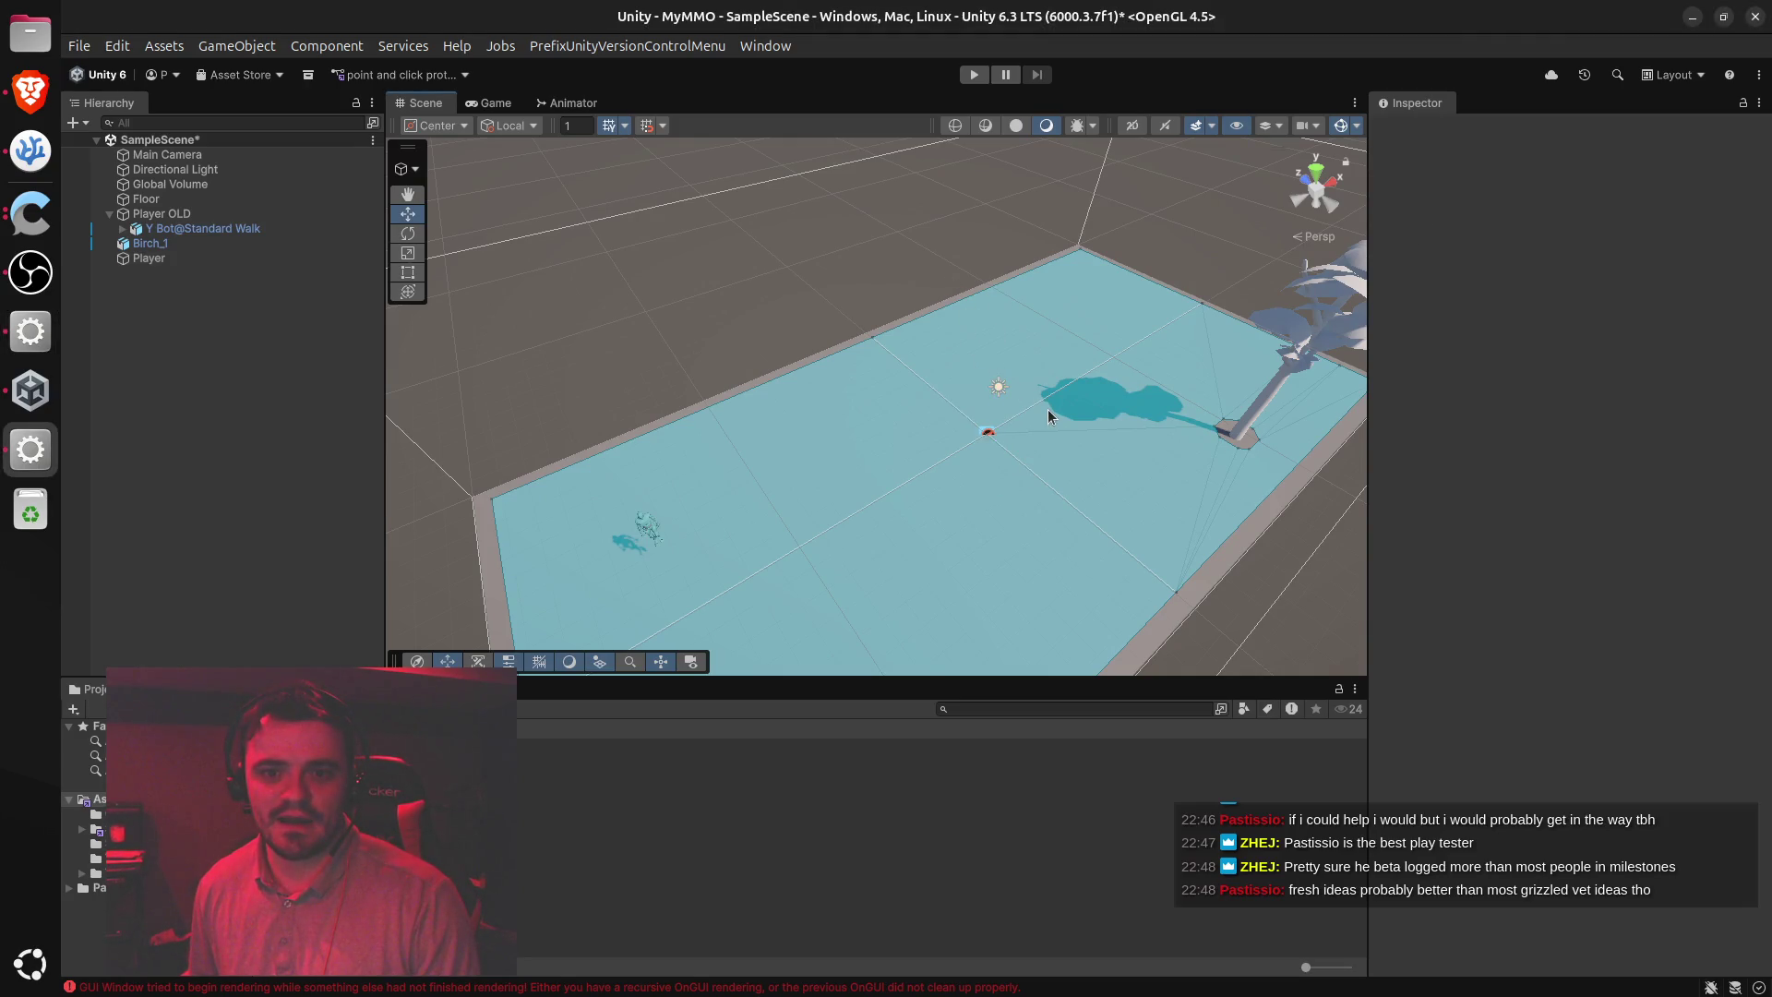
{"action": "mouse_move", "coordinate": [1043, 417]}
{"action": "left_mouse_down"}
{"action": "mouse_move", "coordinate": [1028, 502]}
{"action": "mouse_move", "coordinate": [1097, 293]}
{"action": "mouse_move", "coordinate": [1055, 476]}
{"action": "left_mouse_up"}
{"action": "scroll", "coordinate": [1041, 445], "scroll_direction": "down", "scroll_amount": 3}
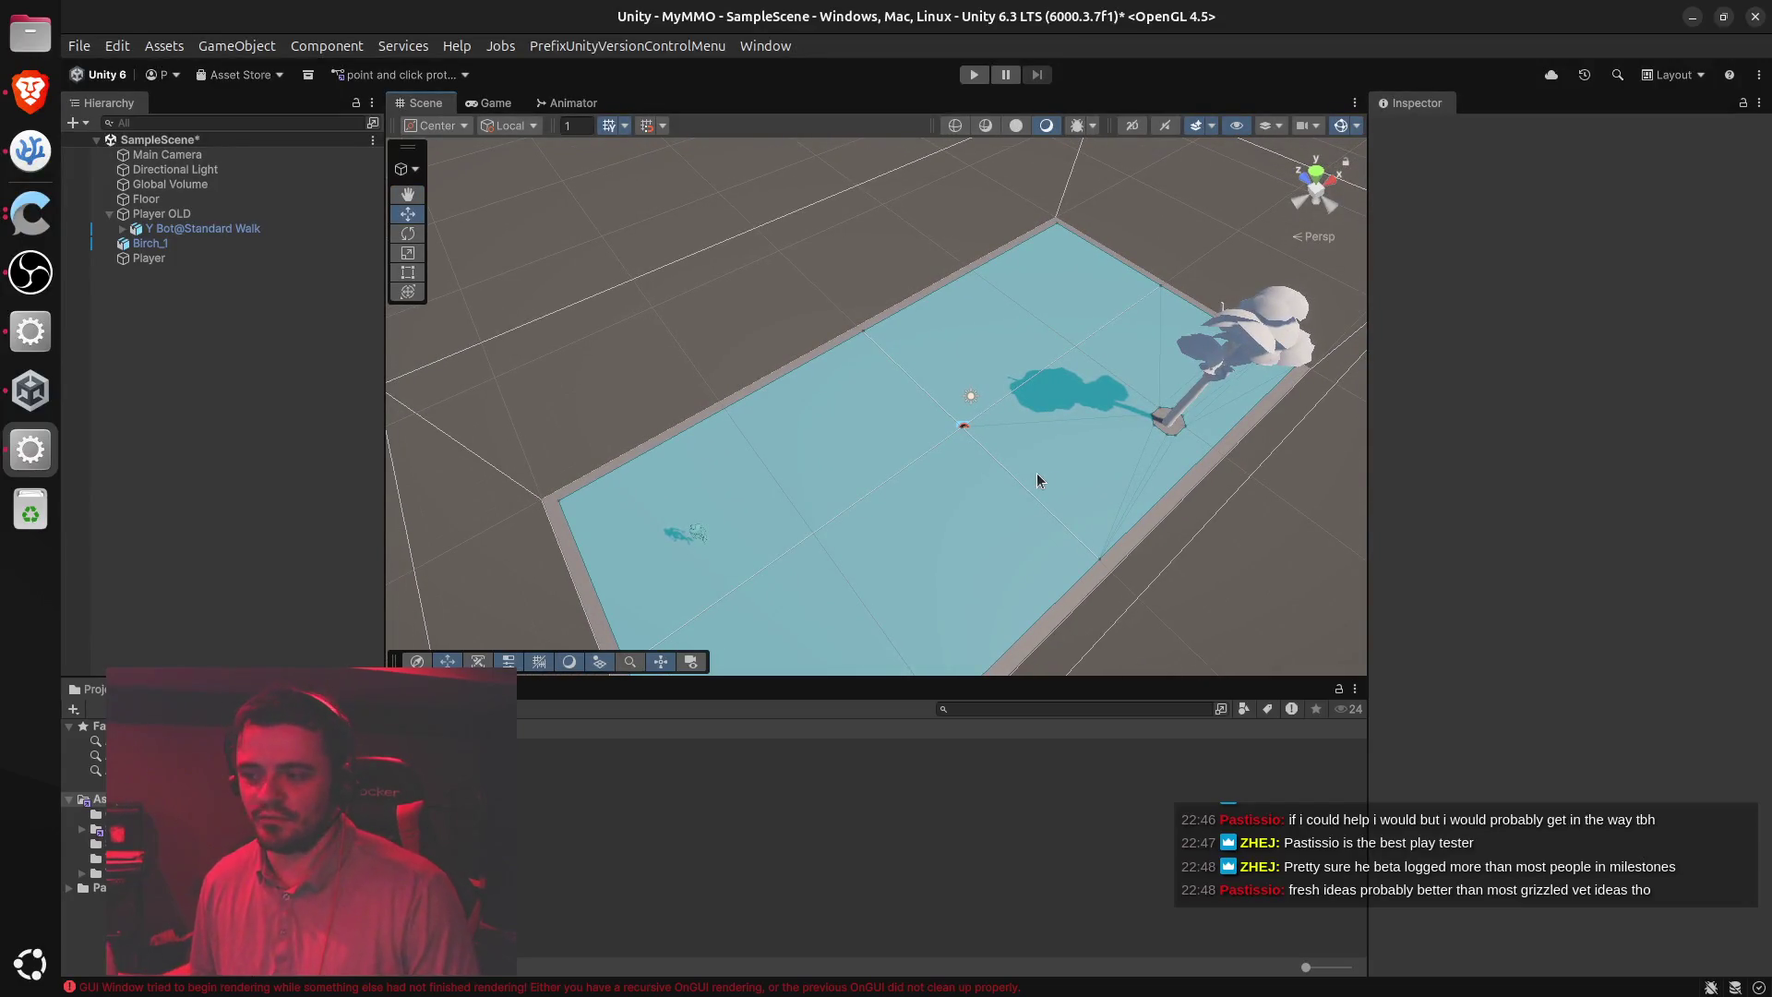
{"action": "key", "text": "alt+Tab"}
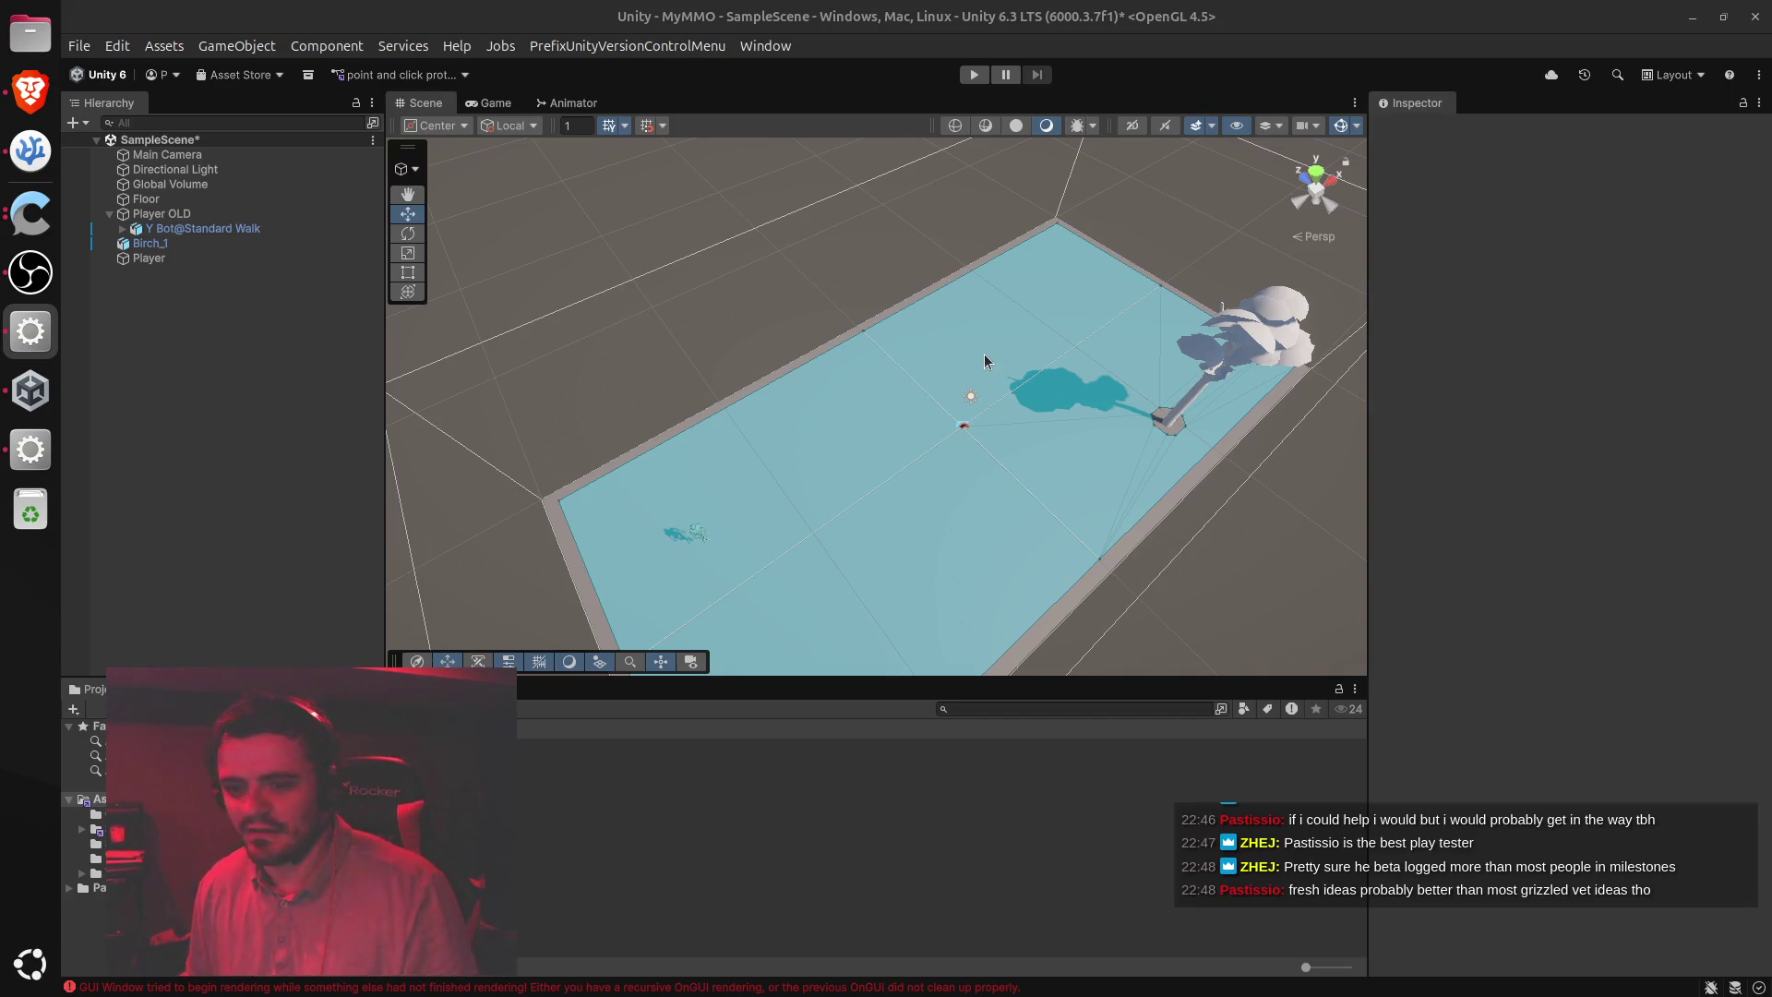
{"action": "left_click_drag", "start_coordinate": [1011, 351], "coordinate": [1027, 376]}
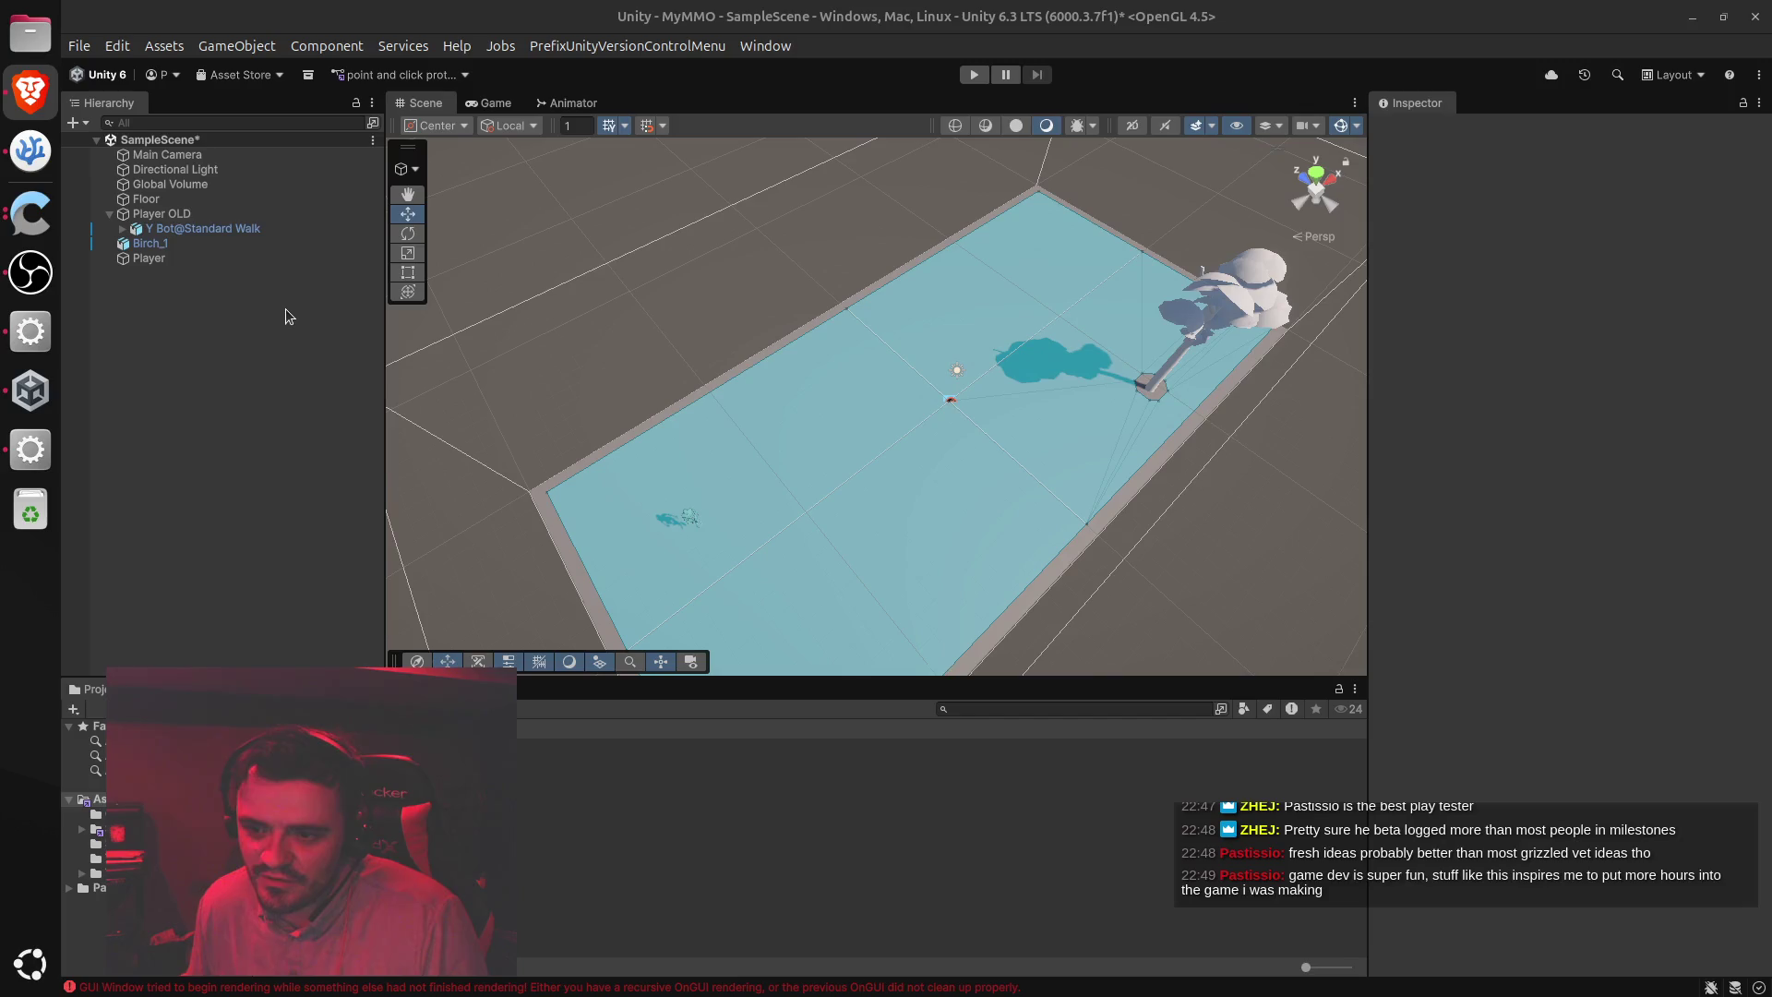
{"action": "left_click", "coordinate": [158, 261]}
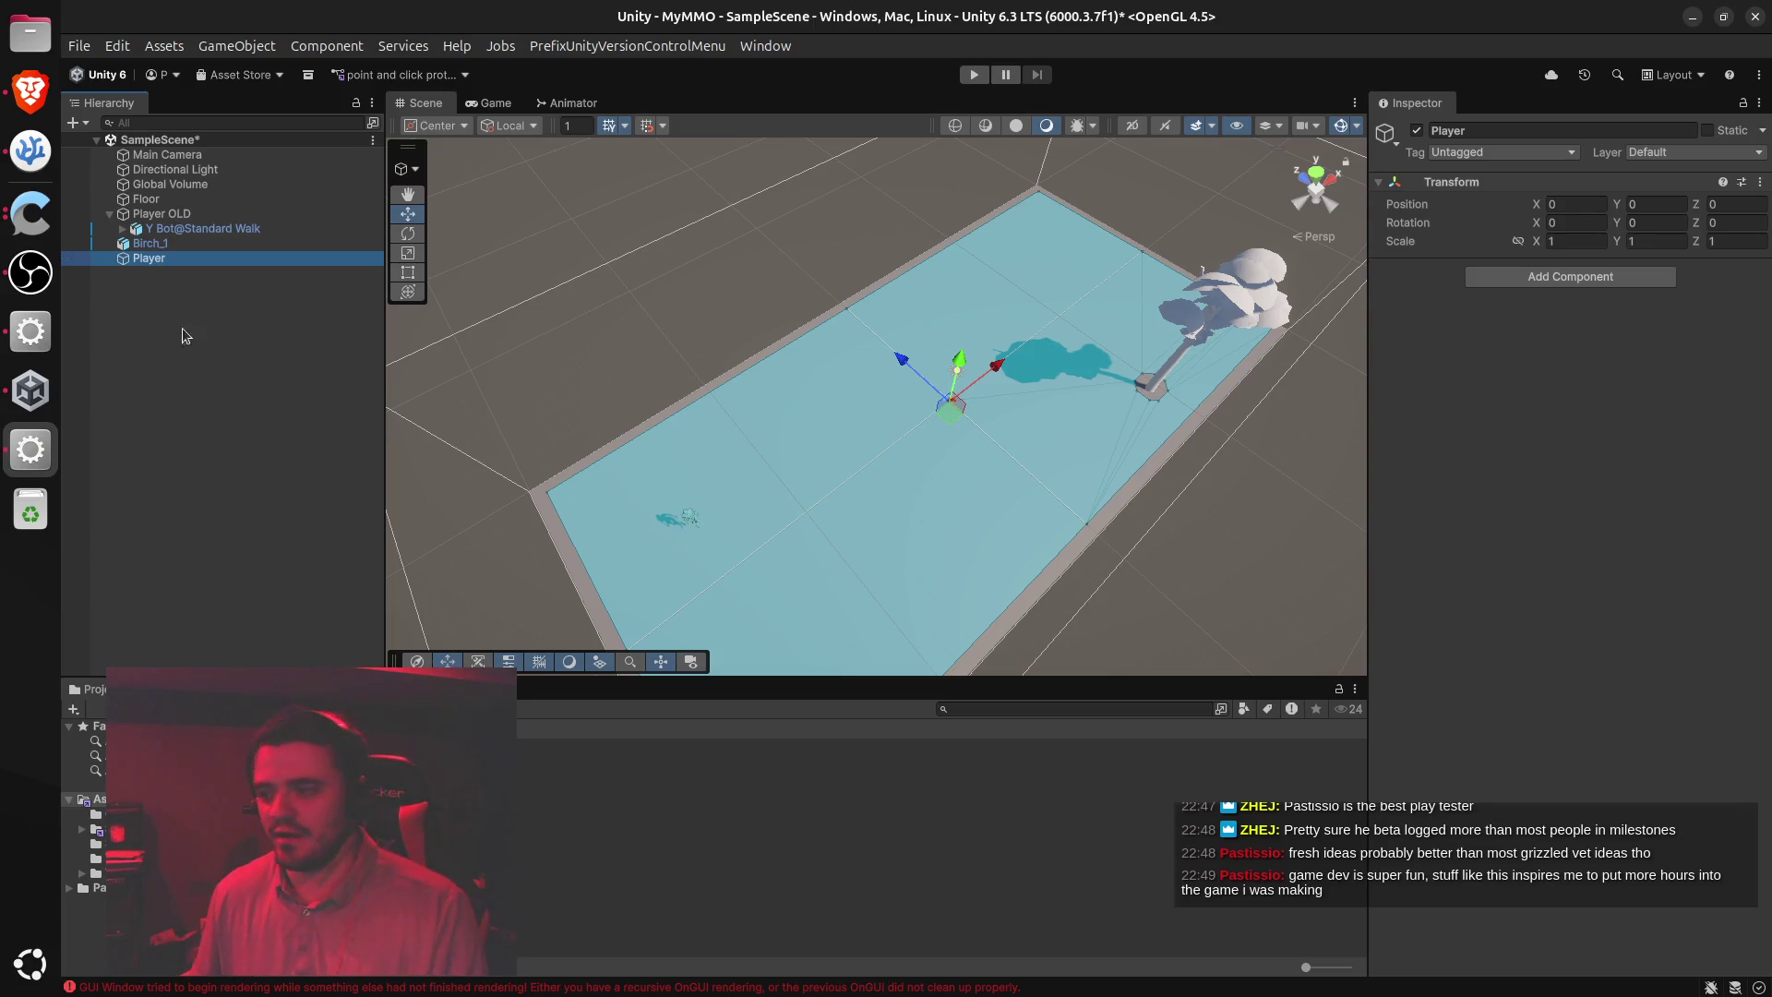
{"action": "key", "text": "alt+Tab"}
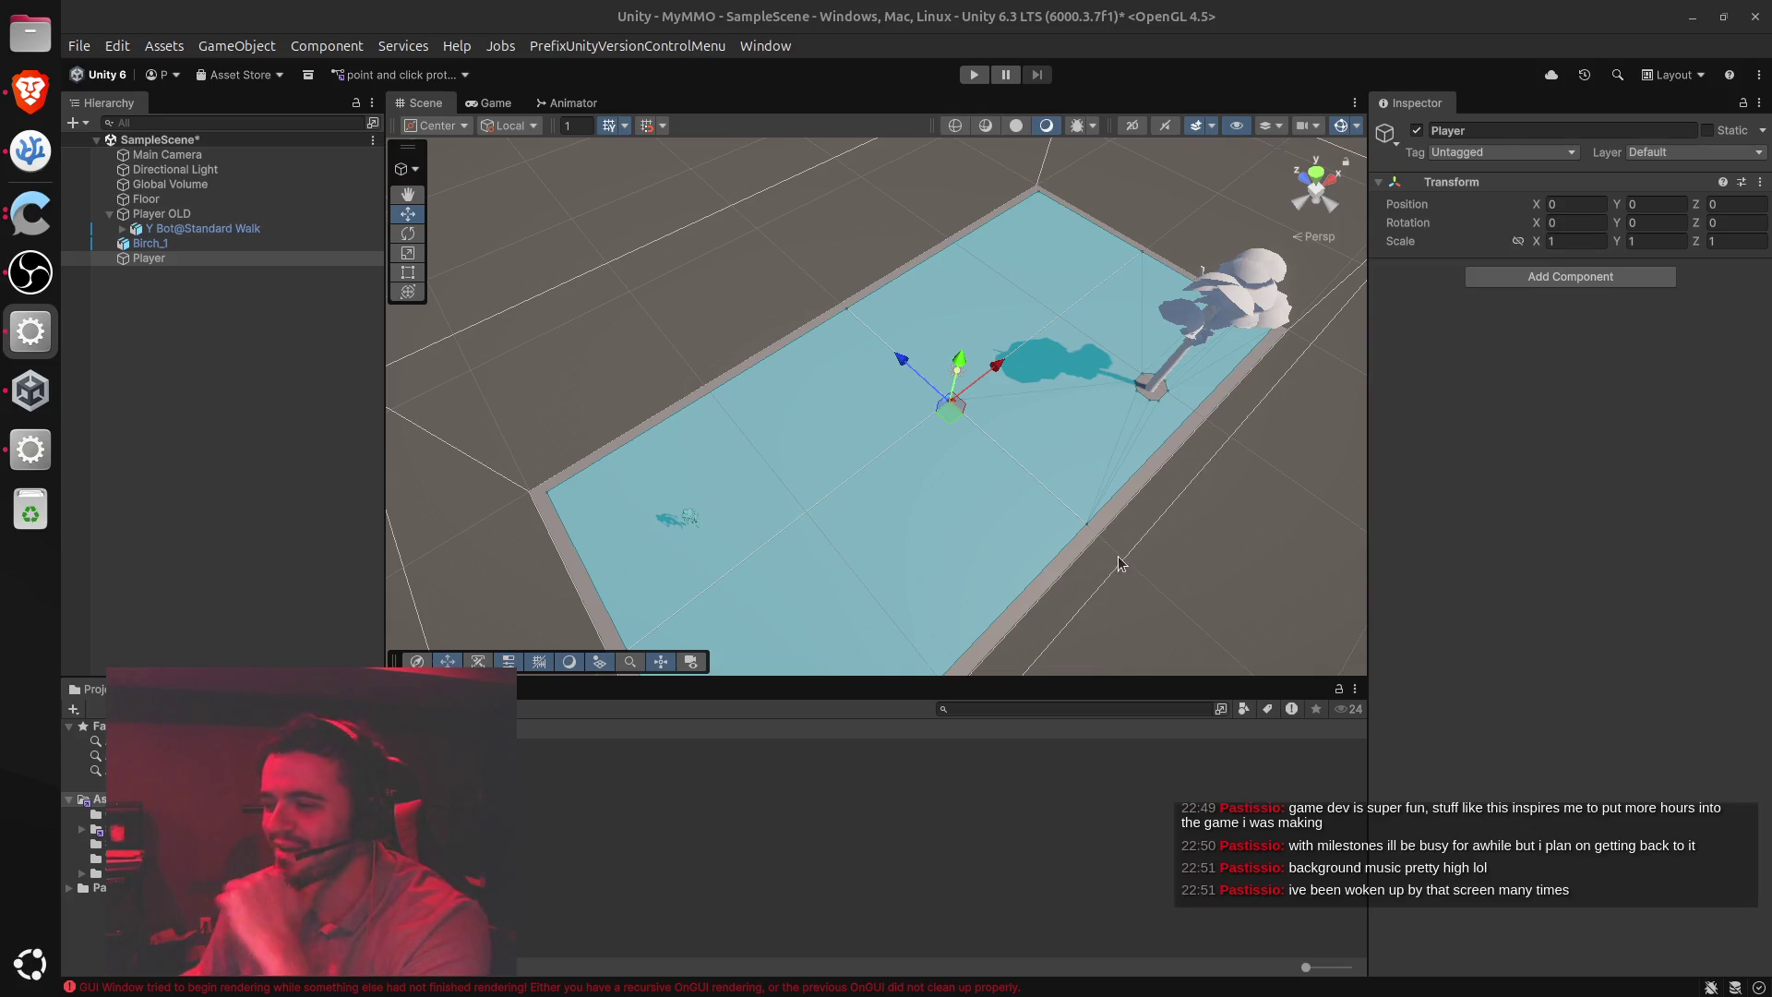
{"action": "key", "text": "alt+Tab"}
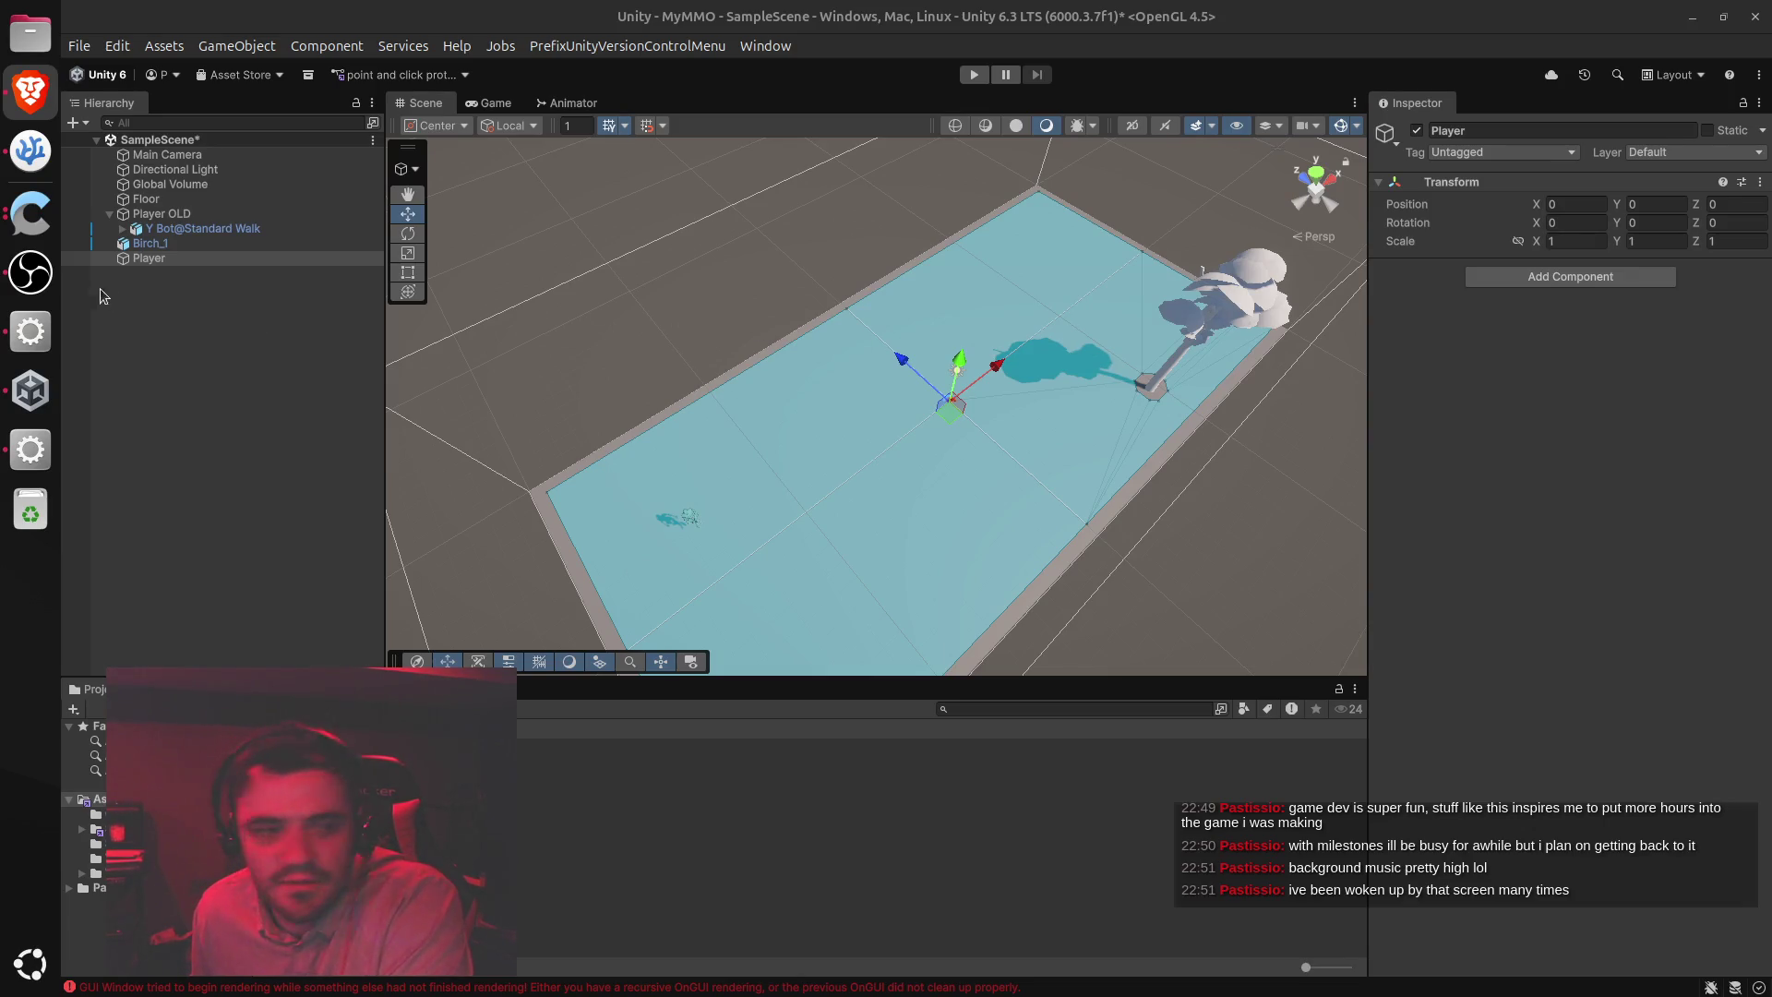
{"action": "right_click", "coordinate": [154, 259]}
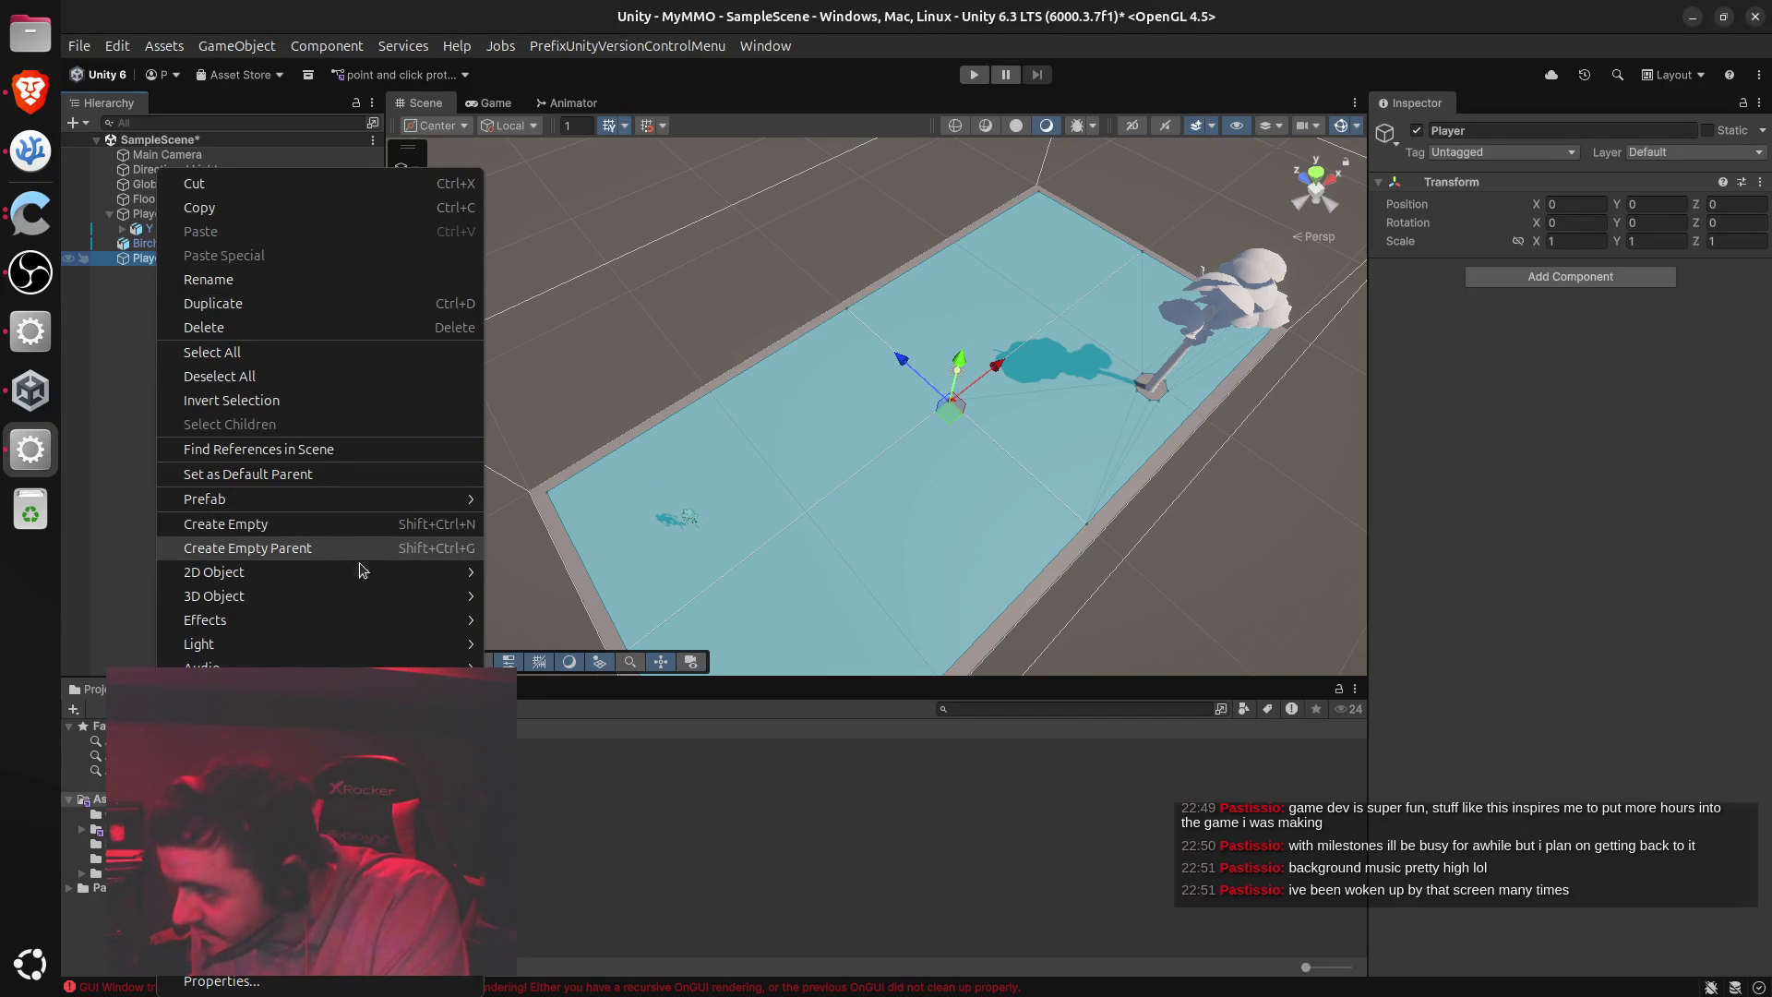
Add a capsule as a child of Player and name it 'AgentBody'
{"action": "mouse_move", "coordinate": [390, 573]}
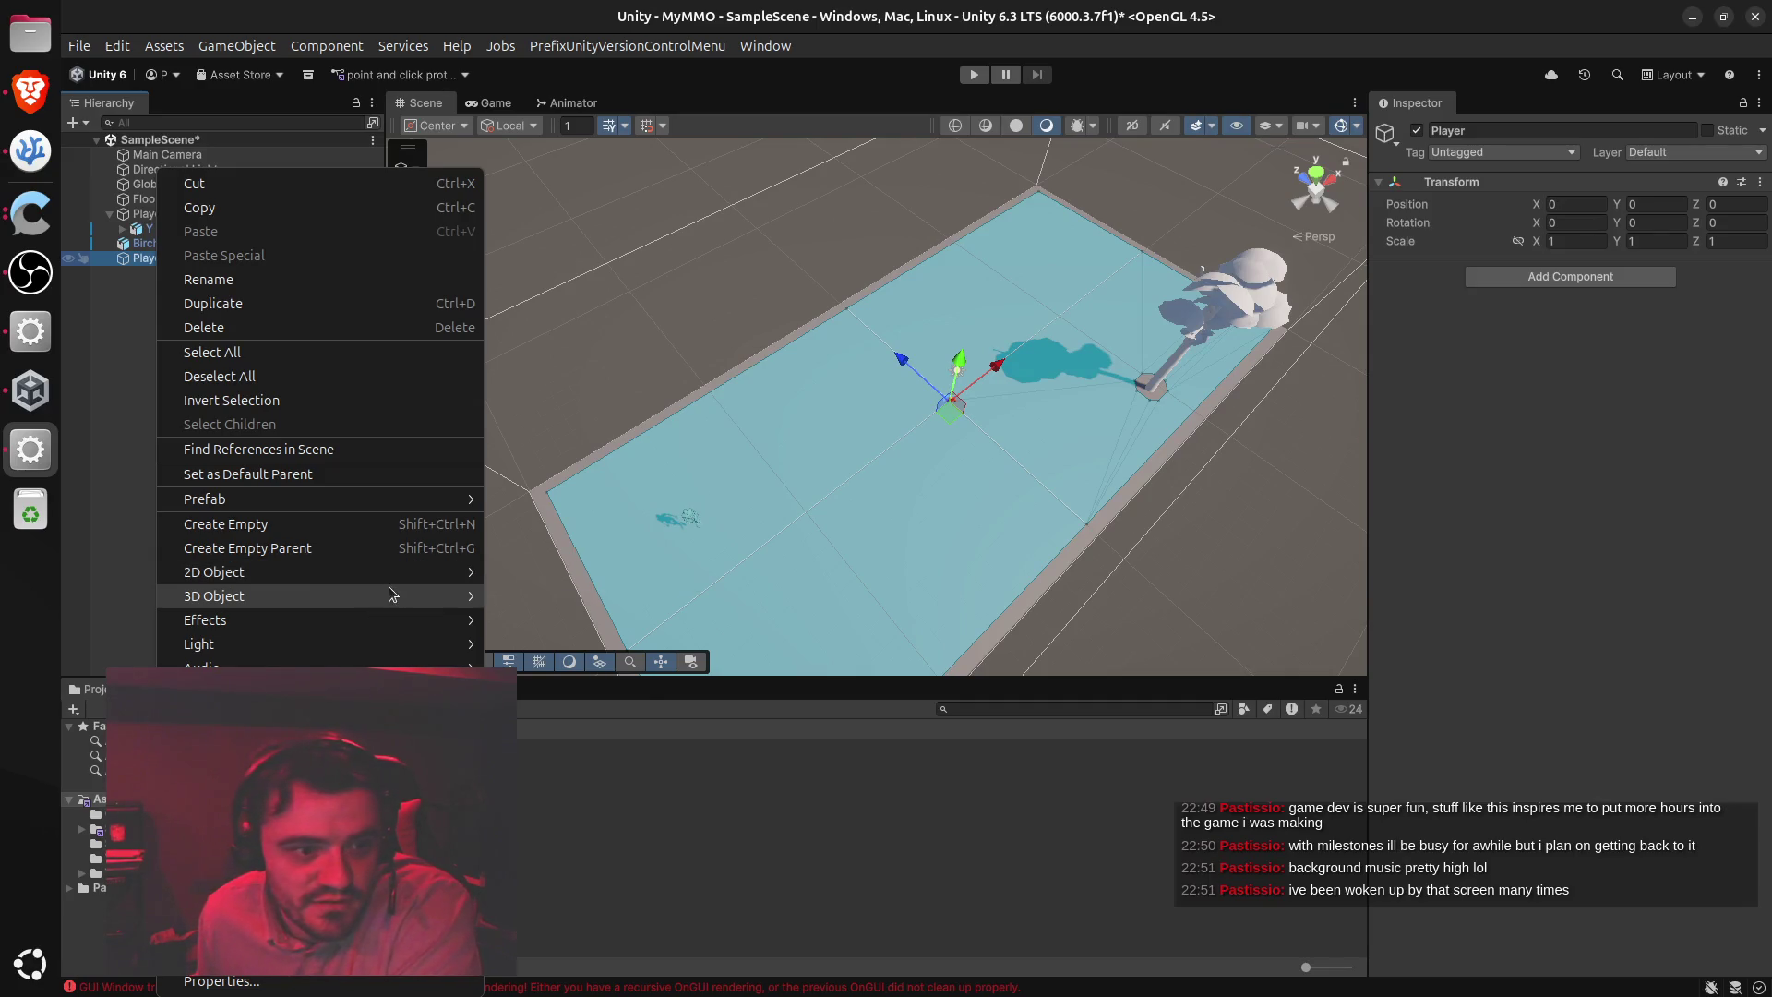
{"action": "left_click", "coordinate": [533, 643]}
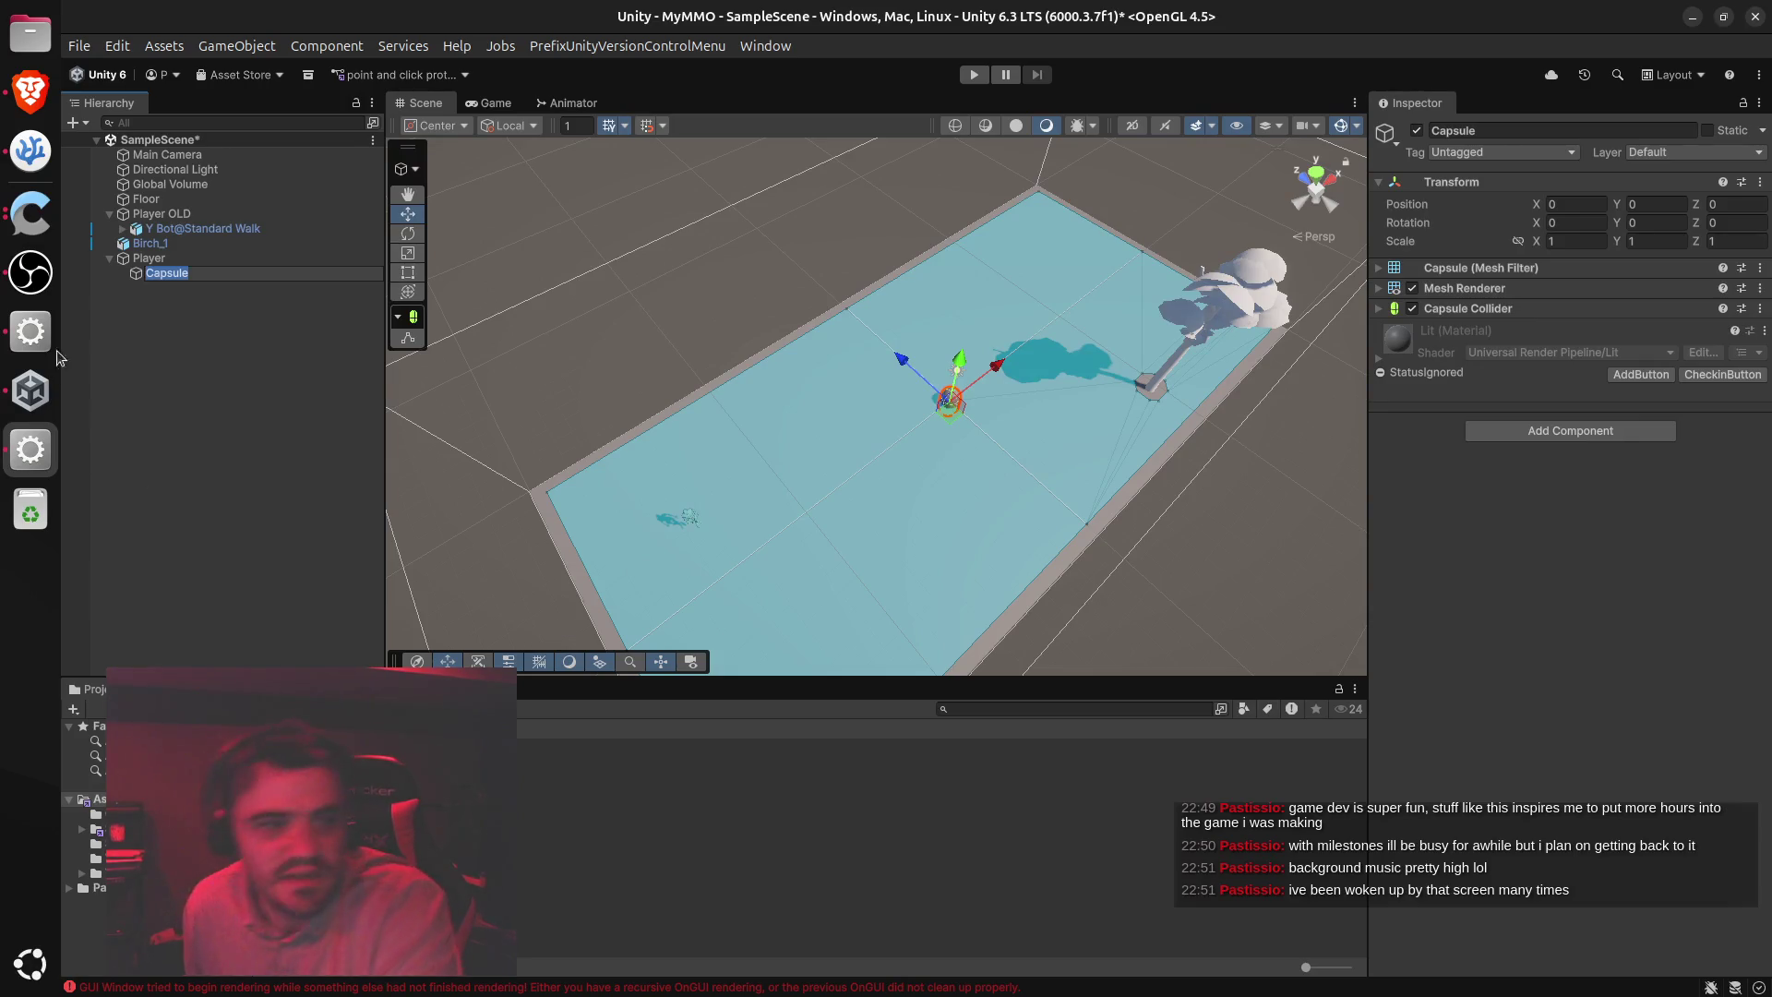
{"action": "type", "text": "AgentBody"}
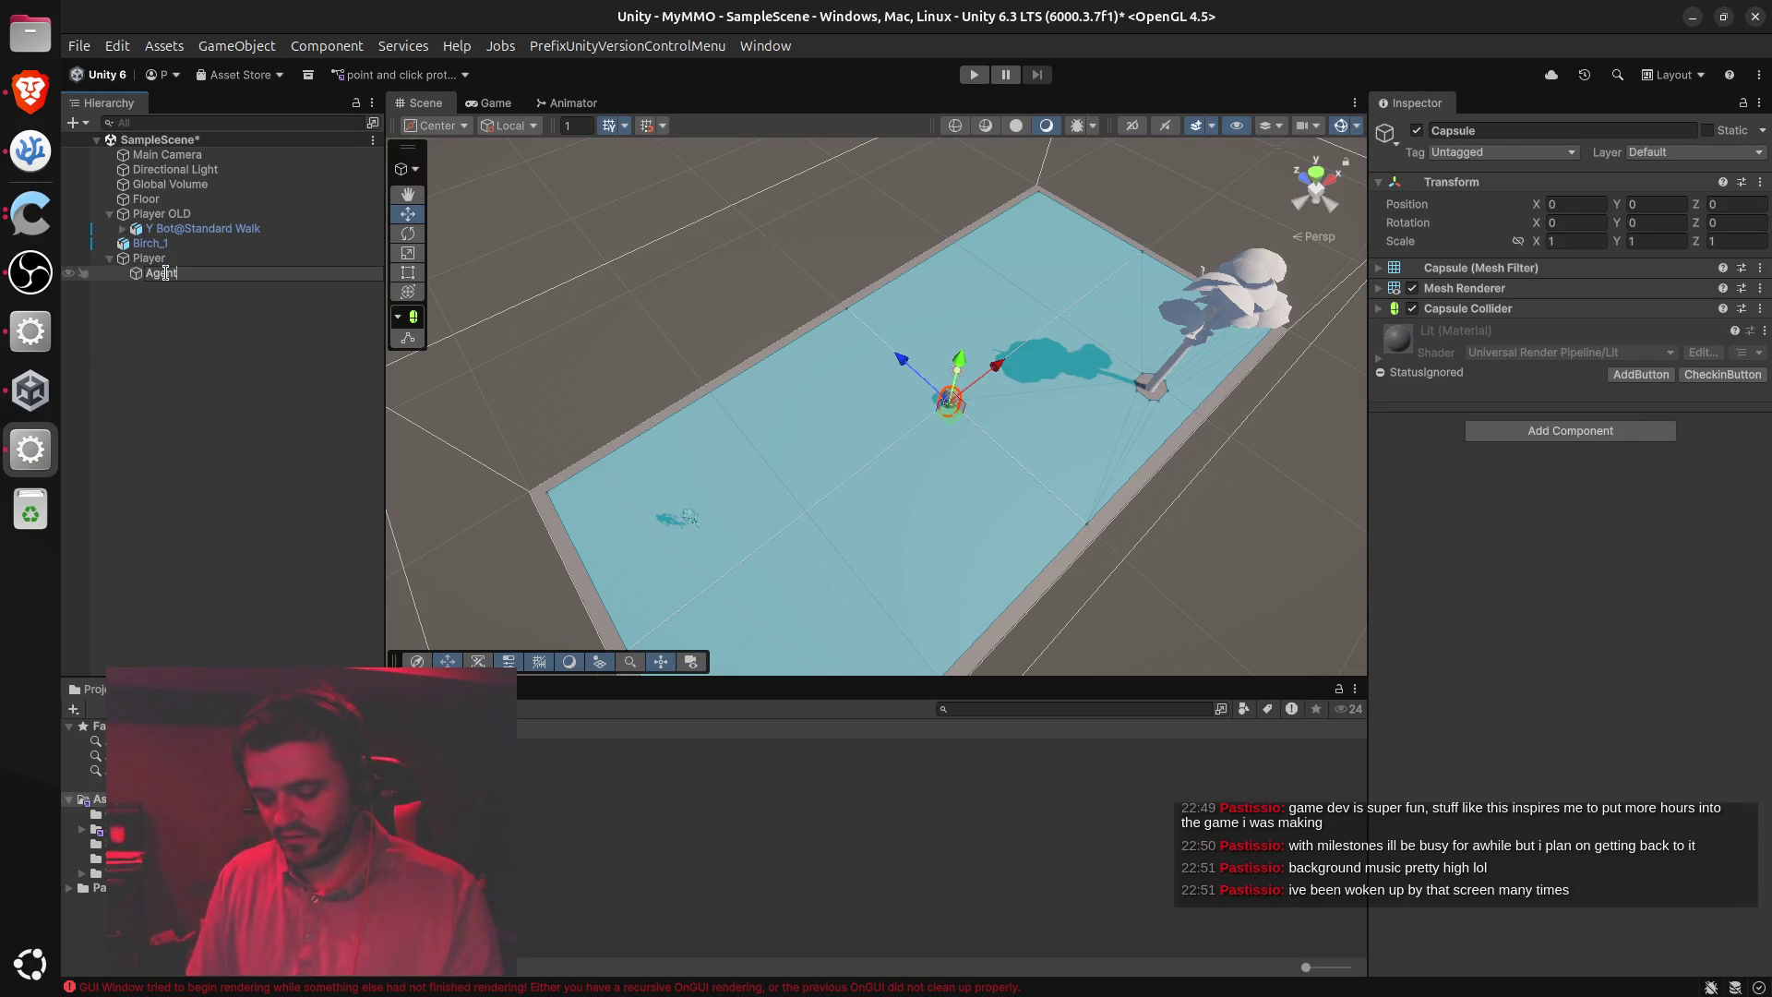
{"action": "key", "text": "Return"}
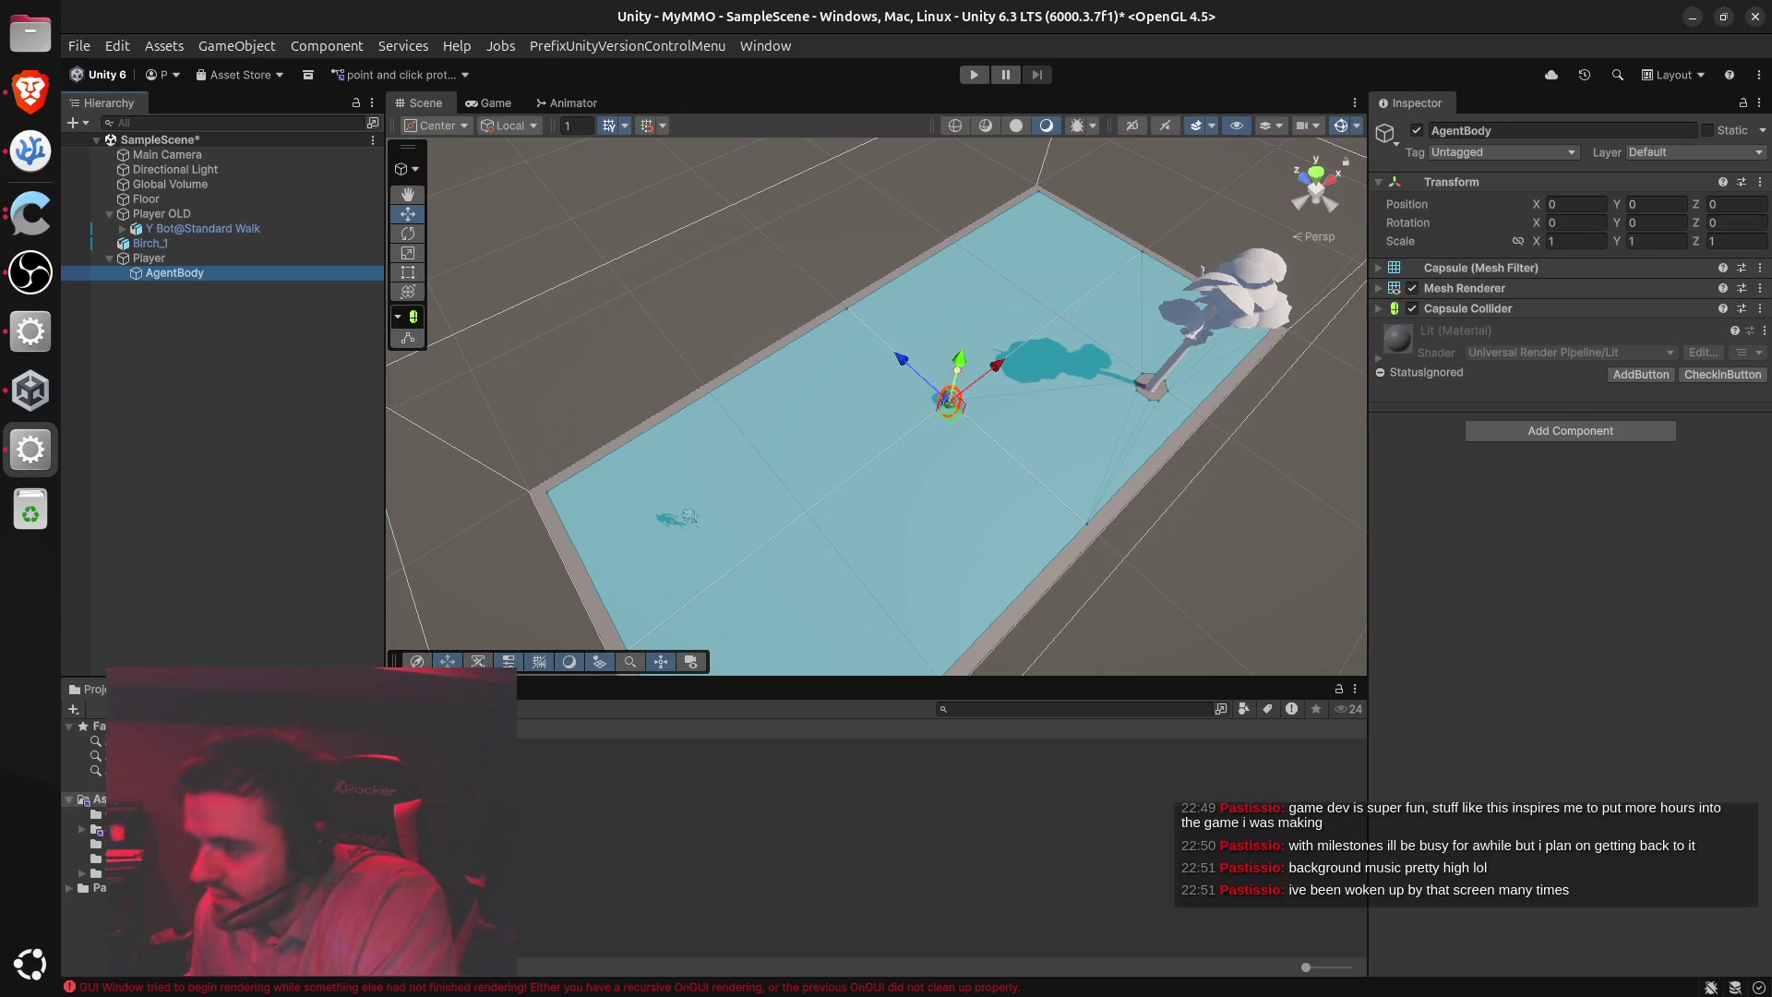
{"action": "key", "text": "alt+Tab"}
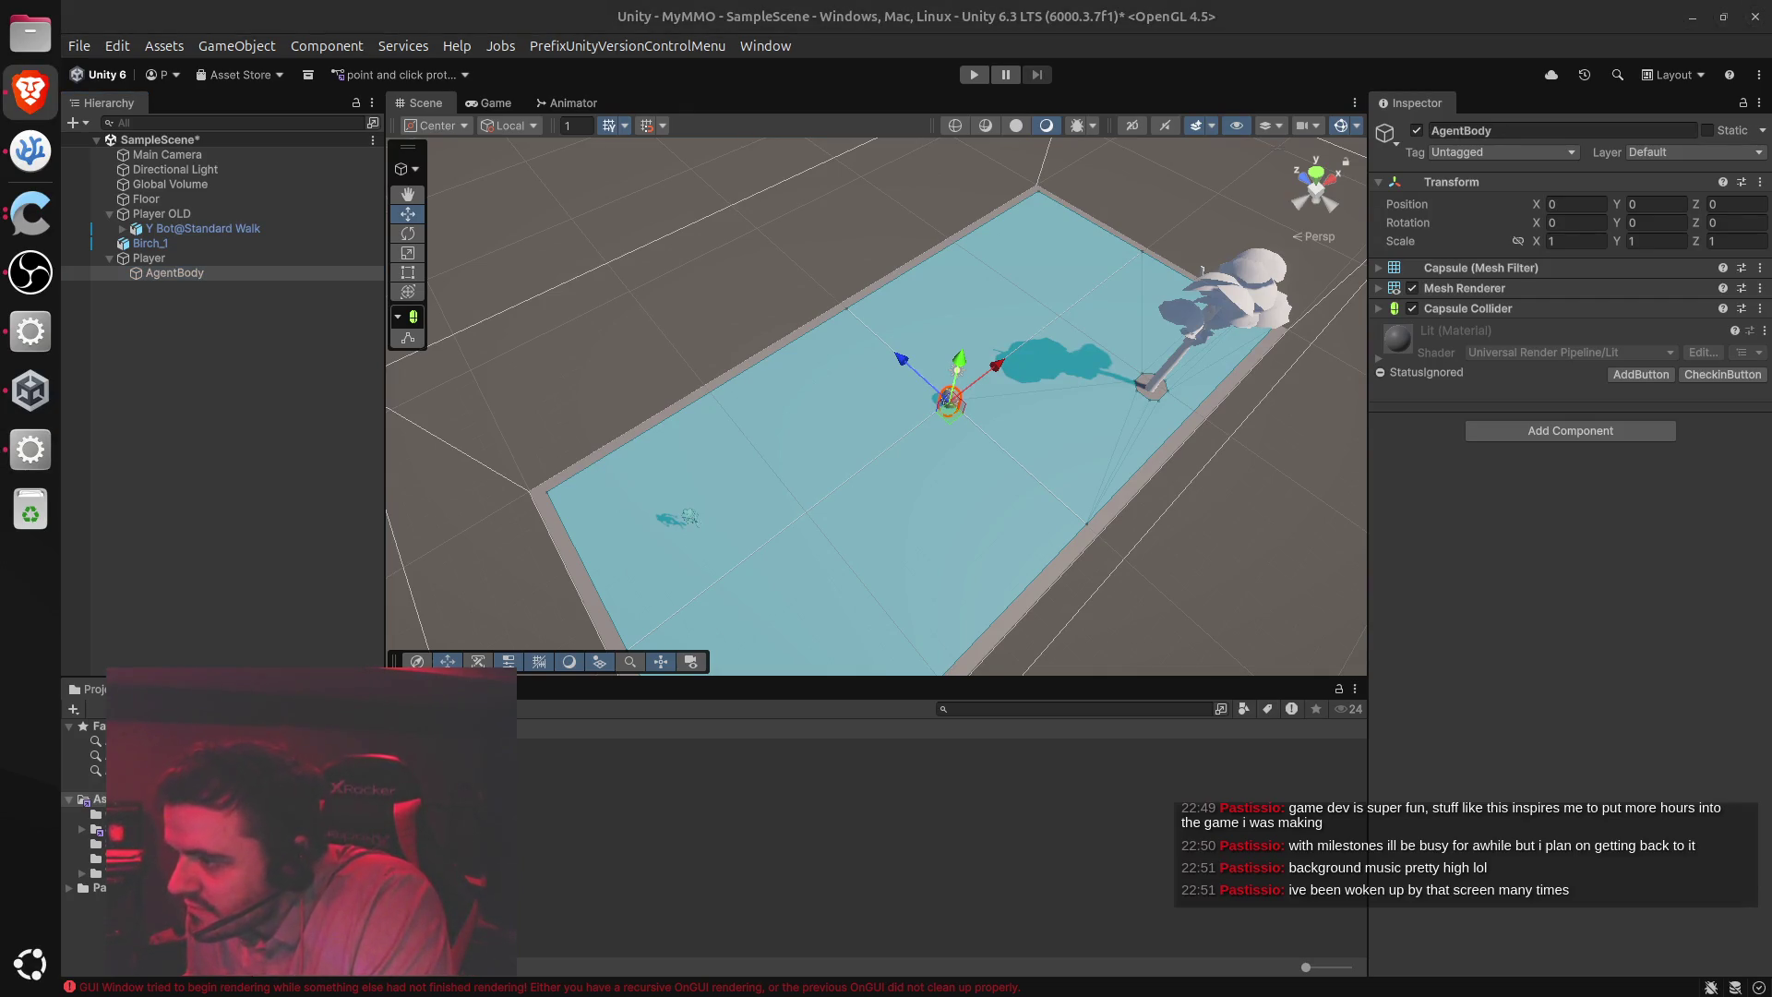
{"action": "key", "text": "alt+Tab"}
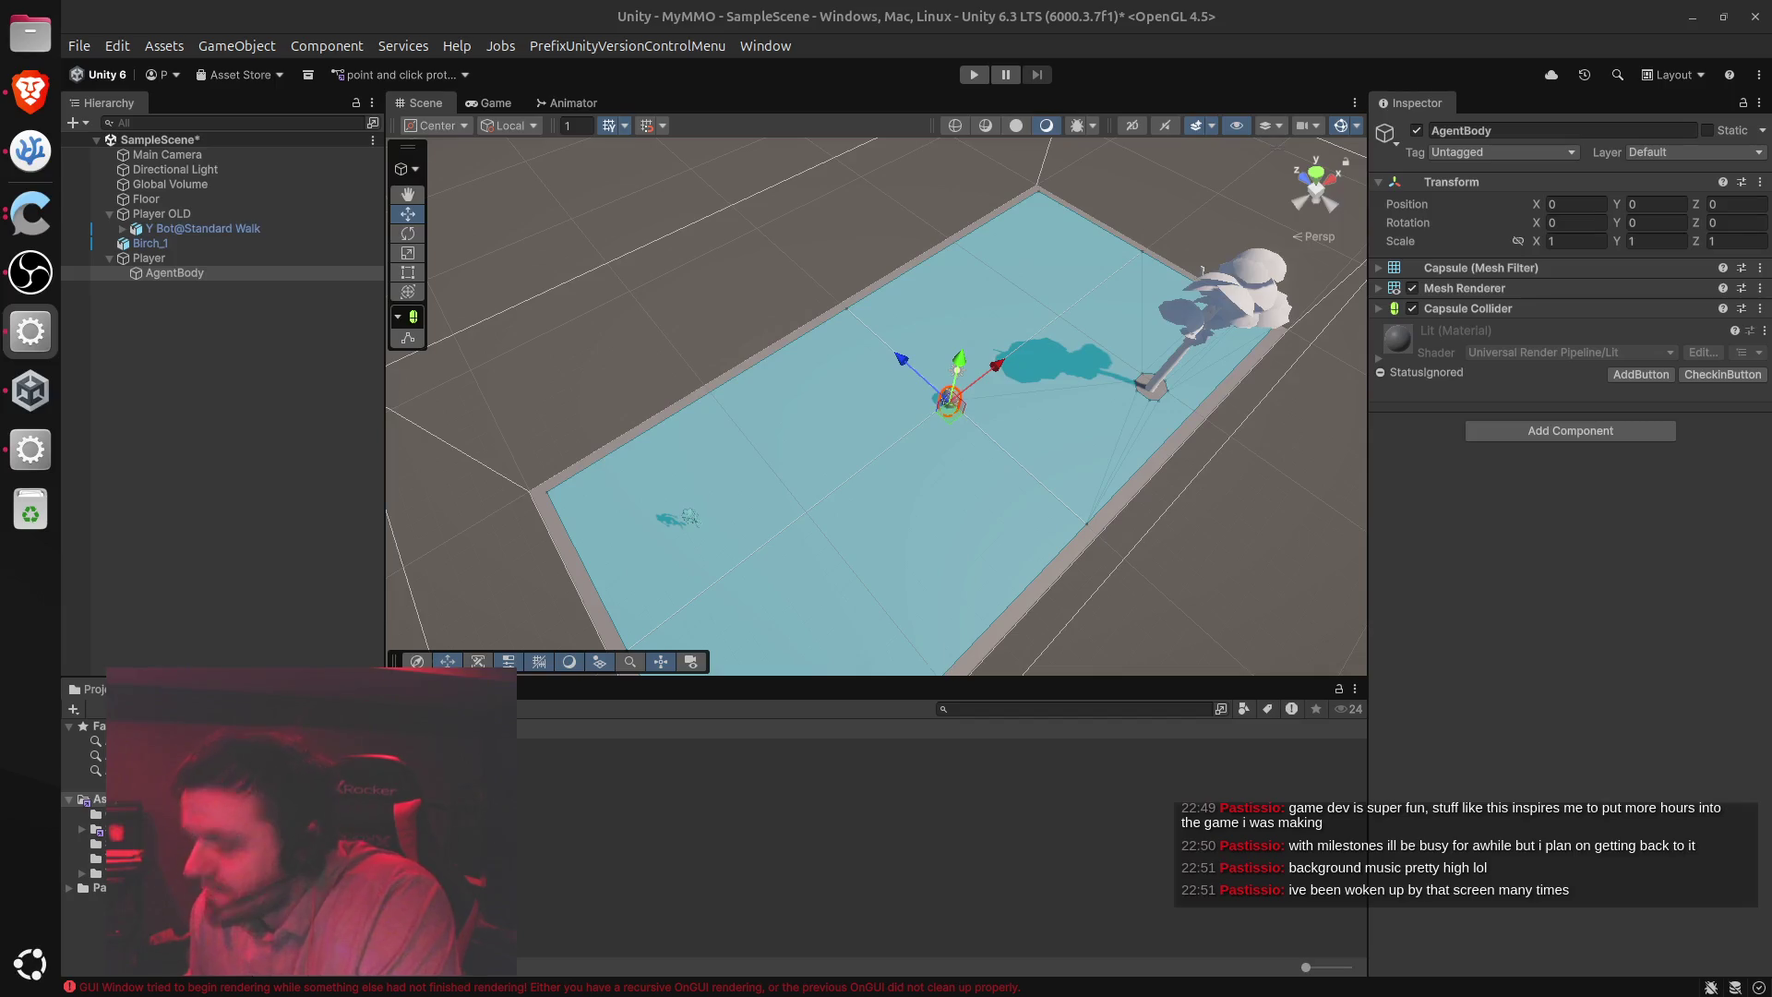
{"action": "key", "text": "alt+Tab"}
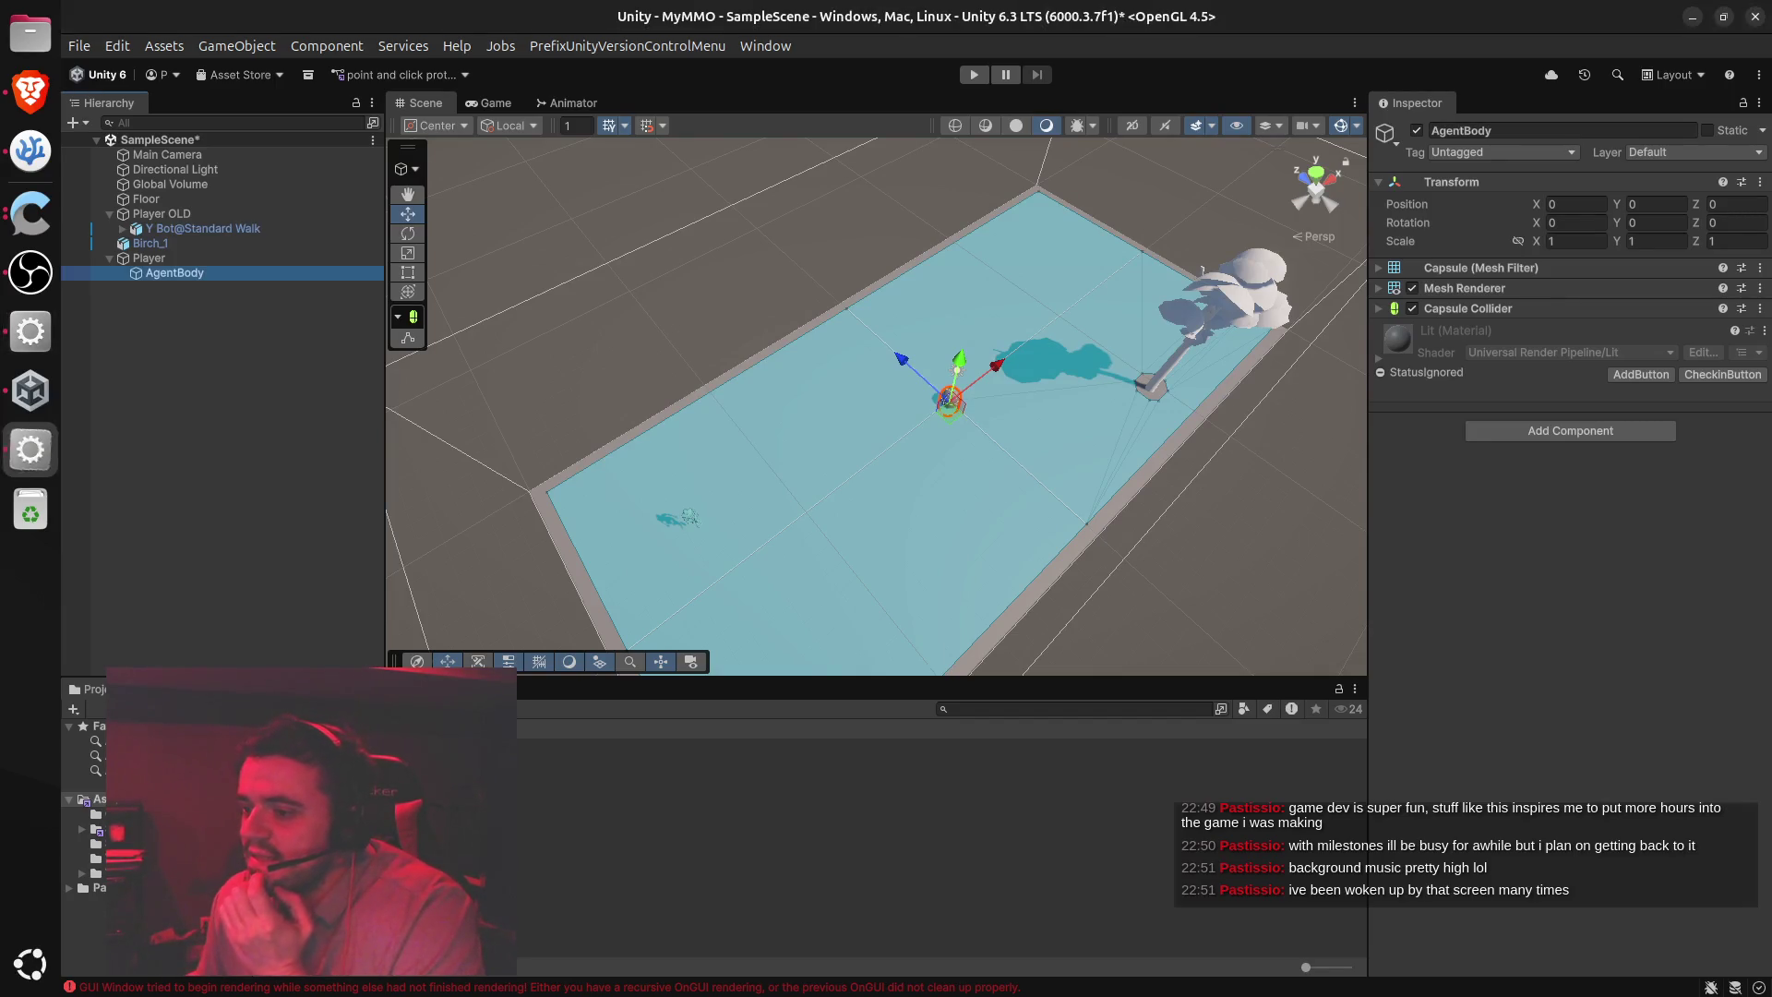
{"action": "key", "text": "alt+Tab"}
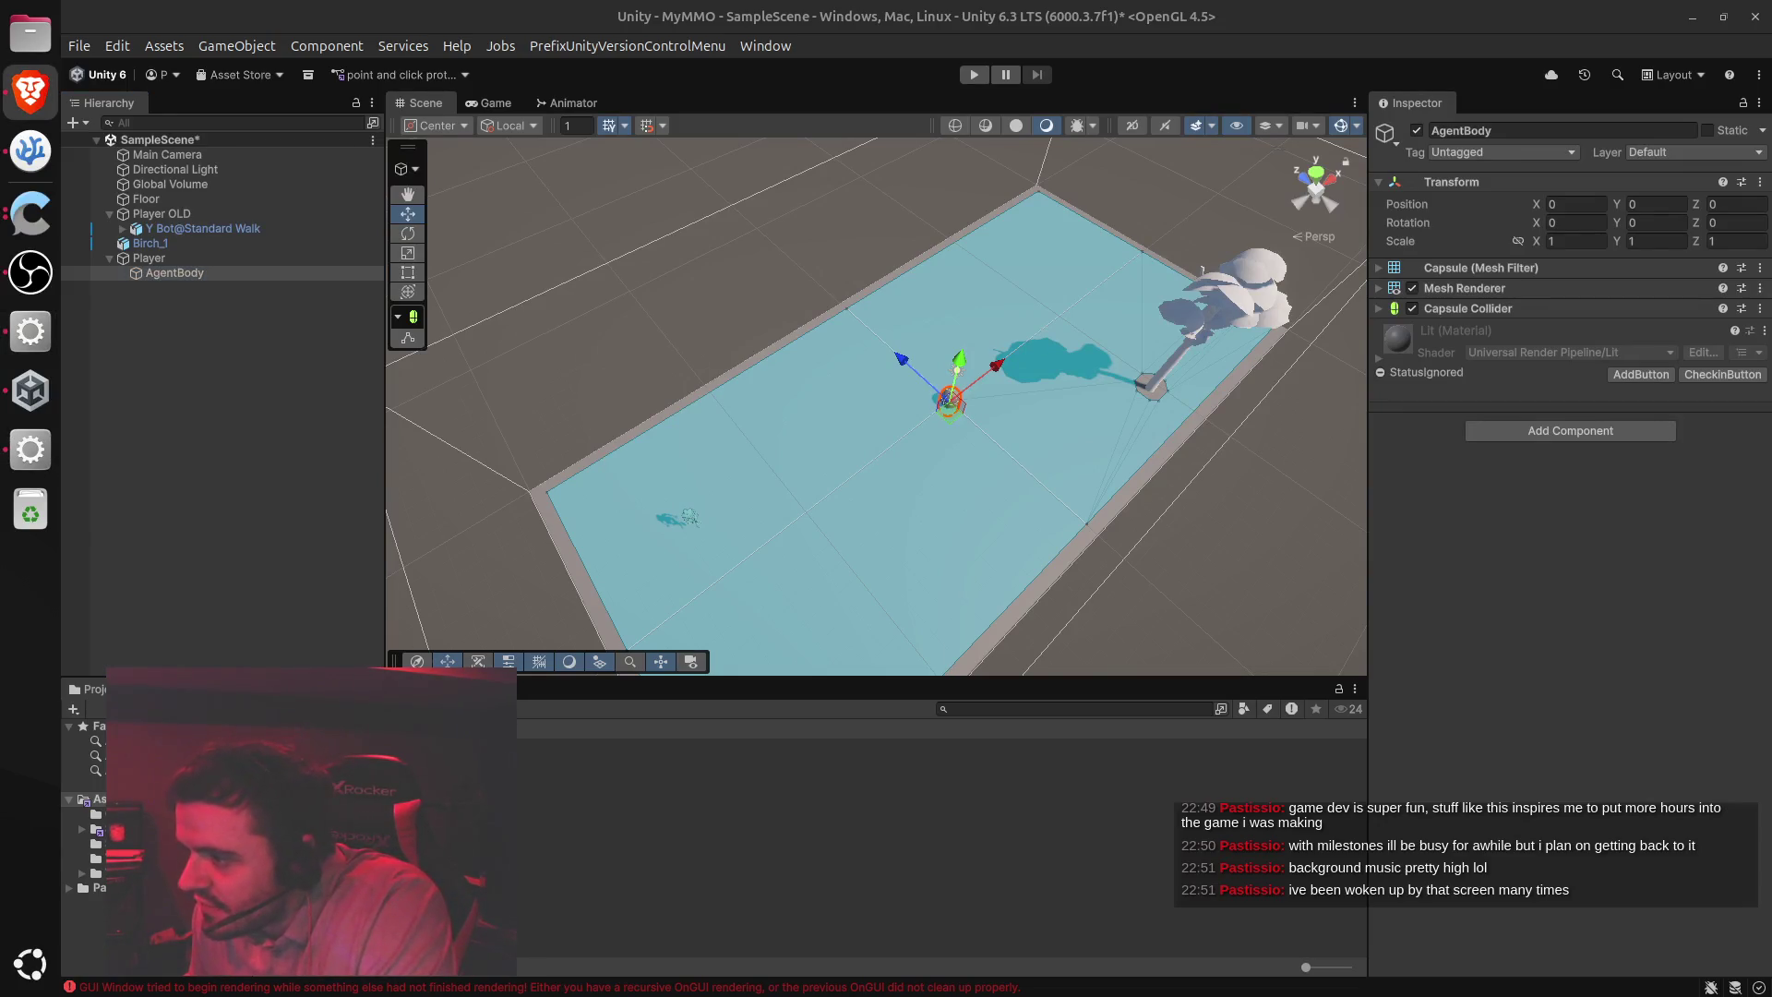
Give AgentBody's Capsule Collider height 1.8, radius 0.35 and center Y 0.9
{"action": "left_click", "coordinate": [1379, 309]}
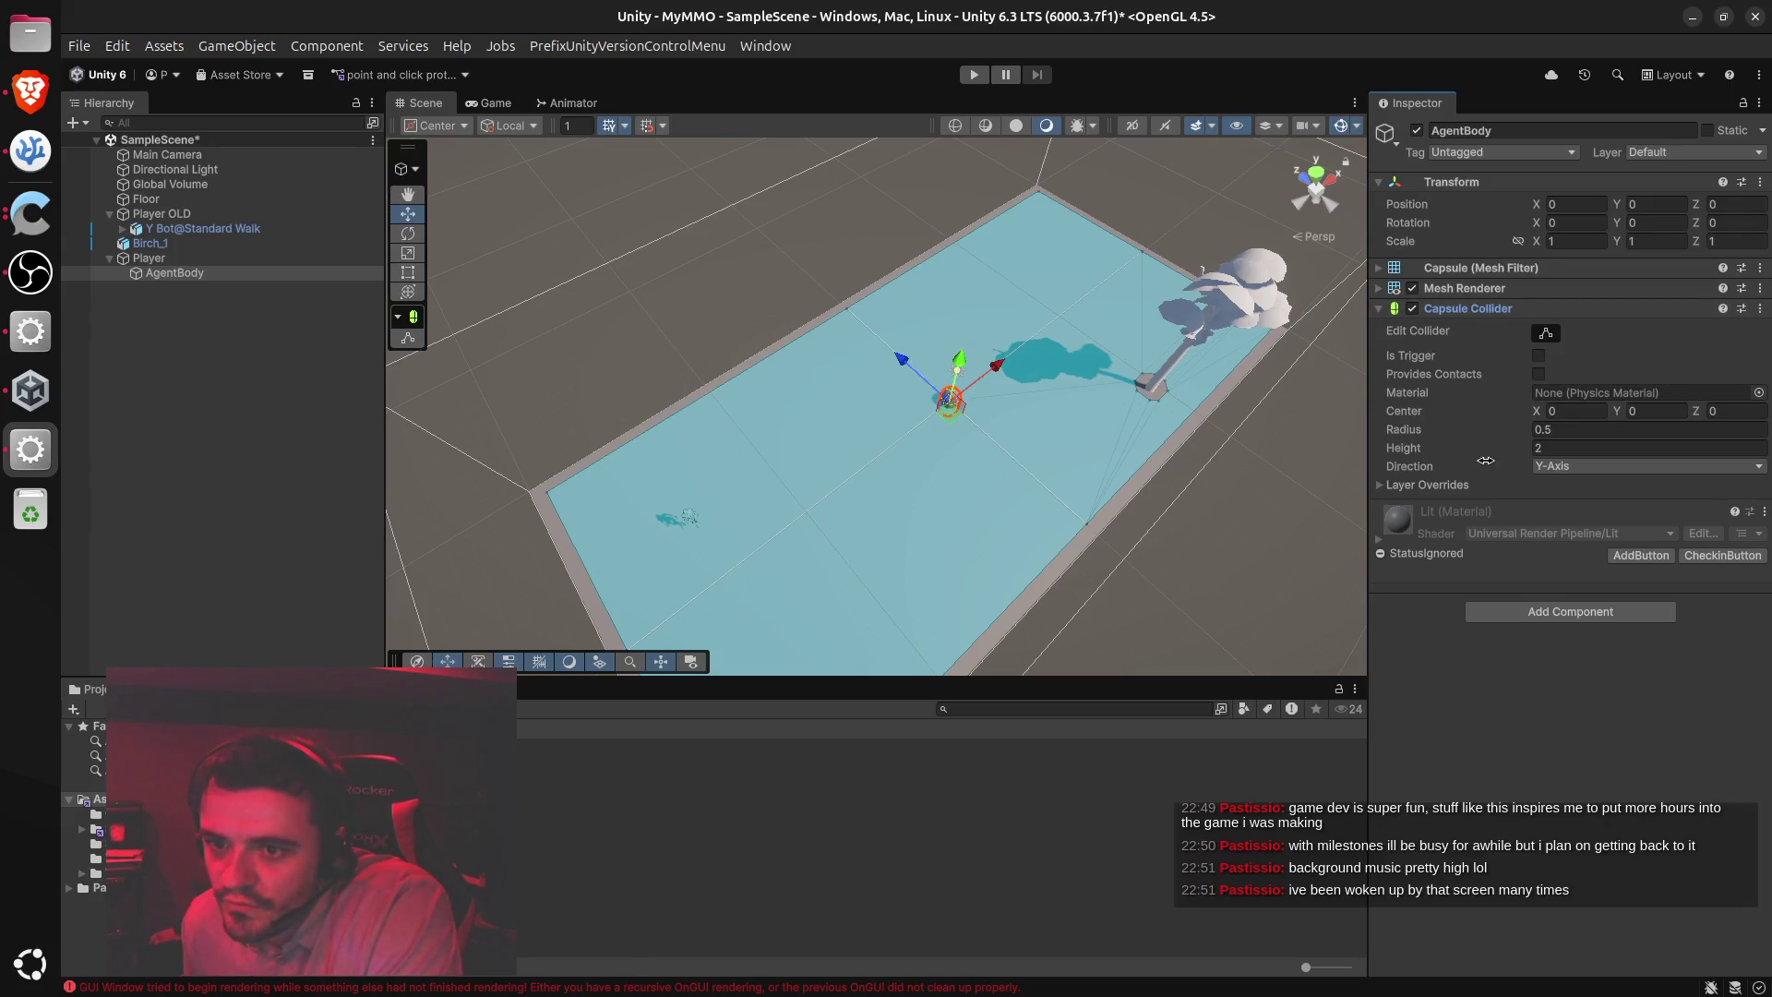
{"action": "left_click", "coordinate": [1561, 448]}
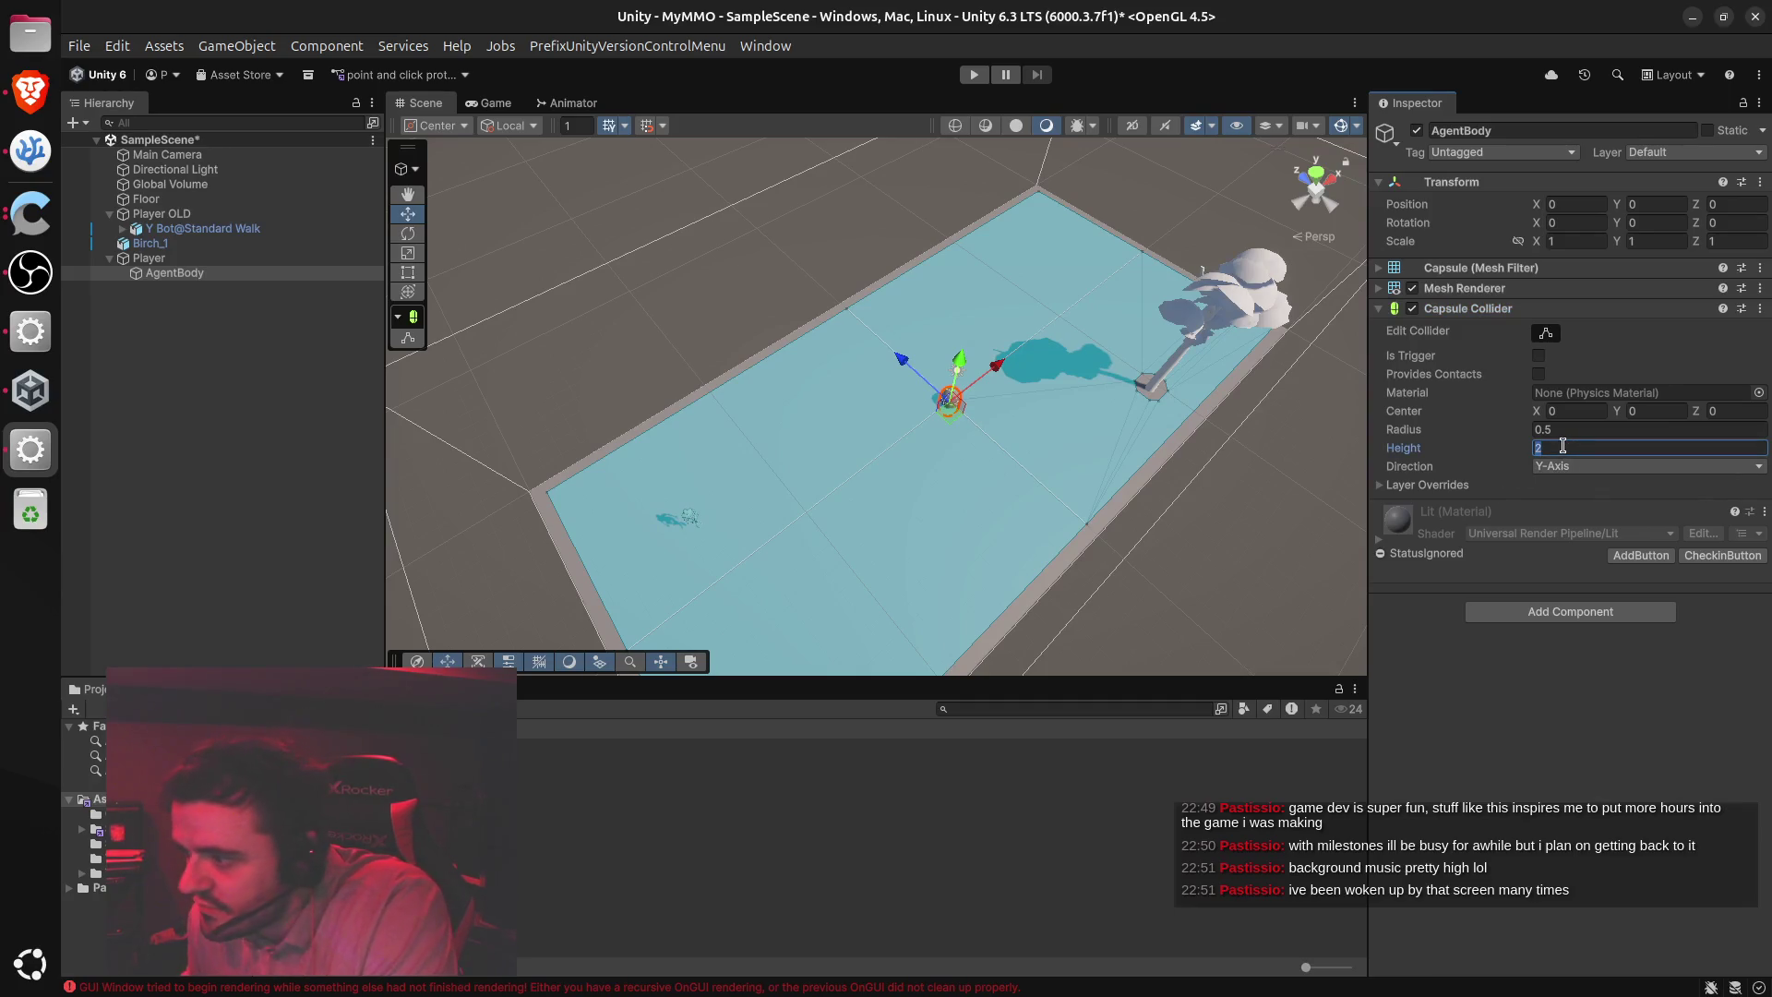
{"action": "type", "text": "1.8"}
{"action": "left_click", "coordinate": [1487, 391]}
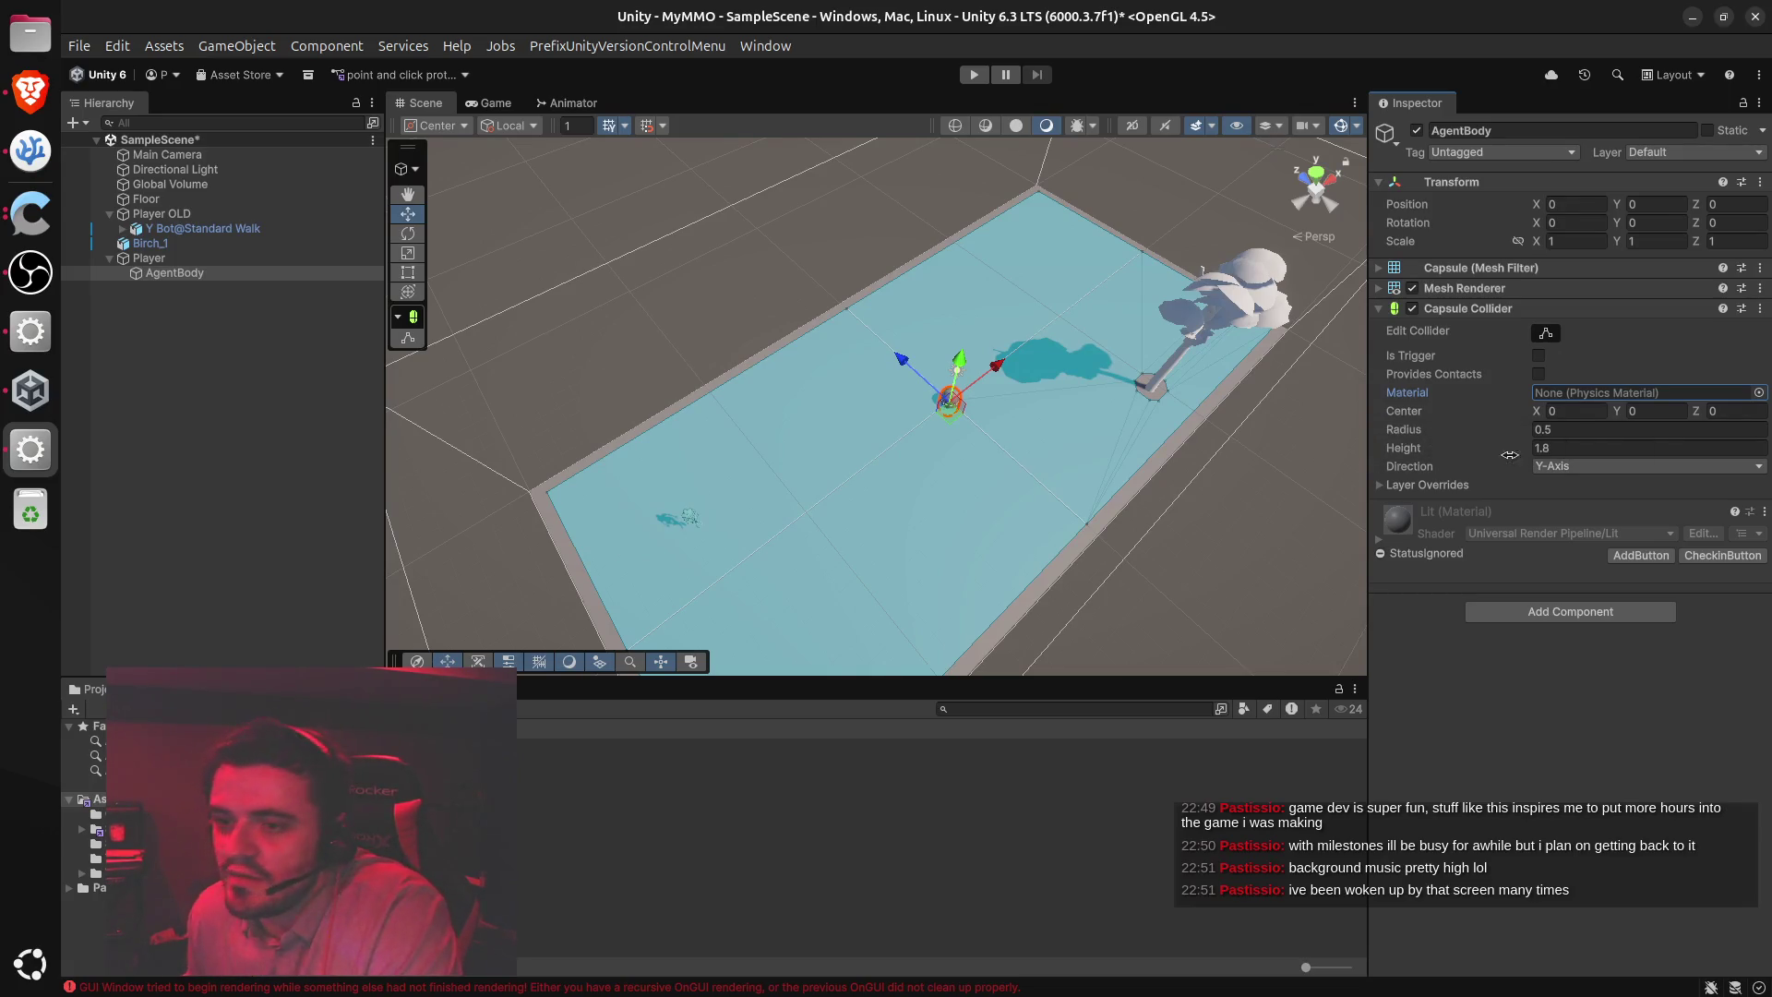
{"action": "left_click", "coordinate": [1585, 431]}
{"action": "type", "text": "0.35"}
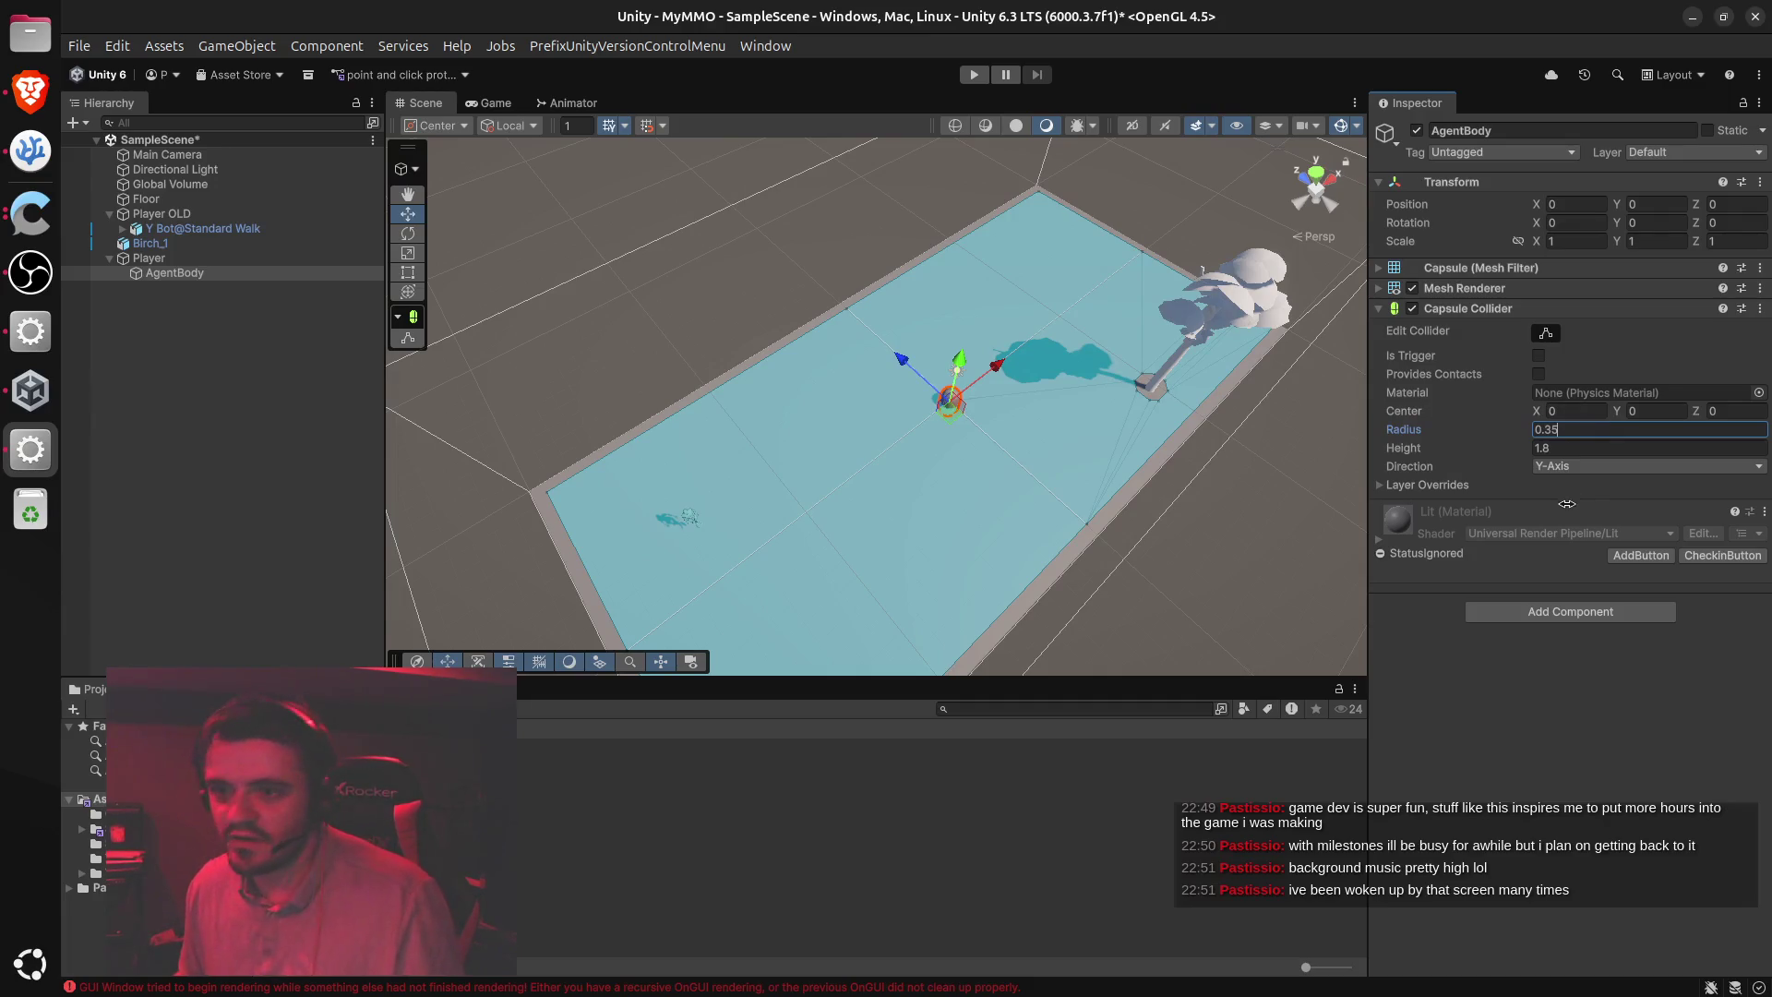
{"action": "left_click", "coordinate": [1661, 410]}
{"action": "type", "text": "0.9"}
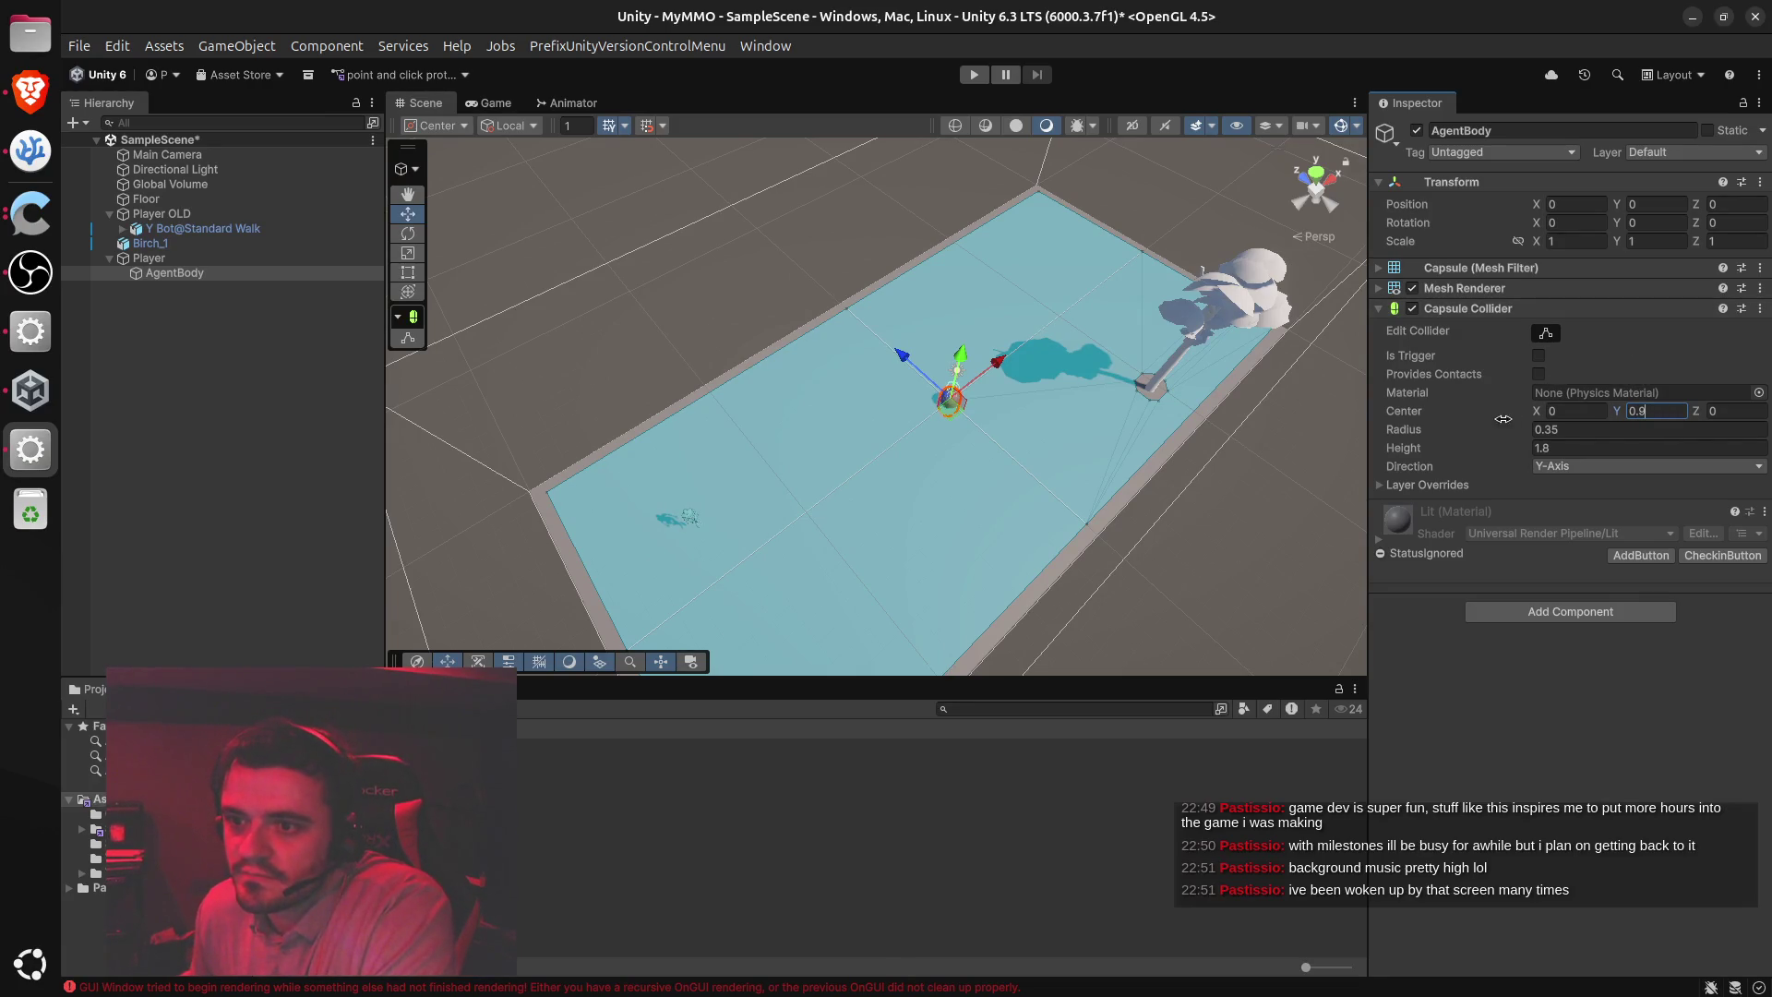
{"action": "key", "text": "Return"}
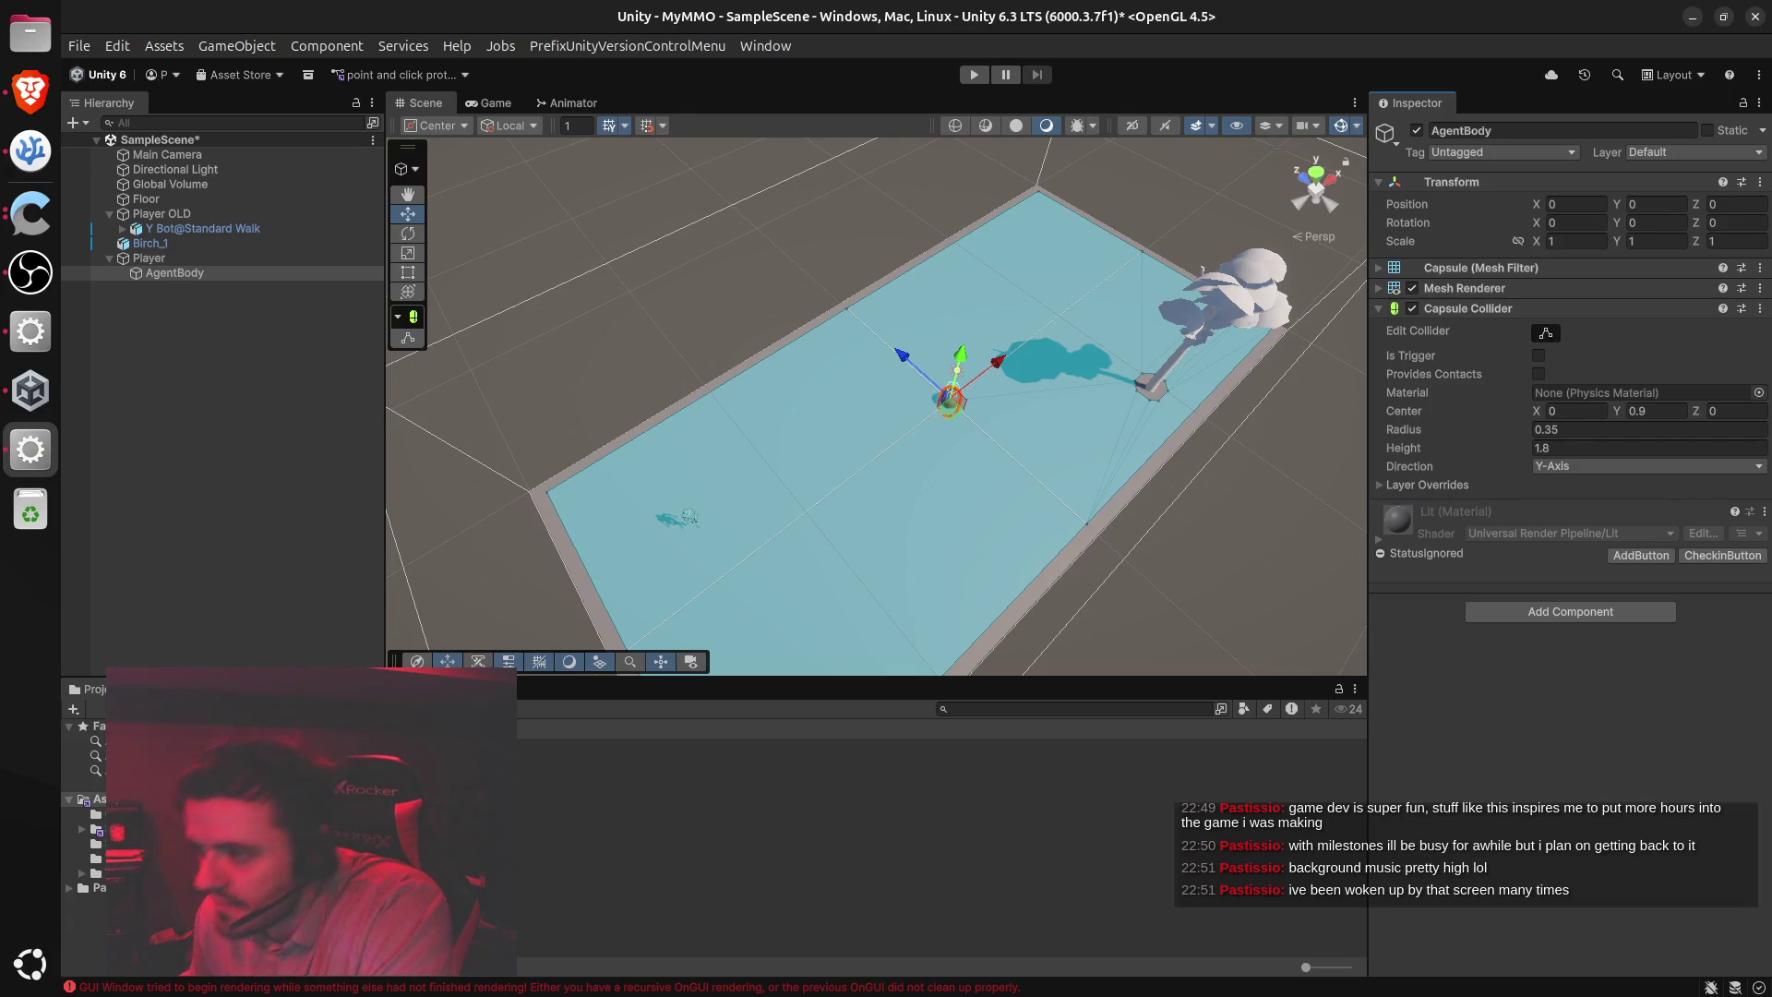
{"action": "key", "text": "alt+Tab"}
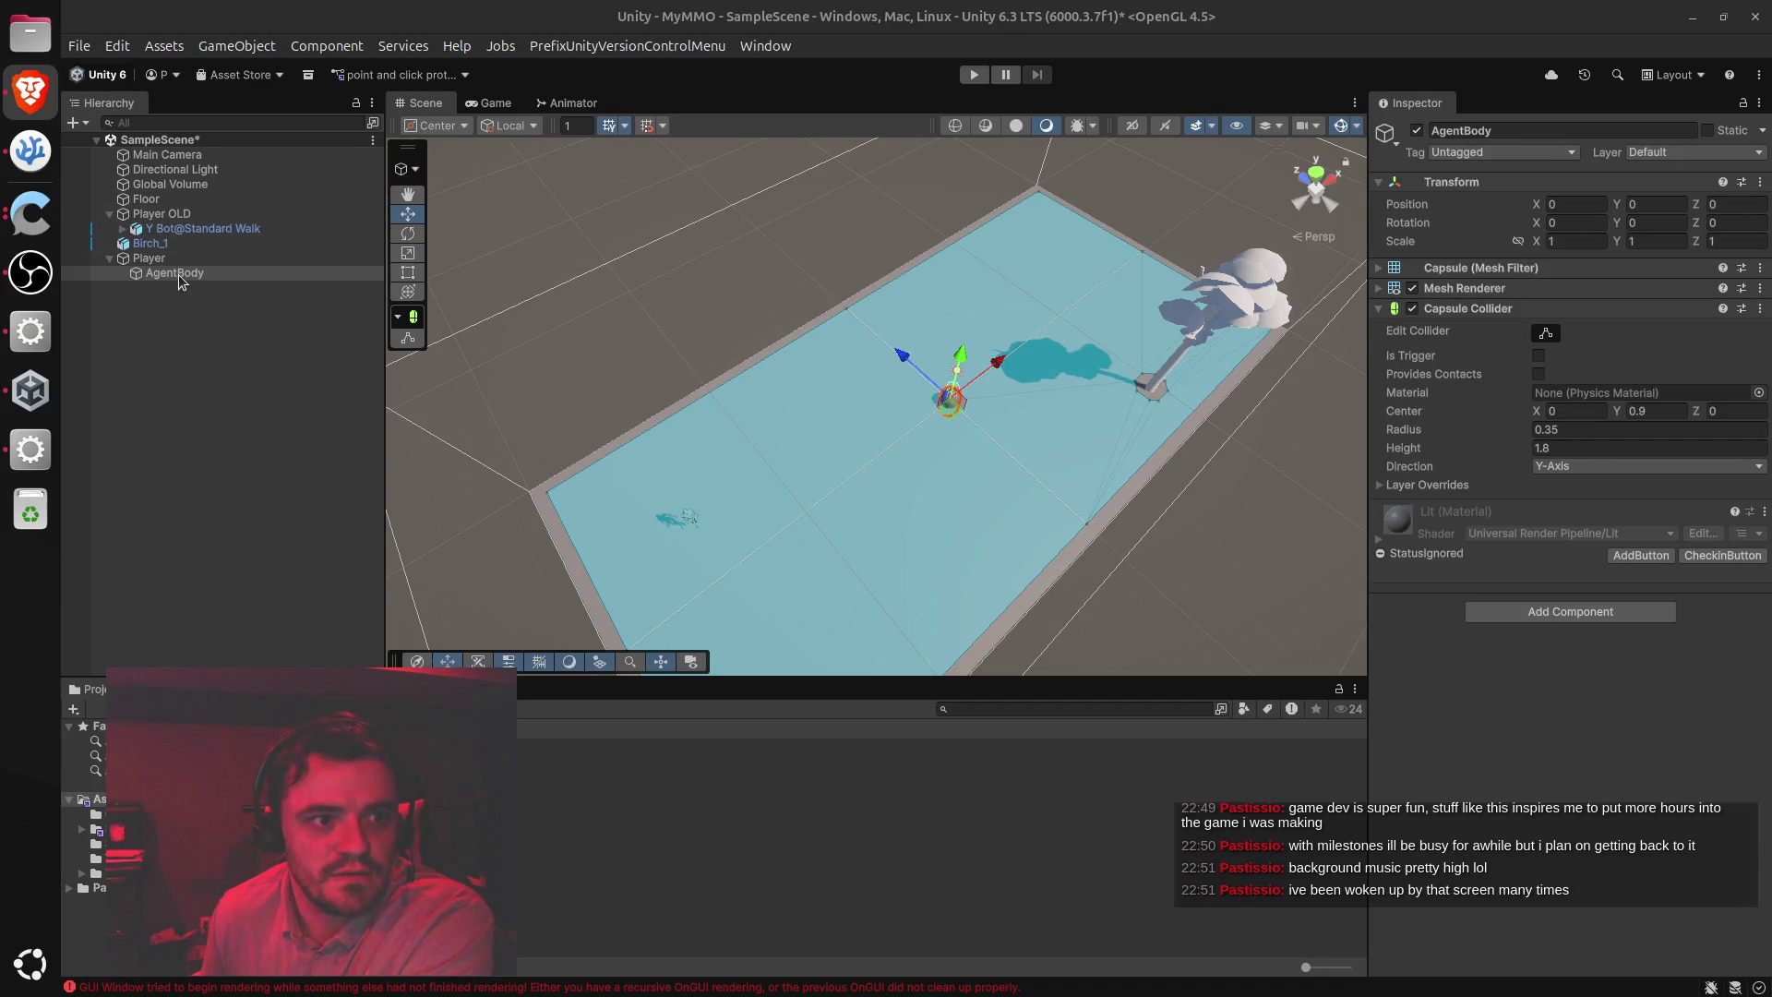
{"action": "left_click", "coordinate": [161, 217]}
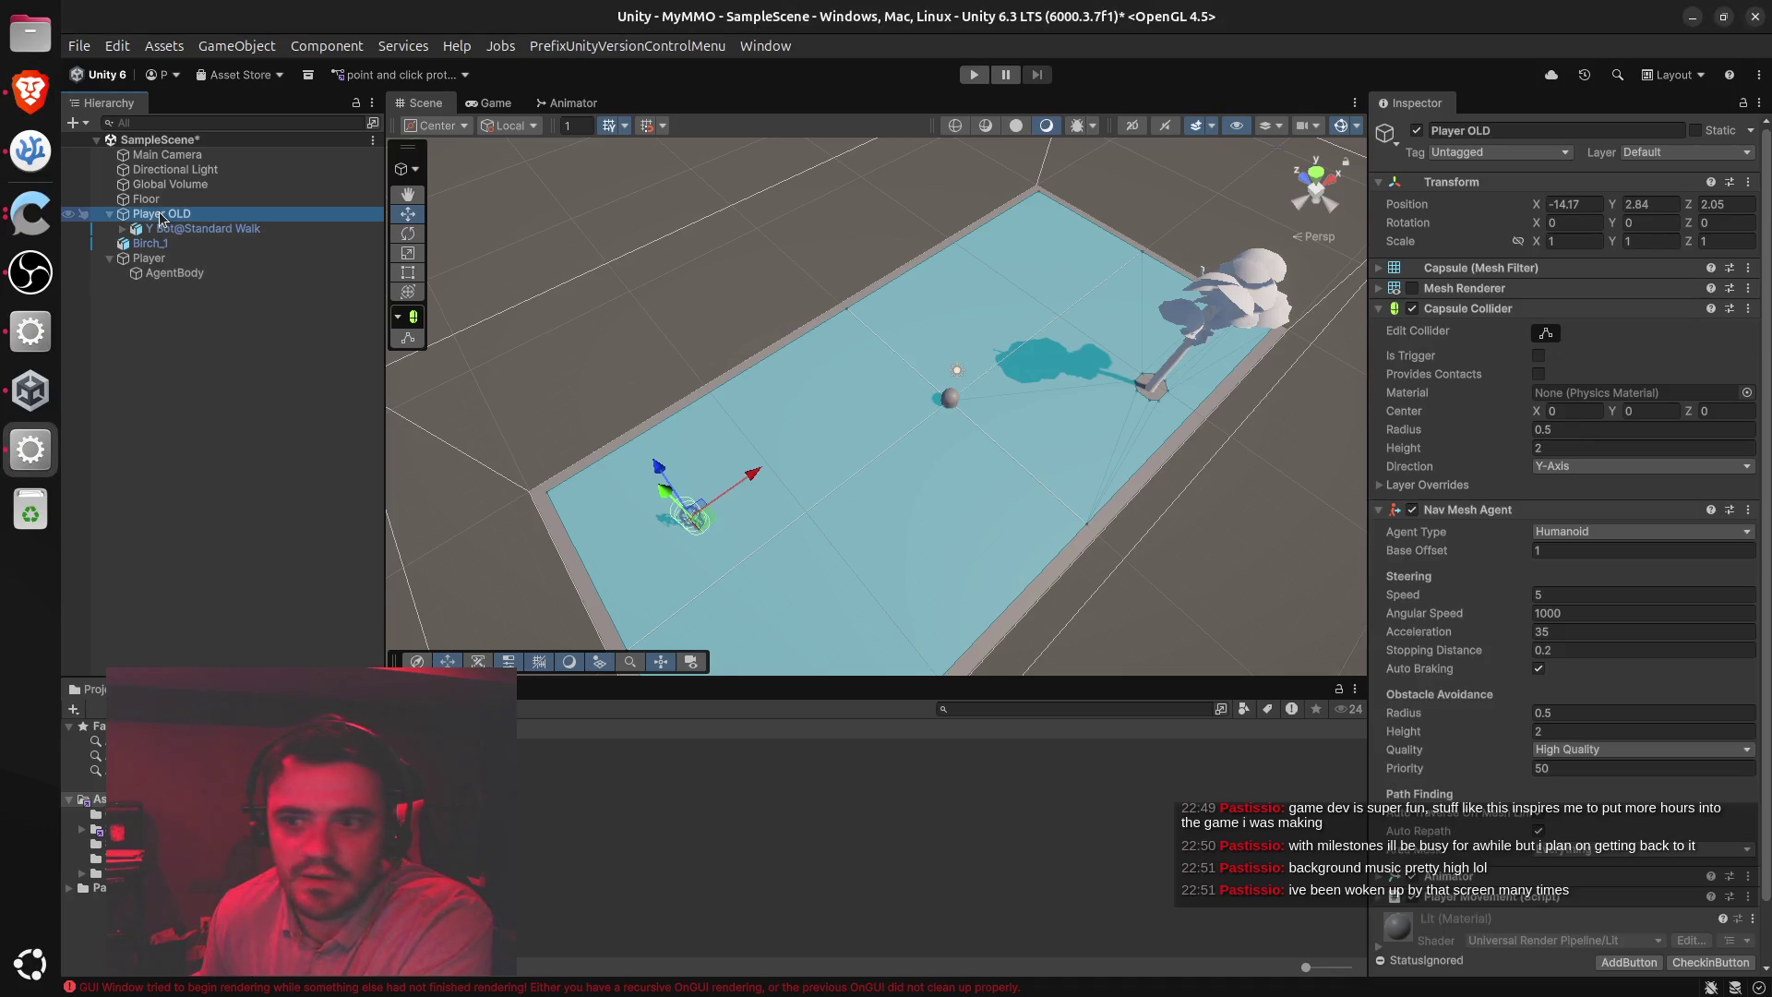
{"action": "left_click", "coordinate": [1378, 510]}
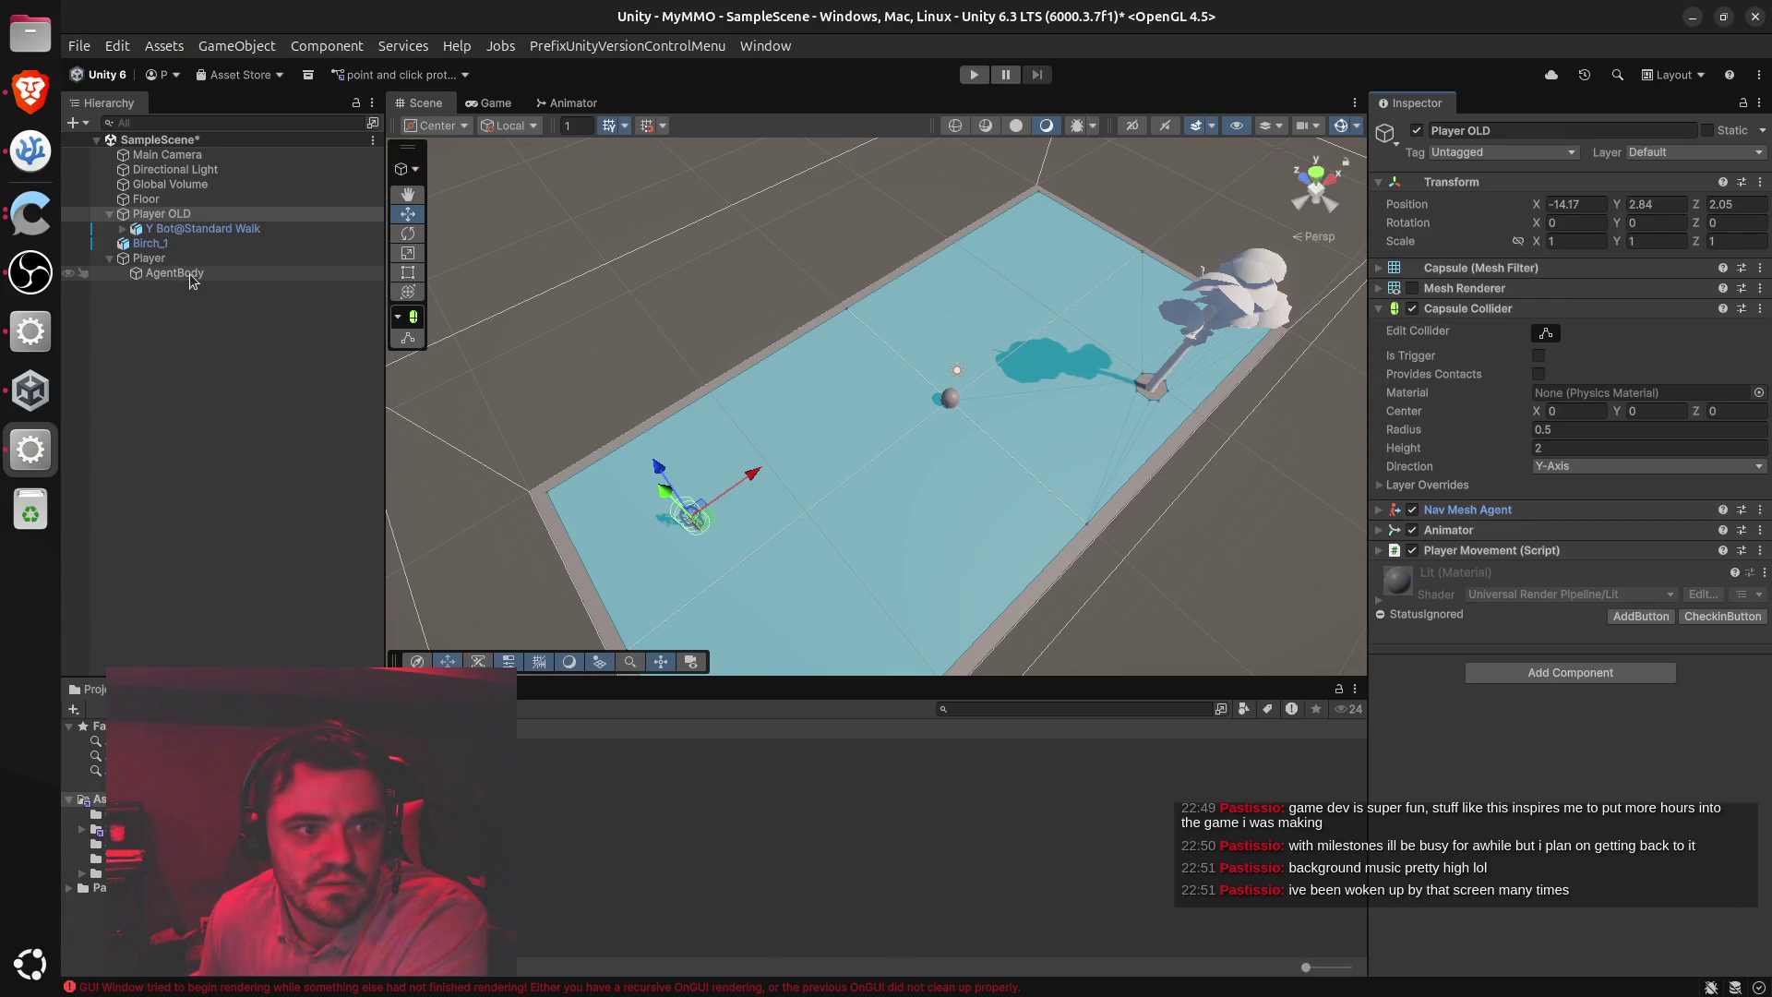
{"action": "left_click", "coordinate": [189, 275]}
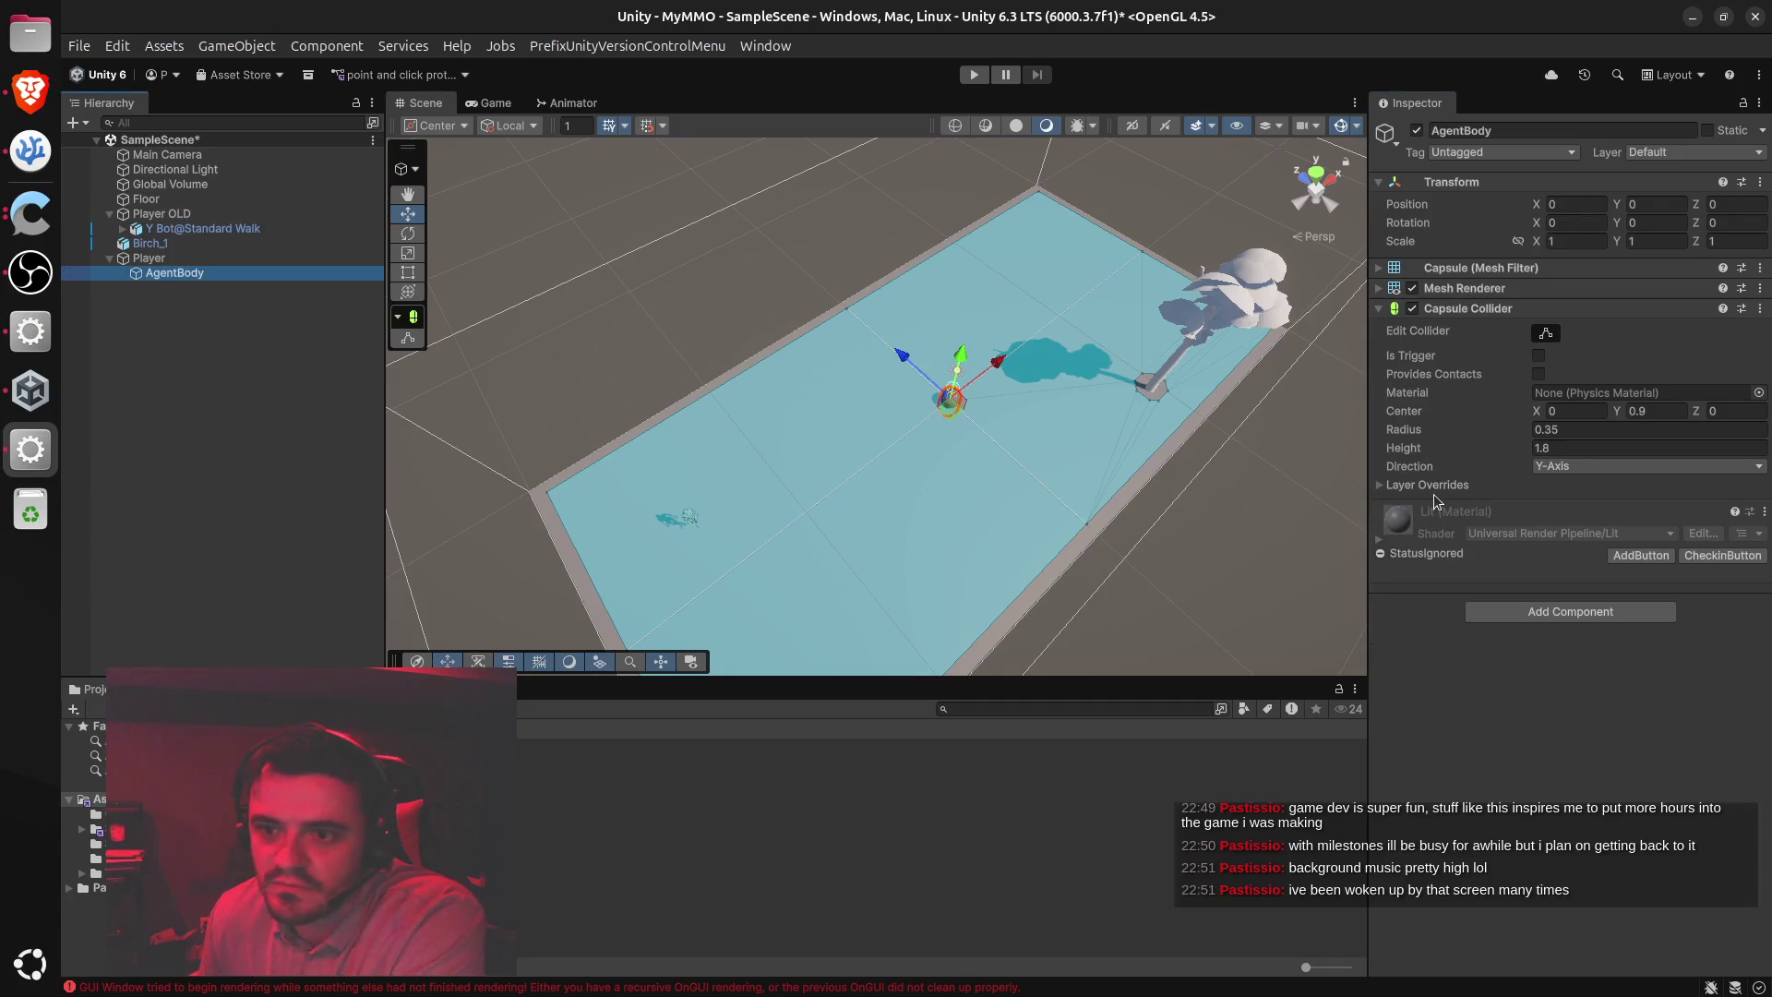
{"action": "left_click", "coordinate": [1378, 308]}
{"action": "left_click", "coordinate": [1589, 432]}
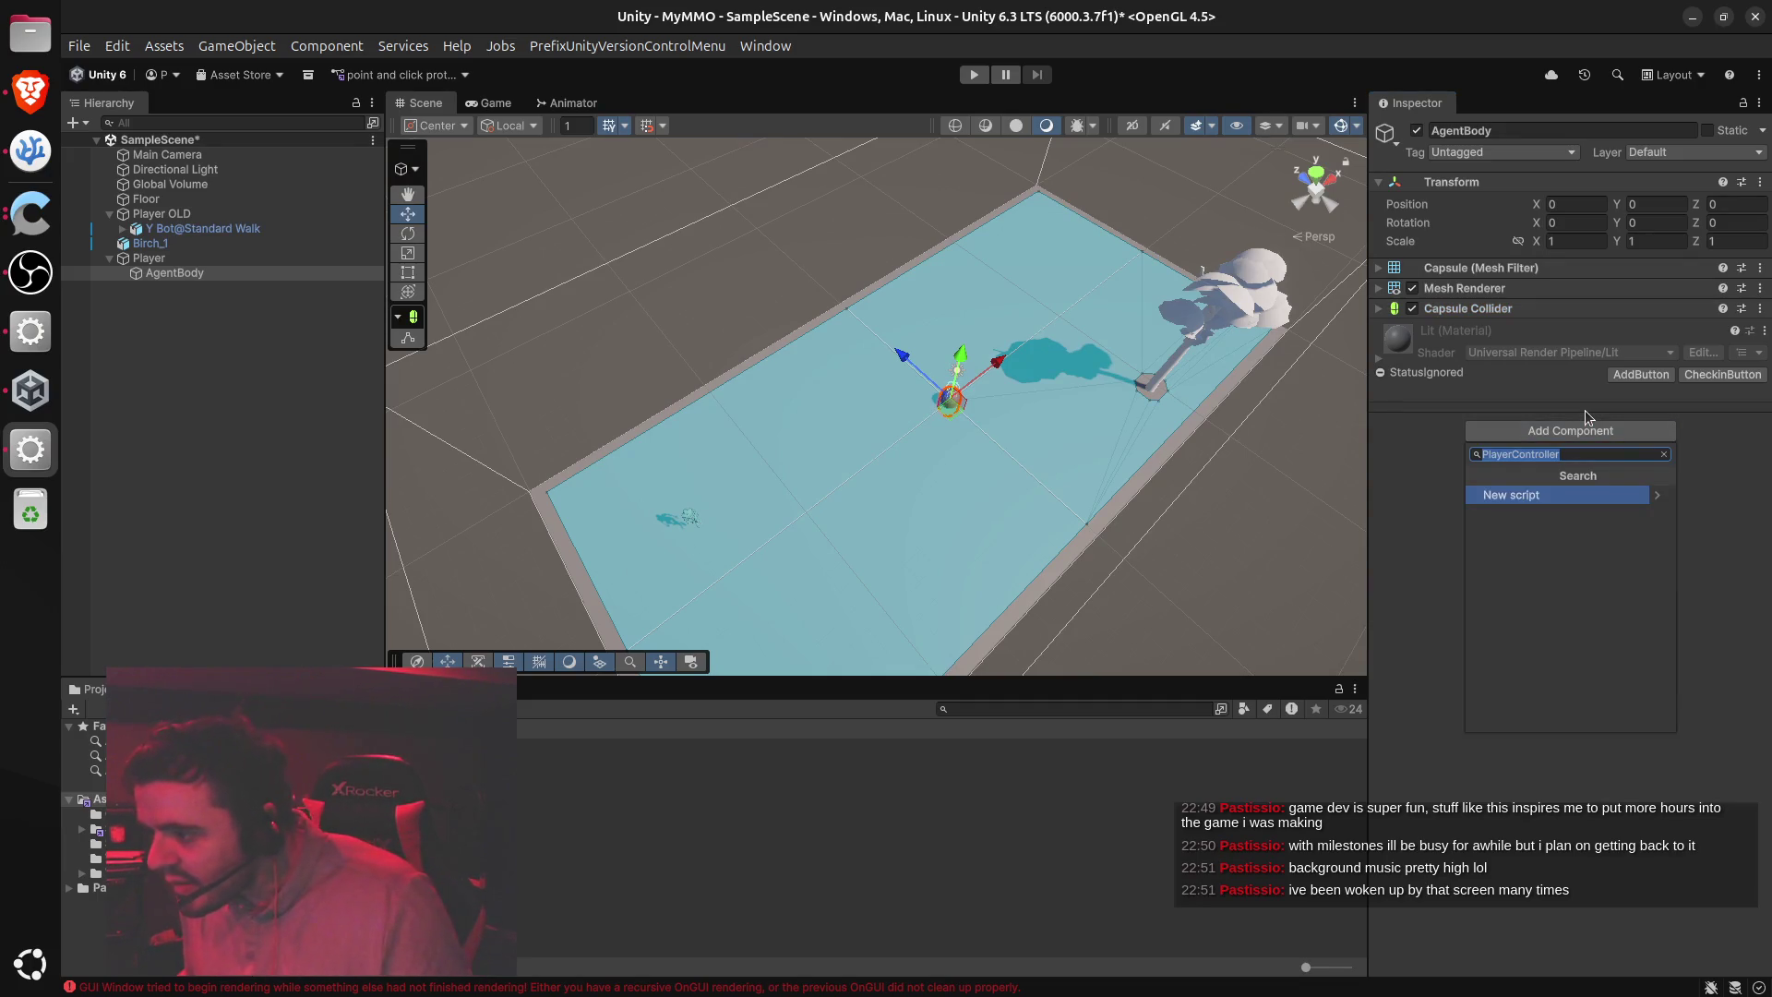
Add a Nav Mesh Agent to AgentBody via the 'navmeshagent' search and expand its settings
{"action": "type", "text": "navmeshagent"}
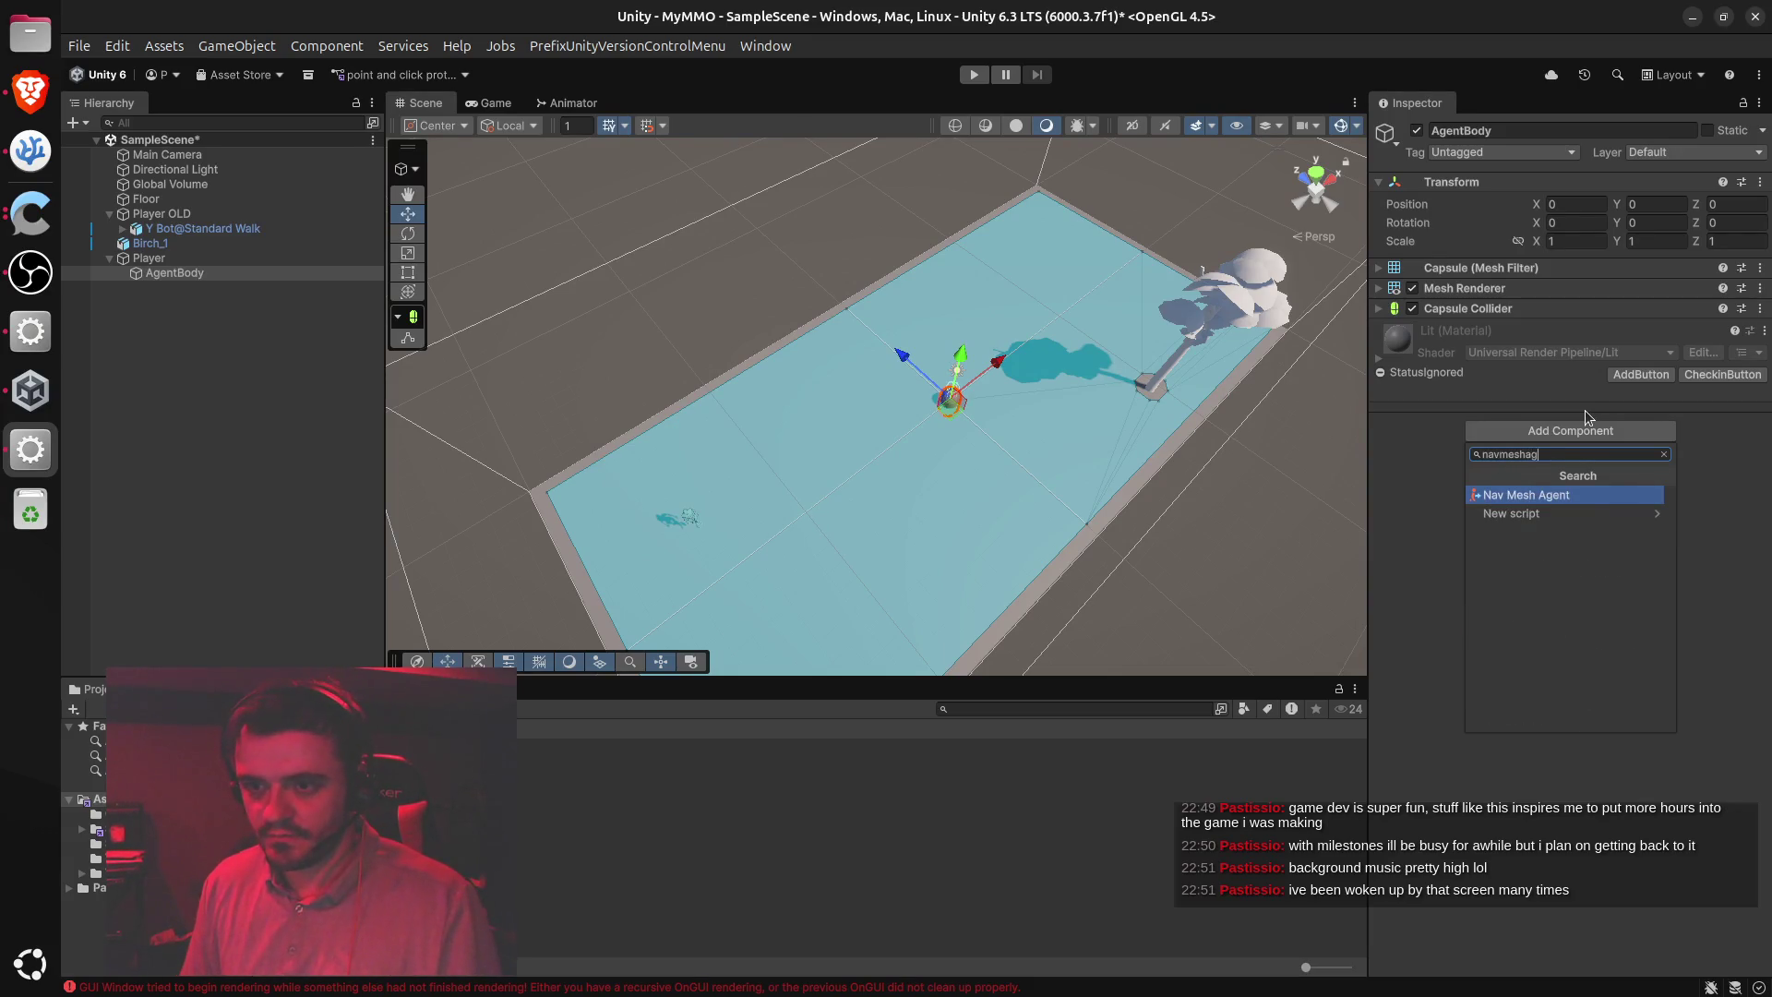
{"action": "key", "text": "Return"}
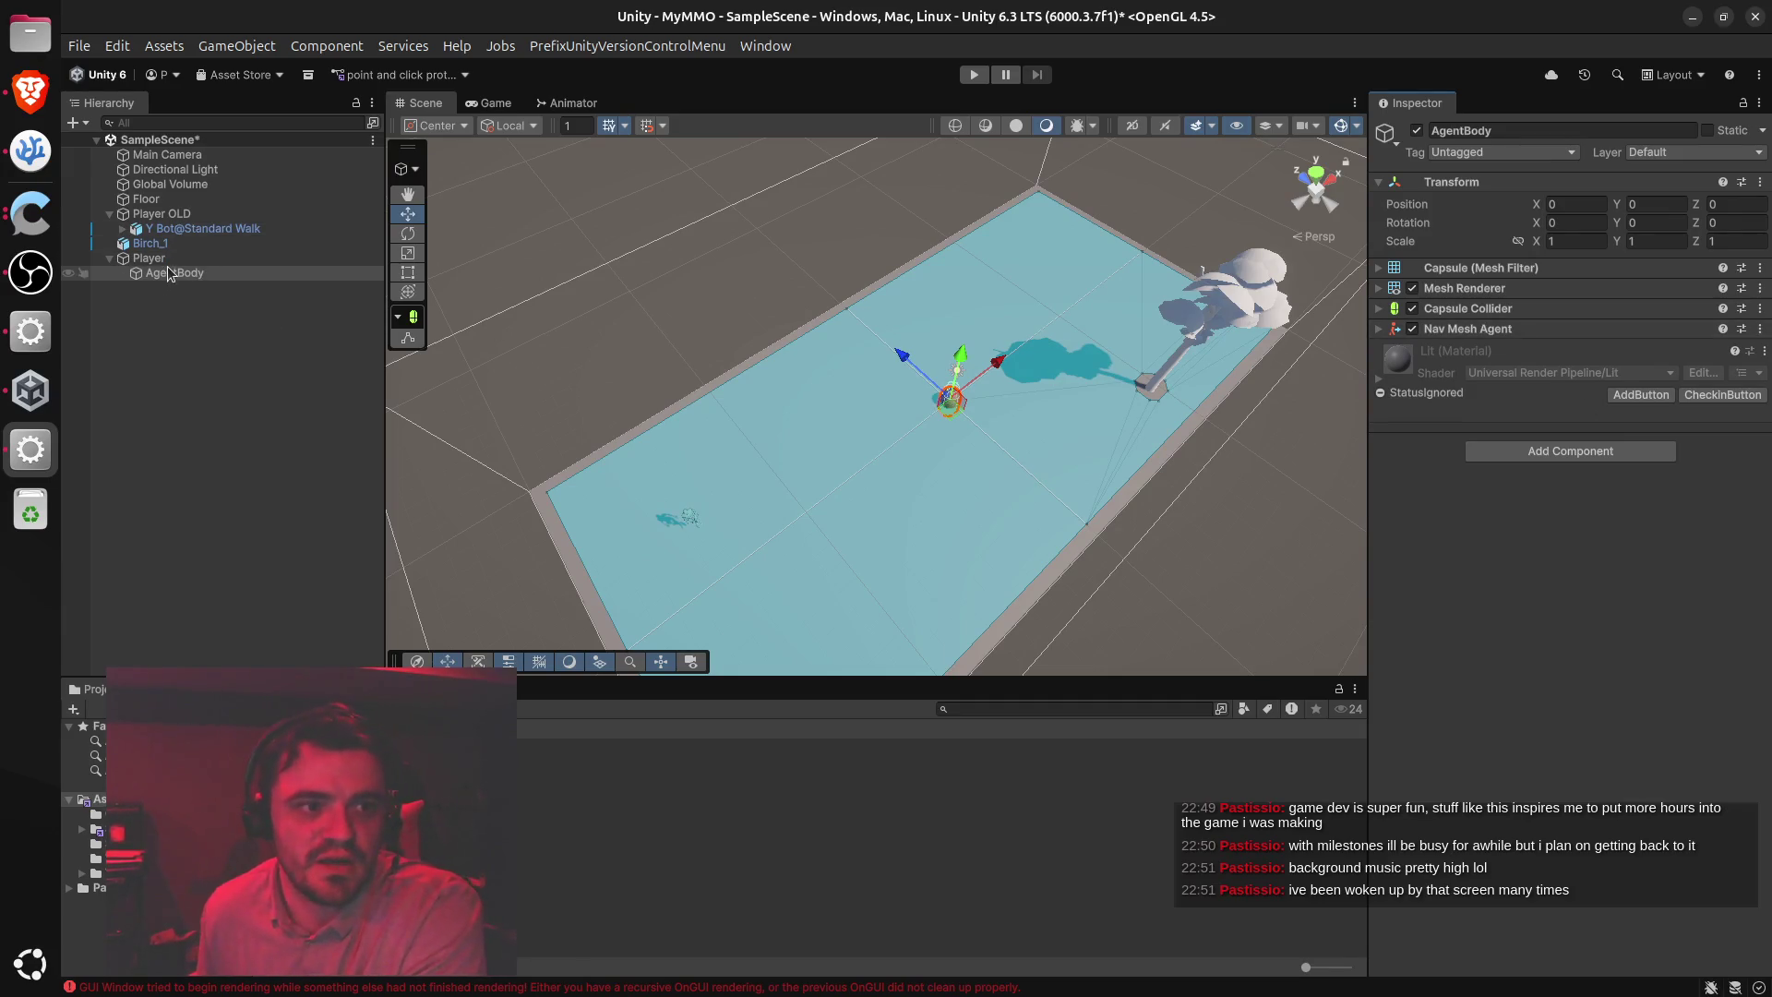
{"action": "left_click", "coordinate": [1380, 329]}
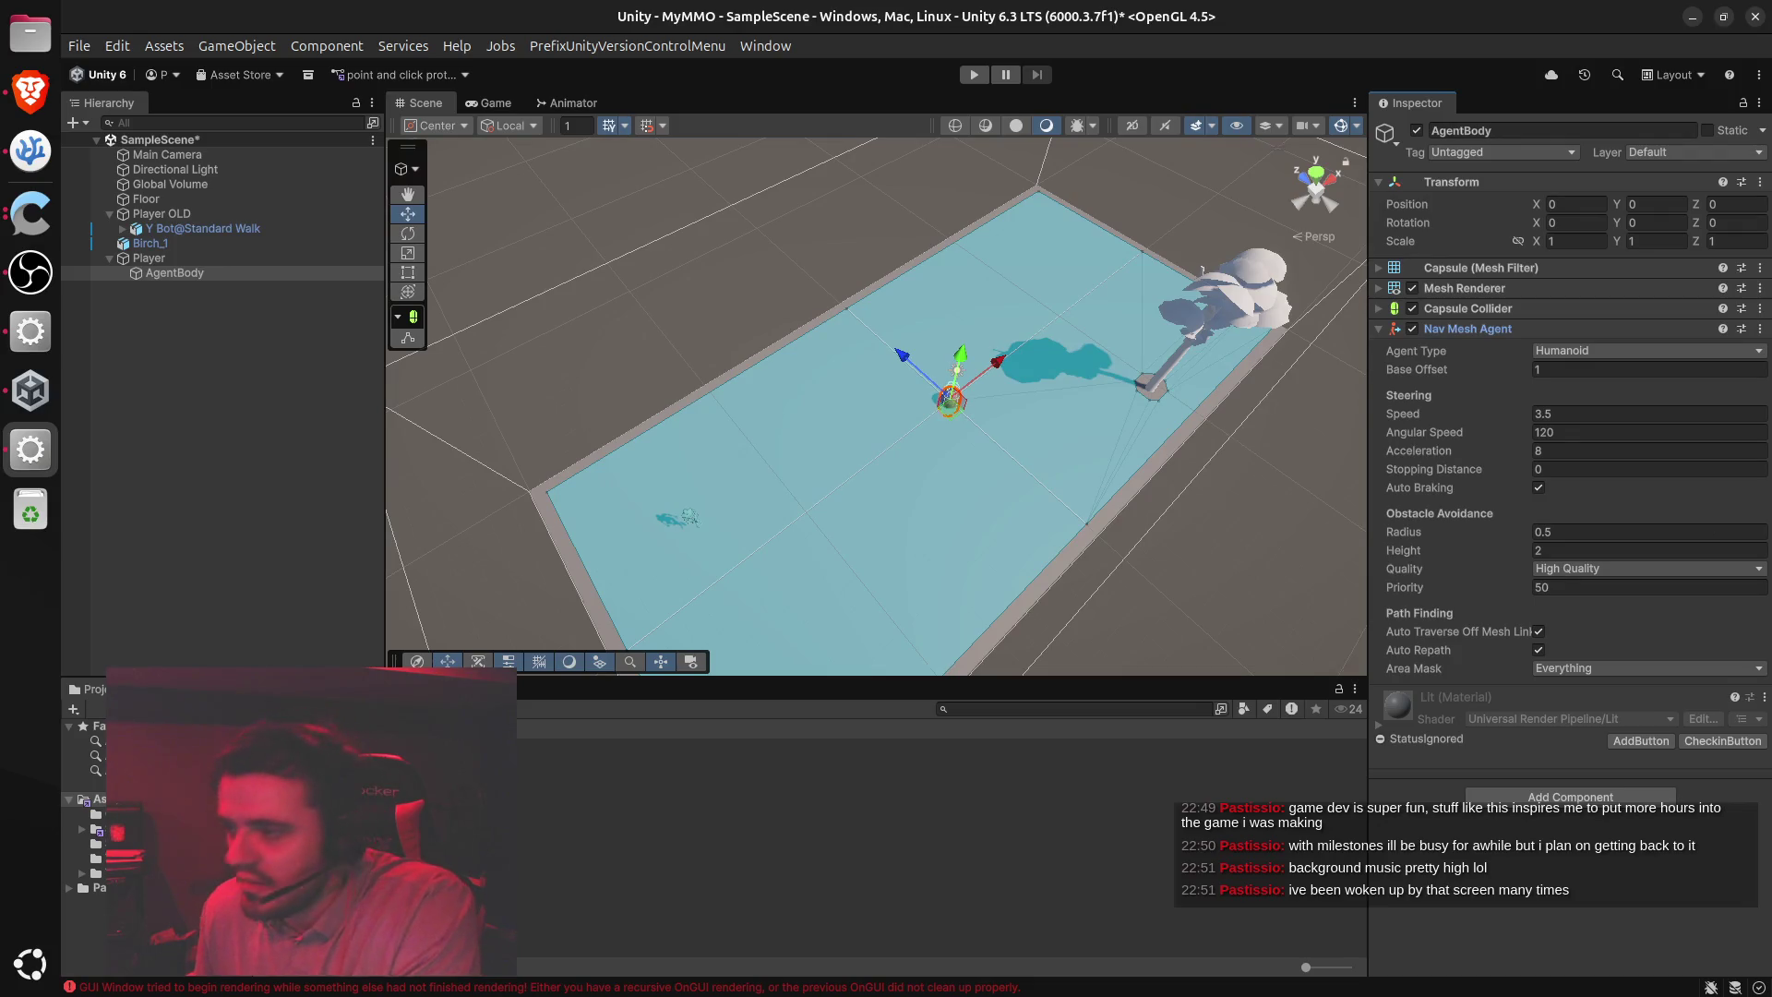
{"action": "left_click", "coordinate": [1584, 531]}
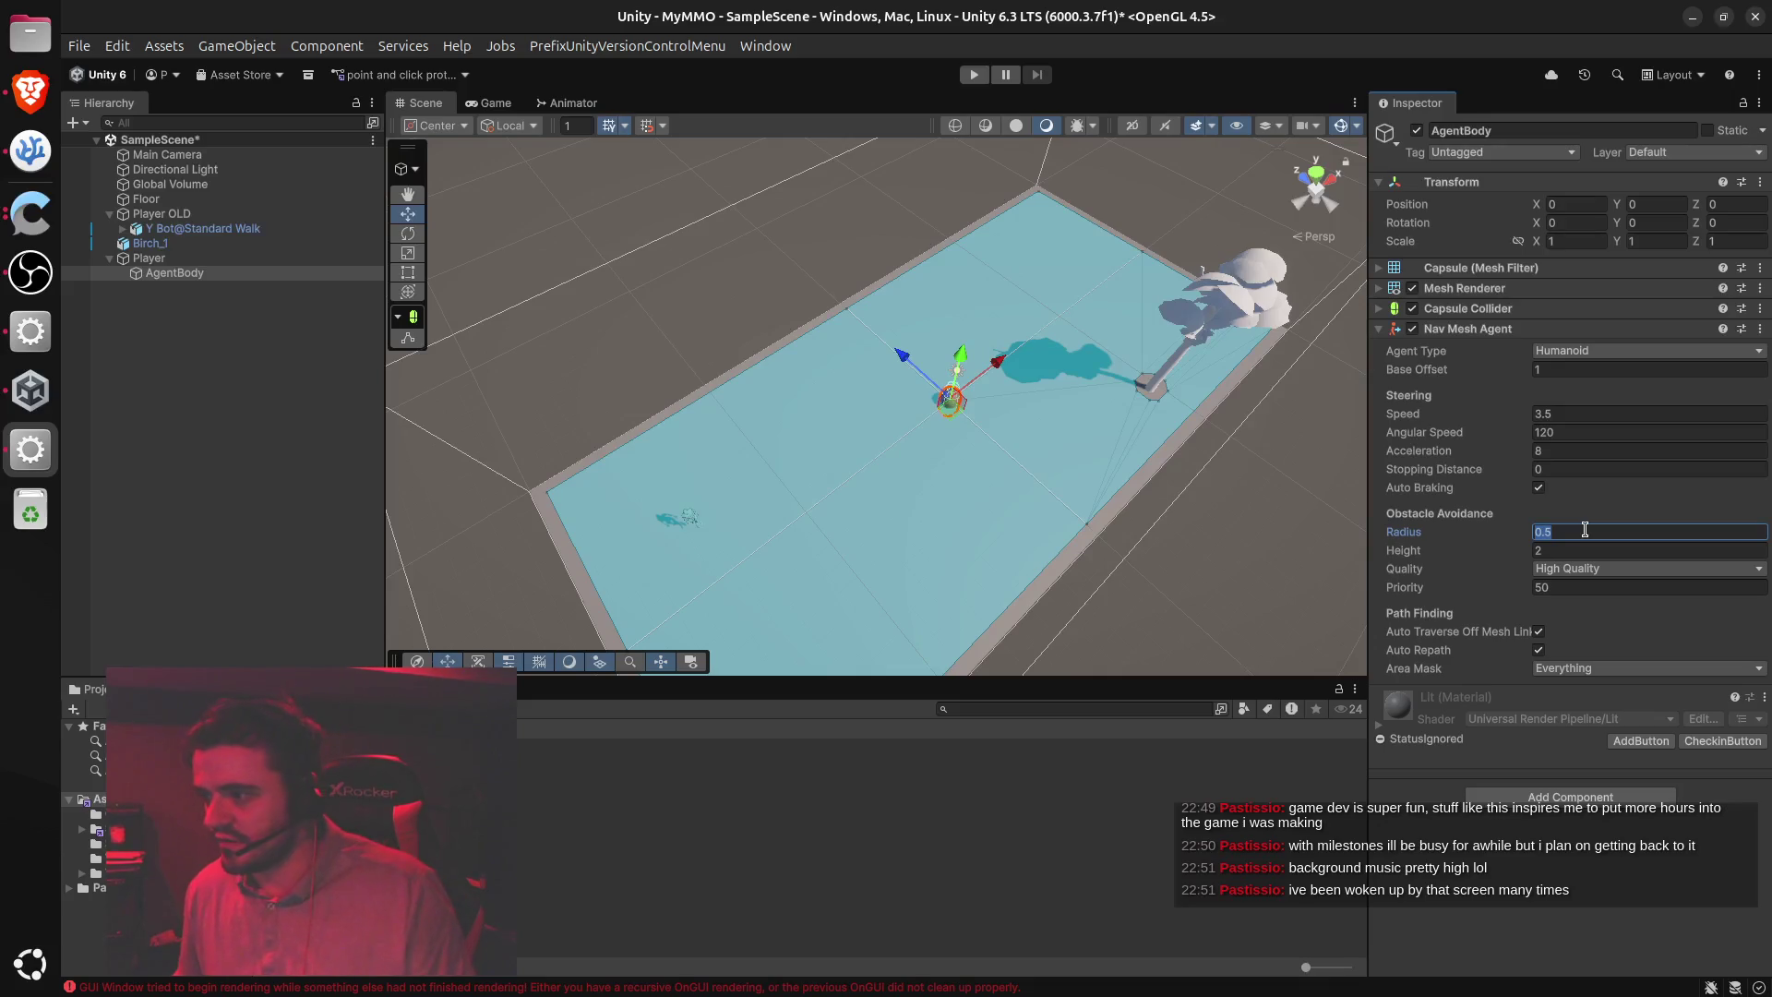
Give AgentBody's Nav Mesh Agent radius 0.35, height 1.8, speed 5.5, angular speed 900, acceleration 35, stopping 0.2
{"action": "type", "text": "0"}
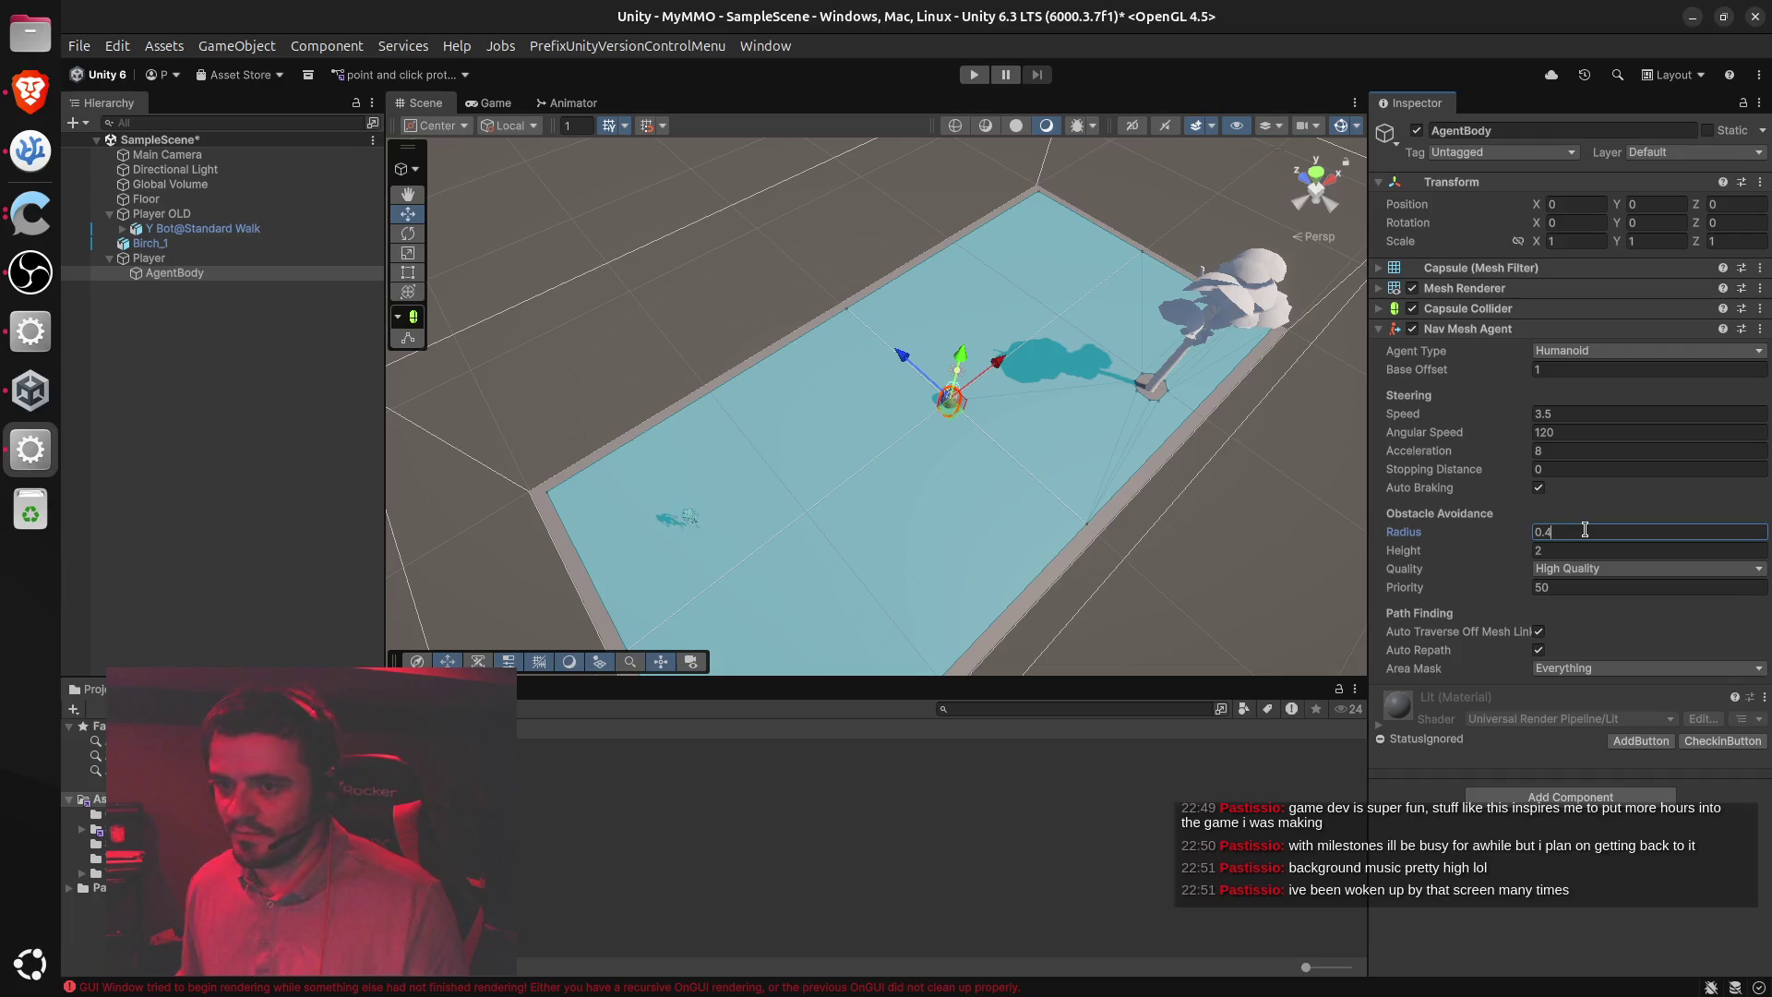
{"action": "key", "text": "BackSpace"}
{"action": "key", "text": "BackSpace"}
{"action": "type", "text": "35"}
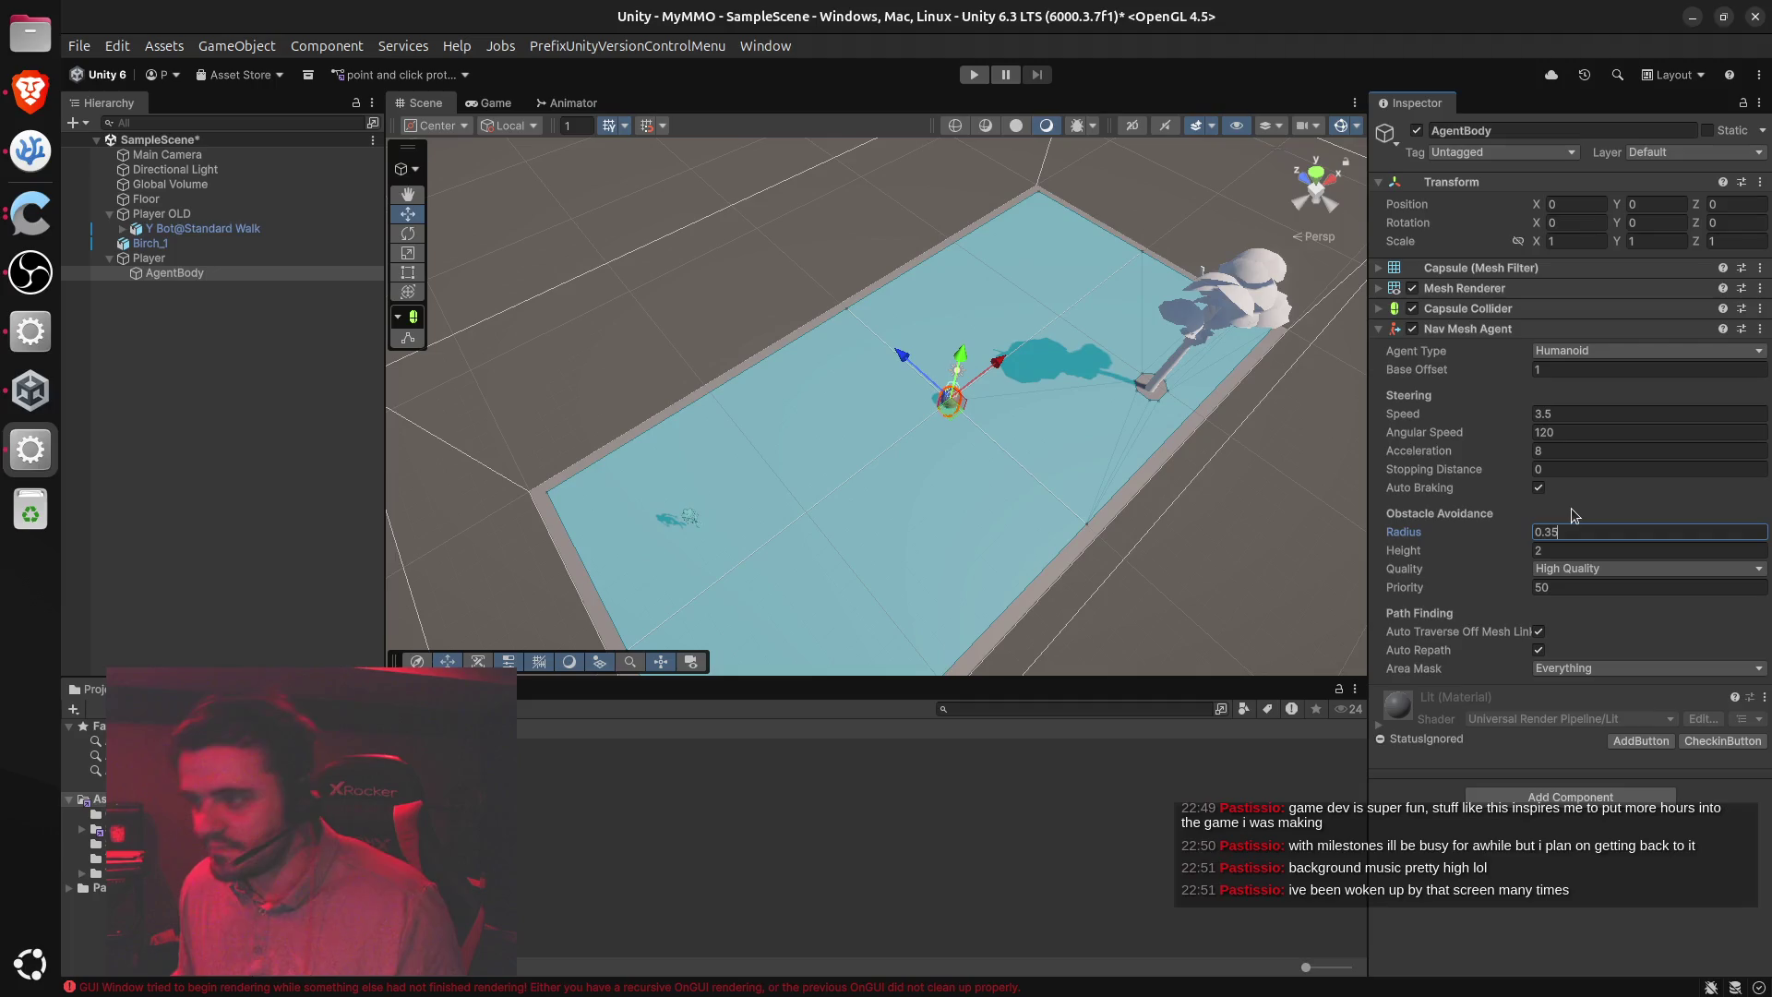
{"action": "left_click", "coordinate": [1580, 552]}
{"action": "type", "text": "1.8"}
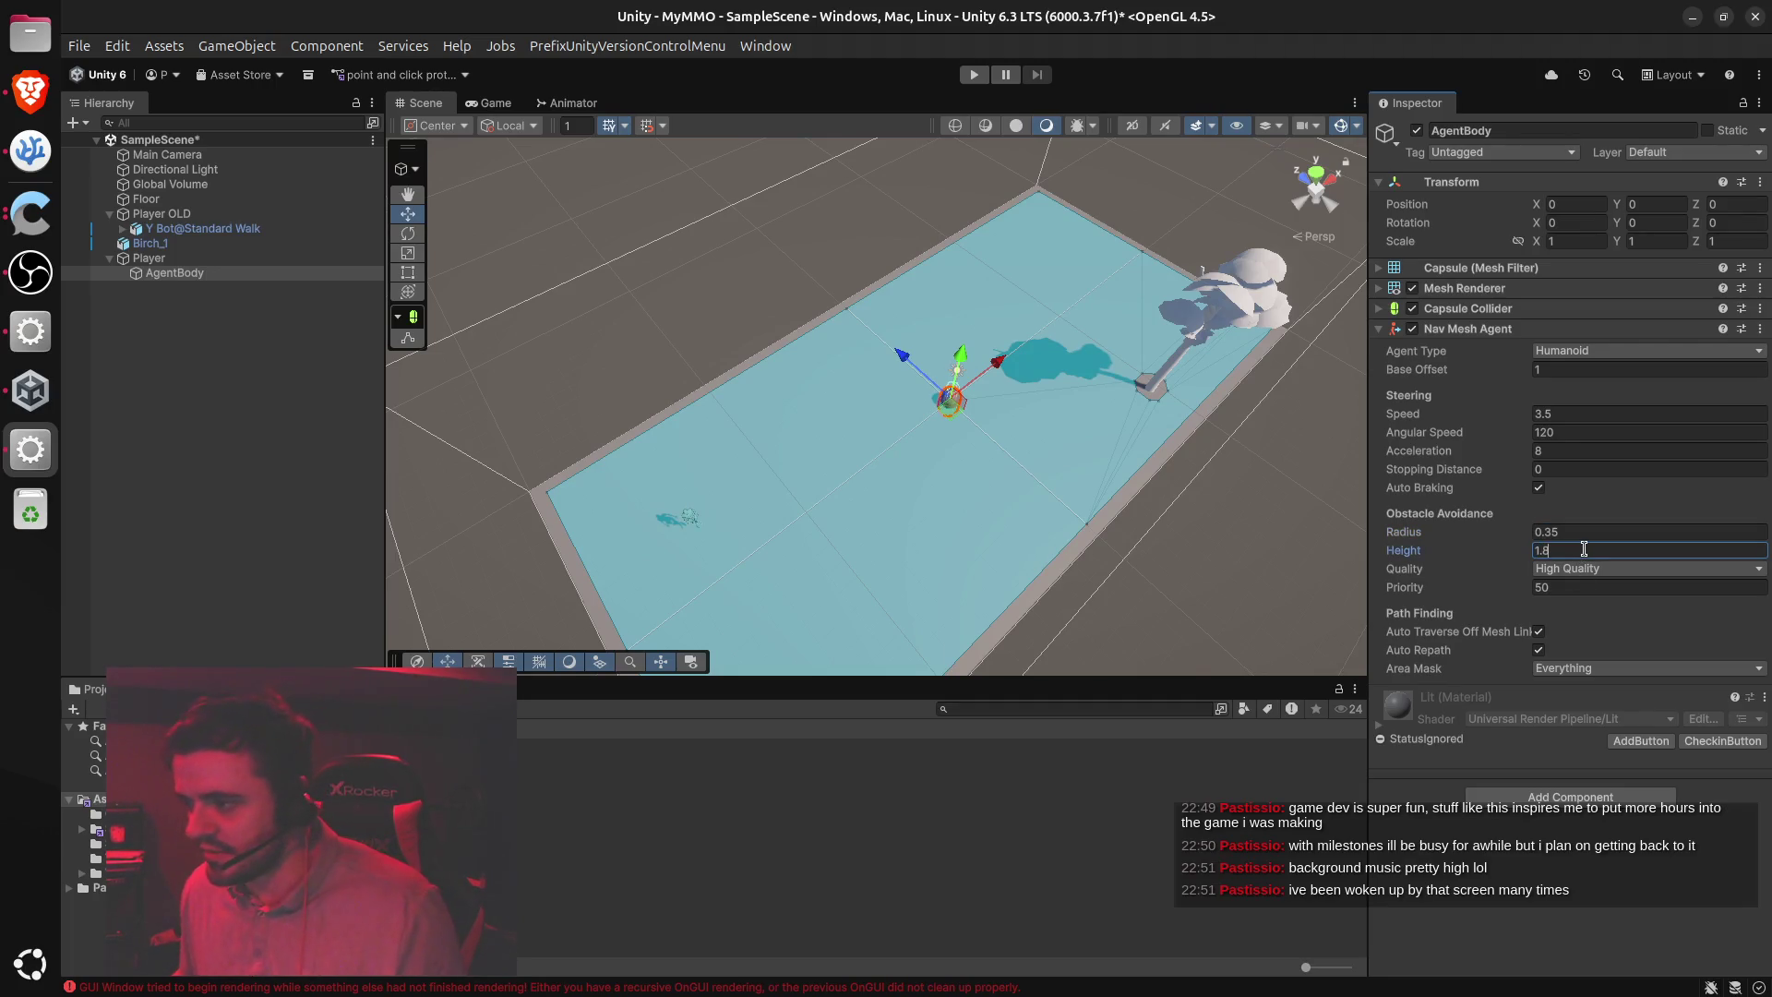
{"action": "left_click", "coordinate": [1601, 413]}
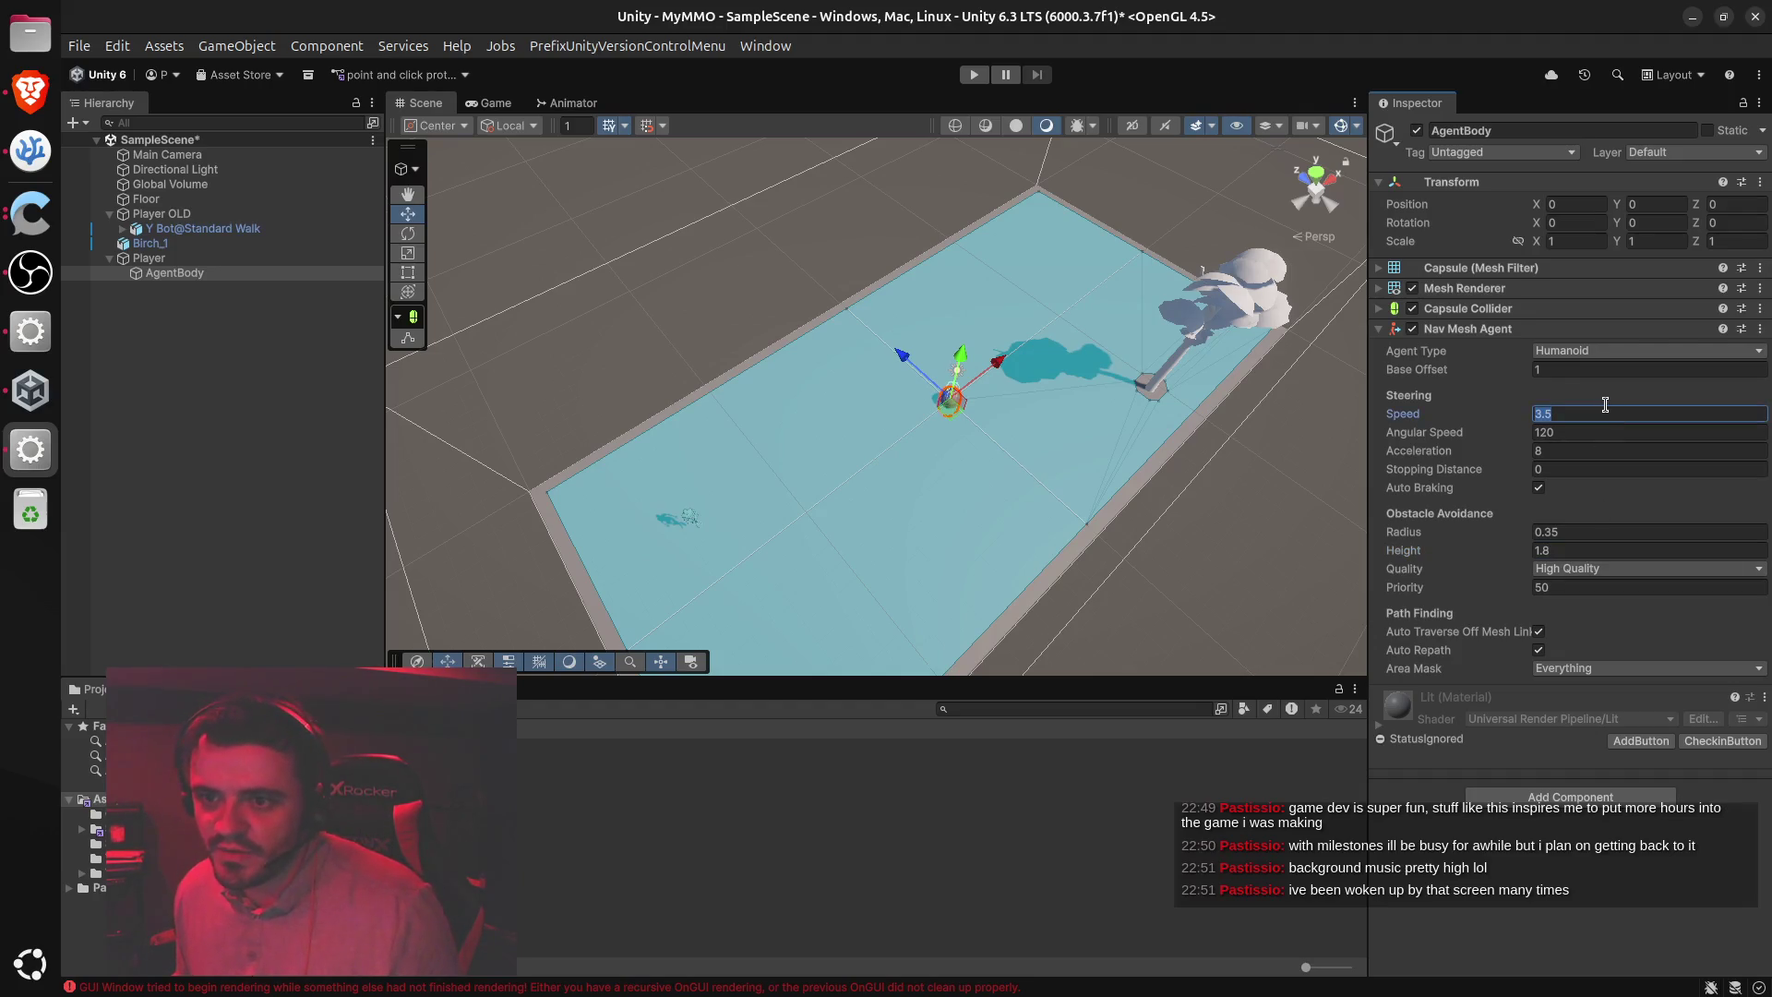
{"action": "type", "text": "5.5"}
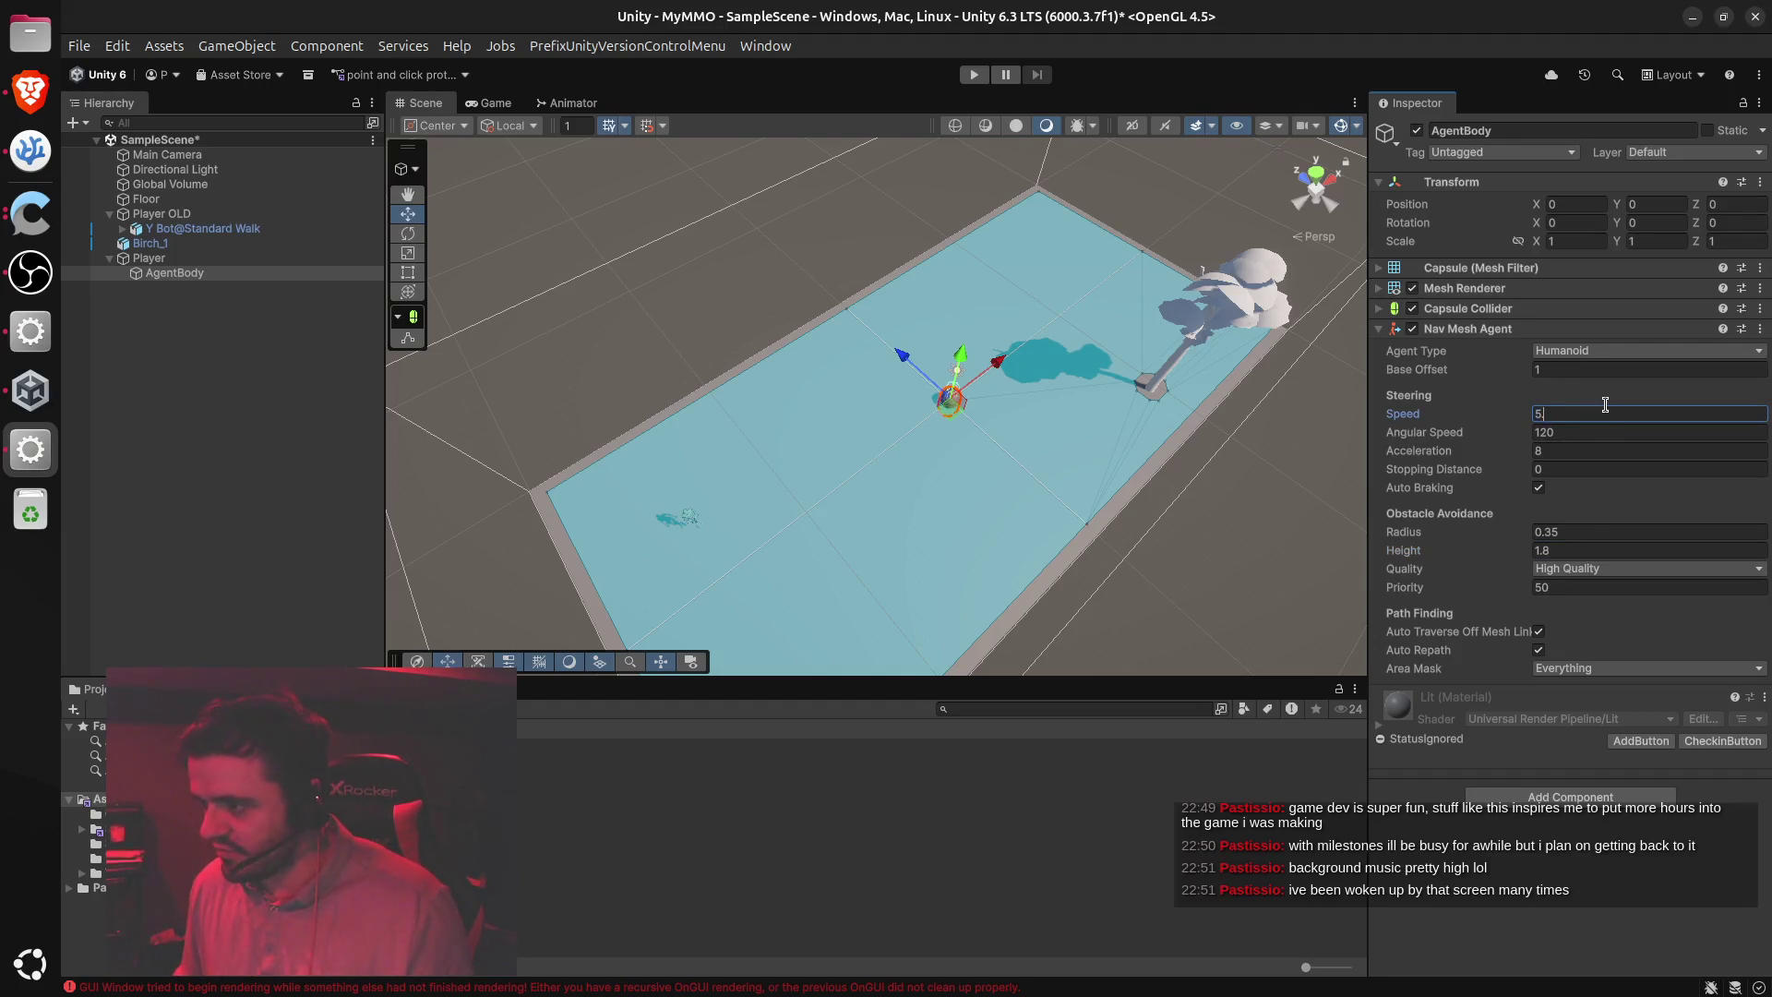
{"action": "key", "text": "Tab"}
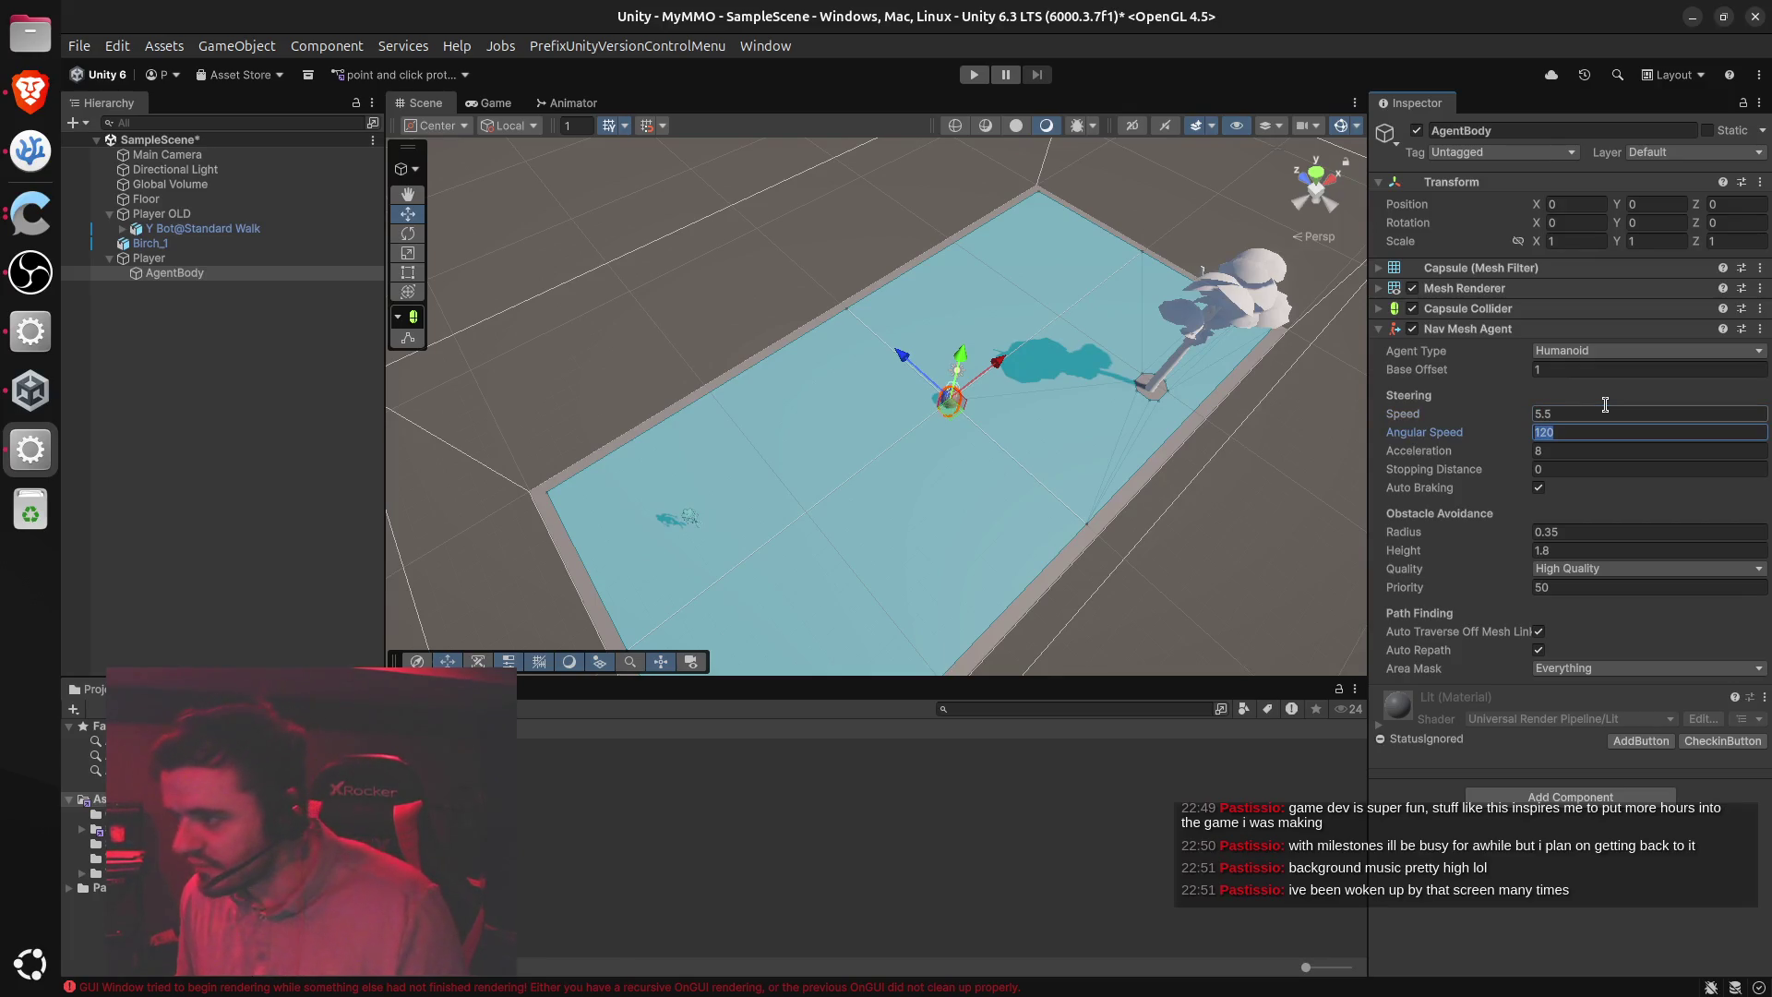
{"action": "type", "text": "8"}
{"action": "key", "text": "Tab"}
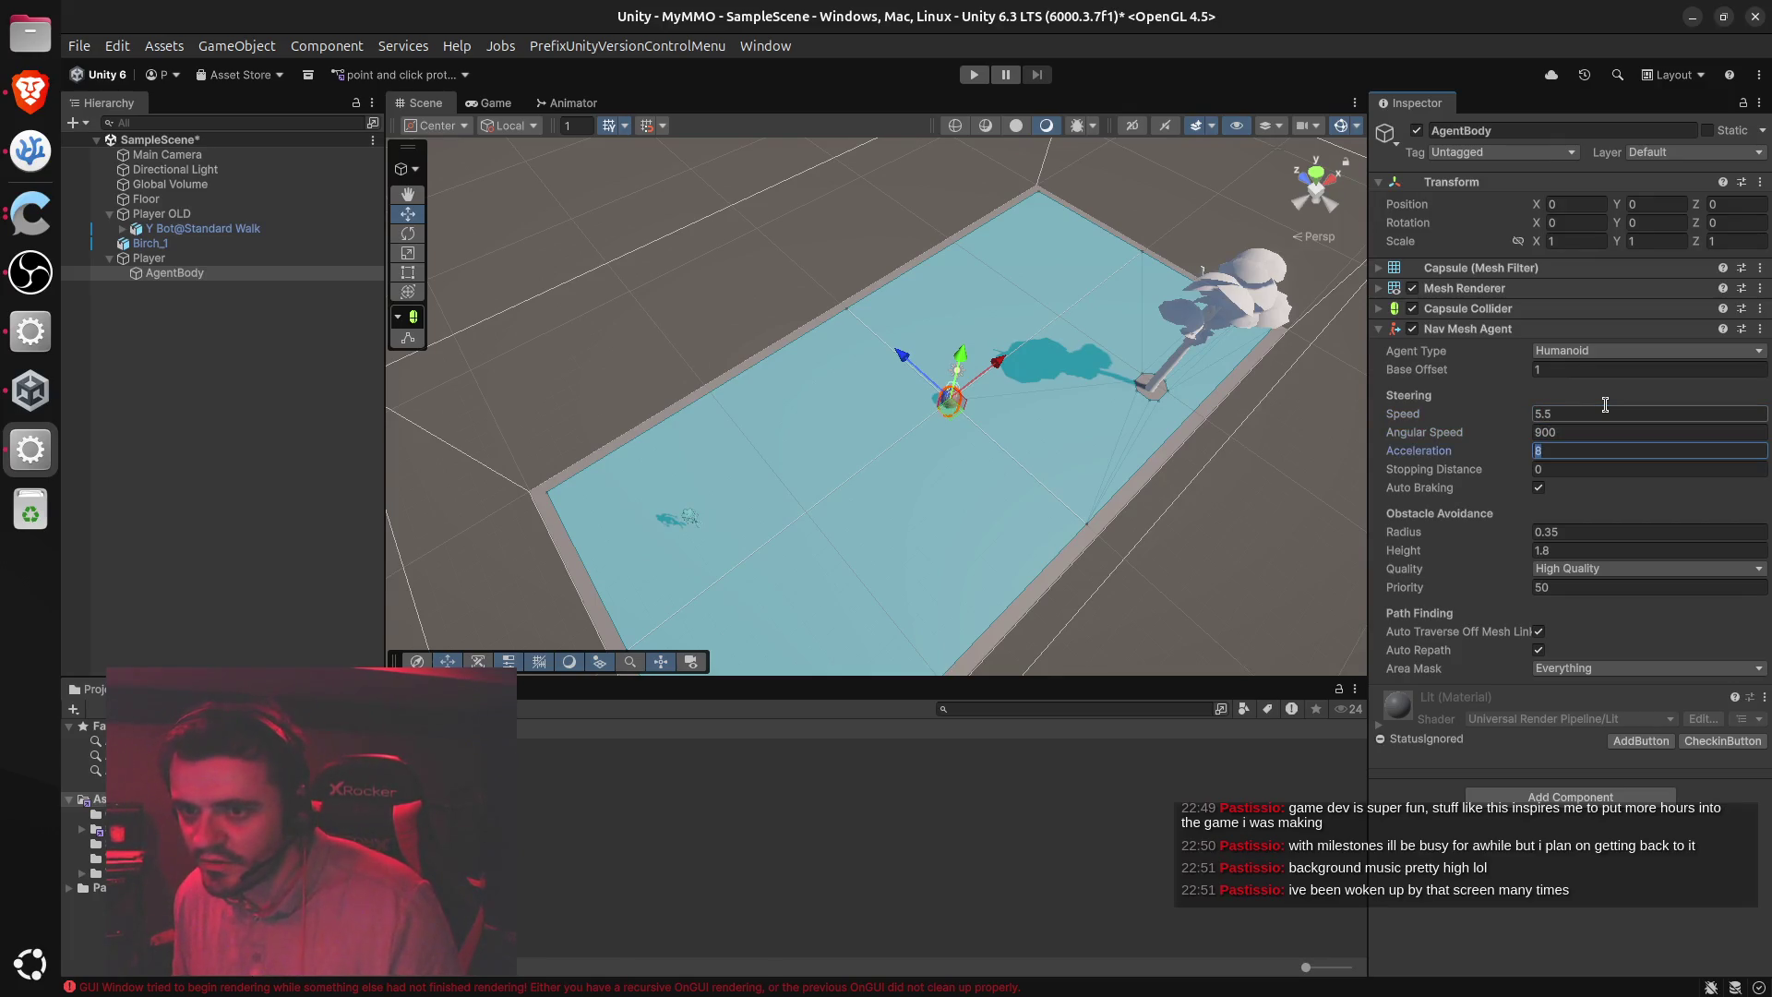
{"action": "type", "text": "35"}
{"action": "key", "text": "Tab"}
{"action": "type", "text": ".2"}
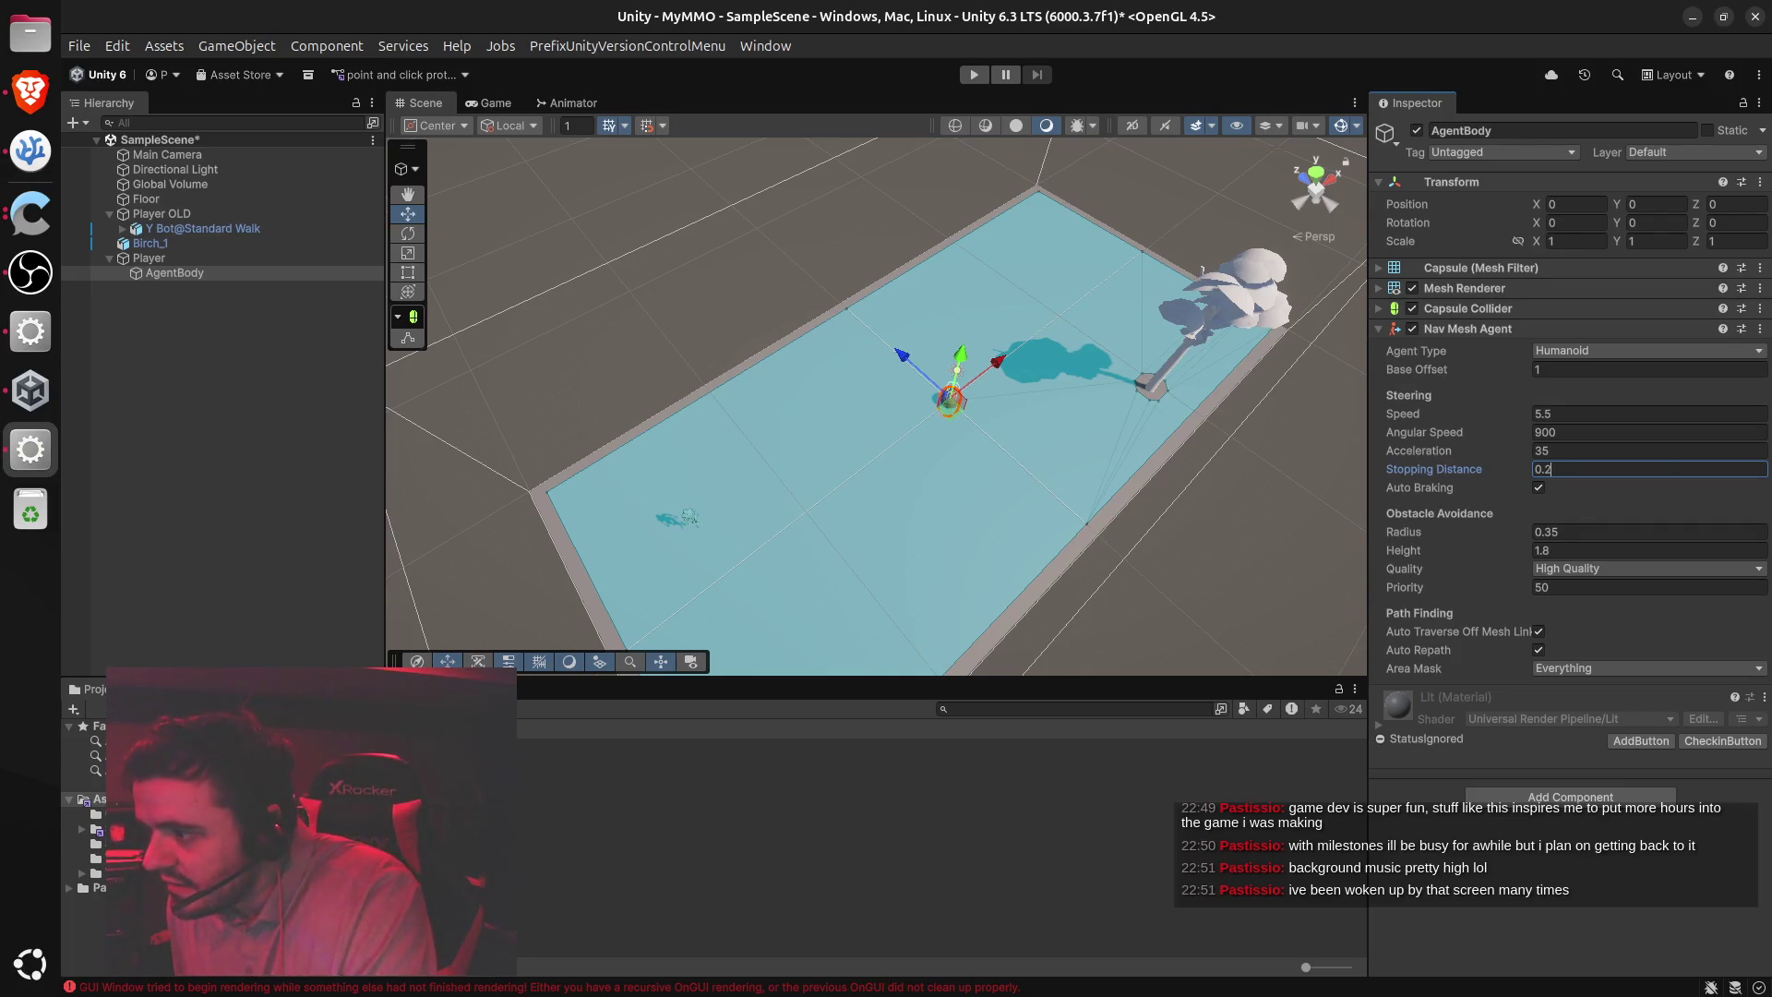
{"action": "key", "text": "alt+Tab"}
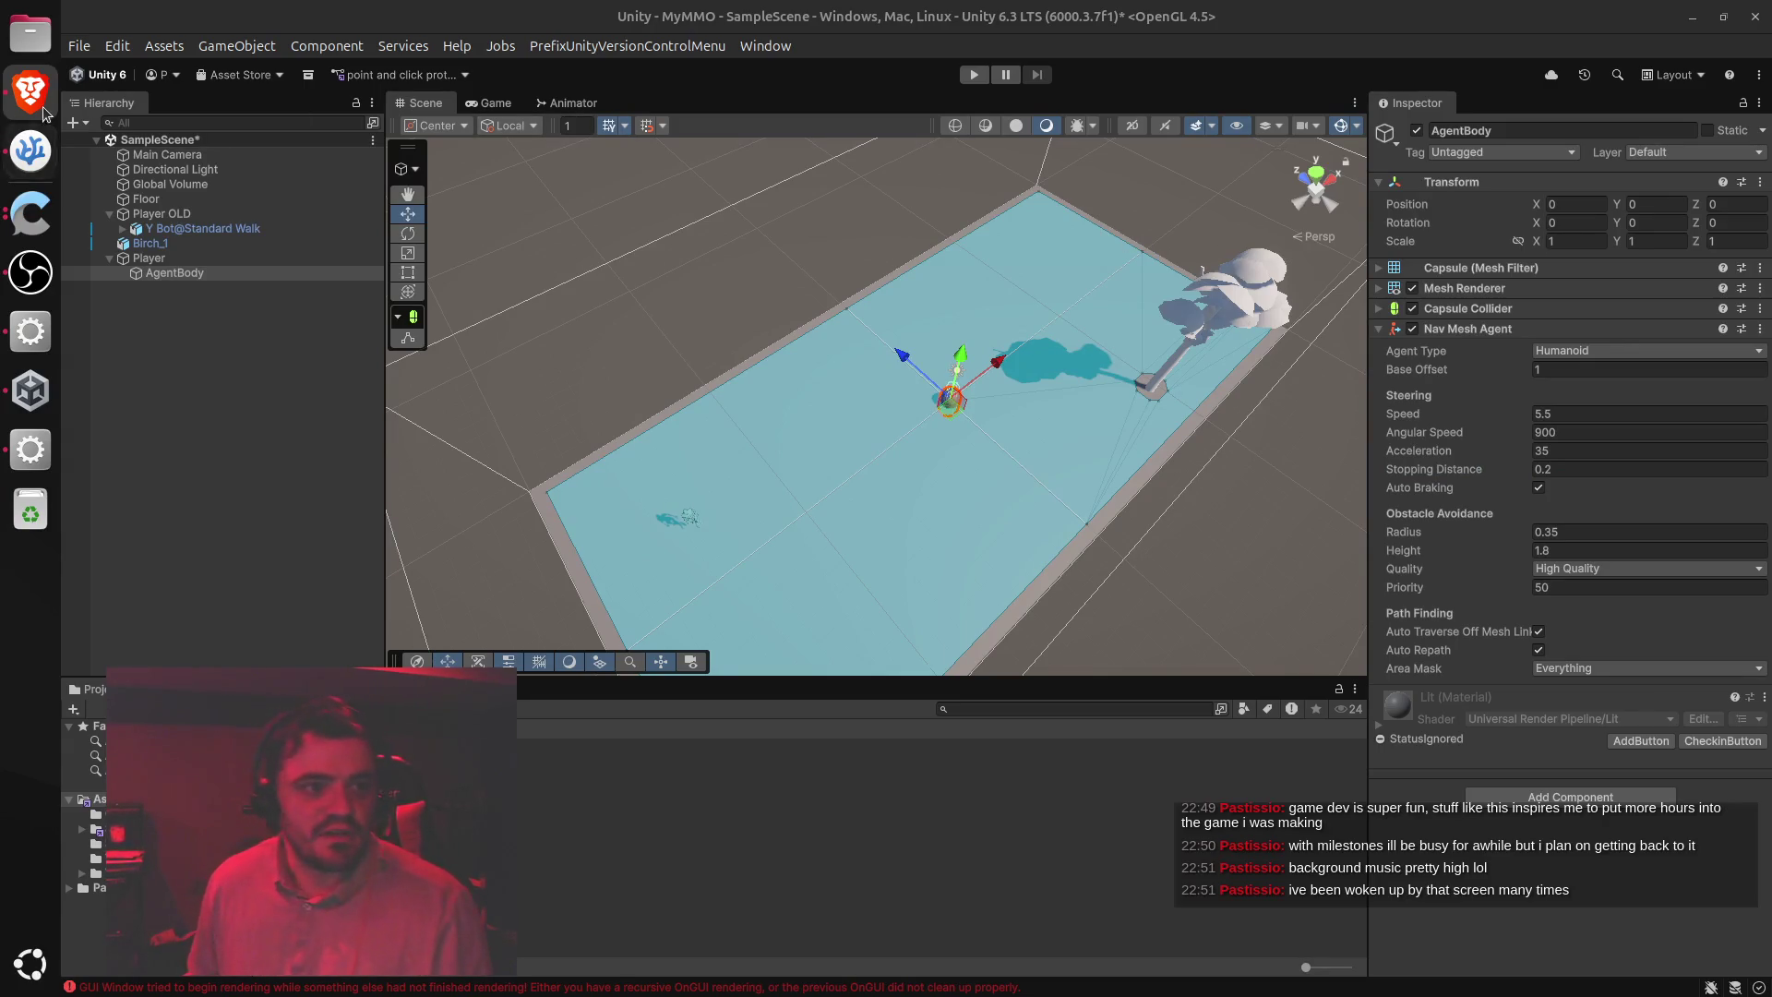
{"action": "left_click", "coordinate": [30, 150]}
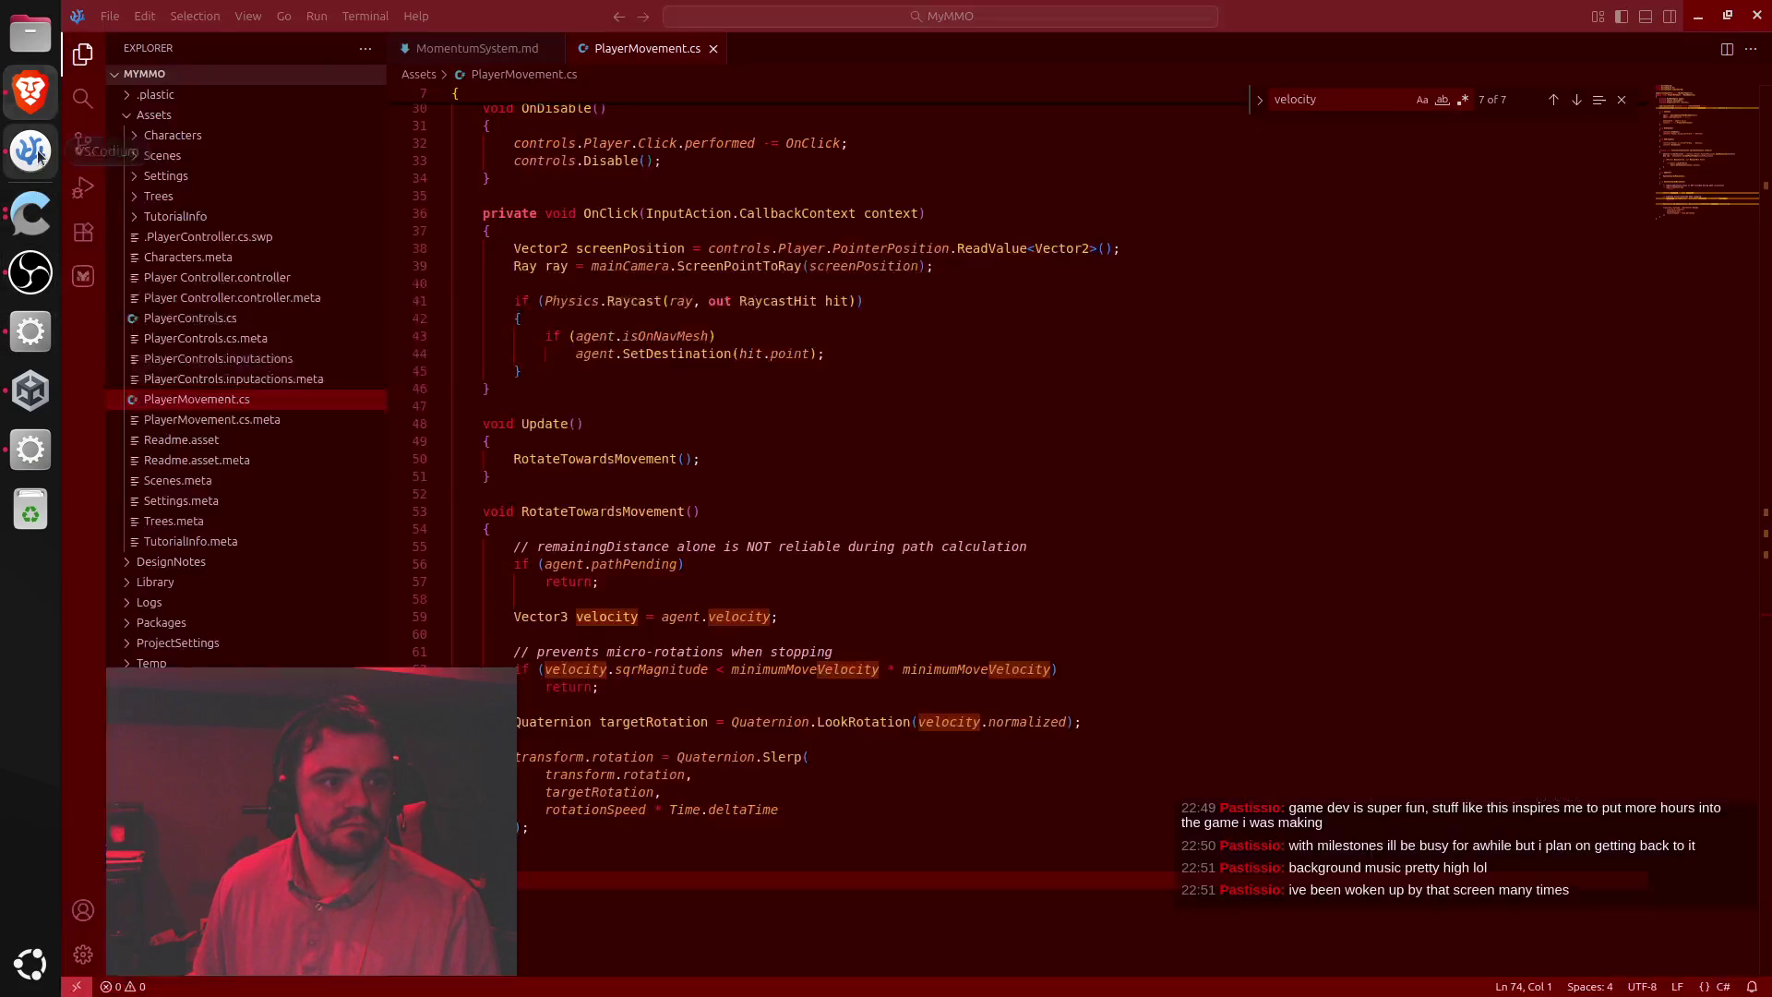
{"action": "left_click", "coordinate": [752, 442]}
{"action": "key", "text": "ctrl+f"}
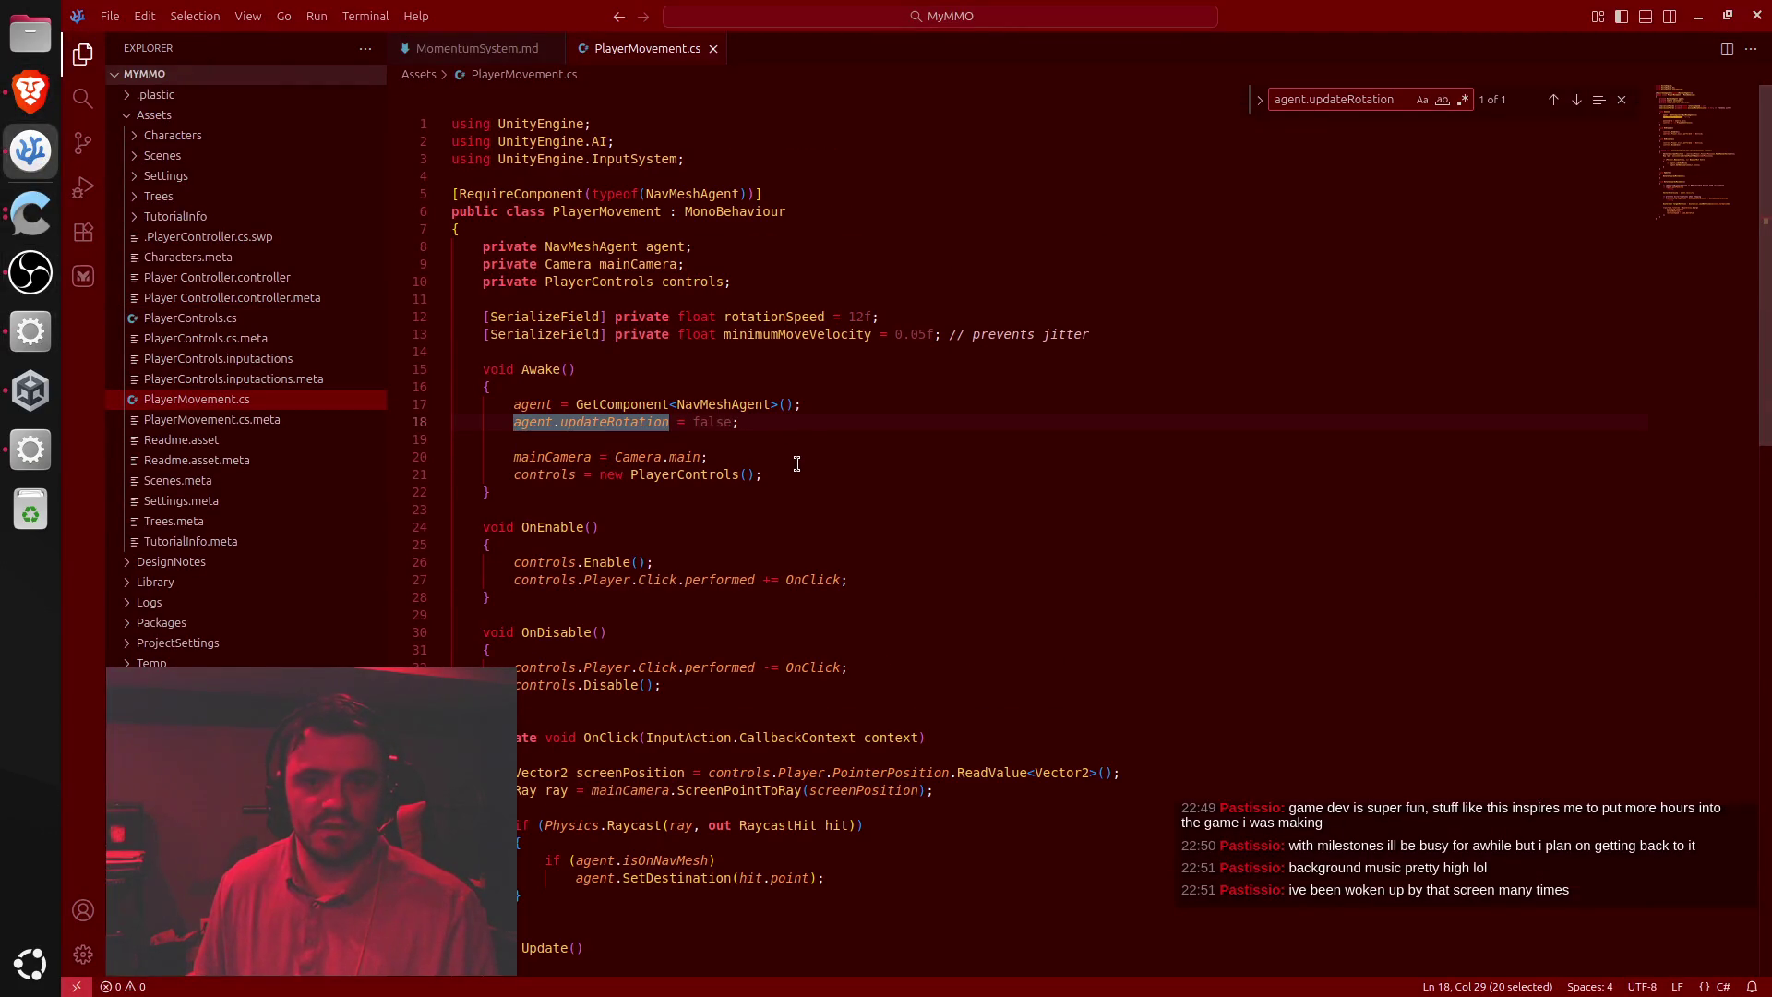
{"action": "key", "text": "alt+Tab"}
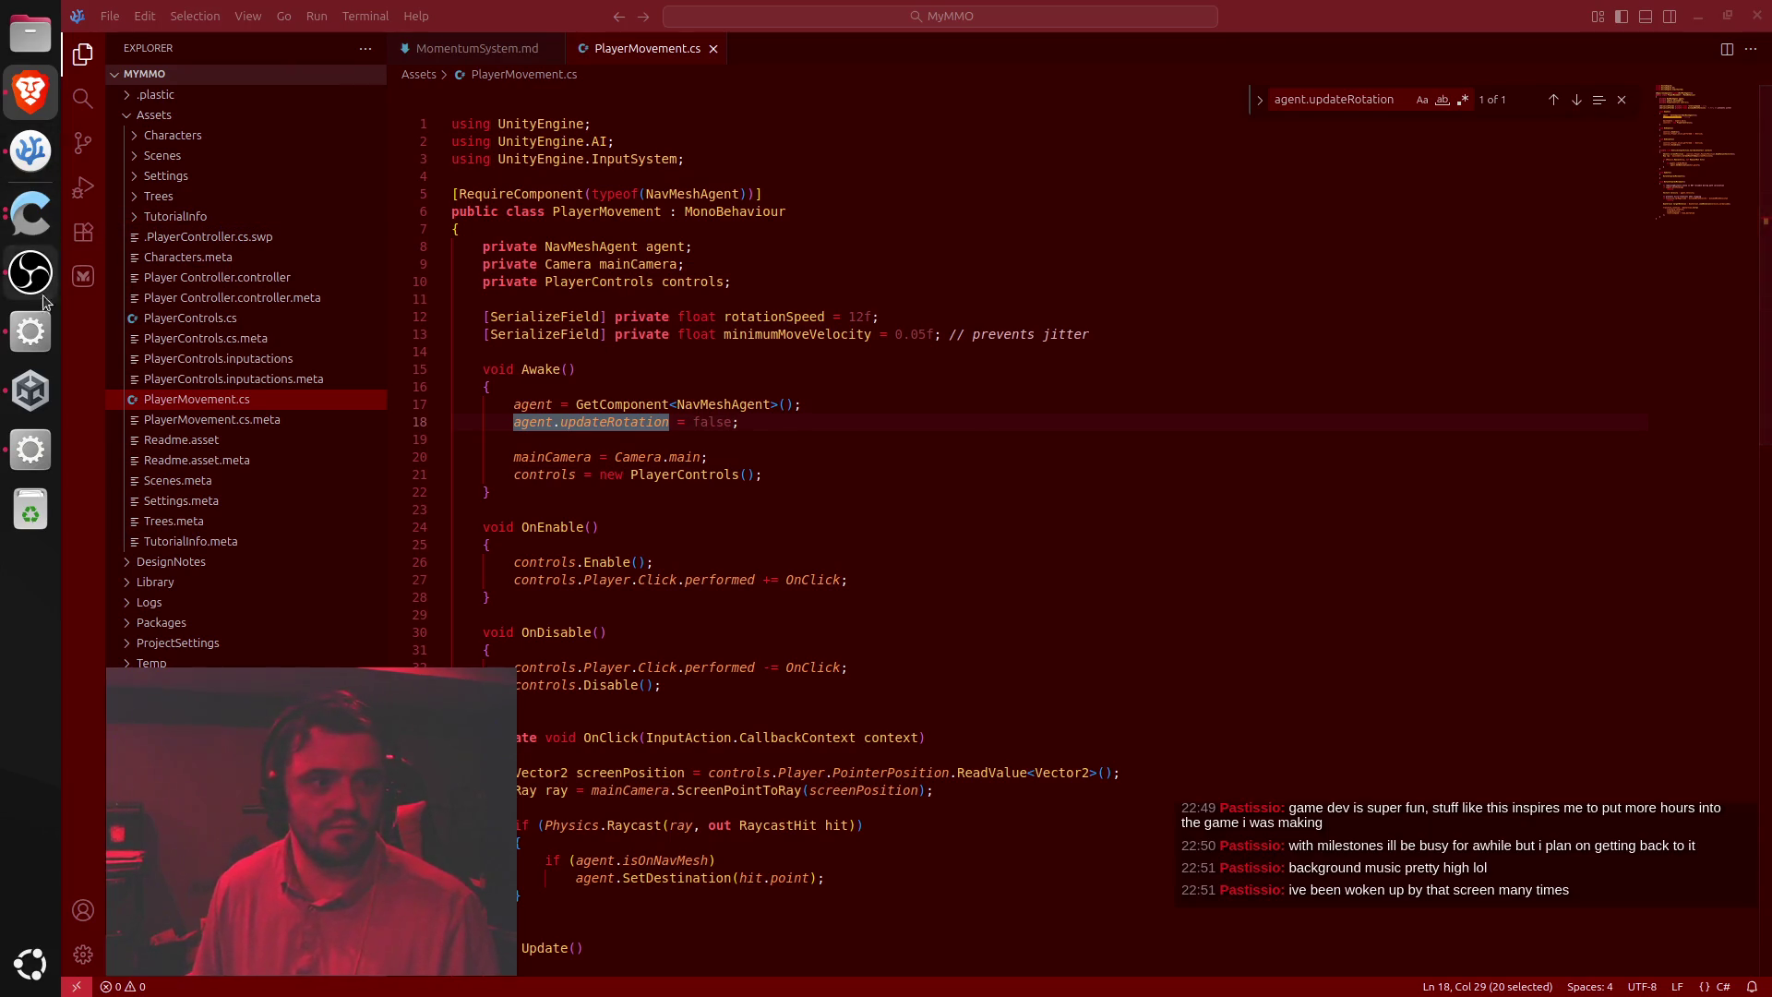
{"action": "left_click", "coordinate": [31, 332]}
{"action": "left_click", "coordinate": [28, 450]}
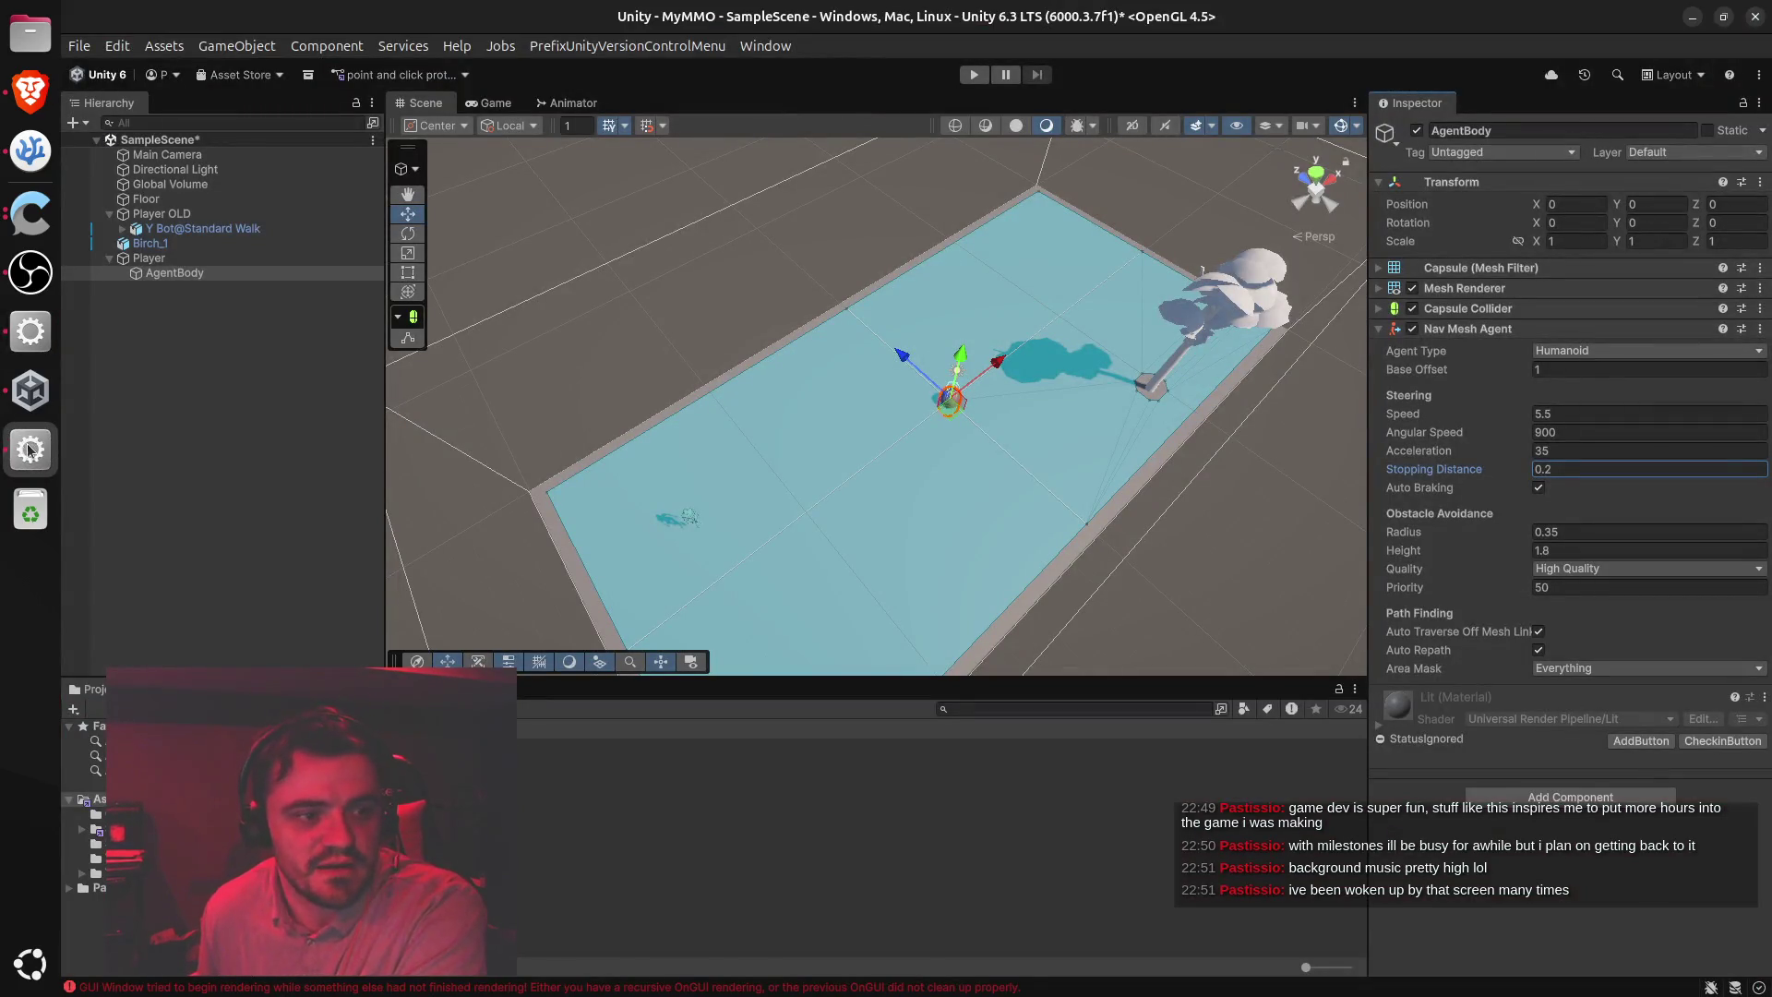
Add an empty GameObject named Visuals as a child of Player, beside AgentBody
{"action": "key", "text": "alt+Tab"}
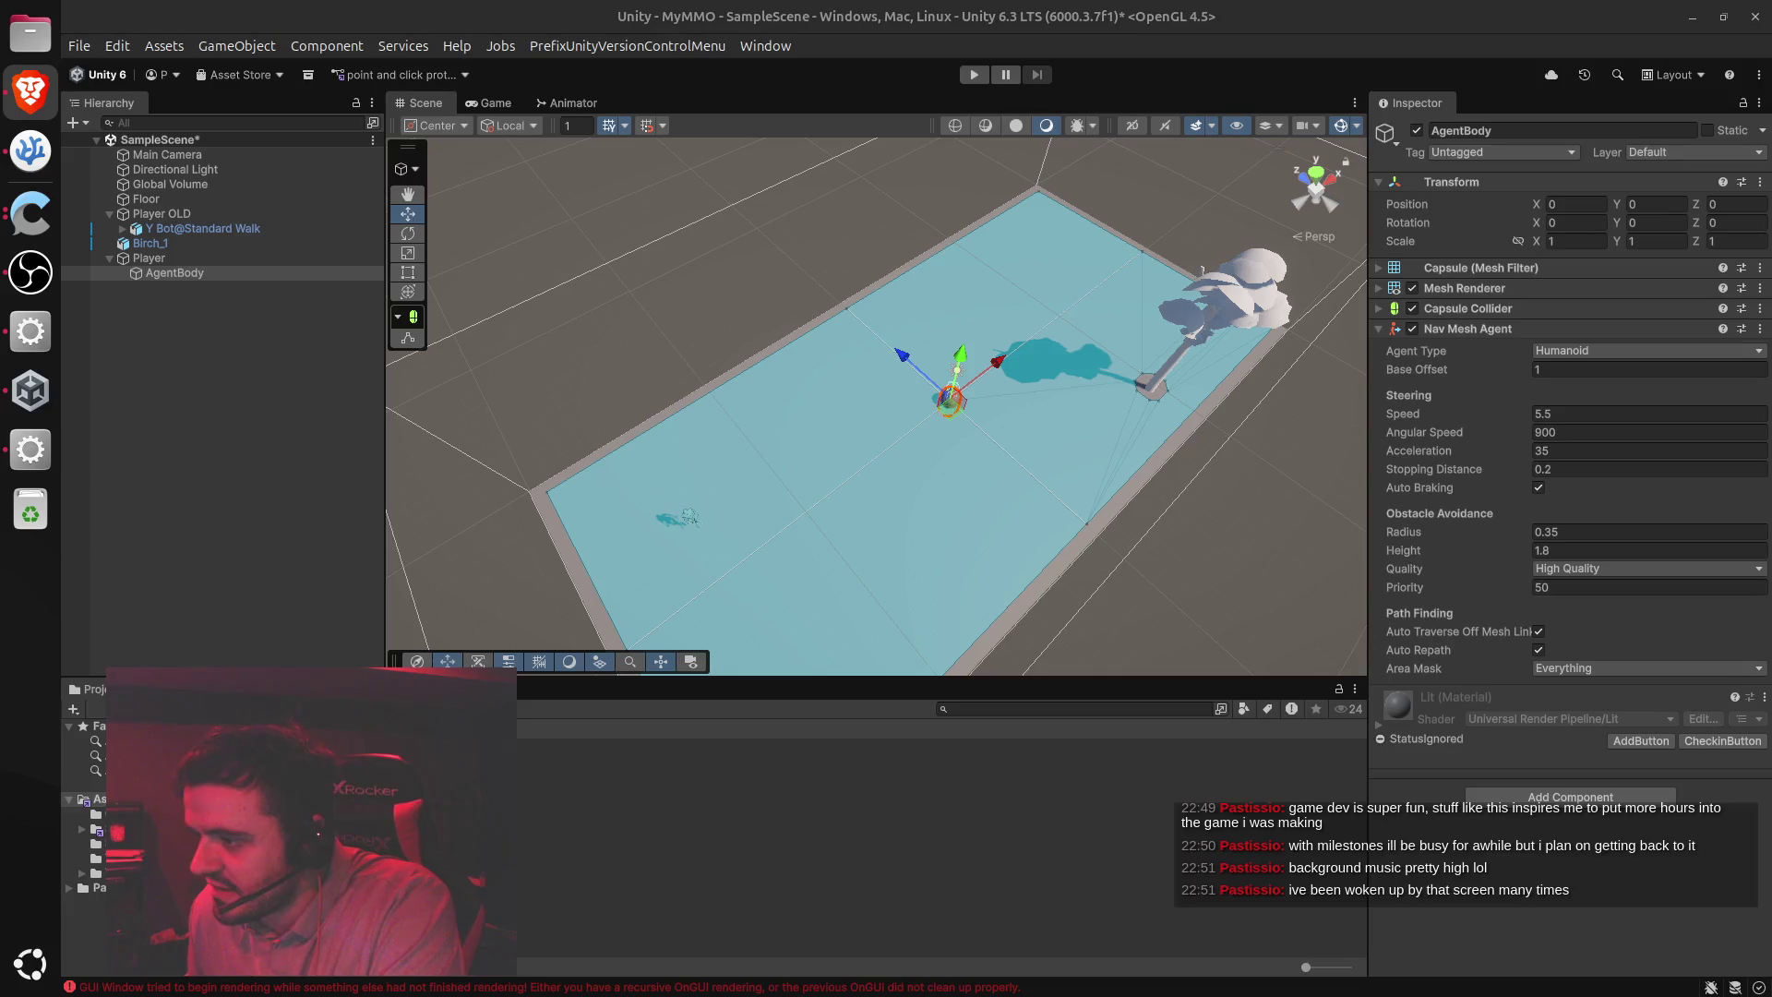
{"action": "right_click", "coordinate": [152, 258]}
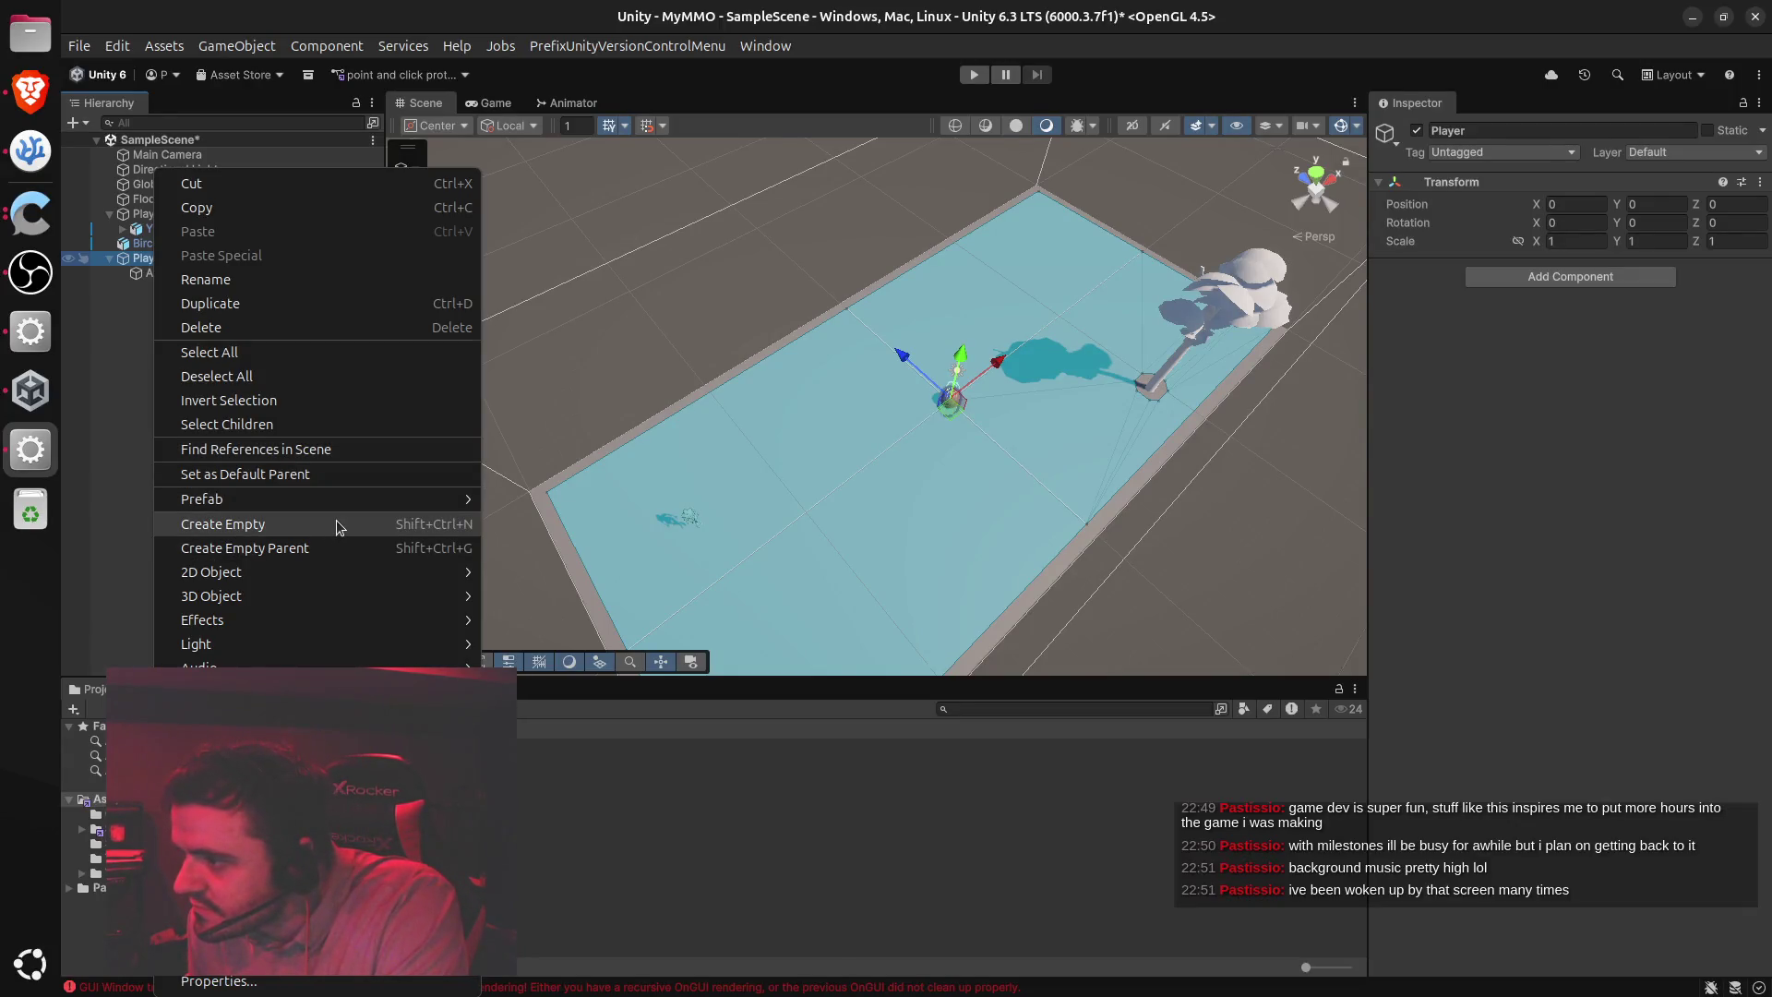
{"action": "left_click", "coordinate": [336, 525]}
{"action": "type", "text": "Visuals"}
{"action": "key", "text": "Return"}
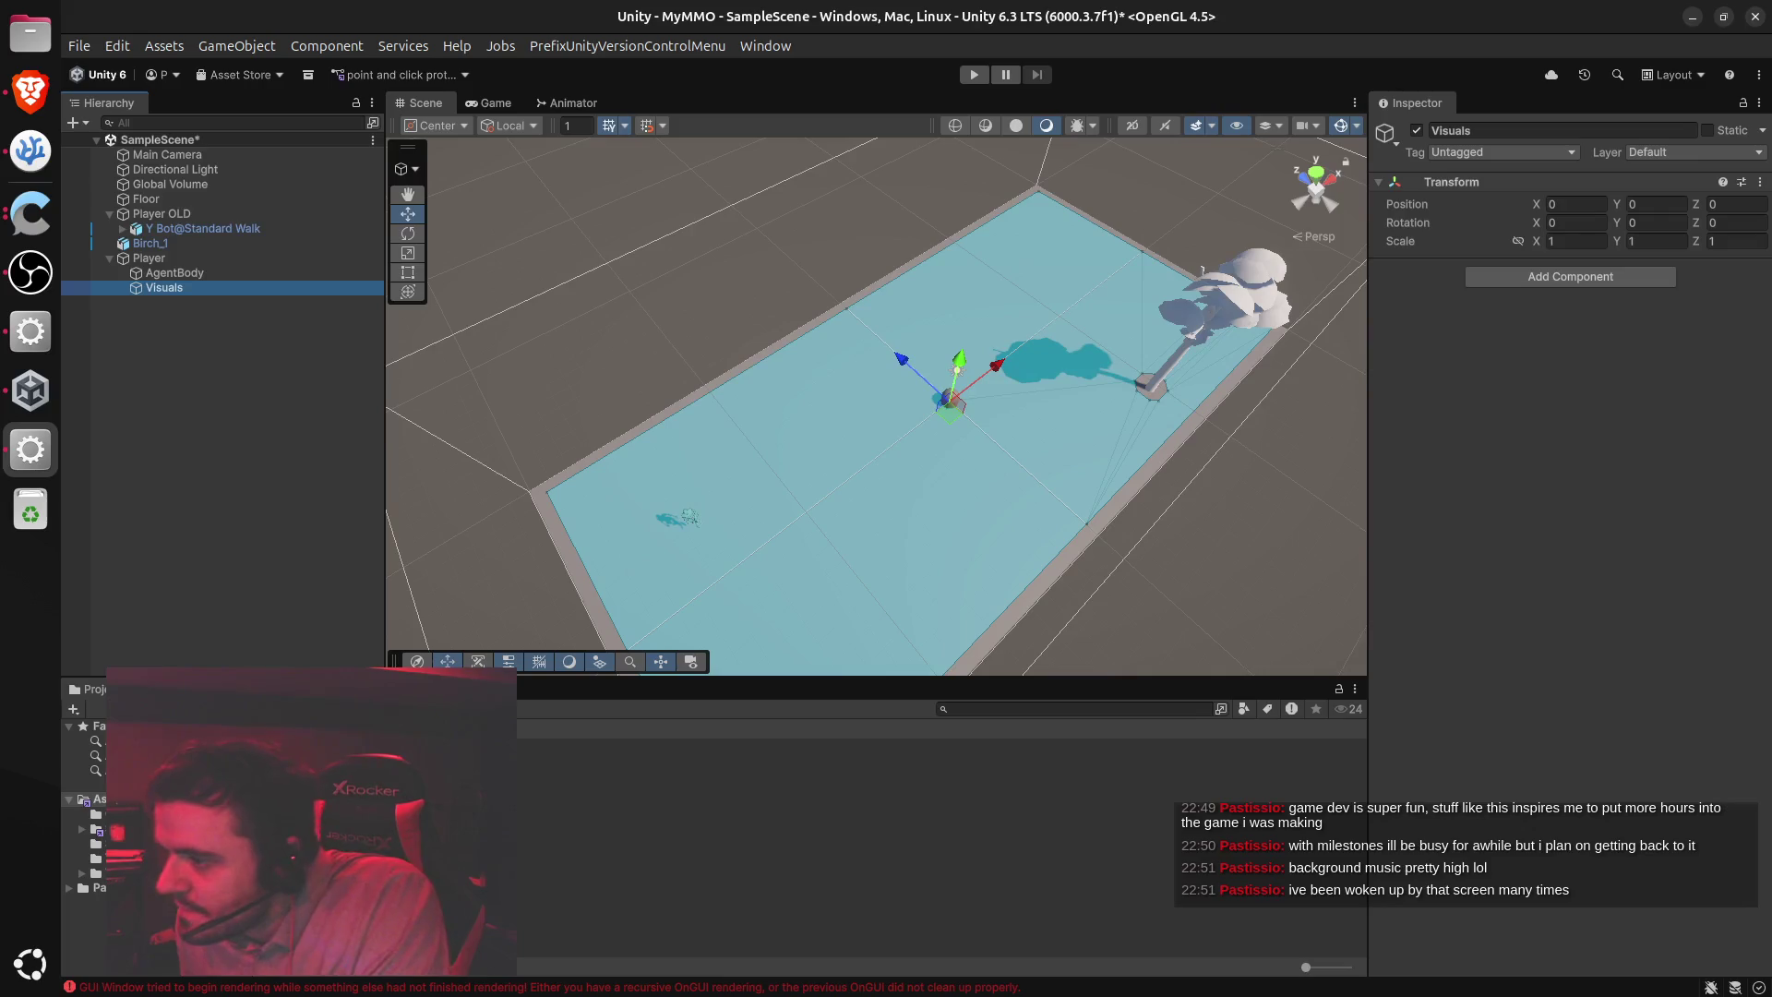
{"action": "key", "text": "alt+Tab"}
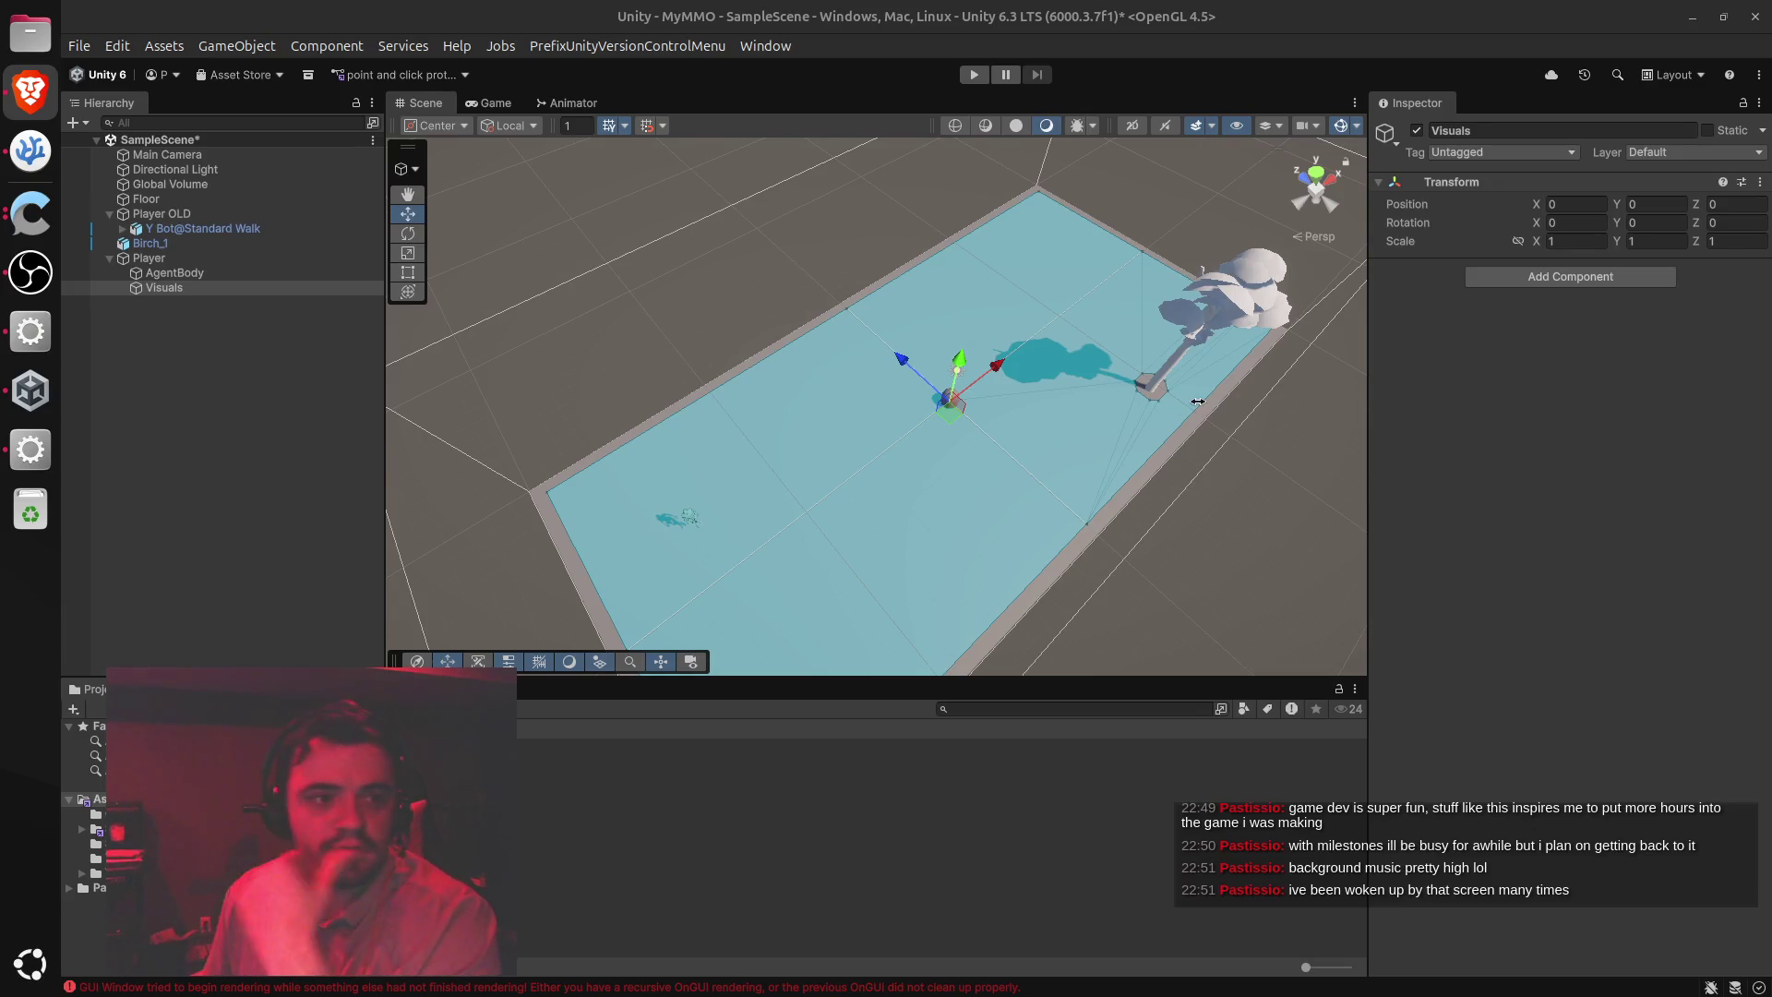
Disable AgentBody's Mesh Renderer so its capsule is hidden
{"action": "left_click", "coordinate": [190, 274]}
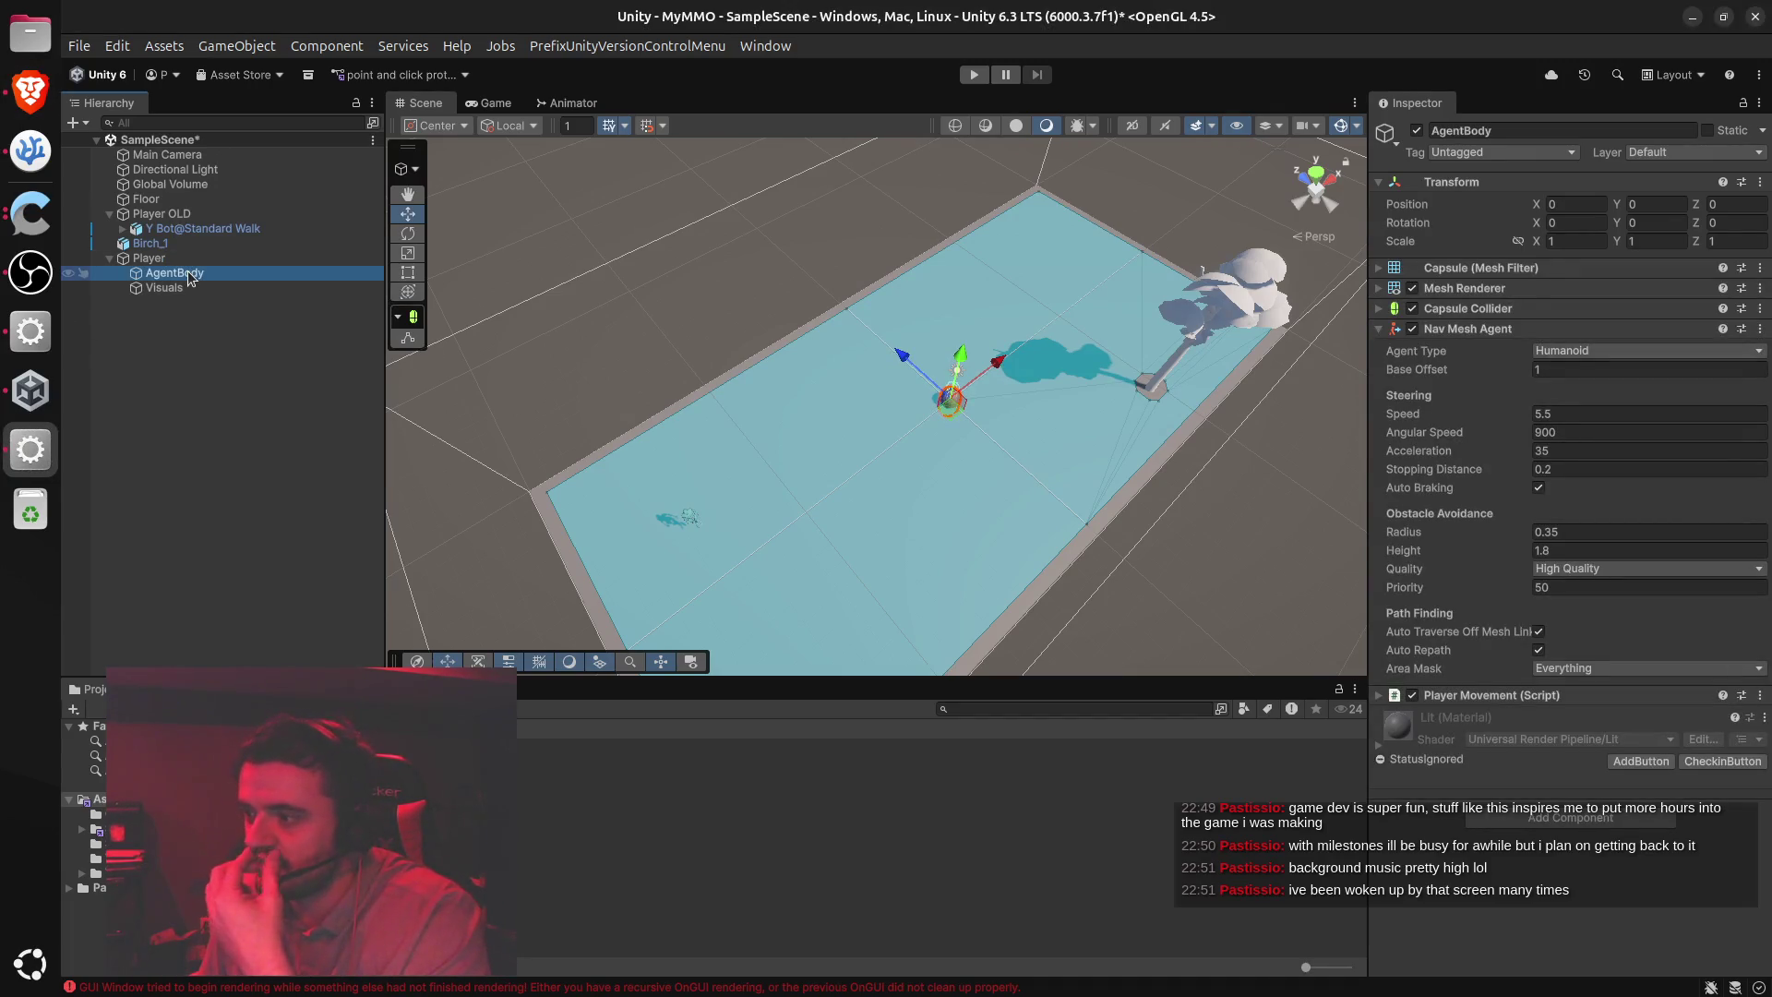
{"action": "left_click", "coordinate": [1379, 329]}
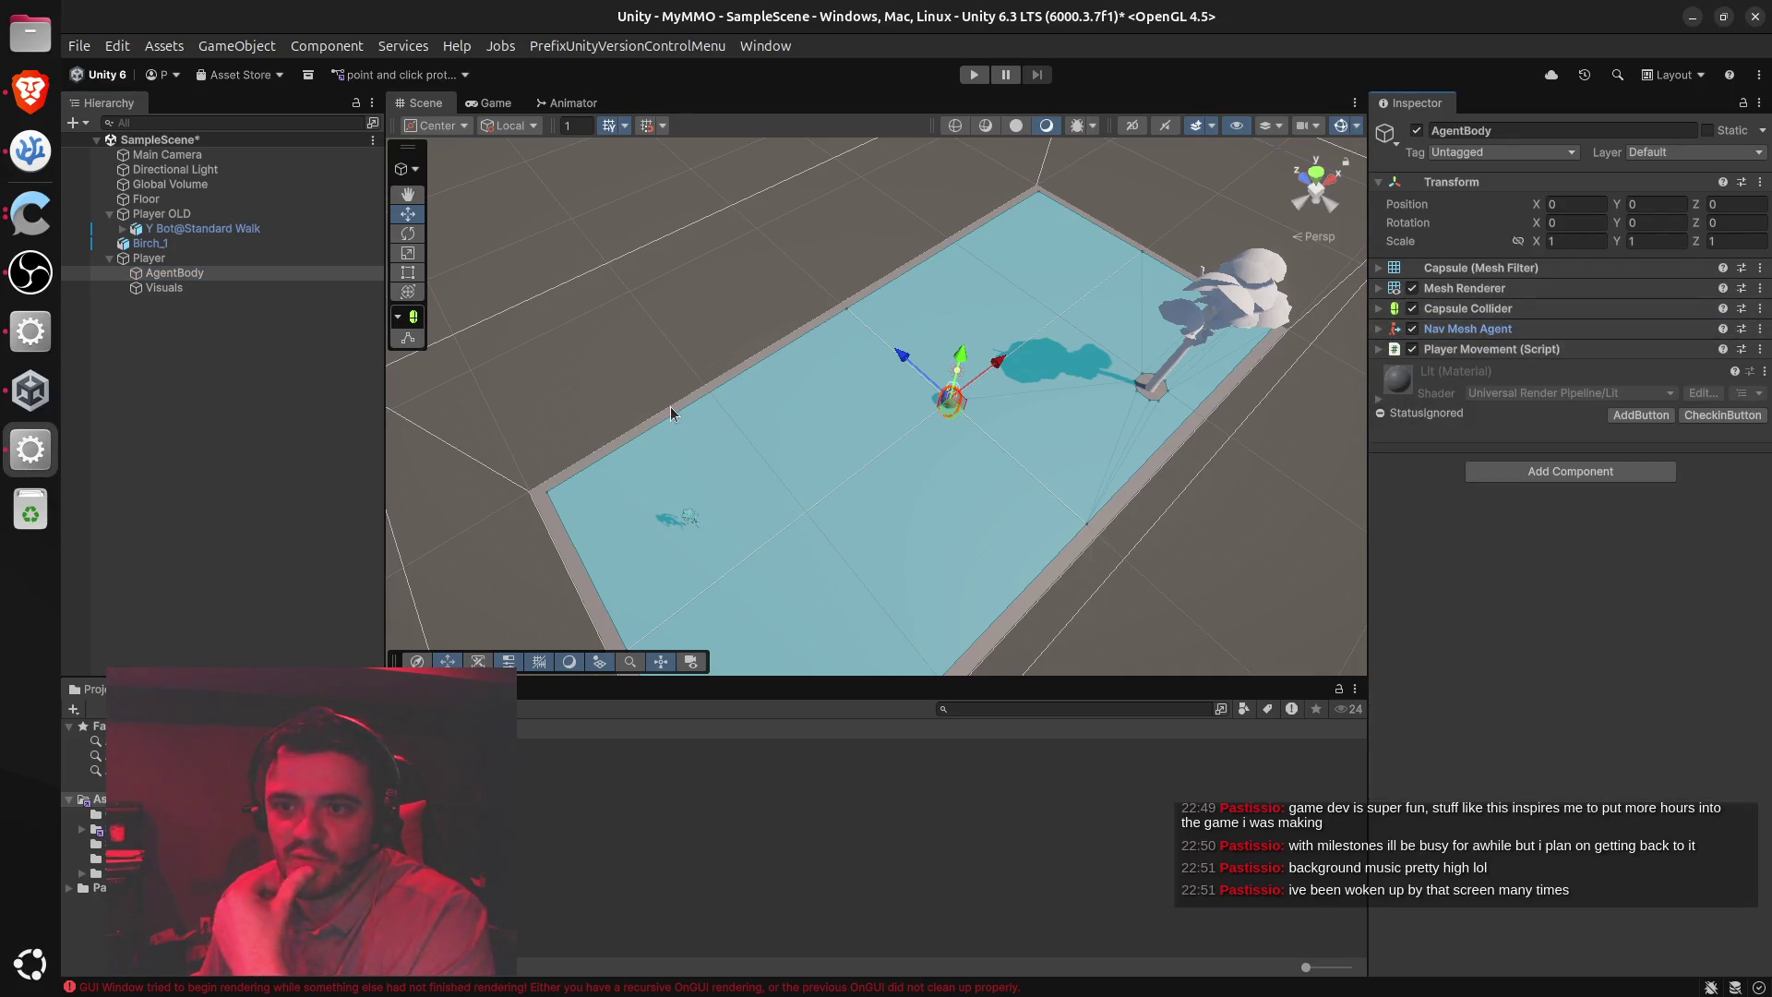
{"action": "left_click_drag", "start_coordinate": [1412, 291], "coordinate": [1414, 293]}
{"action": "left_click", "coordinate": [1413, 292]}
Fold the Mesh Renderer and move the Y Bot@Standard Walk model under Visuals
{"action": "left_click", "coordinate": [1487, 292]}
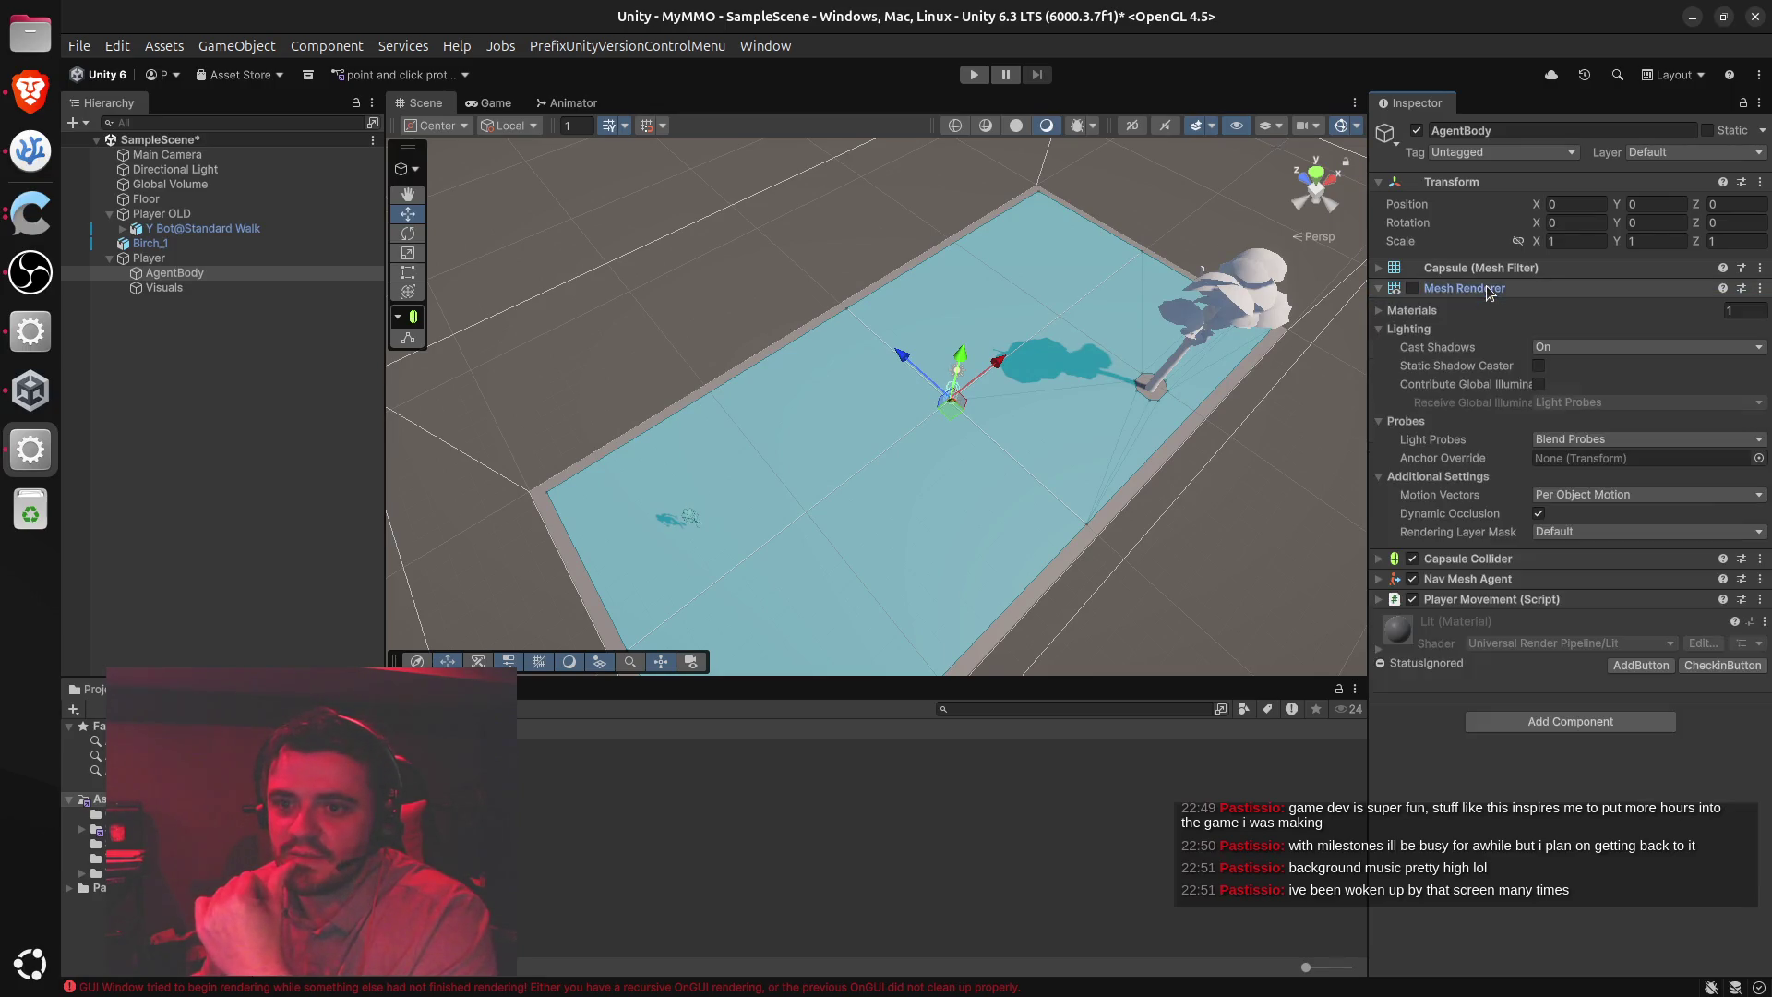
{"action": "right_click", "coordinate": [1487, 293]}
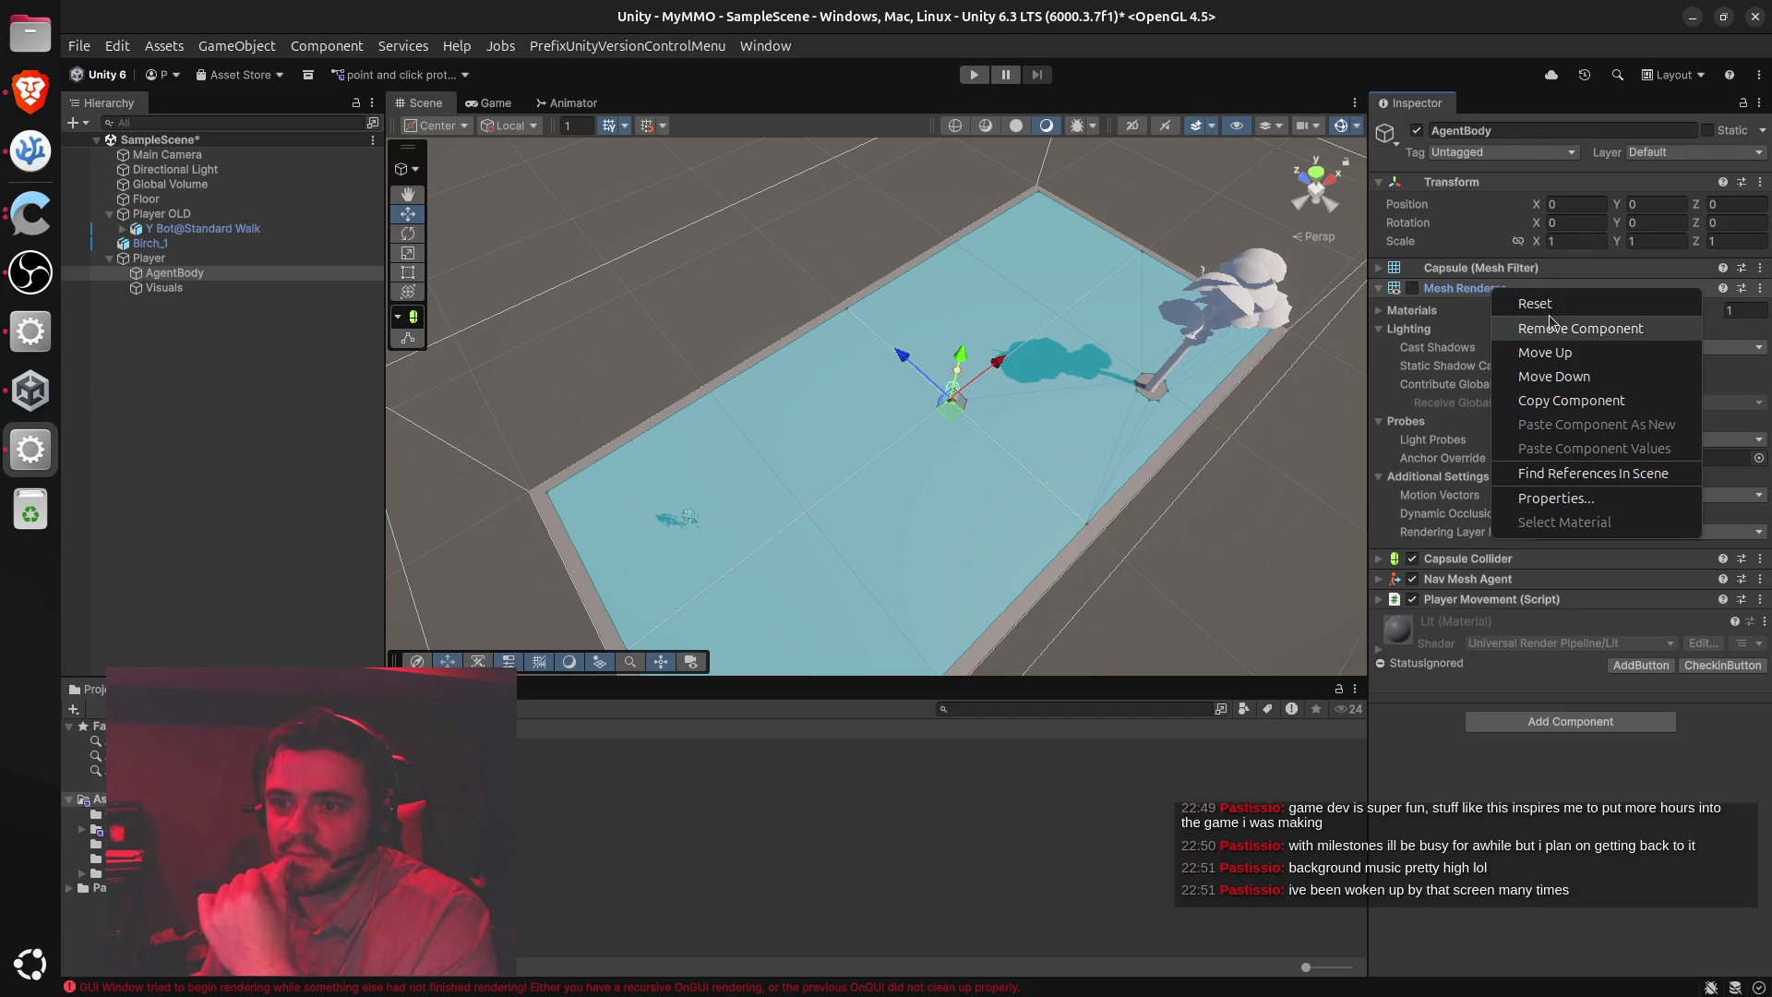
{"action": "left_click", "coordinate": [1379, 287]}
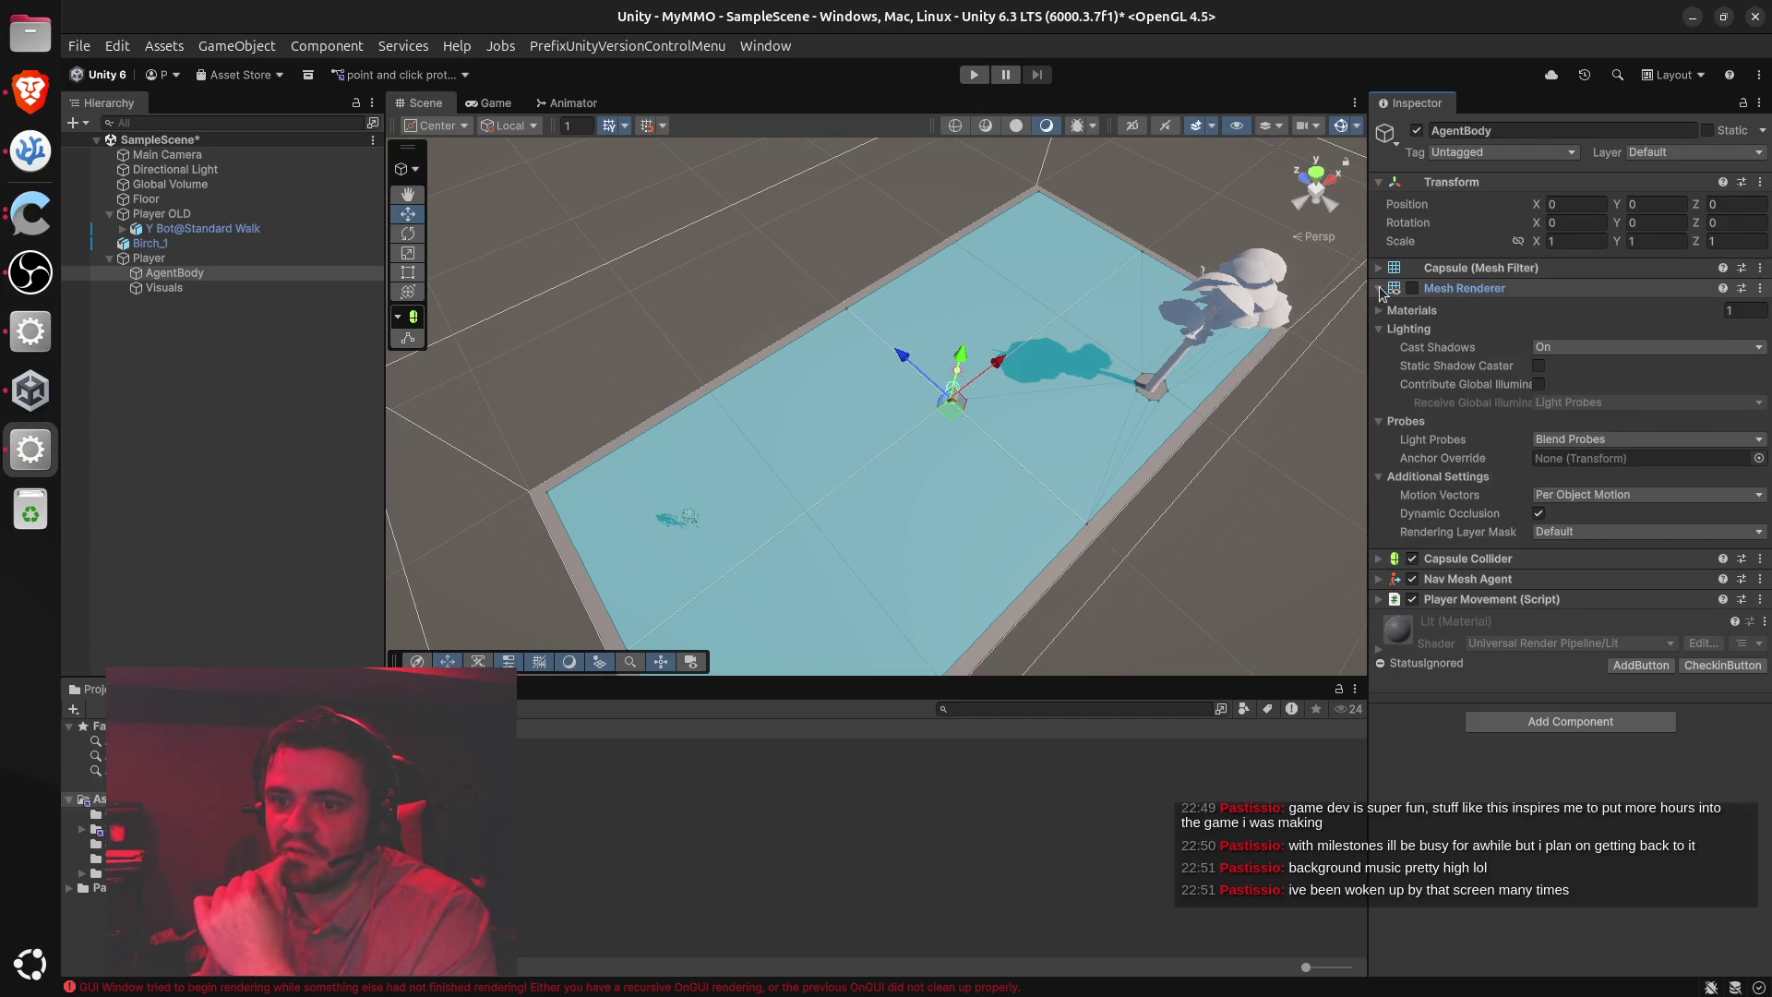
{"action": "left_click", "coordinate": [1378, 287]}
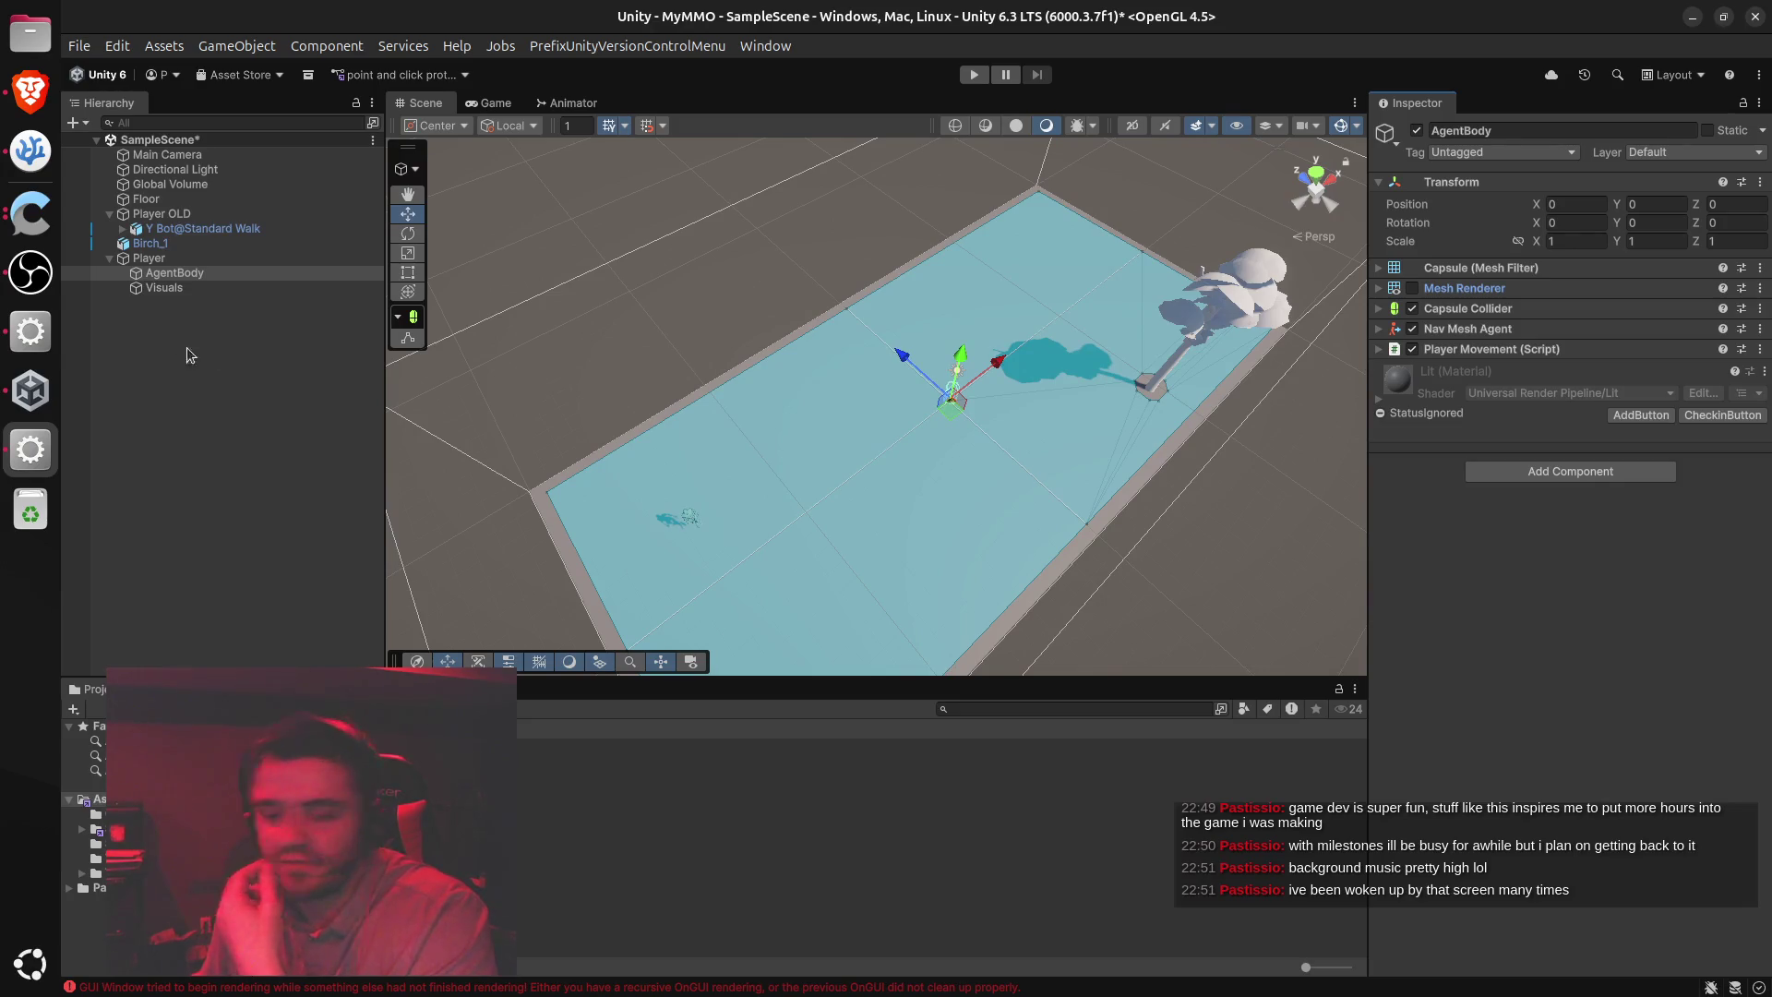
{"action": "left_click", "coordinate": [171, 290]}
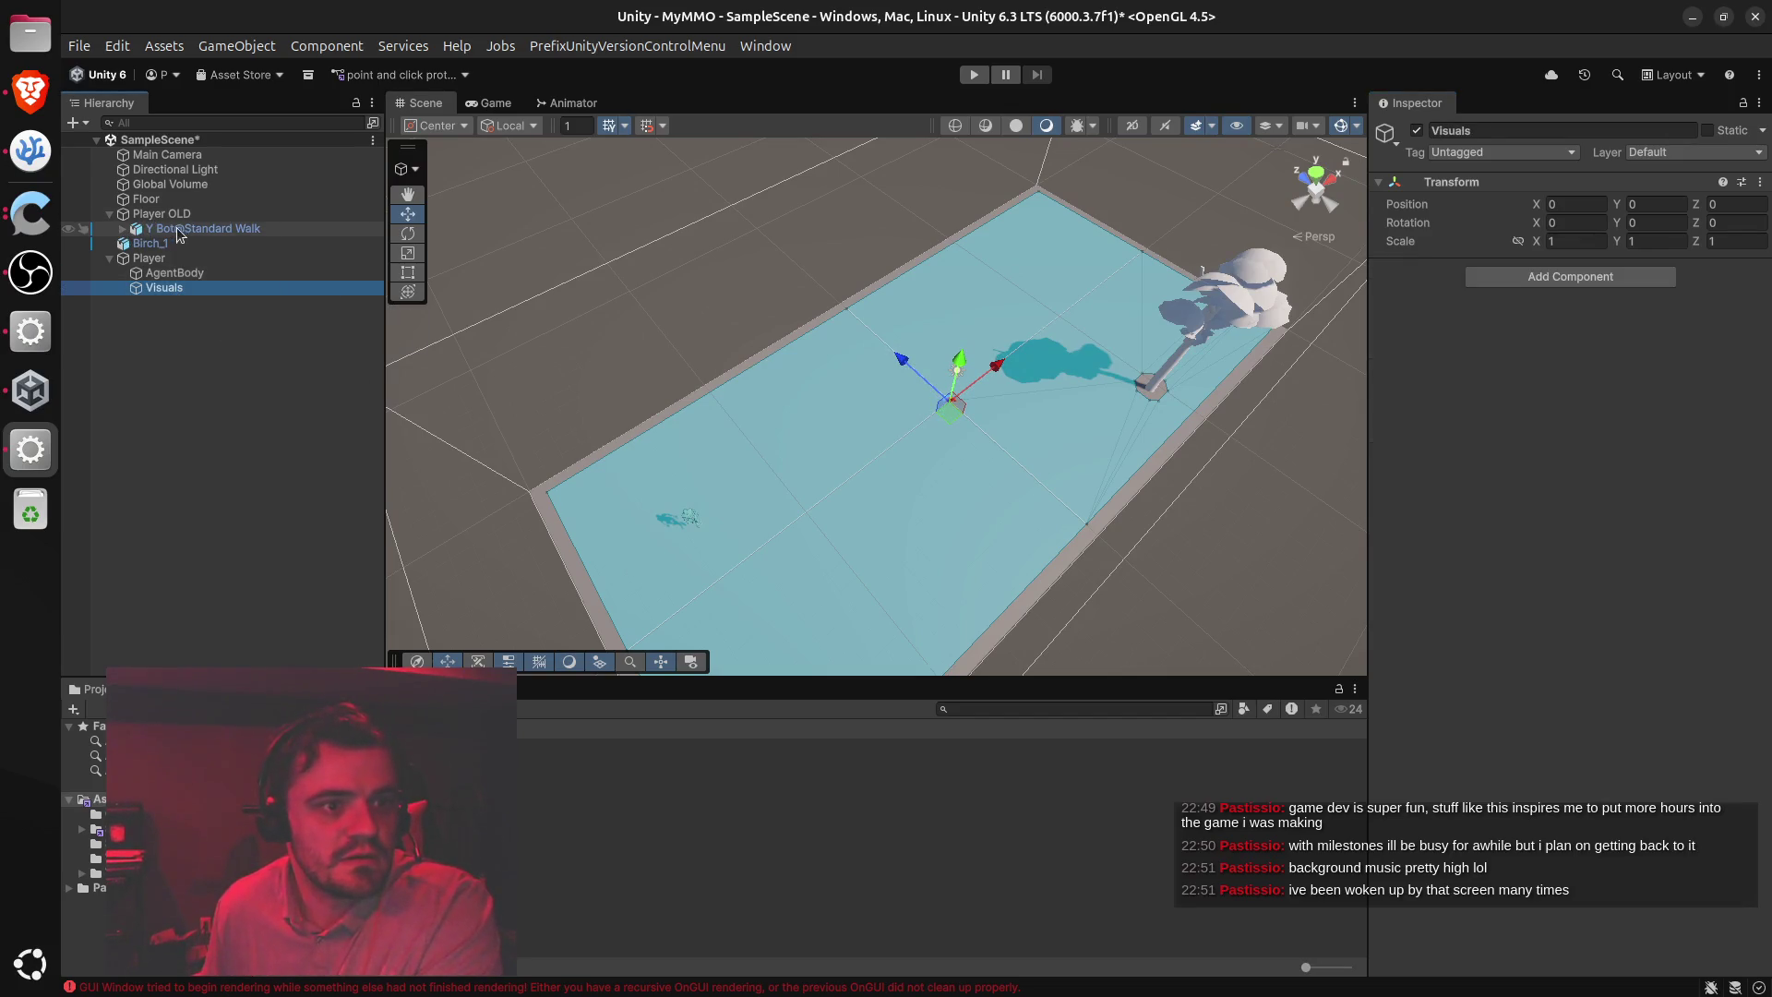
{"action": "left_click_drag", "start_coordinate": [197, 229], "coordinate": [167, 286]}
{"action": "left_click", "coordinate": [124, 275]}
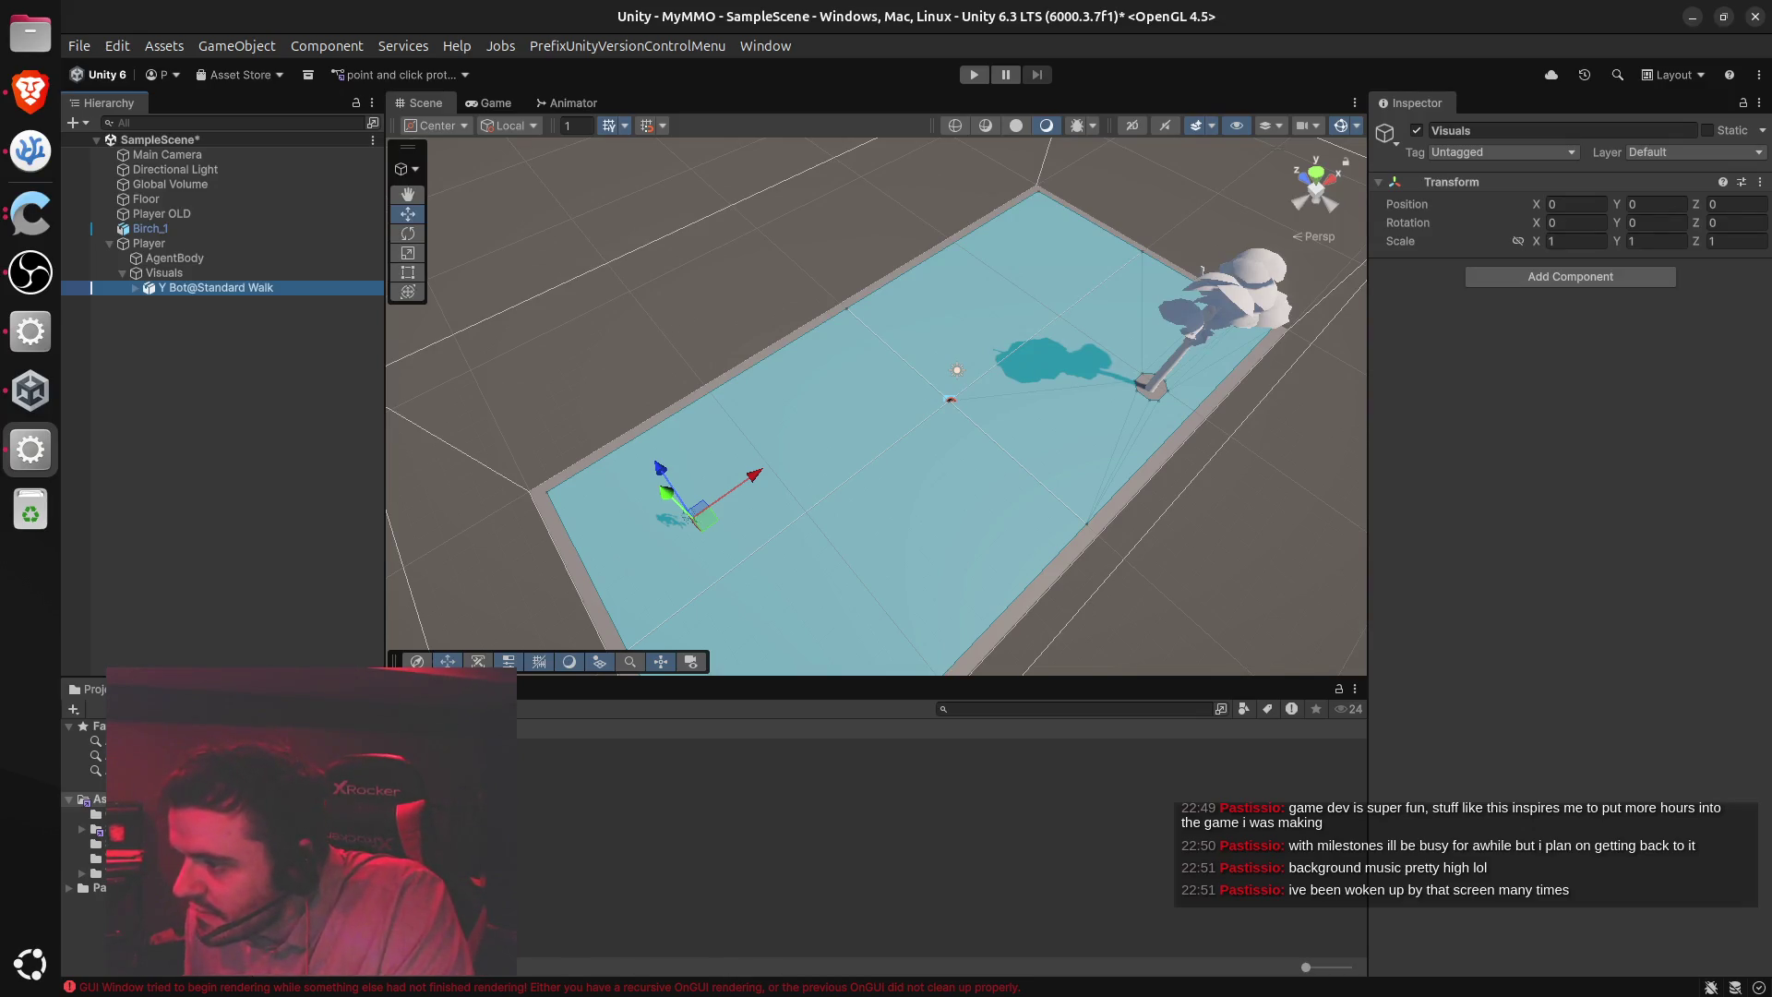
{"action": "key", "text": "alt+Tab"}
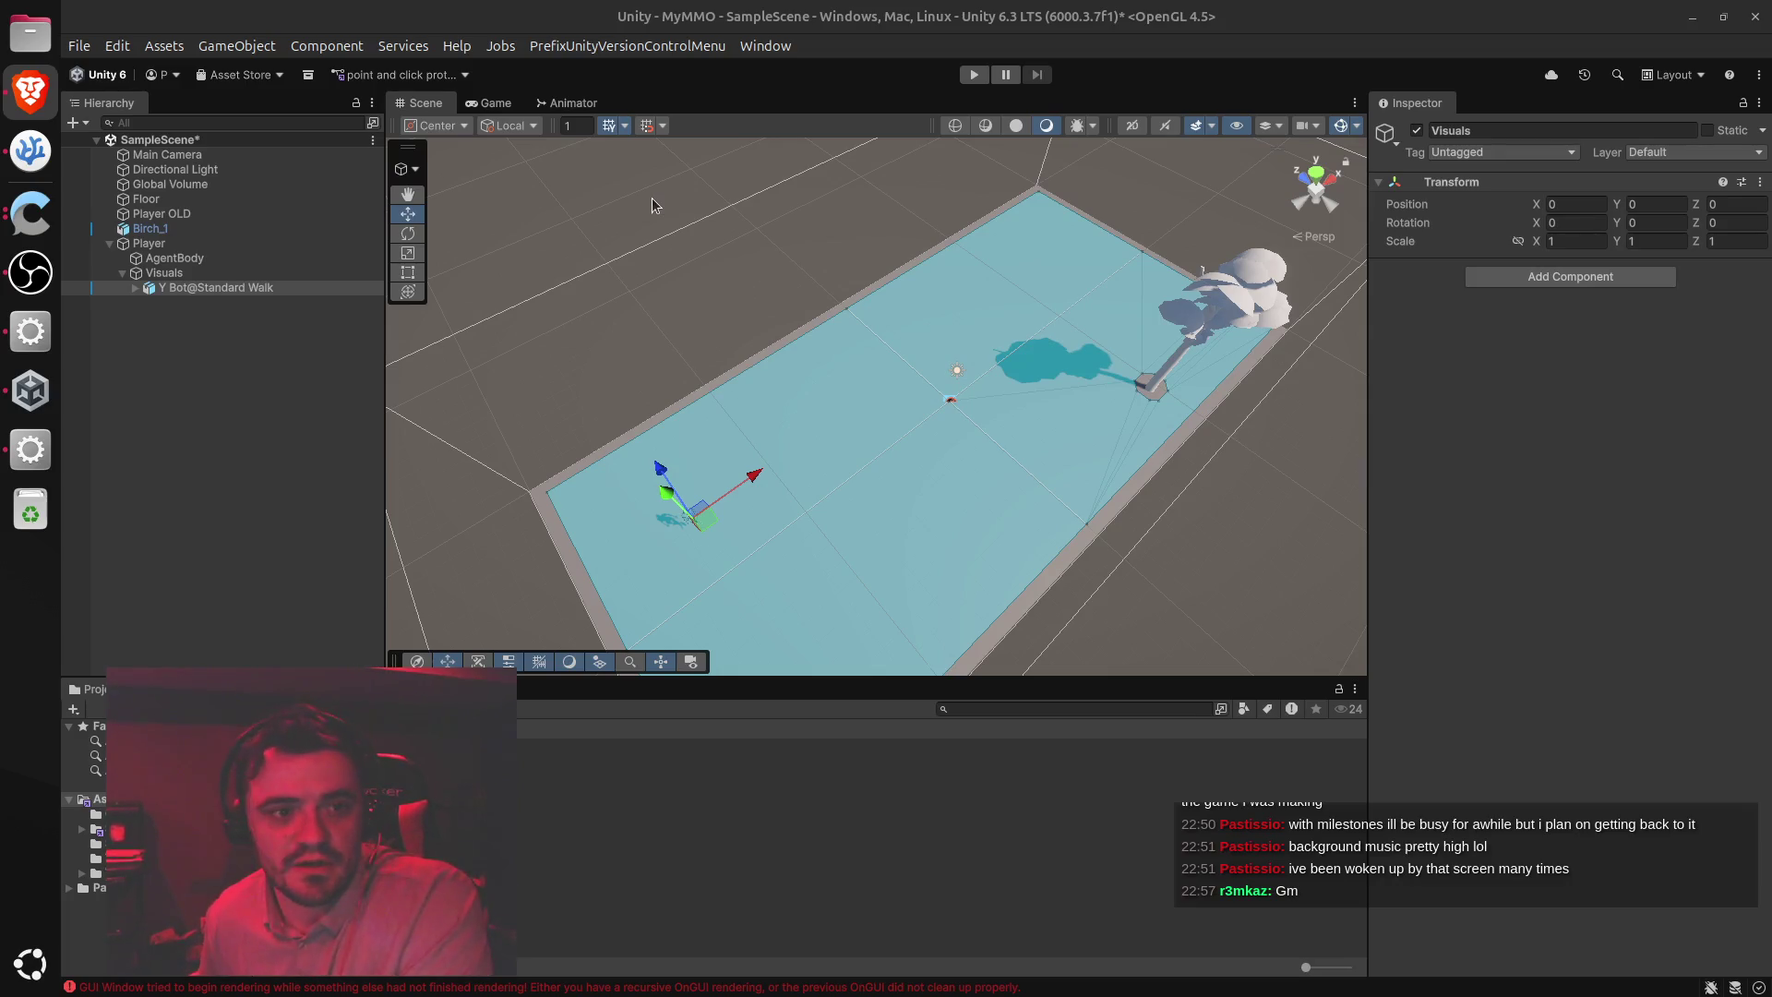
{"action": "left_click", "coordinate": [230, 334]}
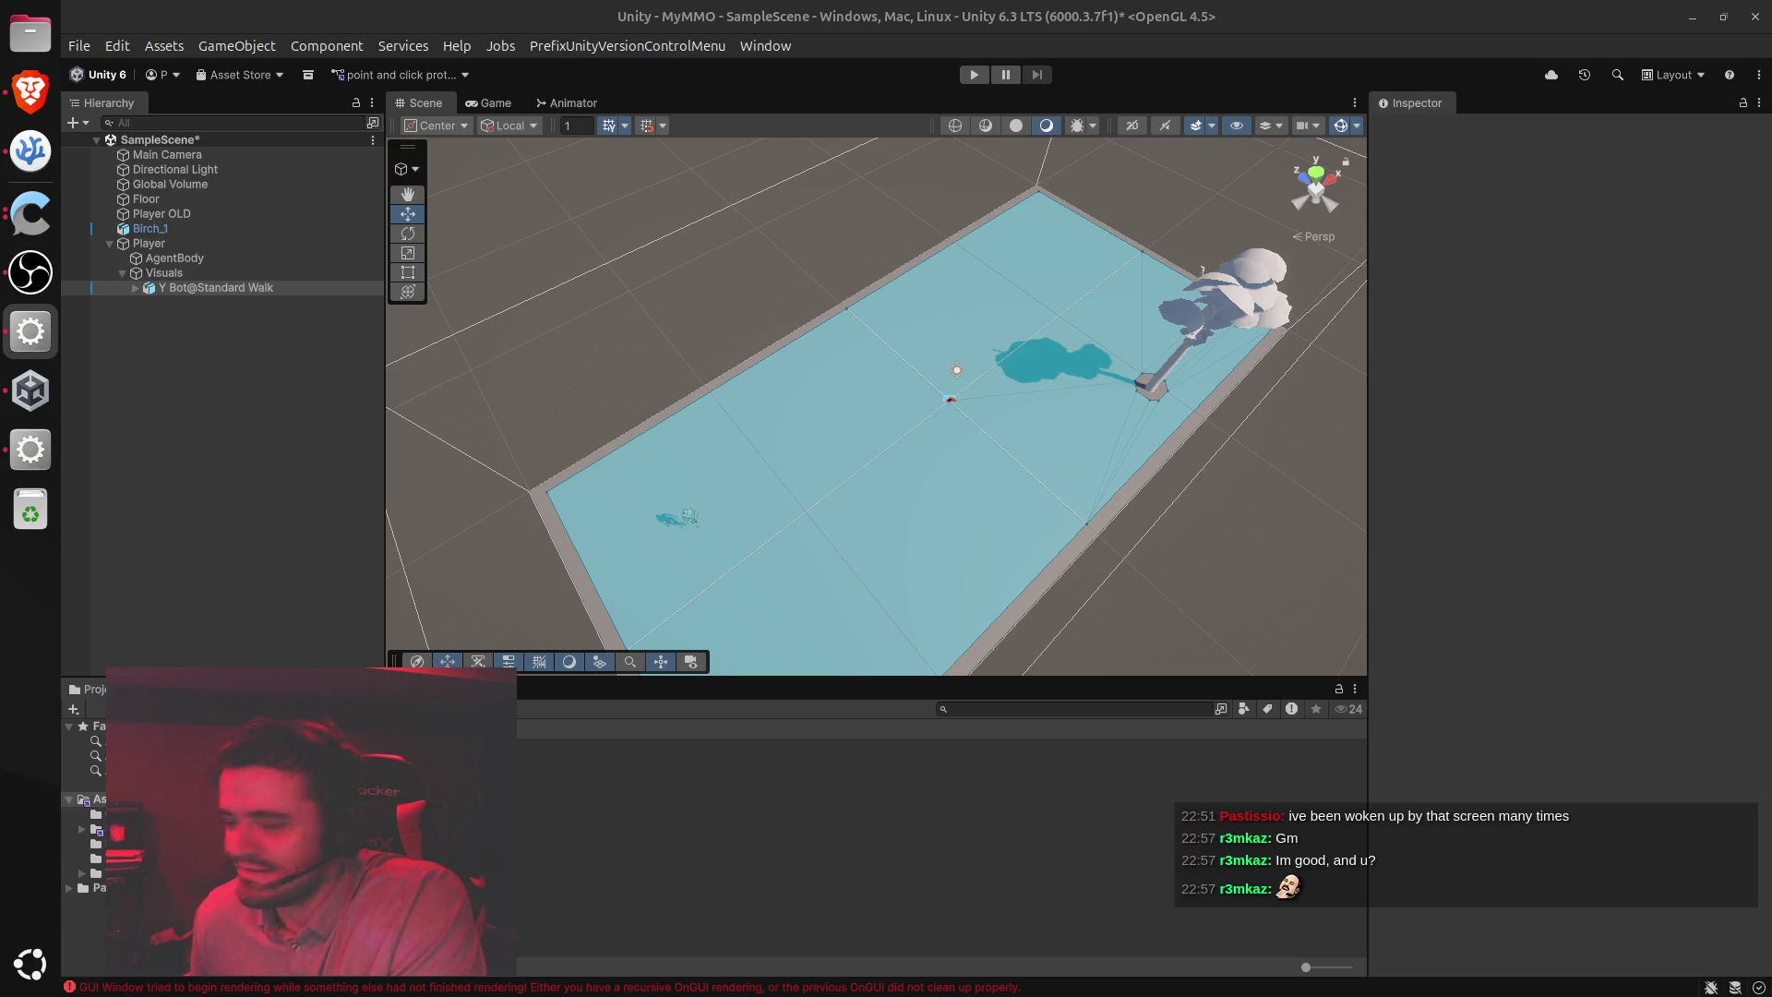
{"action": "left_click", "coordinate": [1020, 448]}
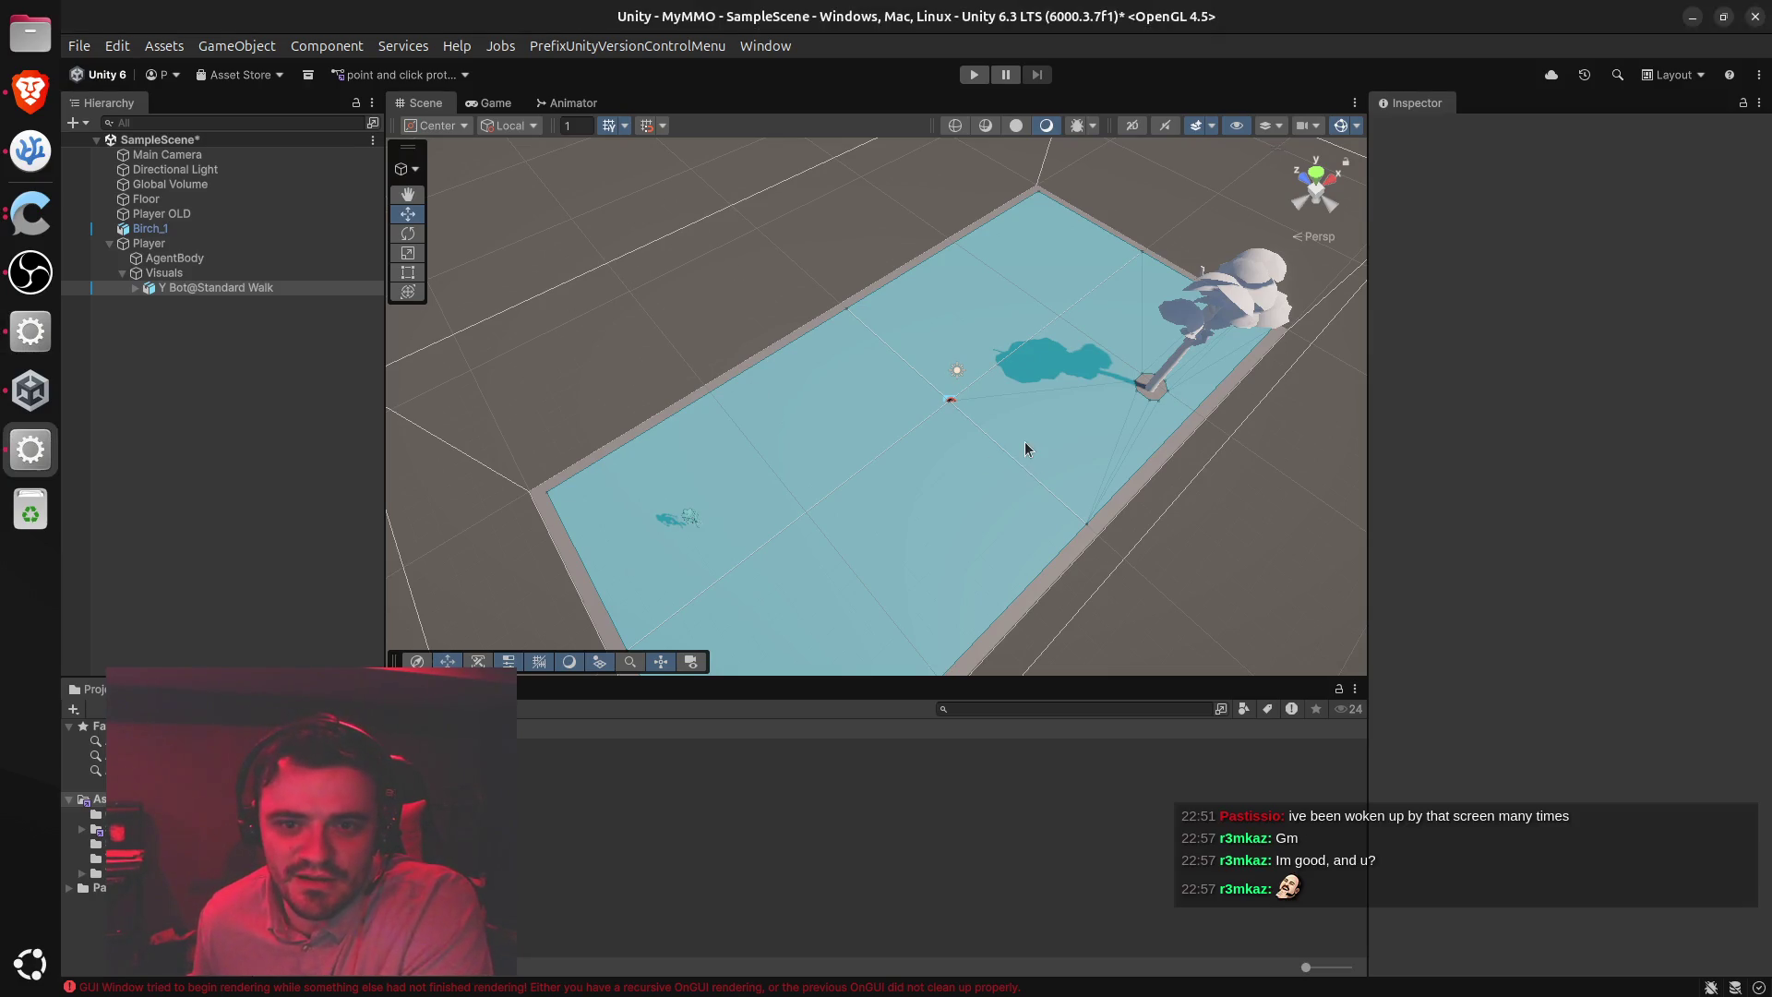
{"action": "left_click_drag", "start_coordinate": [1029, 458], "coordinate": [877, 456]}
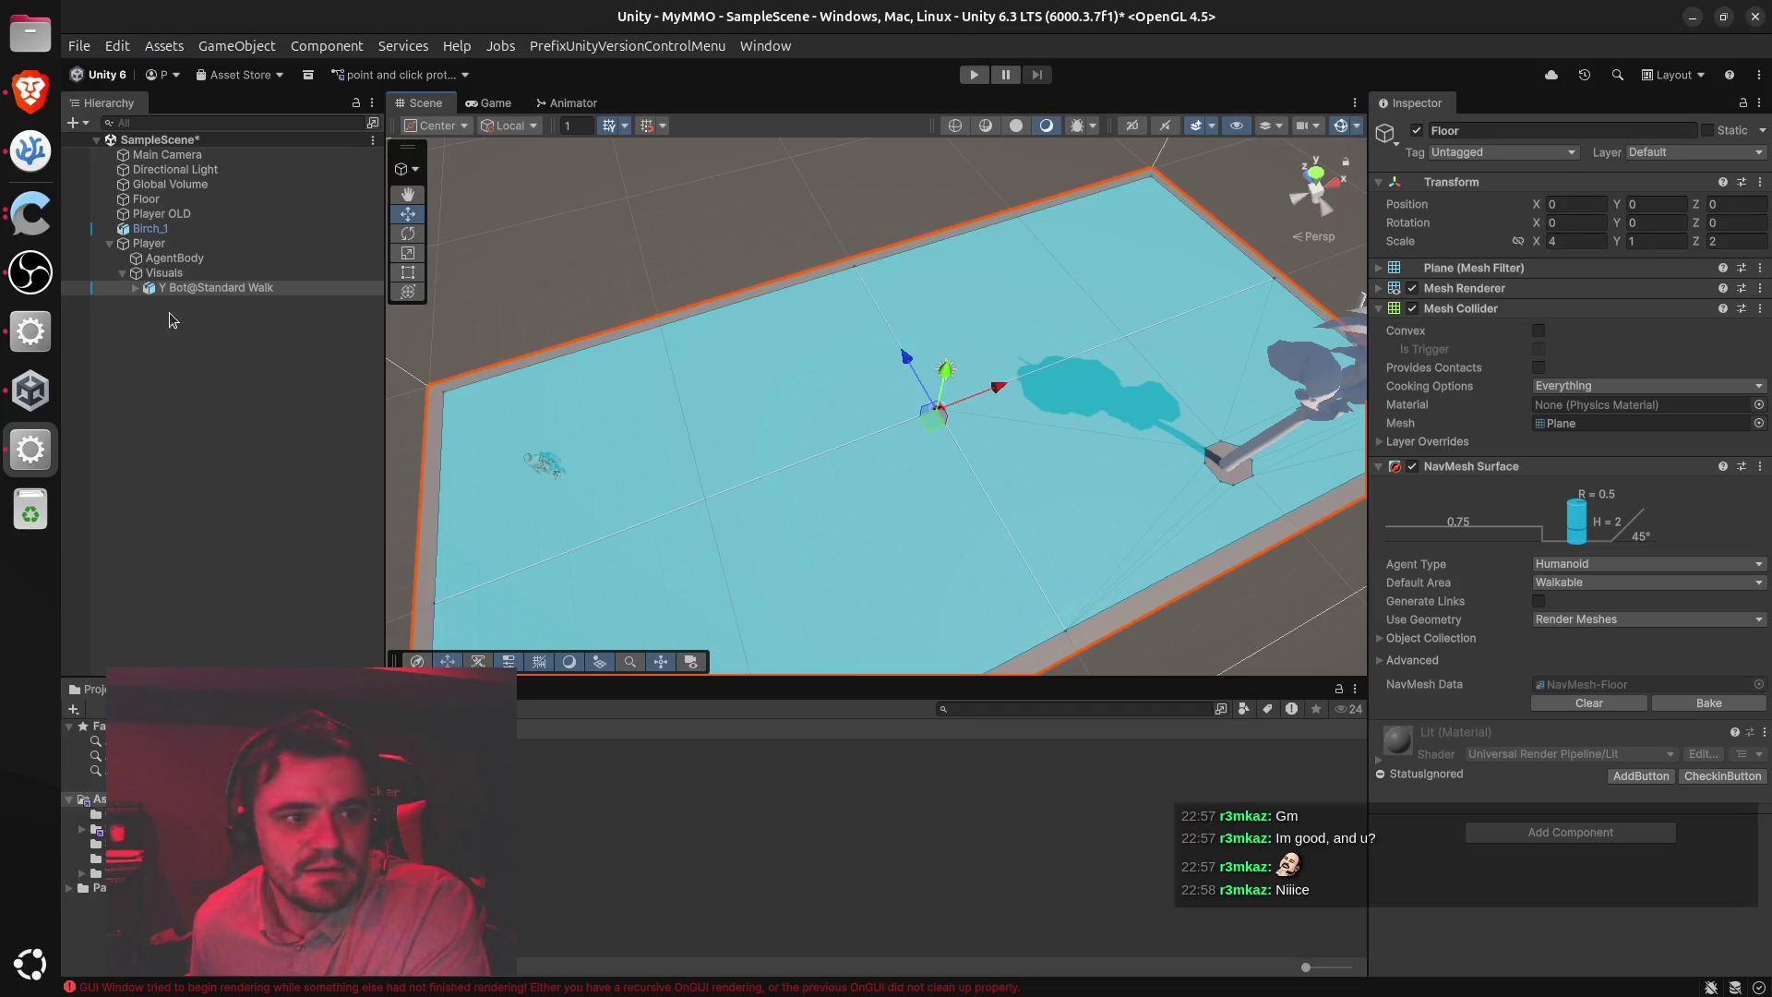
{"action": "left_click", "coordinate": [134, 288]}
Collapse the Y Bot@Standard Walk model's child list in the Hierarchy
{"action": "left_click", "coordinate": [135, 288]}
{"action": "left_click", "coordinate": [135, 288]}
{"action": "left_click", "coordinate": [135, 288]}
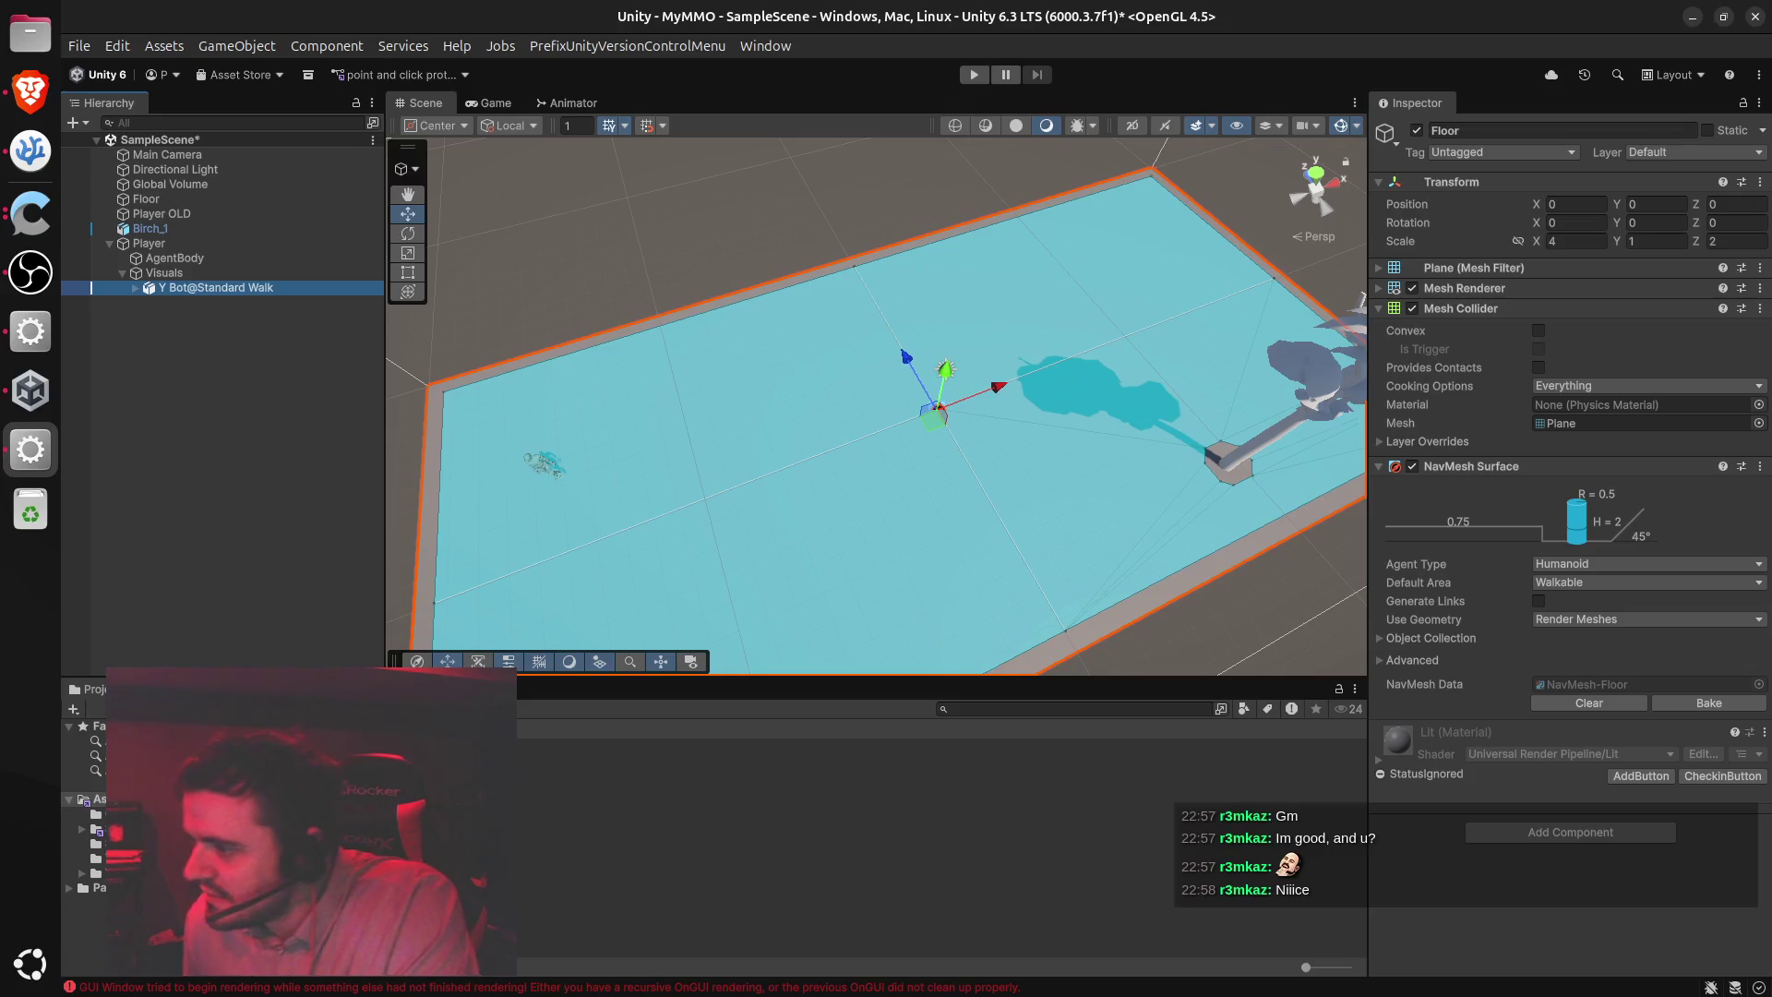
{"action": "key", "text": "alt+Tab"}
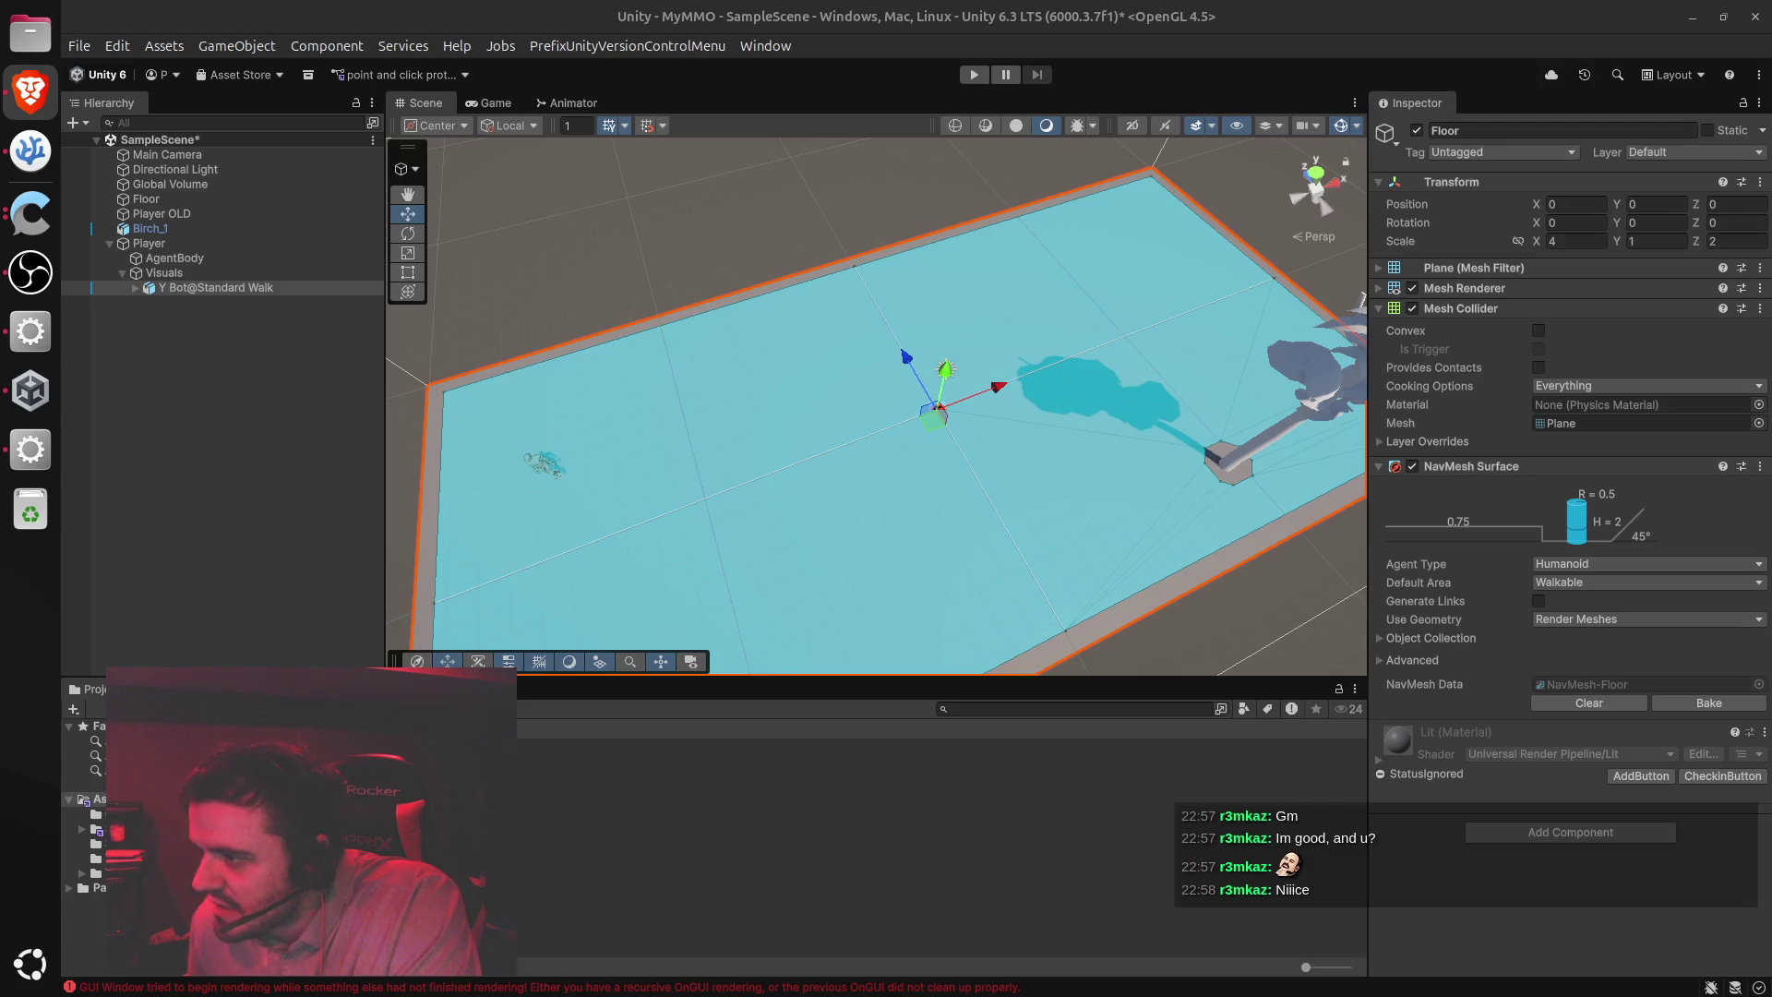
{"action": "left_click", "coordinate": [135, 288]}
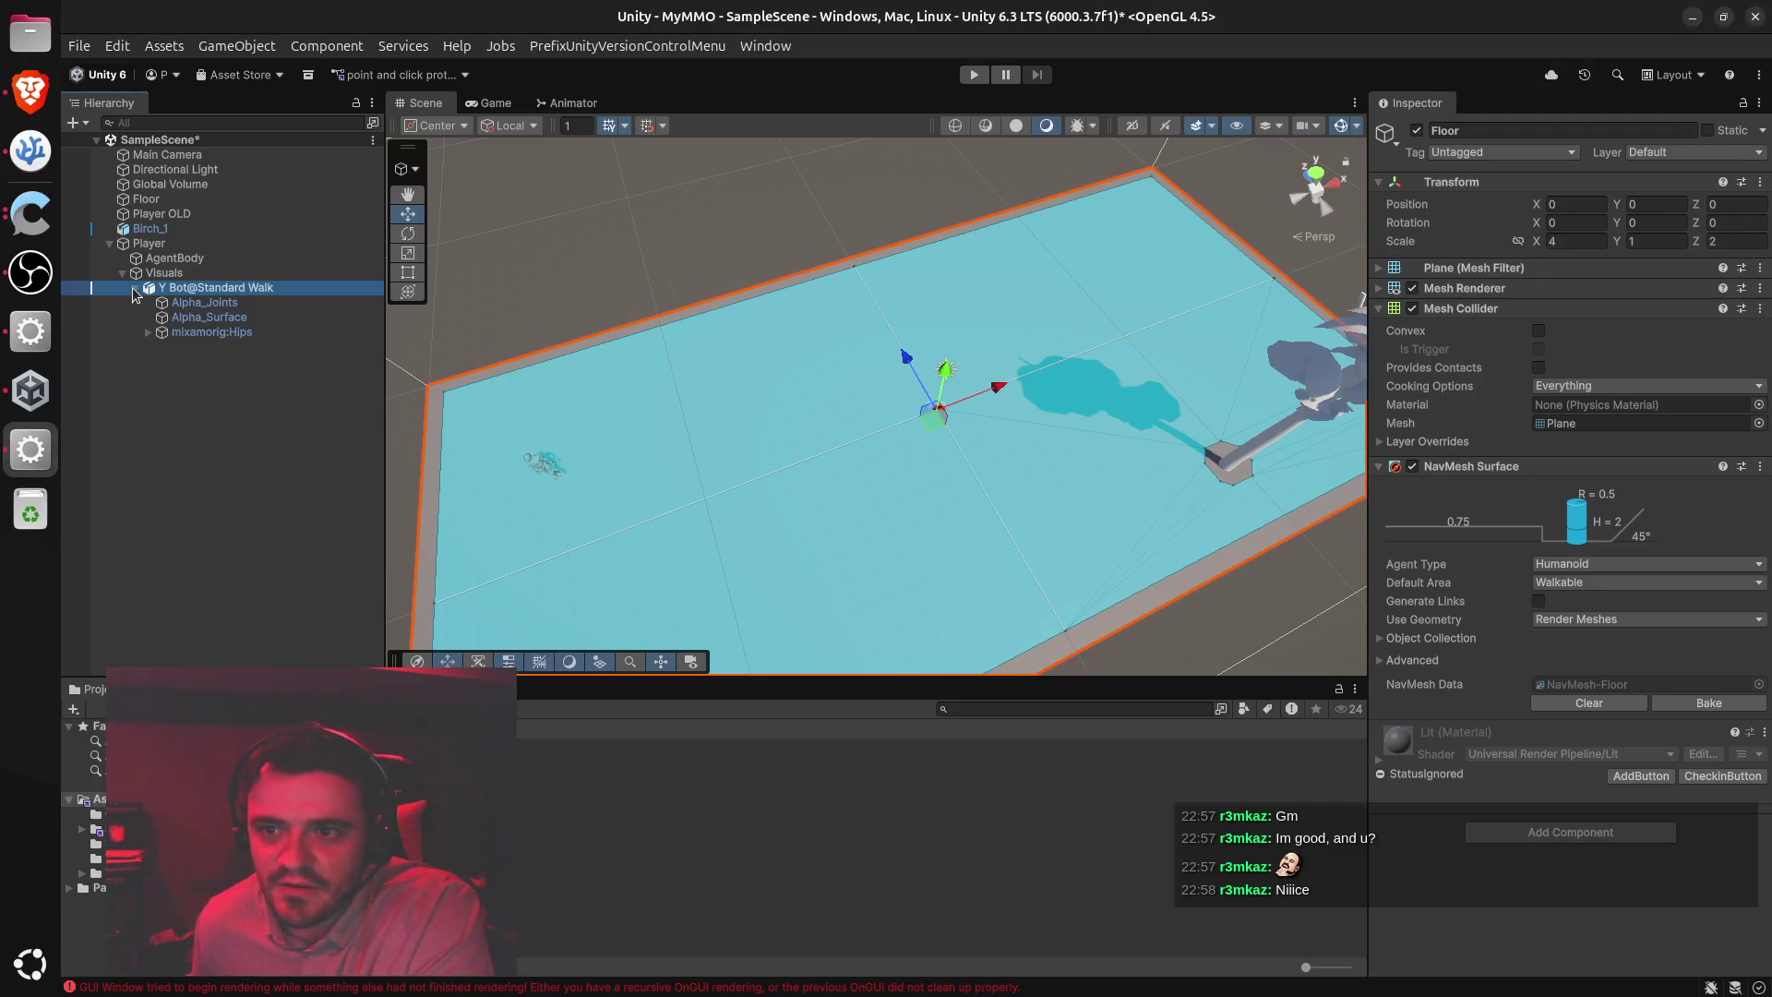
{"action": "left_click", "coordinate": [135, 288]}
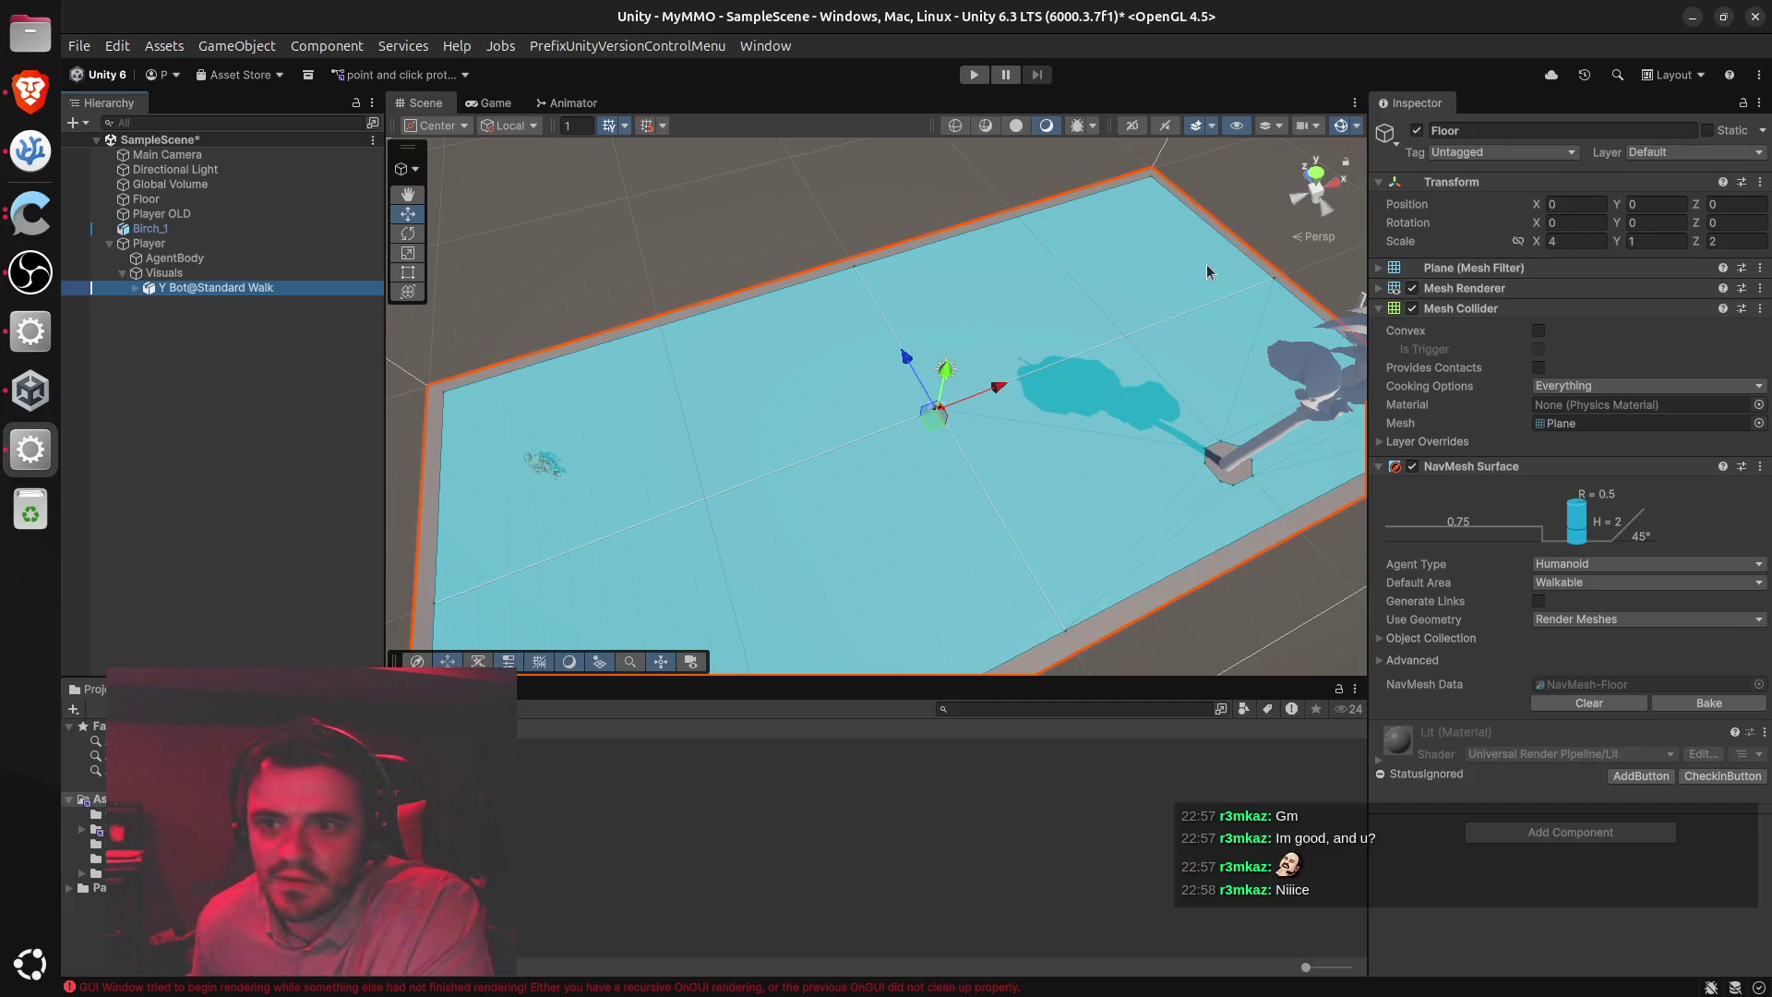
Fold Floor's Mesh Collider, NavMesh Surface and Transform, then select Y Bot@Standard Walk
{"action": "left_click", "coordinate": [1381, 318]}
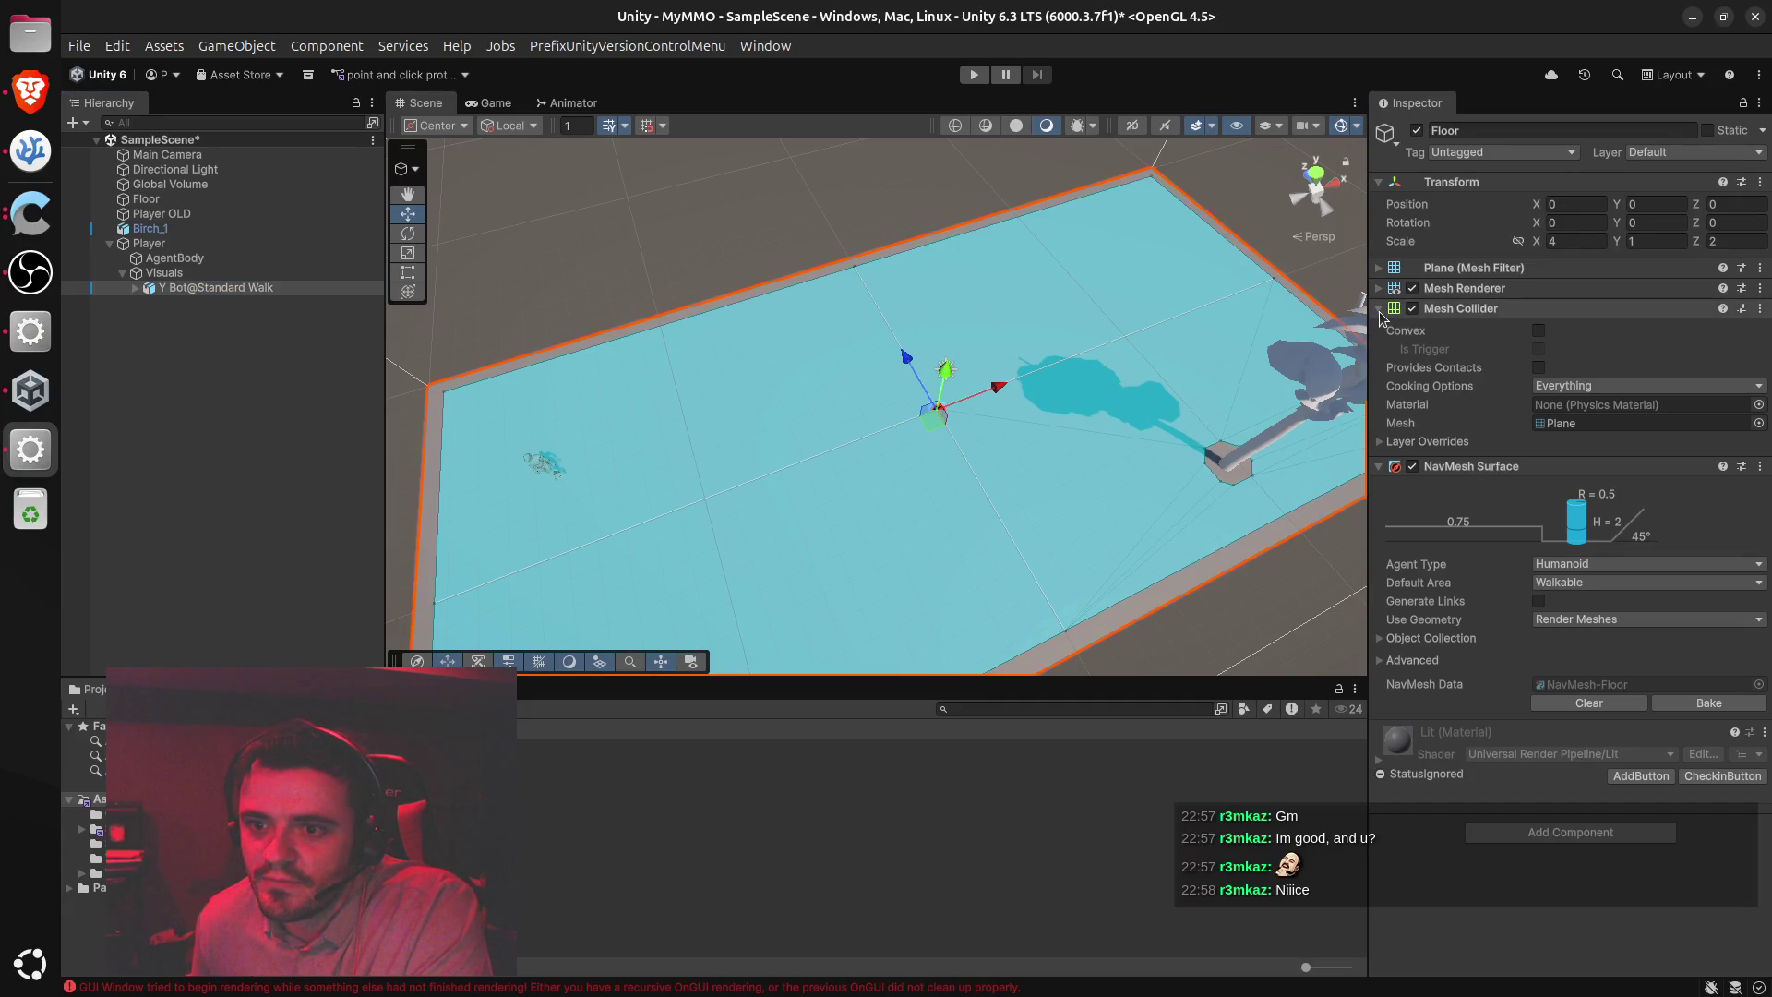
{"action": "left_click", "coordinate": [1381, 319]}
{"action": "left_click", "coordinate": [1378, 328]}
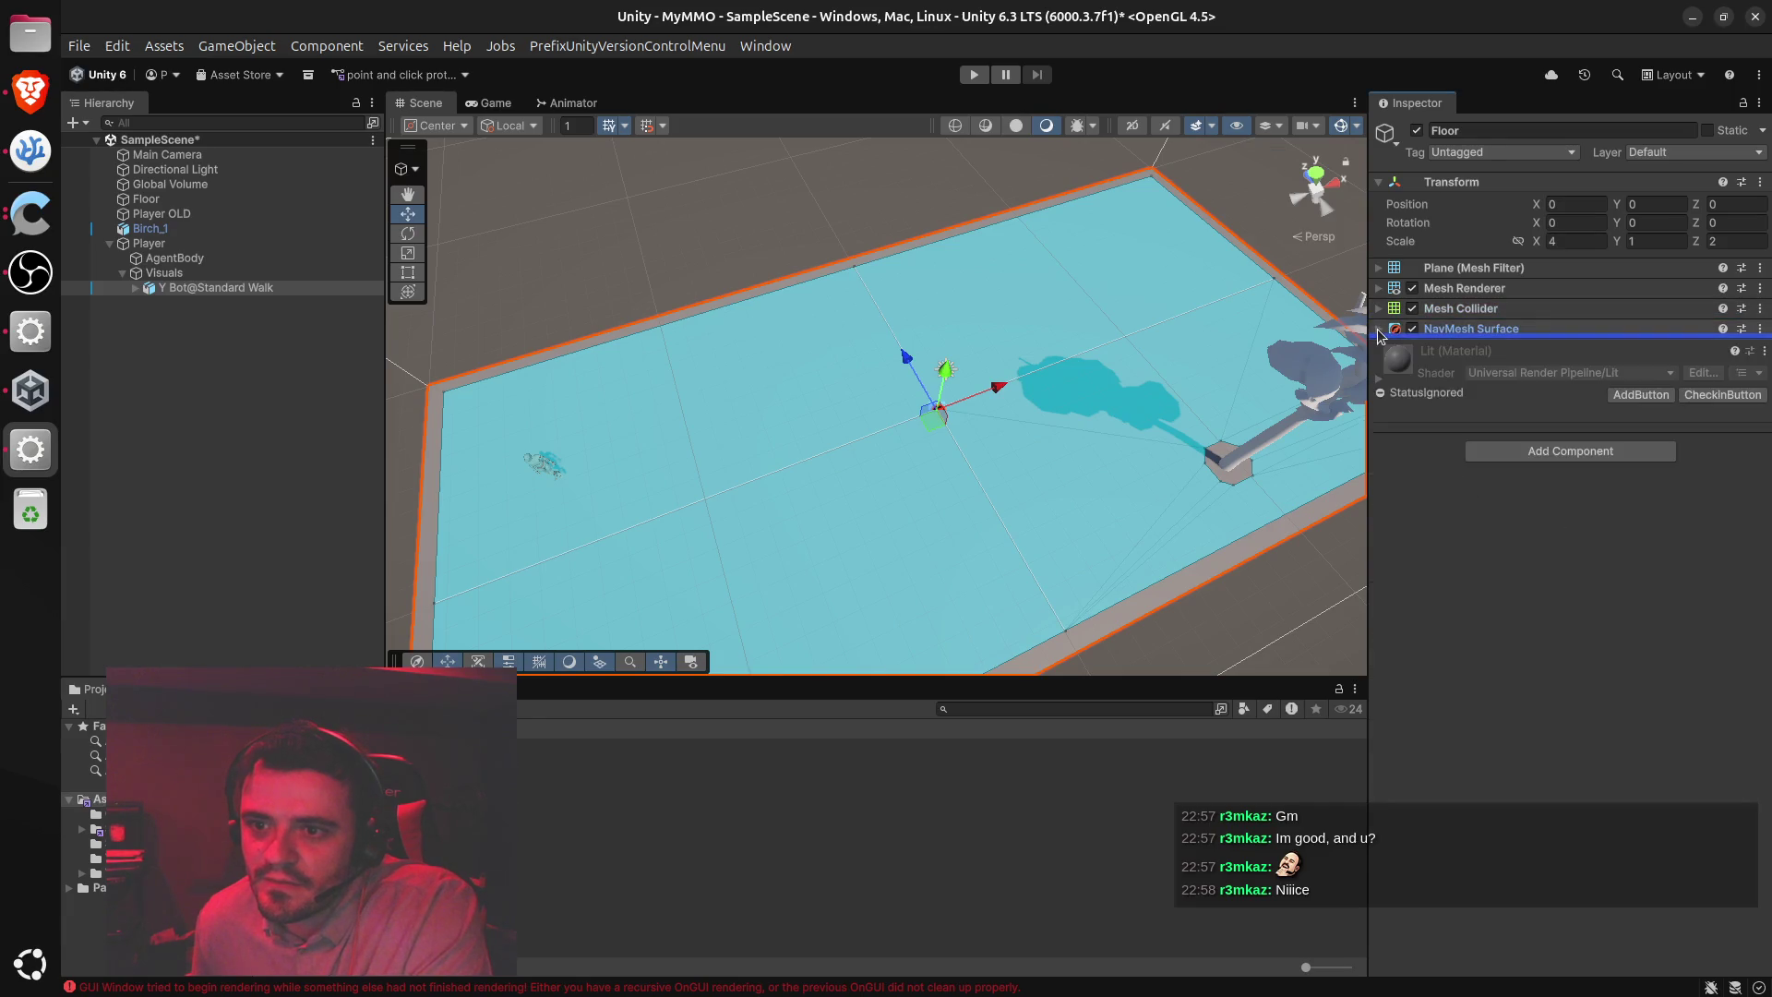
{"action": "left_click", "coordinate": [1378, 182]}
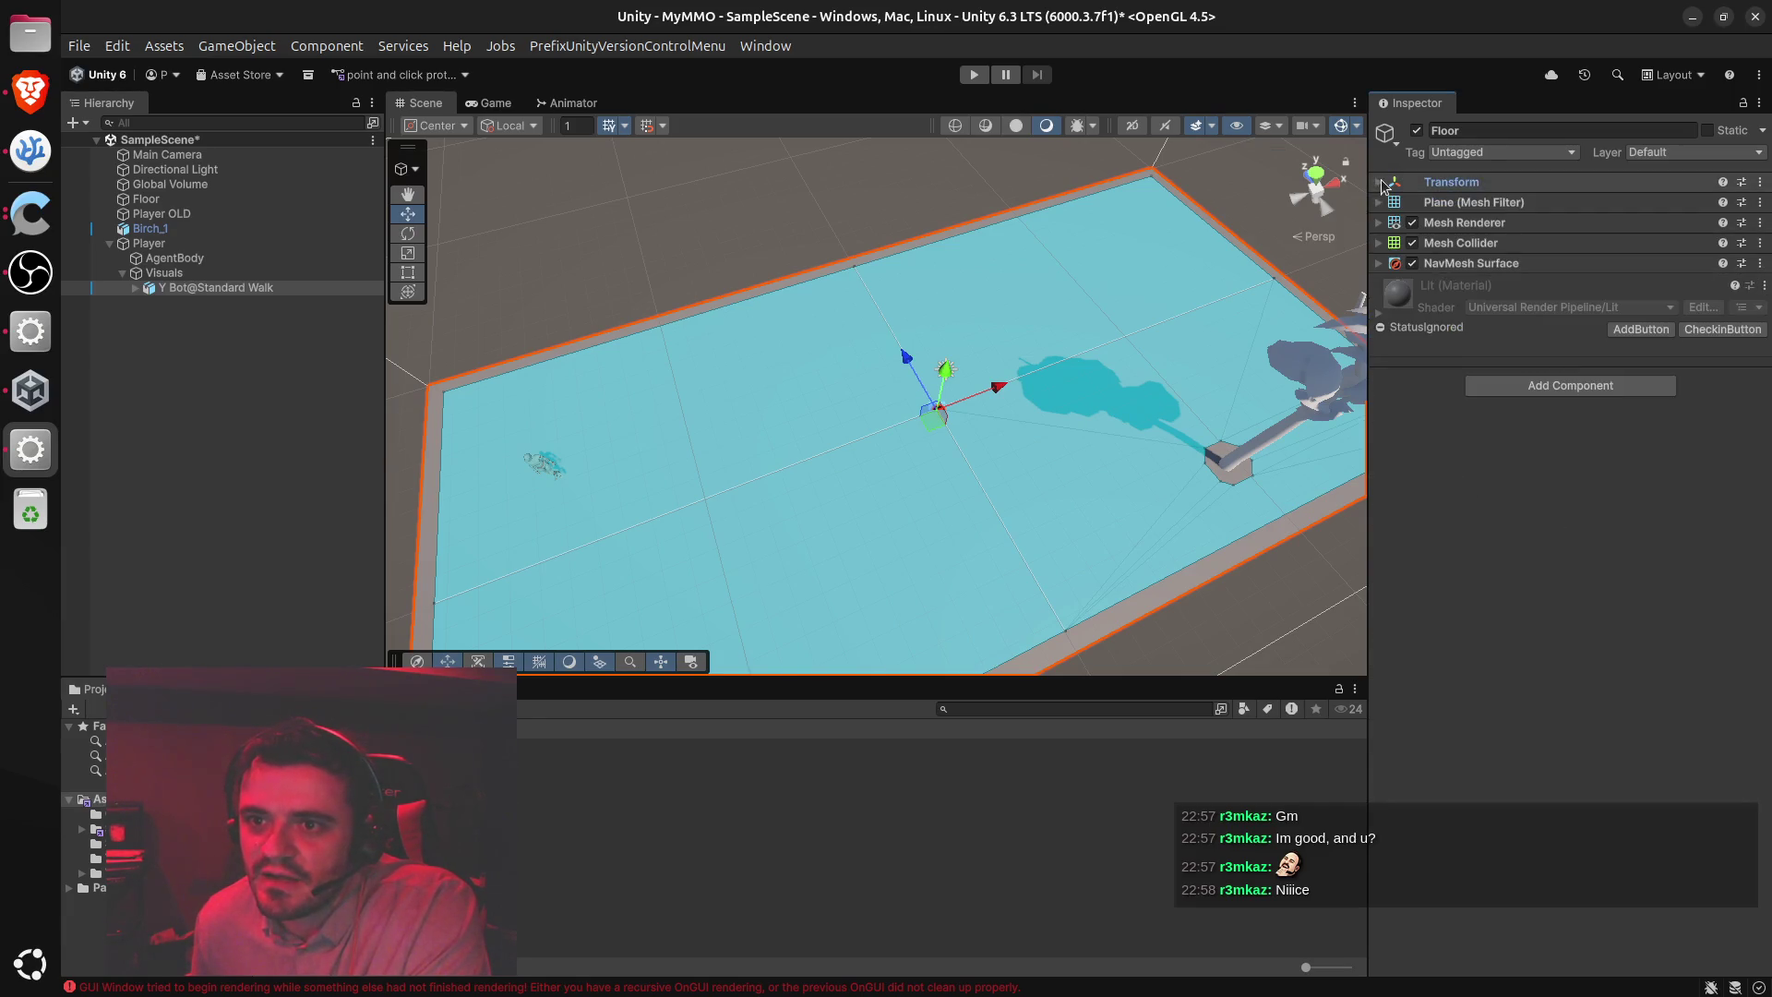
{"action": "left_click", "coordinate": [141, 290]}
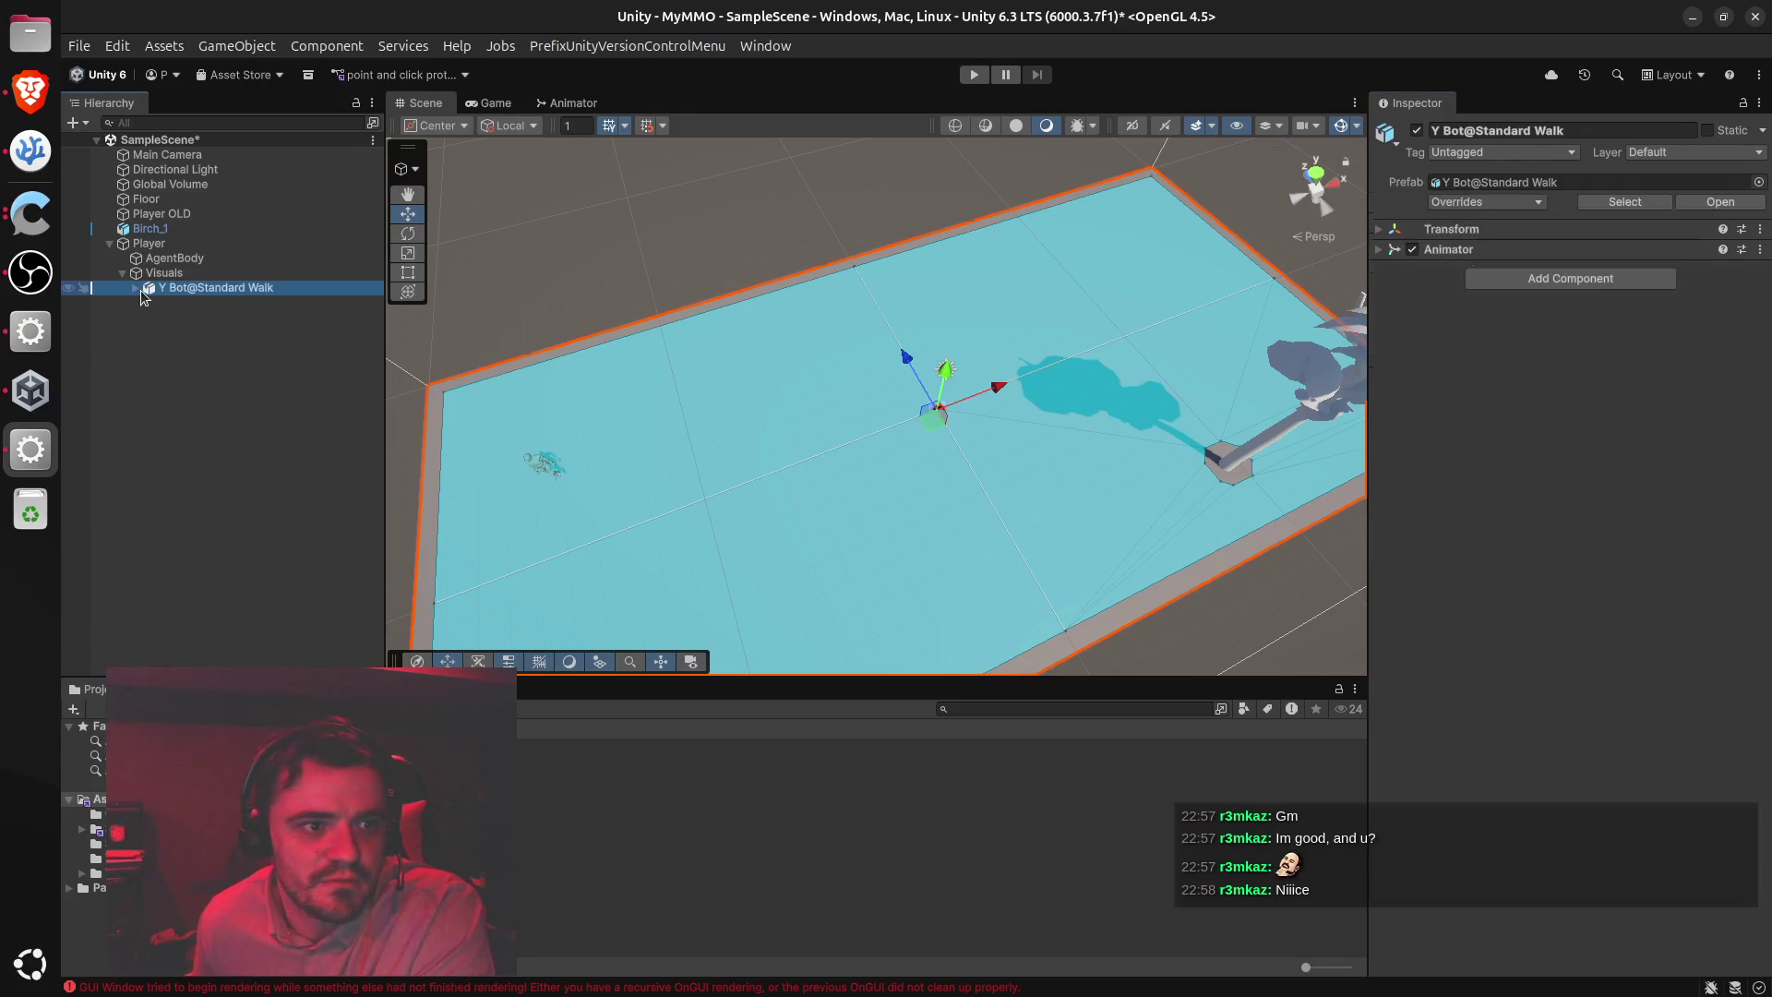
Expand Hips, LeftUpLeg, LeftLeg, LeftFoot and LeftToeBase down to LeftToe_End, then collapse Hips and Y Bot
{"action": "left_click", "coordinate": [135, 288]}
{"action": "left_click", "coordinate": [149, 333]}
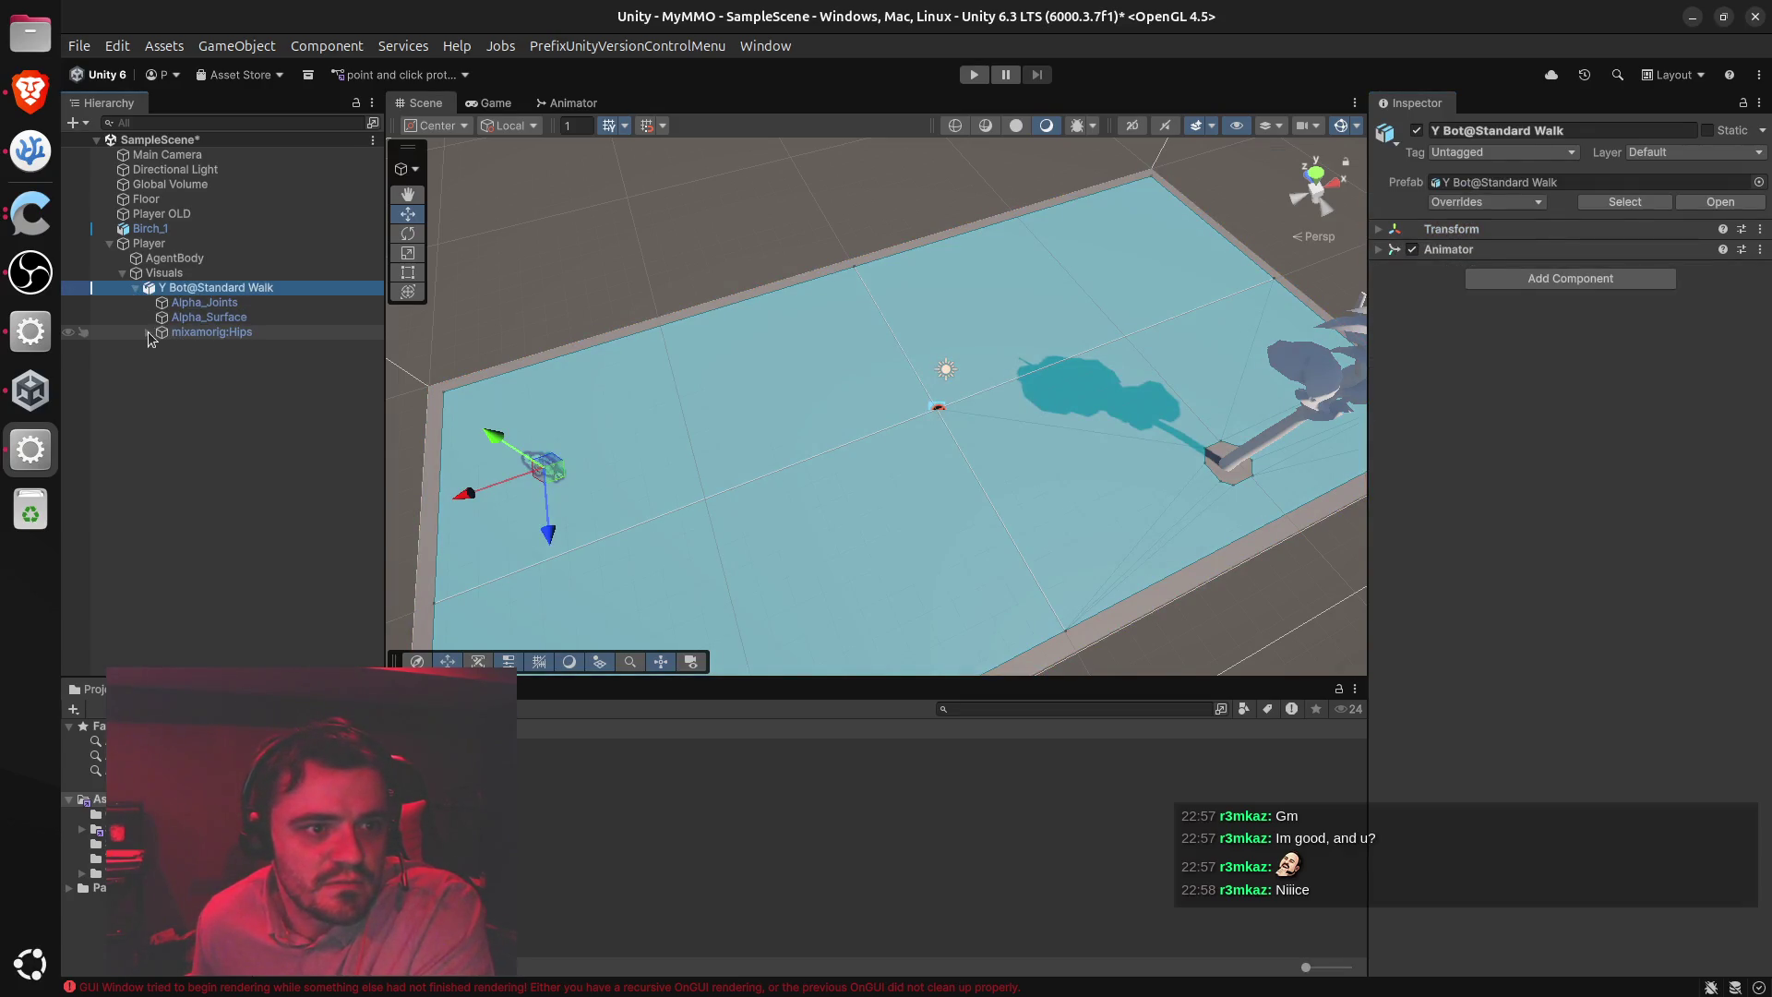
{"action": "left_click", "coordinate": [162, 347]}
{"action": "left_click", "coordinate": [174, 362]}
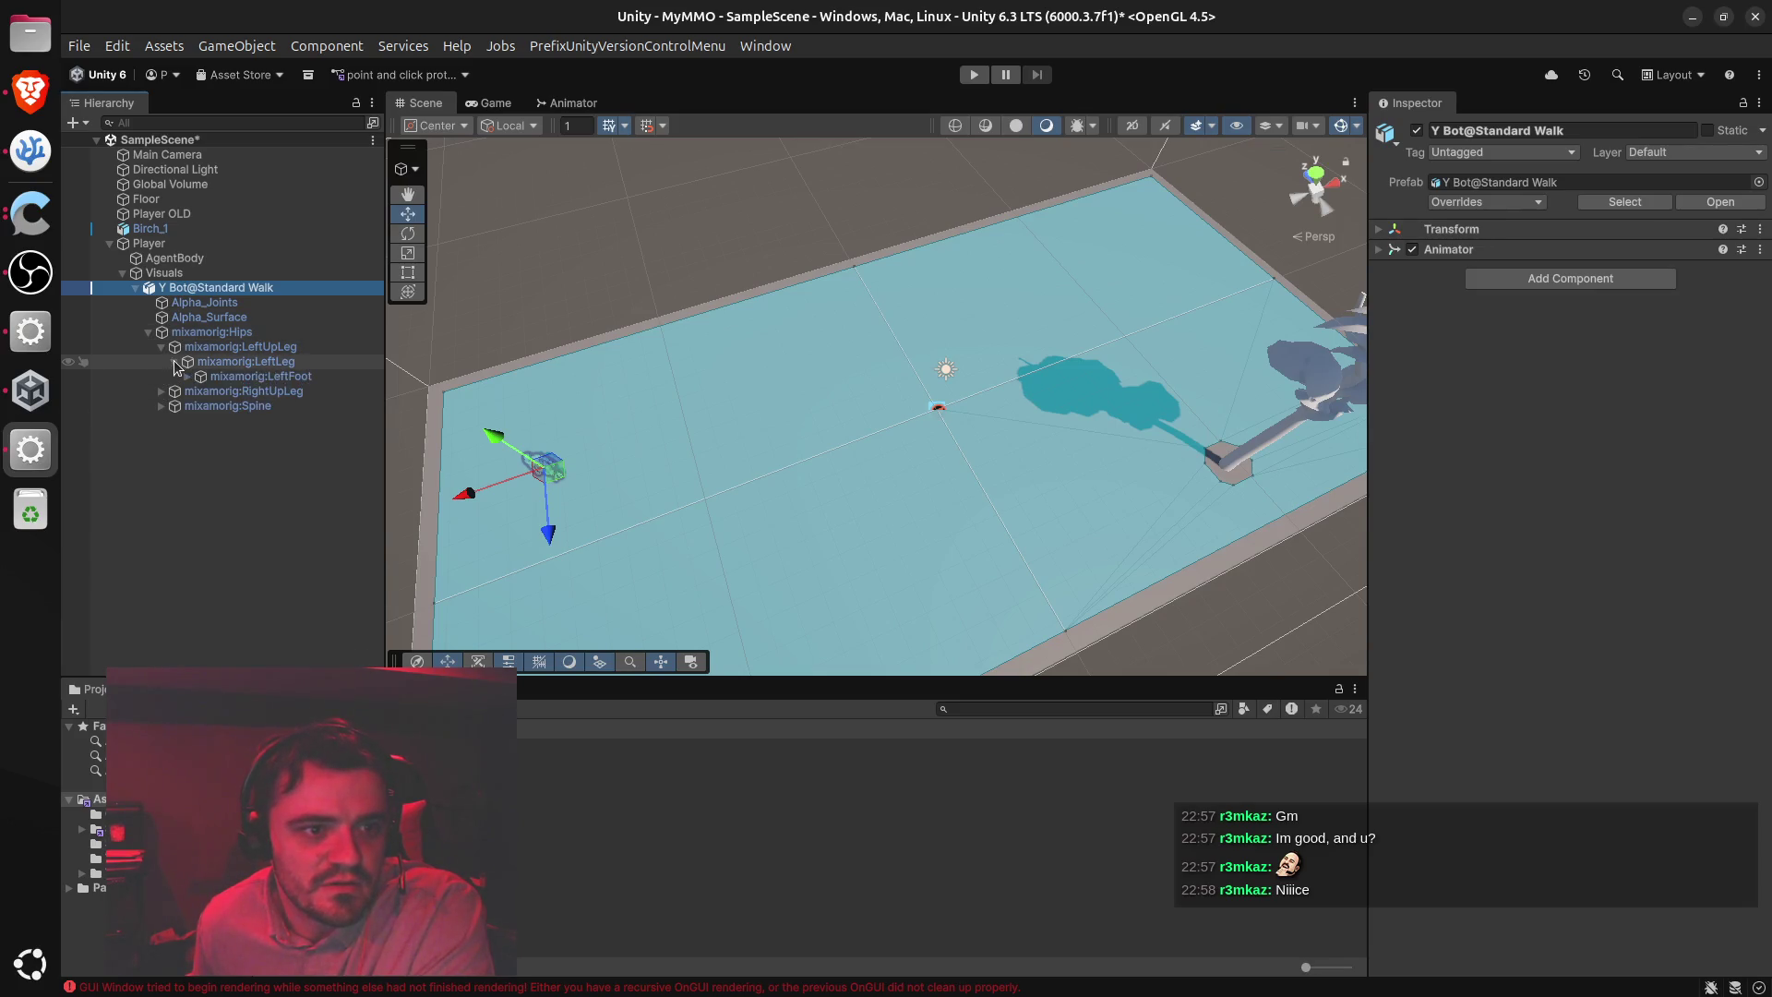
{"action": "left_click", "coordinate": [186, 376]}
{"action": "left_click", "coordinate": [200, 391]}
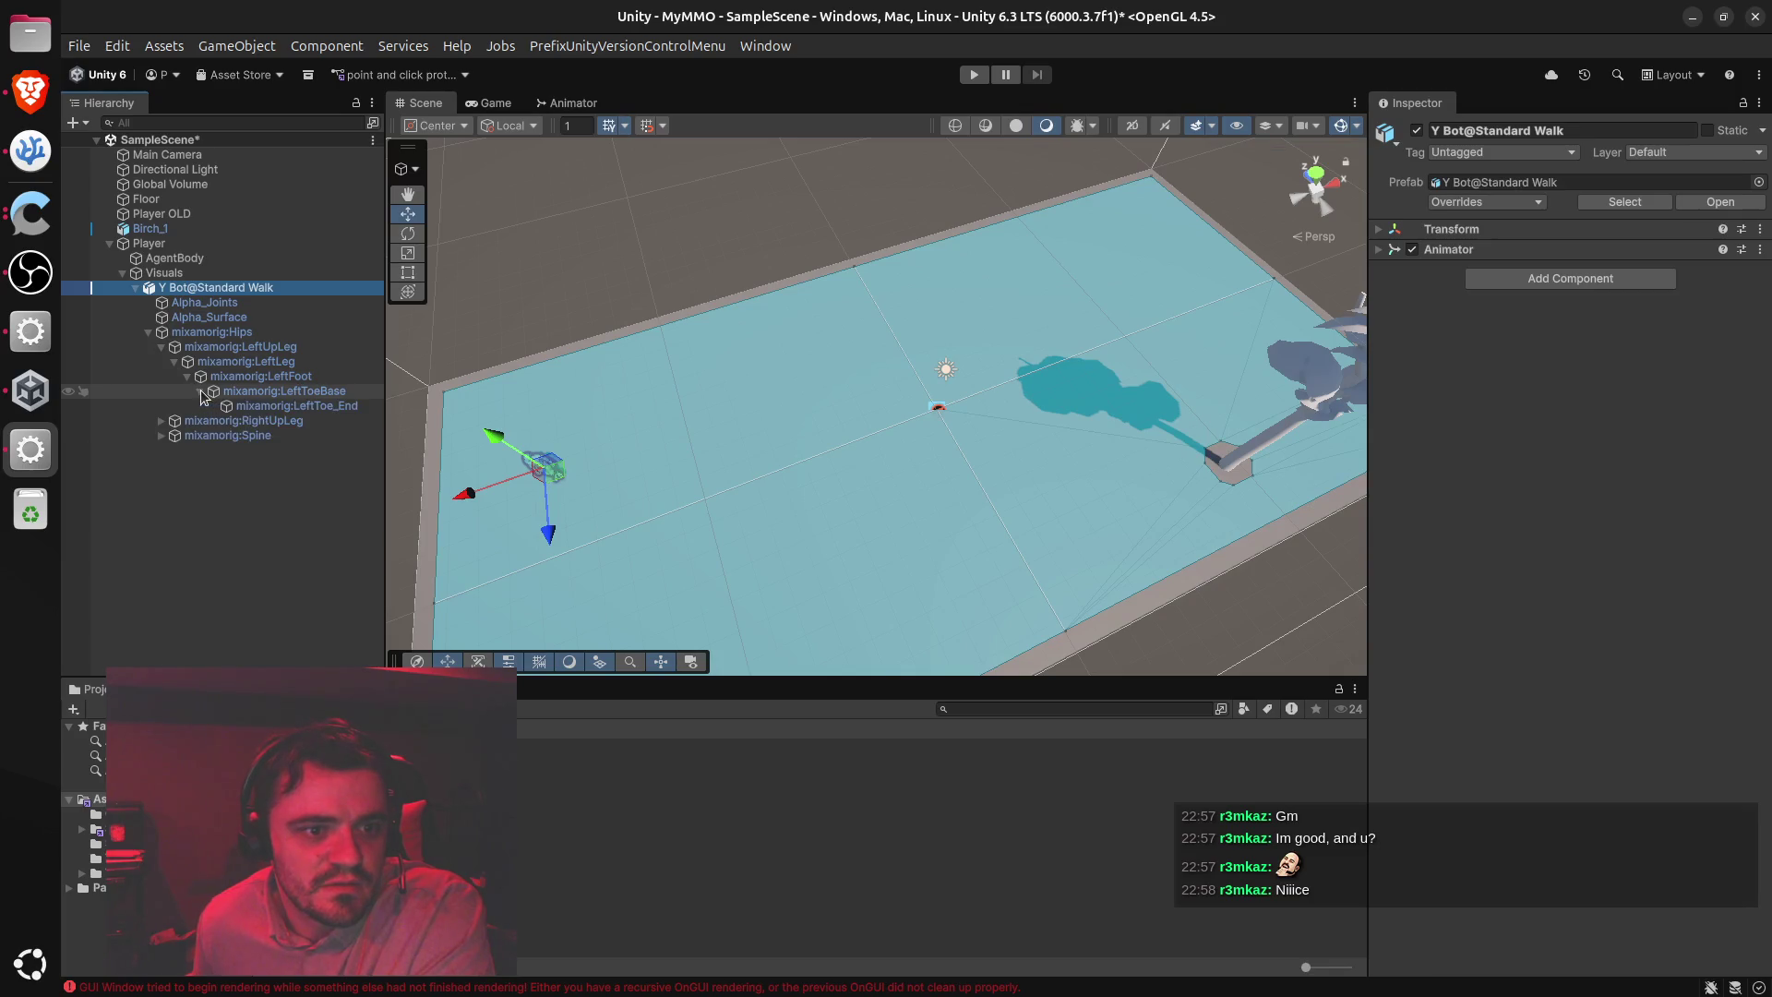
{"action": "left_click", "coordinate": [149, 332]}
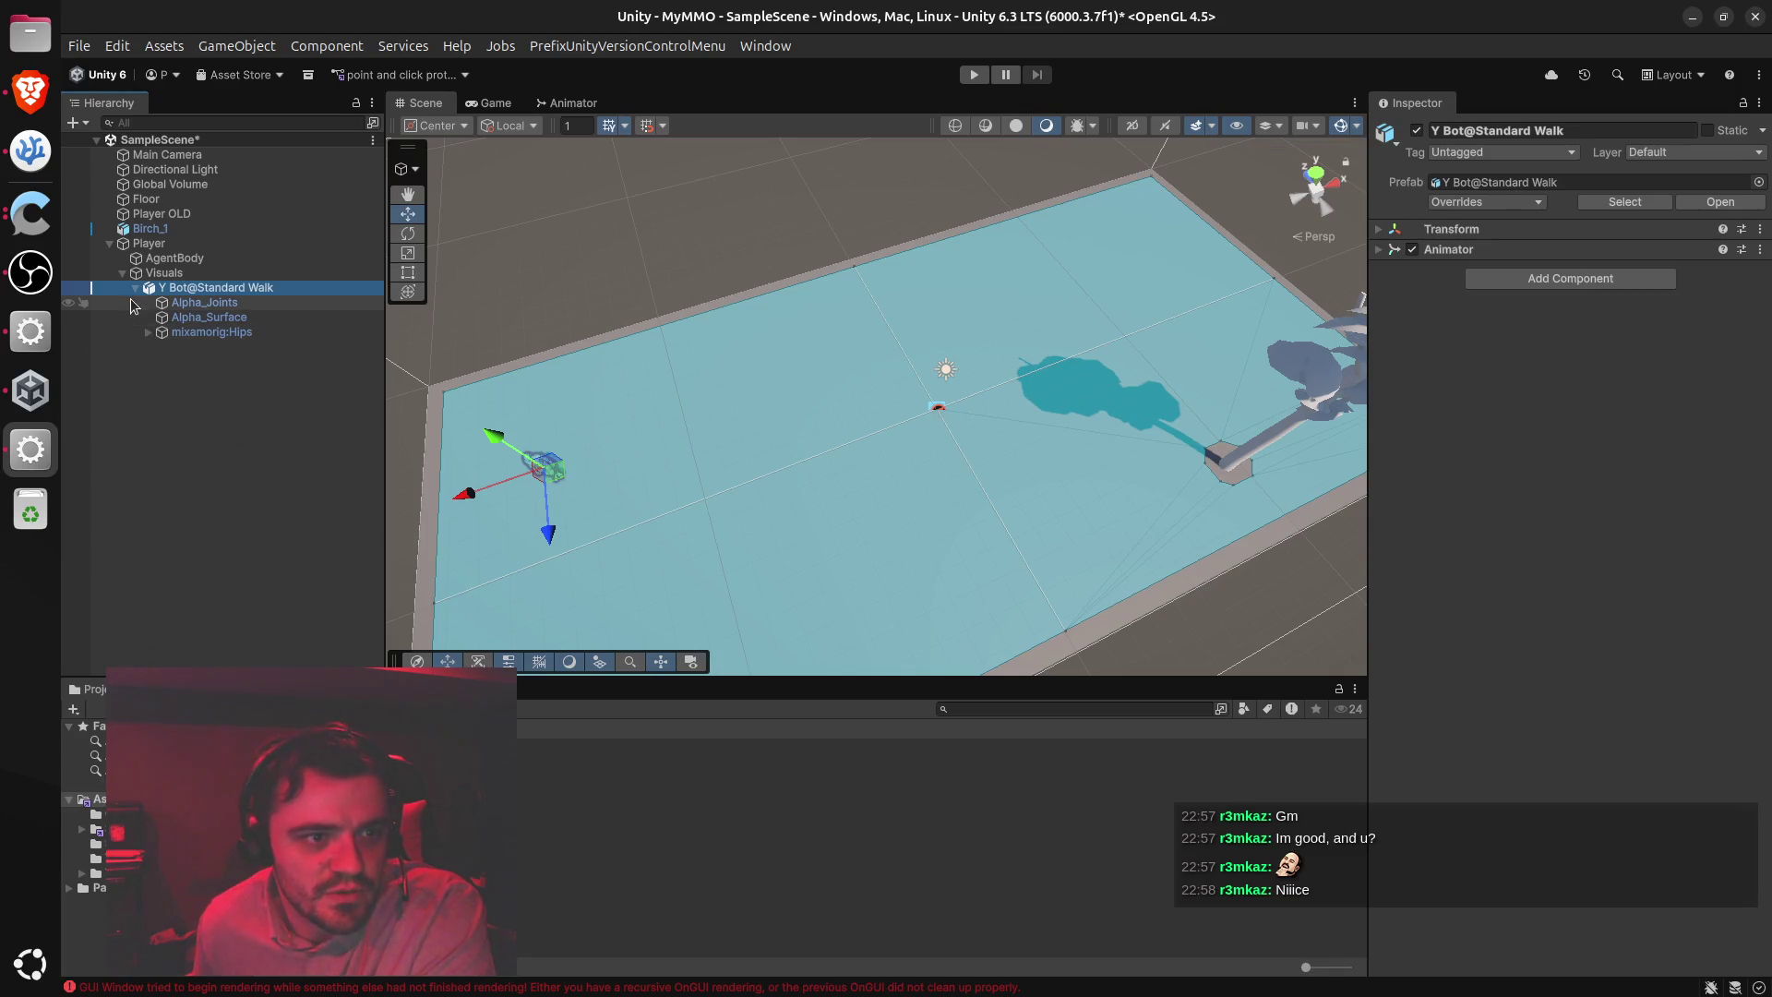
{"action": "left_click", "coordinate": [136, 288]}
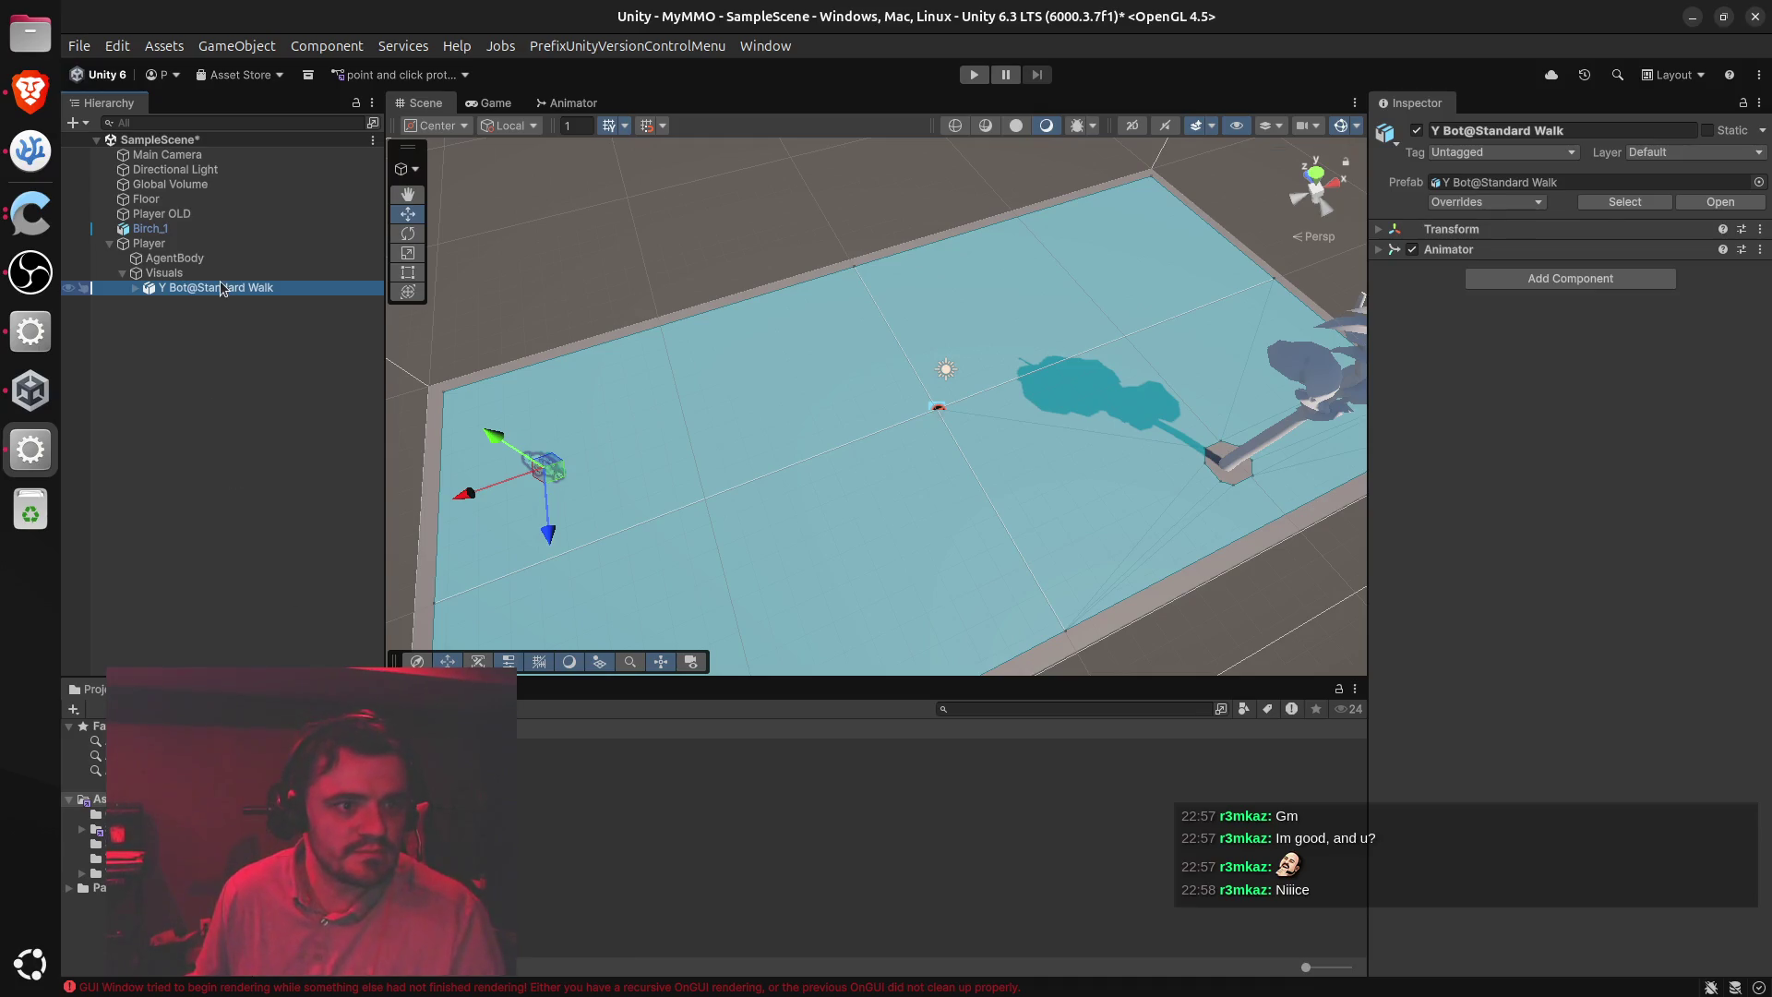
Deselect the Y Bot model and enter play mode
{"action": "key", "text": "alt+Tab"}
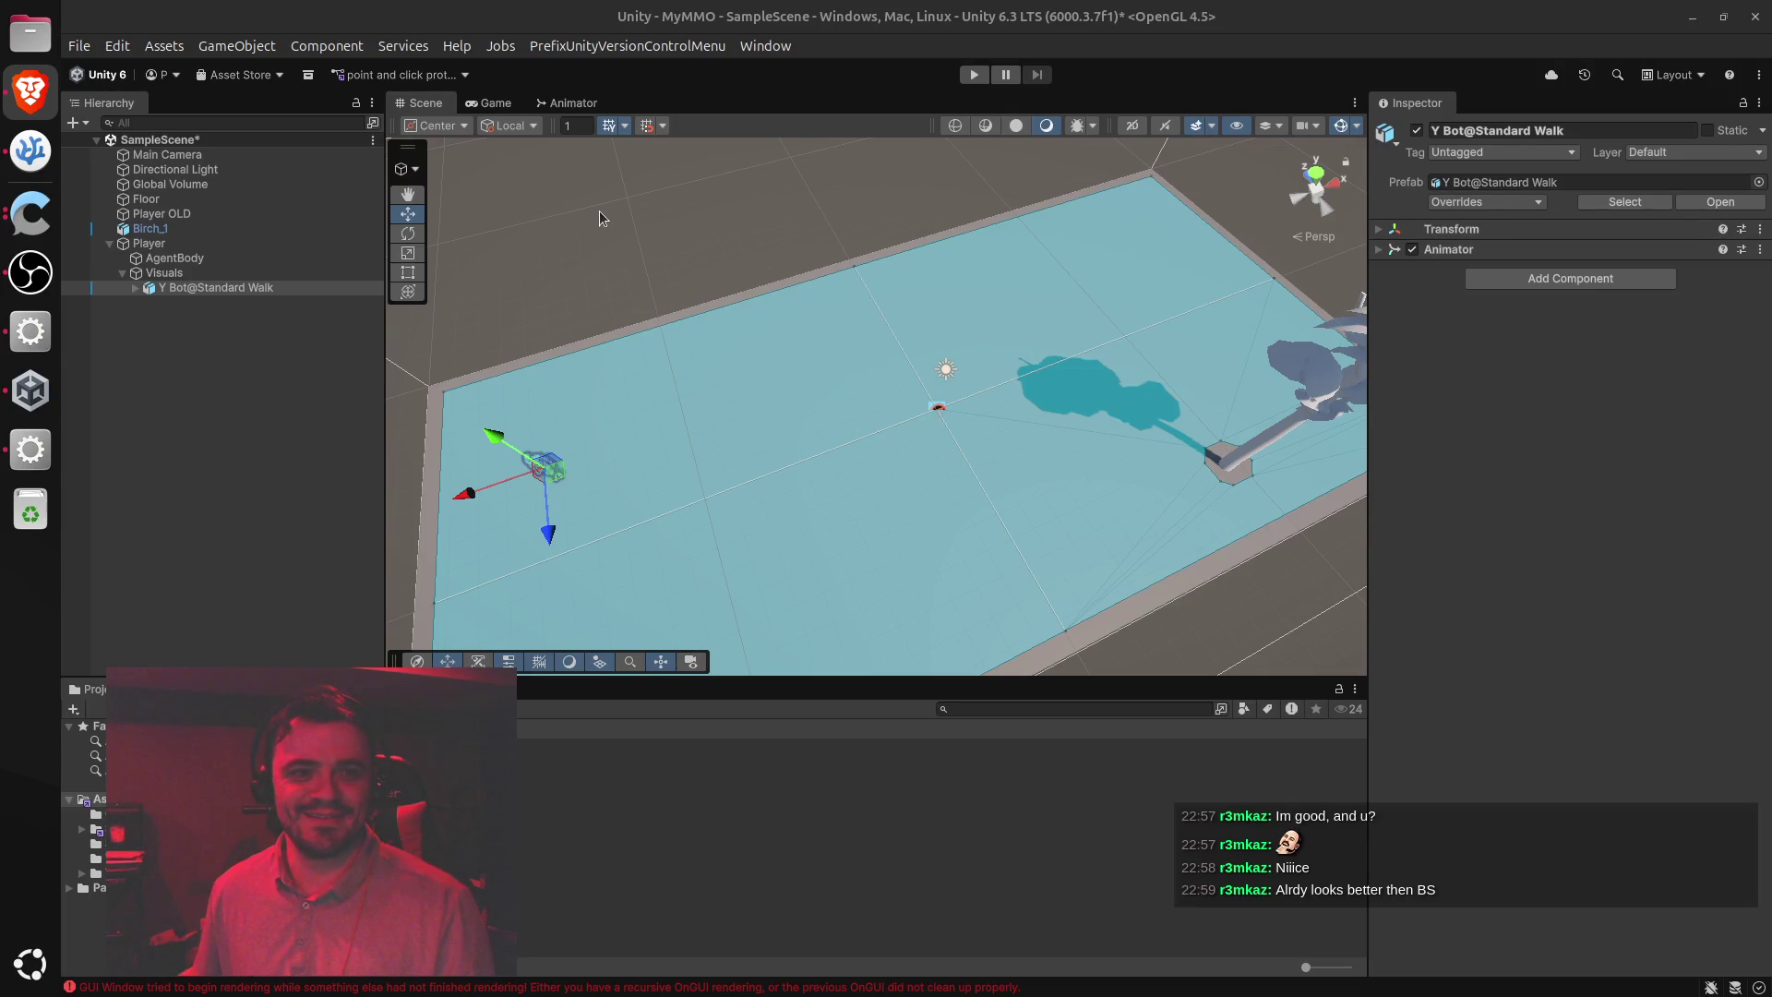
{"action": "left_click", "coordinate": [591, 264]}
{"action": "left_click", "coordinate": [974, 76]}
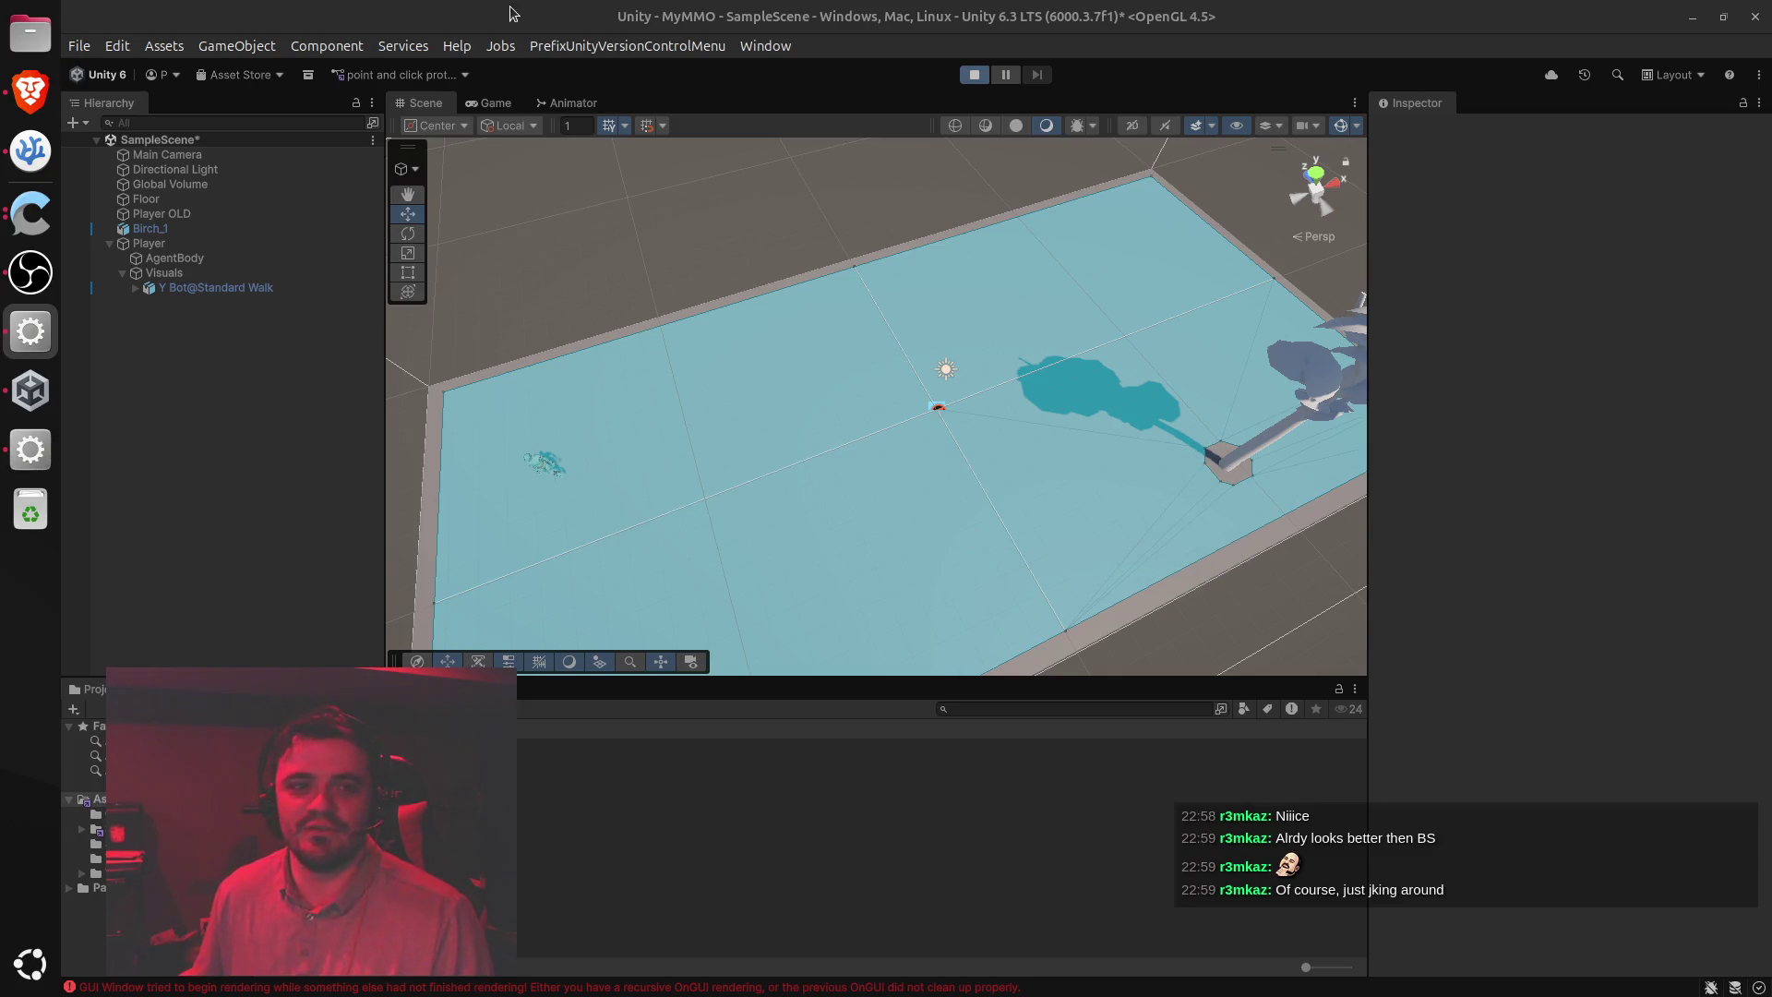
Check the running Game view, return to the Scene view with the Move tool, and stop play
{"action": "left_click", "coordinate": [489, 103]}
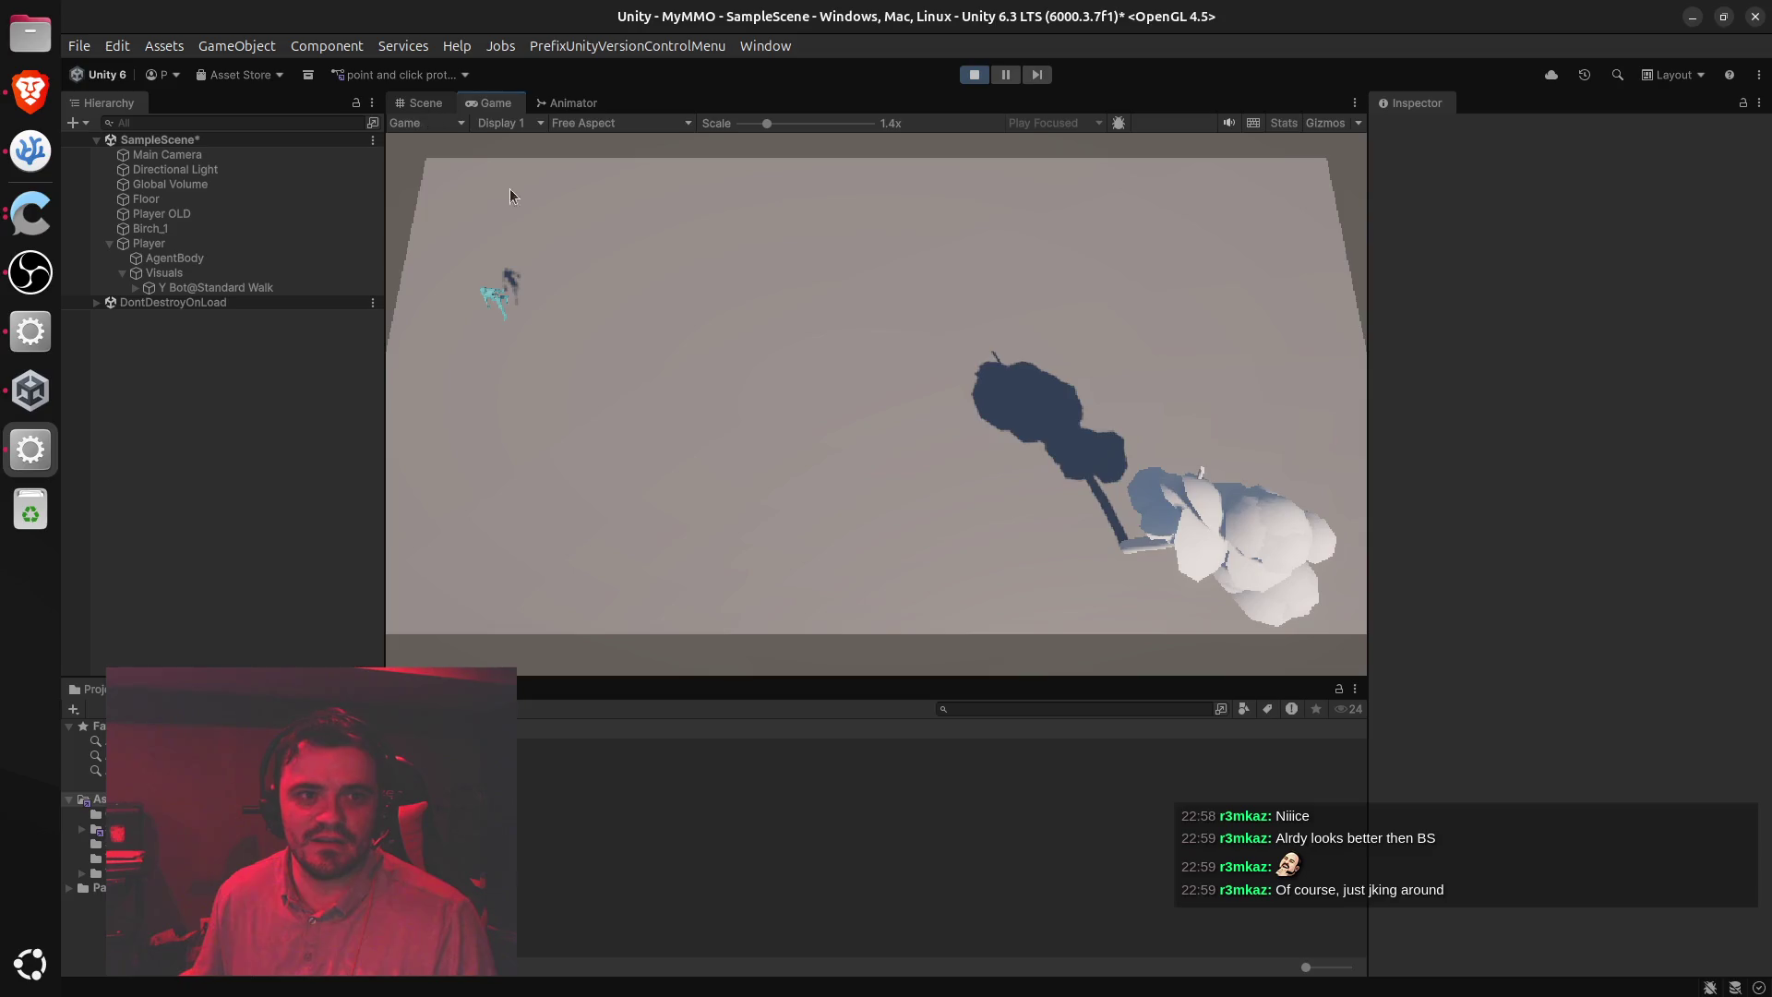
{"action": "left_click", "coordinate": [419, 101]}
{"action": "mouse_move", "coordinate": [952, 347]}
{"action": "left_mouse_down"}
{"action": "mouse_move", "coordinate": [516, 191]}
{"action": "mouse_move", "coordinate": [527, 102]}
{"action": "left_mouse_up"}
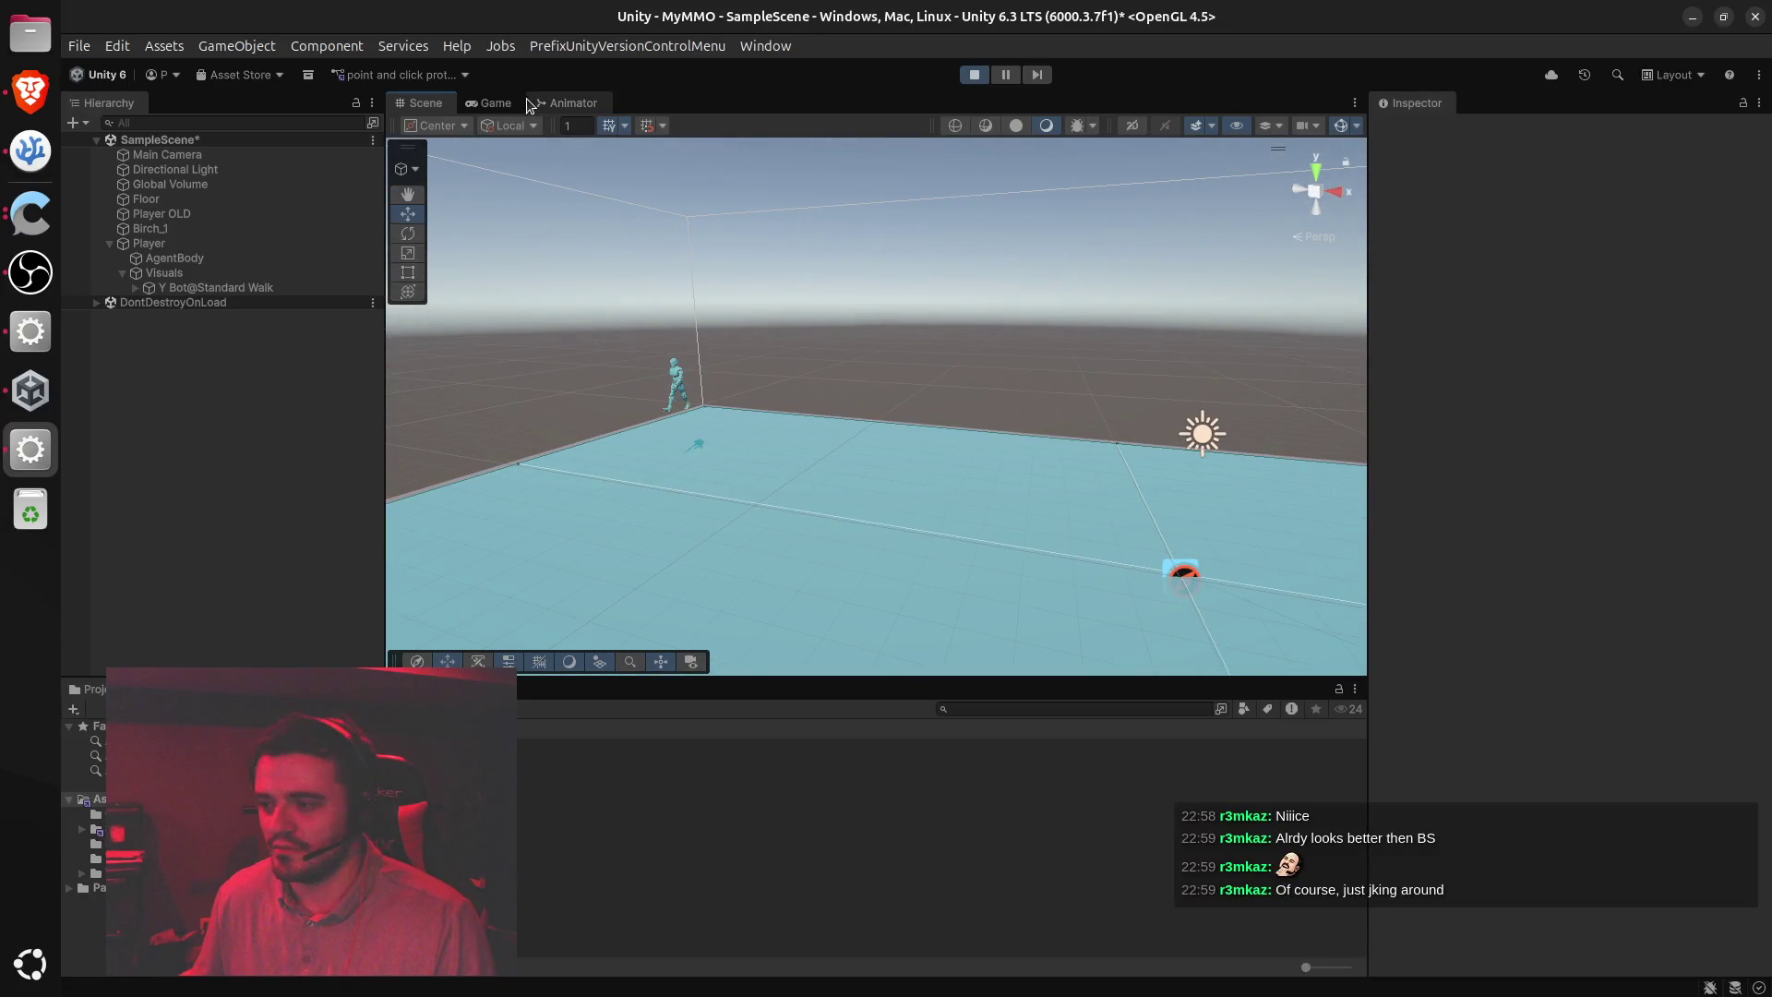
{"action": "key", "text": "w"}
{"action": "key", "text": "alt+Tab"}
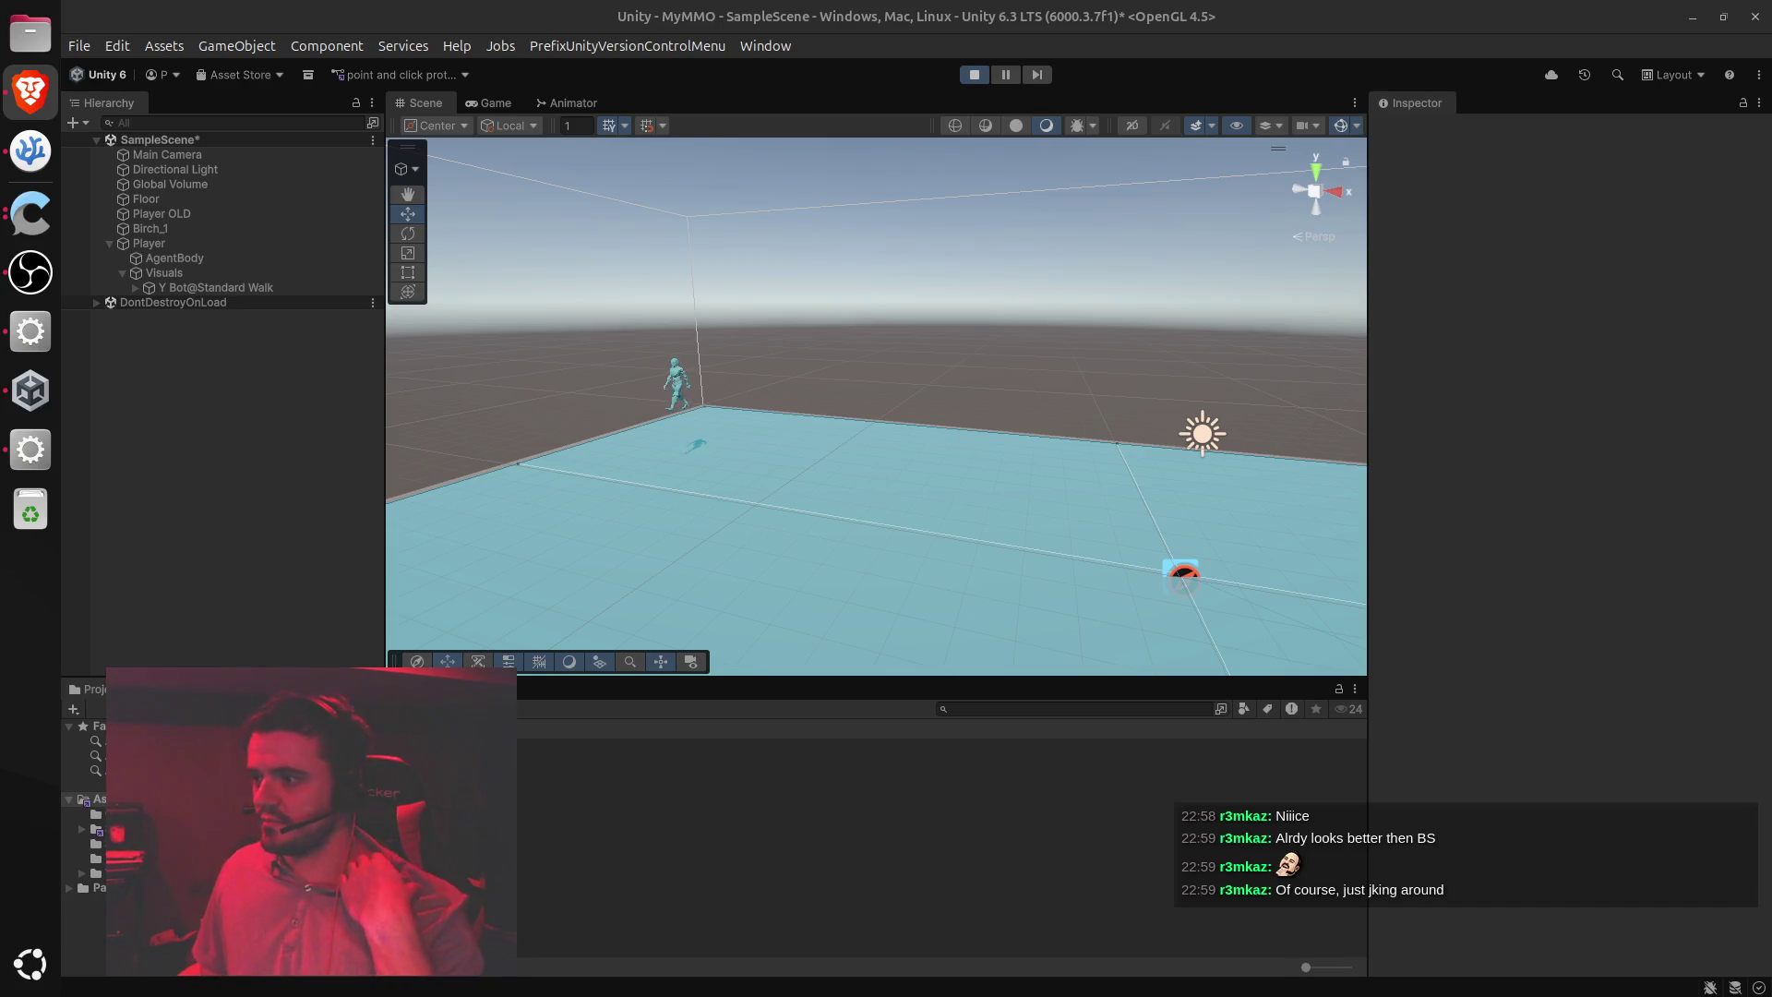
{"action": "left_click", "coordinate": [967, 74]}
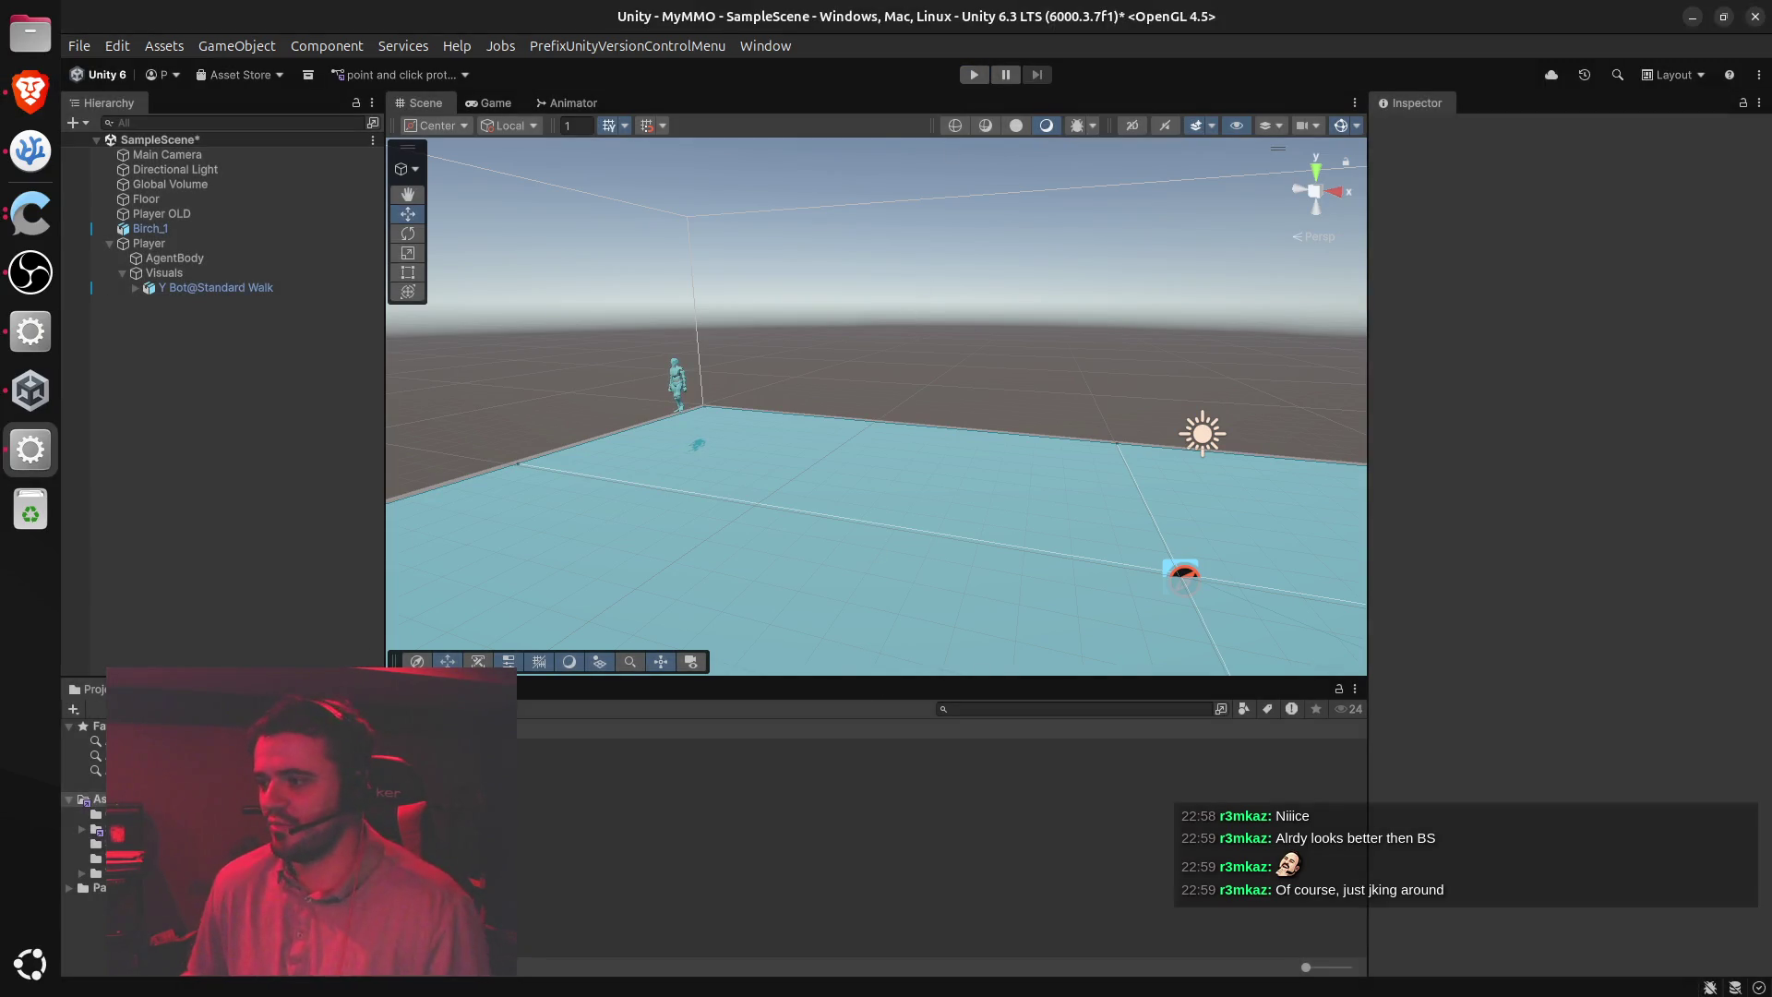
Restore the browser window, then open the pinned Discord server tab in Brave
{"action": "key", "text": "alt+Tab"}
{"action": "left_click_drag", "start_coordinate": [1097, 7], "coordinate": [808, 8]}
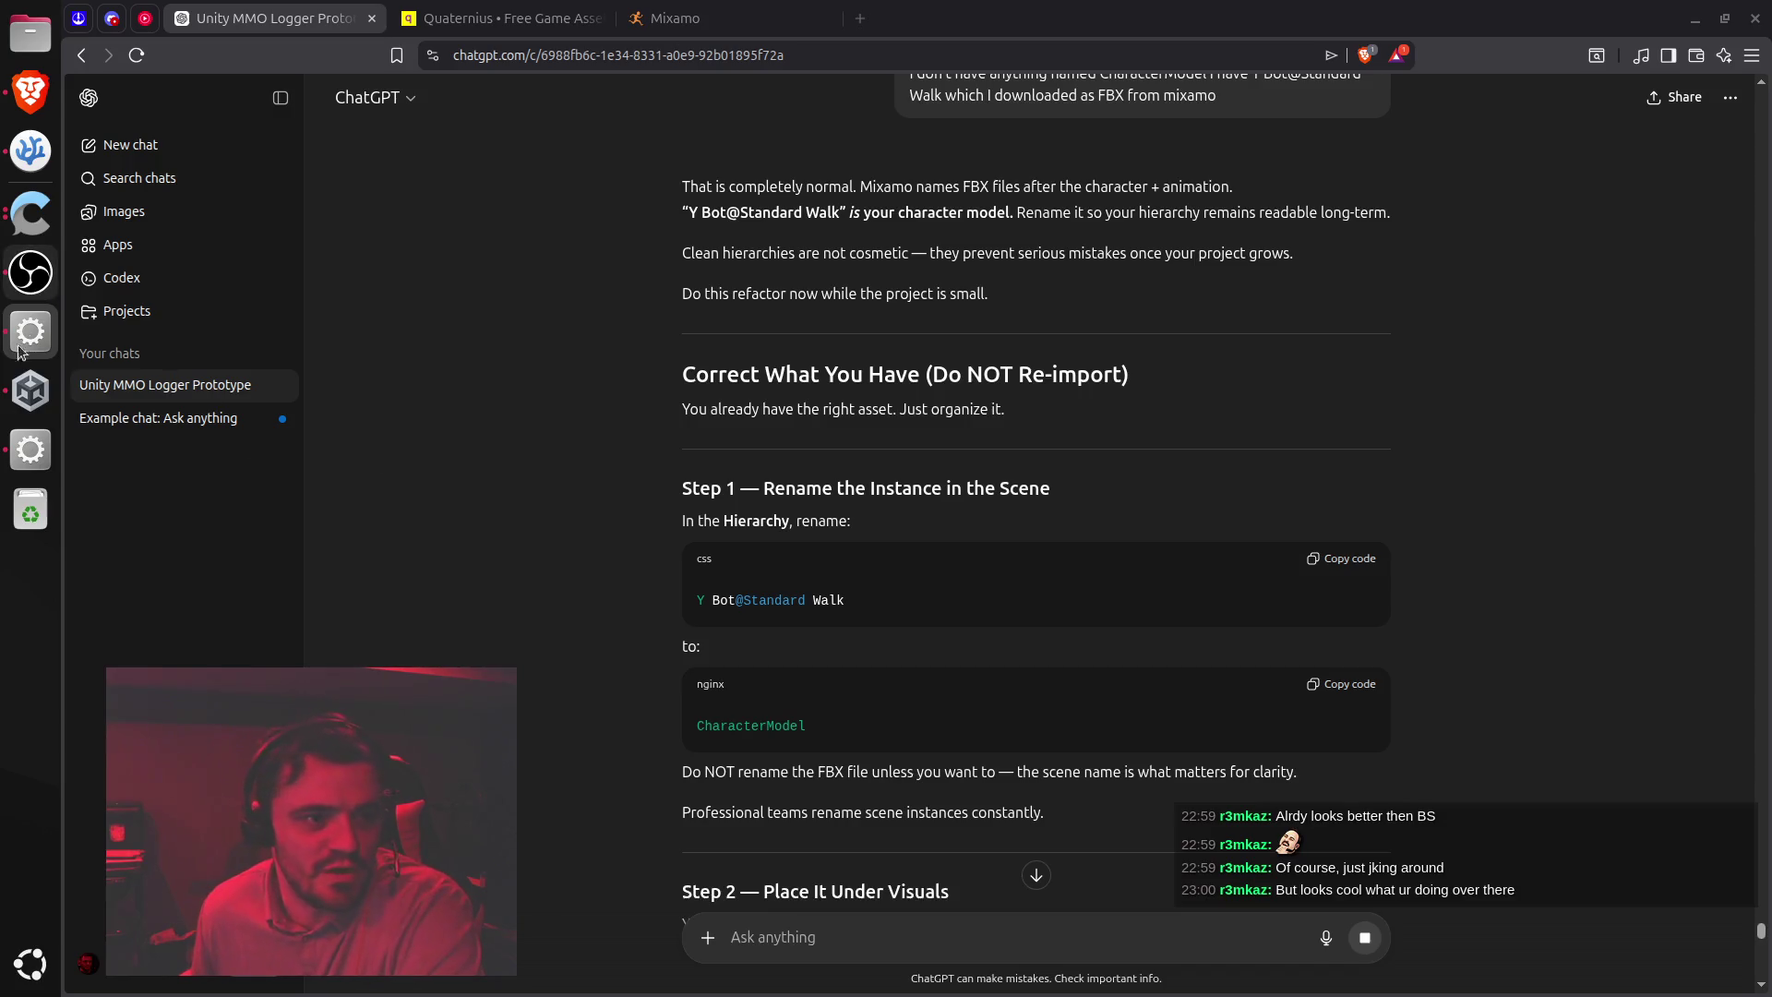
{"action": "left_click", "coordinate": [28, 461]}
{"action": "scroll", "coordinate": [945, 506], "scroll_direction": "up", "scroll_amount": 3}
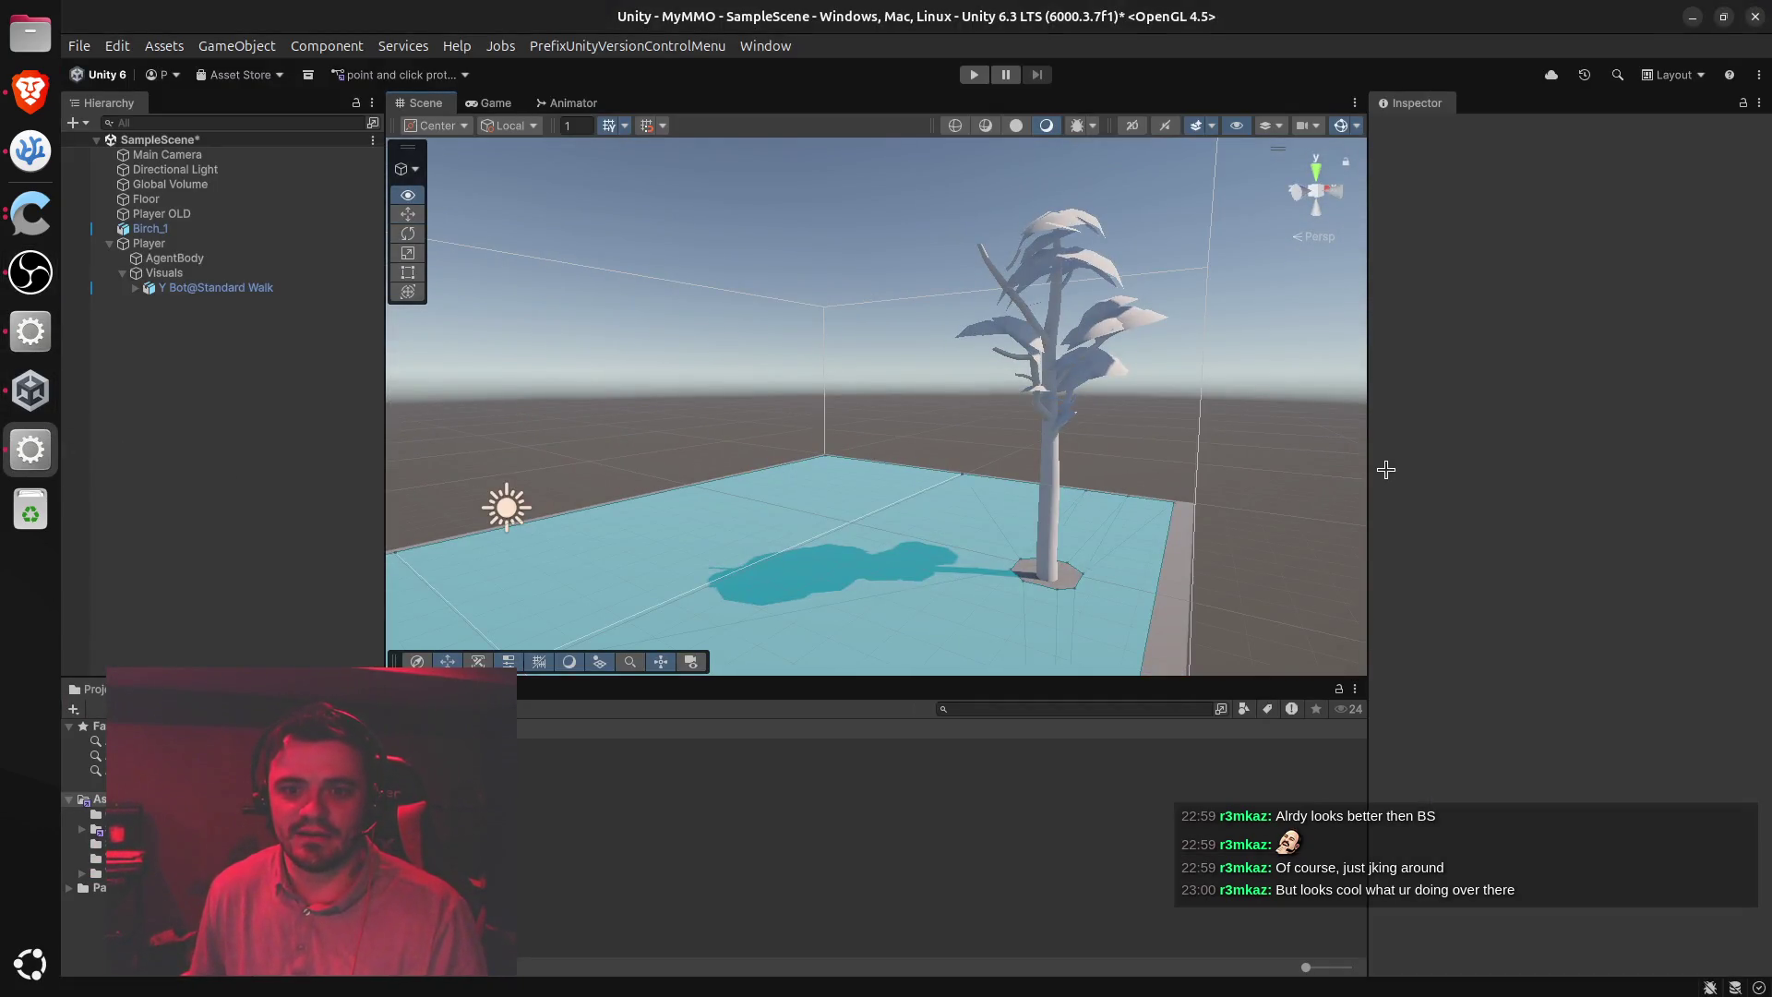
{"action": "scroll", "coordinate": [1268, 477], "scroll_direction": "up", "scroll_amount": 2}
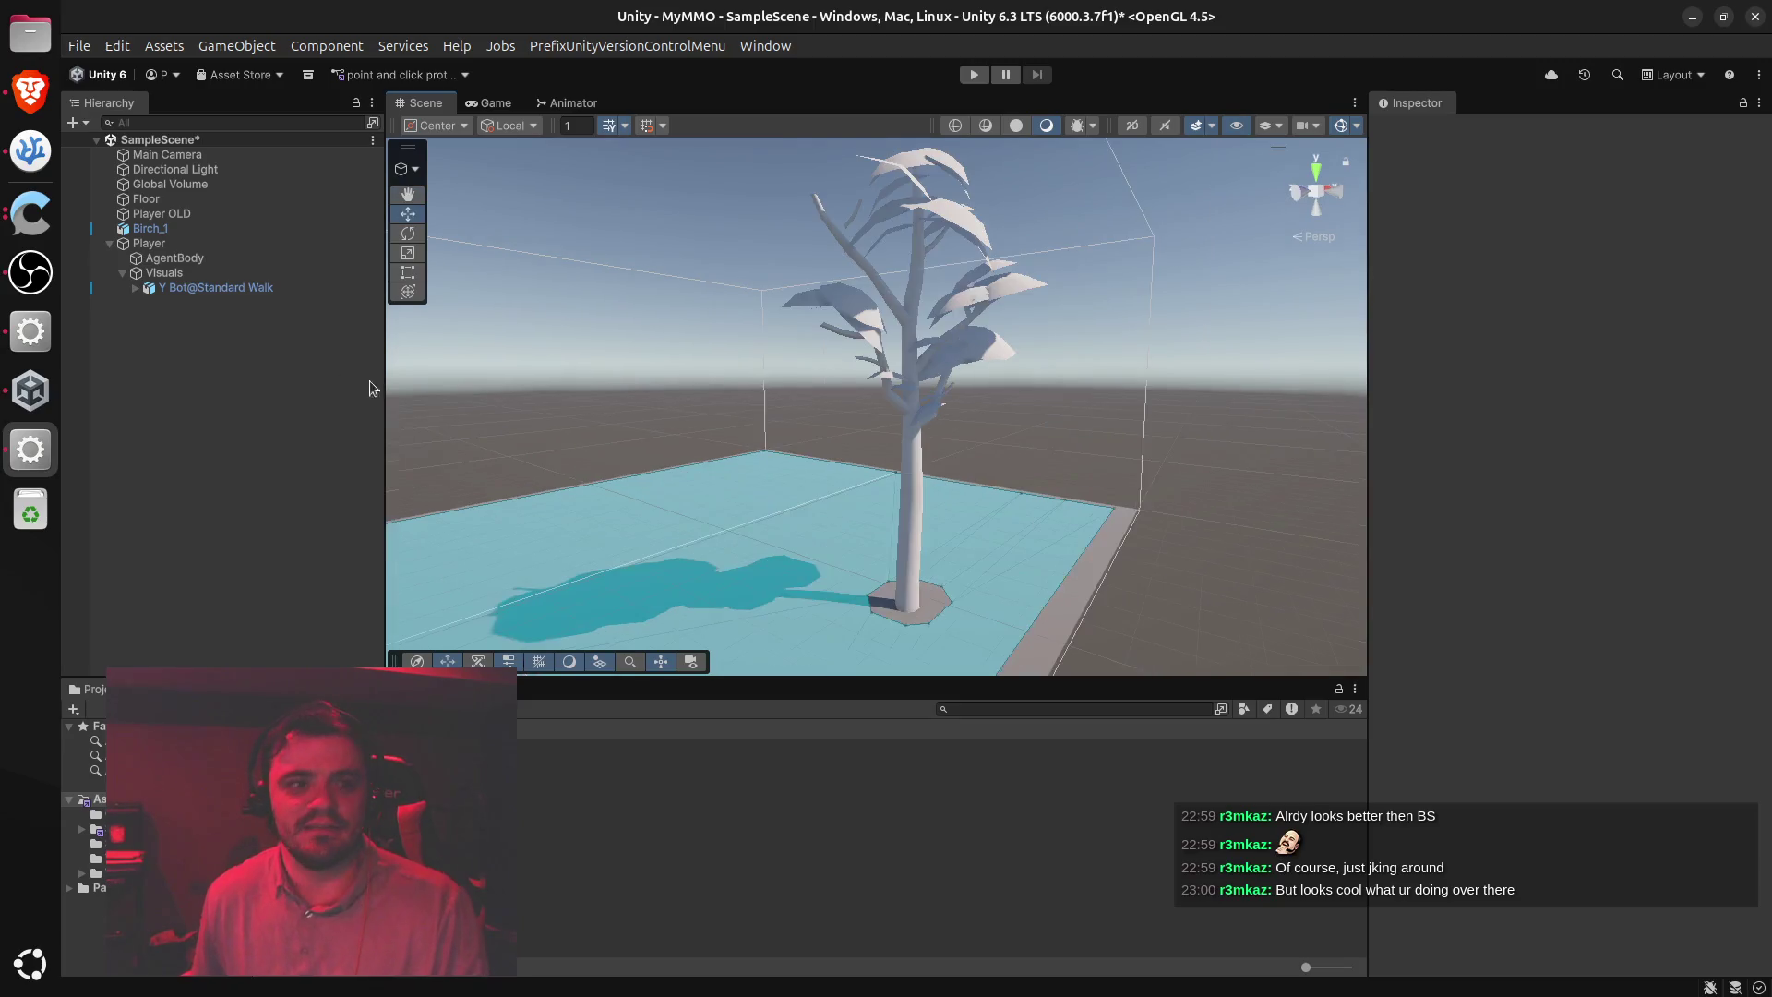
{"action": "left_click", "coordinate": [30, 92]}
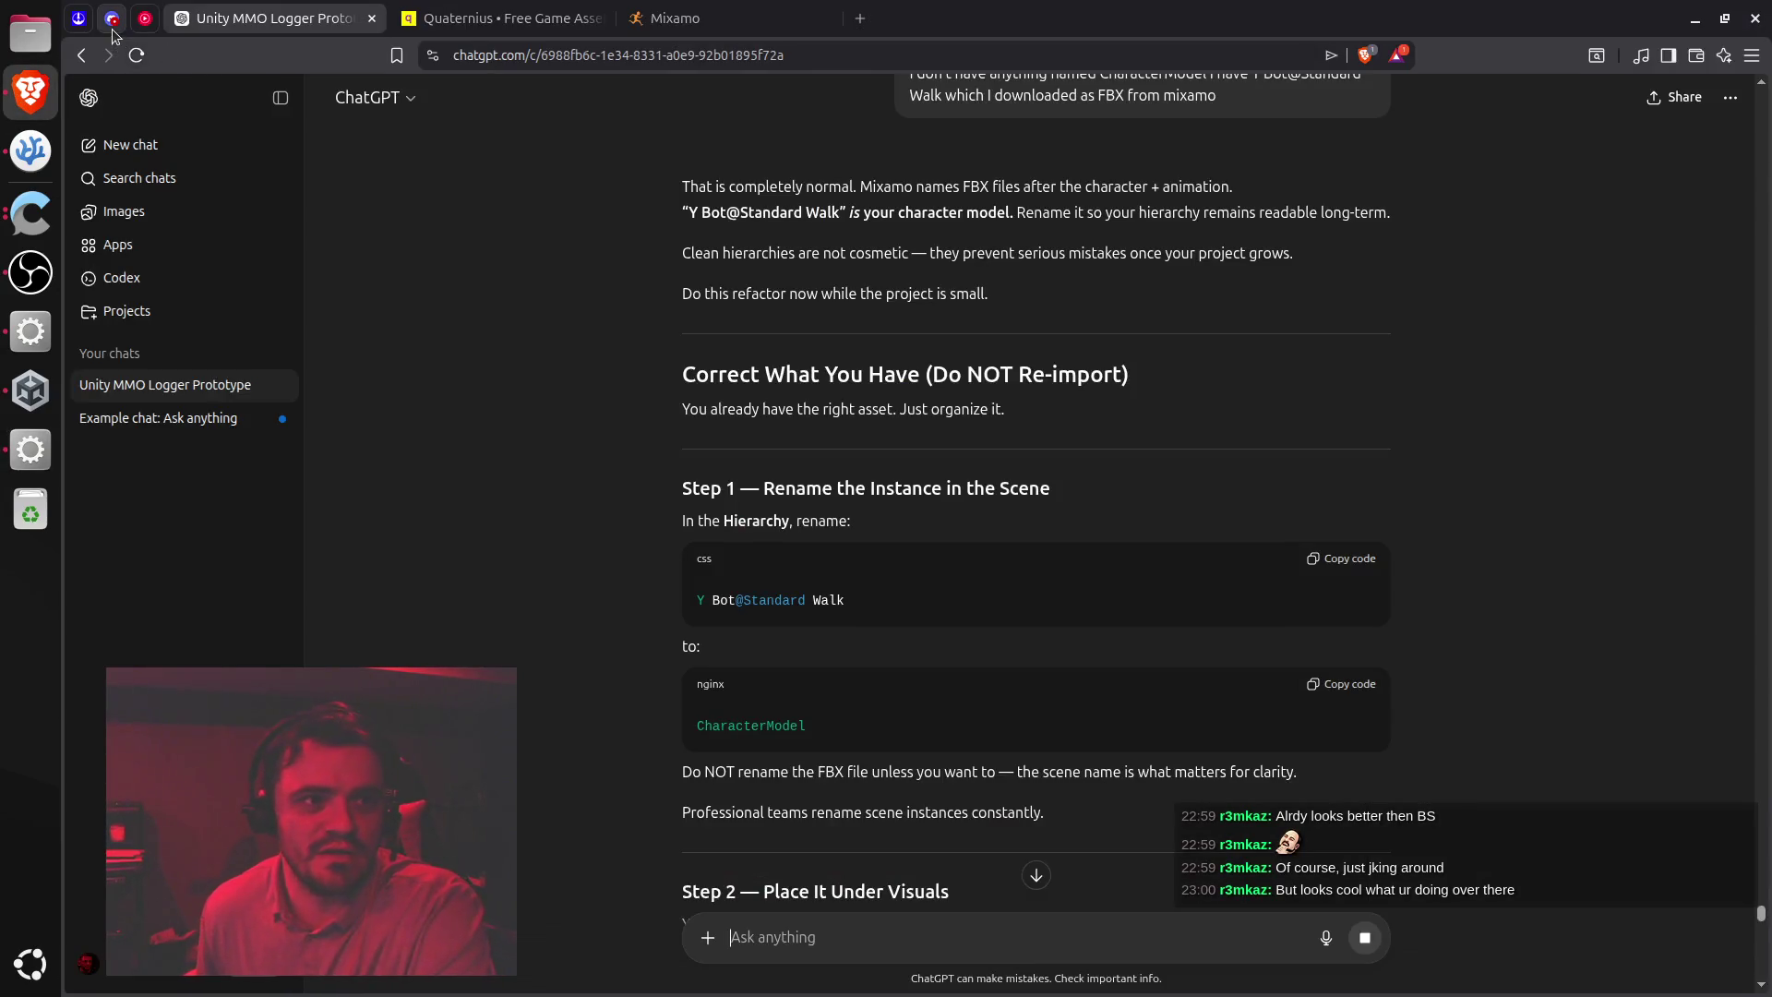
{"action": "left_click", "coordinate": [111, 19]}
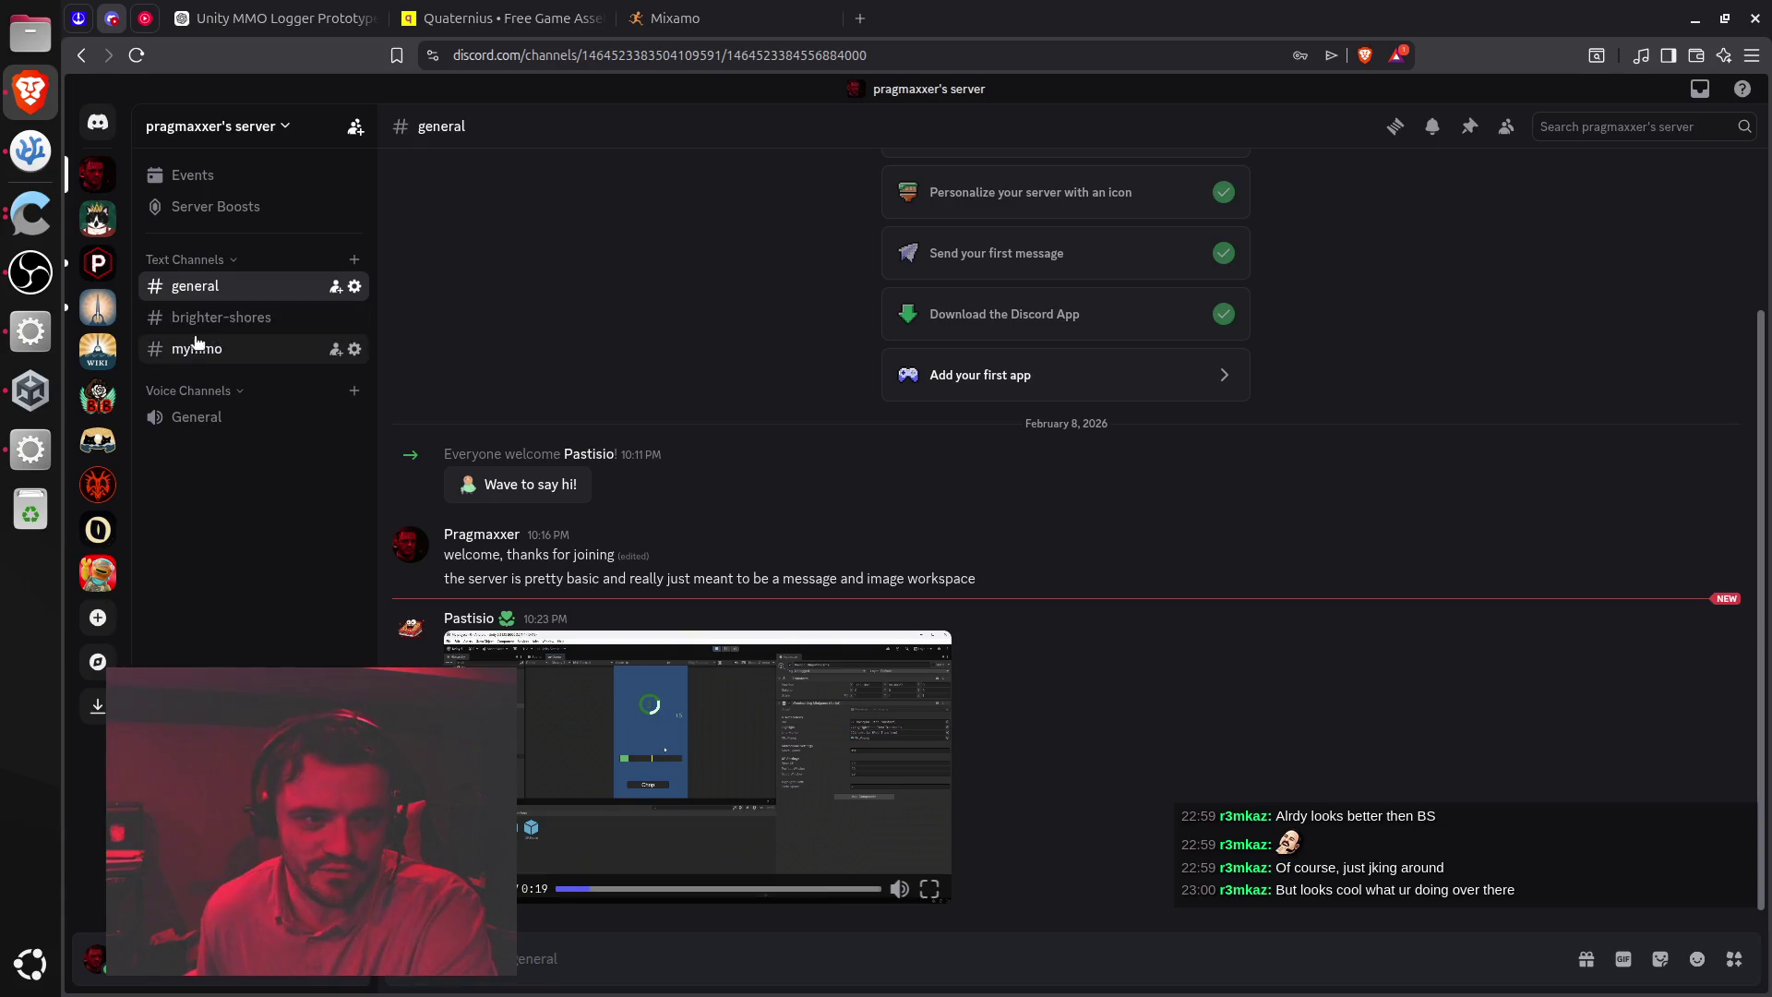
Open #mymmo and view the Demo/Prototype Logger sketch at full size
{"action": "left_click", "coordinate": [185, 348]}
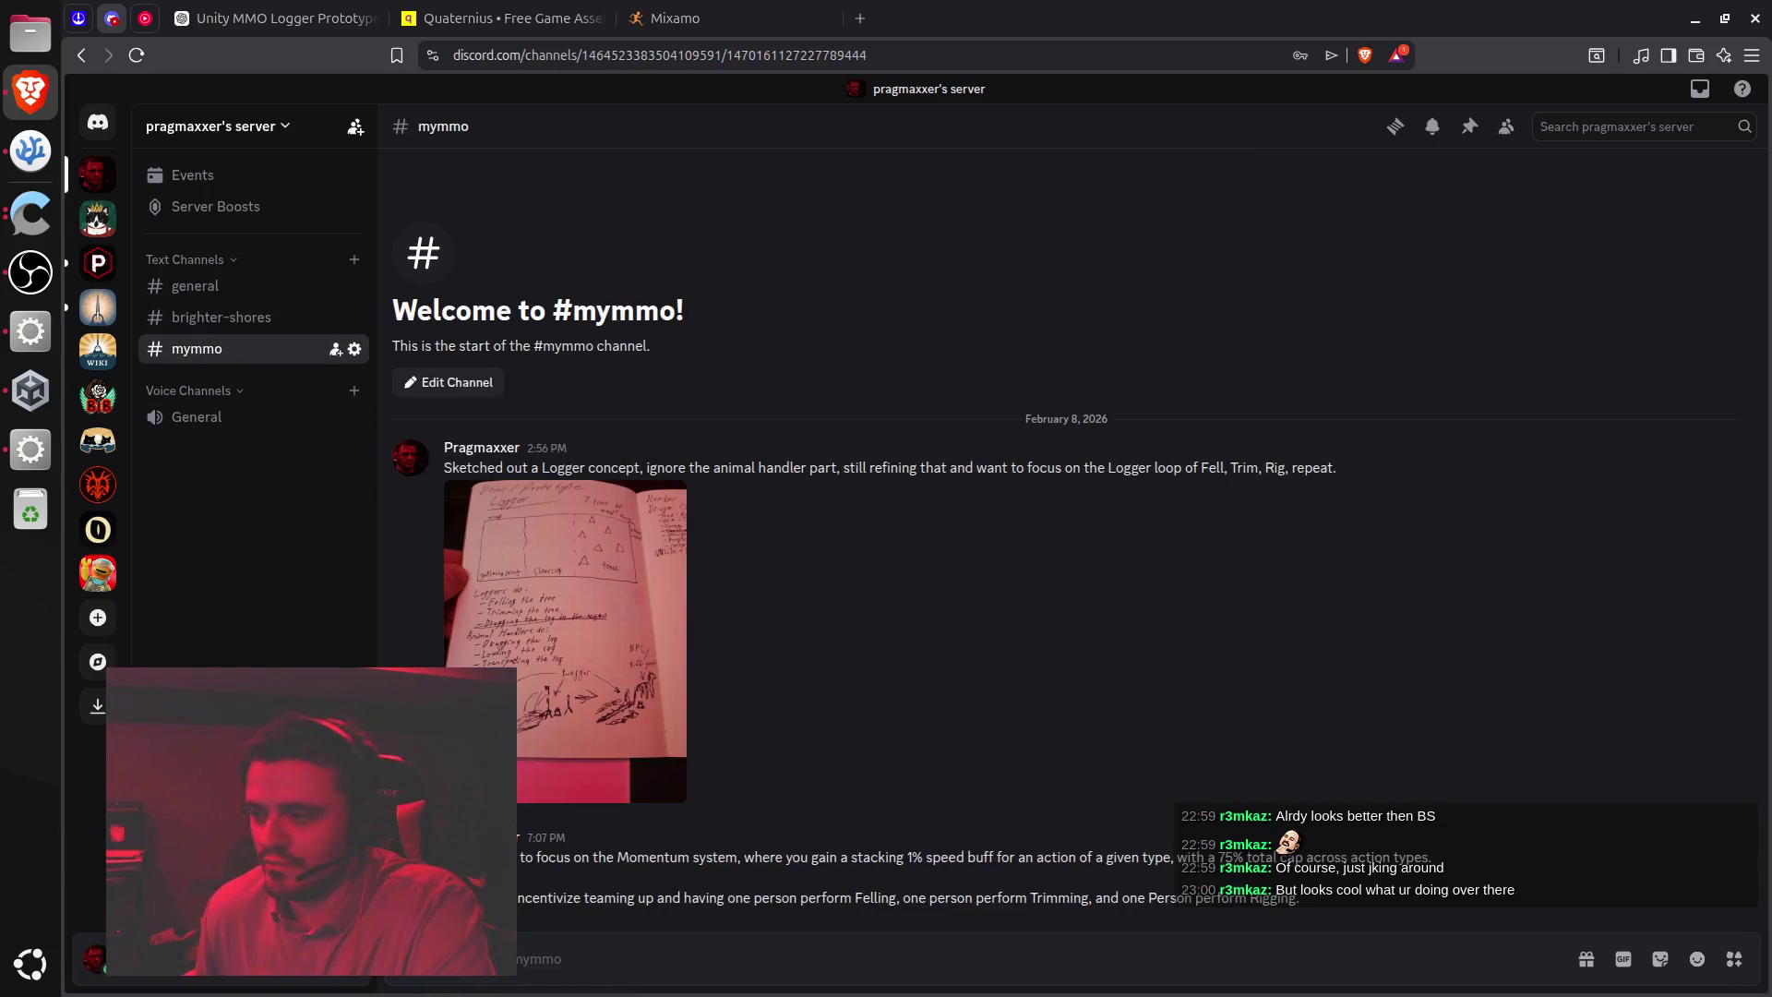
{"action": "key", "text": "alt+Tab"}
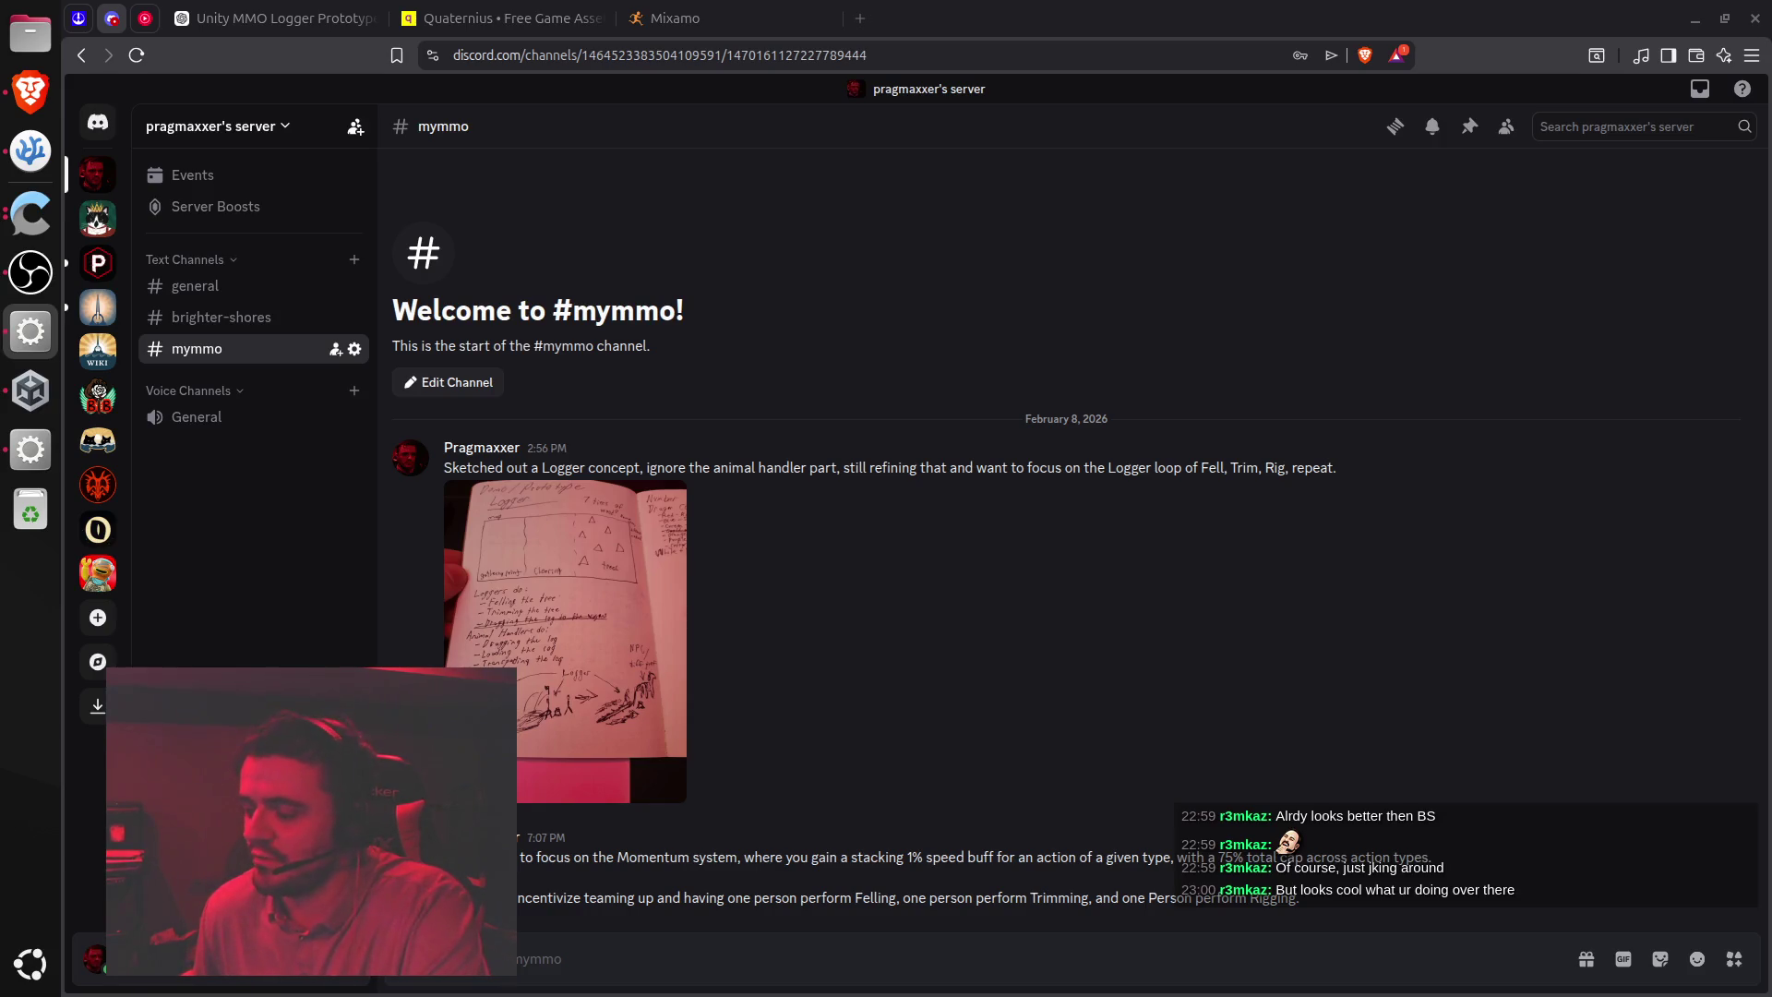
{"action": "left_click", "coordinate": [633, 679]}
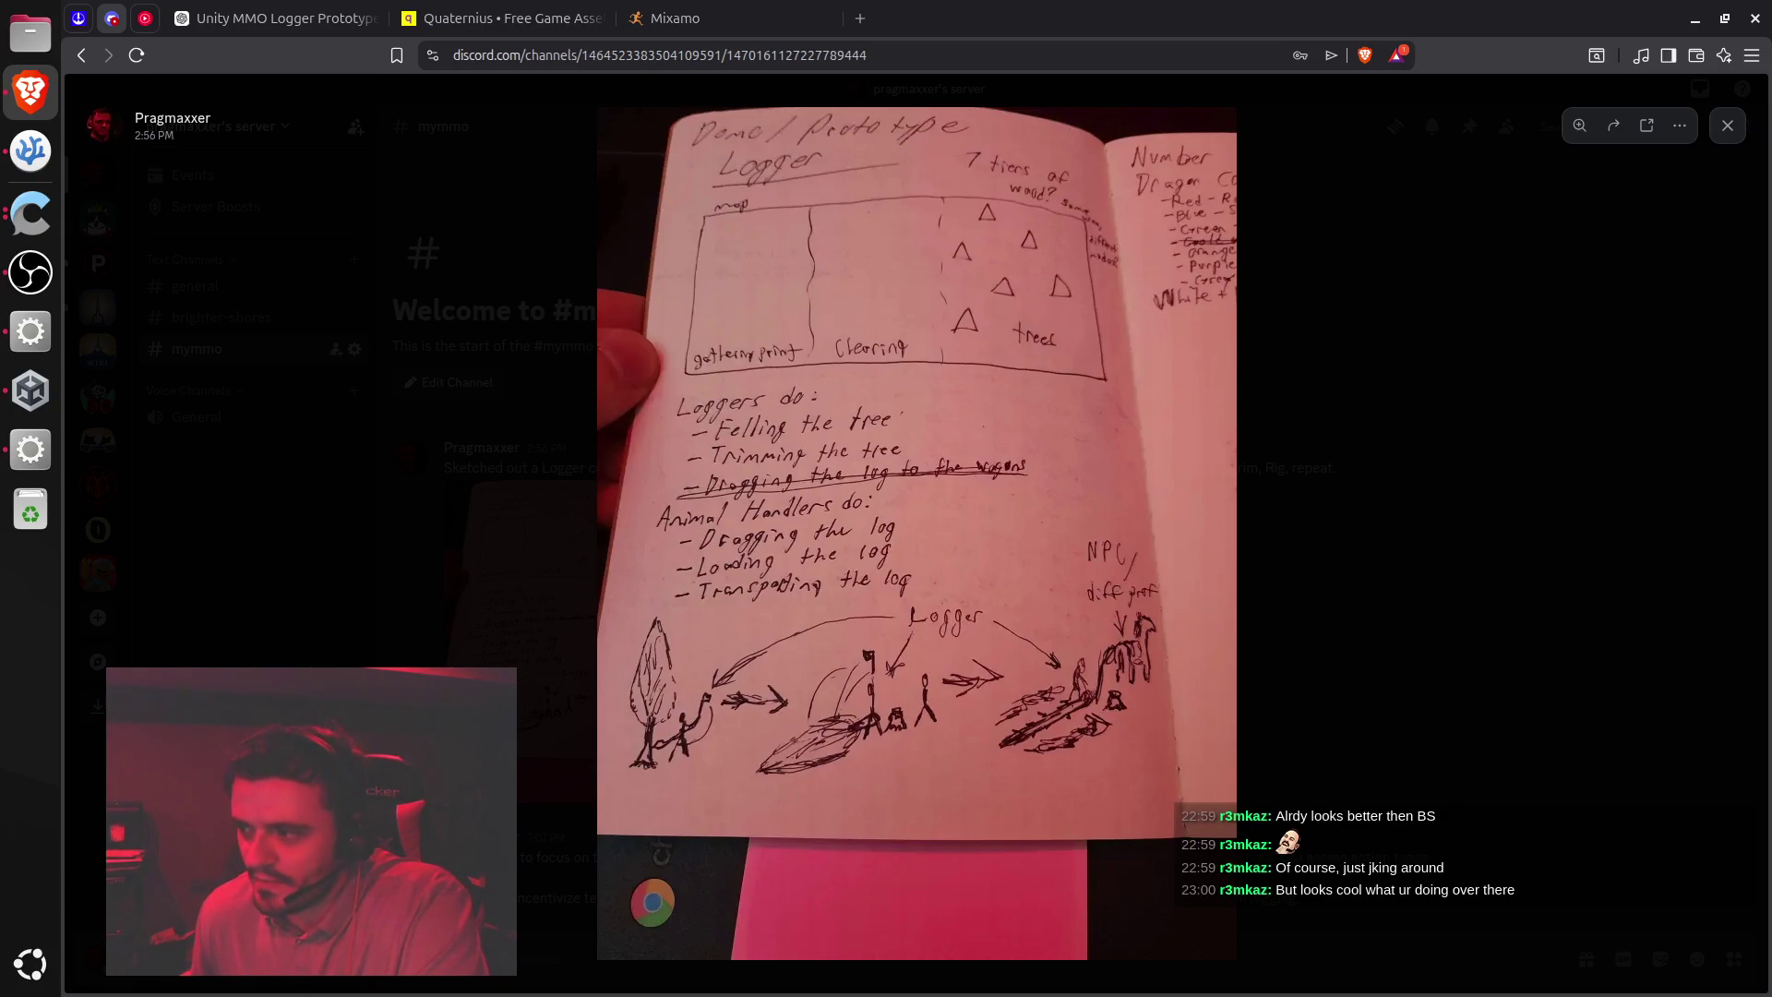
Reopen the Logger sketch full-size, close the viewer, and return to the Unity editor
{"action": "key", "text": "alt+Tab"}
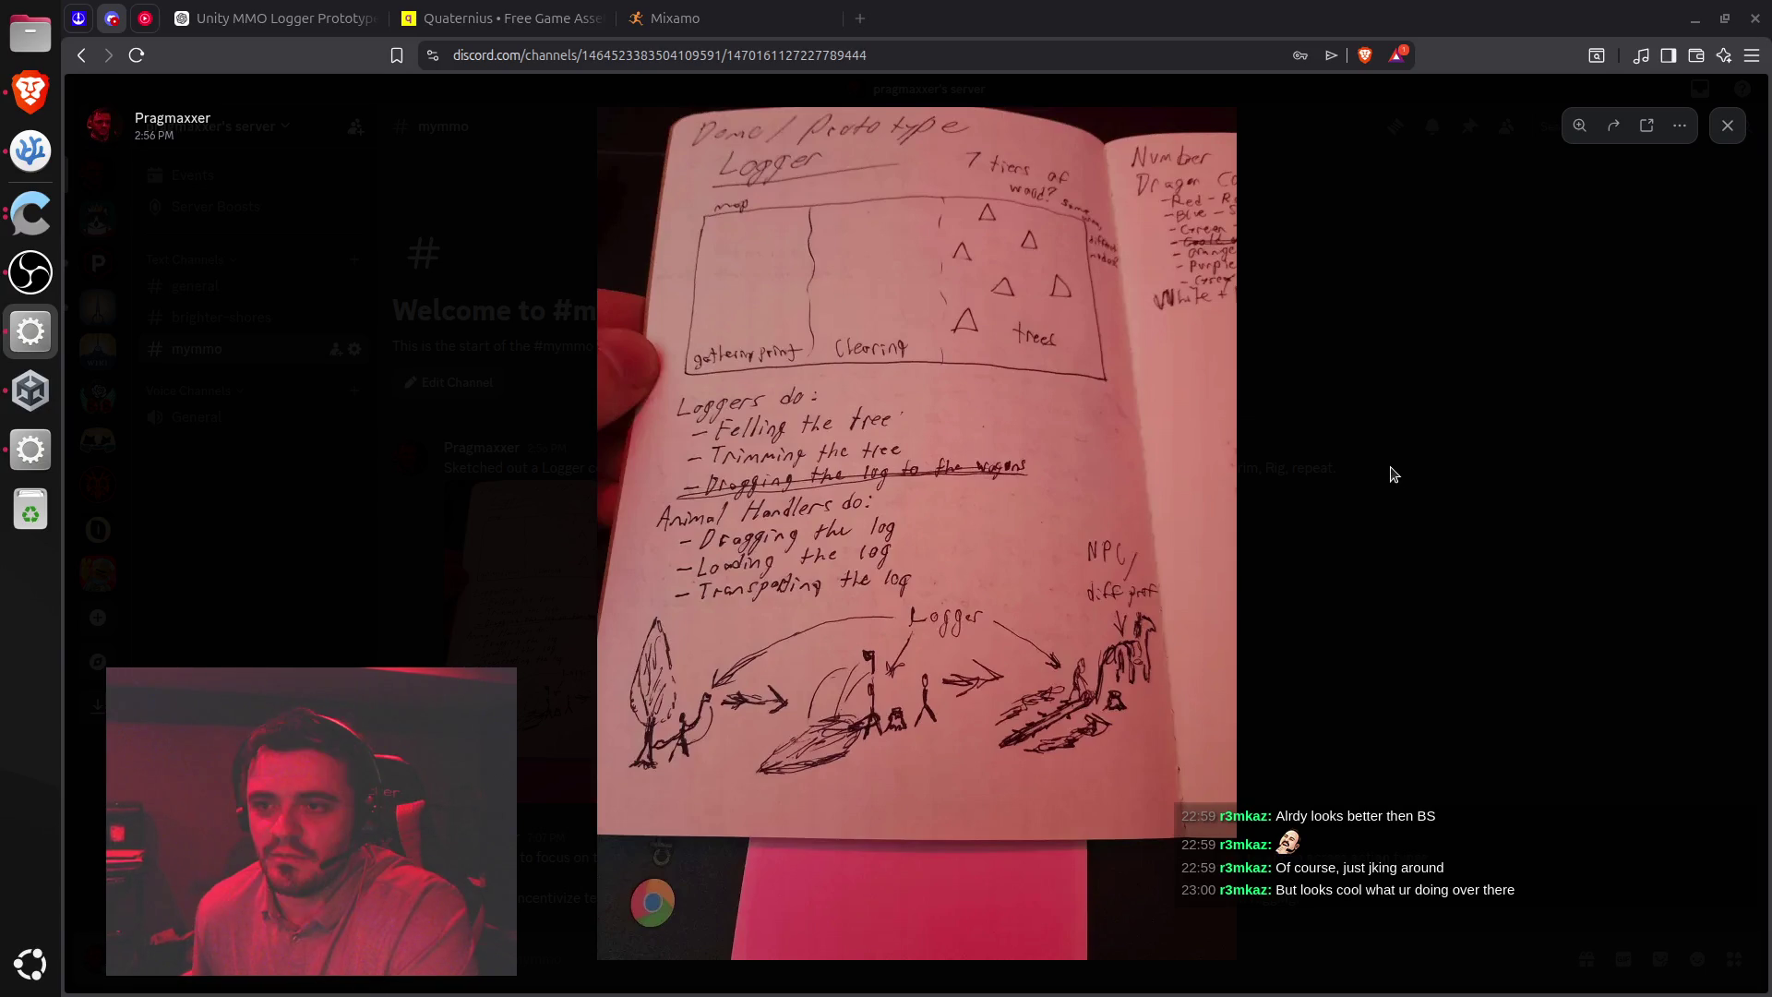
{"action": "left_click", "coordinate": [1286, 291]}
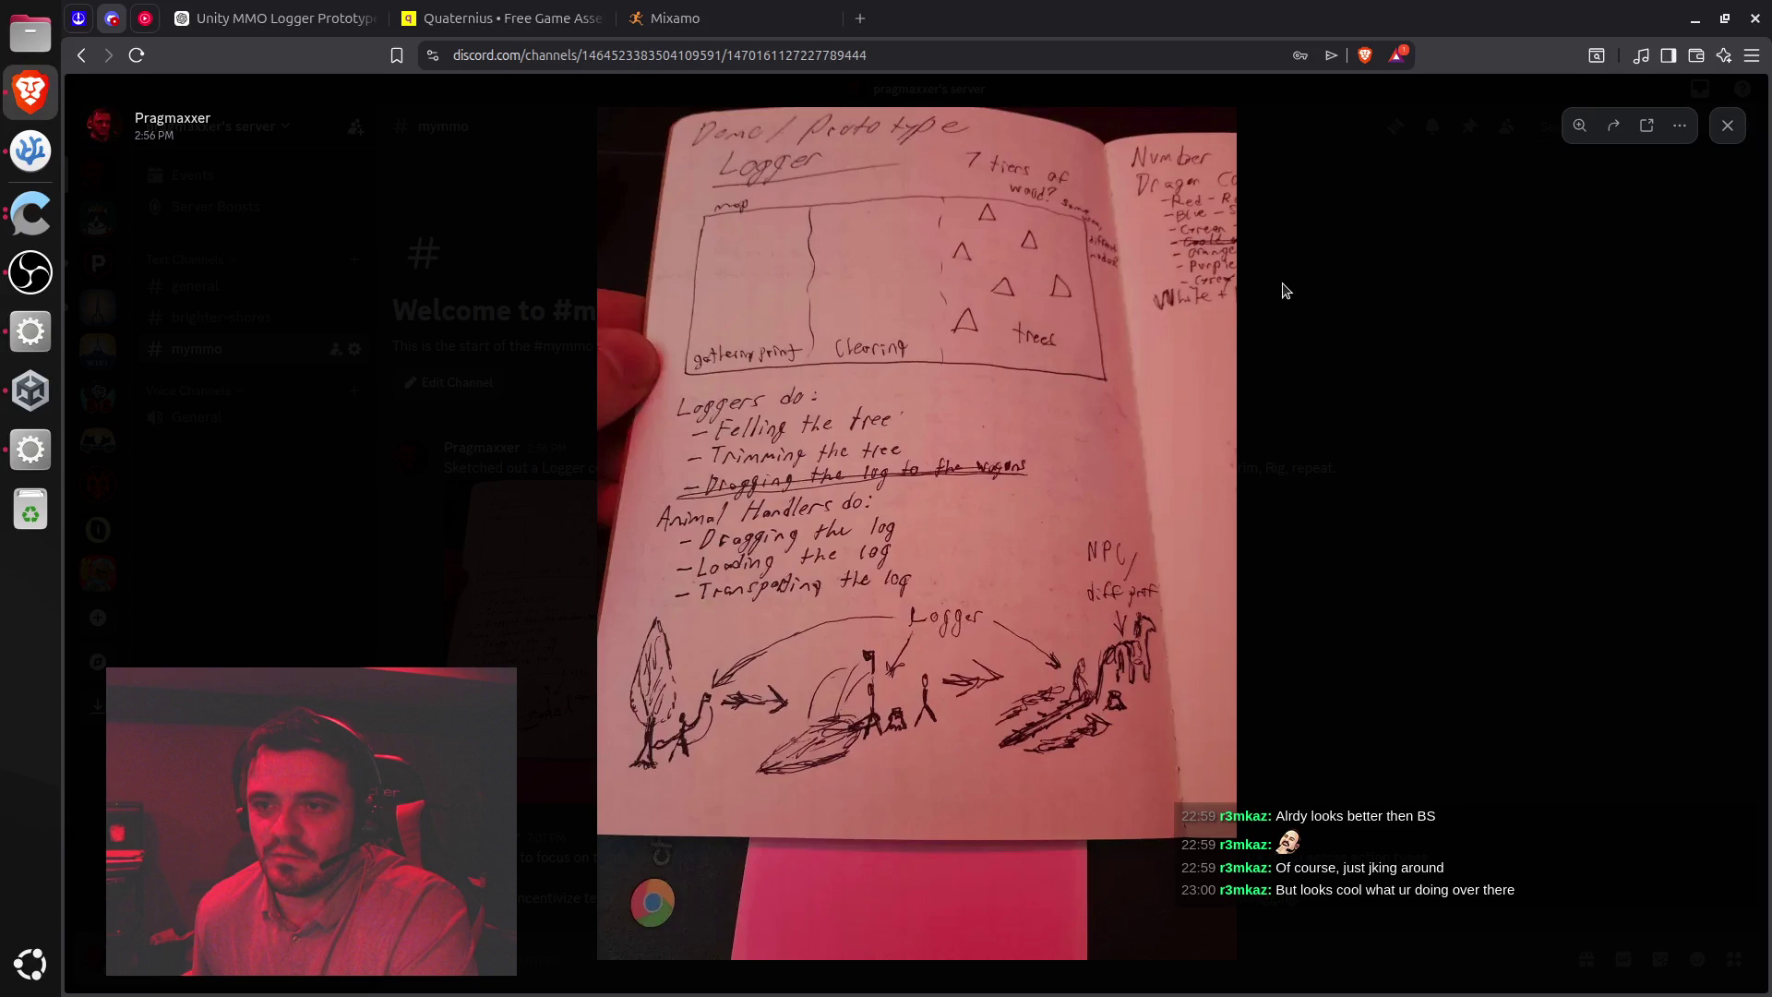
{"action": "left_click", "coordinate": [1285, 290]}
{"action": "left_click", "coordinate": [660, 710]}
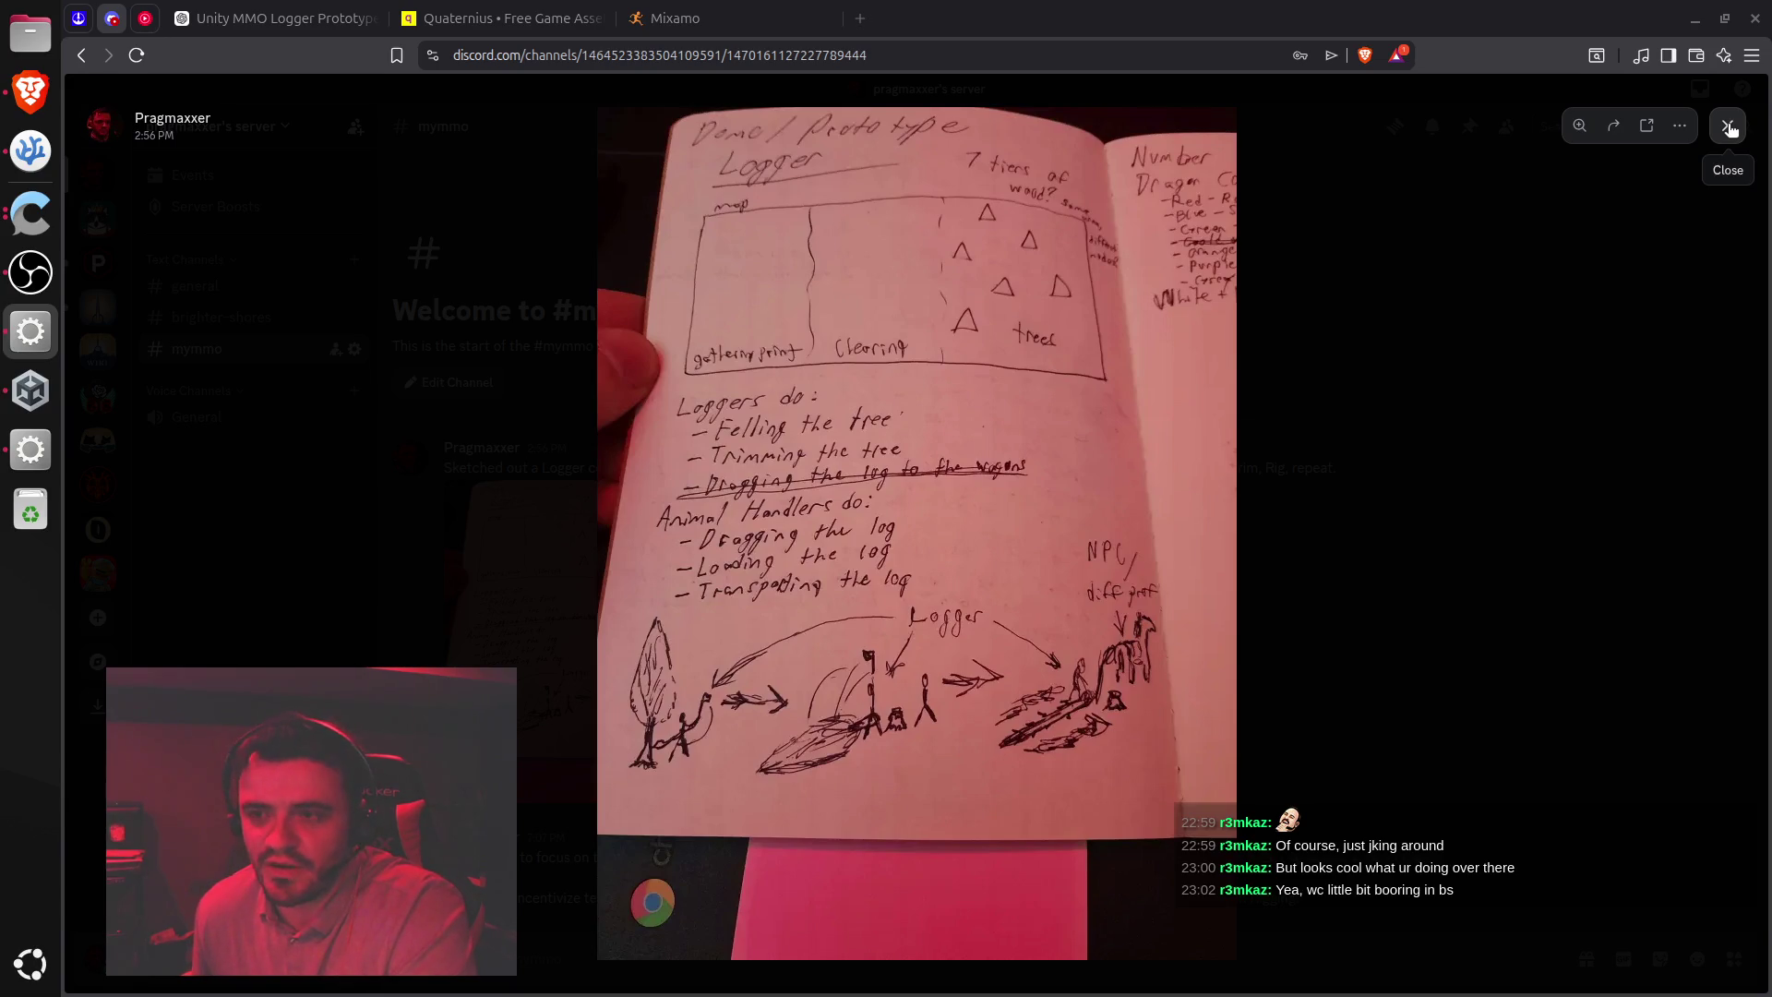
{"action": "left_click", "coordinate": [1728, 127]}
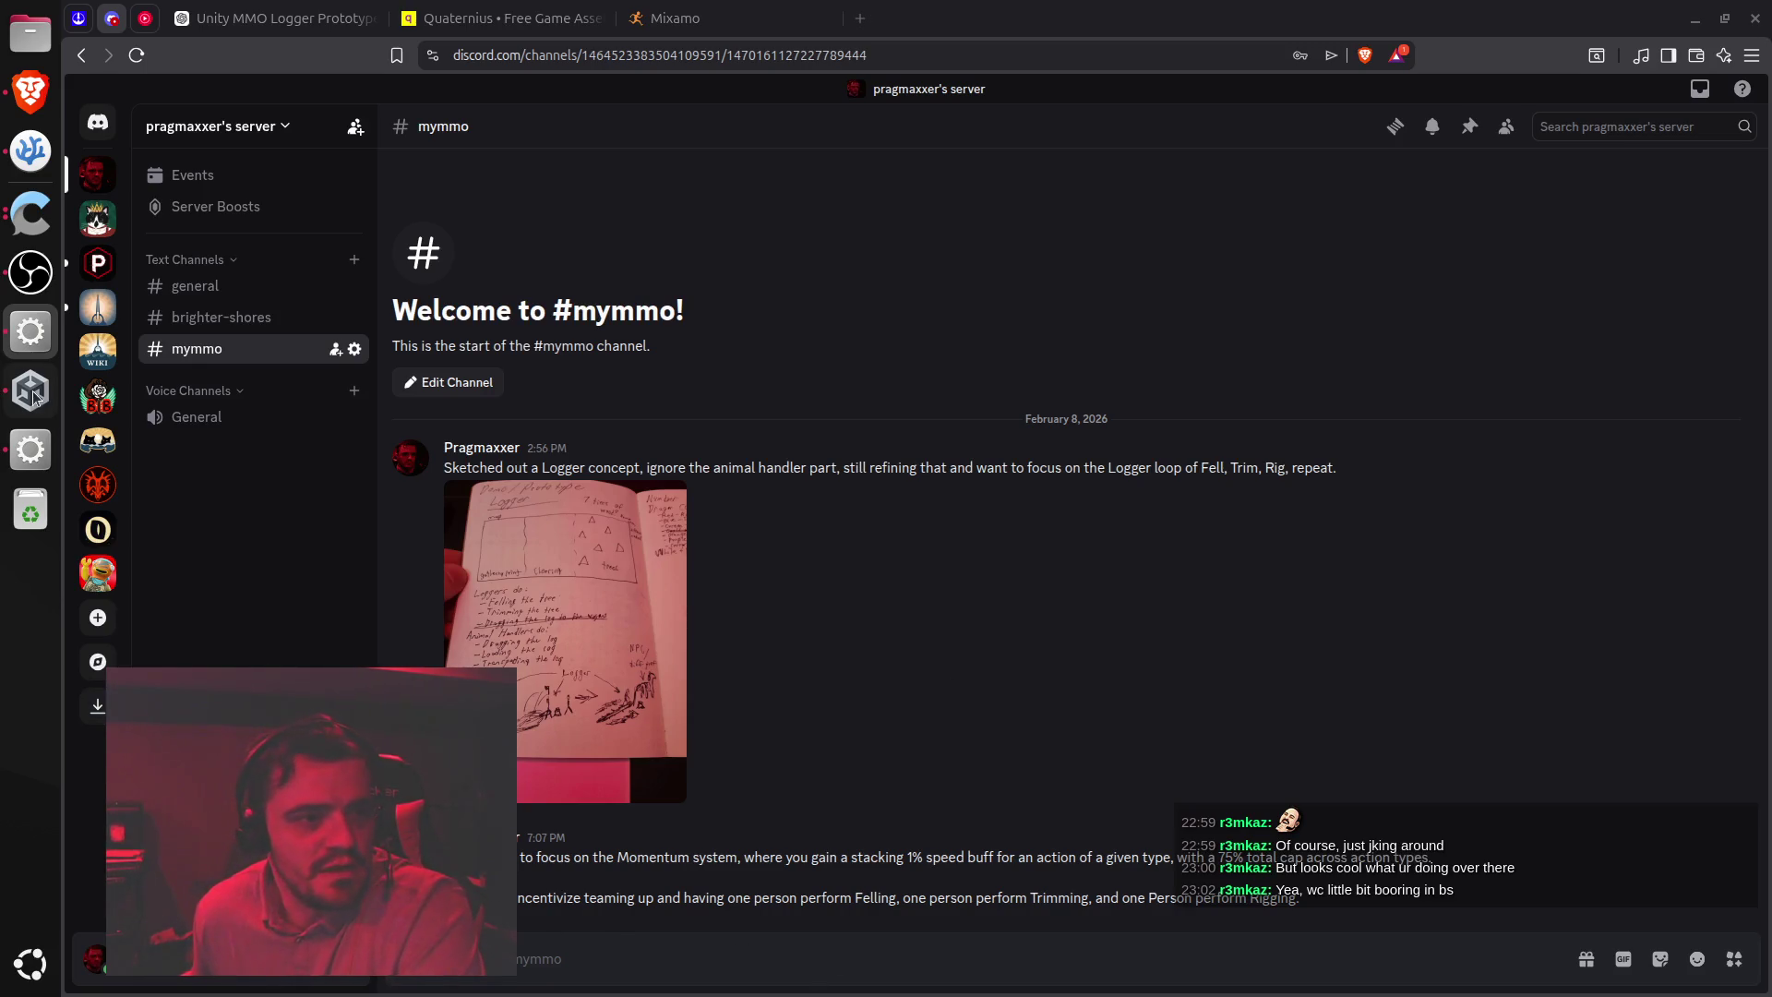
{"action": "left_click", "coordinate": [24, 470]}
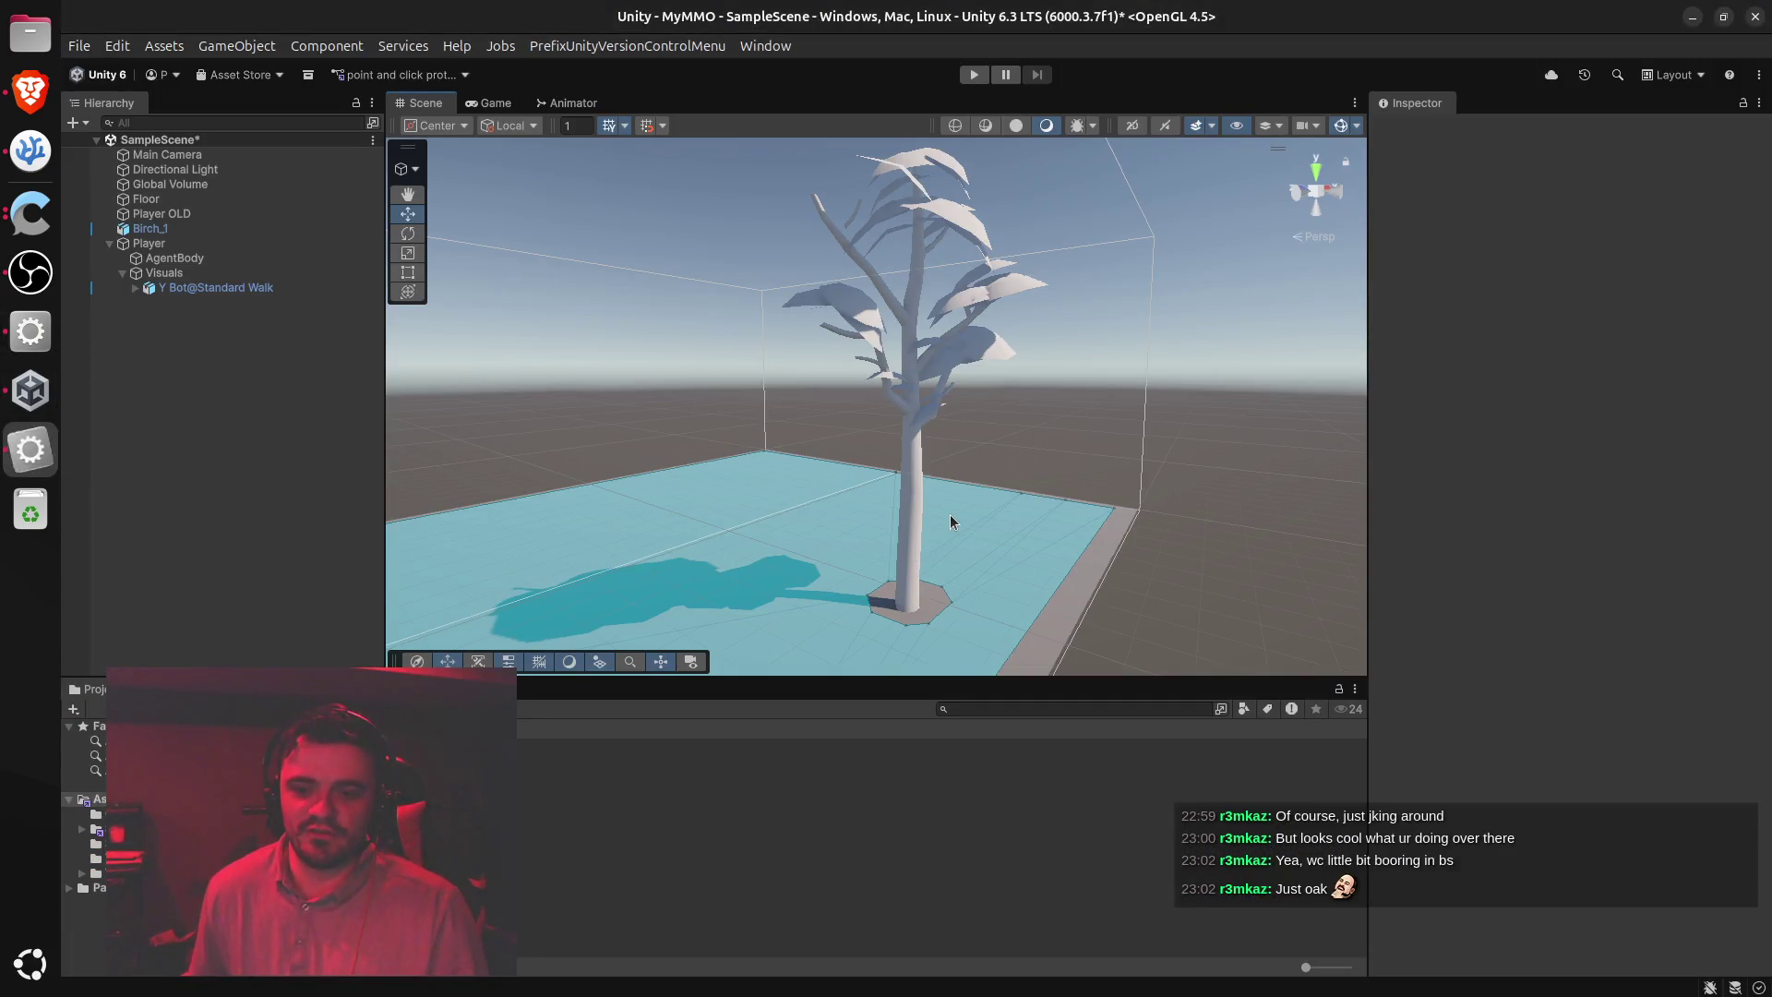
Orbit and zoom the Scene view over the floor, tree and player, then return to the browser
{"action": "left_click_drag", "start_coordinate": [997, 511], "coordinate": [833, 674]}
{"action": "scroll", "coordinate": [856, 643], "scroll_direction": "down", "scroll_amount": 10}
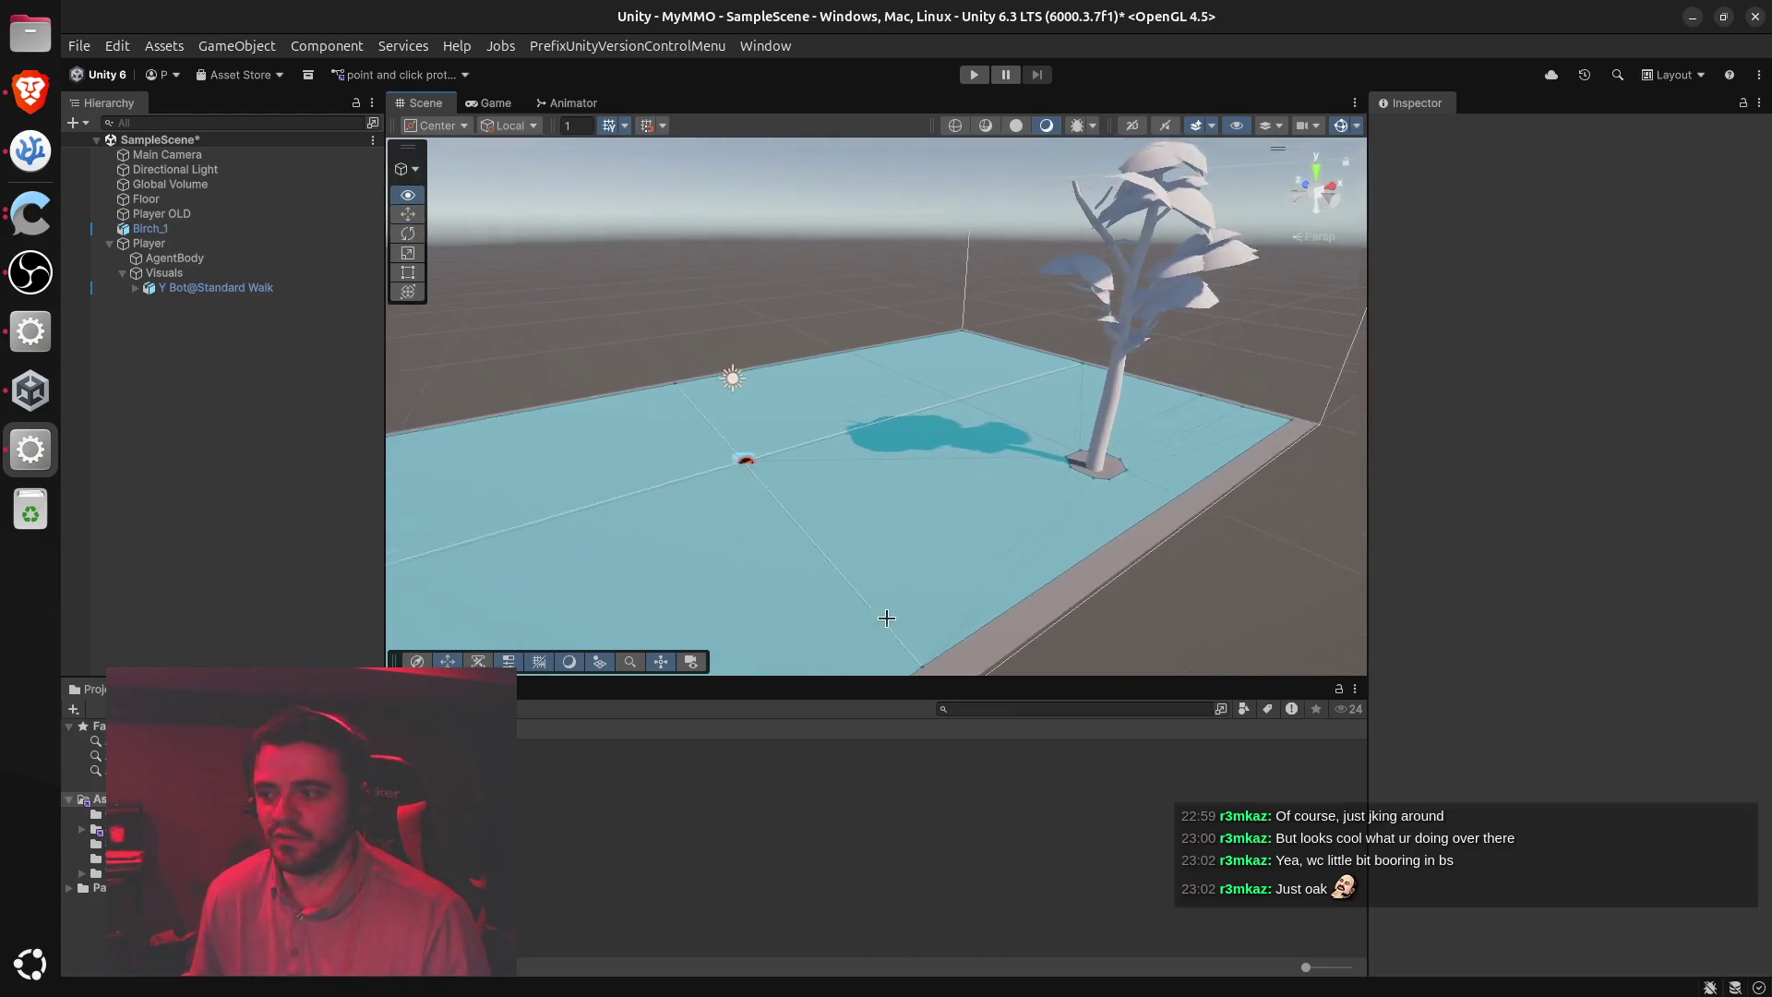
{"action": "mouse_move", "coordinate": [871, 569]}
{"action": "left_mouse_down"}
{"action": "mouse_move", "coordinate": [913, 475]}
{"action": "mouse_move", "coordinate": [810, 688]}
{"action": "mouse_move", "coordinate": [898, 763]}
{"action": "mouse_move", "coordinate": [969, 711]}
{"action": "mouse_move", "coordinate": [957, 787]}
{"action": "mouse_move", "coordinate": [905, 794]}
{"action": "left_mouse_up"}
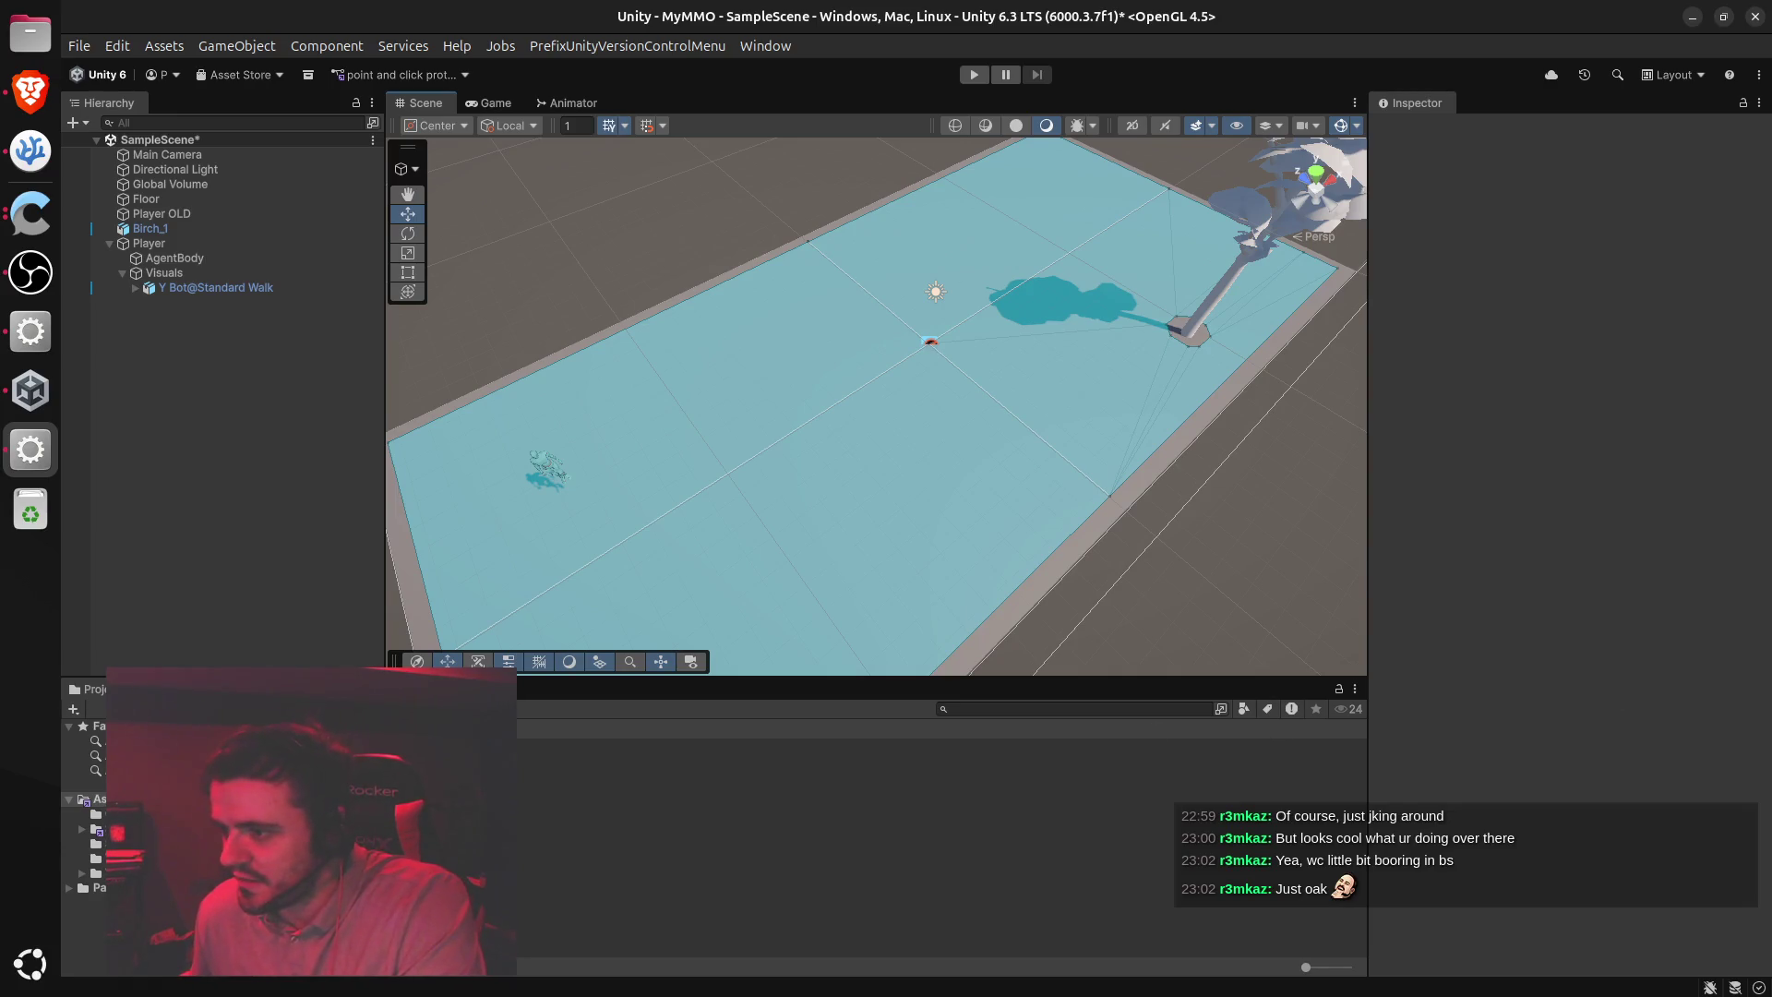
{"action": "key", "text": "alt+Tab"}
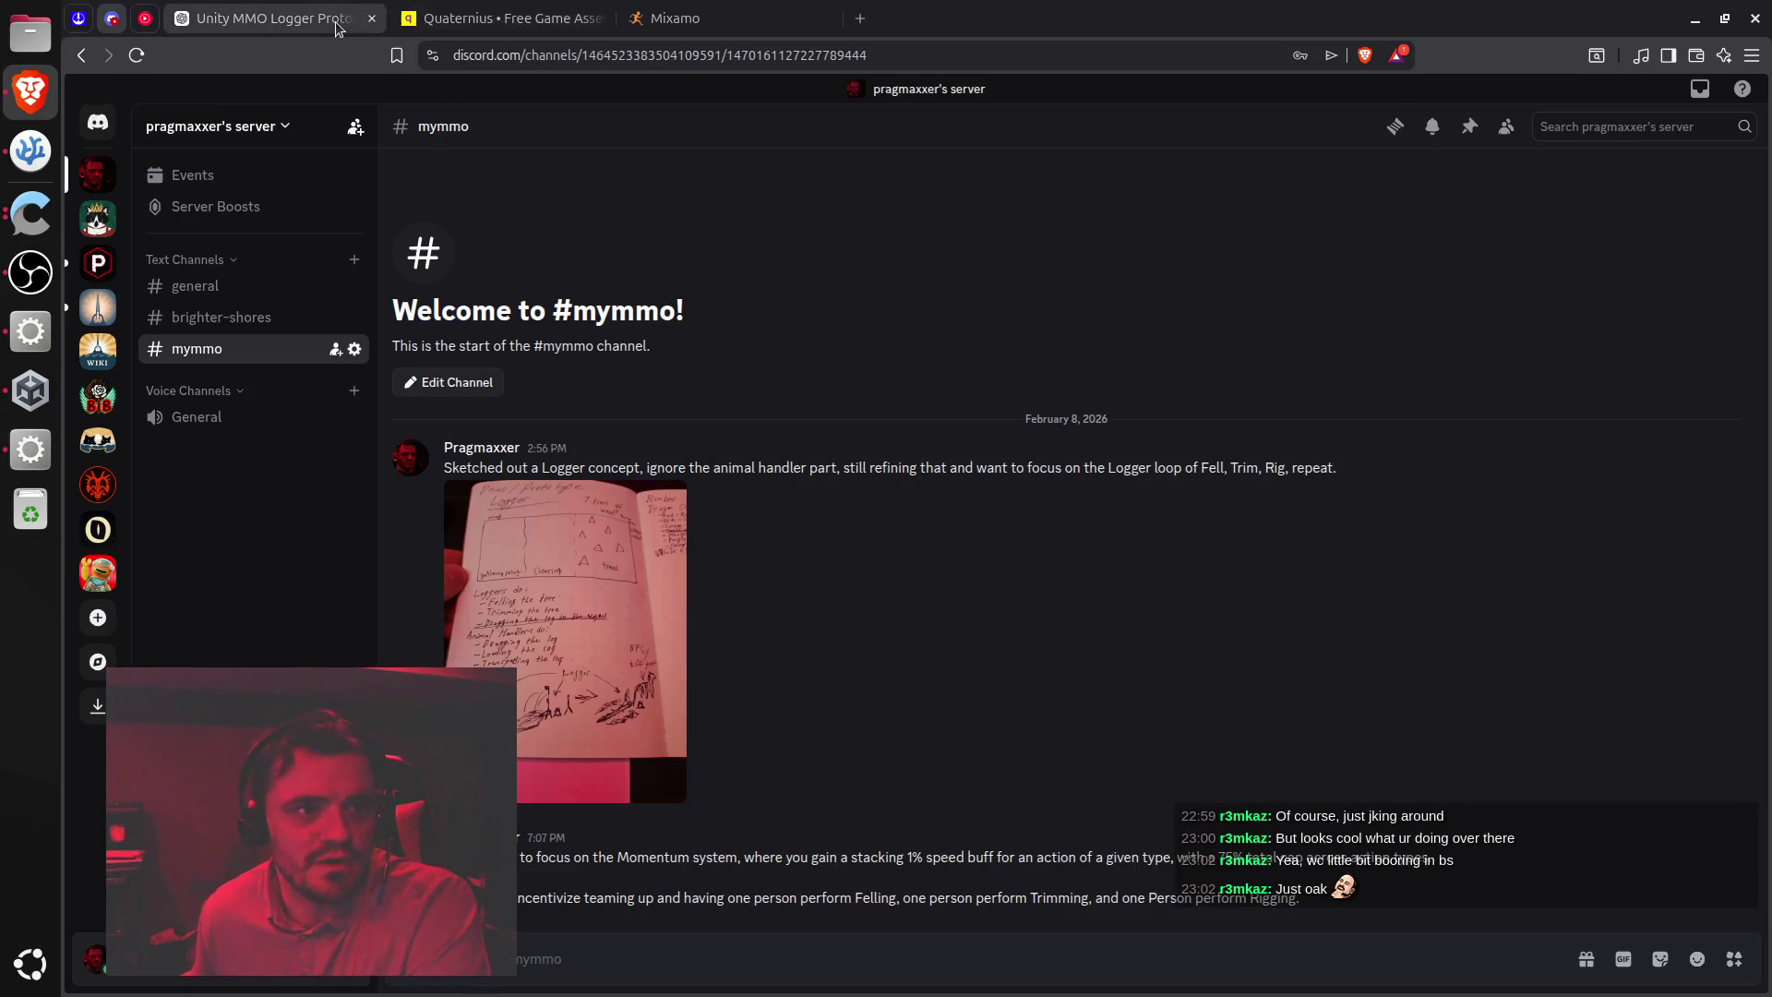
Read ChatGPT's reply, highlighting the Y Bot@Standard Walk line and the 'What You Have' section
{"action": "left_click", "coordinate": [268, 18]}
{"action": "scroll", "coordinate": [1023, 673], "scroll_direction": "up", "scroll_amount": 2}
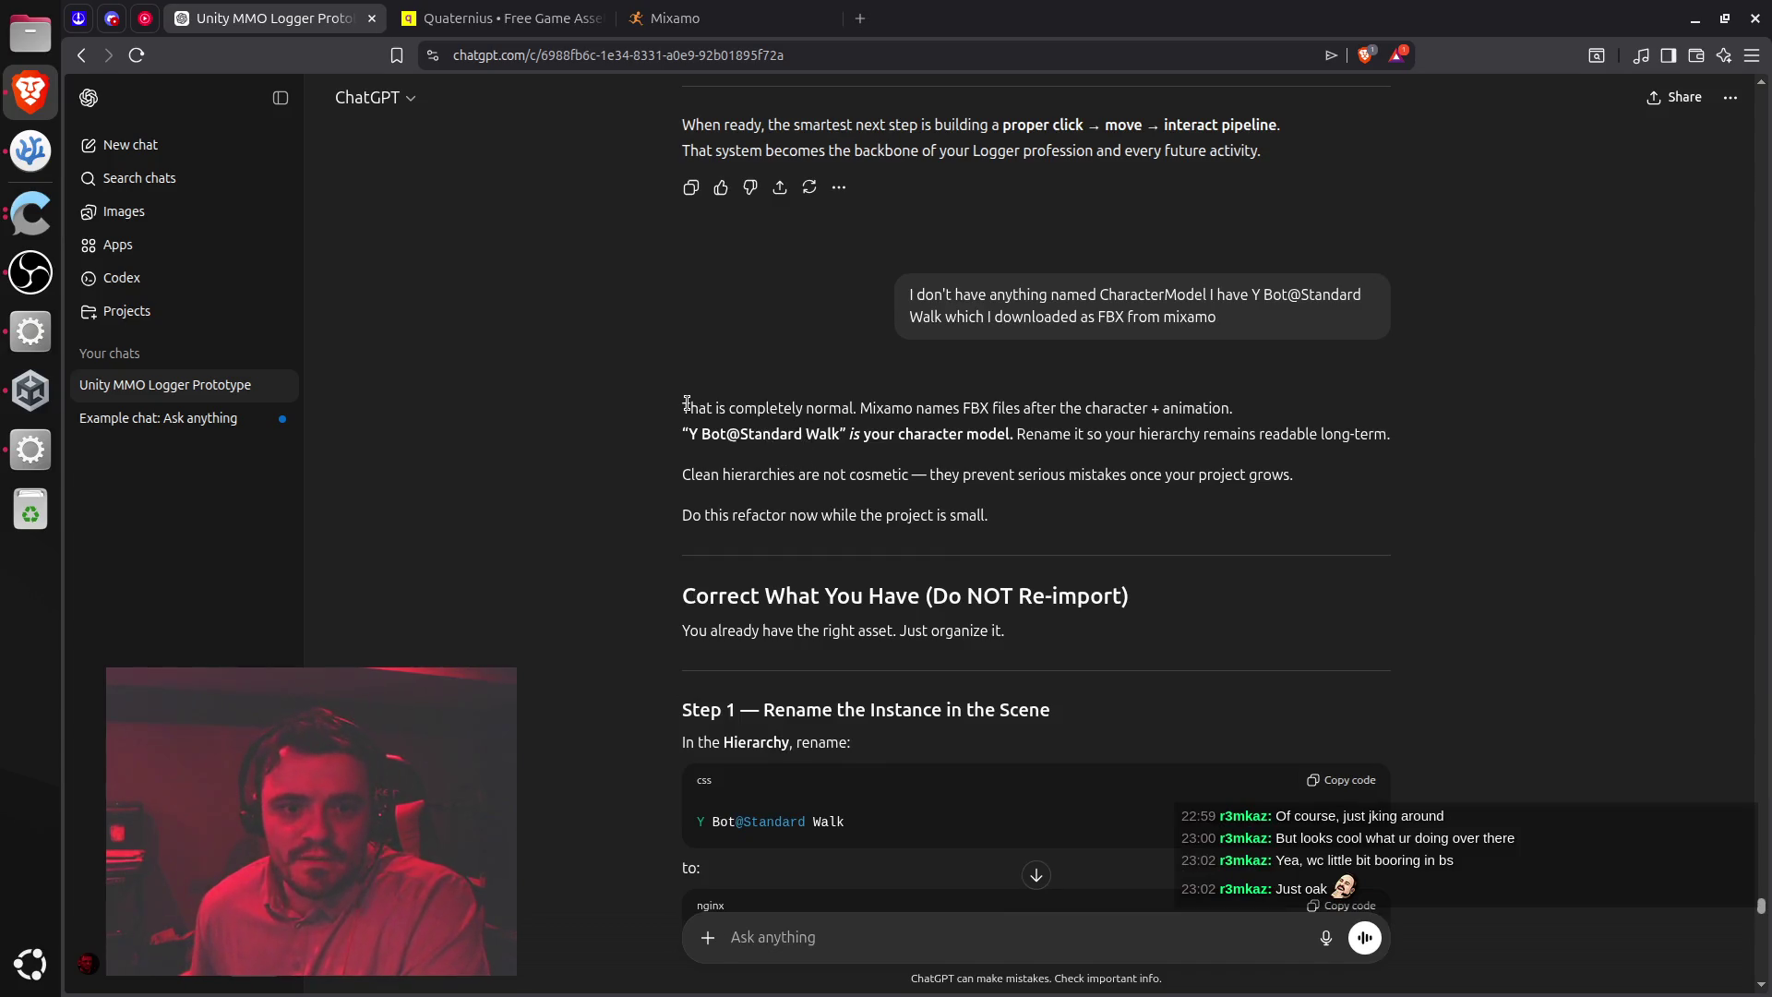
{"action": "left_click_drag", "start_coordinate": [698, 403], "coordinate": [1229, 407]}
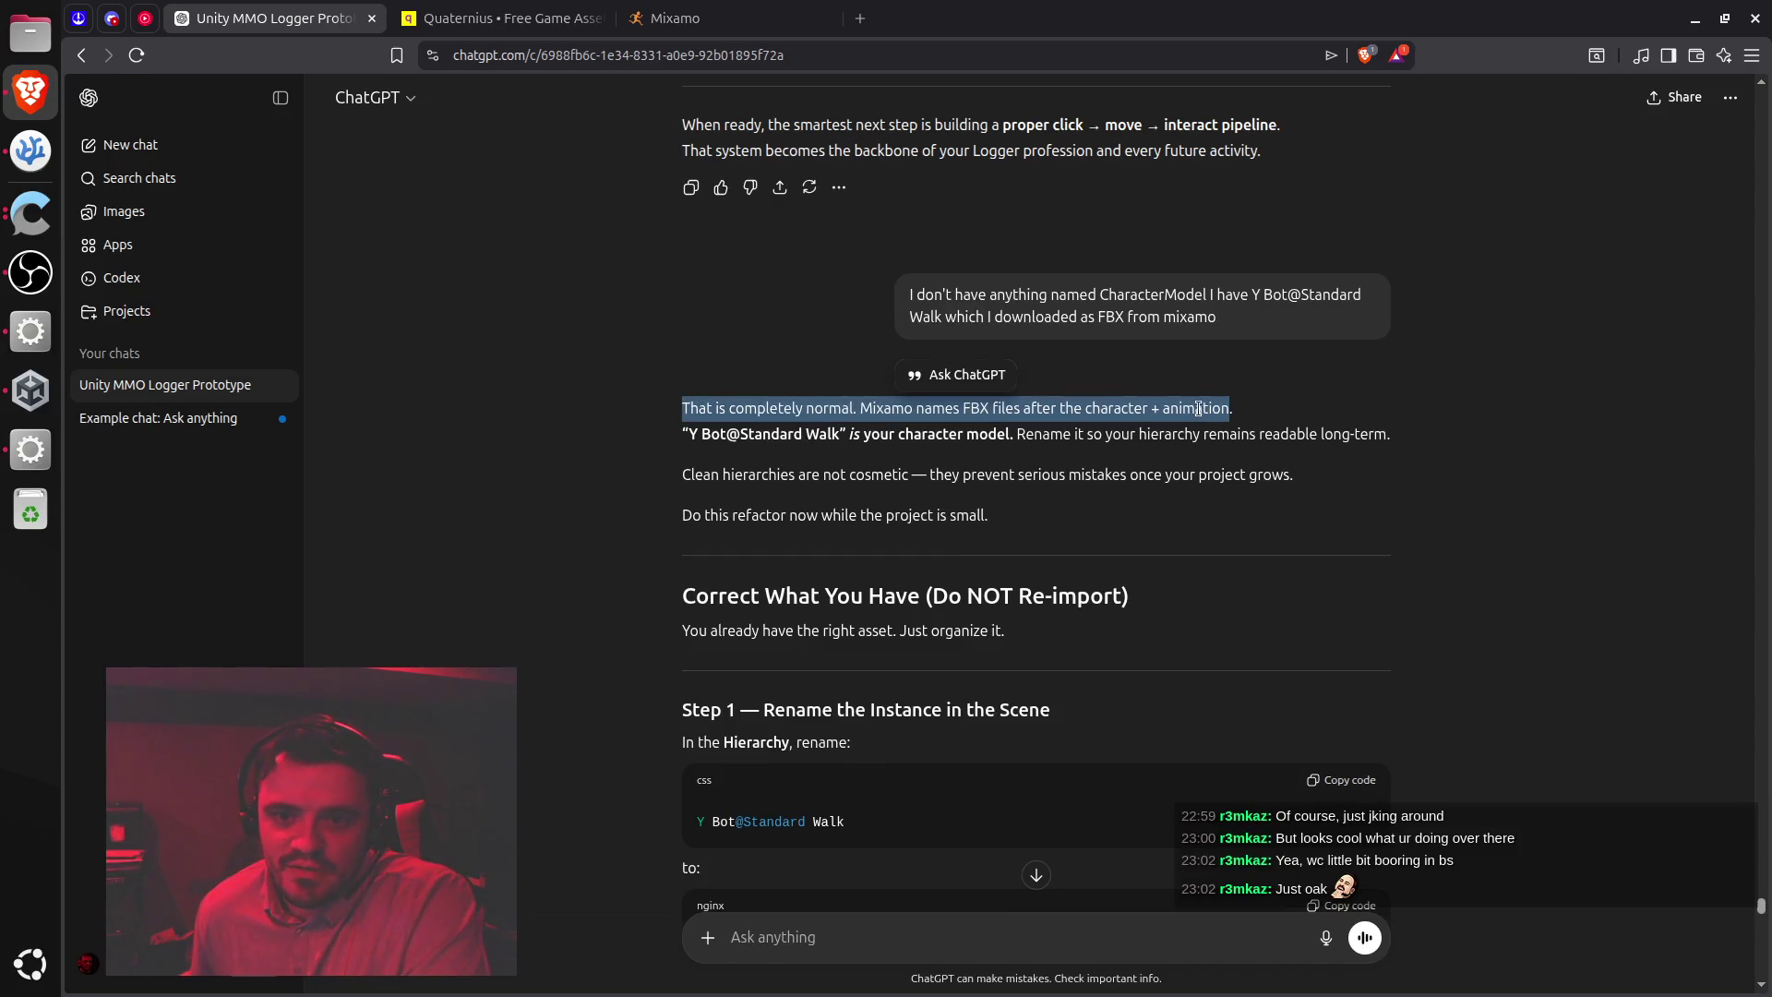
{"action": "mouse_move", "coordinate": [1009, 433]}
{"action": "left_mouse_down"}
{"action": "mouse_move", "coordinate": [782, 426]}
{"action": "mouse_move", "coordinate": [1011, 435]}
{"action": "left_mouse_up"}
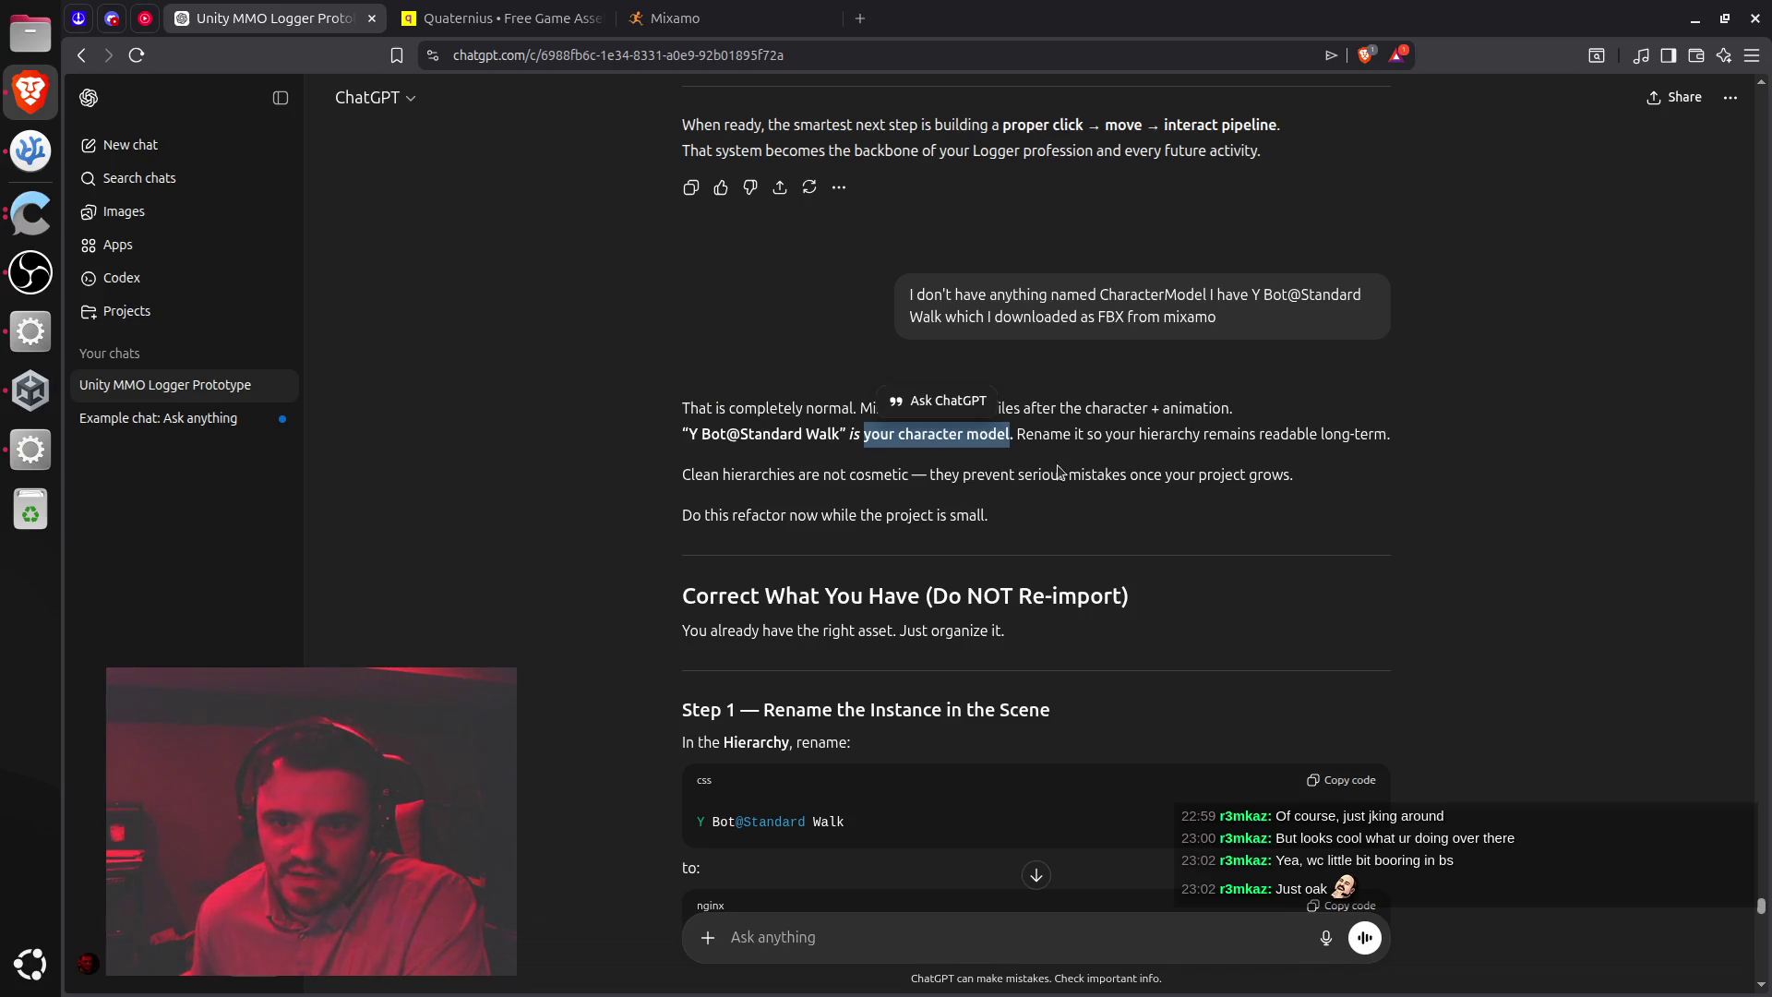
{"action": "scroll", "coordinate": [779, 474], "scroll_direction": "down", "scroll_amount": 2}
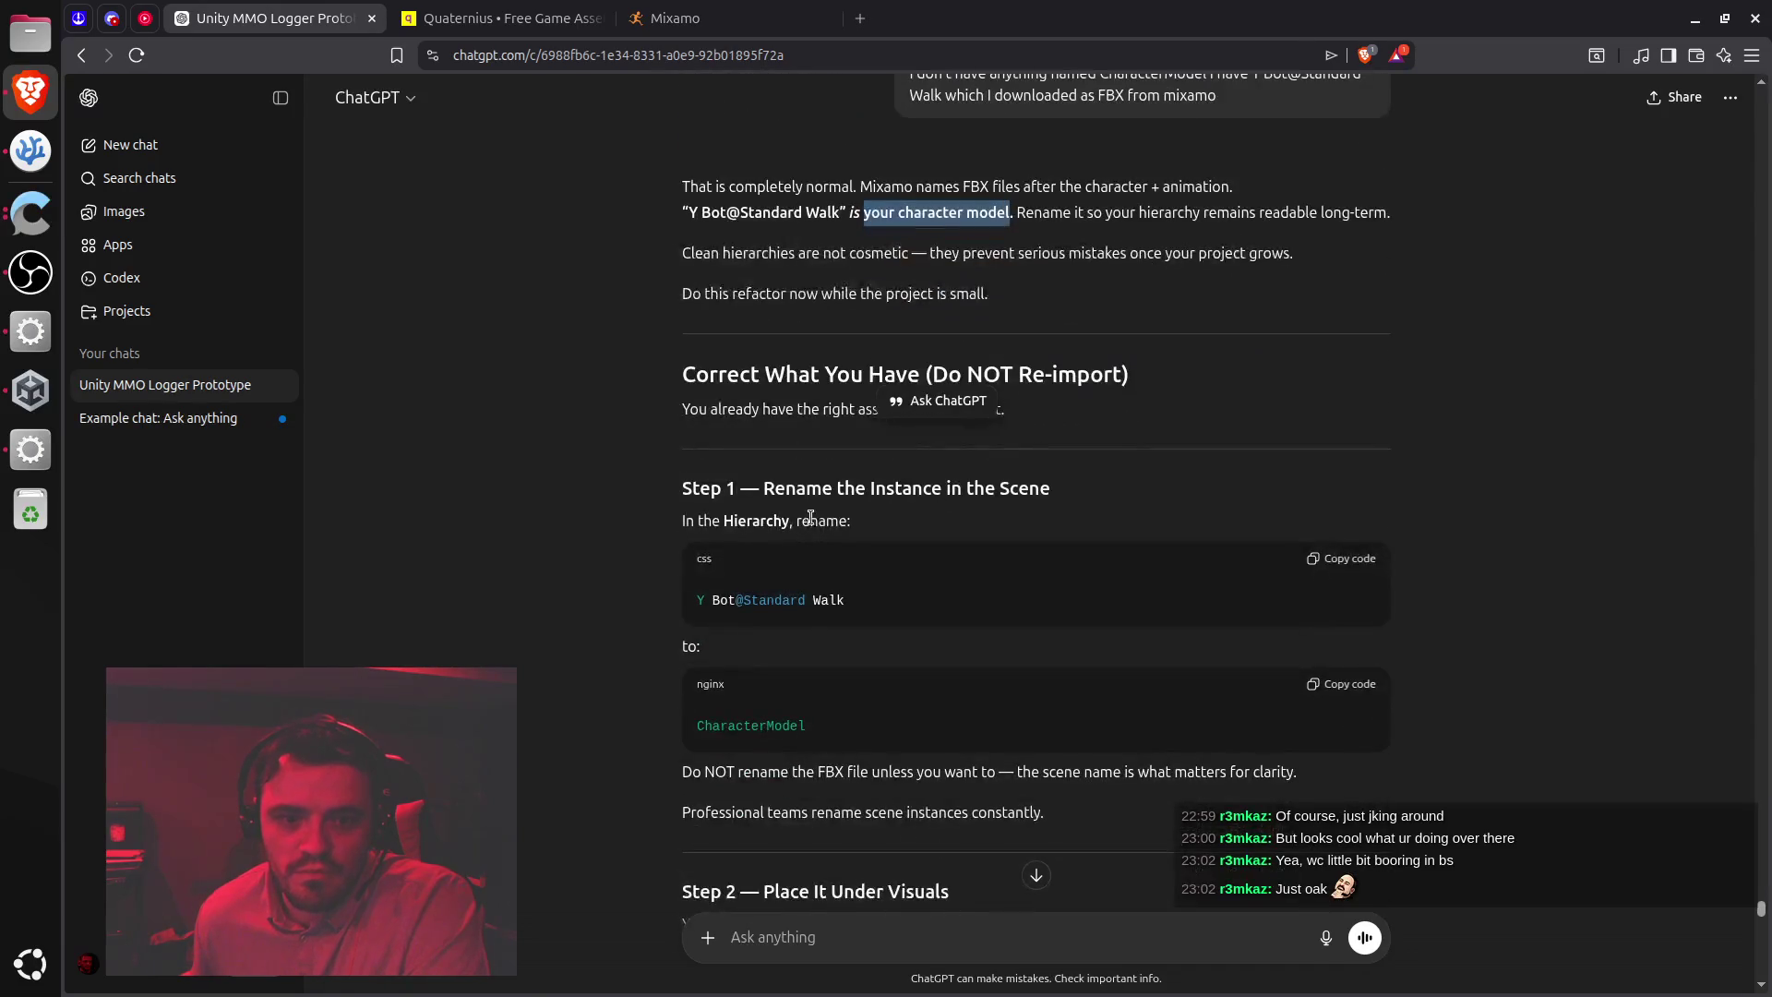
{"action": "left_click", "coordinate": [1142, 249]}
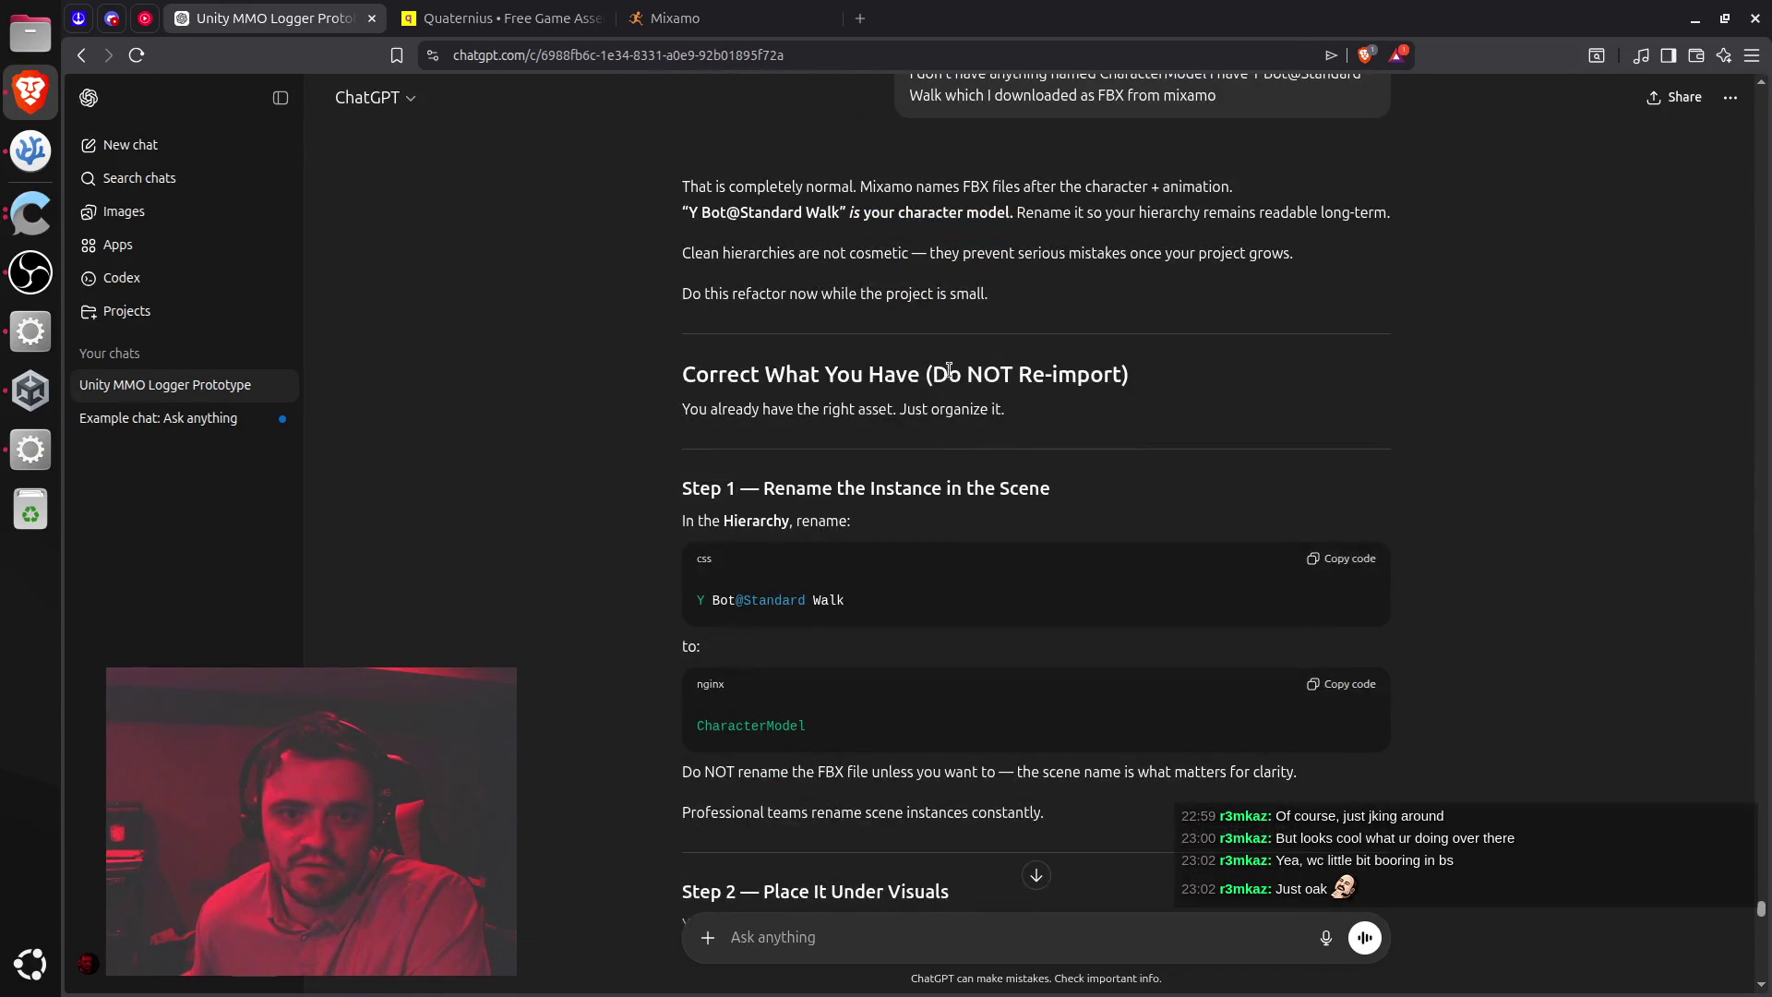
{"action": "double_click", "coordinate": [818, 374]}
{"action": "left_click_drag", "start_coordinate": [818, 375], "coordinate": [899, 381]}
{"action": "left_click_drag", "start_coordinate": [712, 408], "coordinate": [943, 408]}
{"action": "scroll", "coordinate": [943, 408], "scroll_direction": "down", "scroll_amount": 2}
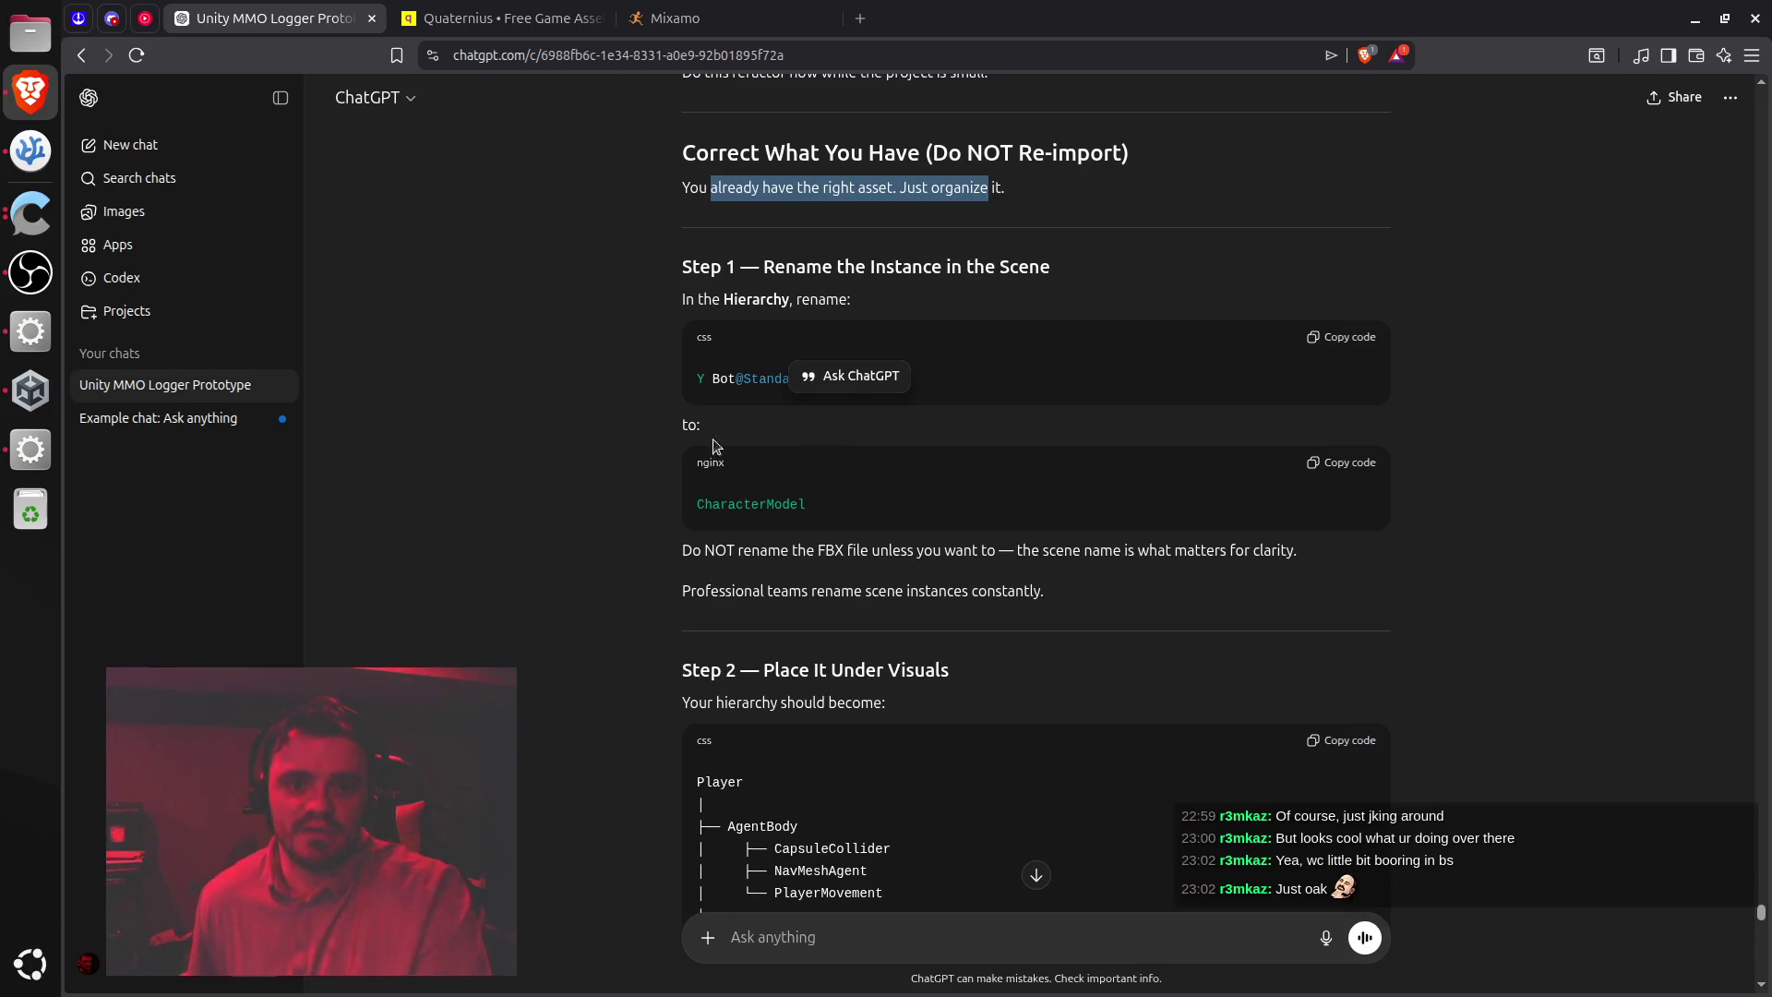
Back in Unity, select Y Bot@Standard Walk under Visuals and bring up its context menu
{"action": "left_click", "coordinate": [30, 450]}
{"action": "left_click", "coordinate": [203, 290]}
{"action": "right_click", "coordinate": [203, 289]}
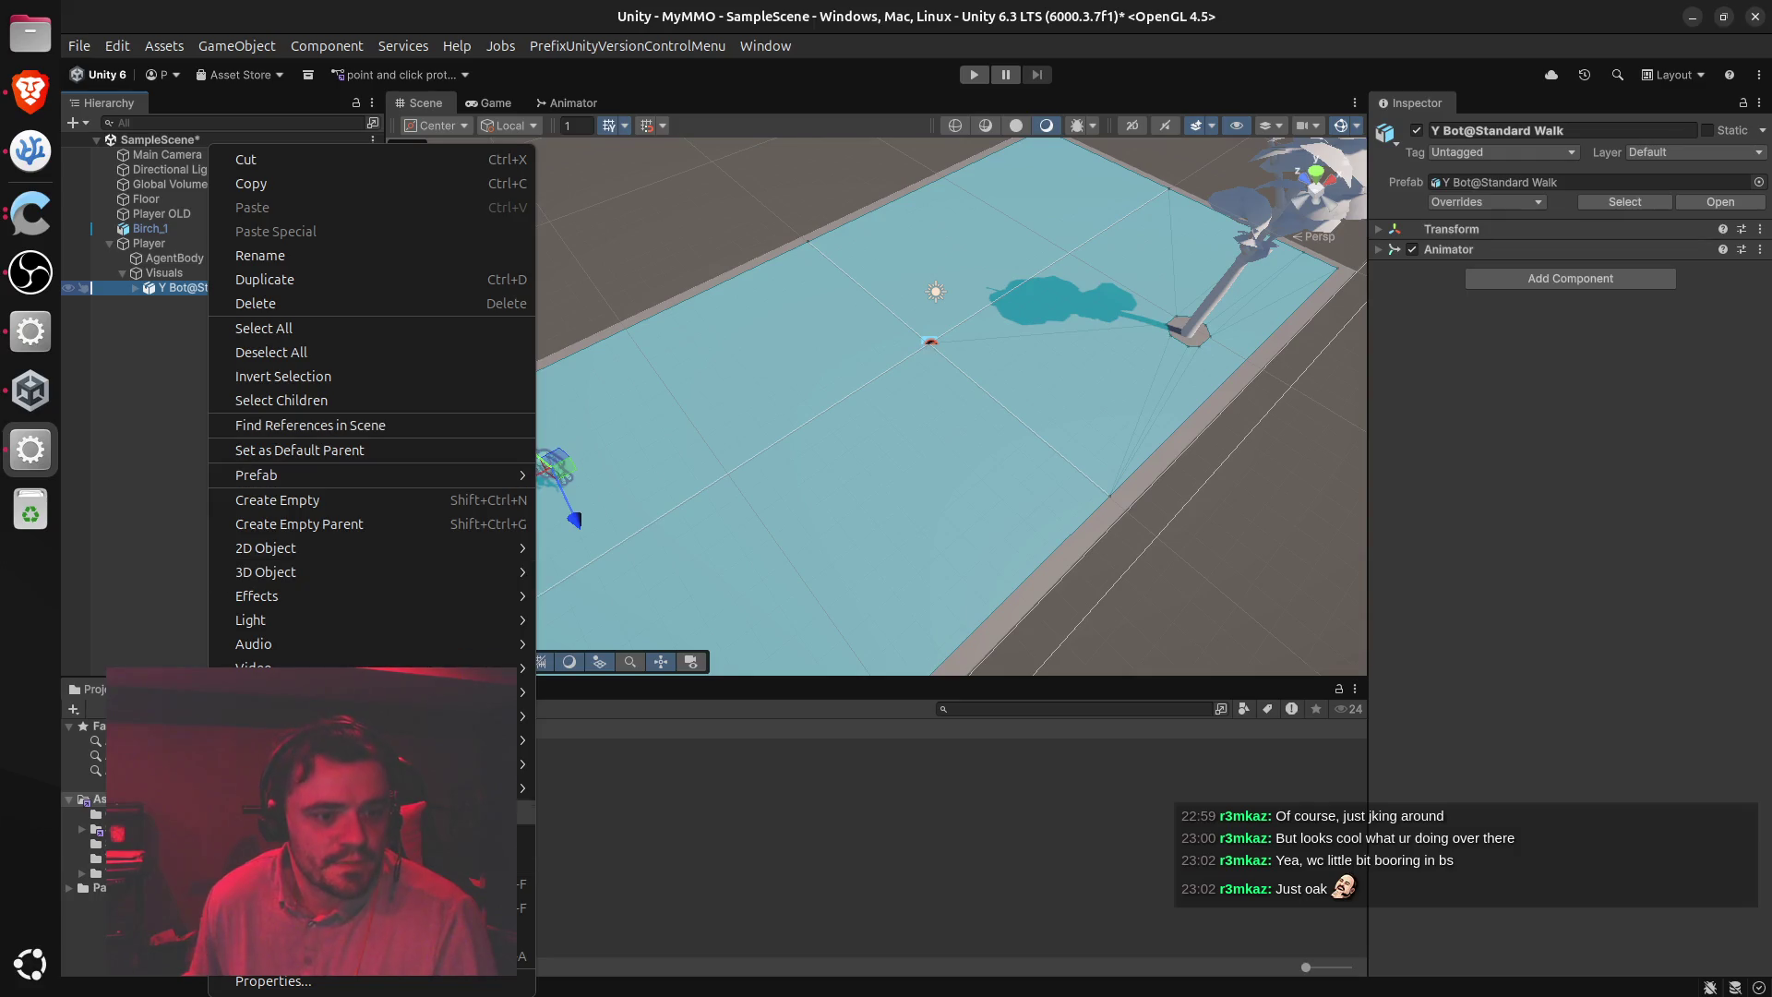
Rename Y Bot@Standard Walk to CharacterModel, then continue to ChatGPT's Step 2 hierarchy guidance
{"action": "left_click", "coordinate": [288, 257]}
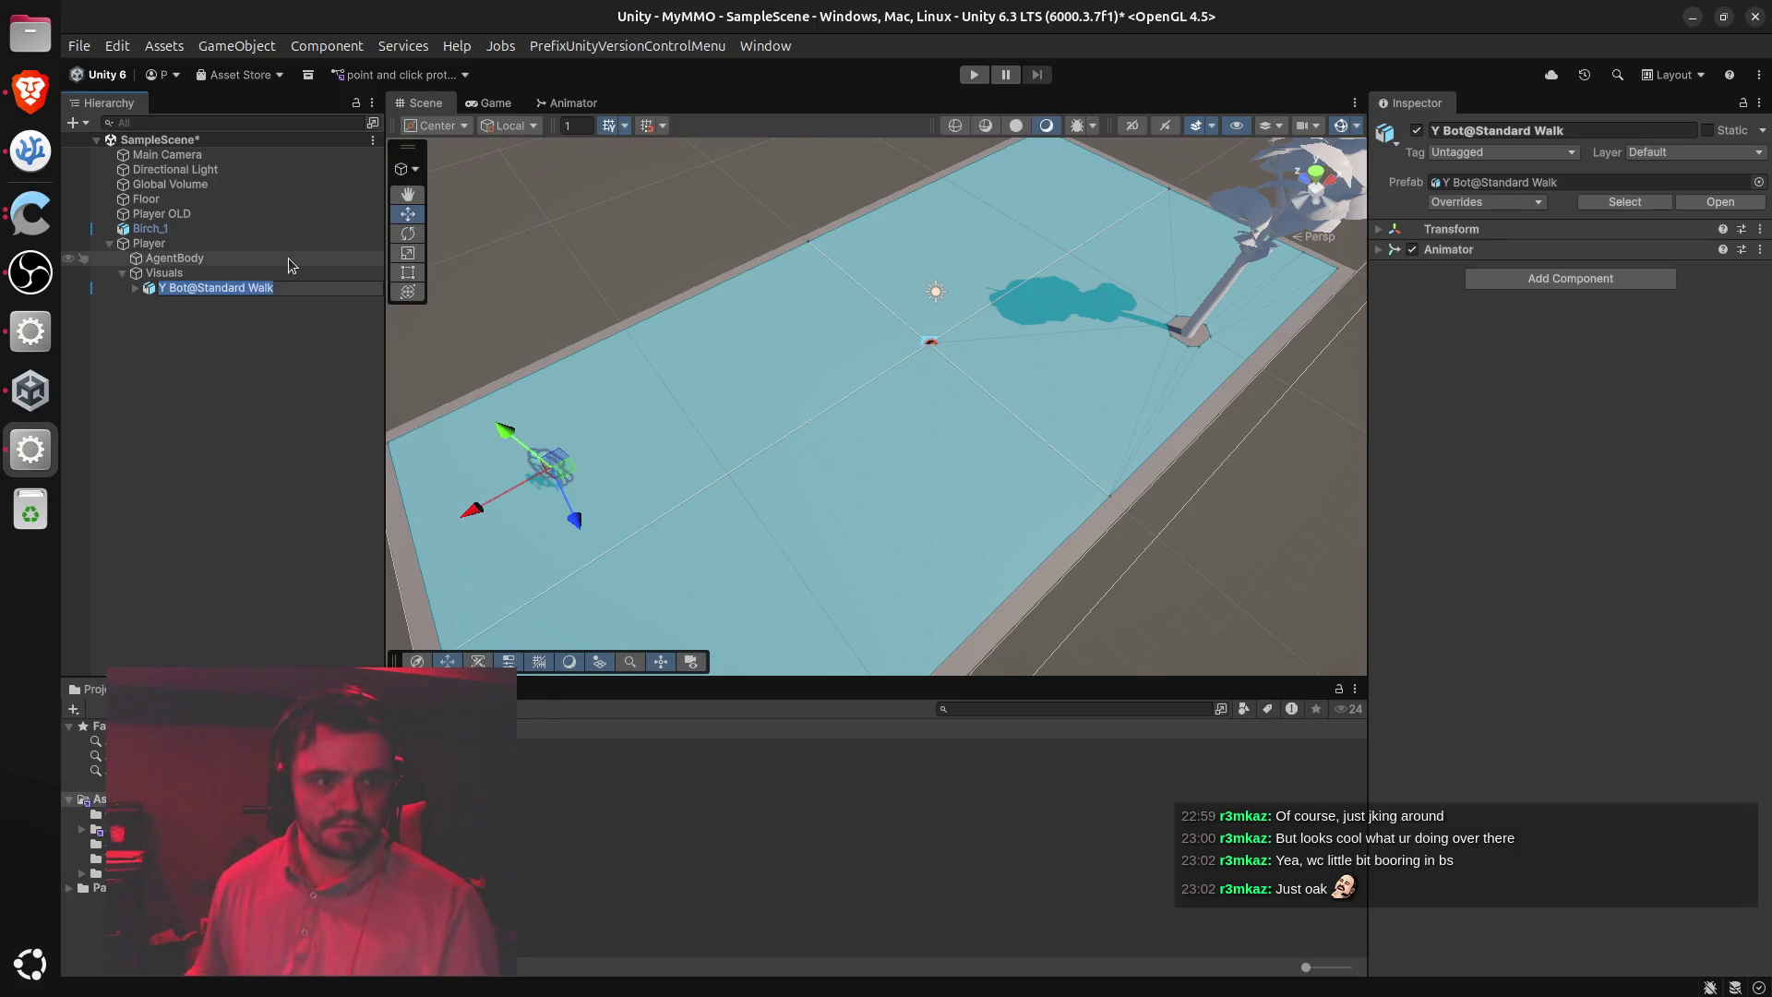
{"action": "type", "text": "Character"}
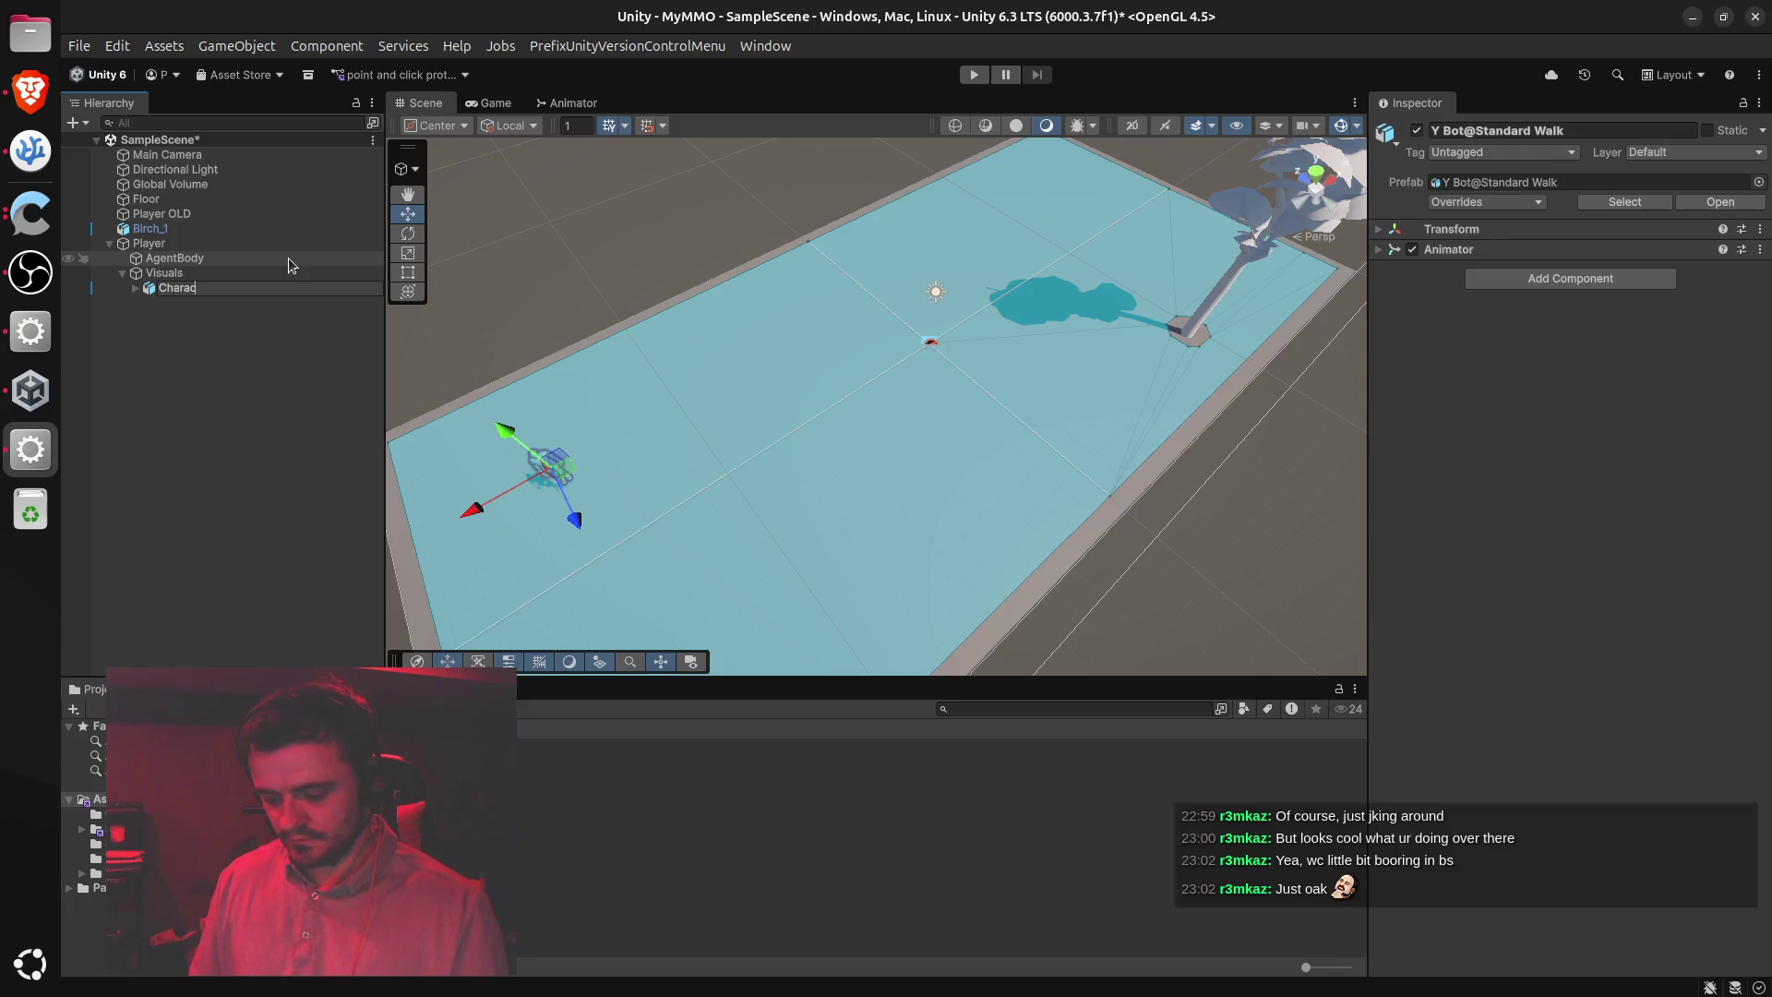
{"action": "key", "text": "Return"}
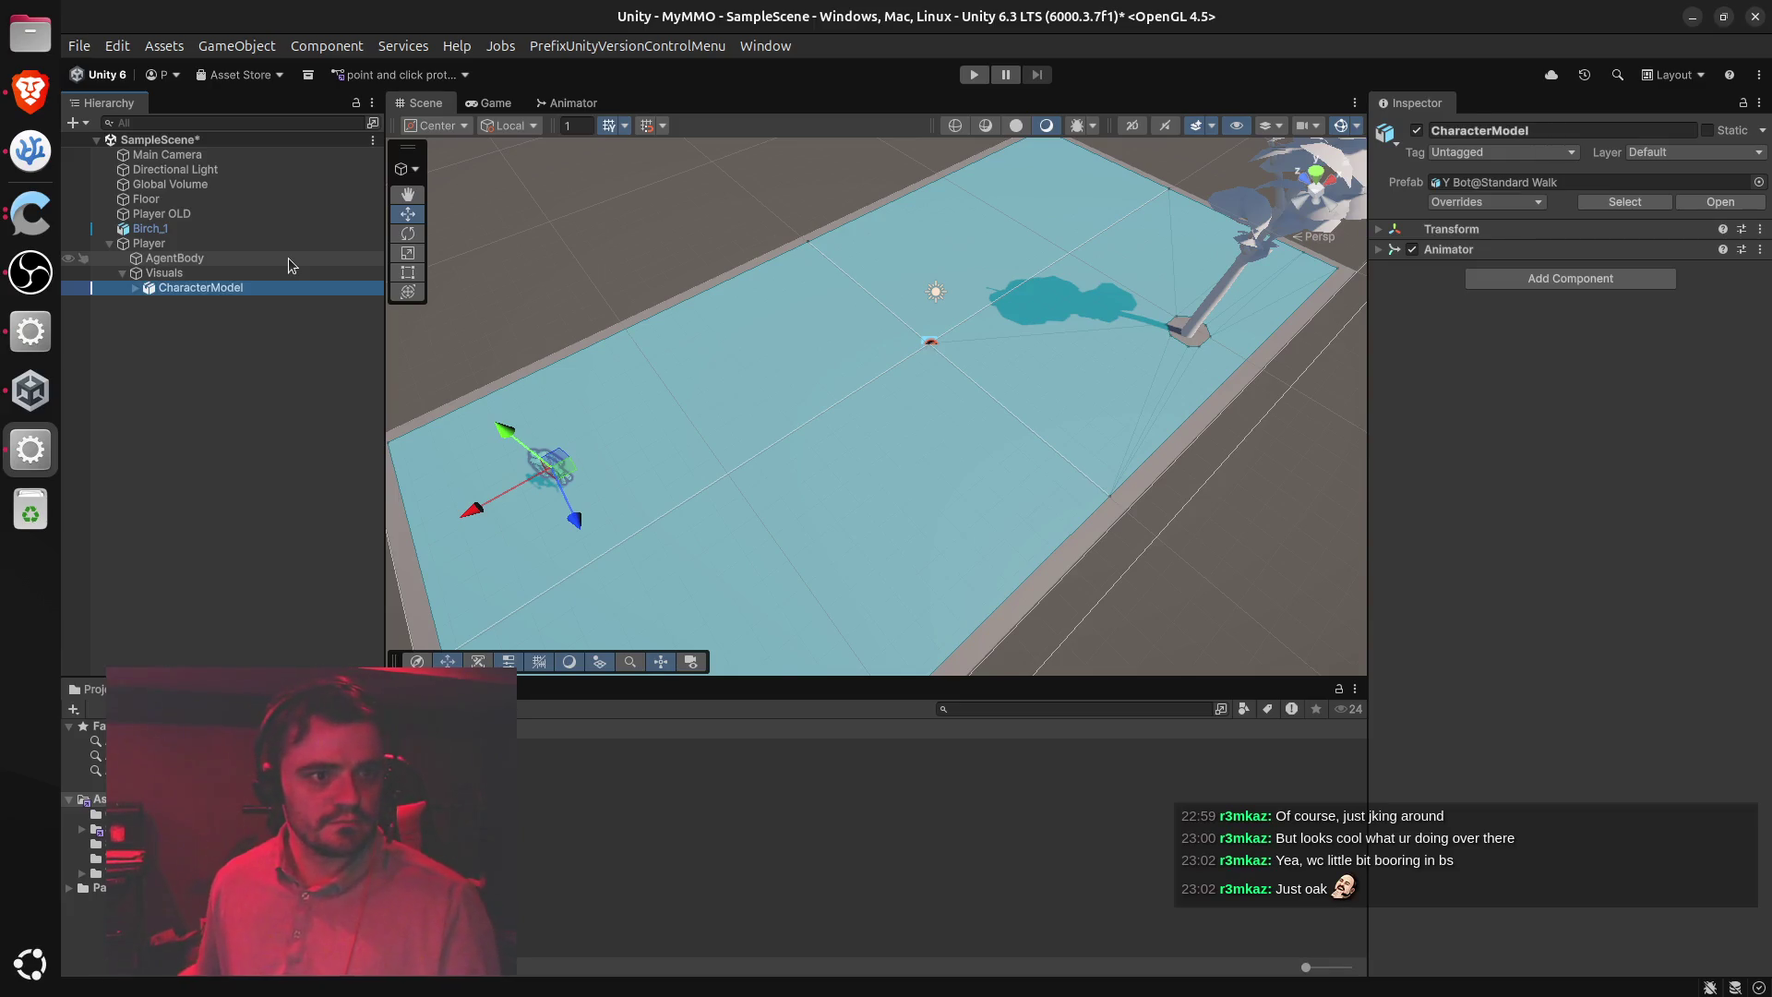
{"action": "key", "text": "alt+Tab"}
{"action": "scroll", "coordinate": [617, 437], "scroll_direction": "down", "scroll_amount": 3}
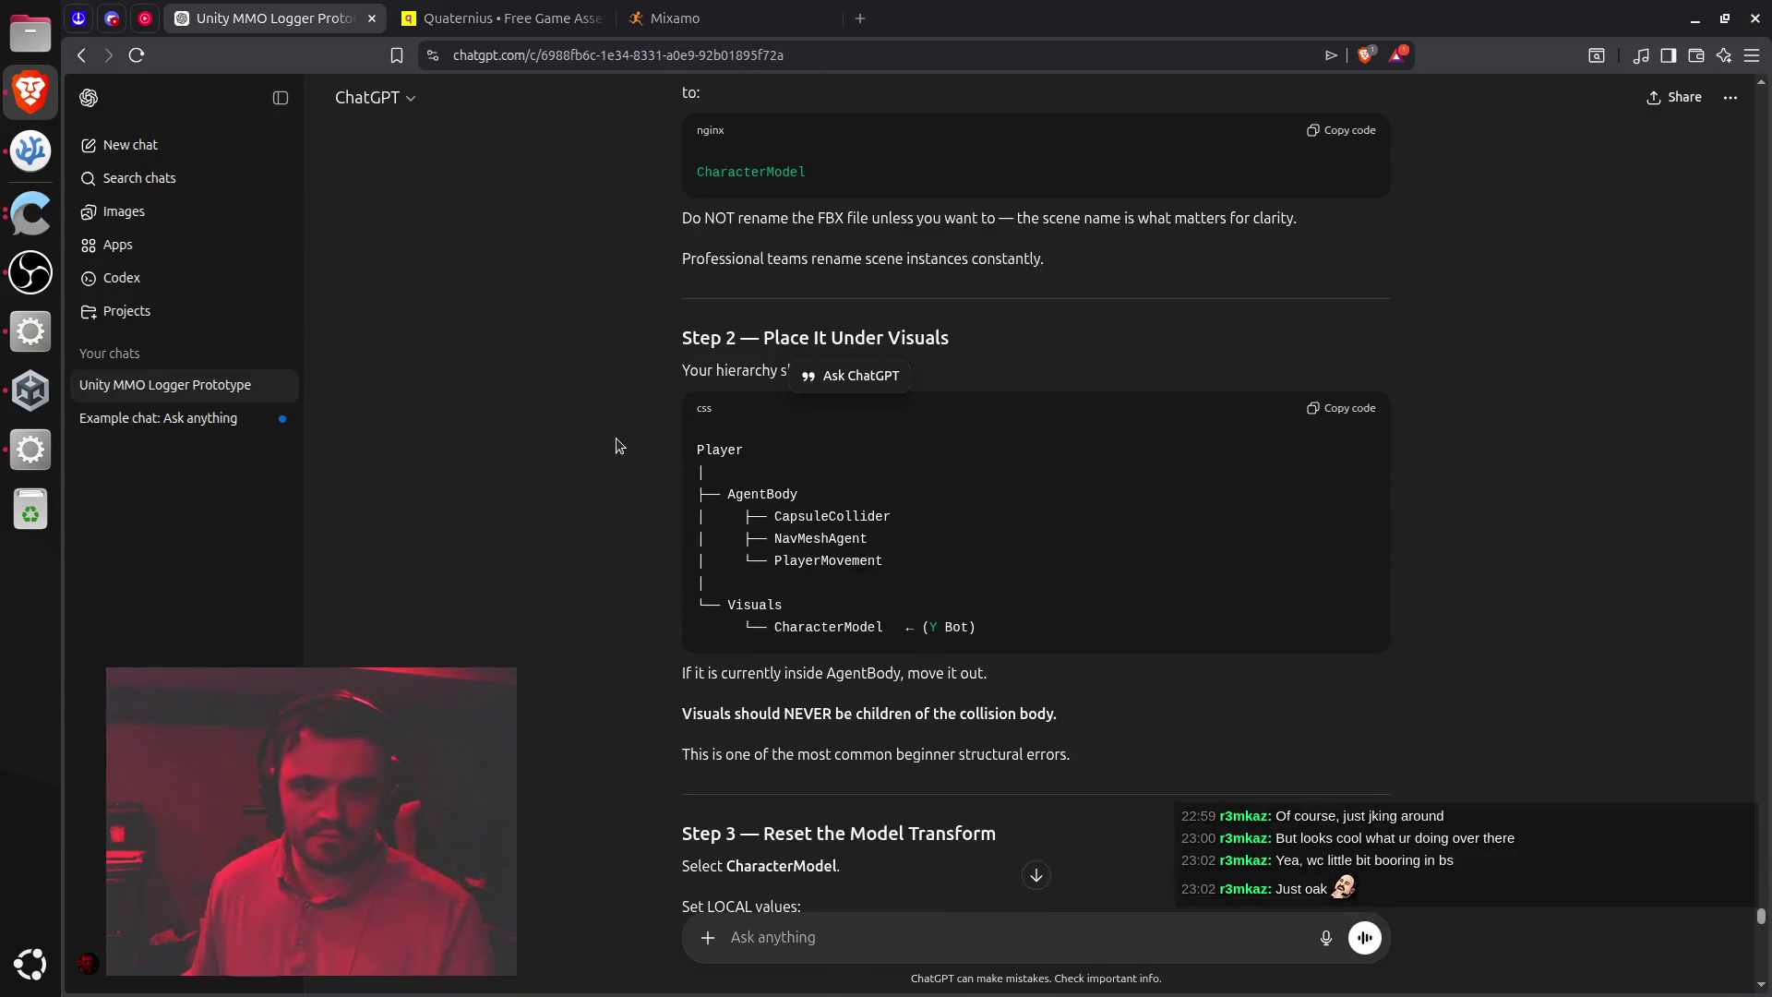
{"action": "scroll", "coordinate": [1030, 441], "scroll_direction": "up", "scroll_amount": 2}
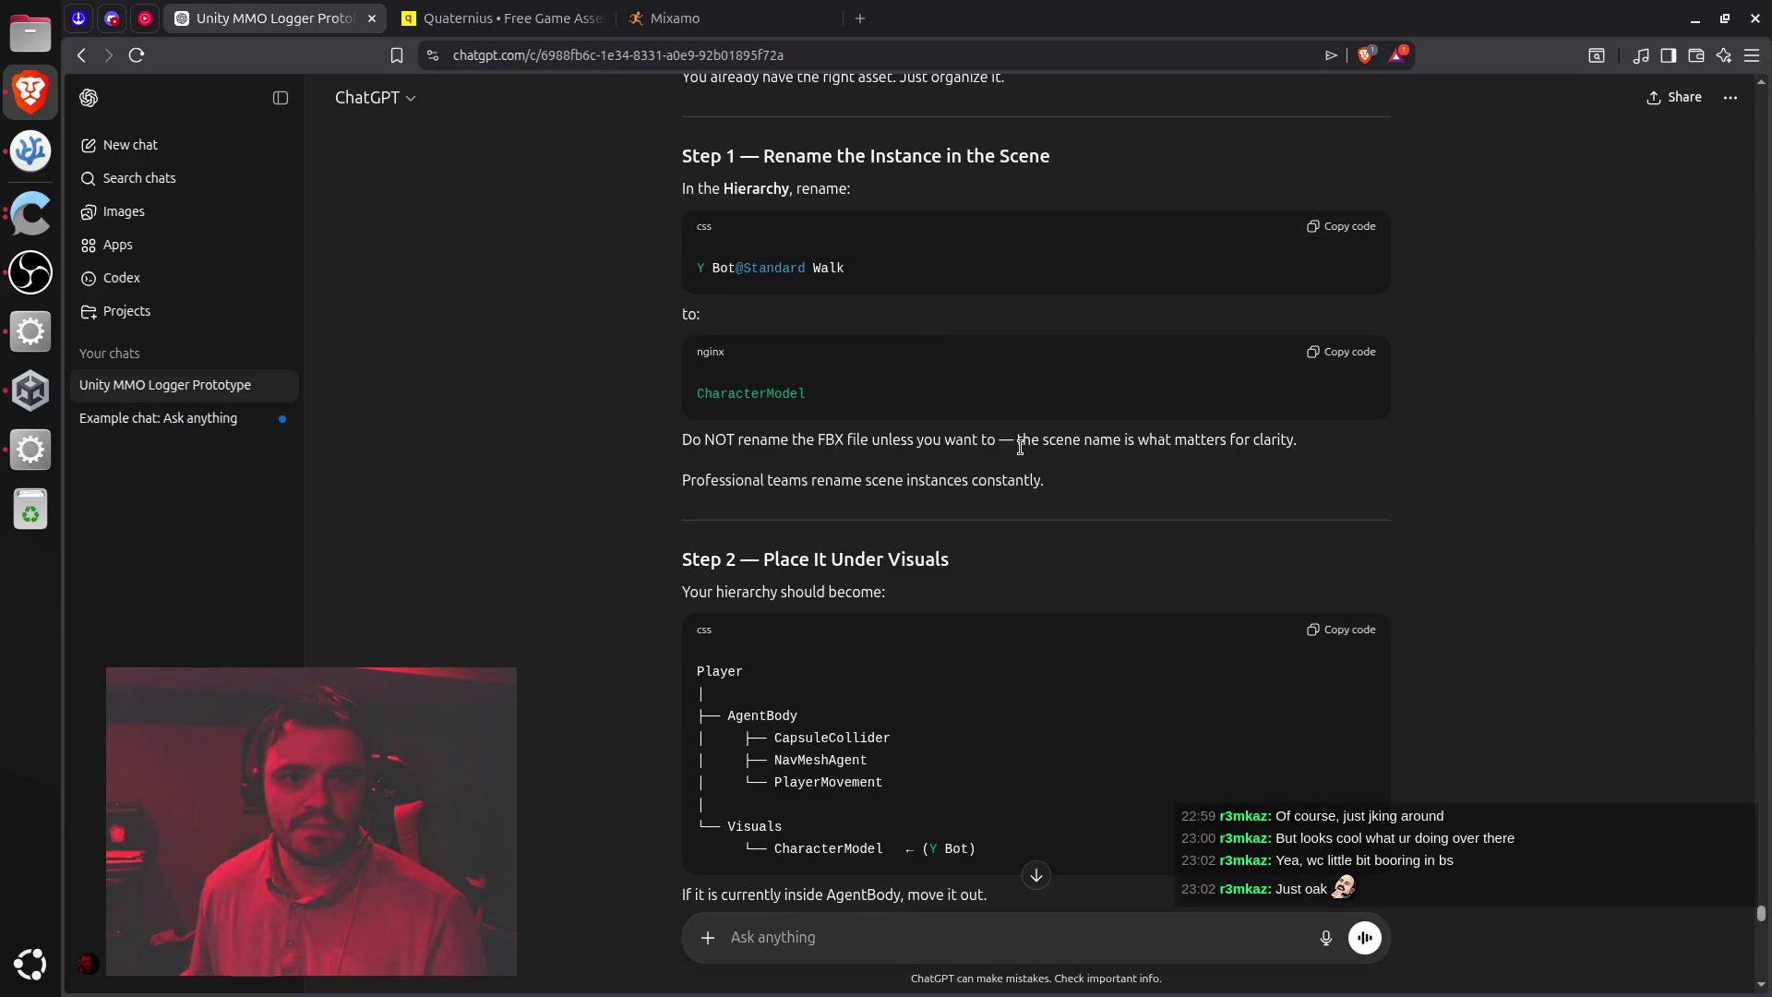
{"action": "left_click_drag", "start_coordinate": [1020, 447], "coordinate": [1291, 446]}
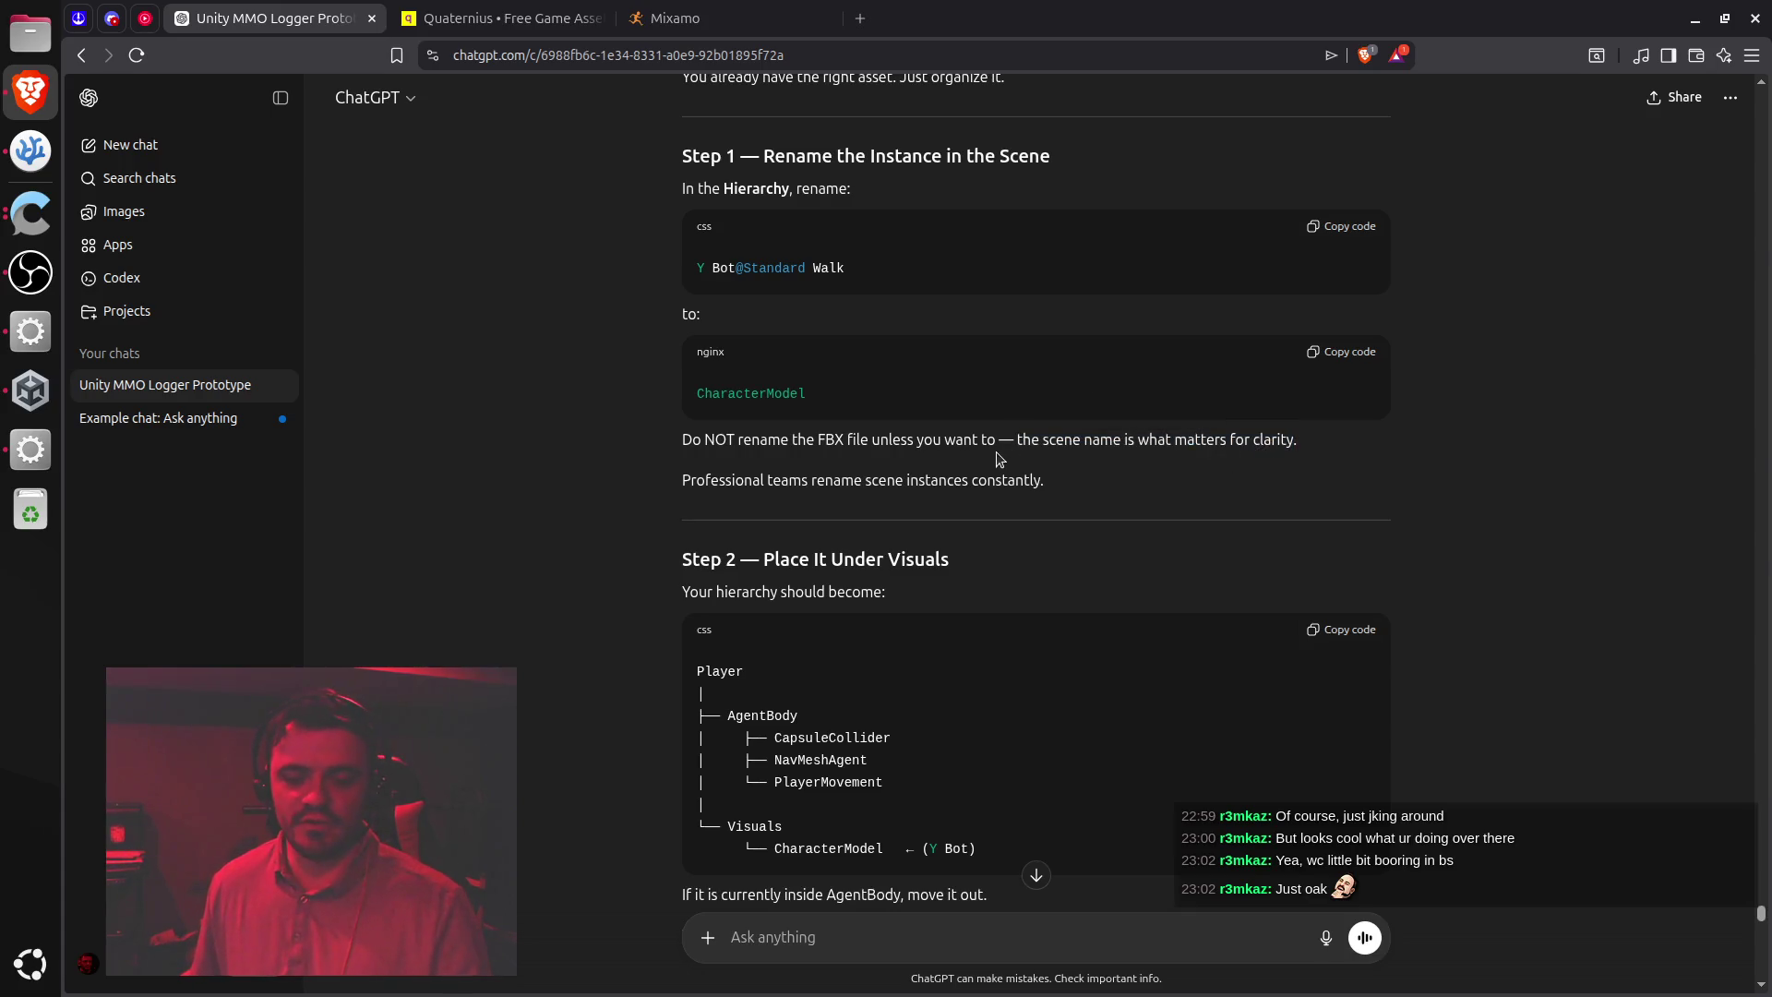
{"action": "key", "text": "alt+Tab"}
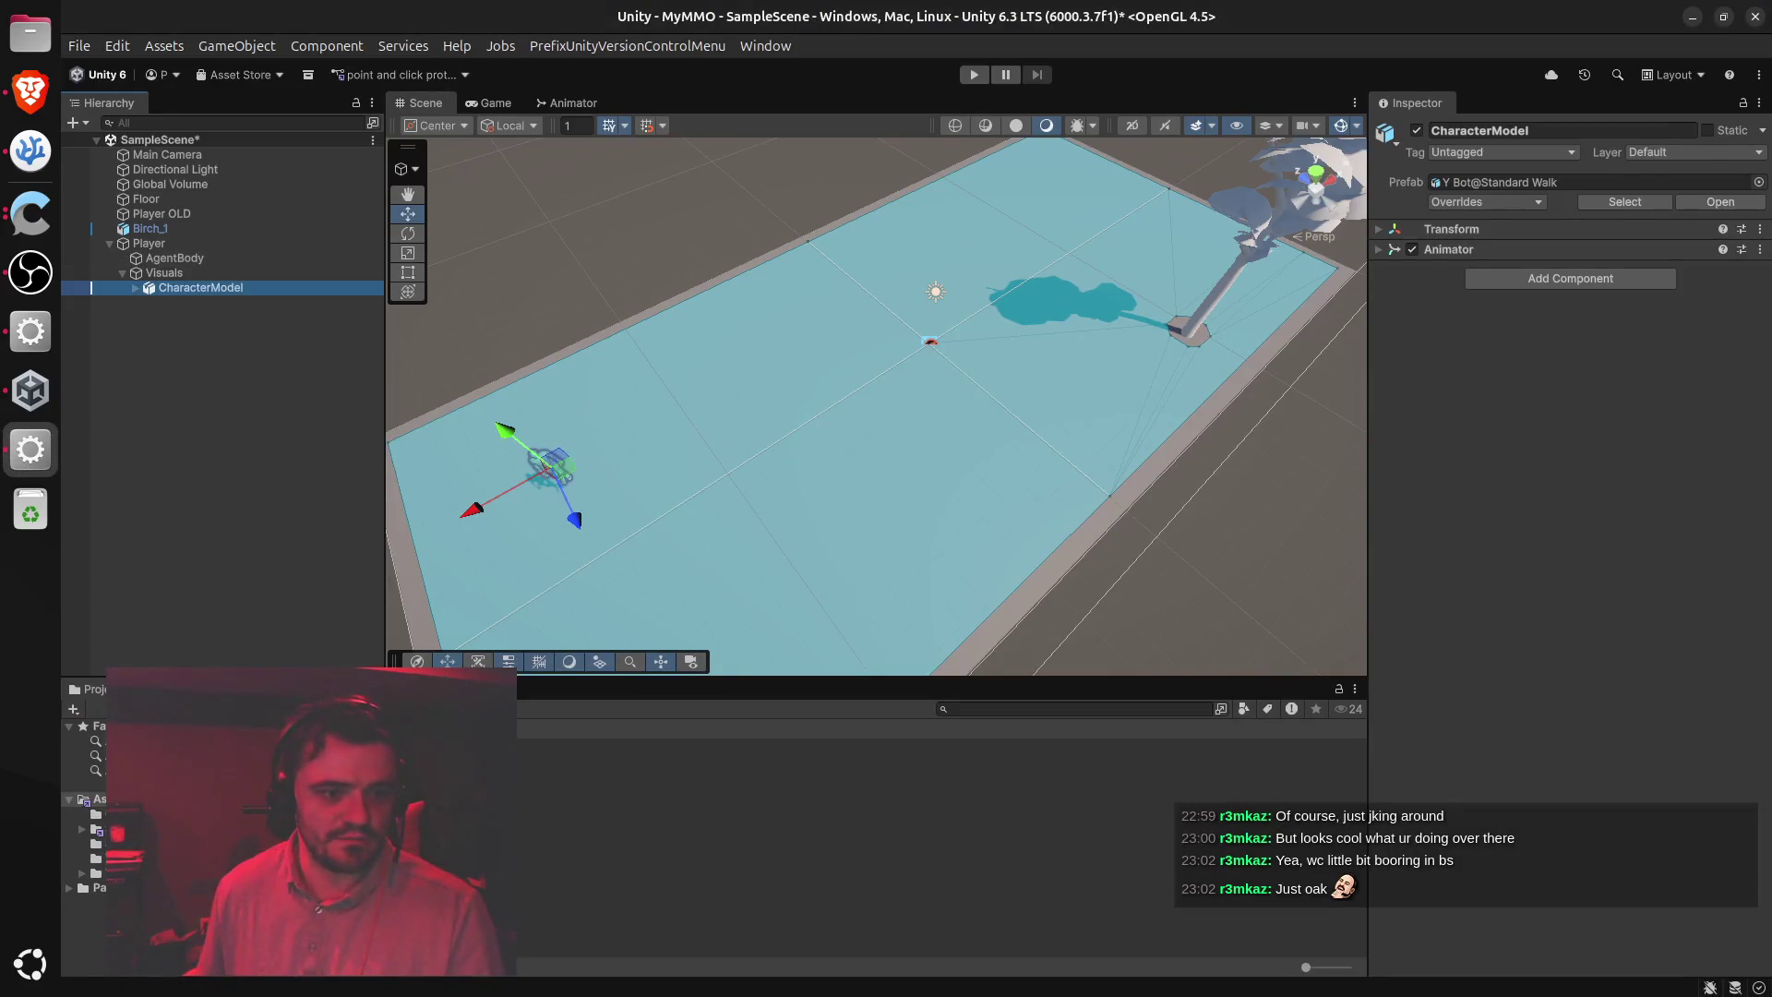
{"action": "key", "text": "alt+Tab"}
{"action": "scroll", "coordinate": [773, 498], "scroll_direction": "down", "scroll_amount": 3}
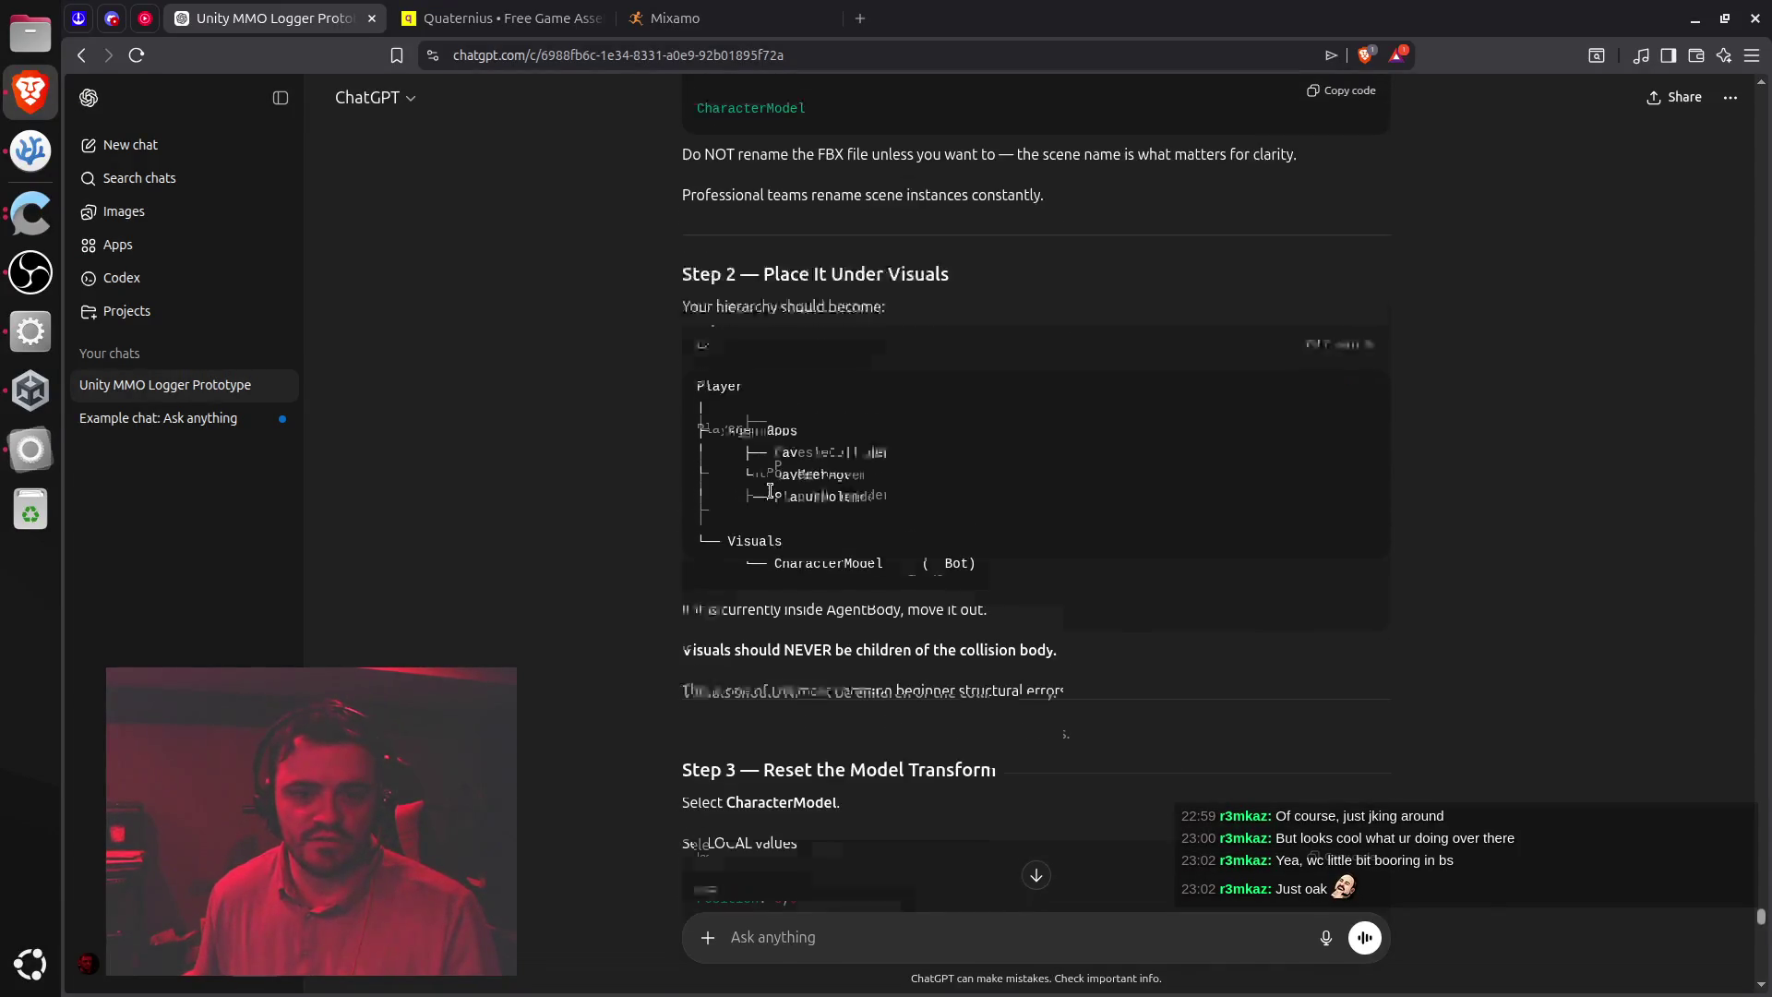
{"action": "key", "text": "alt+Tab"}
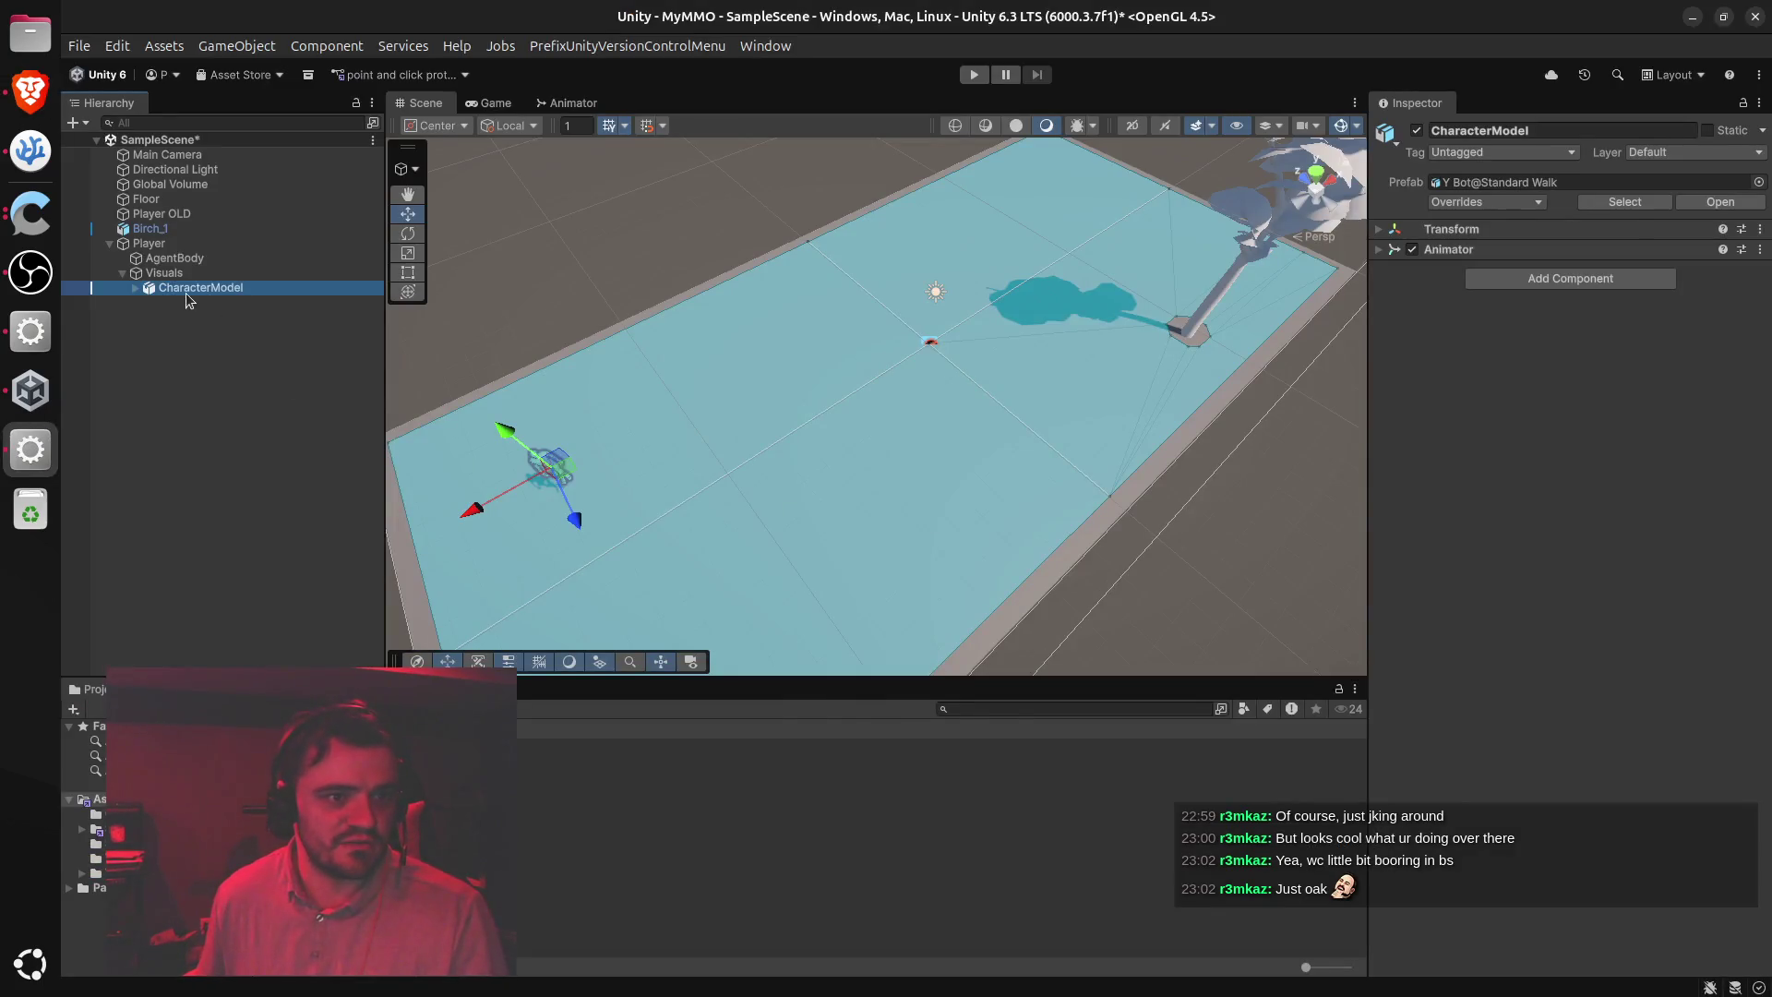
{"action": "key", "text": "alt+Tab"}
{"action": "scroll", "coordinate": [834, 594], "scroll_direction": "down", "scroll_amount": 3}
{"action": "mouse_move", "coordinate": [735, 381]}
{"action": "left_mouse_down"}
{"action": "mouse_move", "coordinate": [922, 405]}
{"action": "mouse_move", "coordinate": [984, 395]}
{"action": "left_mouse_up"}
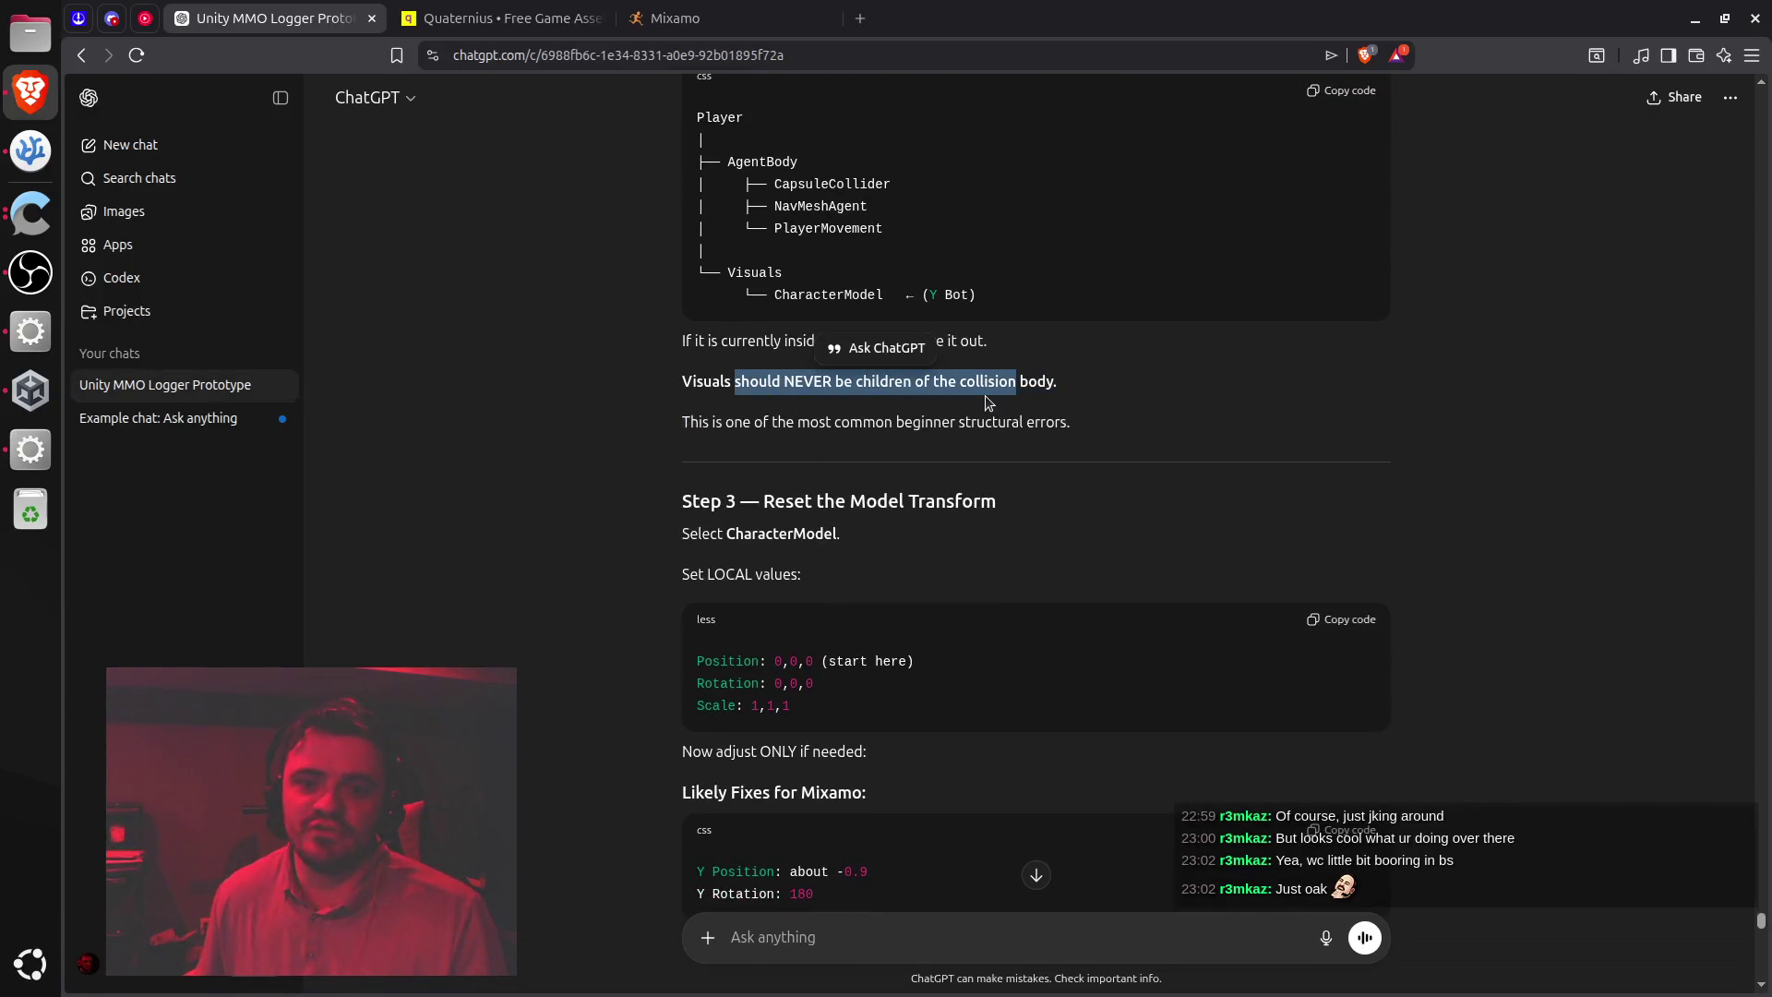
{"action": "left_click", "coordinate": [734, 414]}
{"action": "left_click_drag", "start_coordinate": [844, 422], "coordinate": [988, 420]}
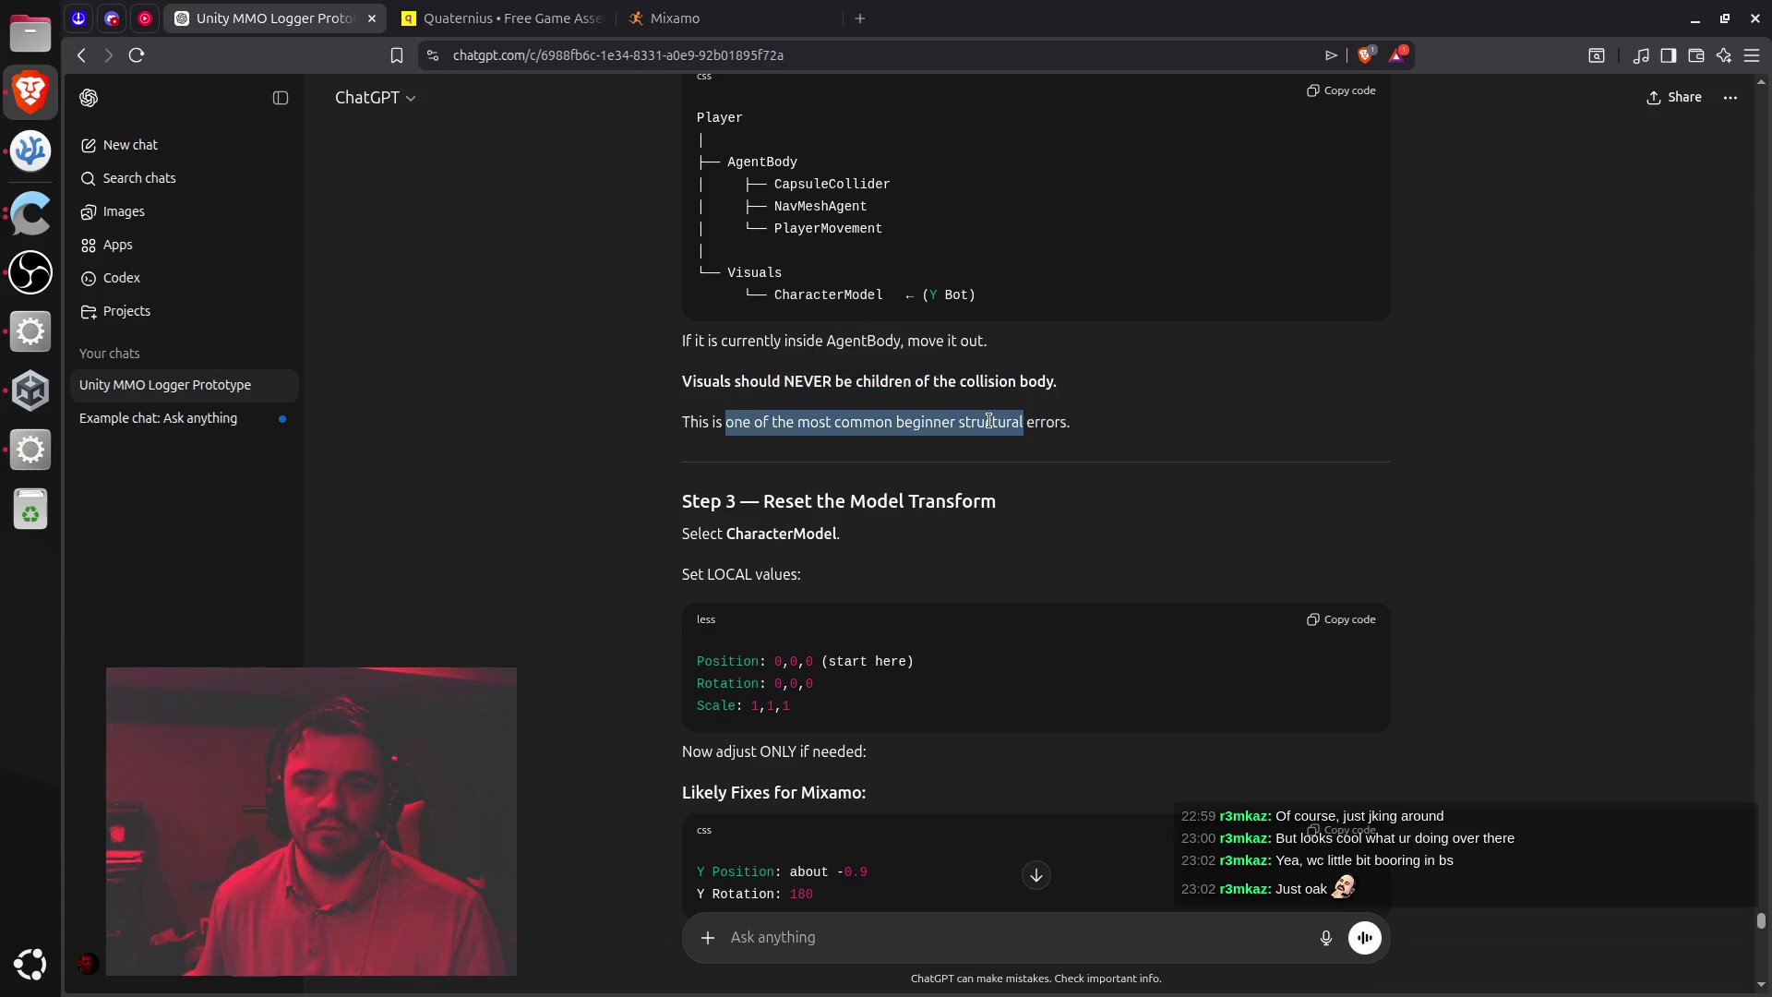
{"action": "scroll", "coordinate": [988, 420], "scroll_direction": "down", "scroll_amount": 2}
{"action": "left_click", "coordinate": [937, 311]}
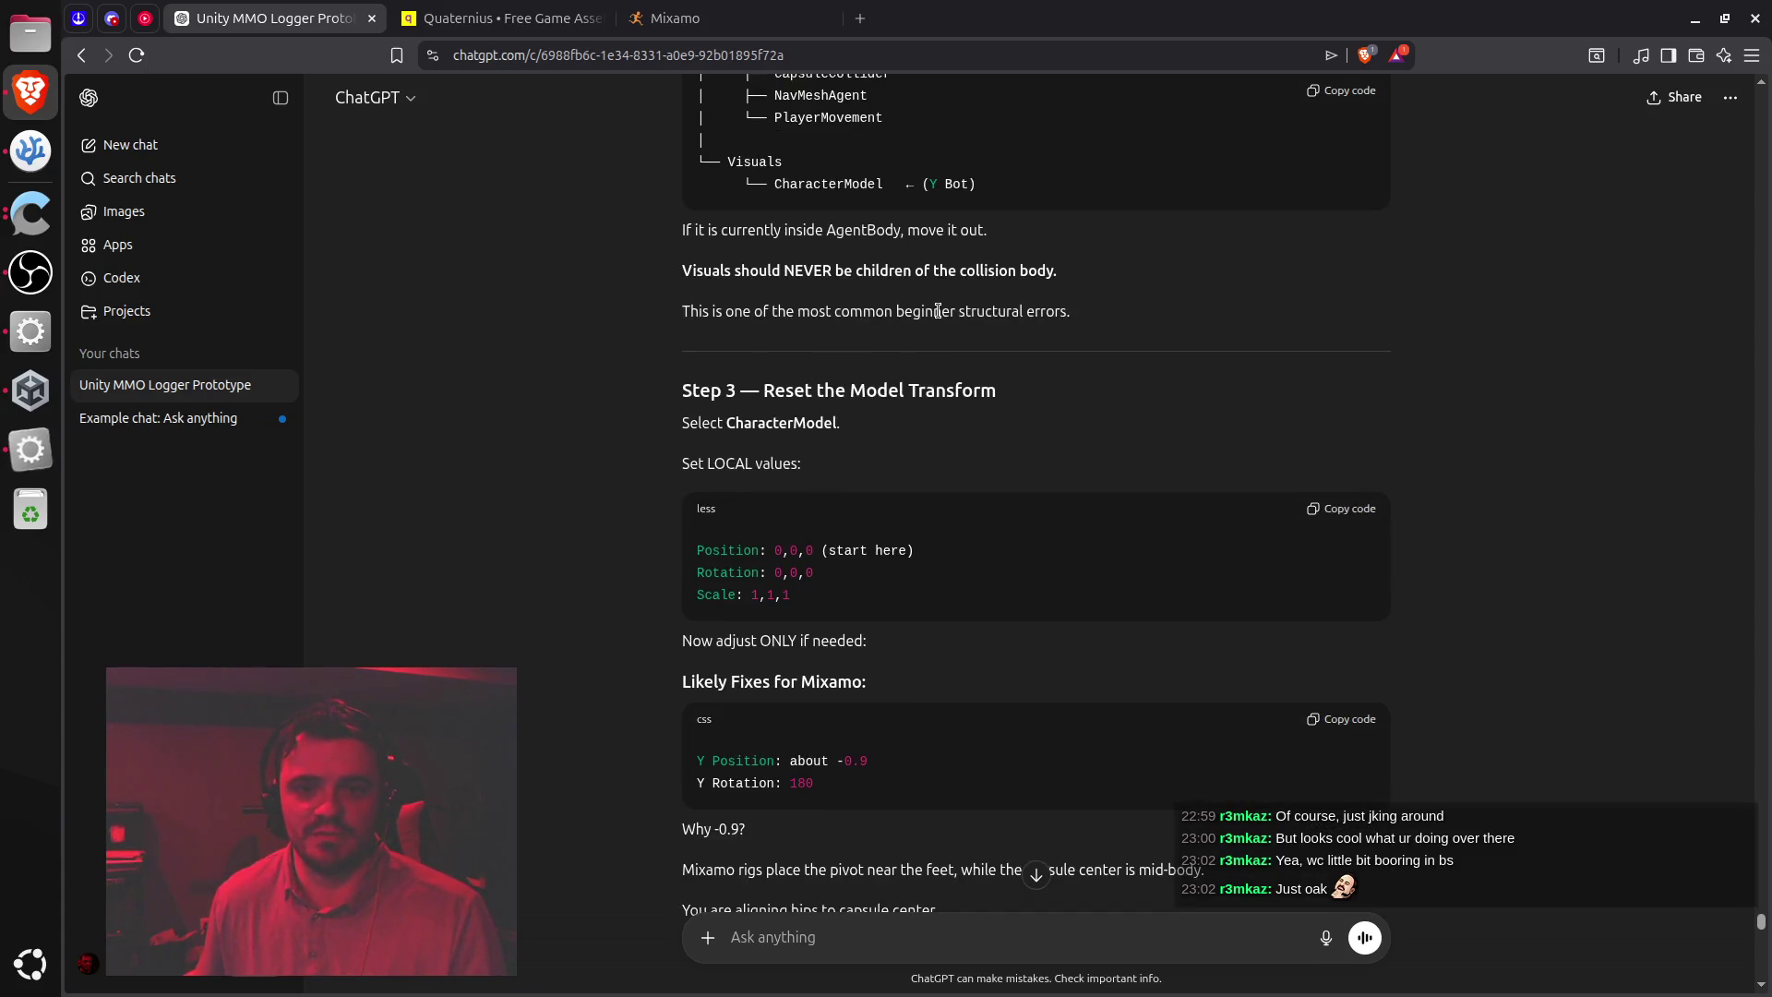
{"action": "double_click", "coordinate": [937, 311]}
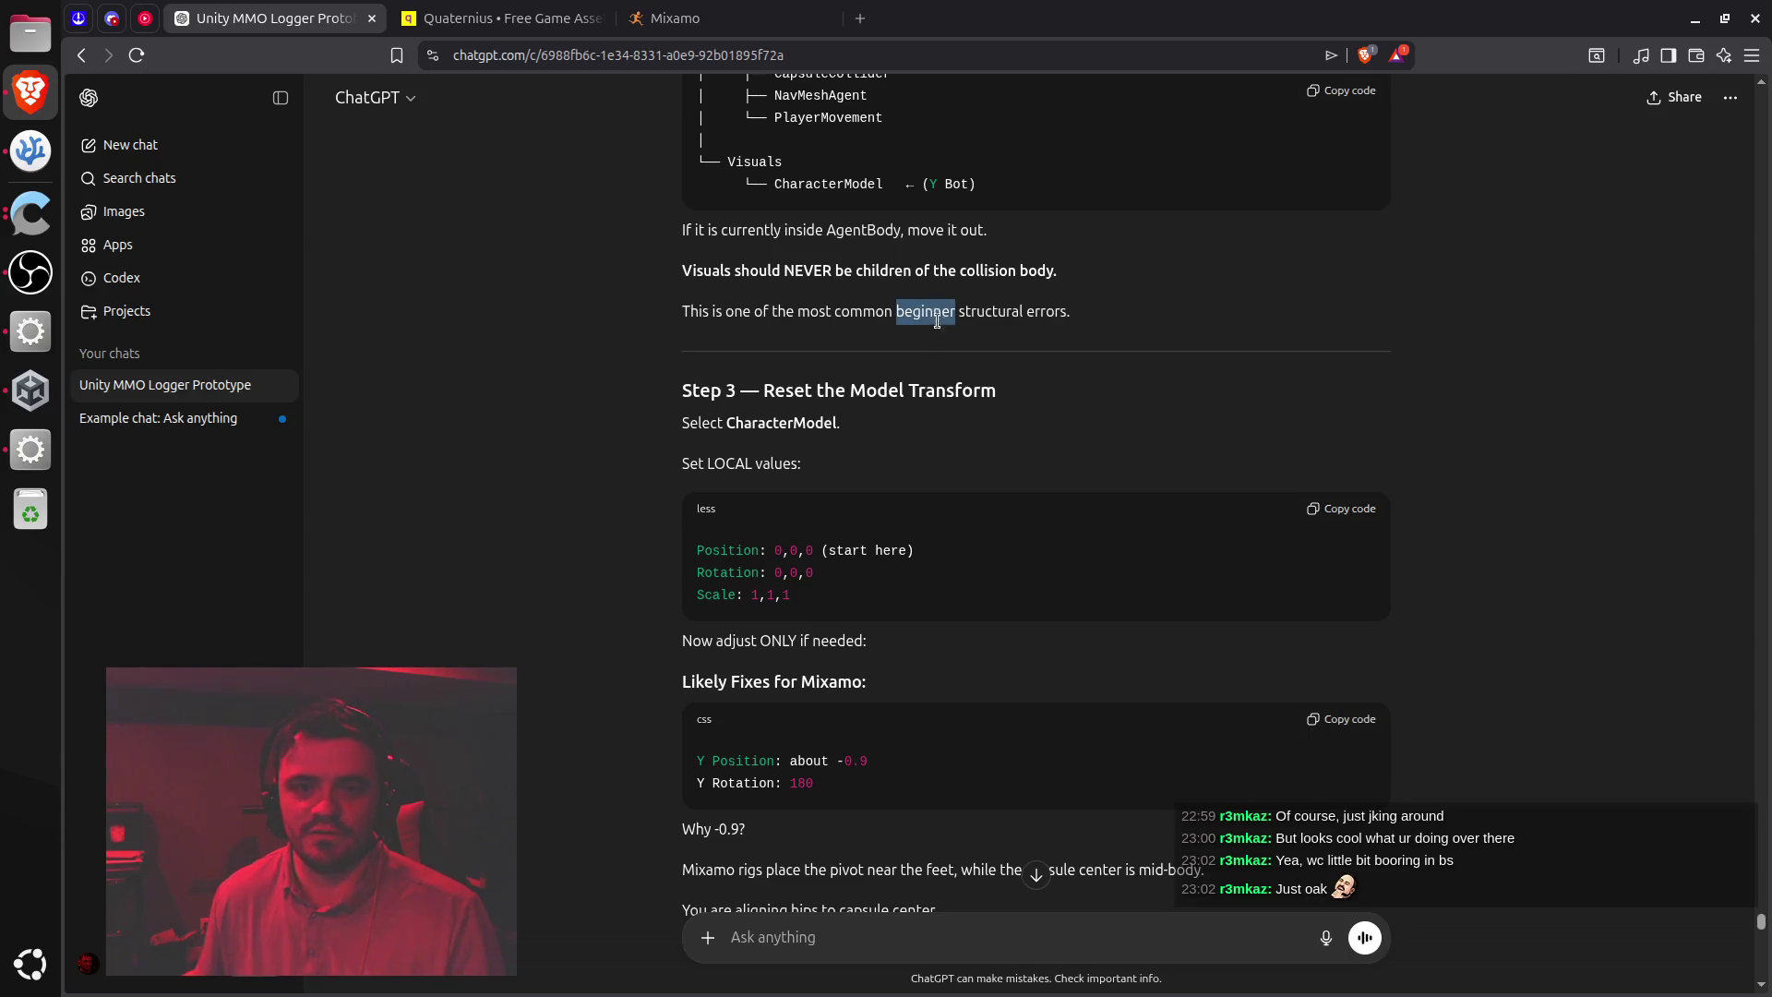
{"action": "left_click", "coordinate": [789, 391]}
{"action": "left_click_drag", "start_coordinate": [763, 391], "coordinate": [996, 391]}
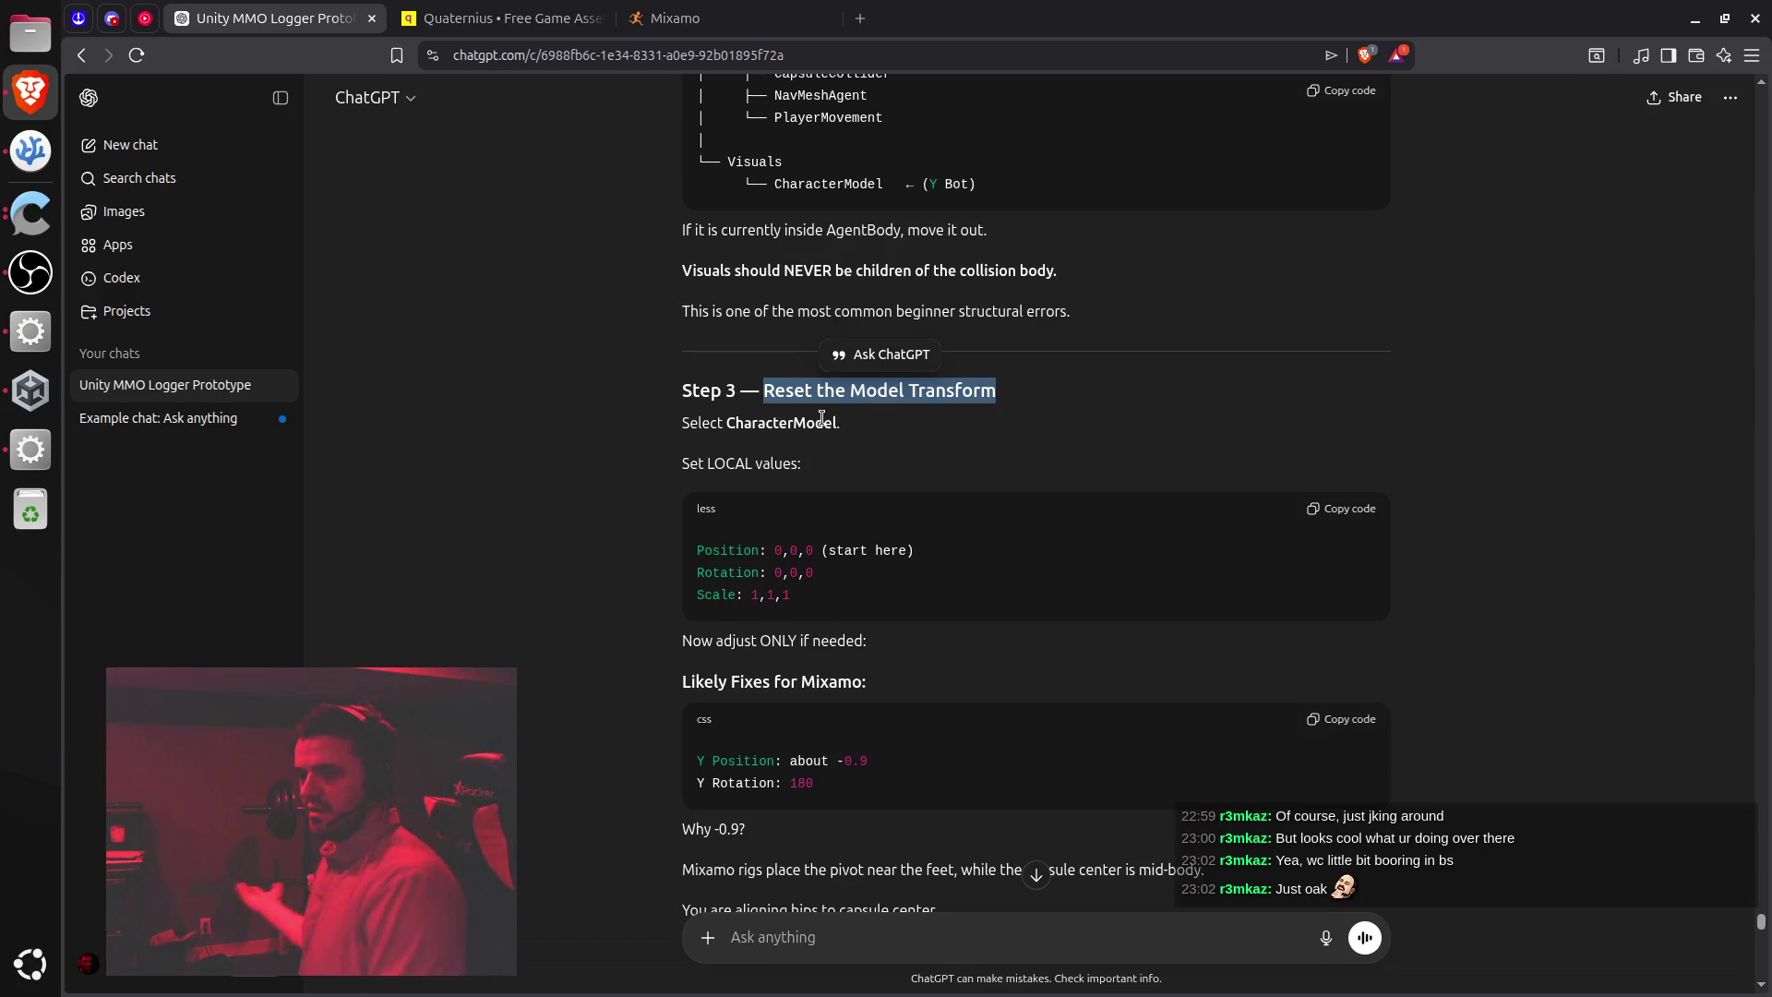
{"action": "key", "text": "alt+Tab"}
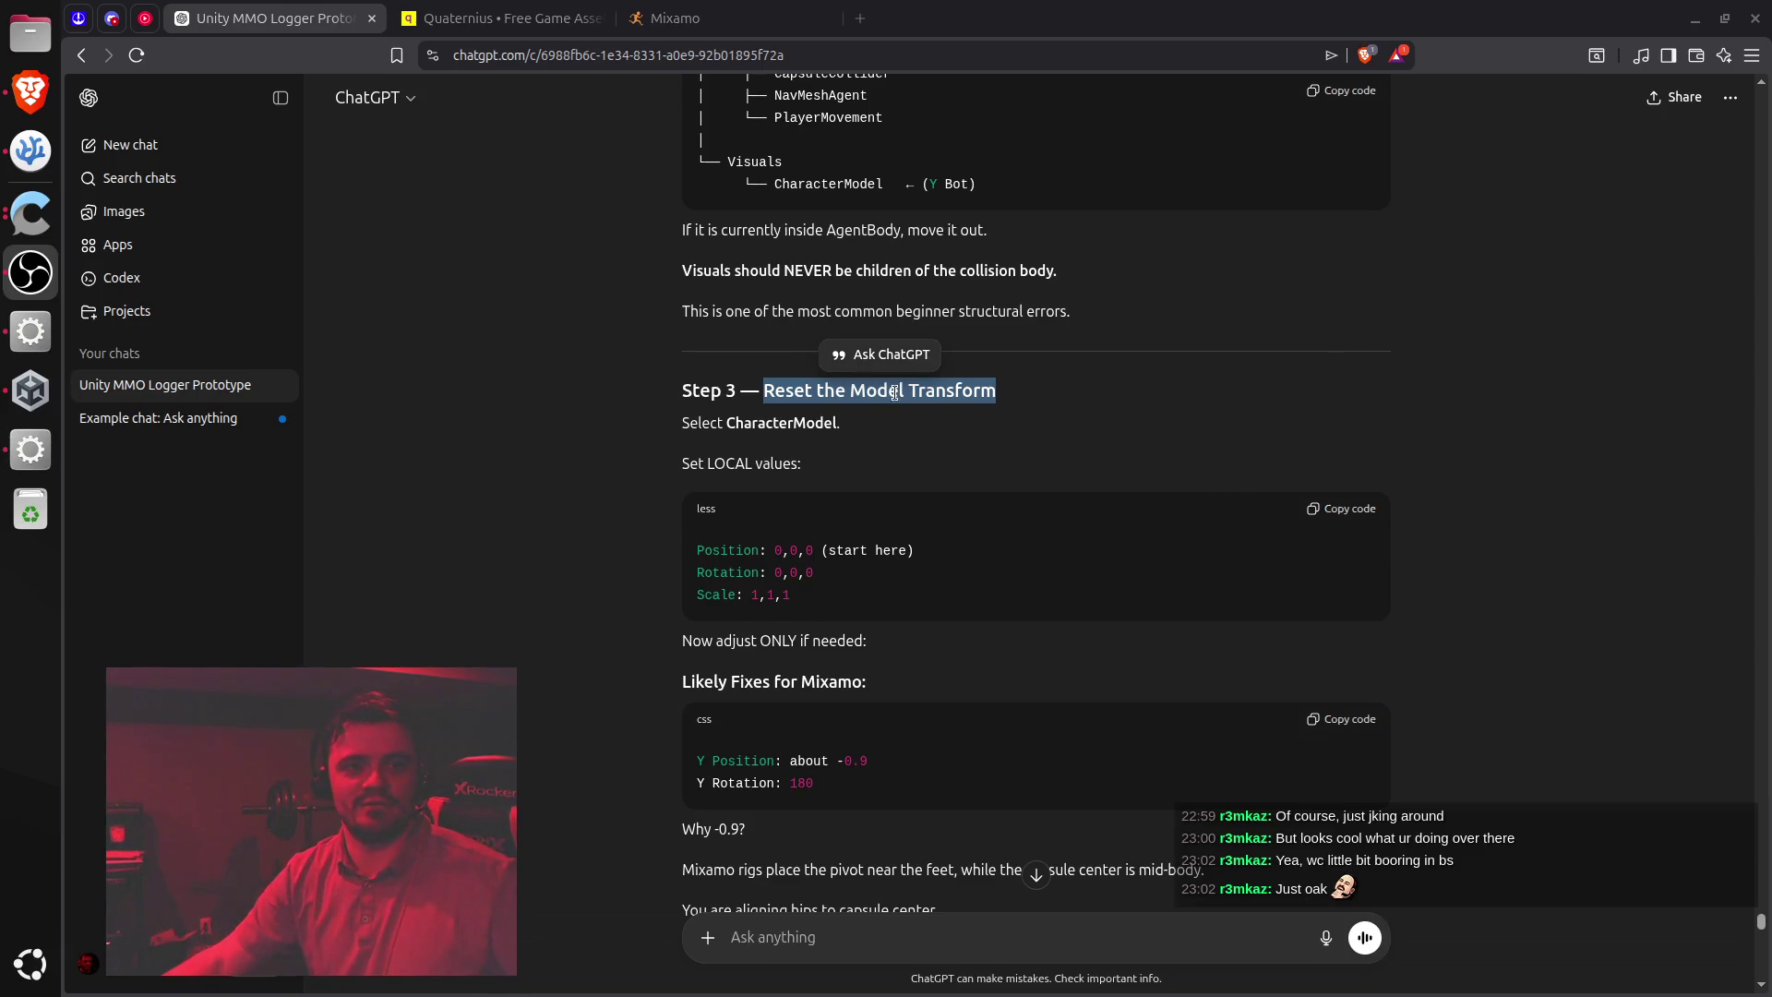
{"action": "key", "text": "alt+Tab"}
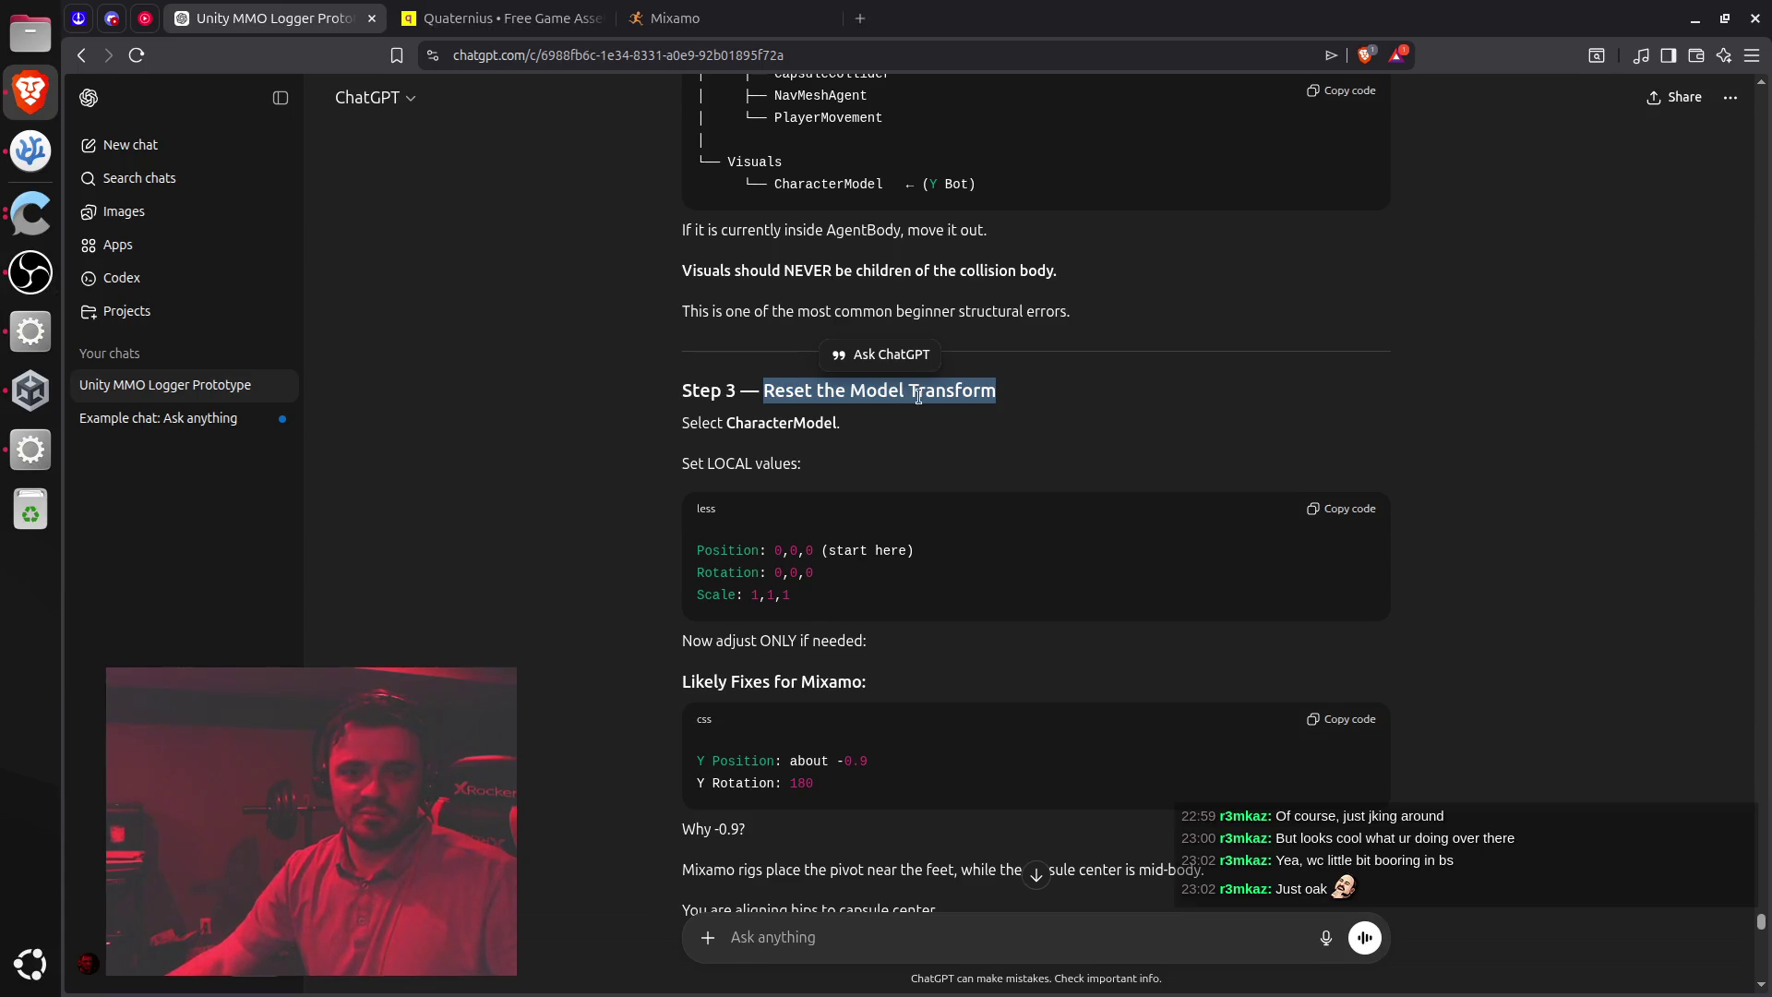
{"action": "left_click", "coordinate": [1041, 415]}
{"action": "scroll", "coordinate": [913, 441], "scroll_direction": "down", "scroll_amount": 3}
{"action": "scroll", "coordinate": [957, 487], "scroll_direction": "up", "scroll_amount": 1}
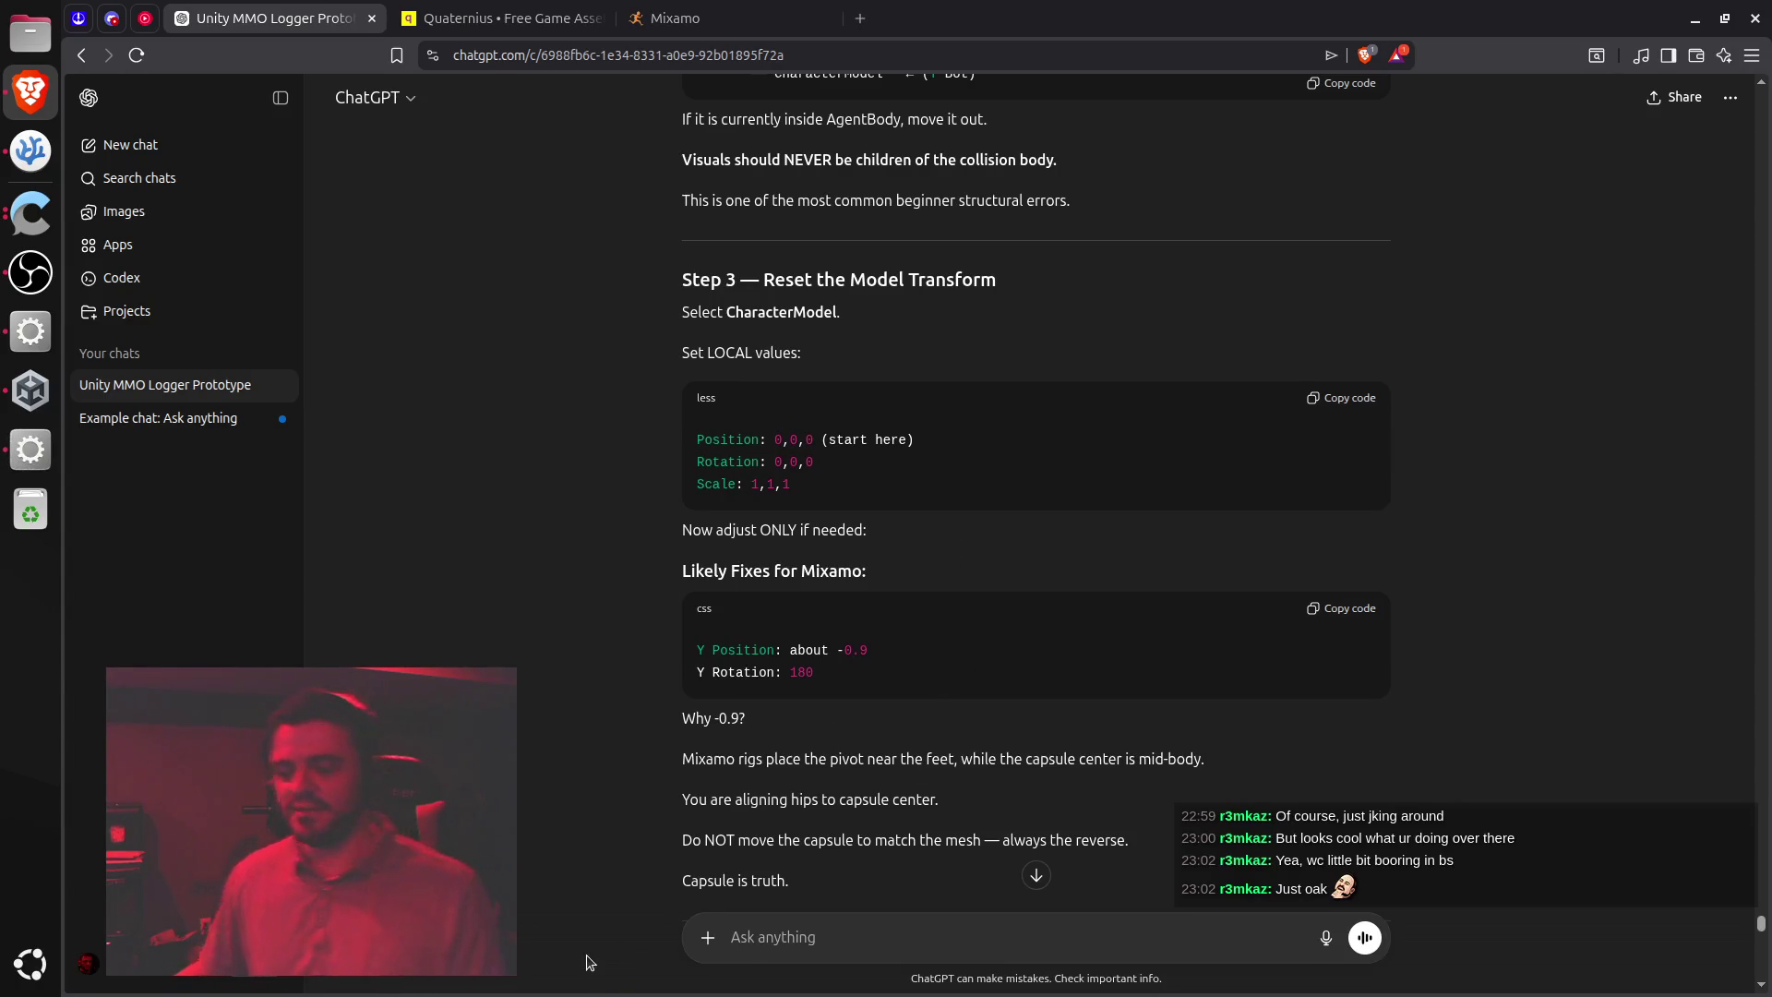
{"action": "left_click_drag", "start_coordinate": [798, 275], "coordinate": [1044, 280]}
{"action": "left_click", "coordinate": [1043, 278]}
{"action": "scroll", "coordinate": [1037, 334], "scroll_direction": "up", "scroll_amount": 2}
{"action": "scroll", "coordinate": [1037, 334], "scroll_direction": "down", "scroll_amount": 2}
{"action": "mouse_move", "coordinate": [780, 286]}
{"action": "left_mouse_down"}
{"action": "mouse_move", "coordinate": [988, 308]}
{"action": "mouse_move", "coordinate": [982, 286]}
{"action": "left_mouse_up"}
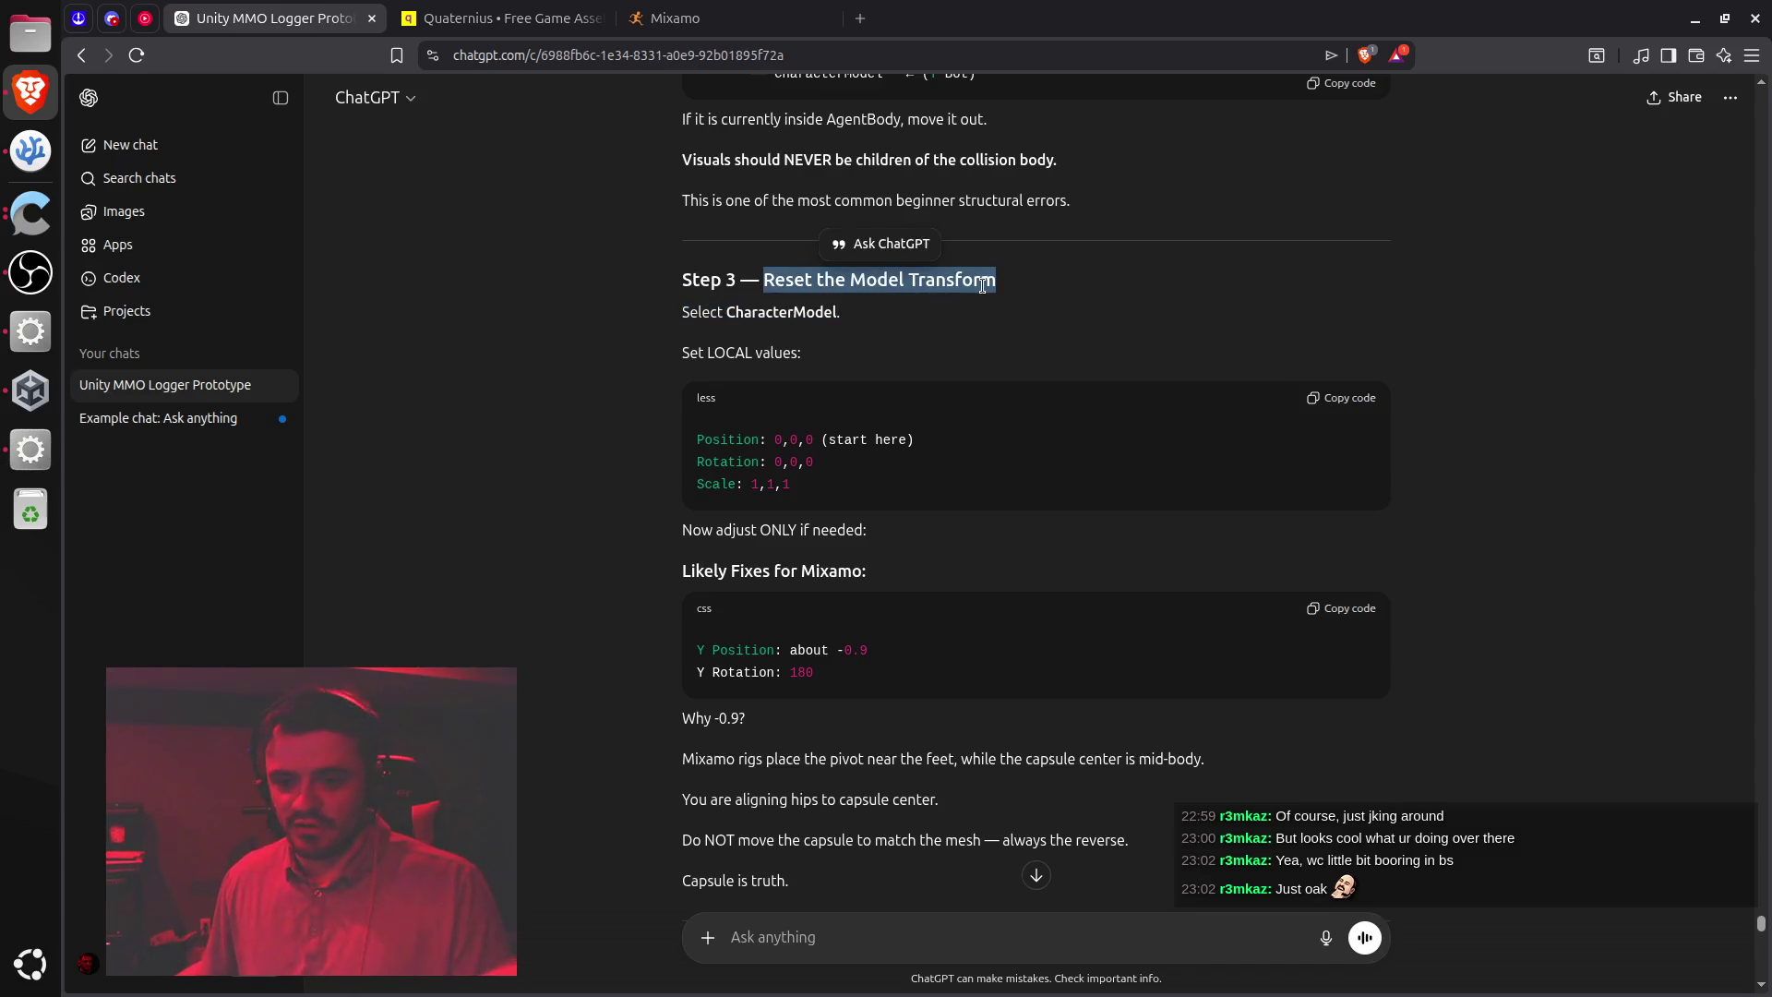
{"action": "left_click", "coordinate": [958, 309]}
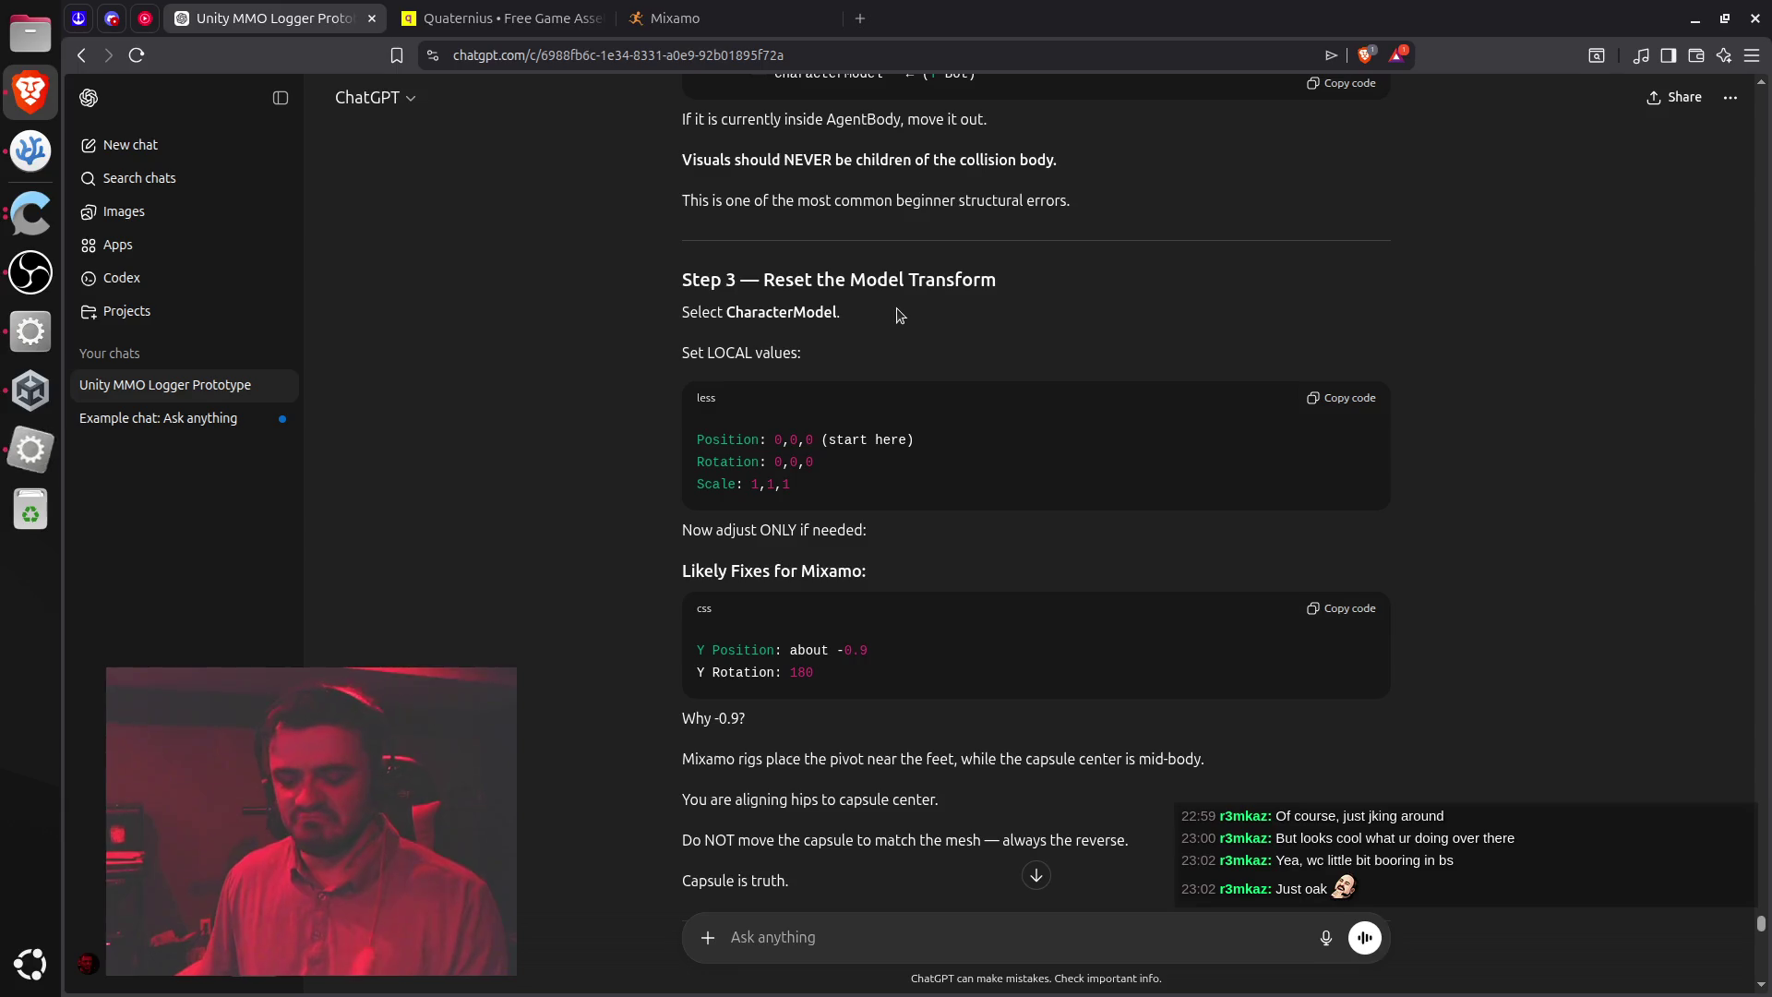
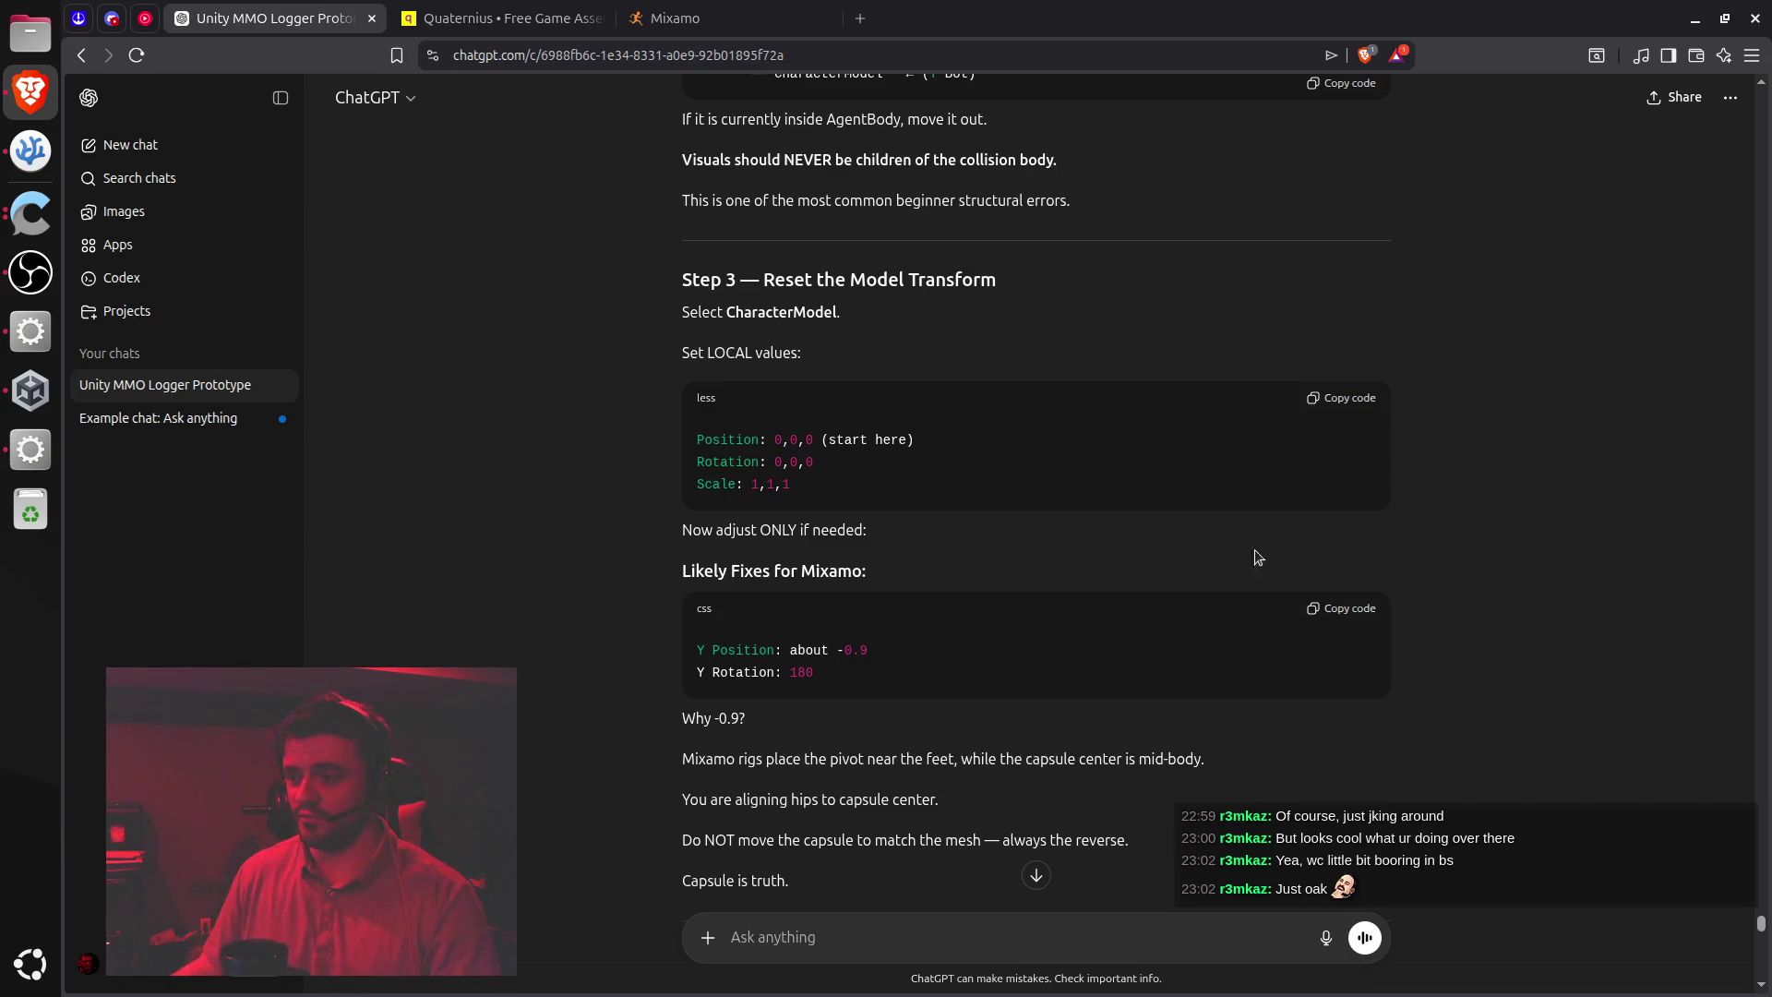
Return to ChatGPT's Mixamo CharacterModel reset answer, then start a new browser tab
{"action": "key", "text": "alt+Tab"}
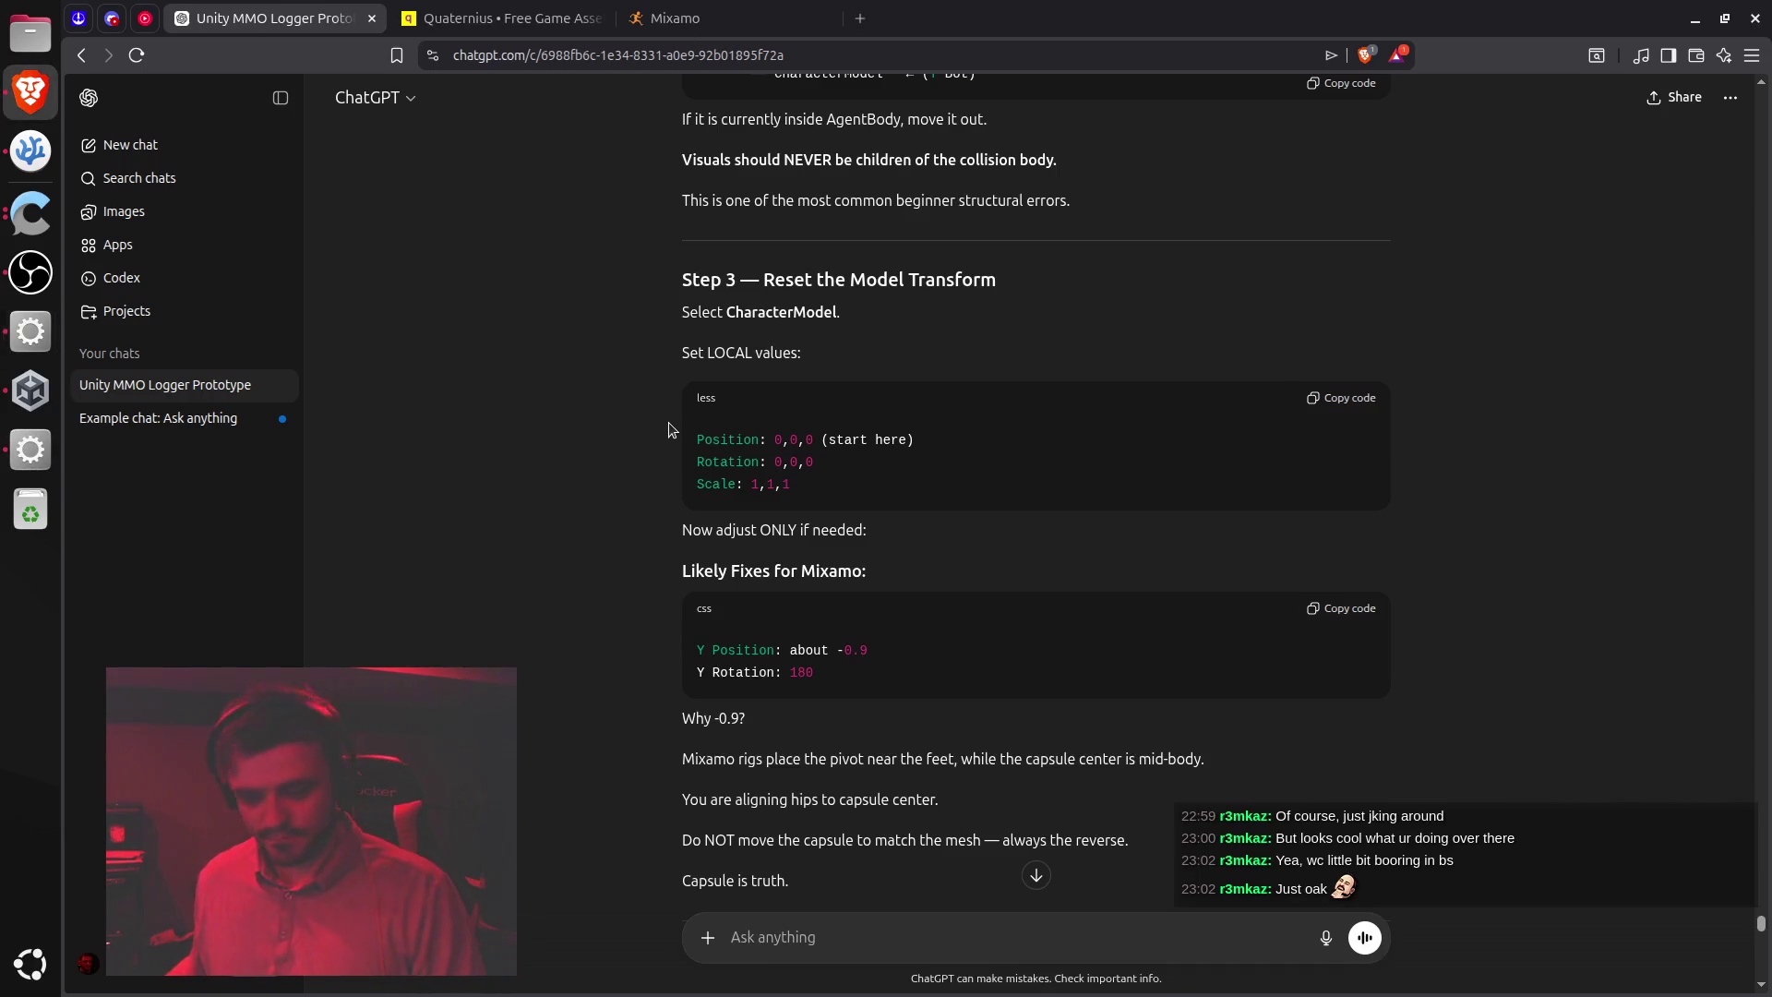
{"action": "key", "text": "ctrl+t"}
Search Brave for the exact term 'iqjak' and switch to image results
{"action": "type", "text": "iqjak"}
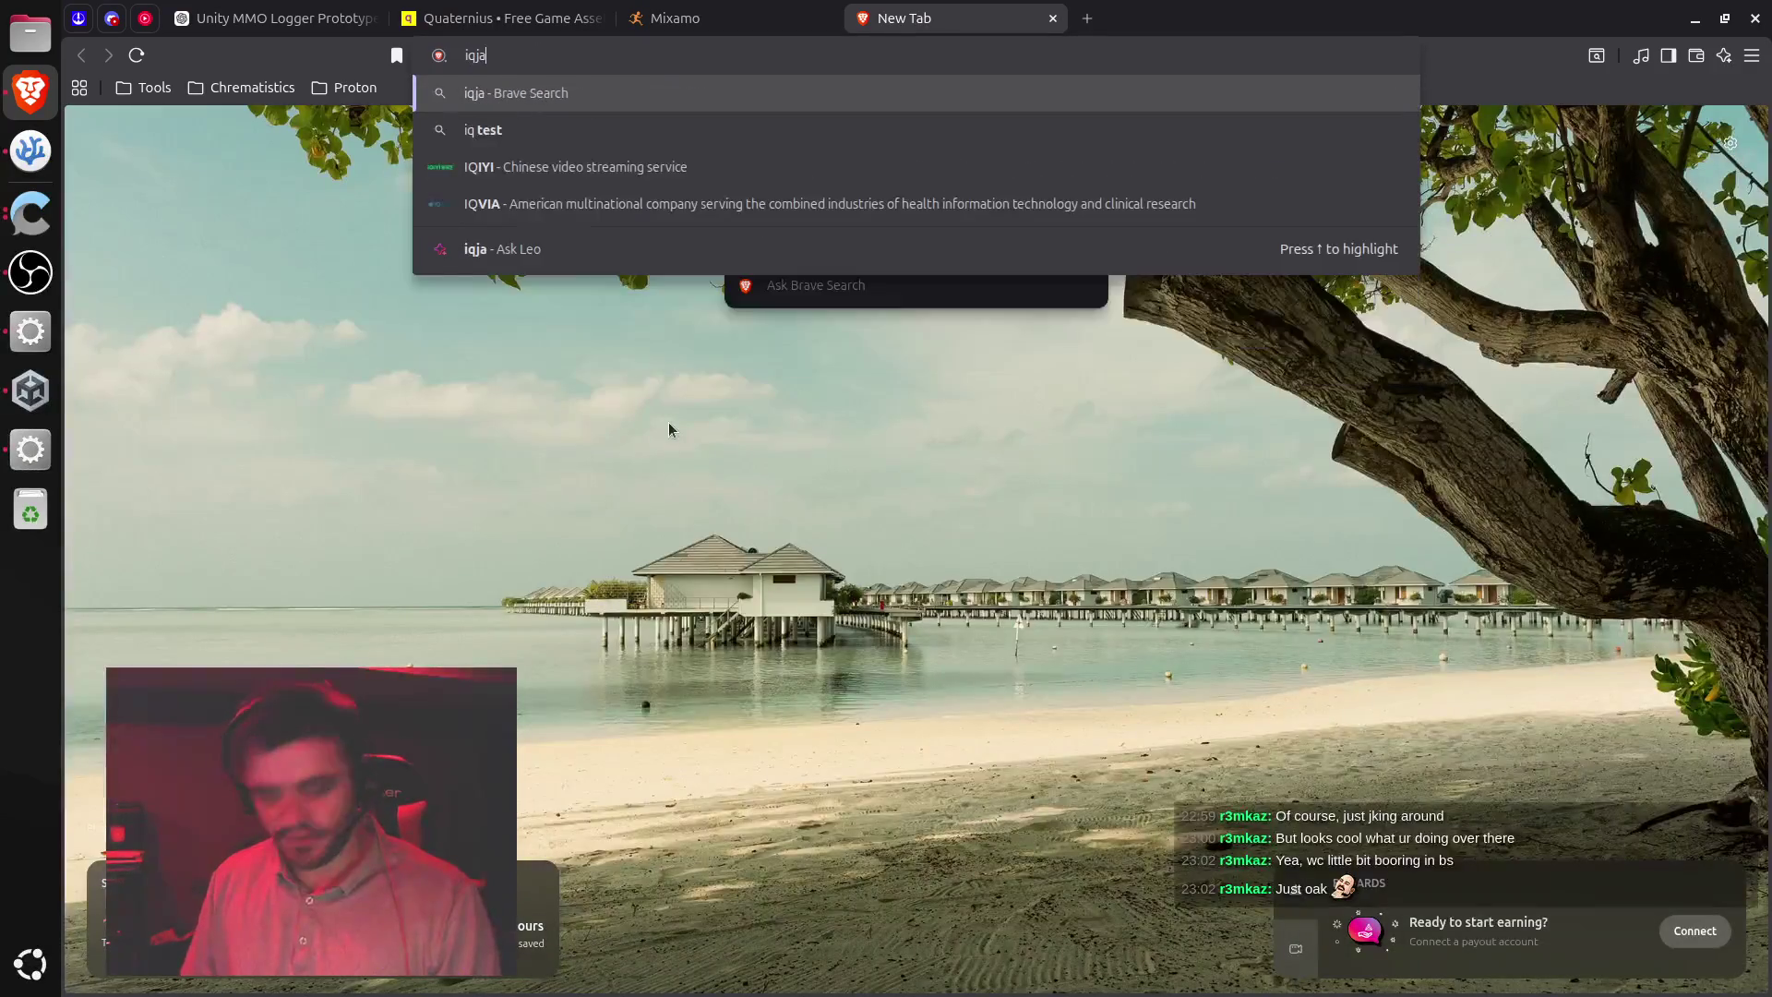
{"action": "key", "text": "Return"}
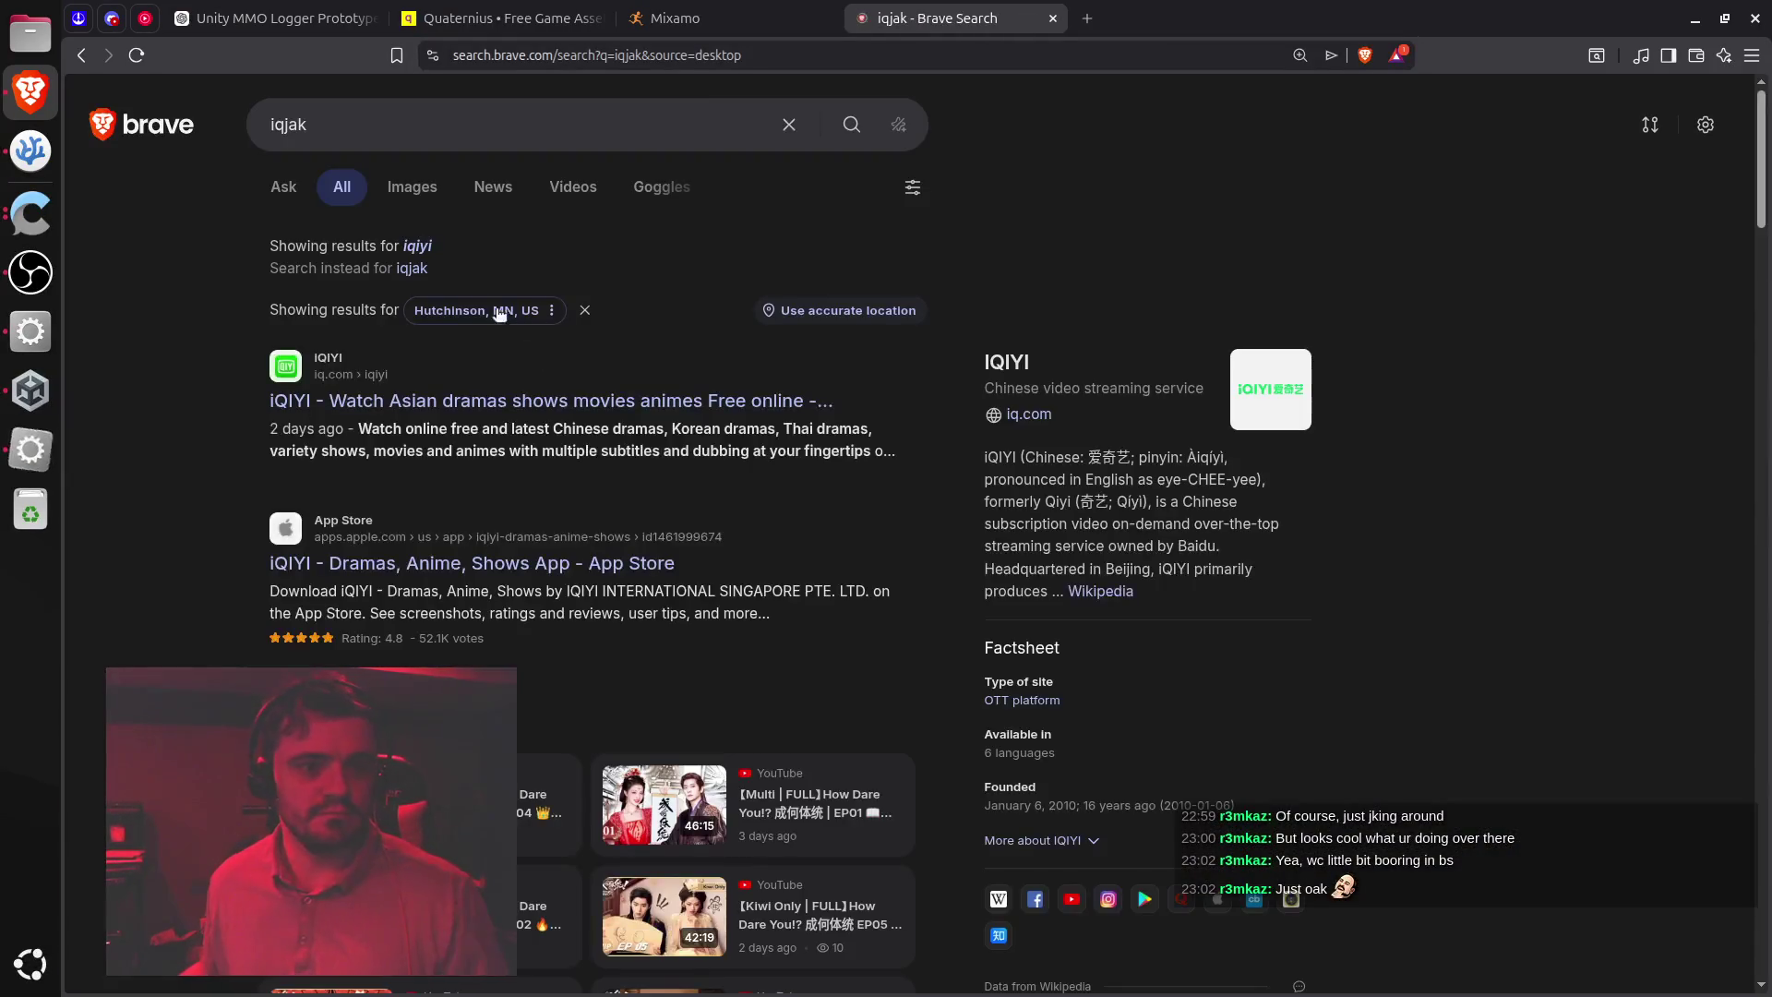
{"action": "left_click", "coordinate": [412, 272]}
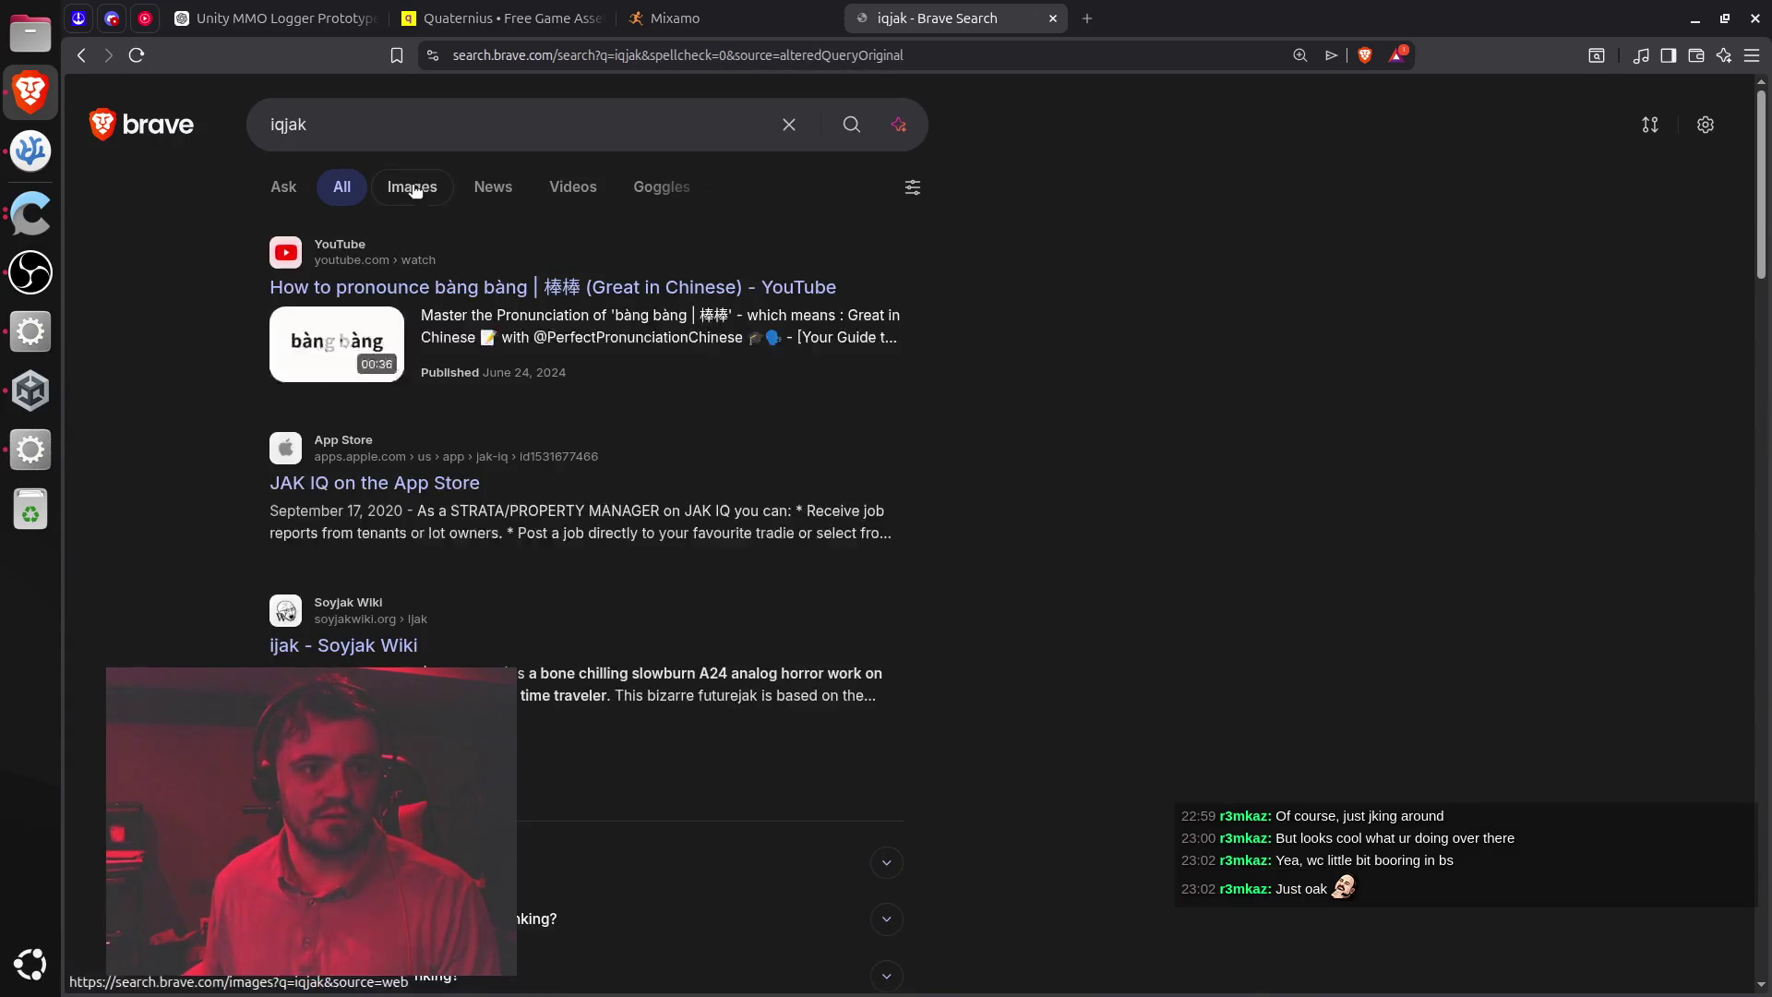
{"action": "left_click", "coordinate": [423, 189]}
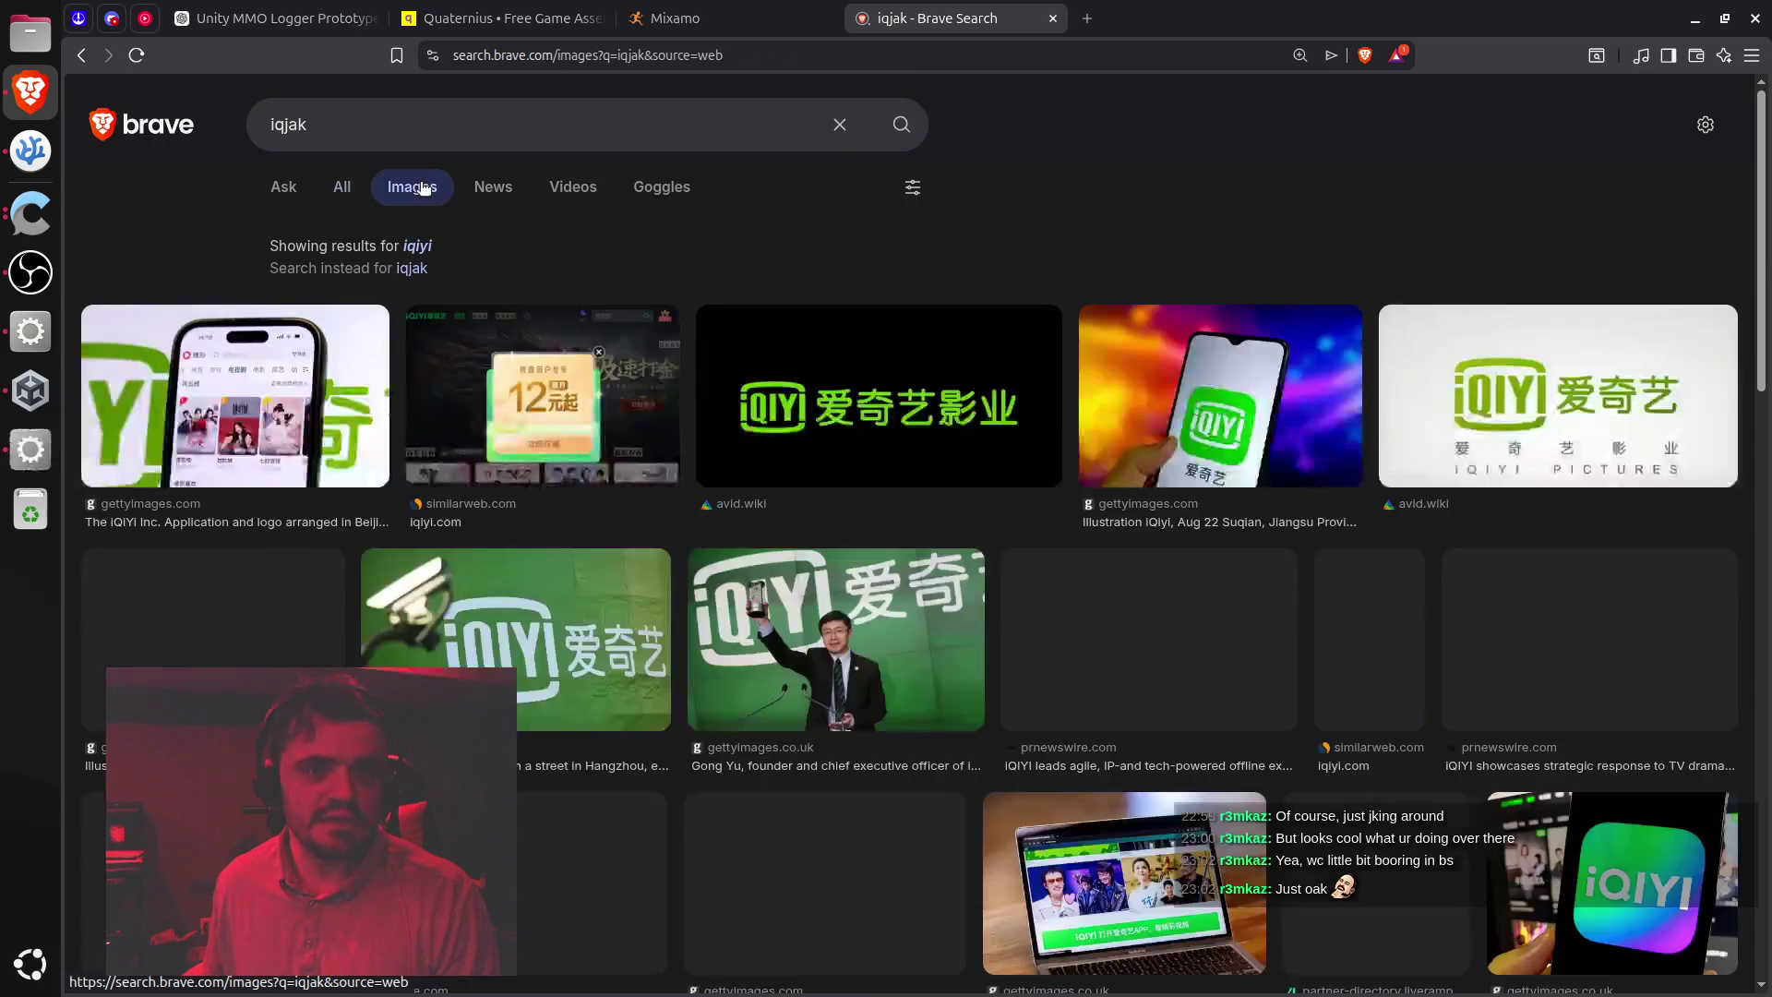
Refine the image search to 'iq soyjak', then to 'iq curve soyjak'
{"action": "key", "text": "BackSpace"}
{"action": "key", "text": "BackSpace"}
{"action": "key", "text": "BackSpace"}
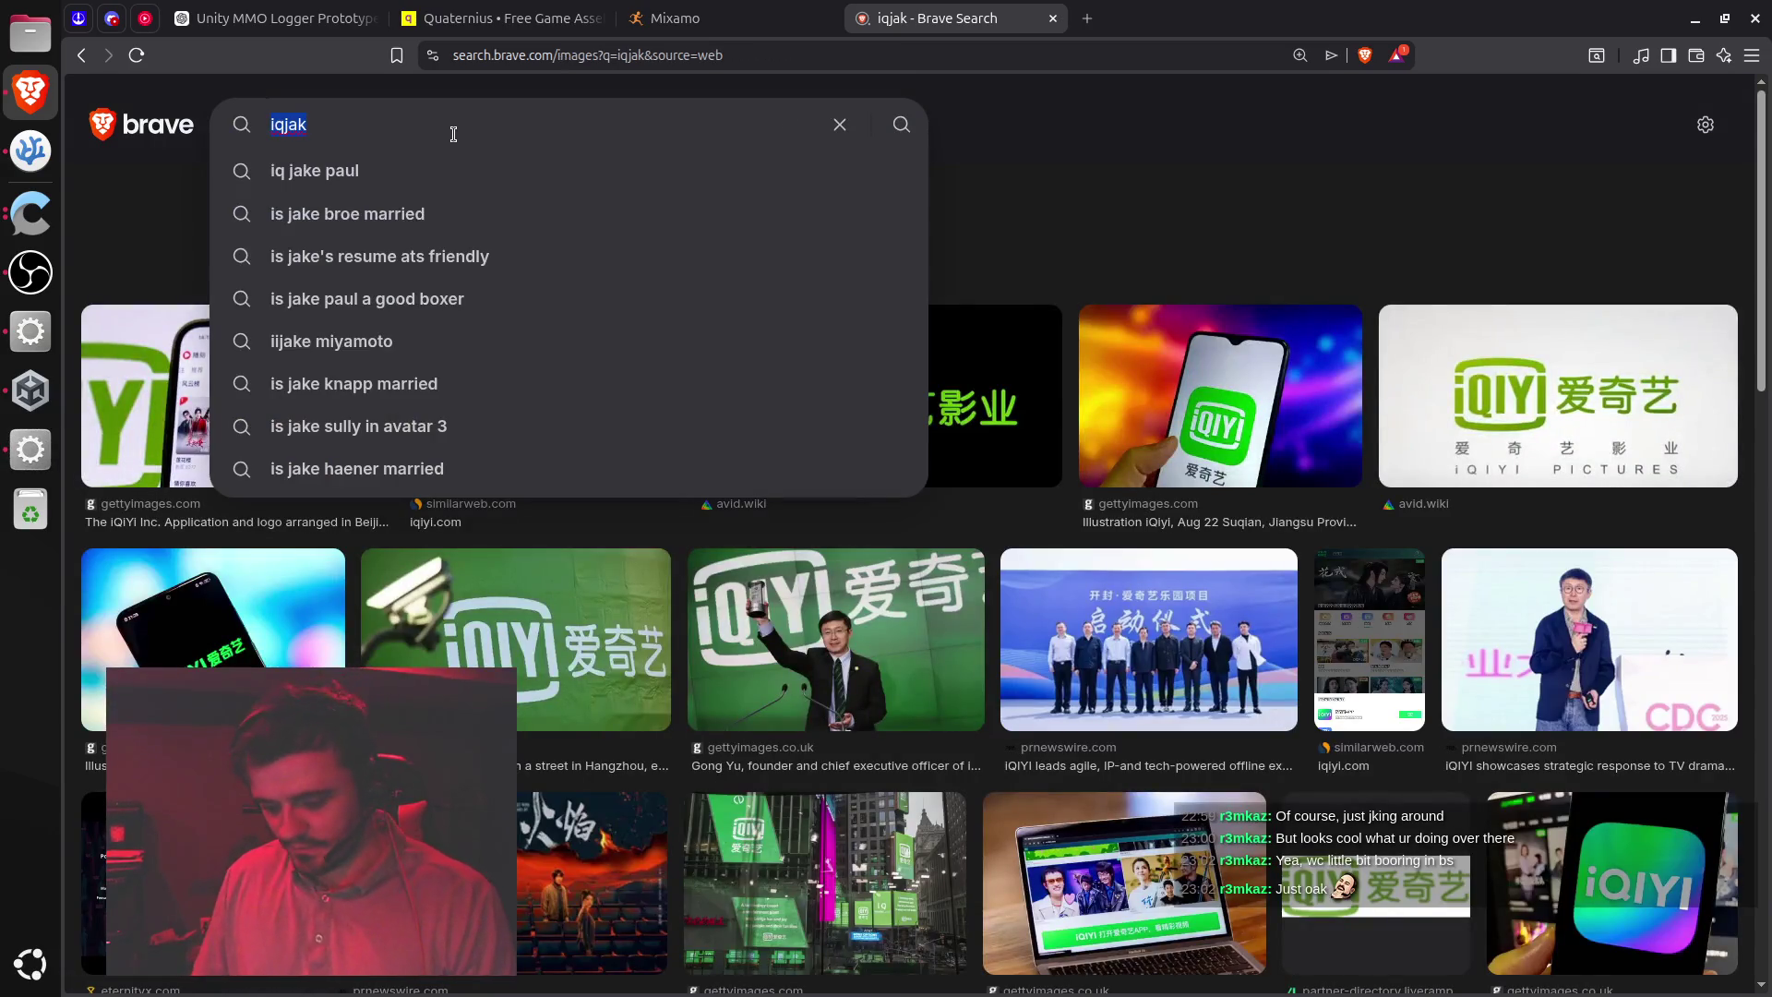
{"action": "type", "text": "q "}
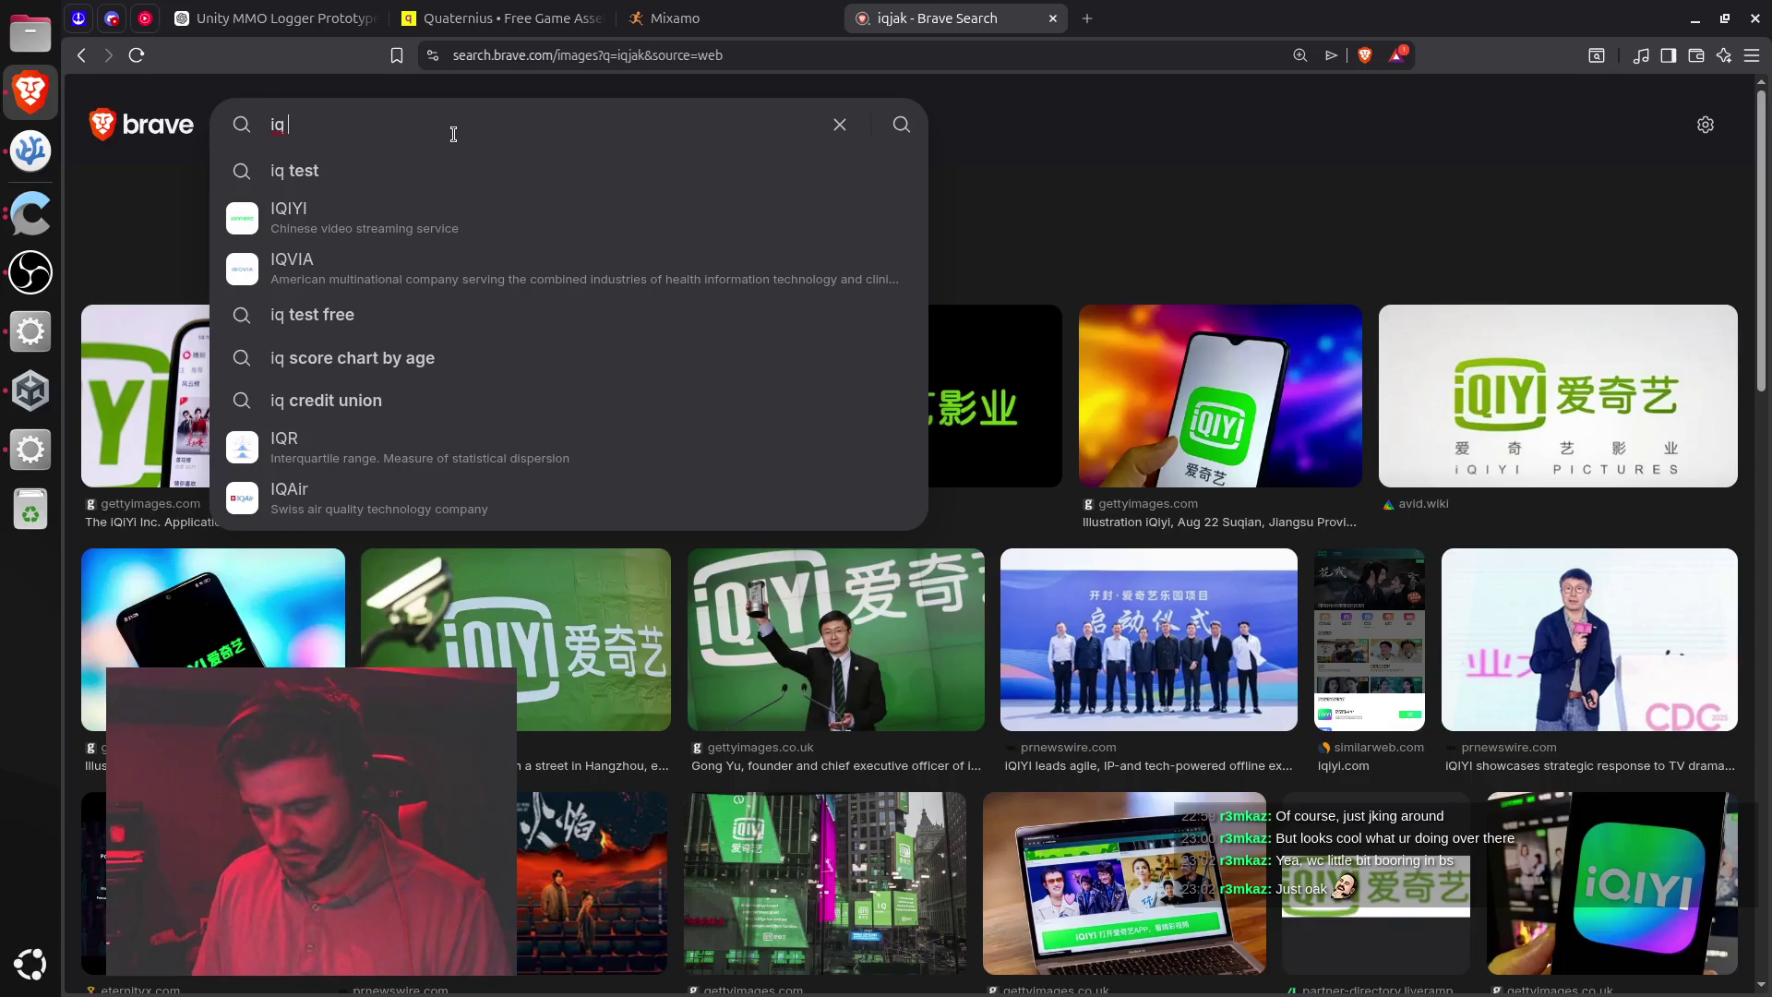
{"action": "type", "text": "soyjak"}
{"action": "key", "text": "Return"}
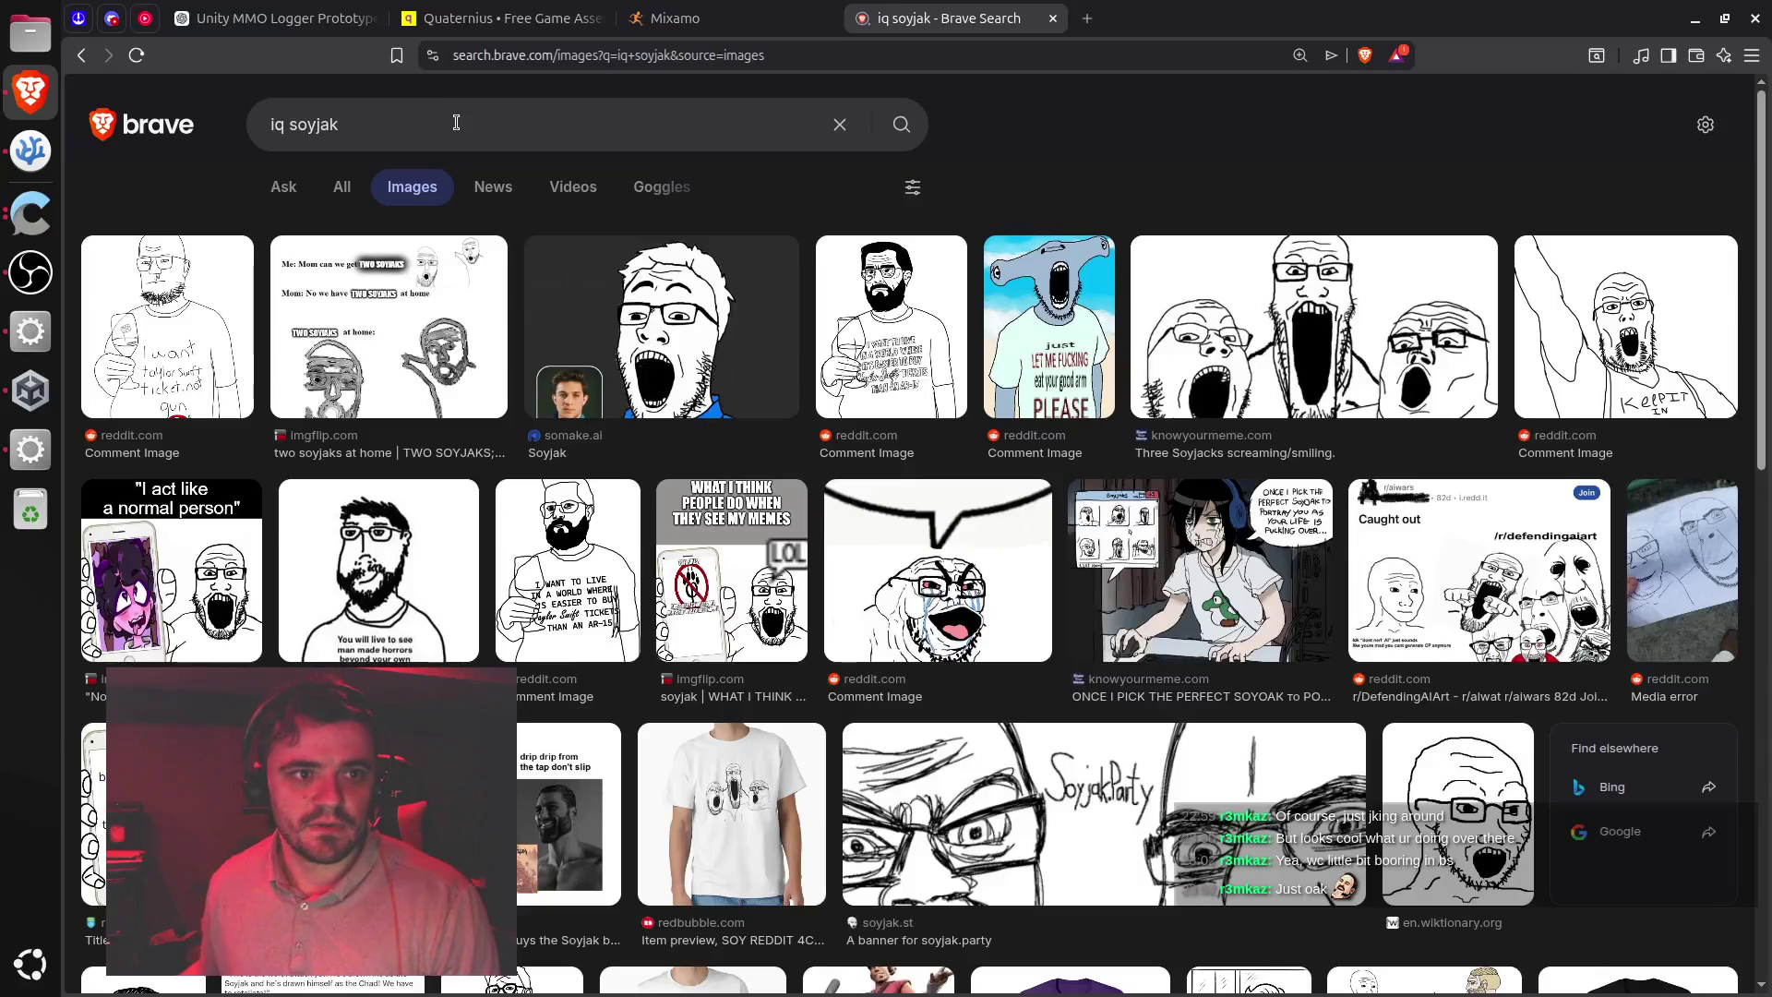
{"action": "left_click", "coordinate": [456, 122]}
{"action": "key", "text": "ctrl+Left"}
{"action": "key", "text": "BackSpace"}
{"action": "type", "text": "cur"}
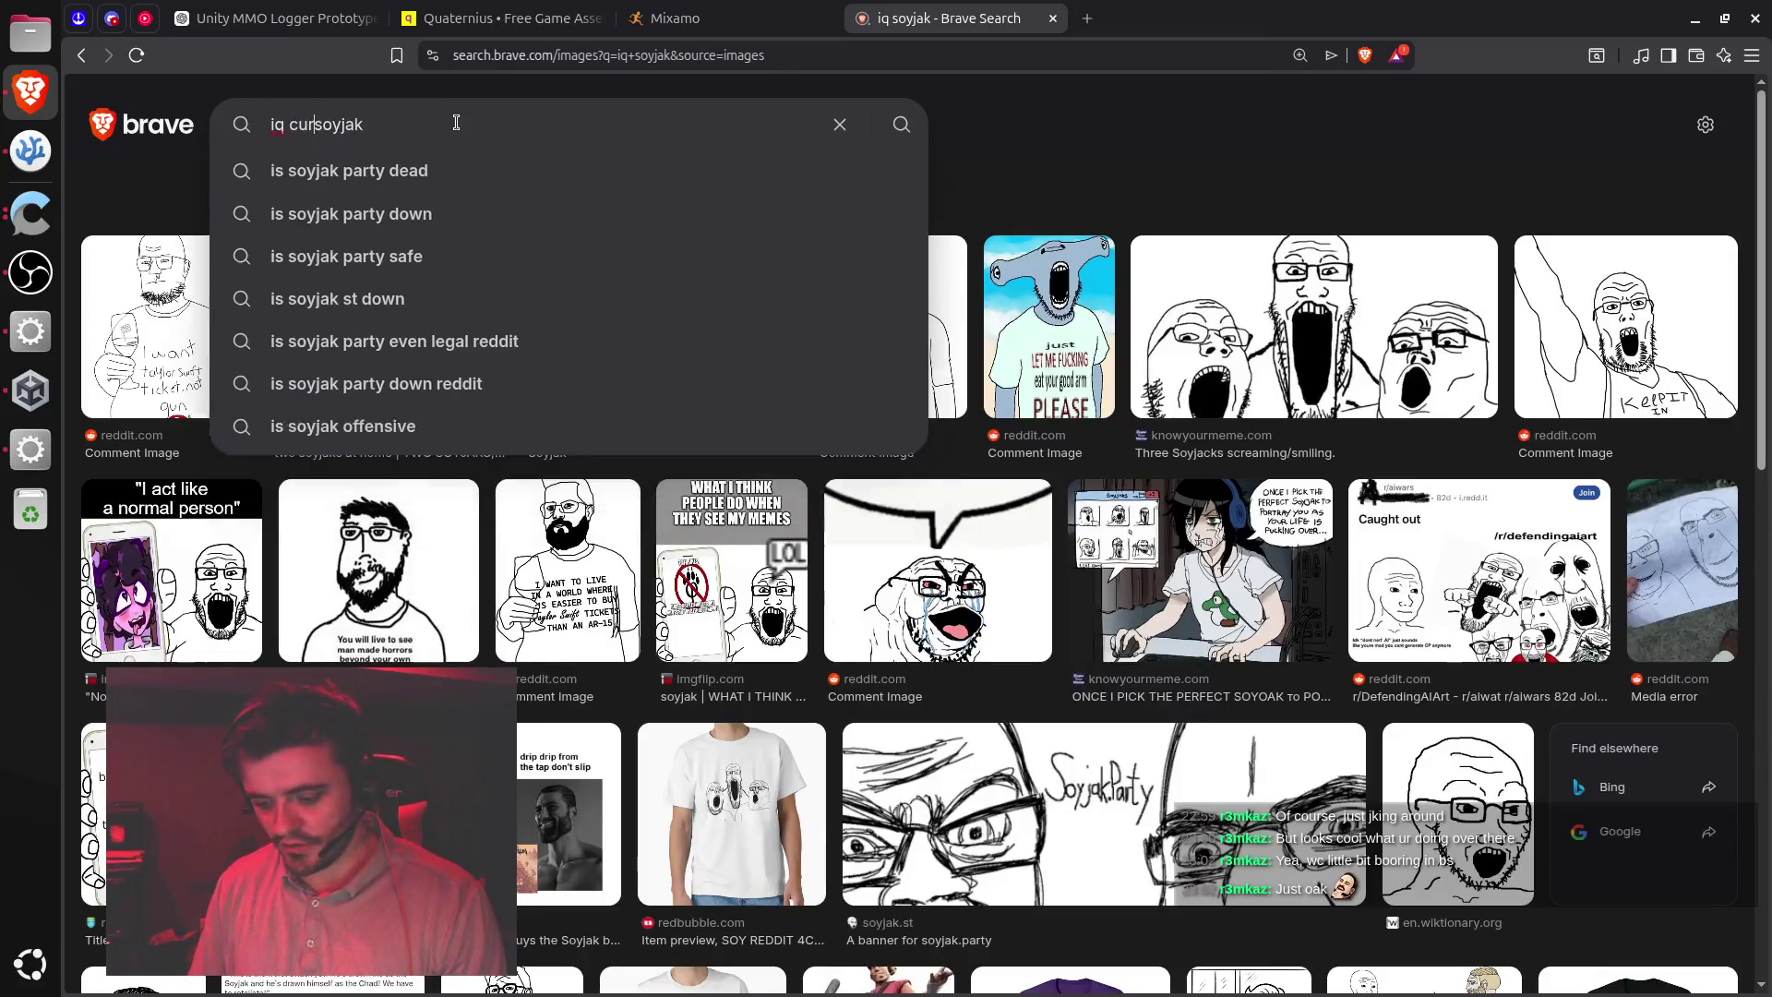
{"action": "type", "text": "ve"}
{"action": "key", "text": "Return"}
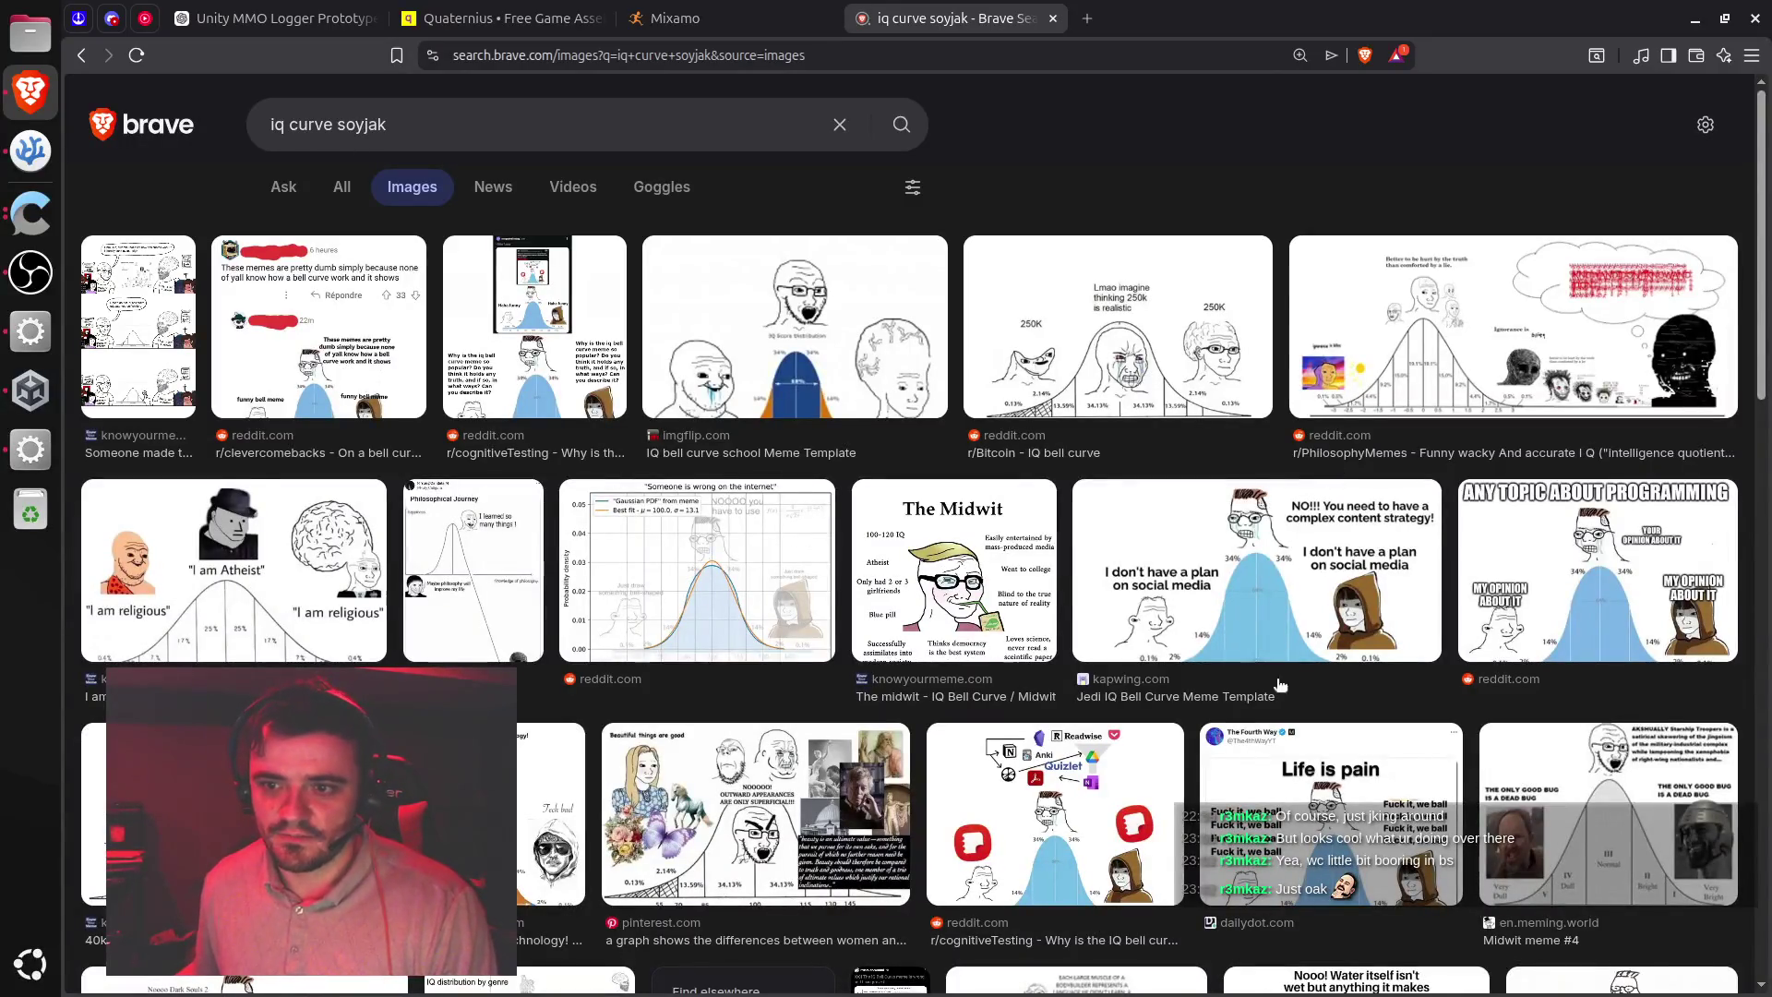
Preview the programming, wisdom-drawing and T.Rex bell-curve memes from the image results
{"action": "left_click", "coordinate": [1583, 595]}
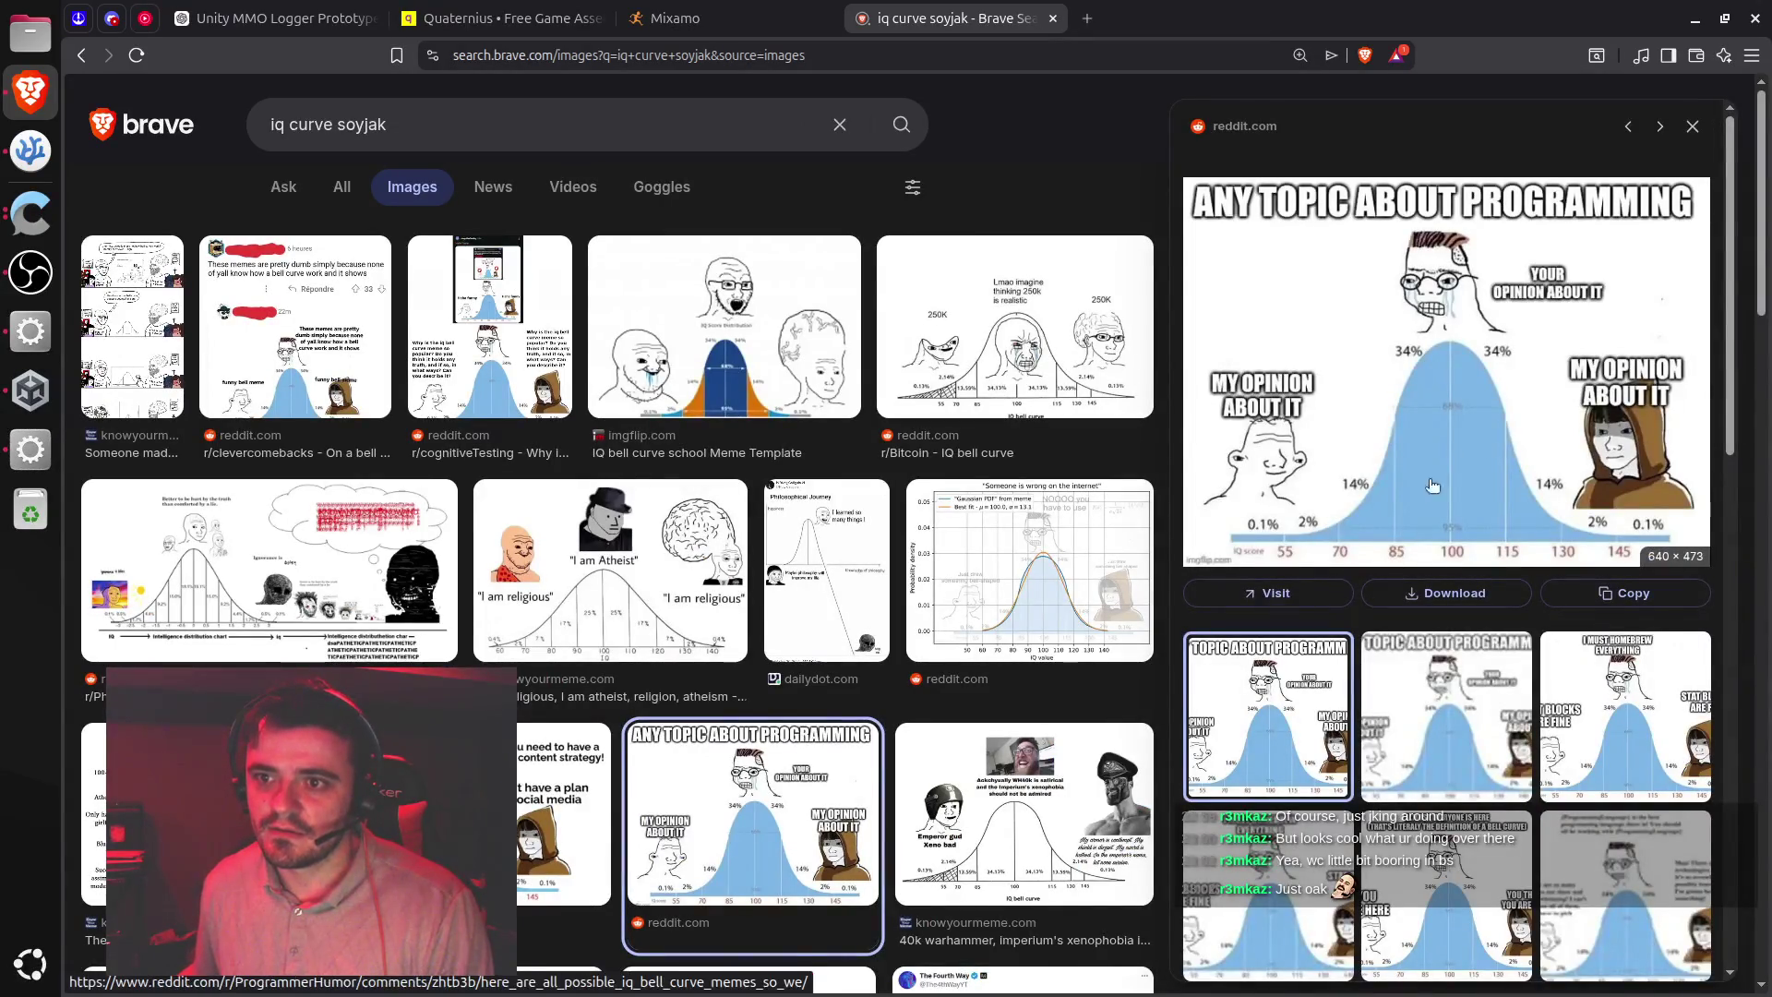
{"action": "scroll", "coordinate": [951, 637], "scroll_direction": "down", "scroll_amount": 5}
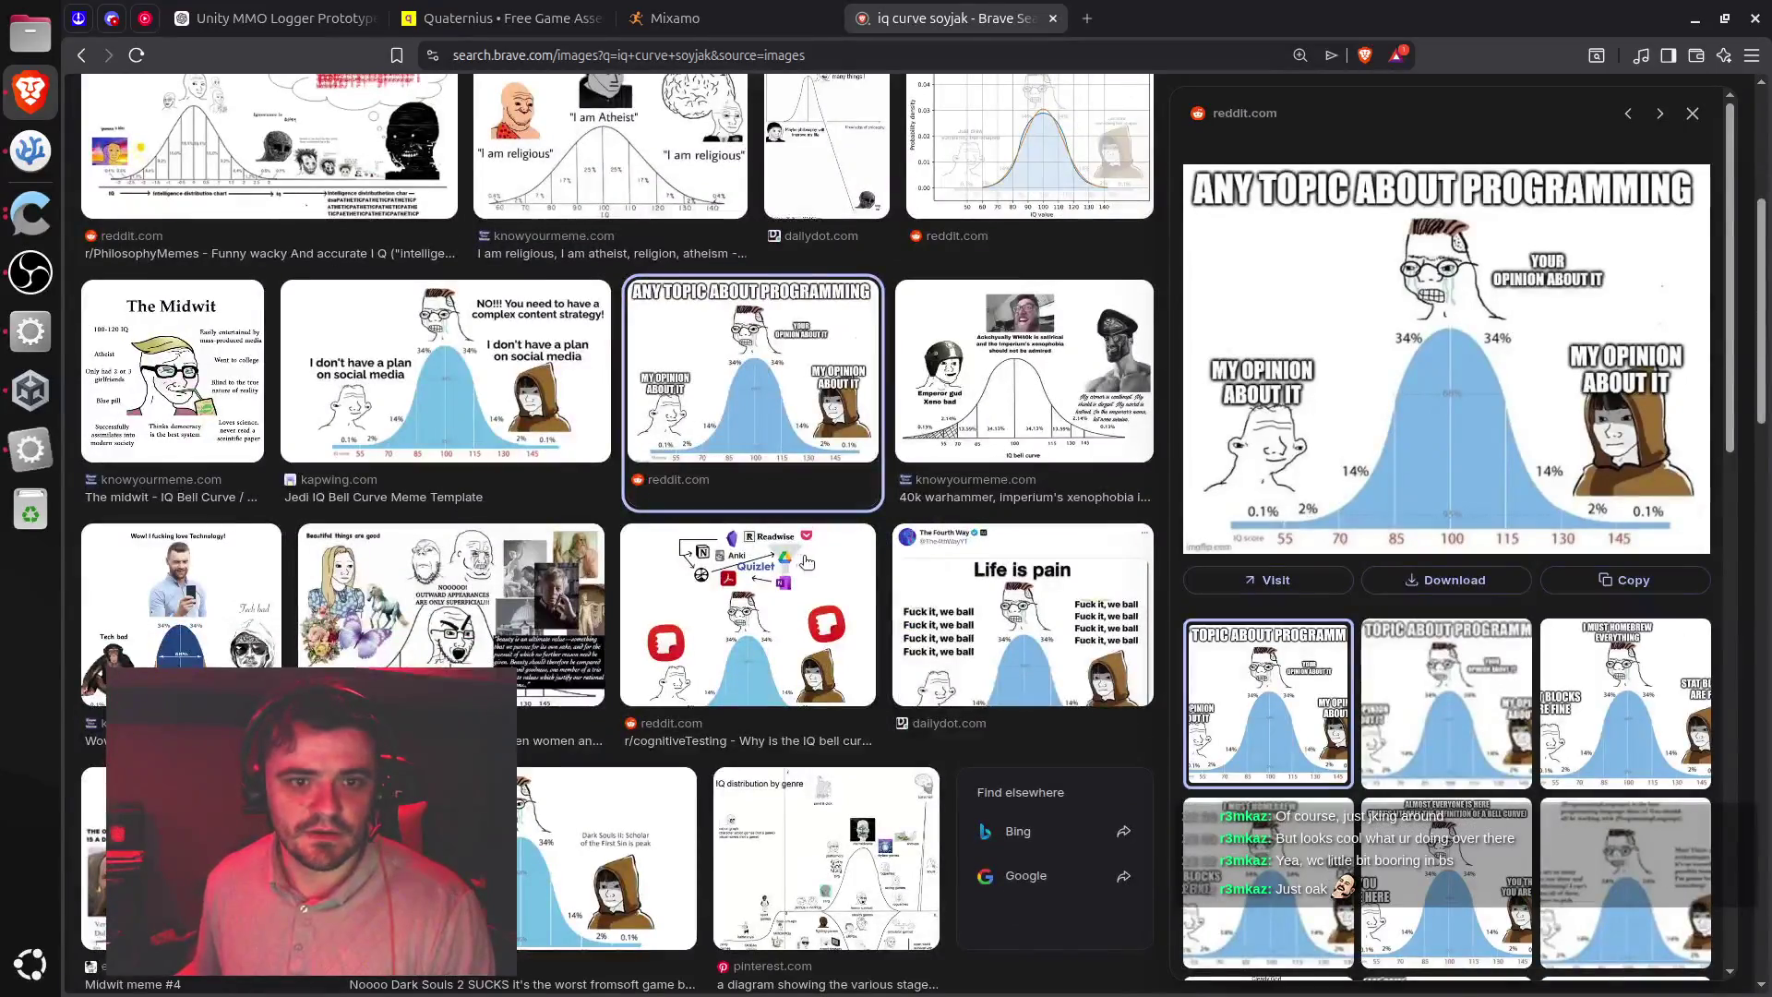
{"action": "scroll", "coordinate": [807, 561], "scroll_direction": "down", "scroll_amount": 5}
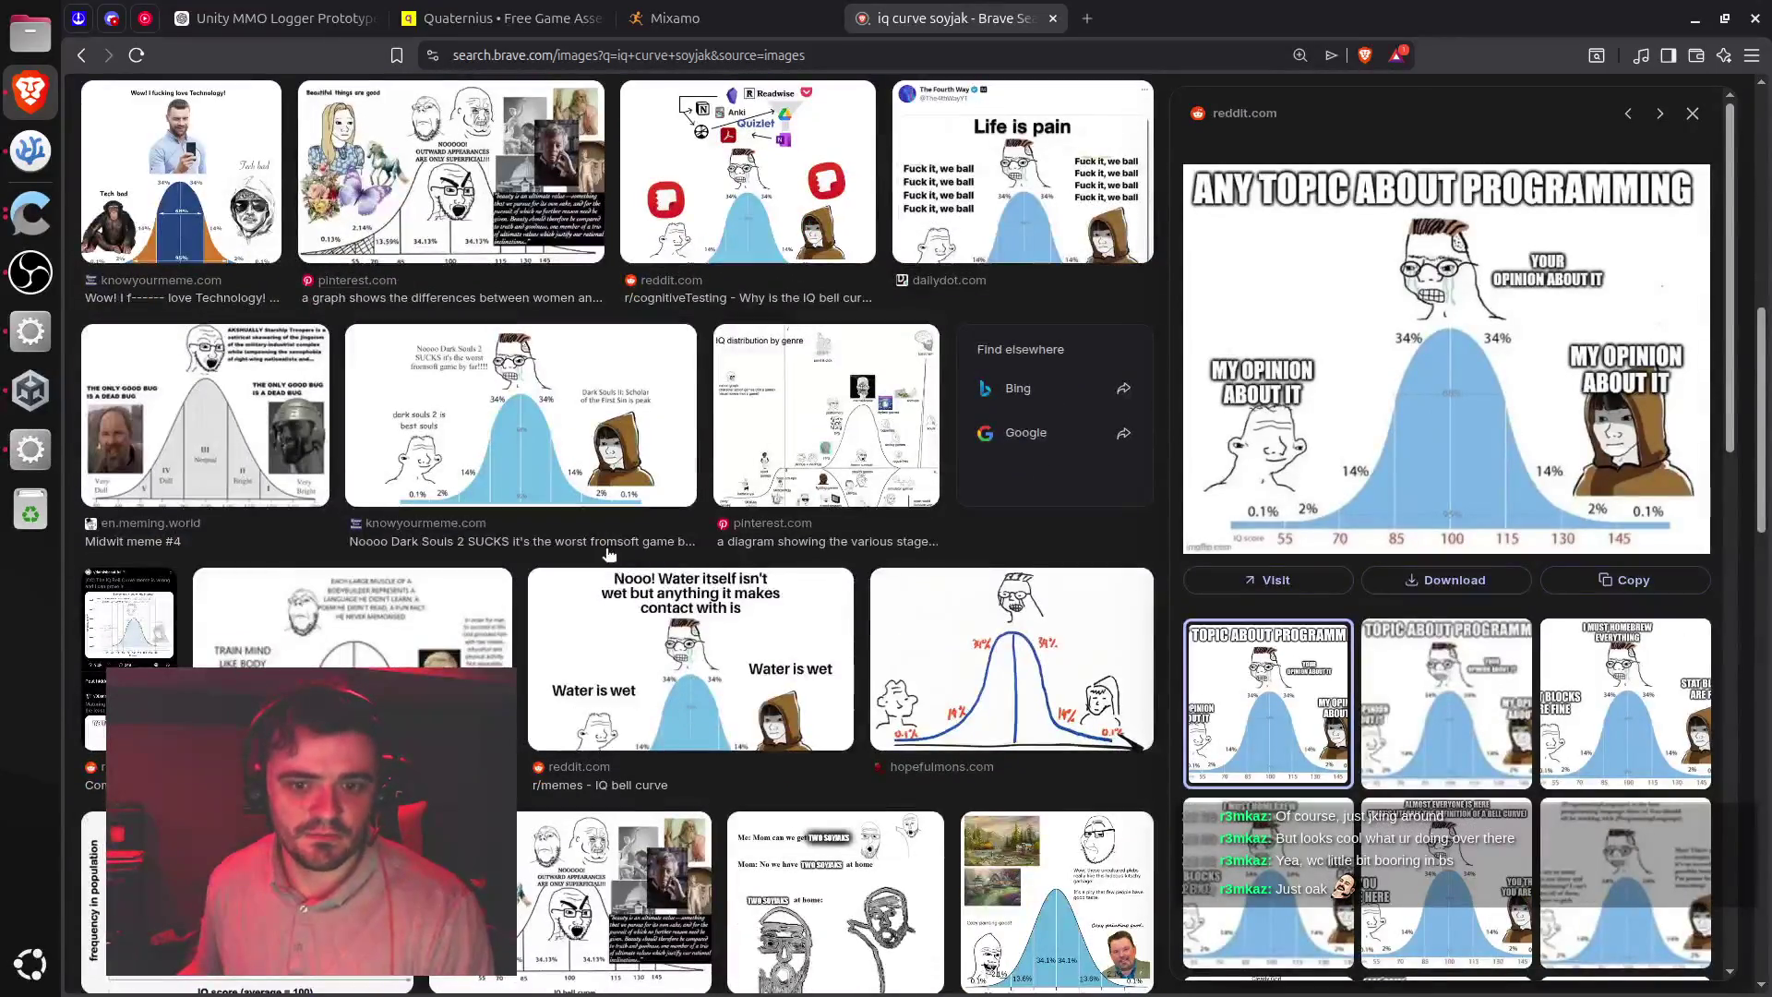
{"action": "scroll", "coordinate": [608, 554], "scroll_direction": "down", "scroll_amount": 2}
{"action": "left_click", "coordinate": [1010, 476]}
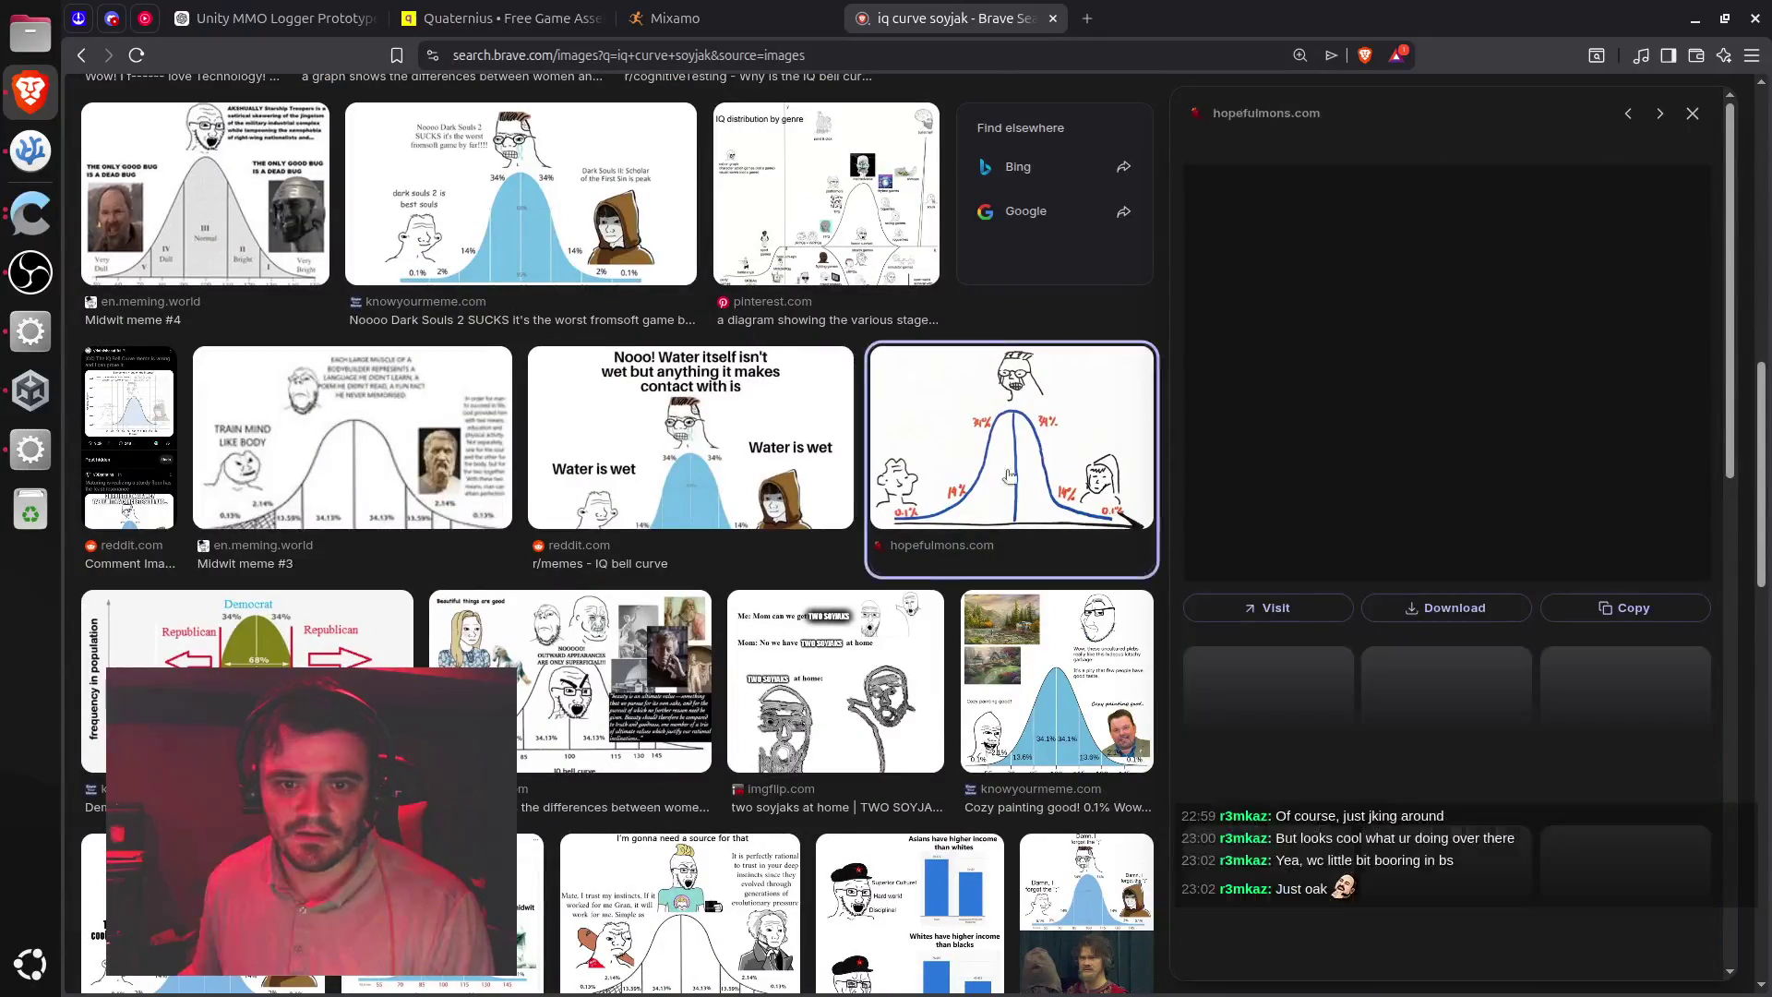
{"action": "scroll", "coordinate": [879, 545], "scroll_direction": "down", "scroll_amount": 5}
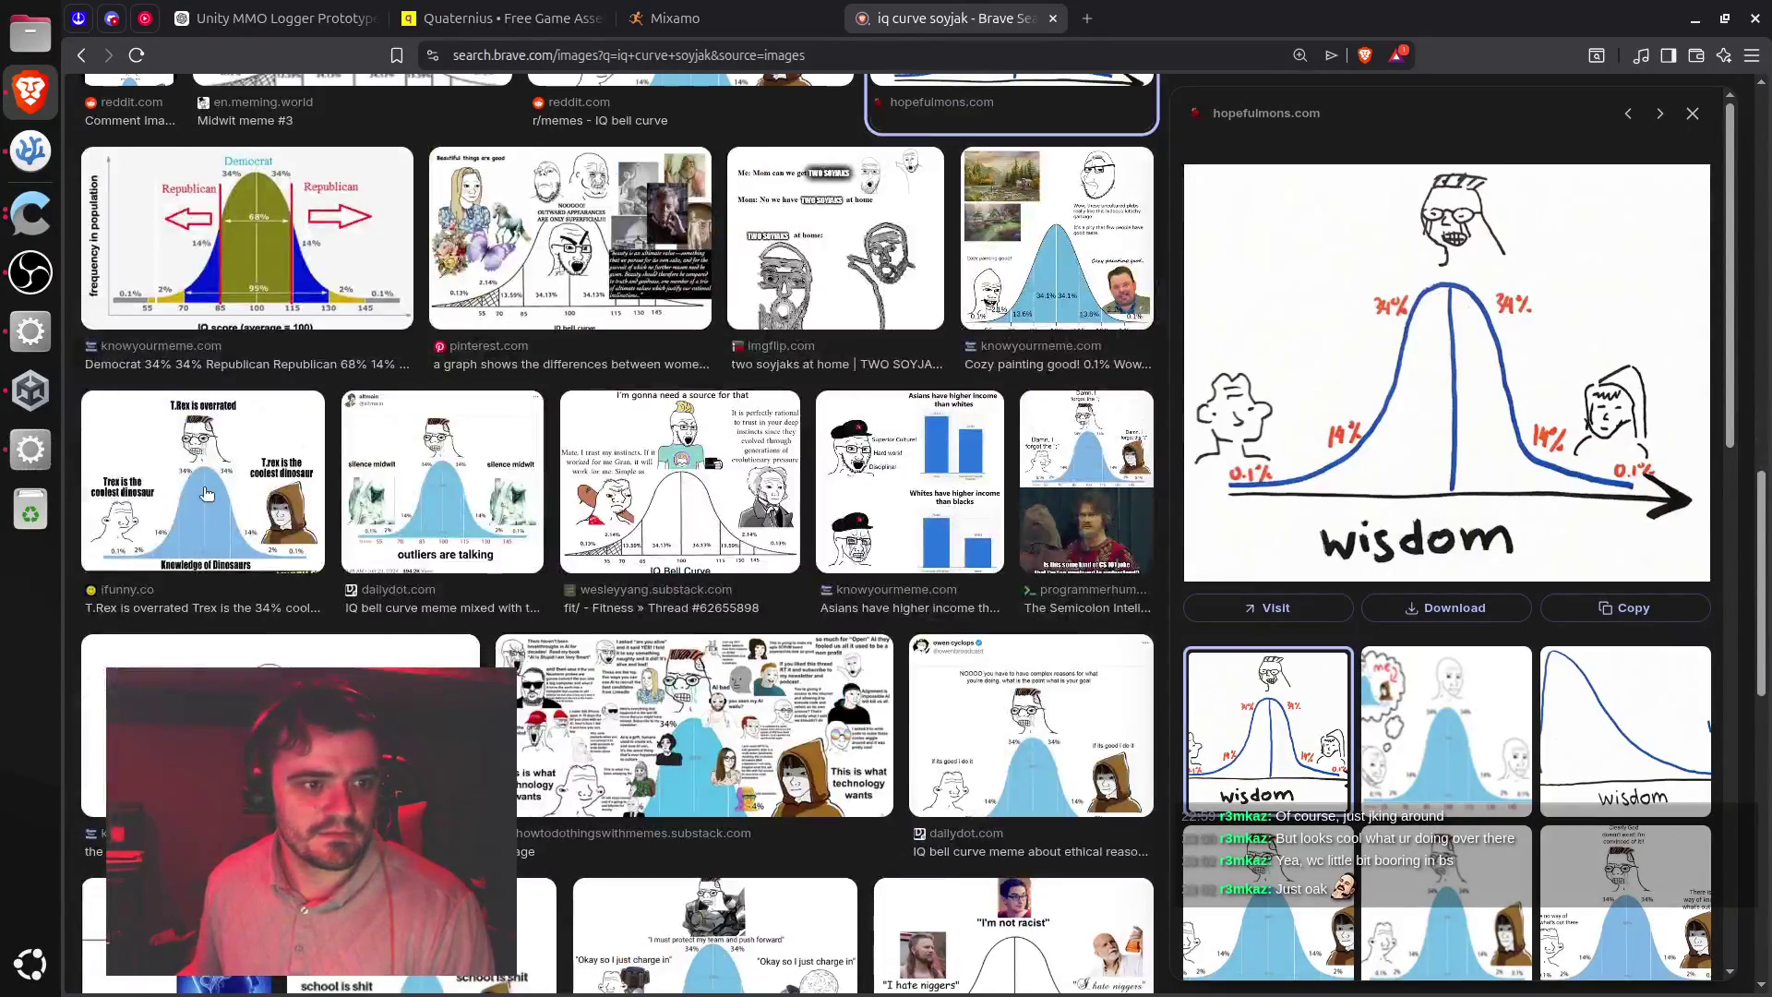
{"action": "left_click", "coordinate": [207, 493]}
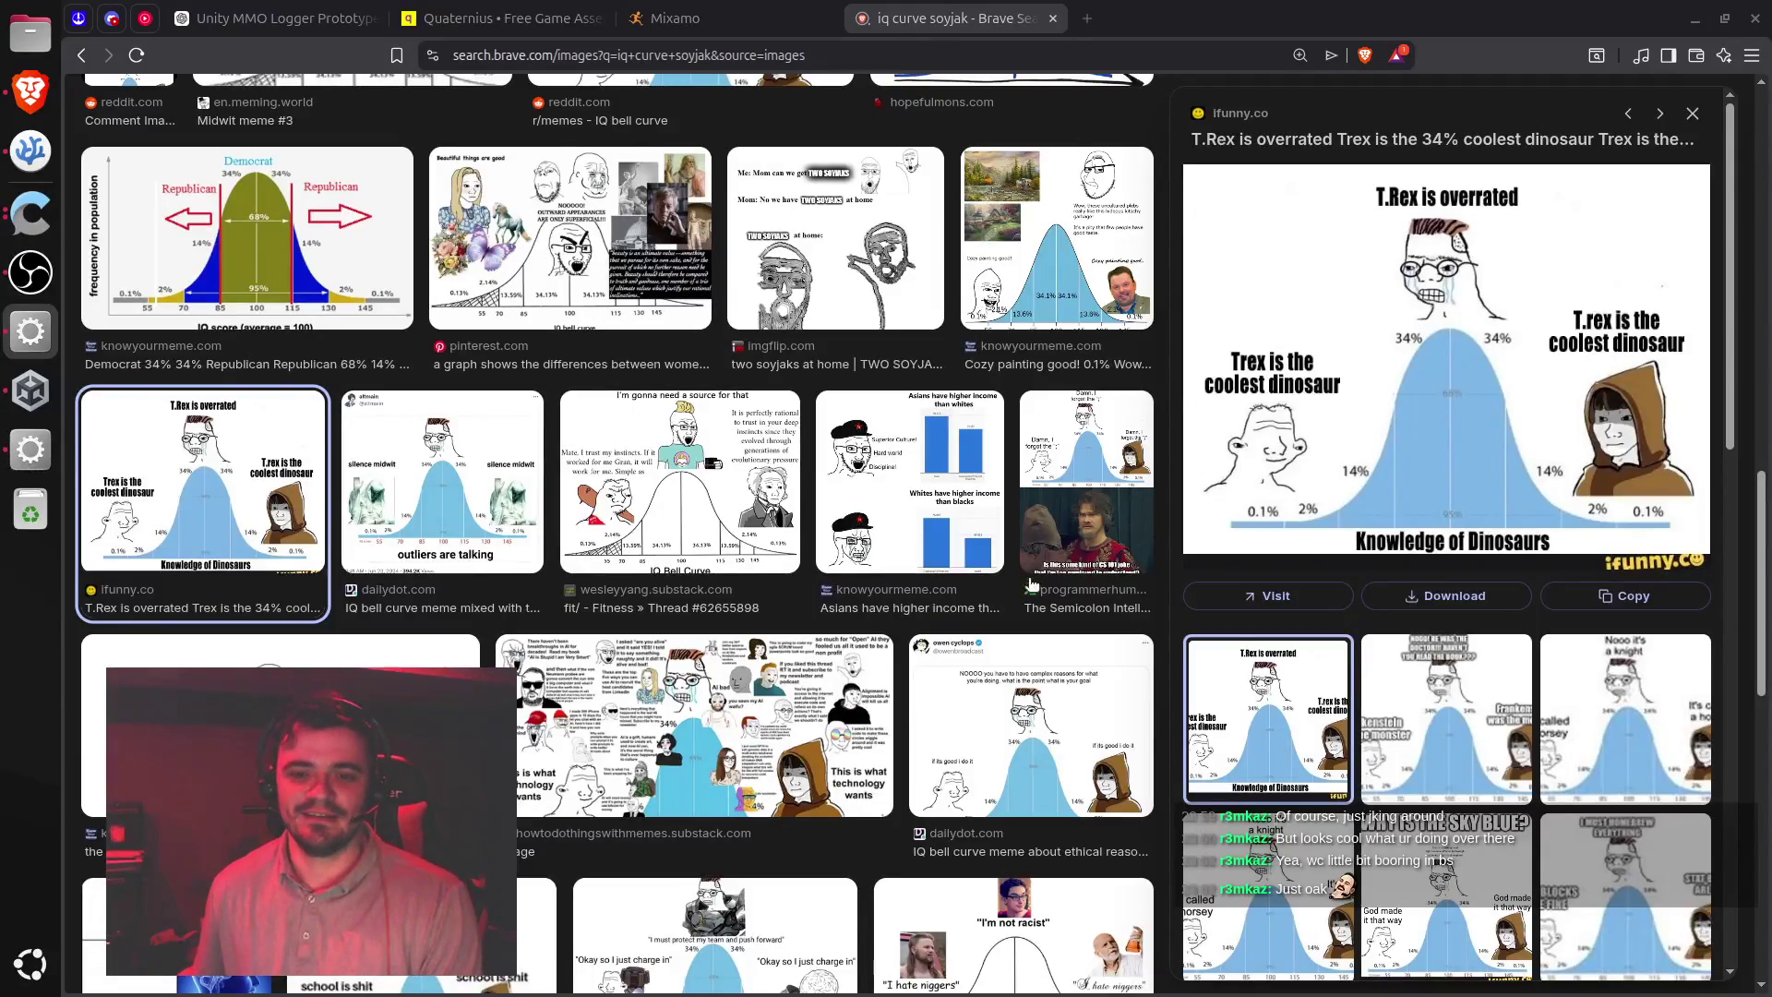
{"action": "scroll", "coordinate": [1026, 581], "scroll_direction": "down", "scroll_amount": 6}
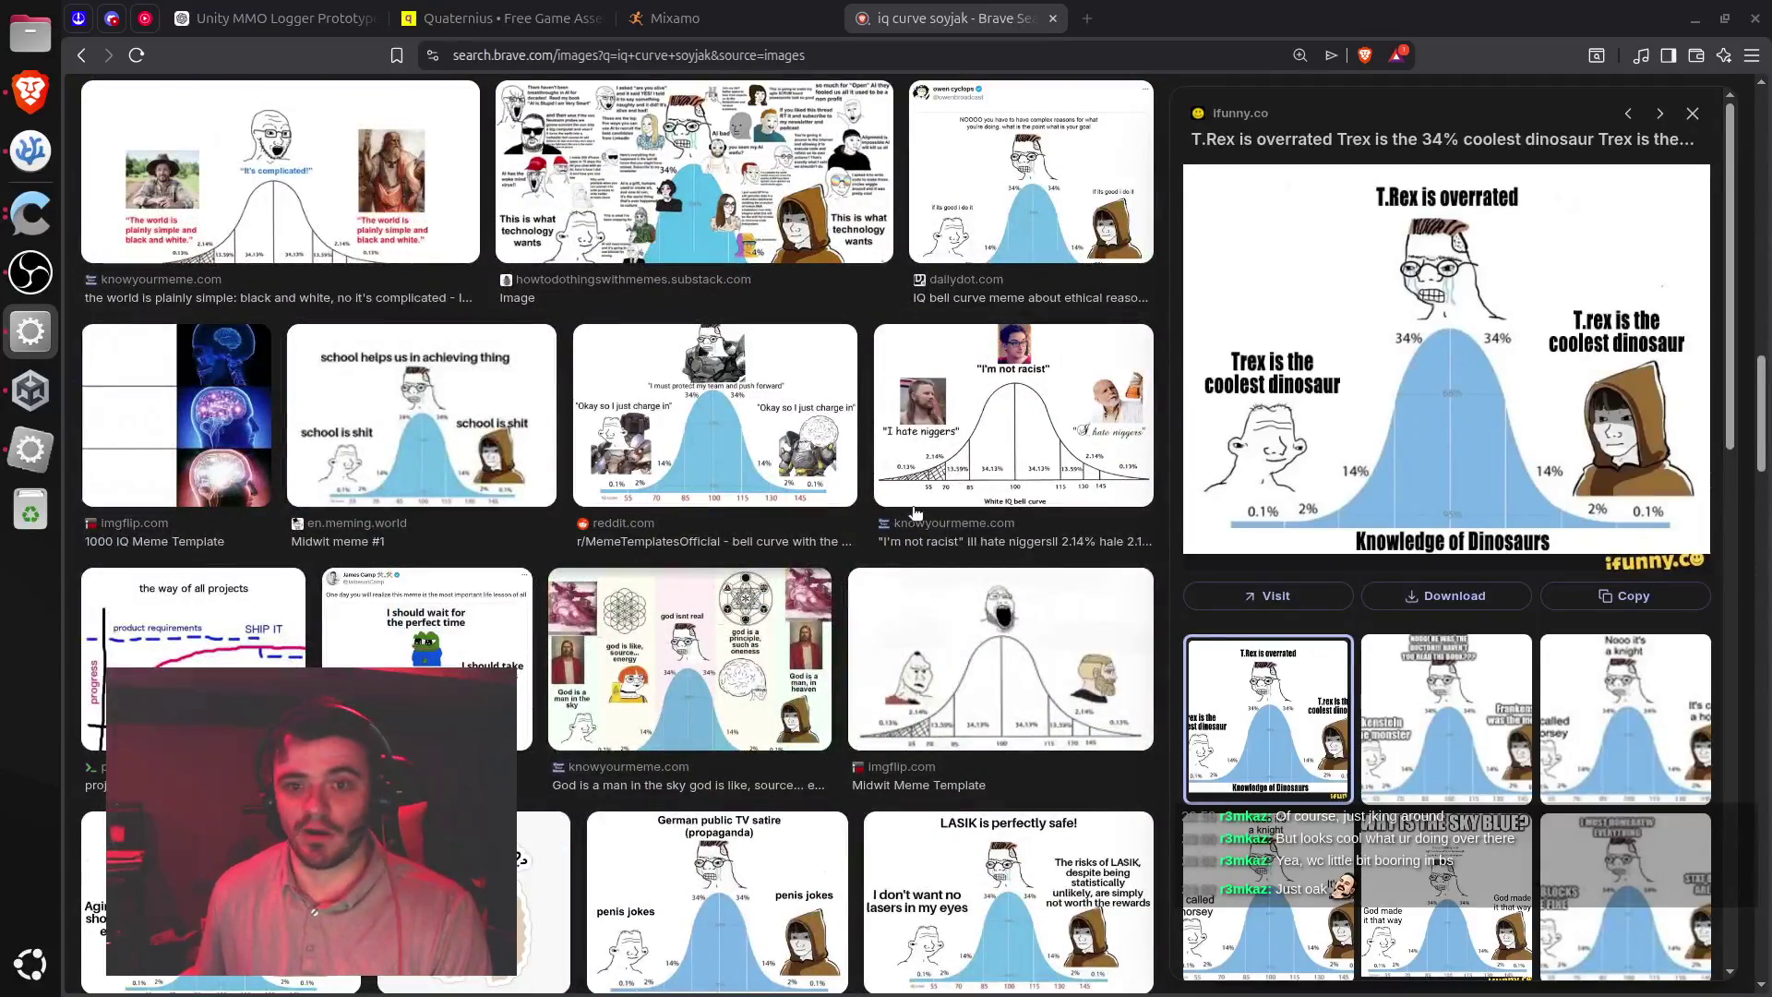
{"action": "scroll", "coordinate": [909, 632], "scroll_direction": "down", "scroll_amount": 3}
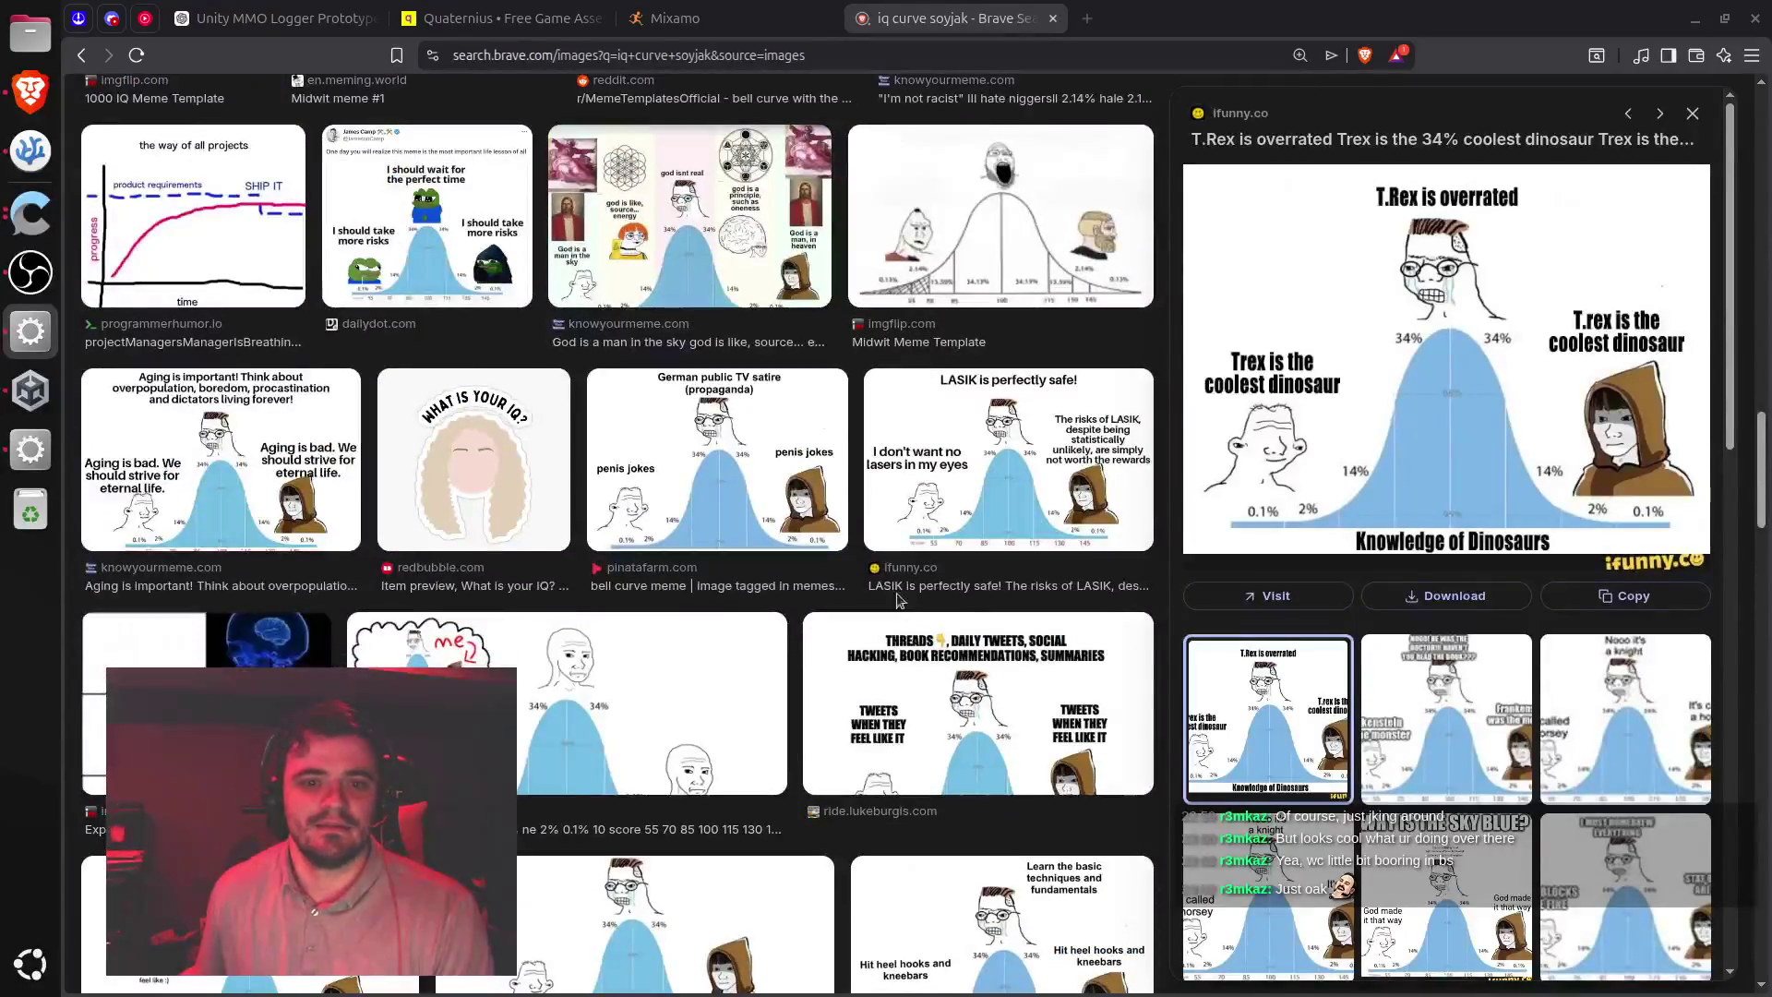
Preview the German TV satire, 'me', Threads and 'Learn the basic techniques' memes, then close the tab and return to Unity
{"action": "left_click", "coordinate": [844, 528]}
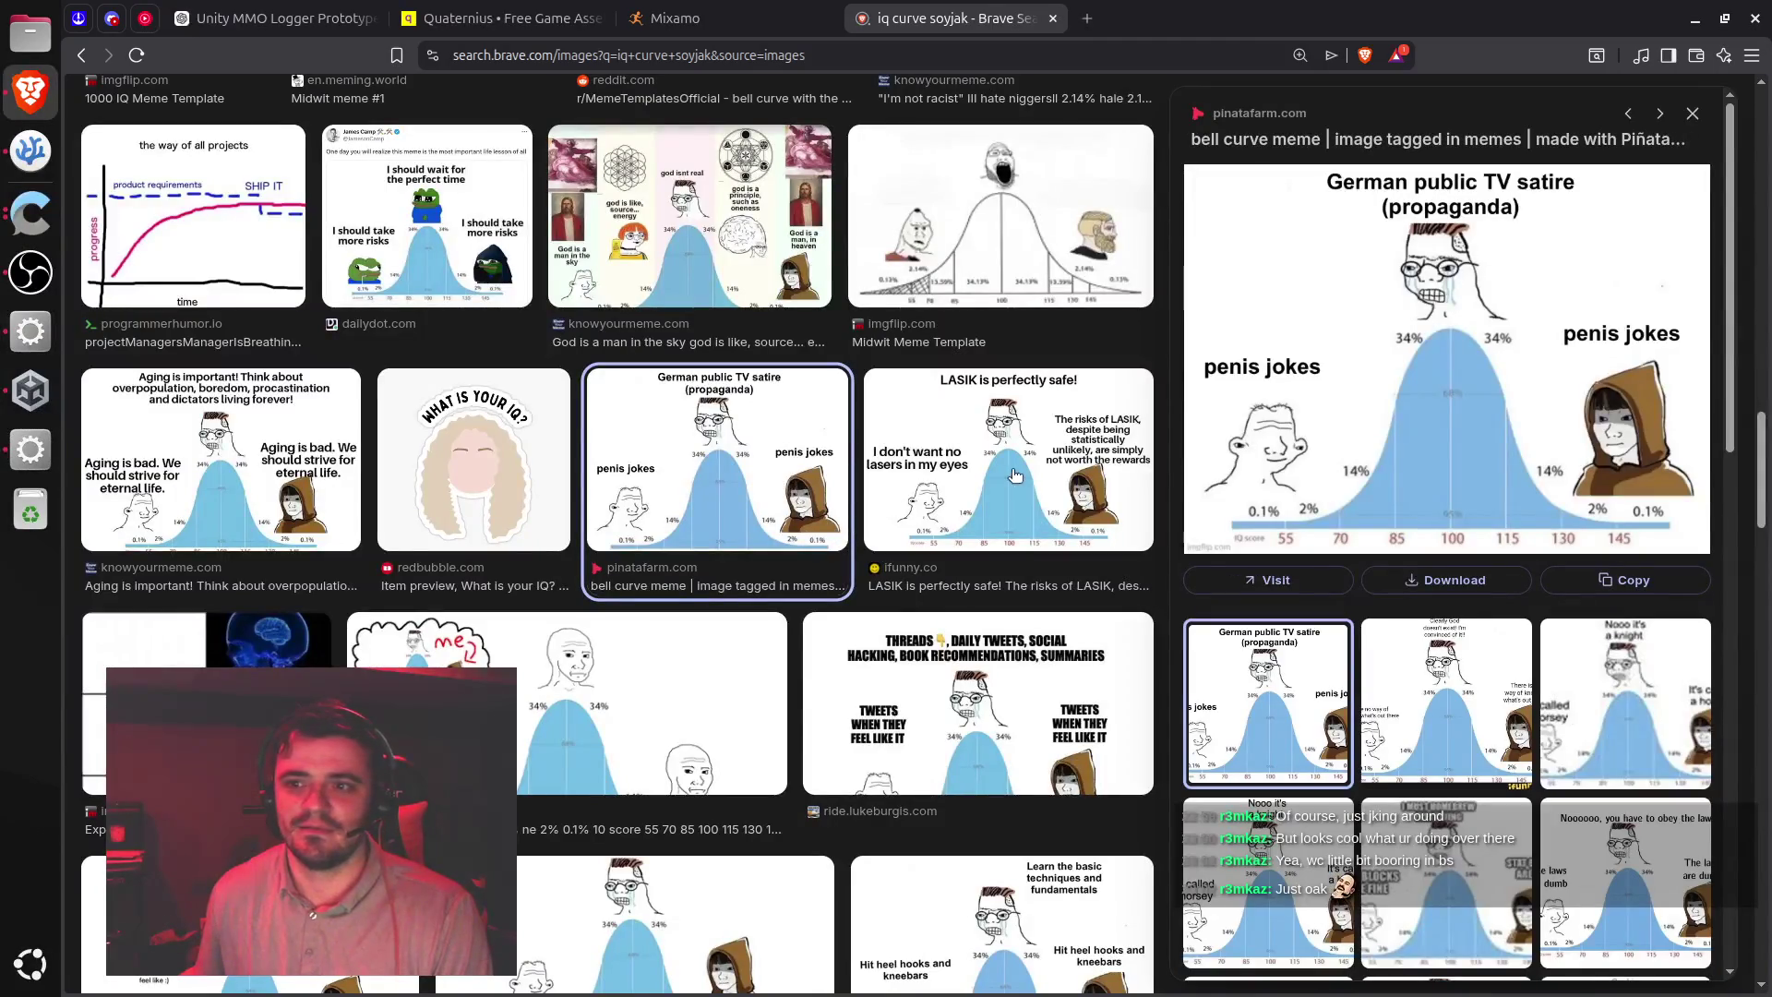
{"action": "scroll", "coordinate": [849, 532], "scroll_direction": "down", "scroll_amount": 3}
{"action": "left_click", "coordinate": [775, 503]}
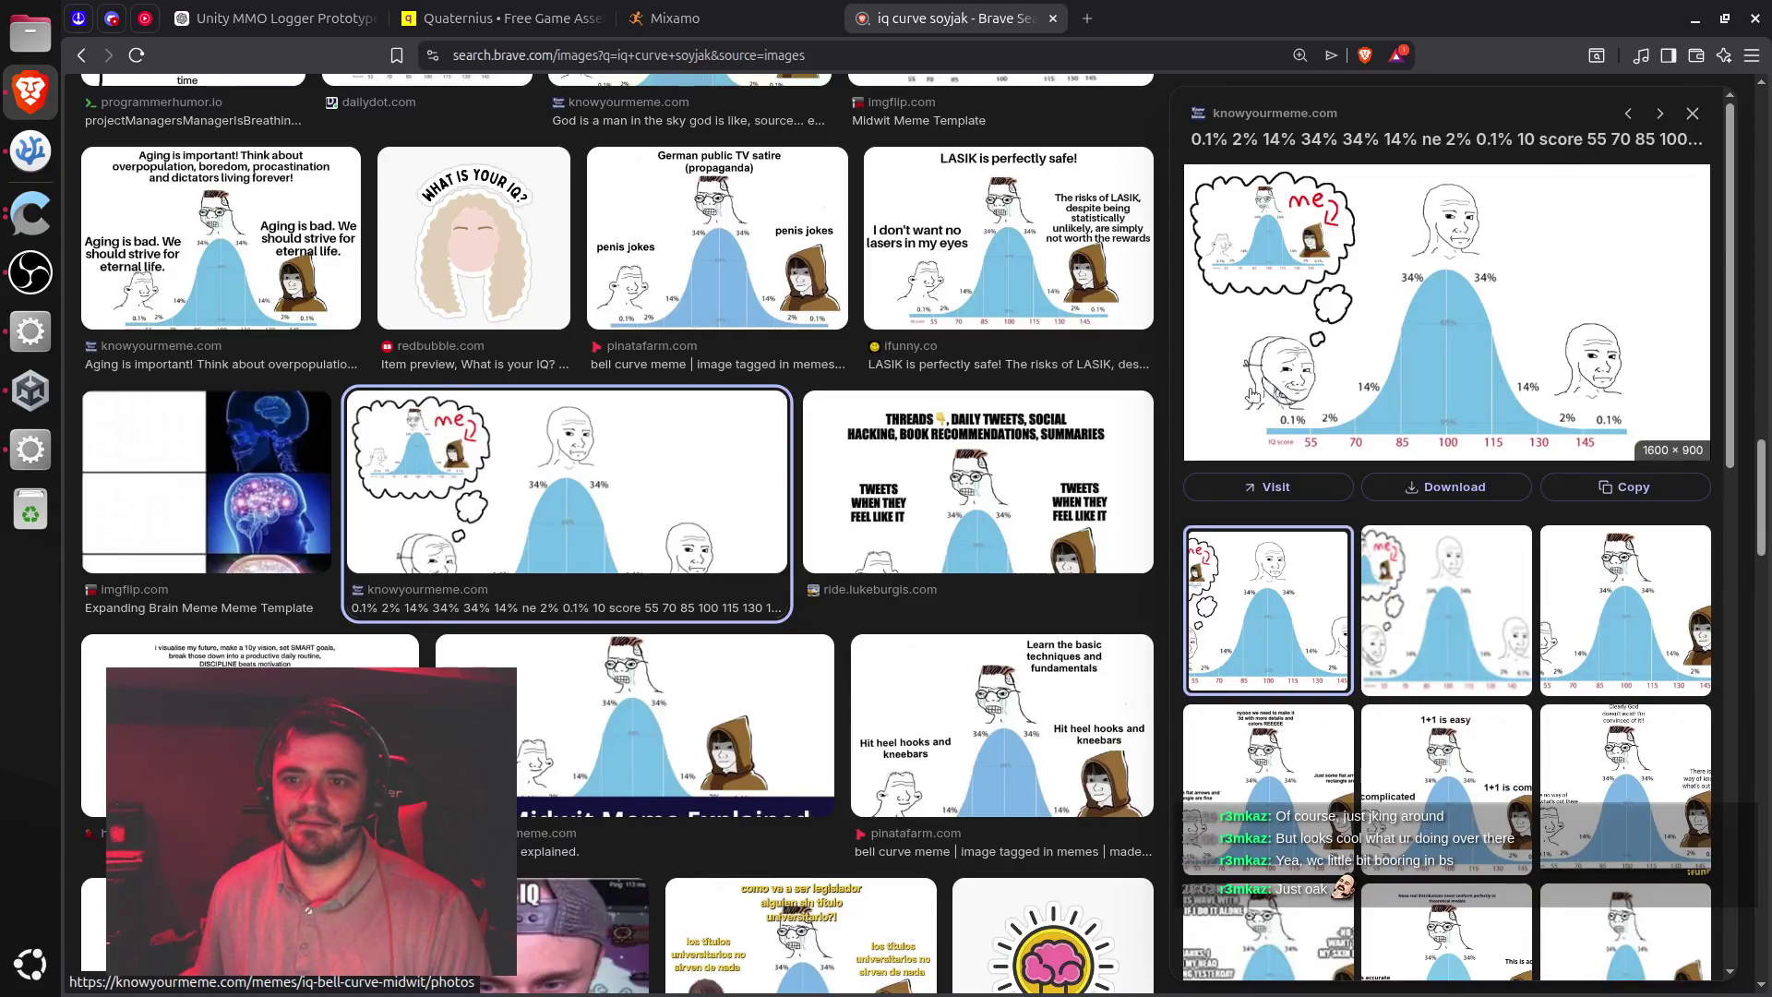
{"action": "left_click", "coordinate": [1015, 461]}
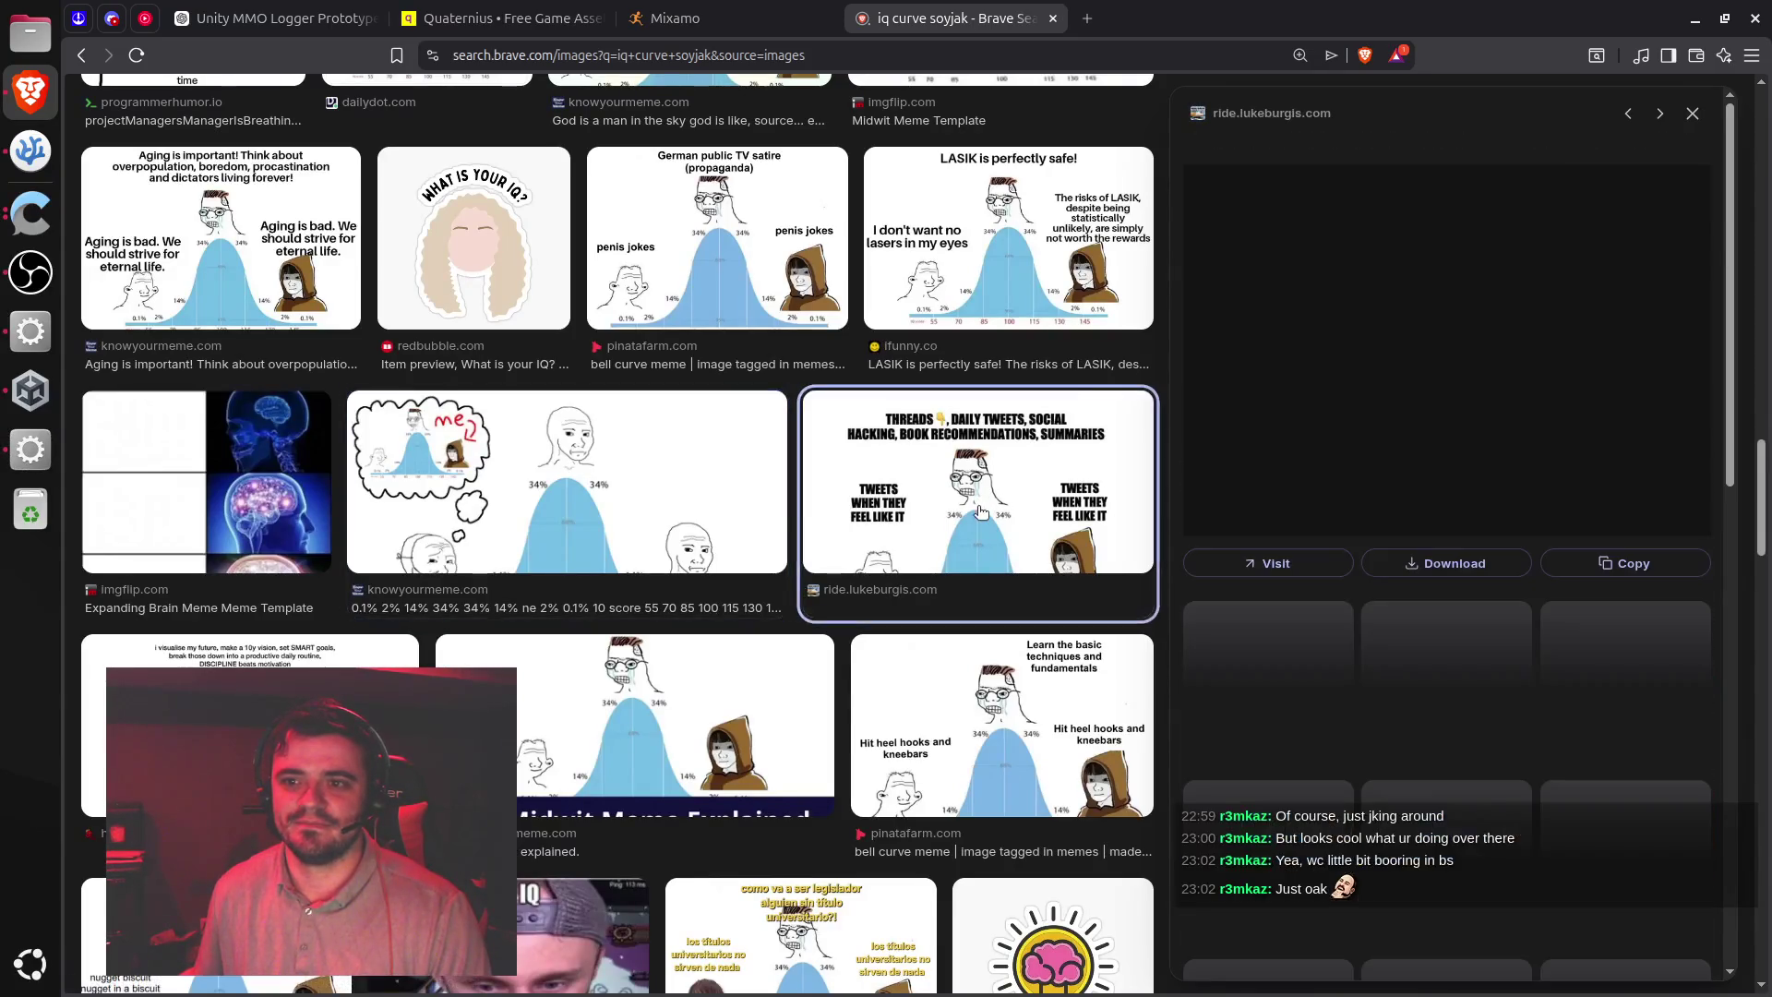
{"action": "key", "text": "Left"}
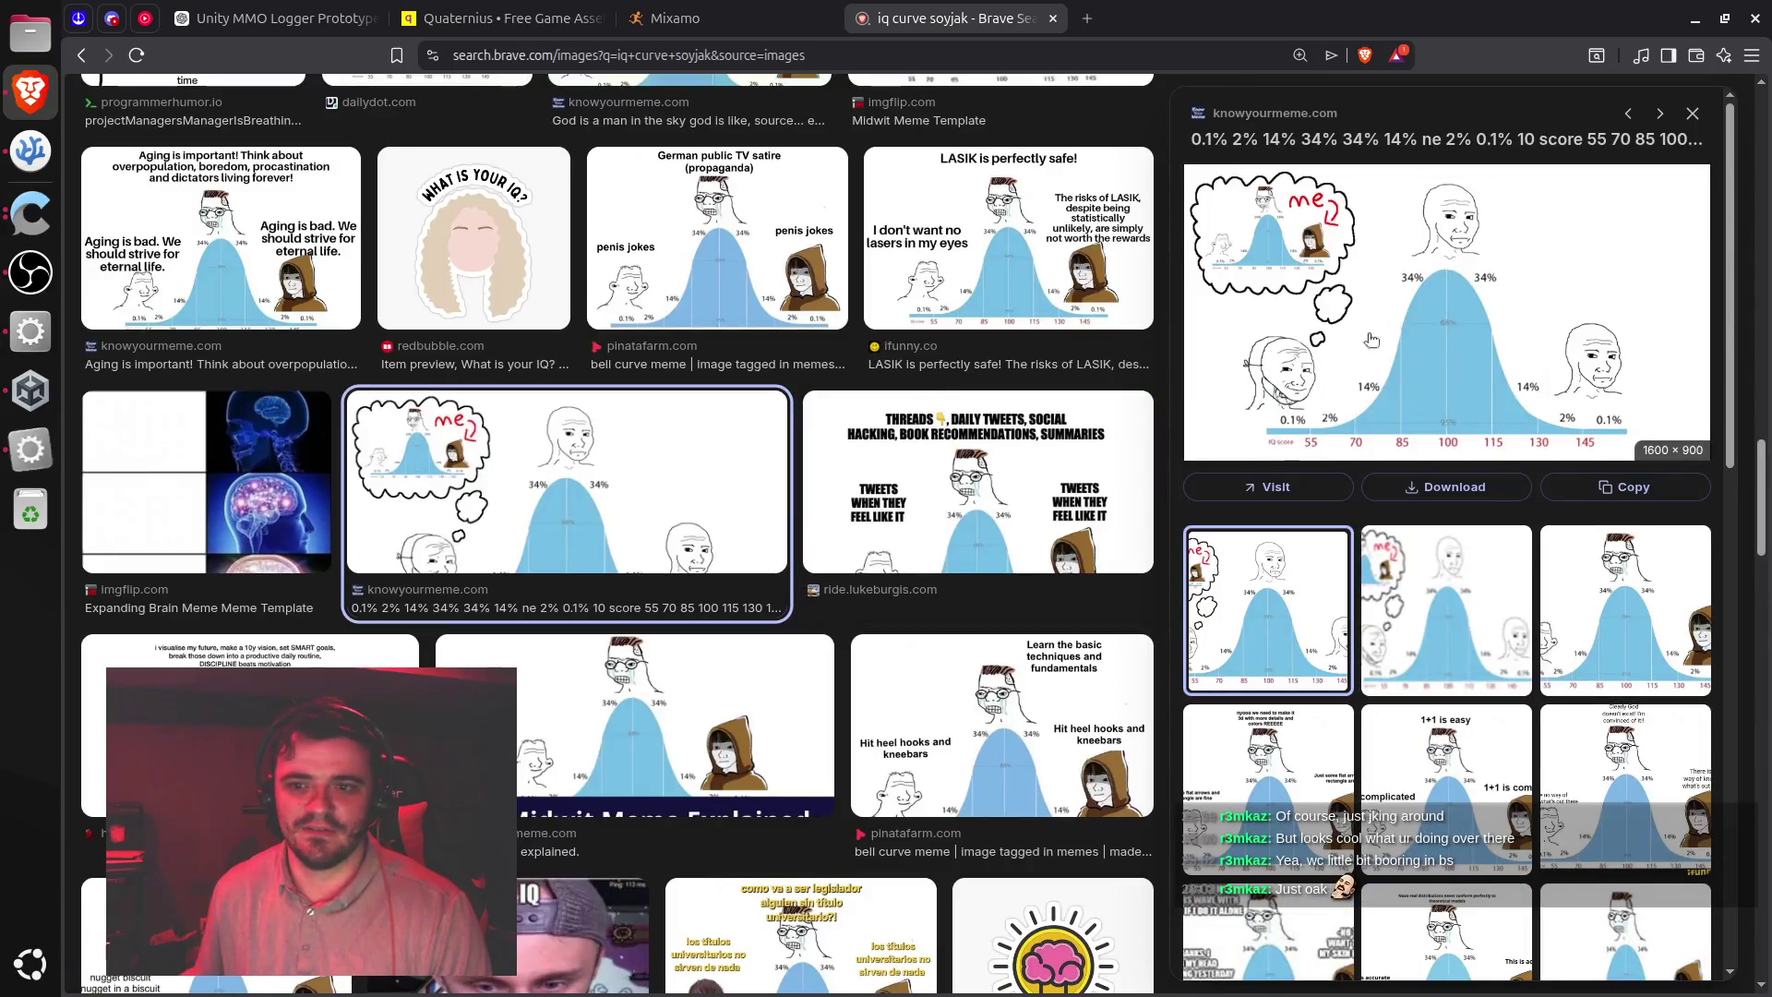
{"action": "left_click", "coordinate": [997, 641]}
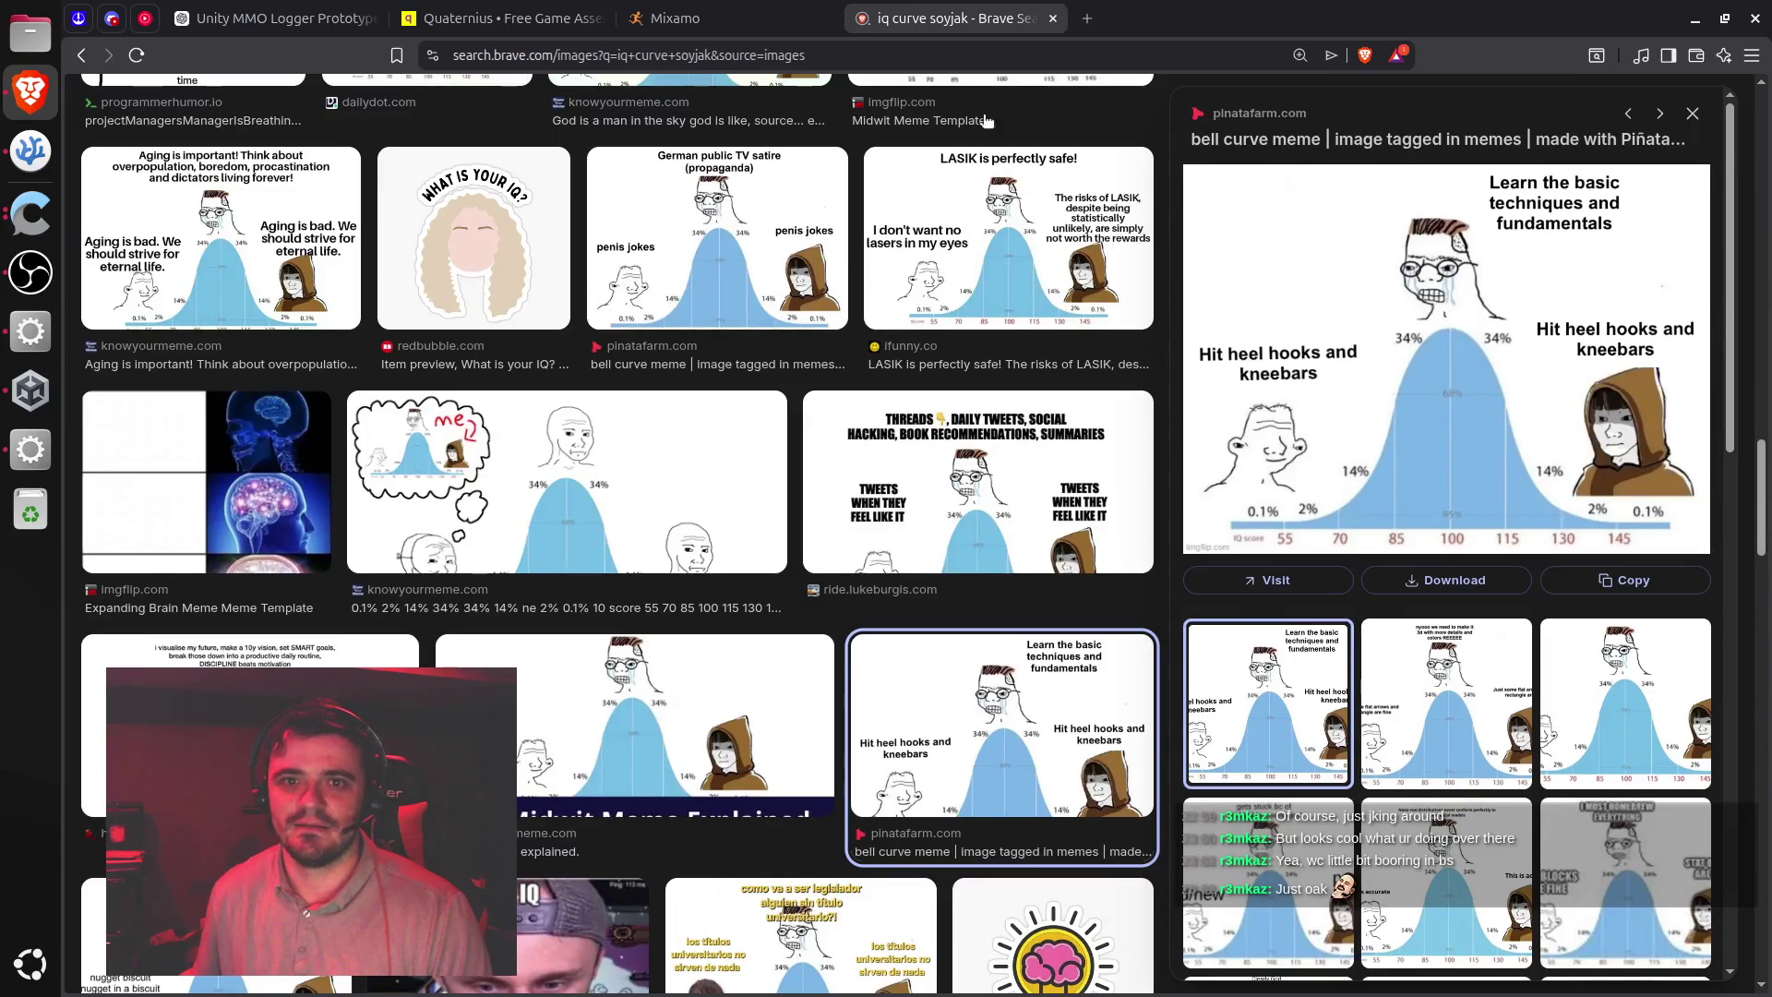
{"action": "middle_click", "coordinate": [959, 11]}
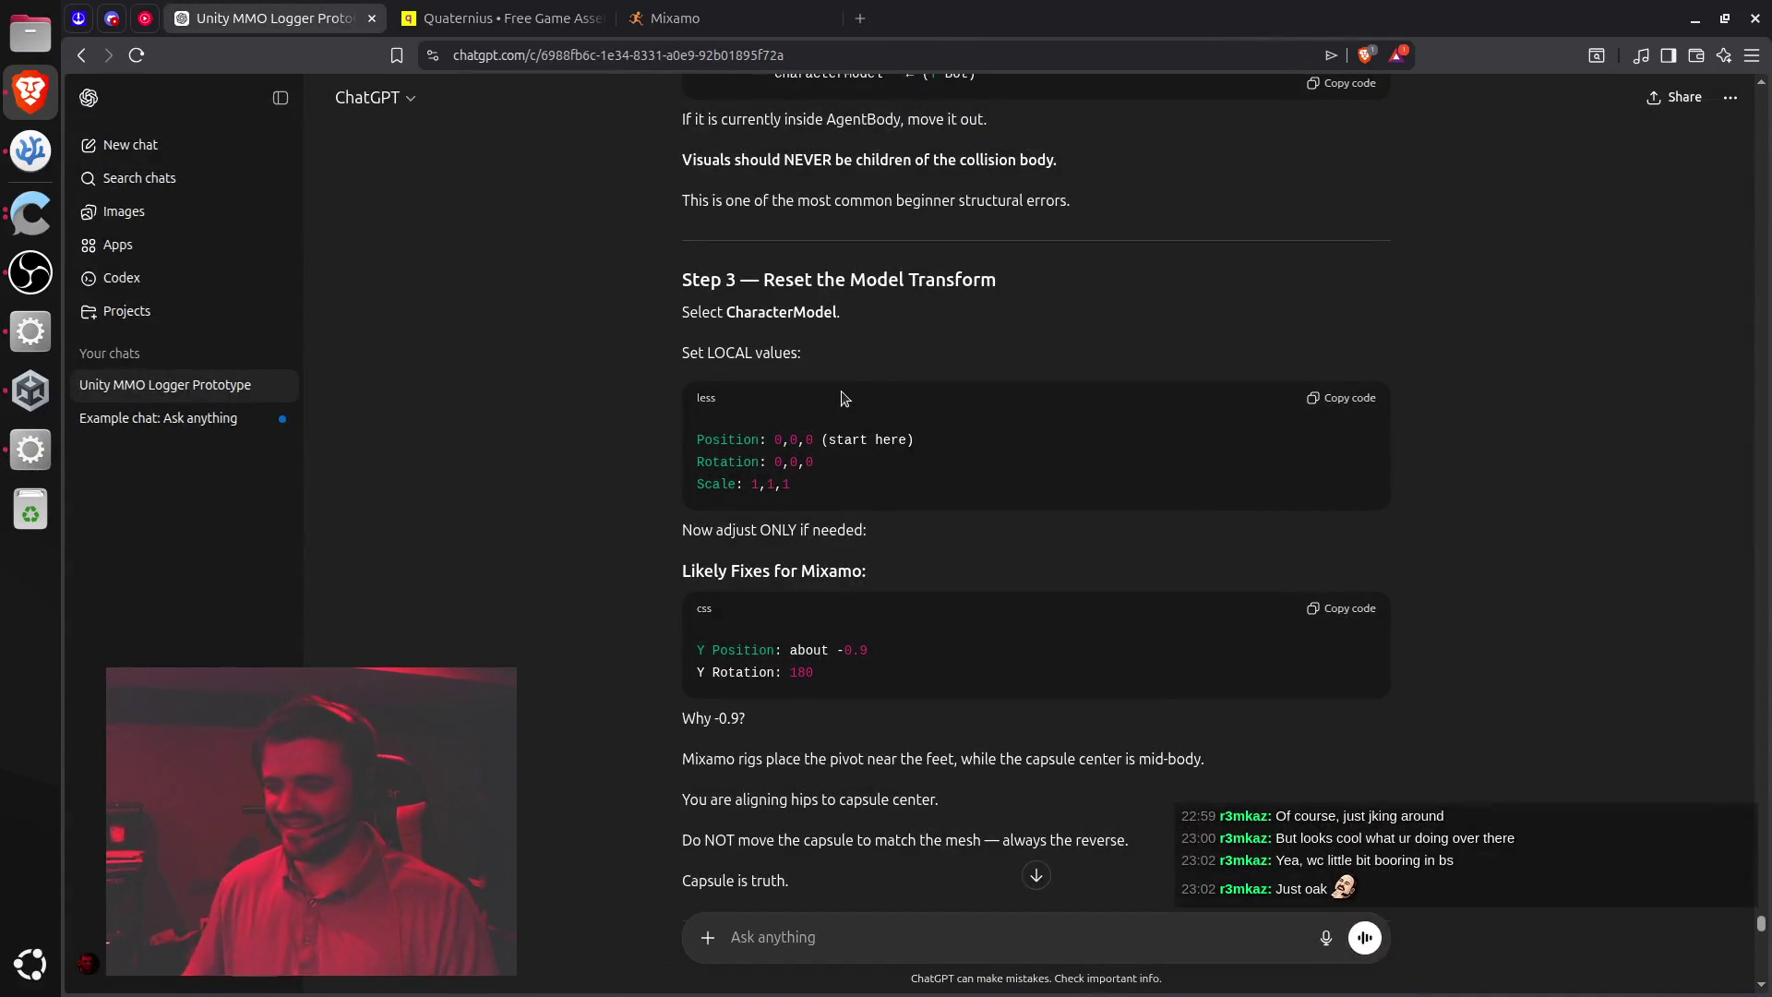
{"action": "key", "text": "alt+Tab"}
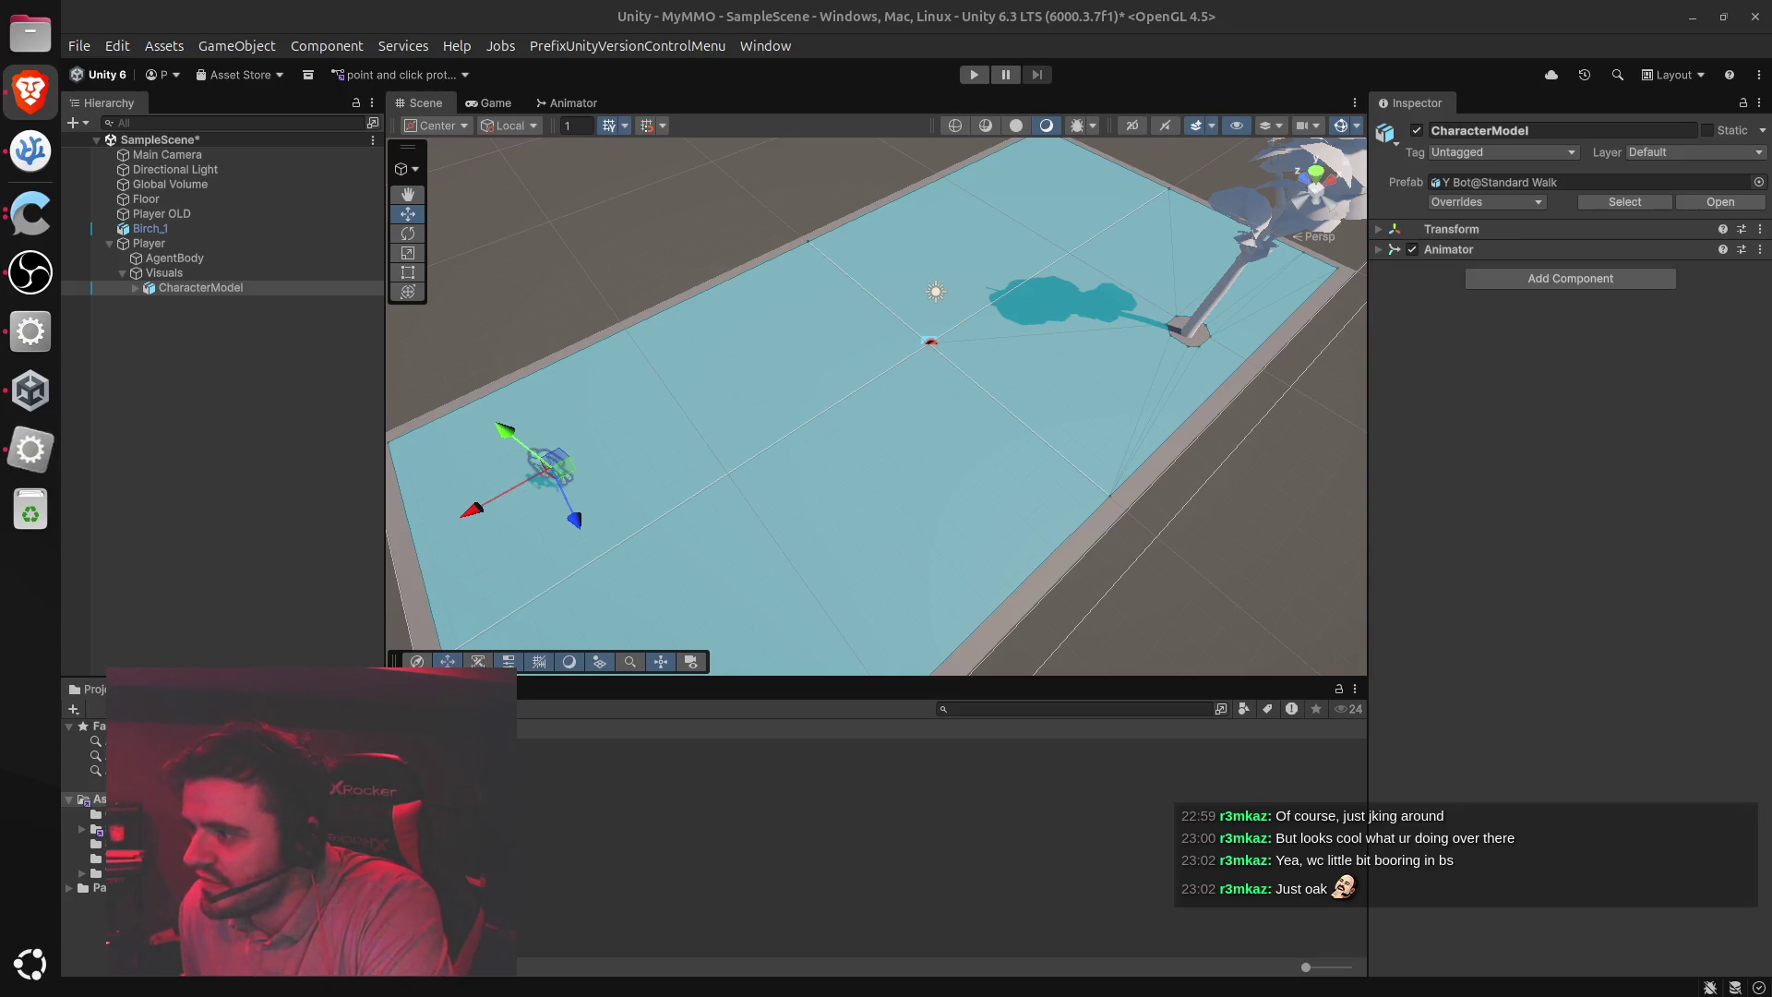
Set CharacterModel's Transform Position X, Y, Z and Rotation Y all to 0
{"action": "left_click", "coordinate": [229, 286]}
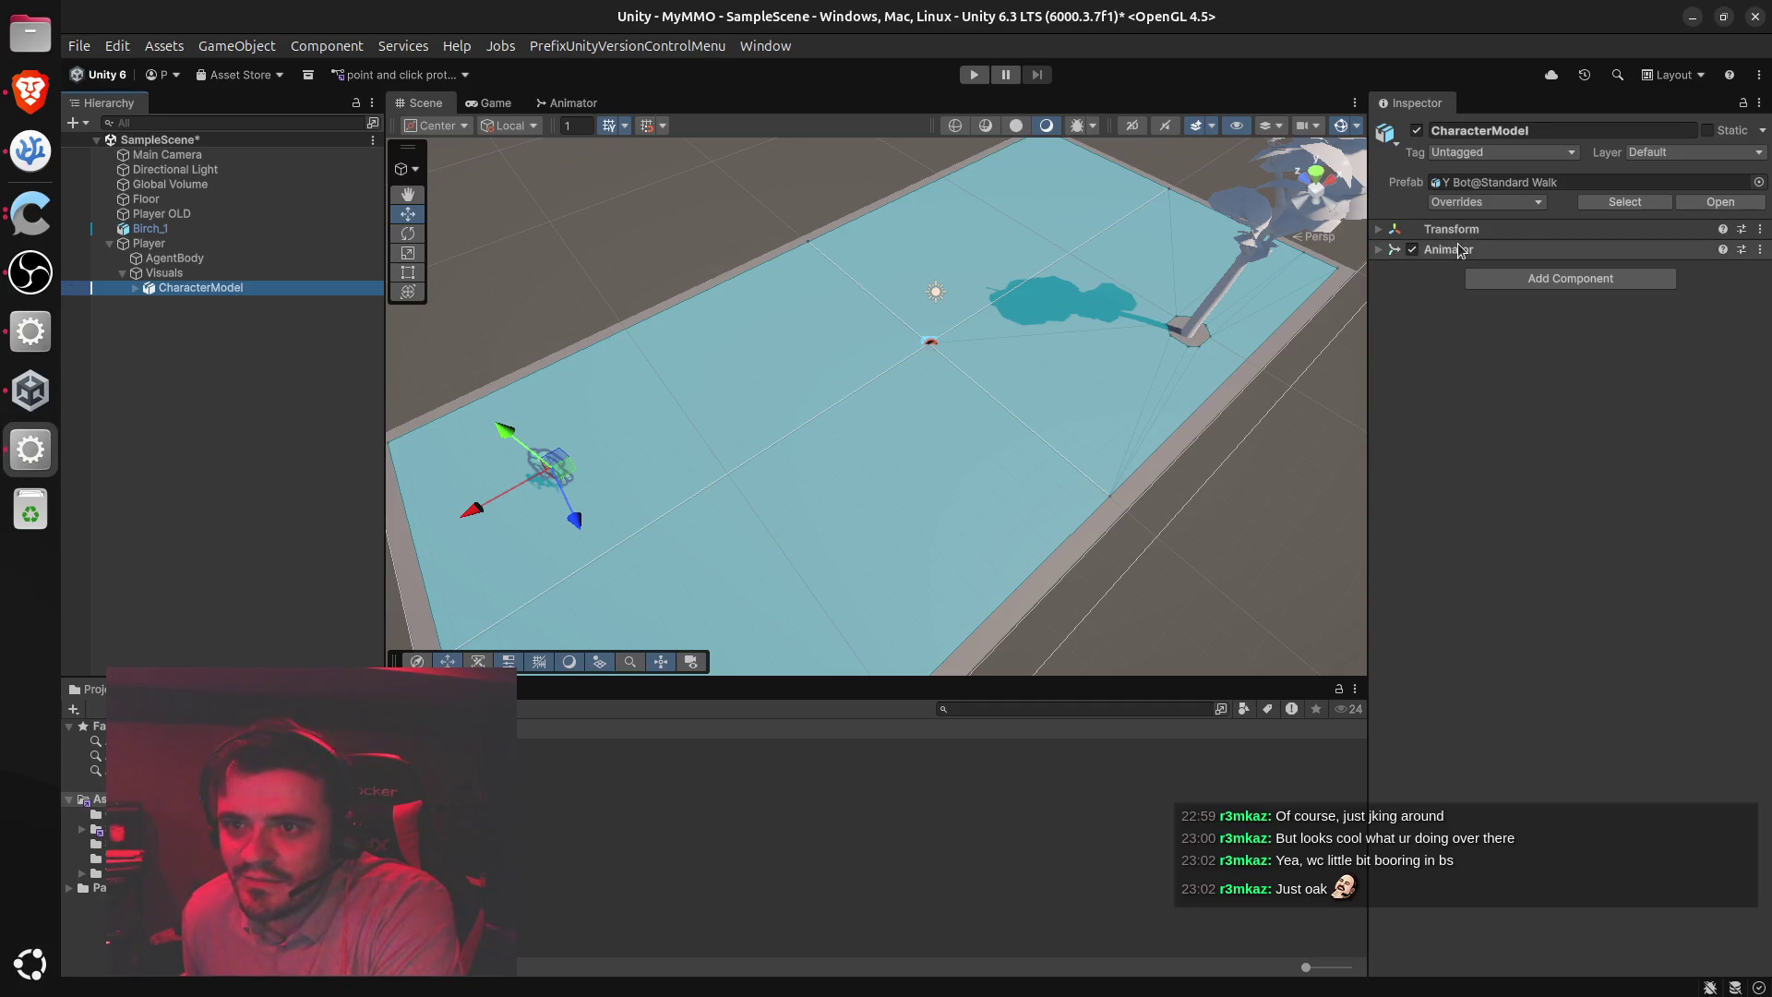
{"action": "left_click", "coordinate": [1378, 229]}
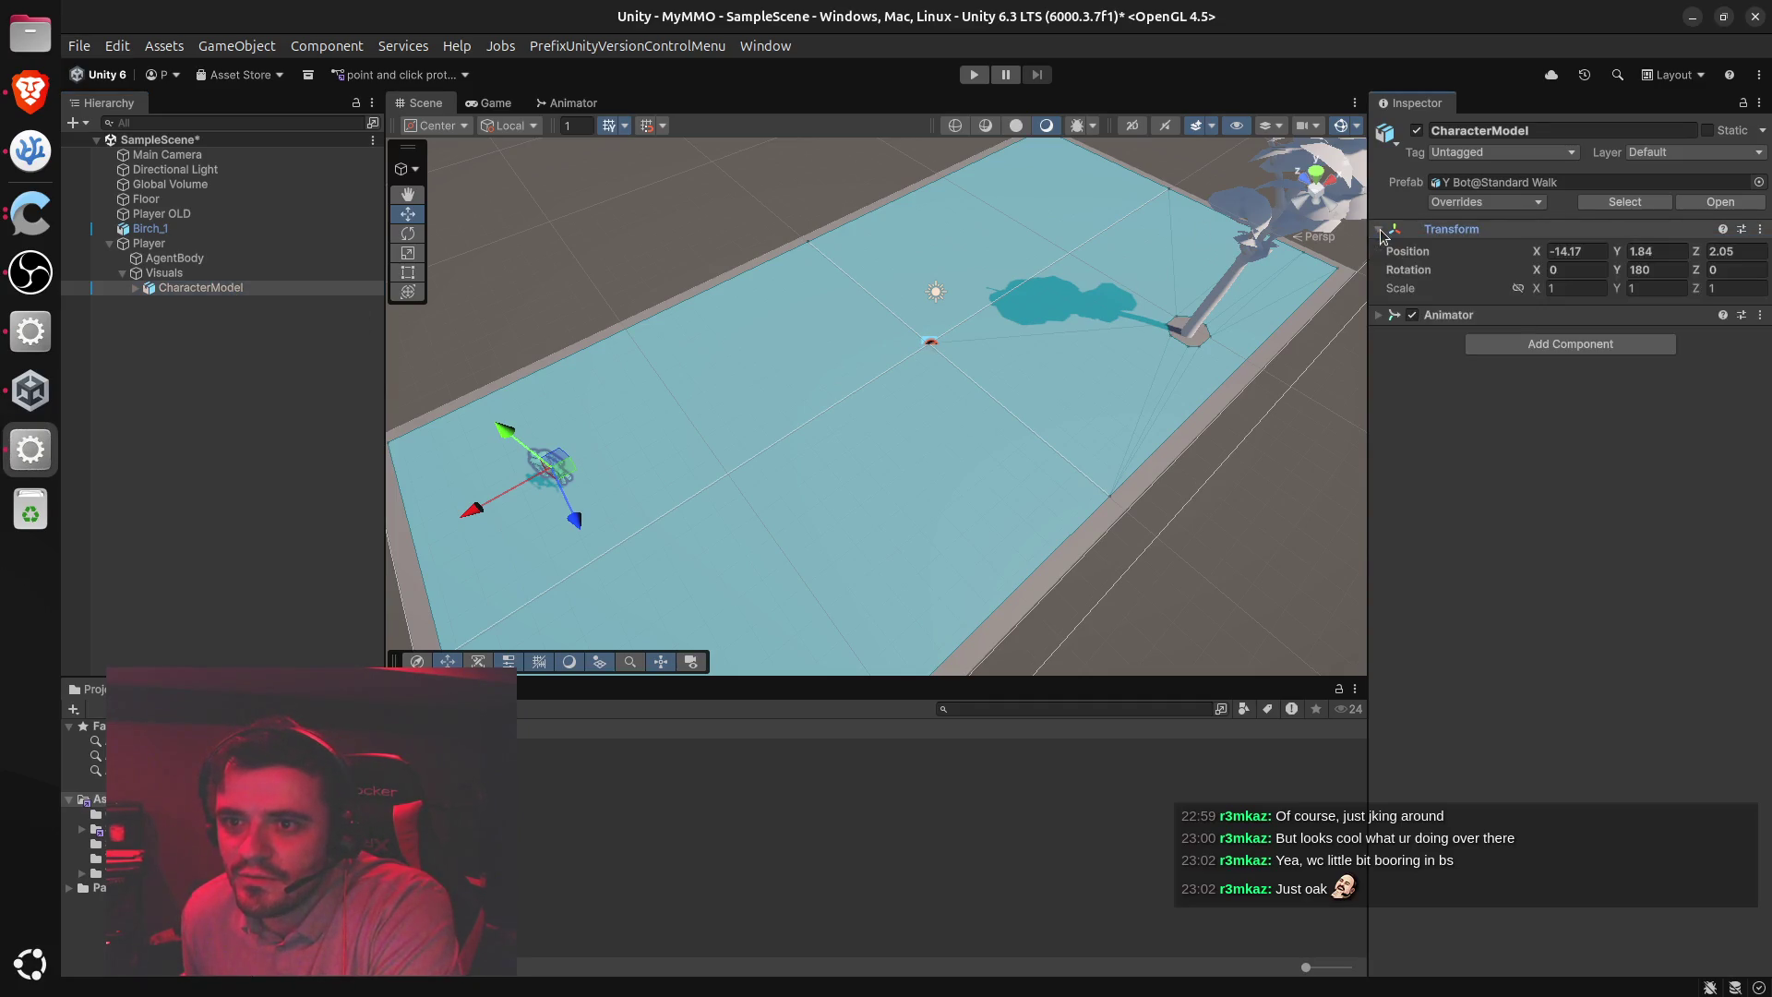
{"action": "left_click", "coordinate": [1595, 244]}
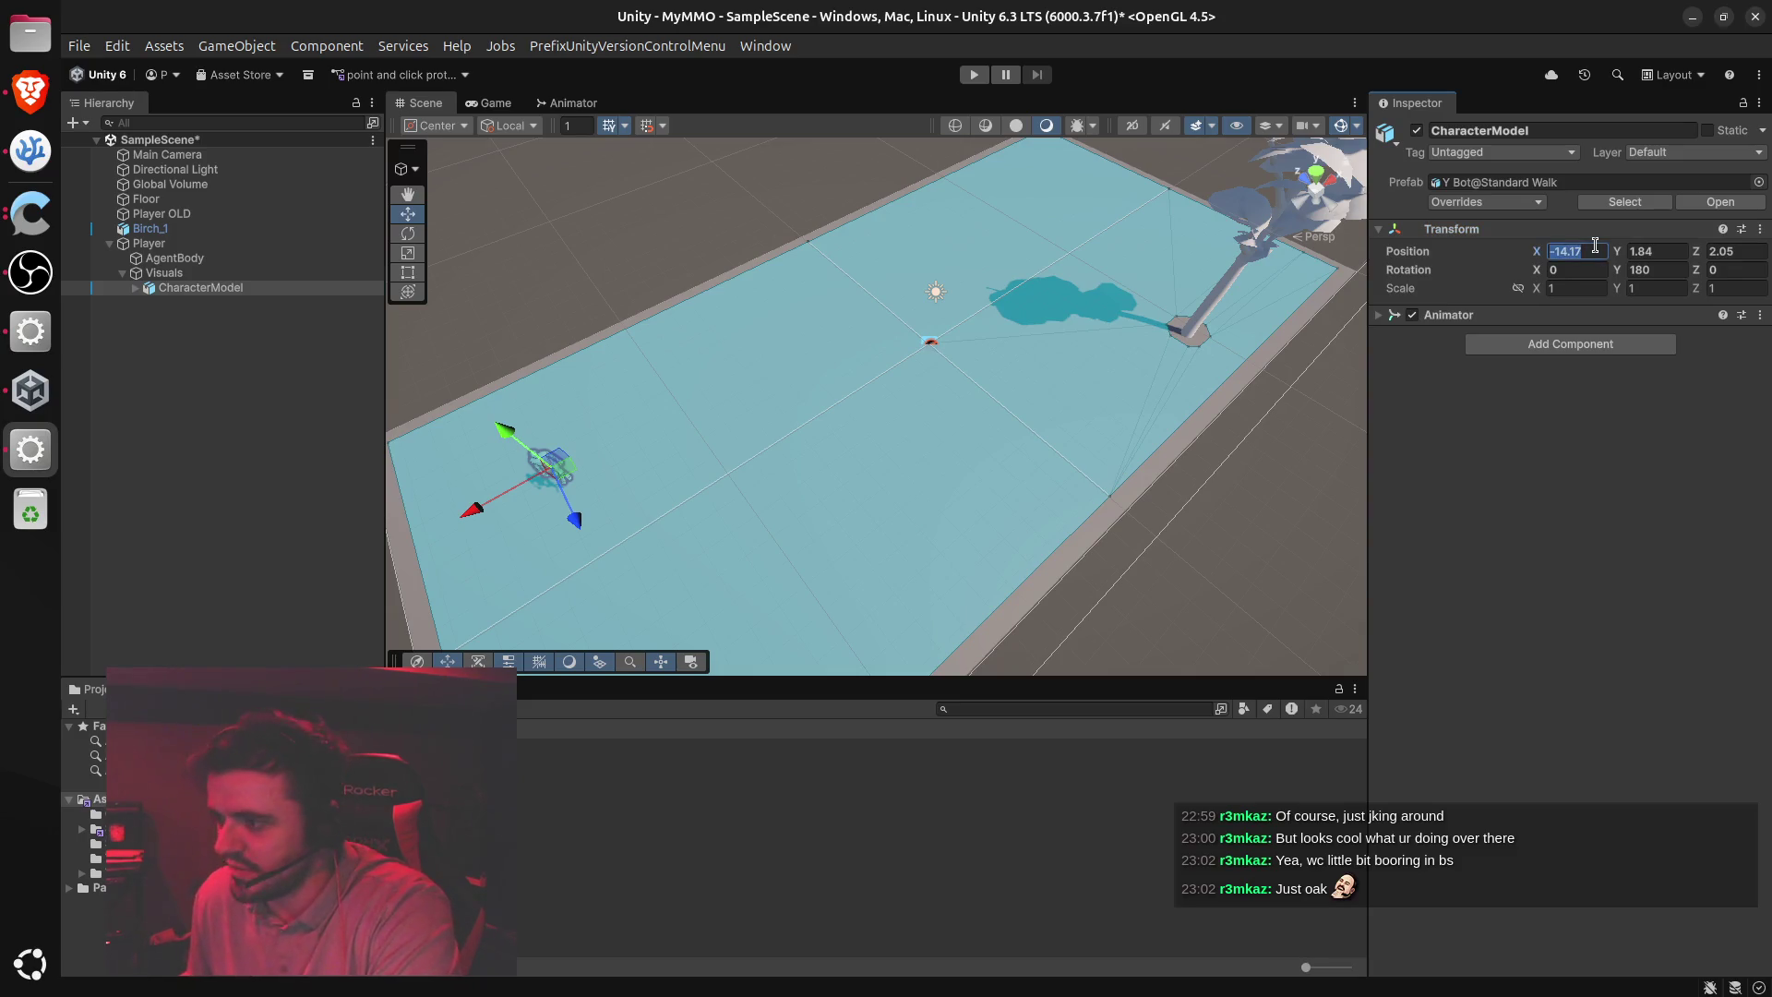
{"action": "type", "text": "0"}
{"action": "left_click", "coordinate": [1651, 251]}
{"action": "type", "text": "0"}
{"action": "left_click", "coordinate": [1739, 250]}
{"action": "type", "text": "0"}
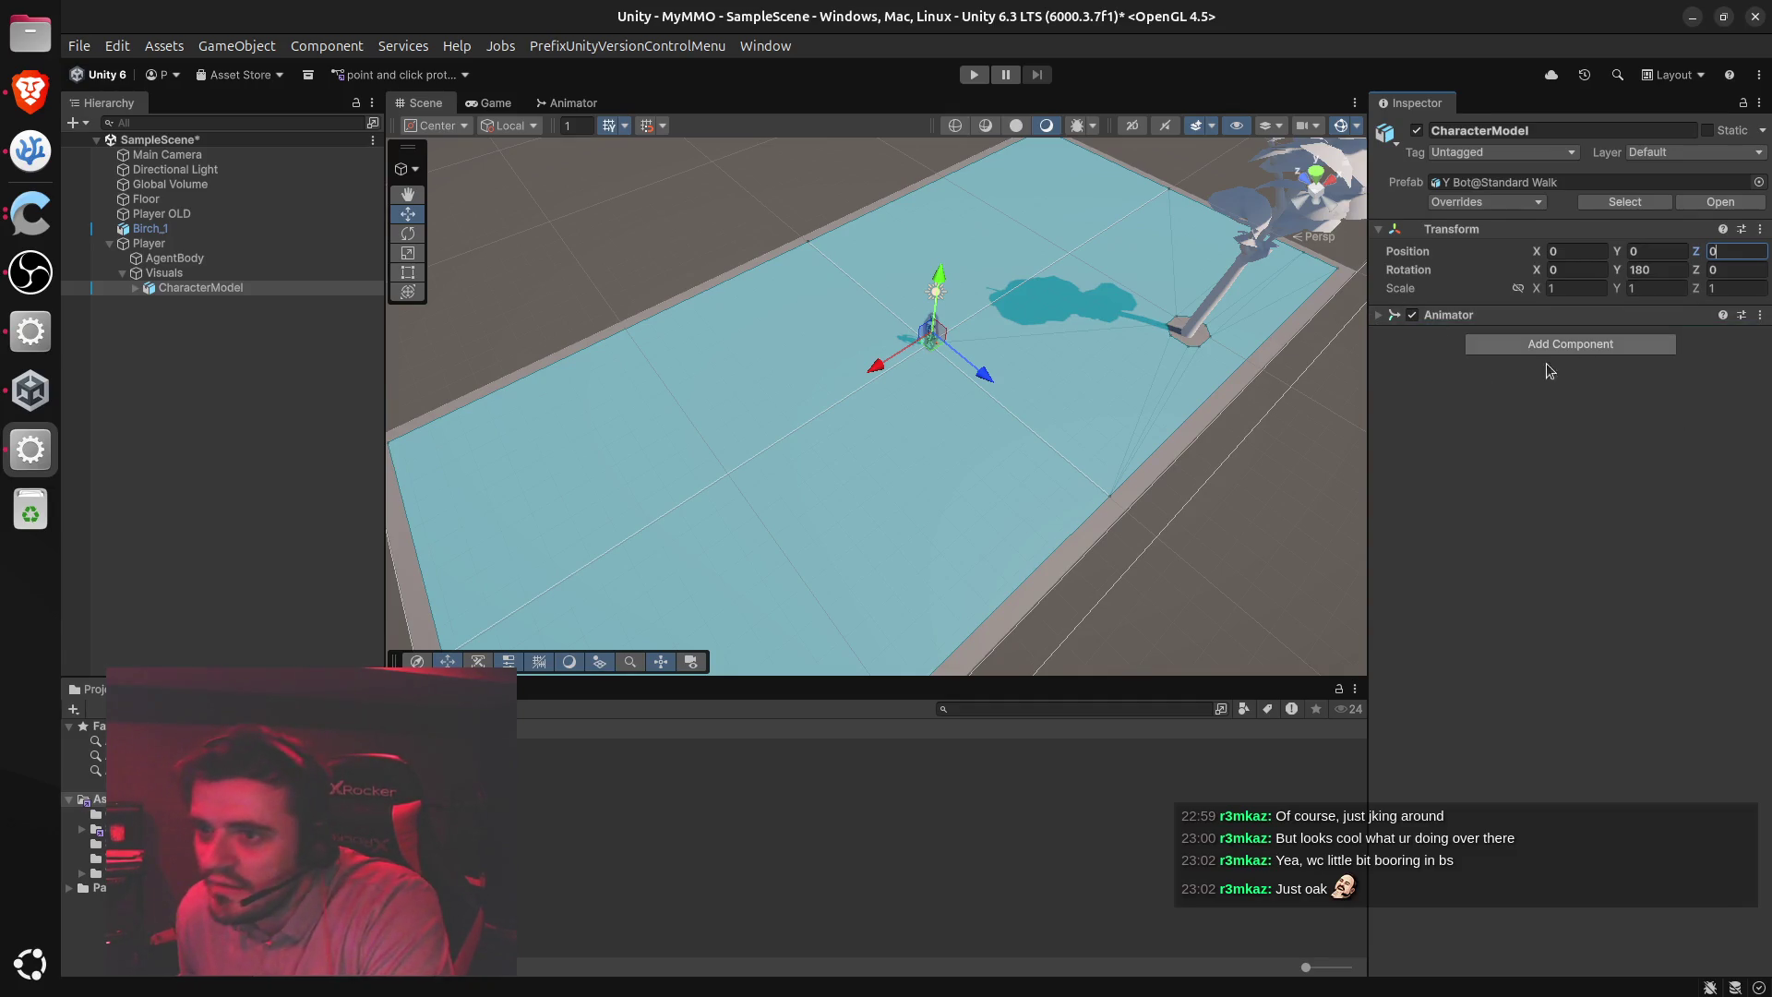
{"action": "left_click", "coordinate": [1666, 269]}
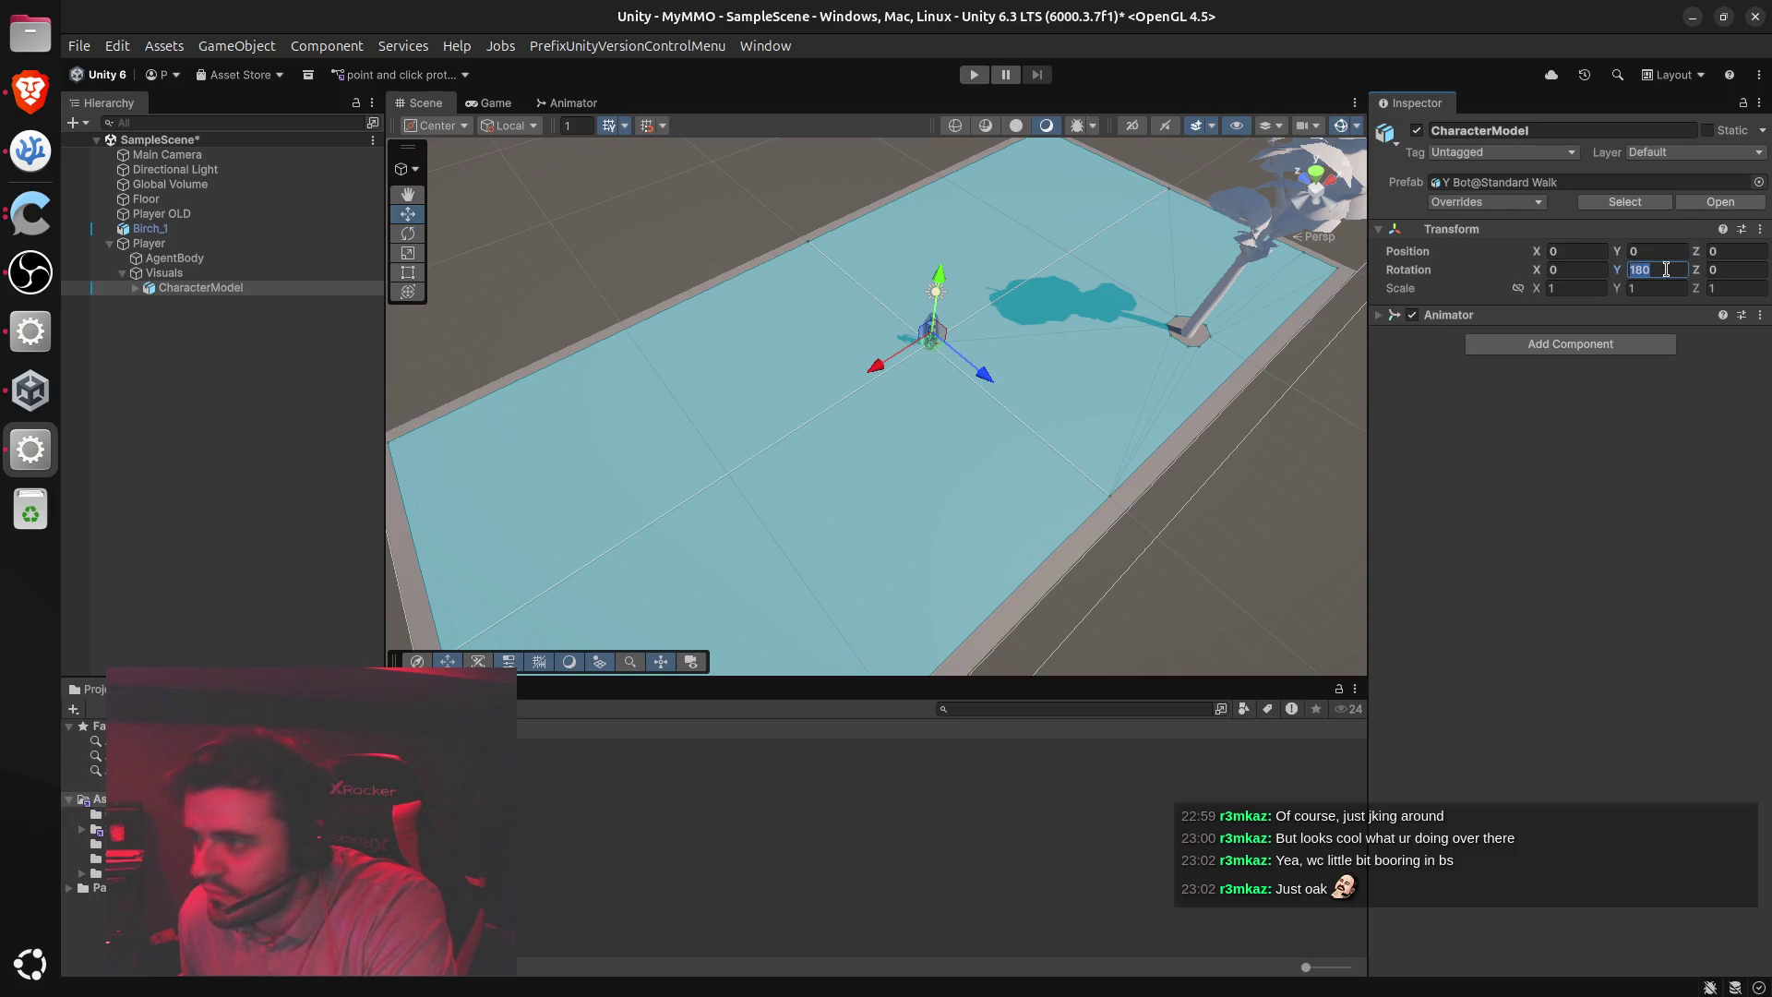
{"action": "type", "text": "0"}
{"action": "key", "text": "Return"}
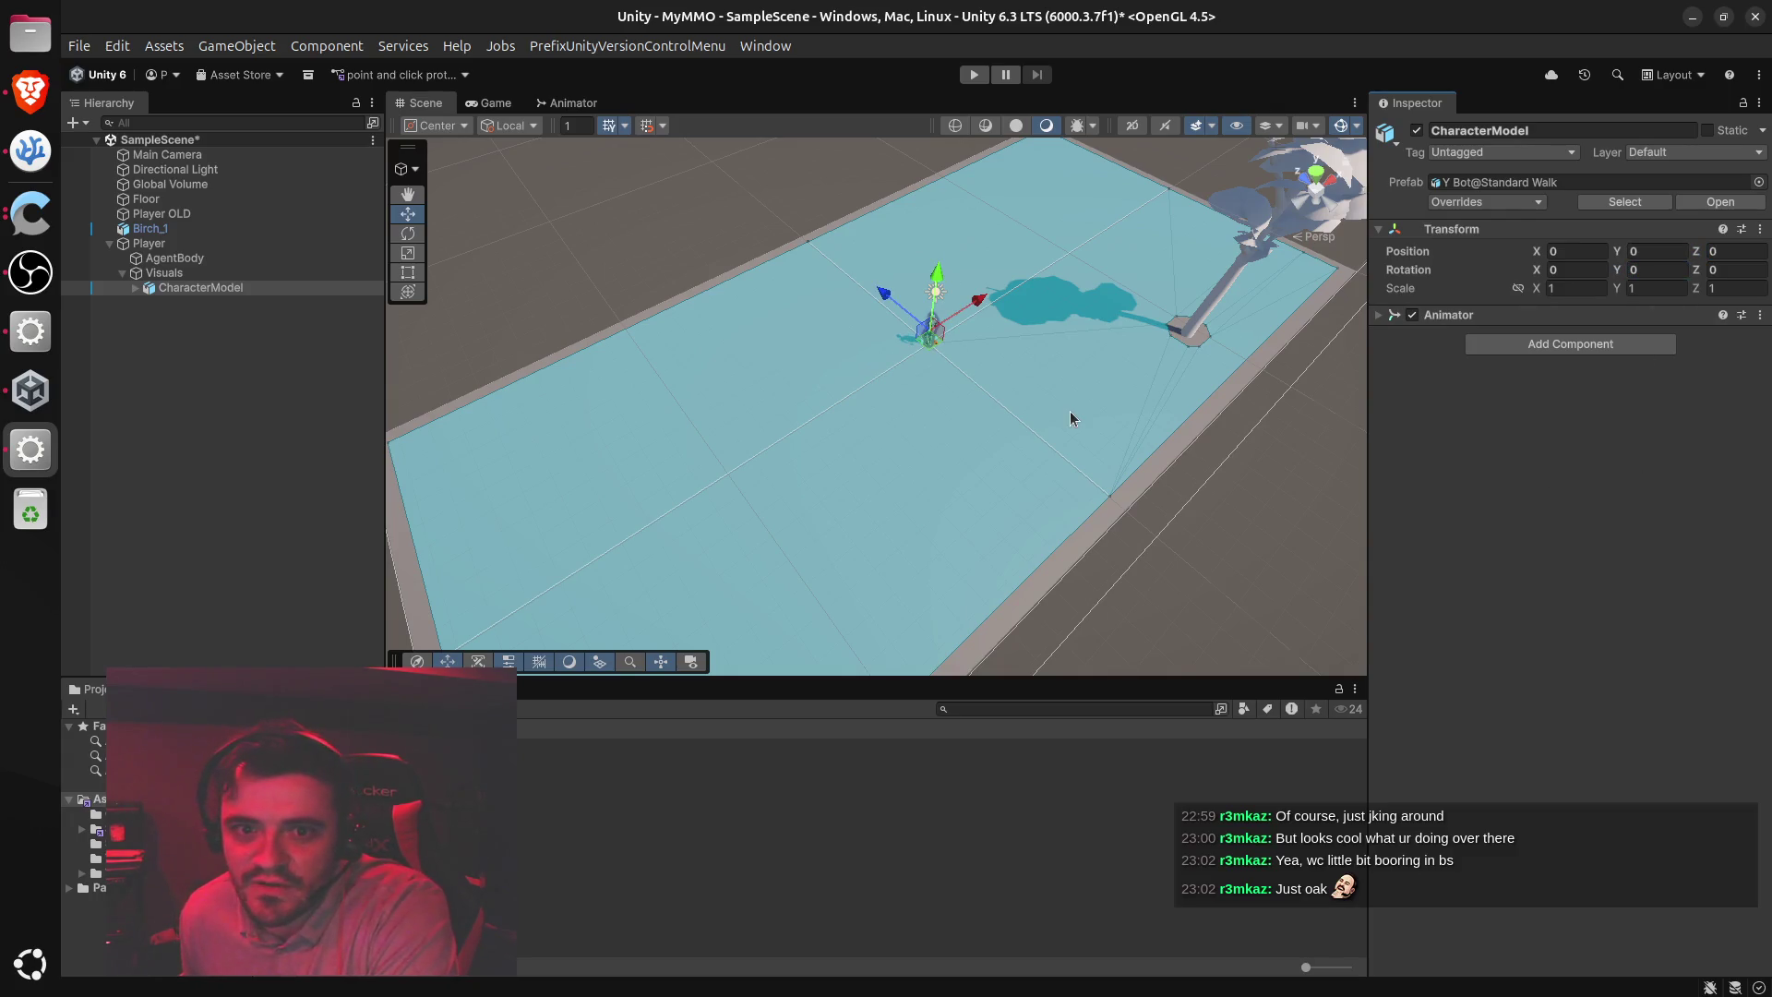
Set CharacterModel's Position Y to -0.9 and Rotation Y to 180 in the Inspector
{"action": "scroll", "coordinate": [1067, 402], "scroll_direction": "up", "scroll_amount": 5}
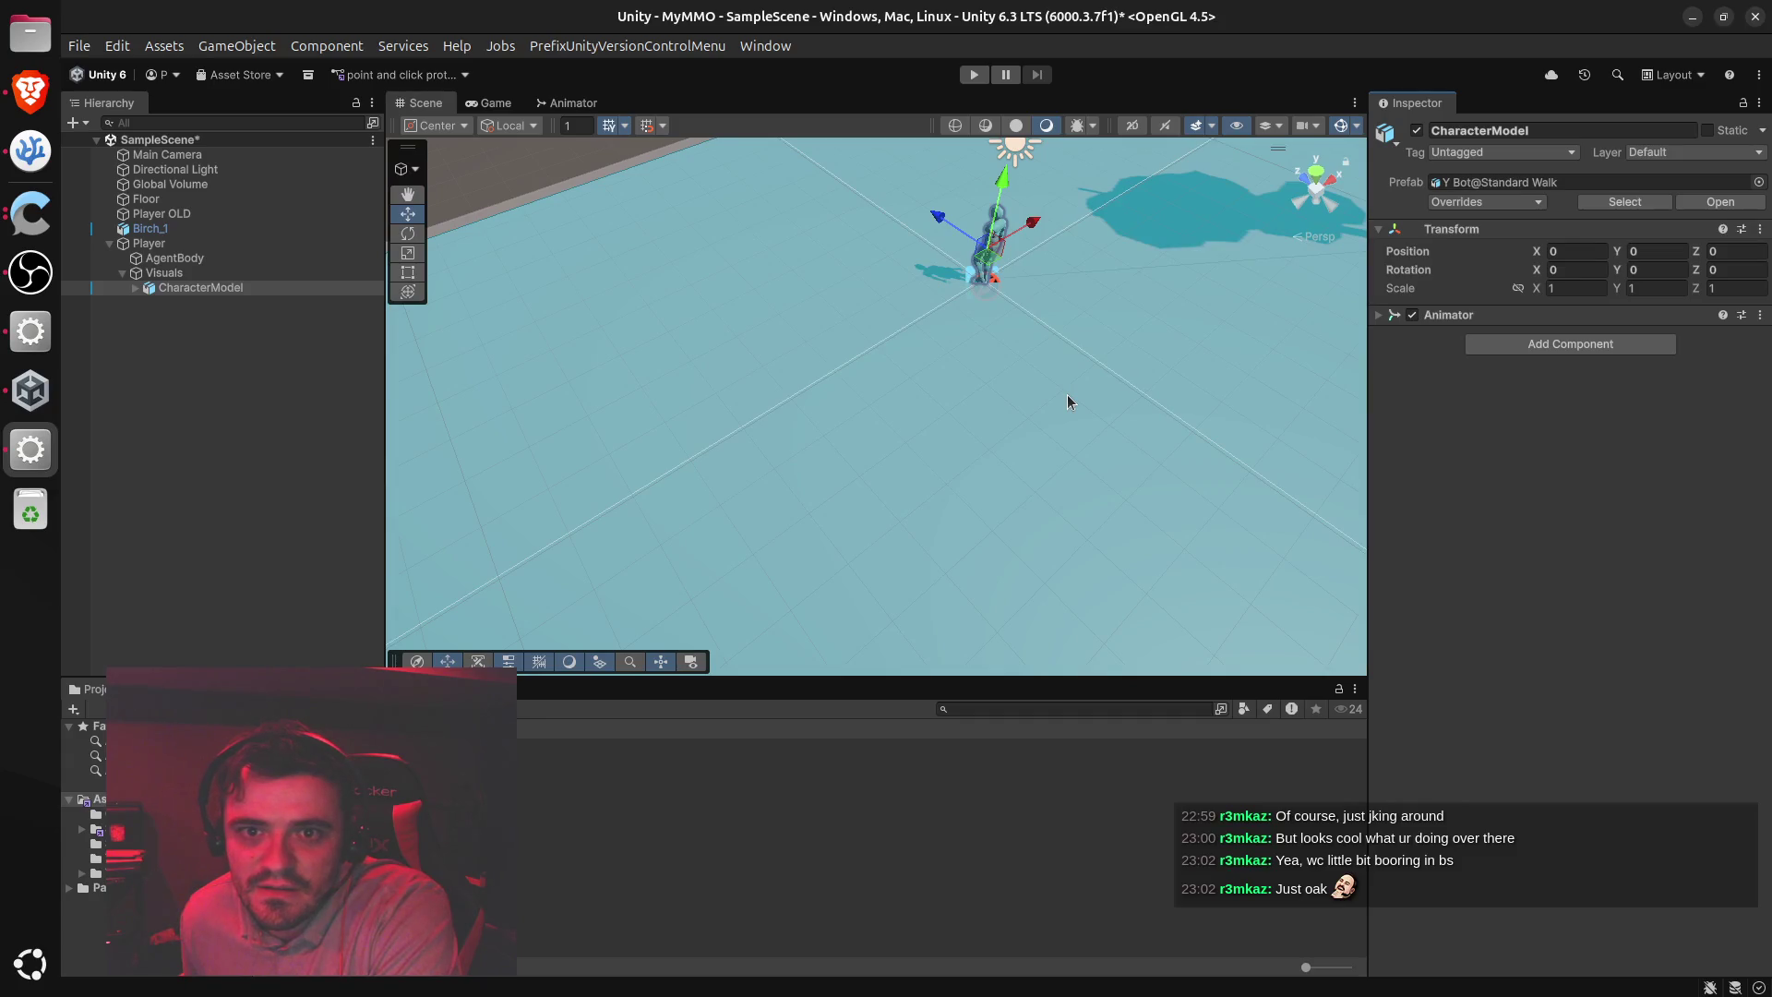
{"action": "key", "text": "alt+Tab"}
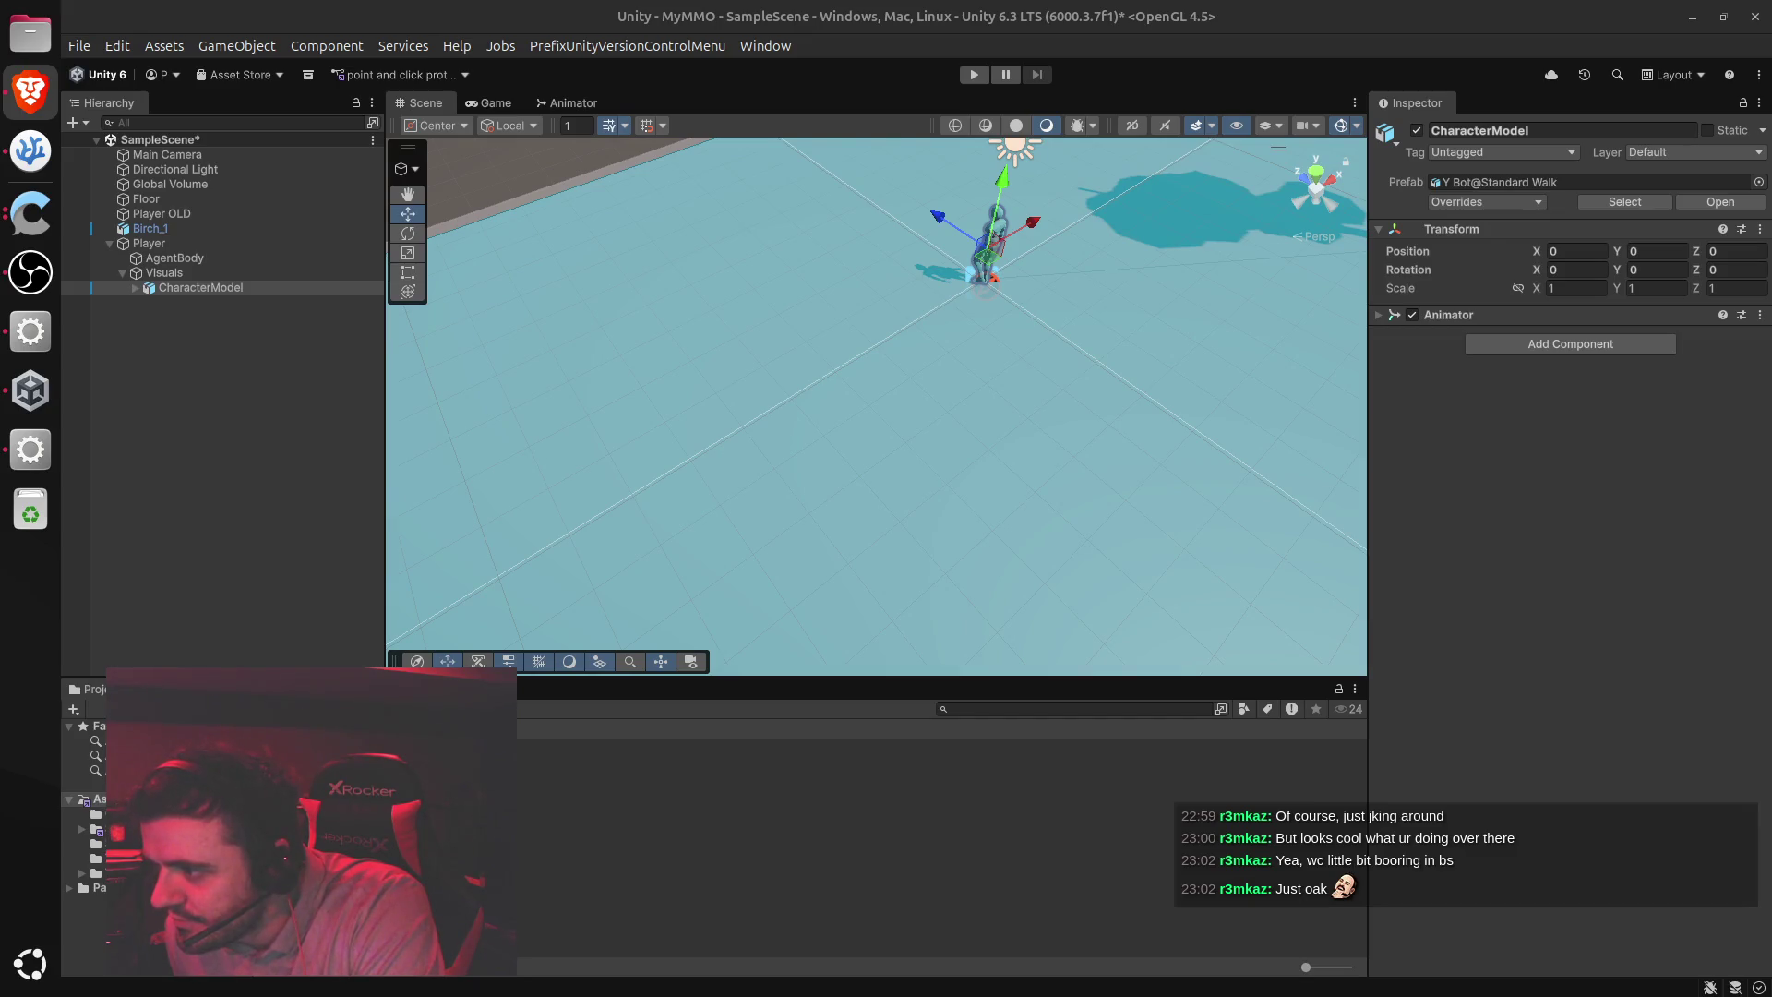
{"action": "left_click", "coordinate": [1666, 251]}
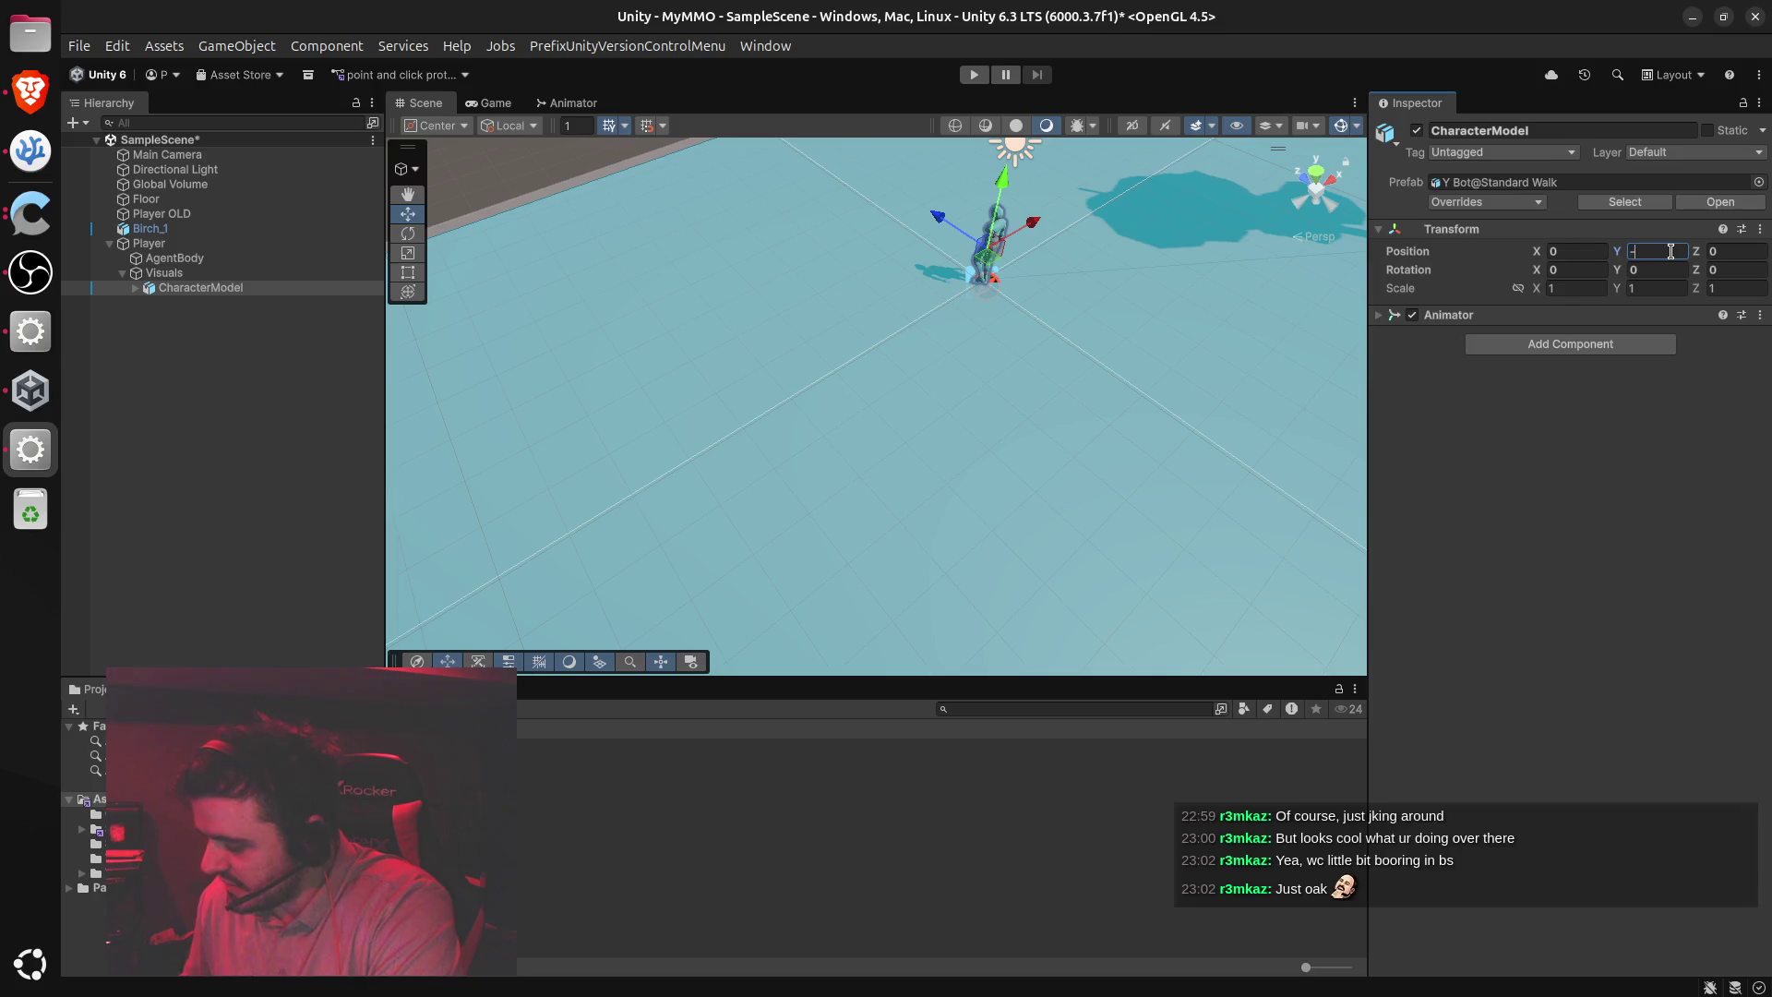
{"action": "type", "text": "0.9"}
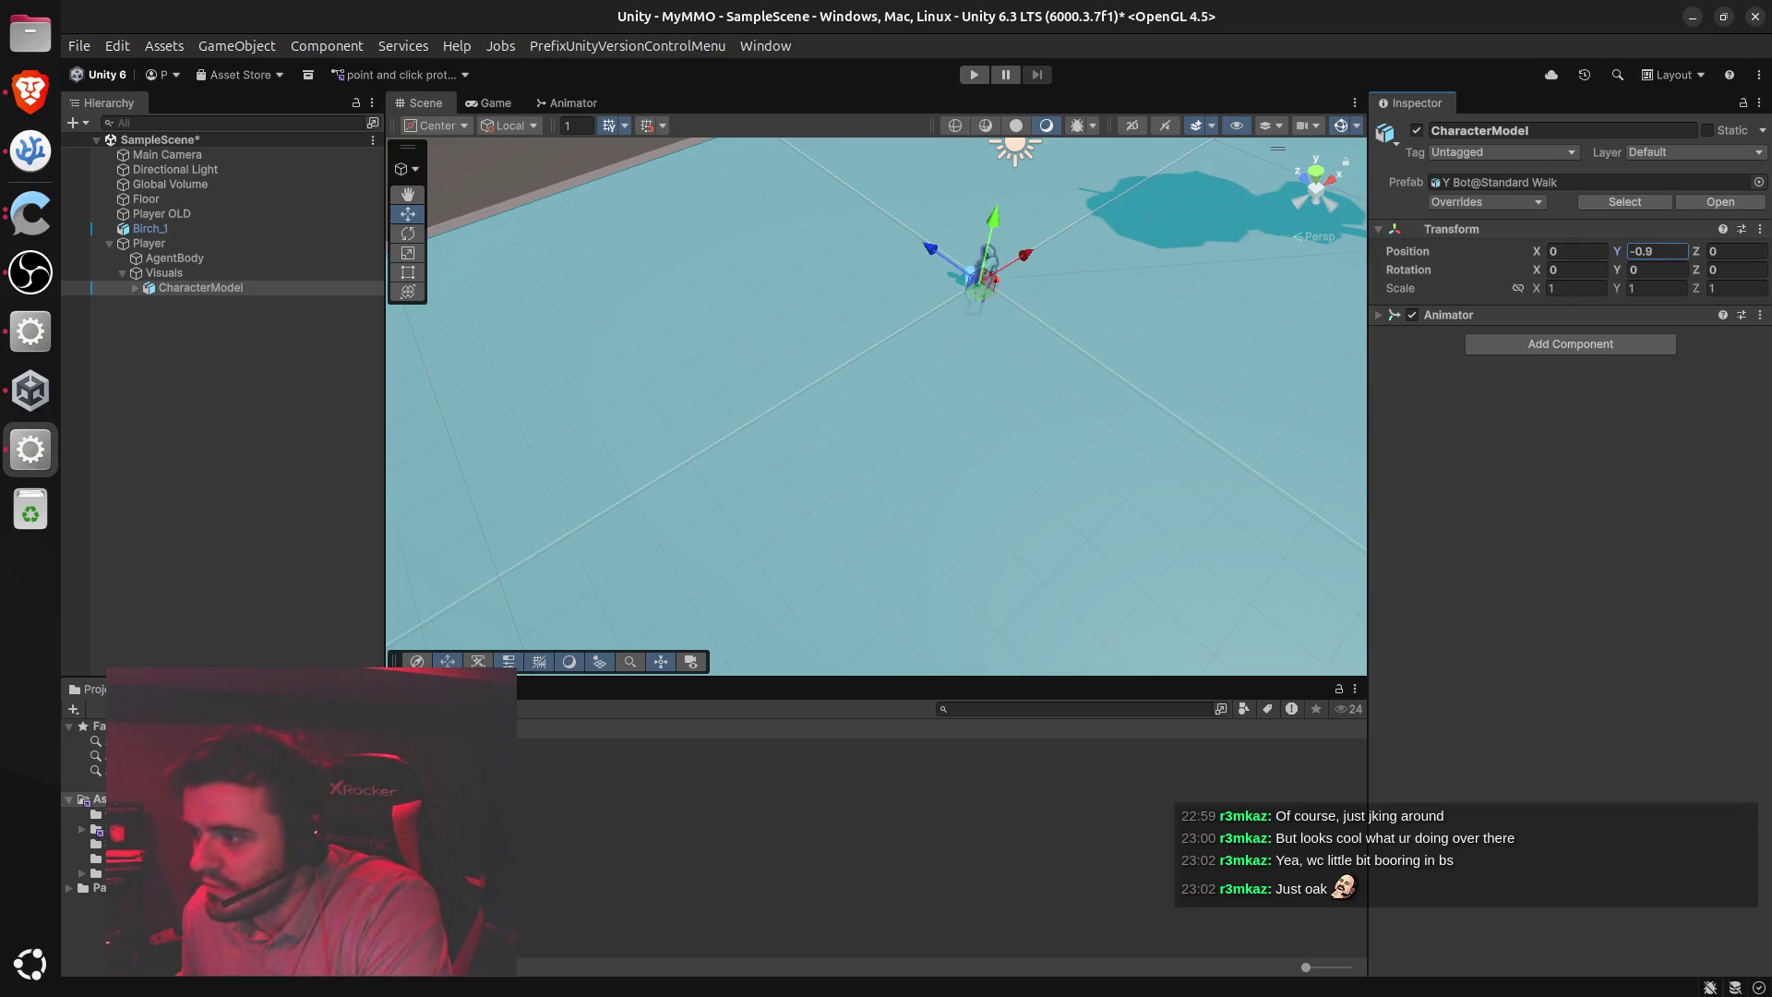
{"action": "left_click", "coordinate": [1648, 270]}
{"action": "type", "text": "1"}
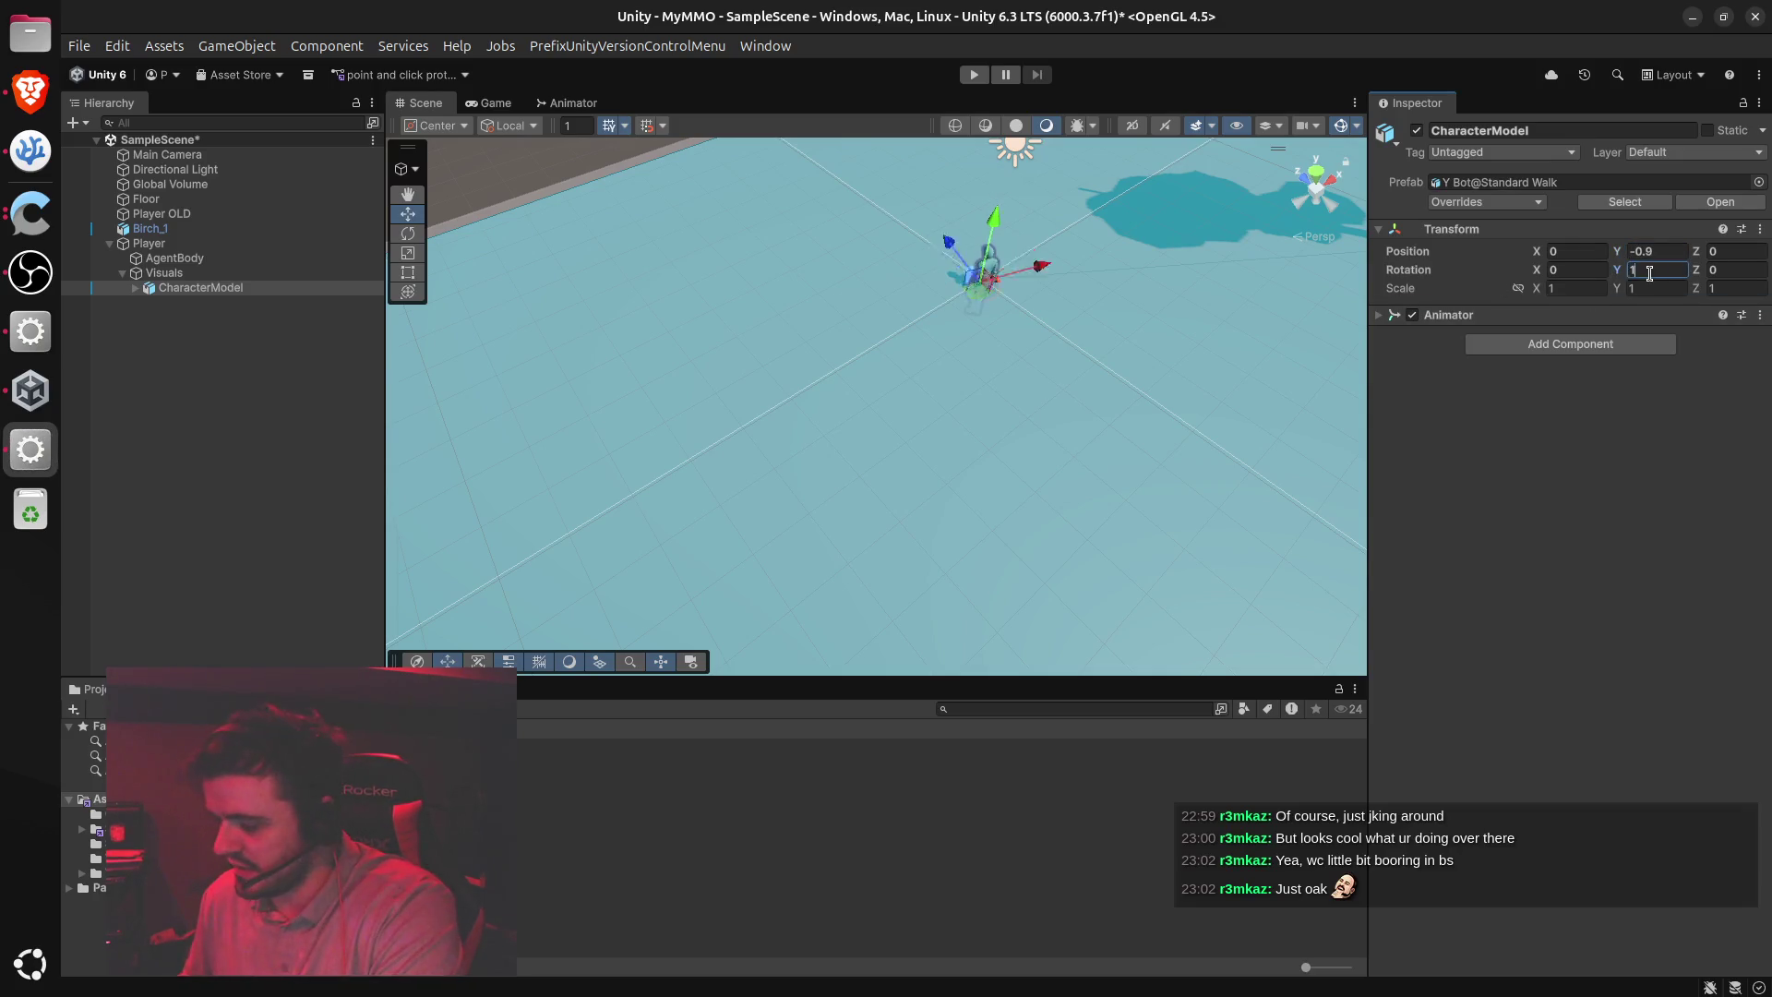
{"action": "left_click", "coordinate": [1121, 554]}
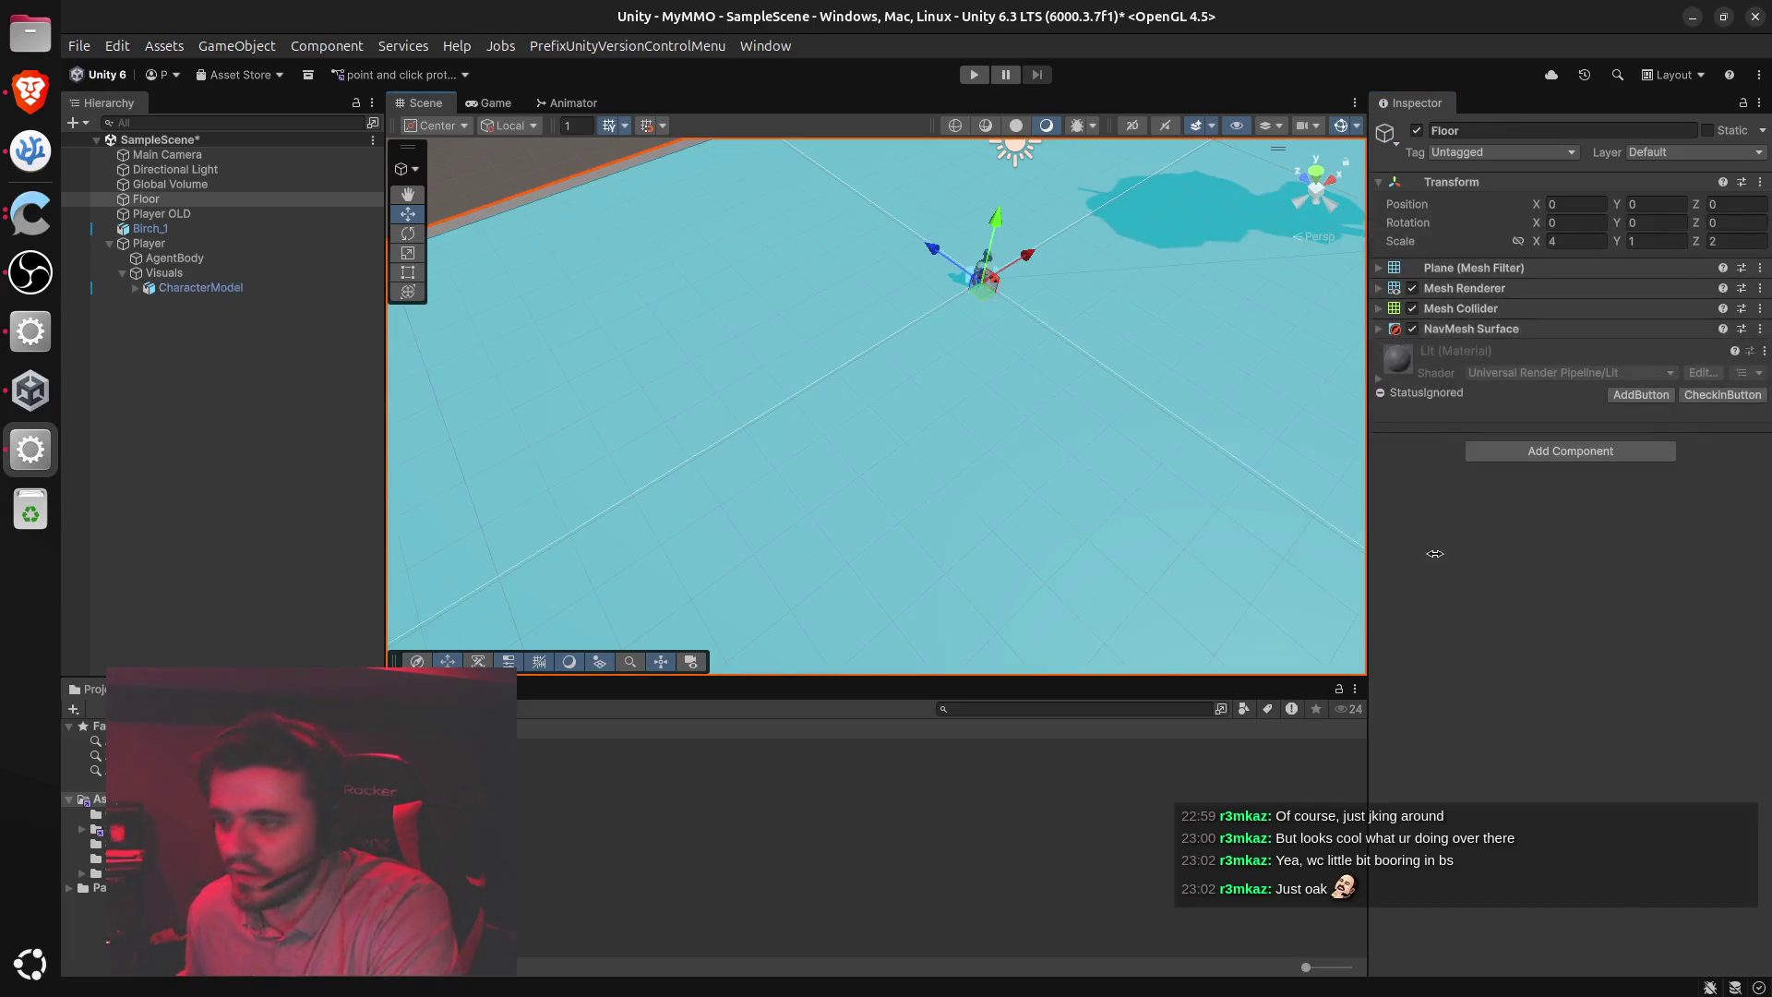
Reselect CharacterModel in the Hierarchy and bring the Brighter Shores game window over the editor
{"action": "left_click", "coordinate": [205, 288]}
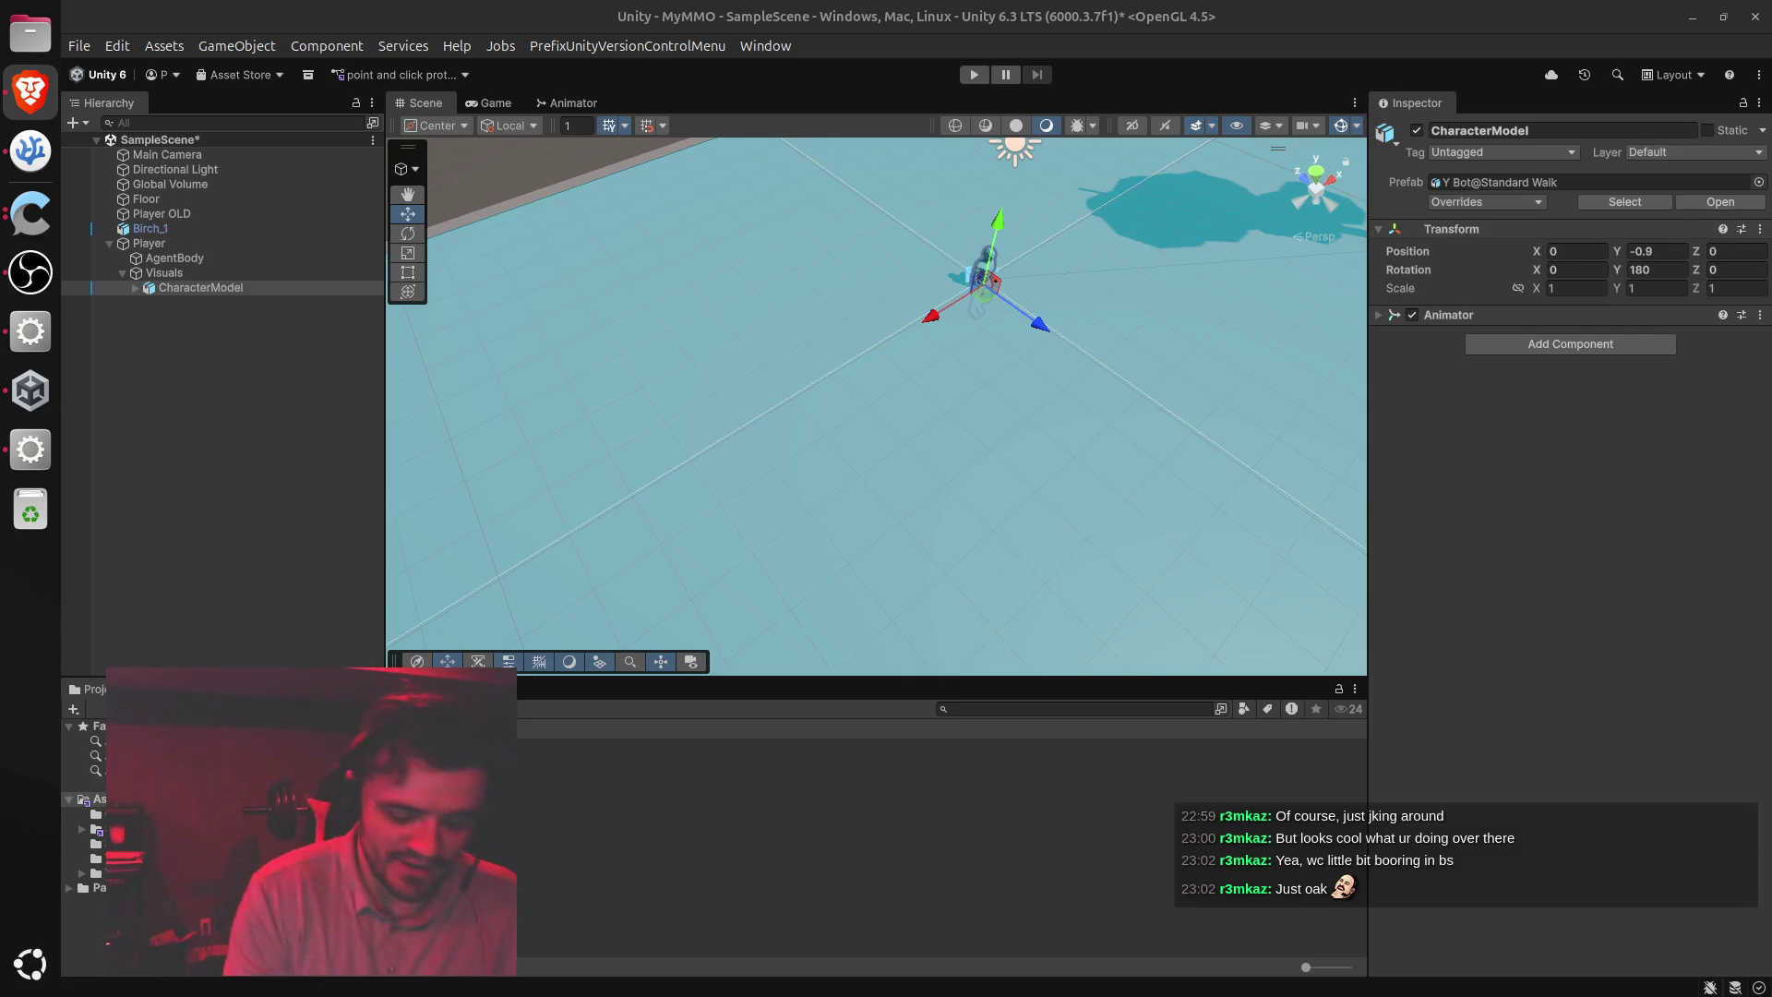
{"action": "mouse_move", "coordinate": [1770, 318]}
{"action": "left_mouse_down"}
{"action": "mouse_move", "coordinate": [1714, 323]}
{"action": "mouse_move", "coordinate": [1761, 372]}
{"action": "mouse_move", "coordinate": [1756, 347]}
{"action": "mouse_move", "coordinate": [1771, 350]}
{"action": "left_mouse_up"}
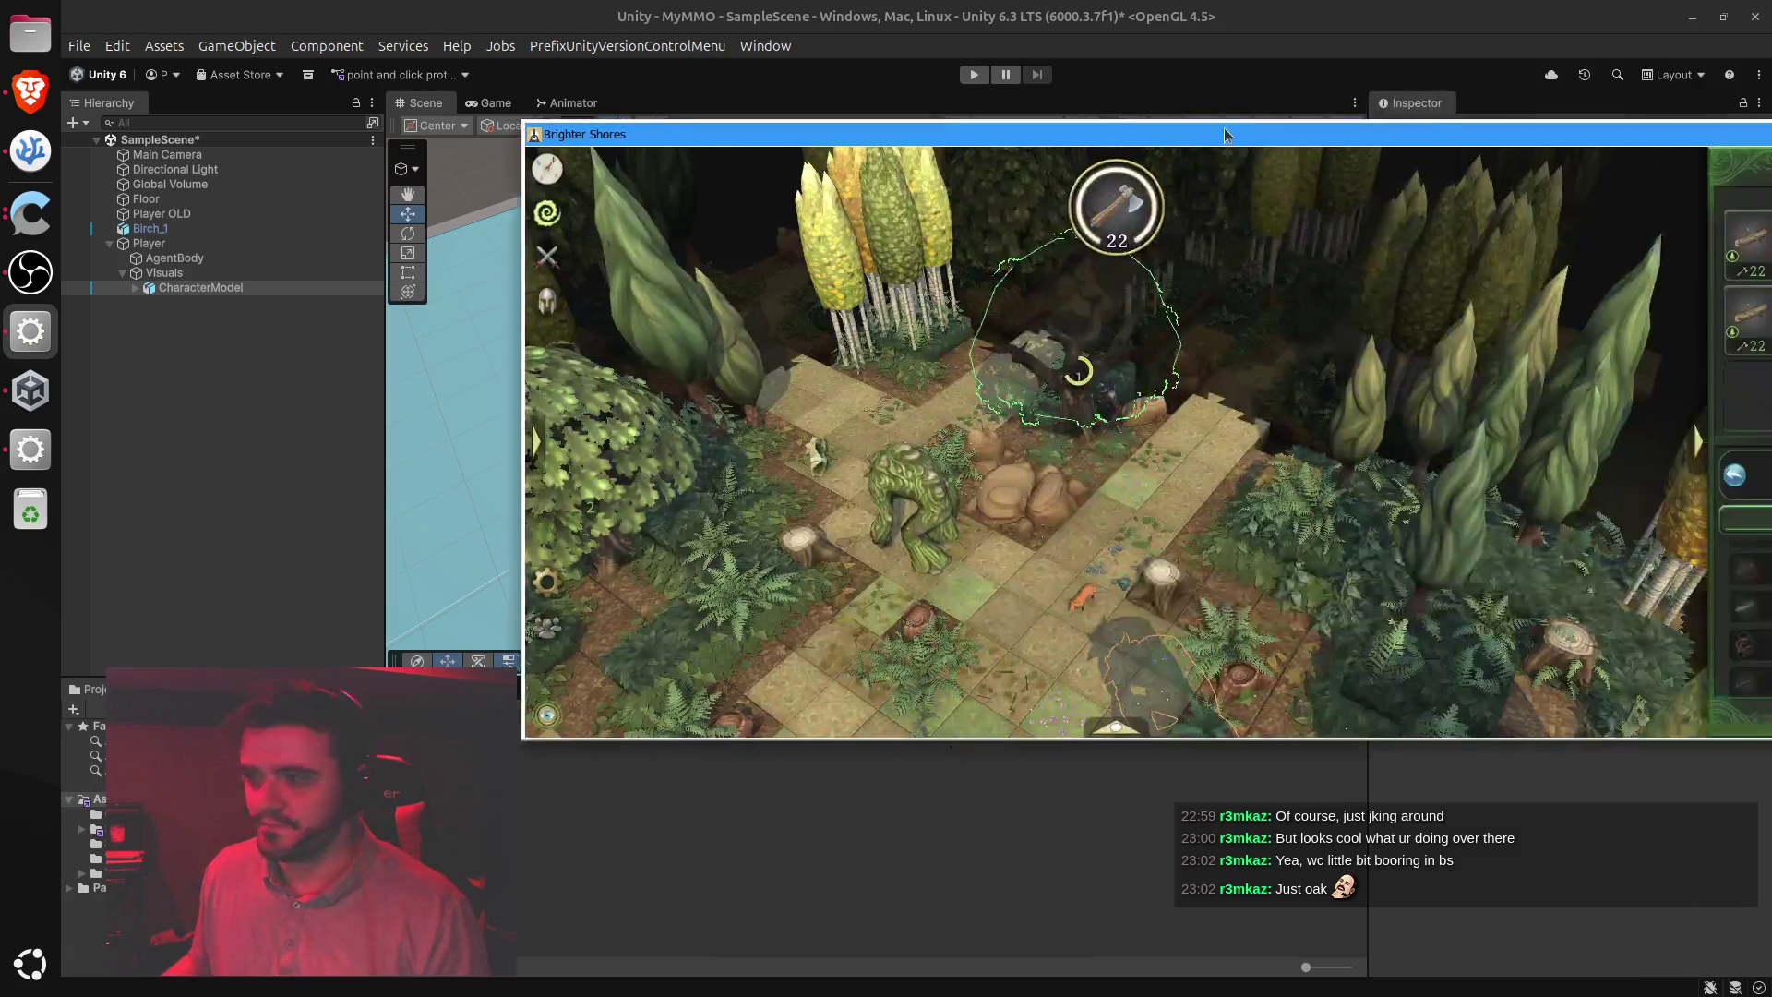
{"action": "mouse_move", "coordinate": [1223, 127]}
{"action": "left_mouse_down"}
{"action": "mouse_move", "coordinate": [838, 141]}
{"action": "mouse_move", "coordinate": [801, 54]}
{"action": "left_mouse_up"}
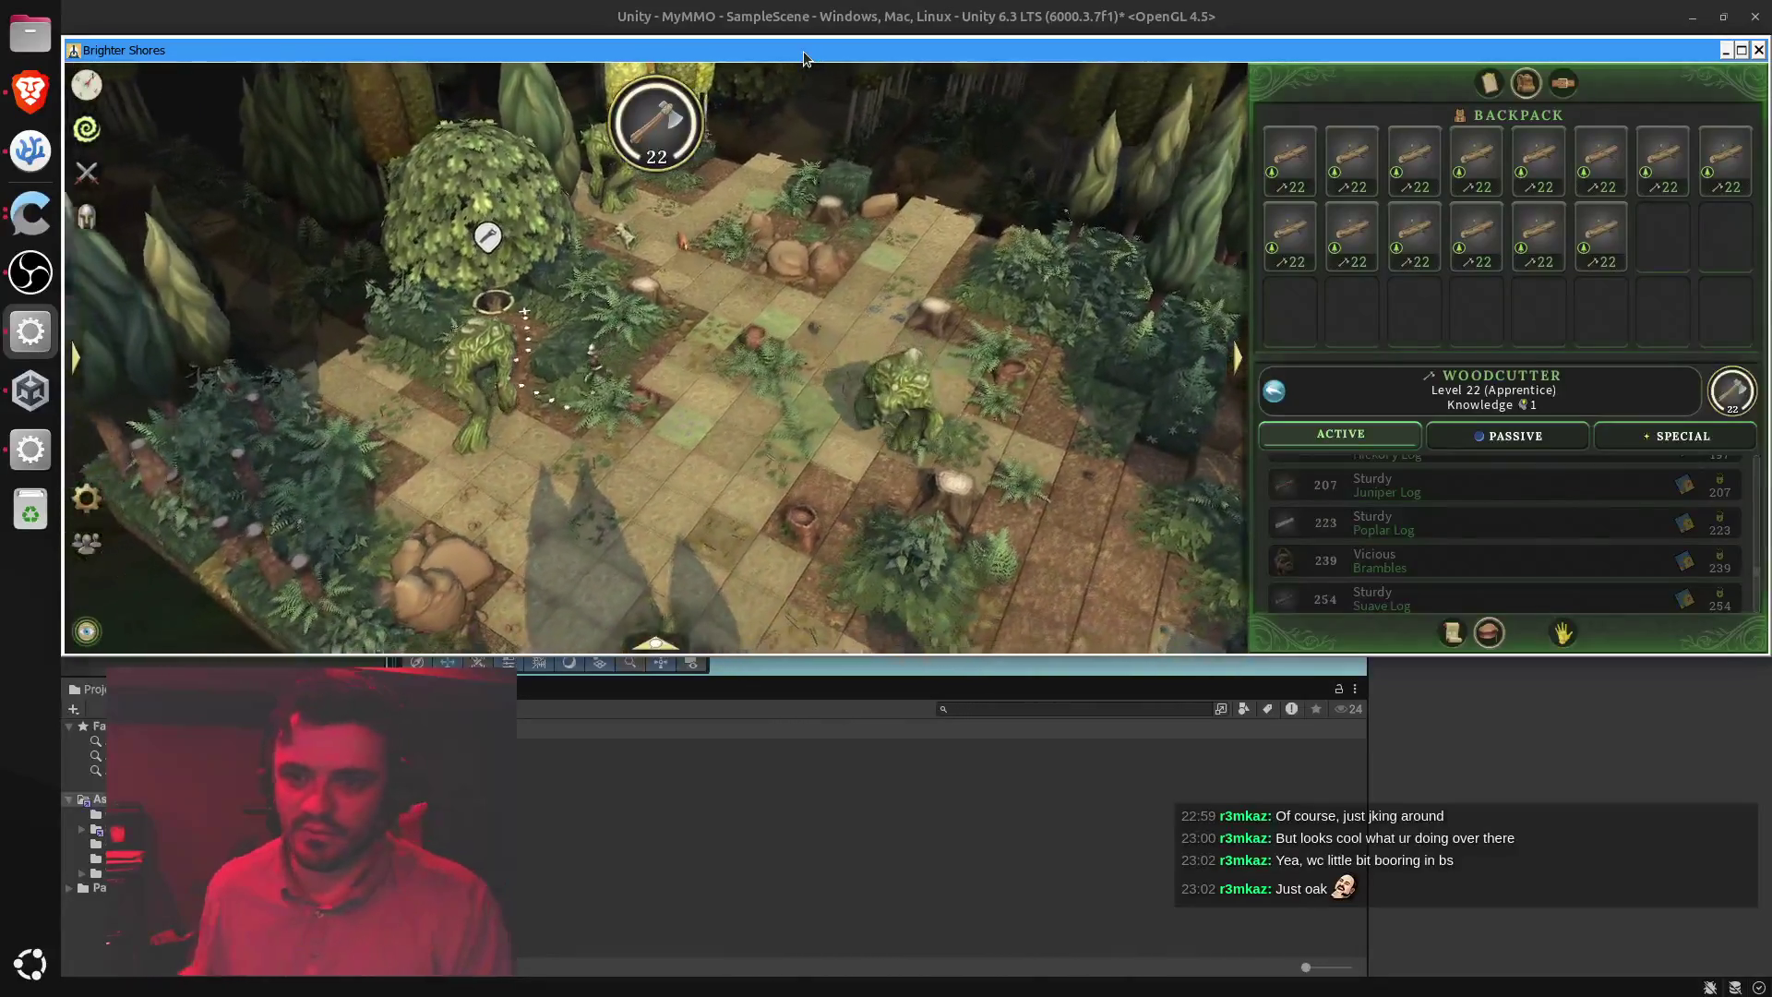
Open the Botanist details, close the Woodcutter LEVEL UP popup, and drag the game window off to the right
{"action": "scroll", "coordinate": [1381, 519], "scroll_direction": "down", "scroll_amount": 2}
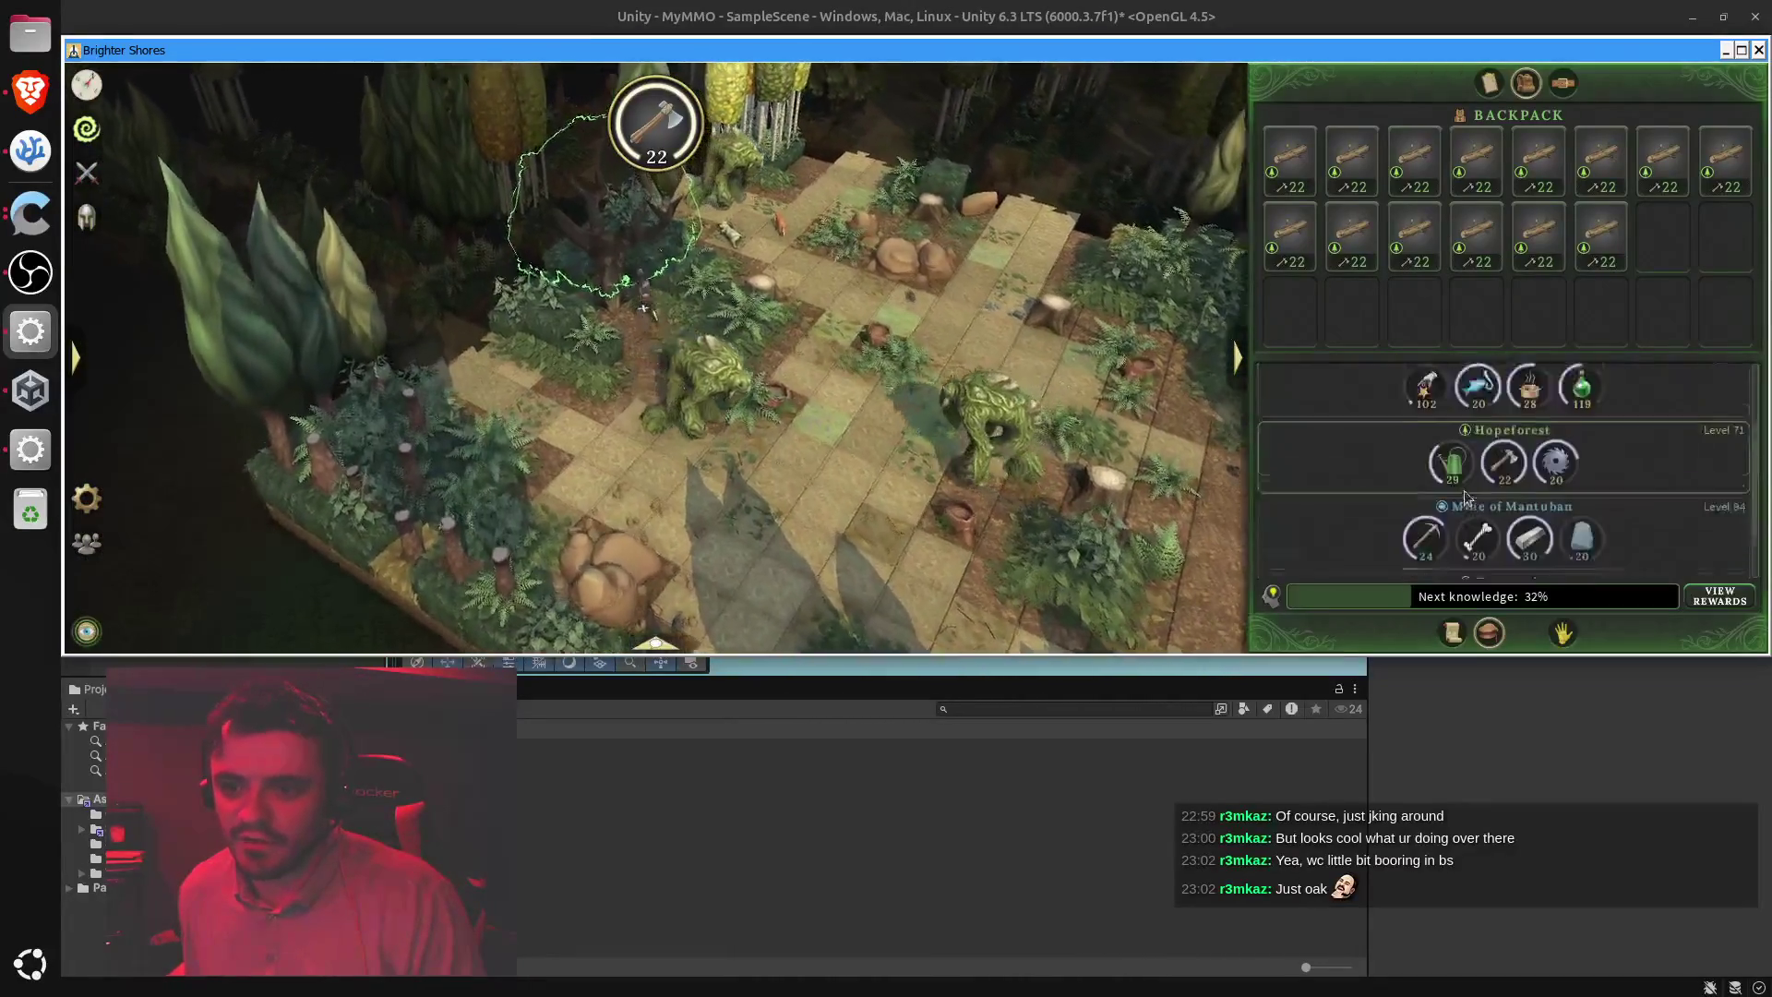
{"action": "left_click", "coordinate": [1447, 463]}
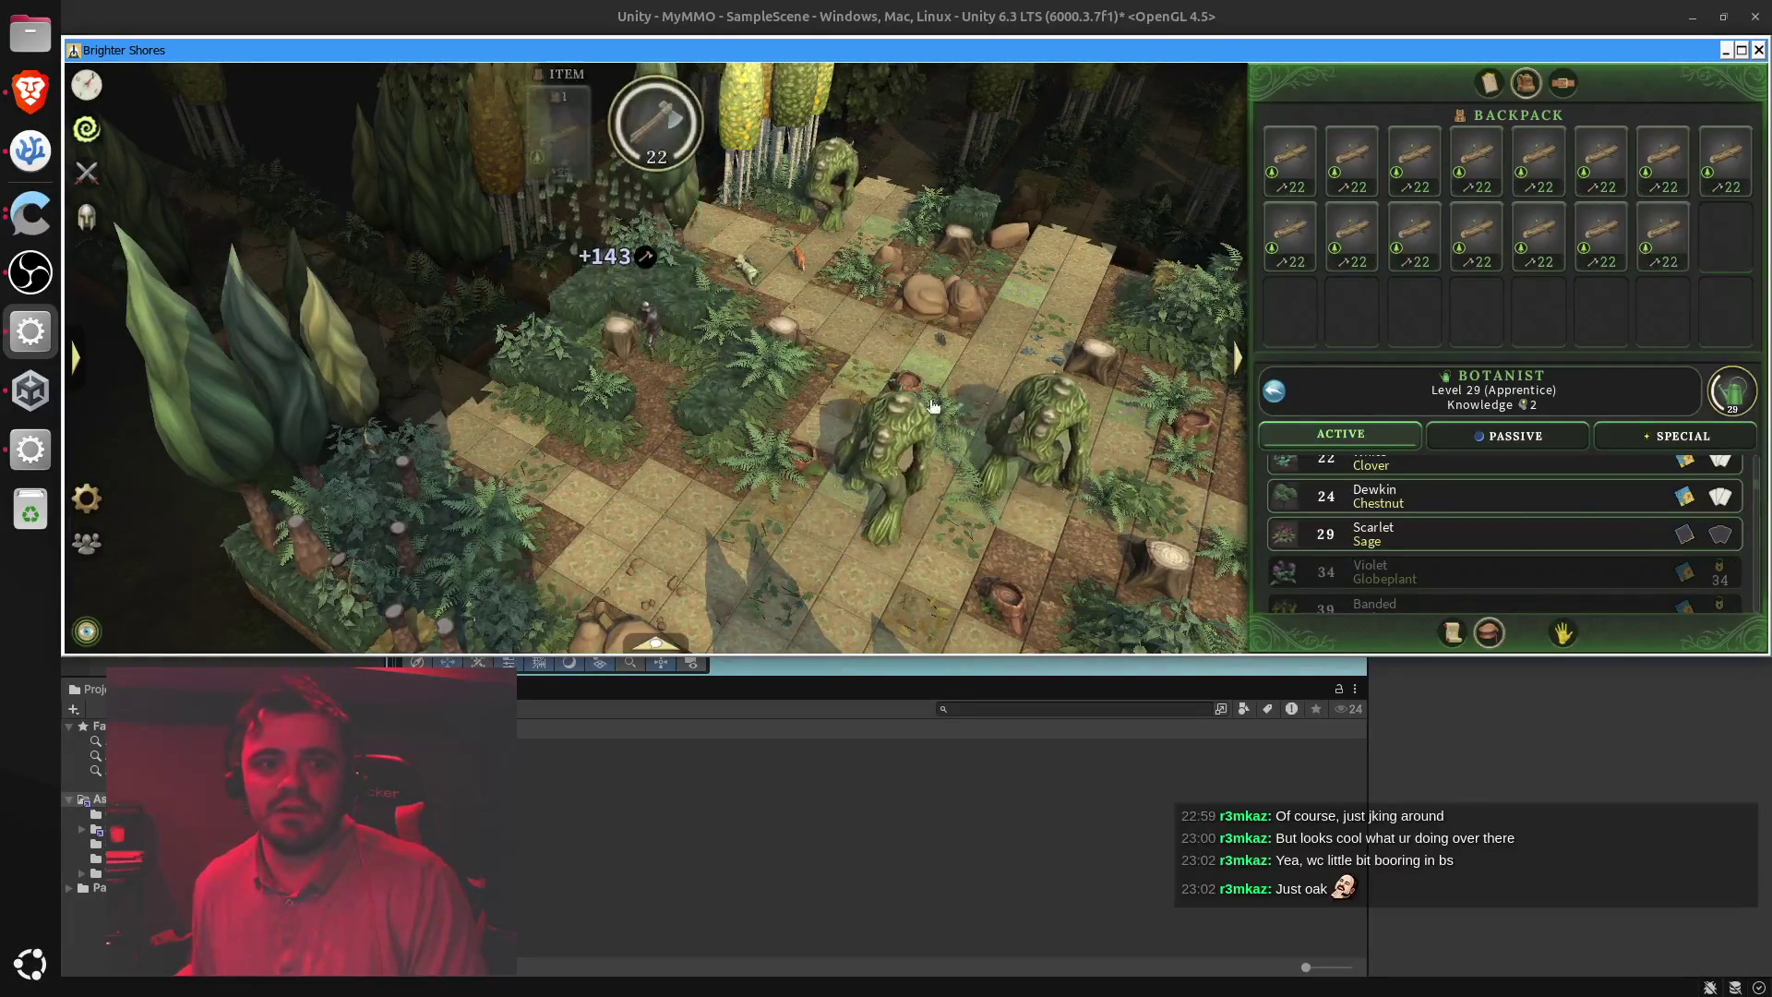
{"action": "left_click", "coordinate": [1109, 472]}
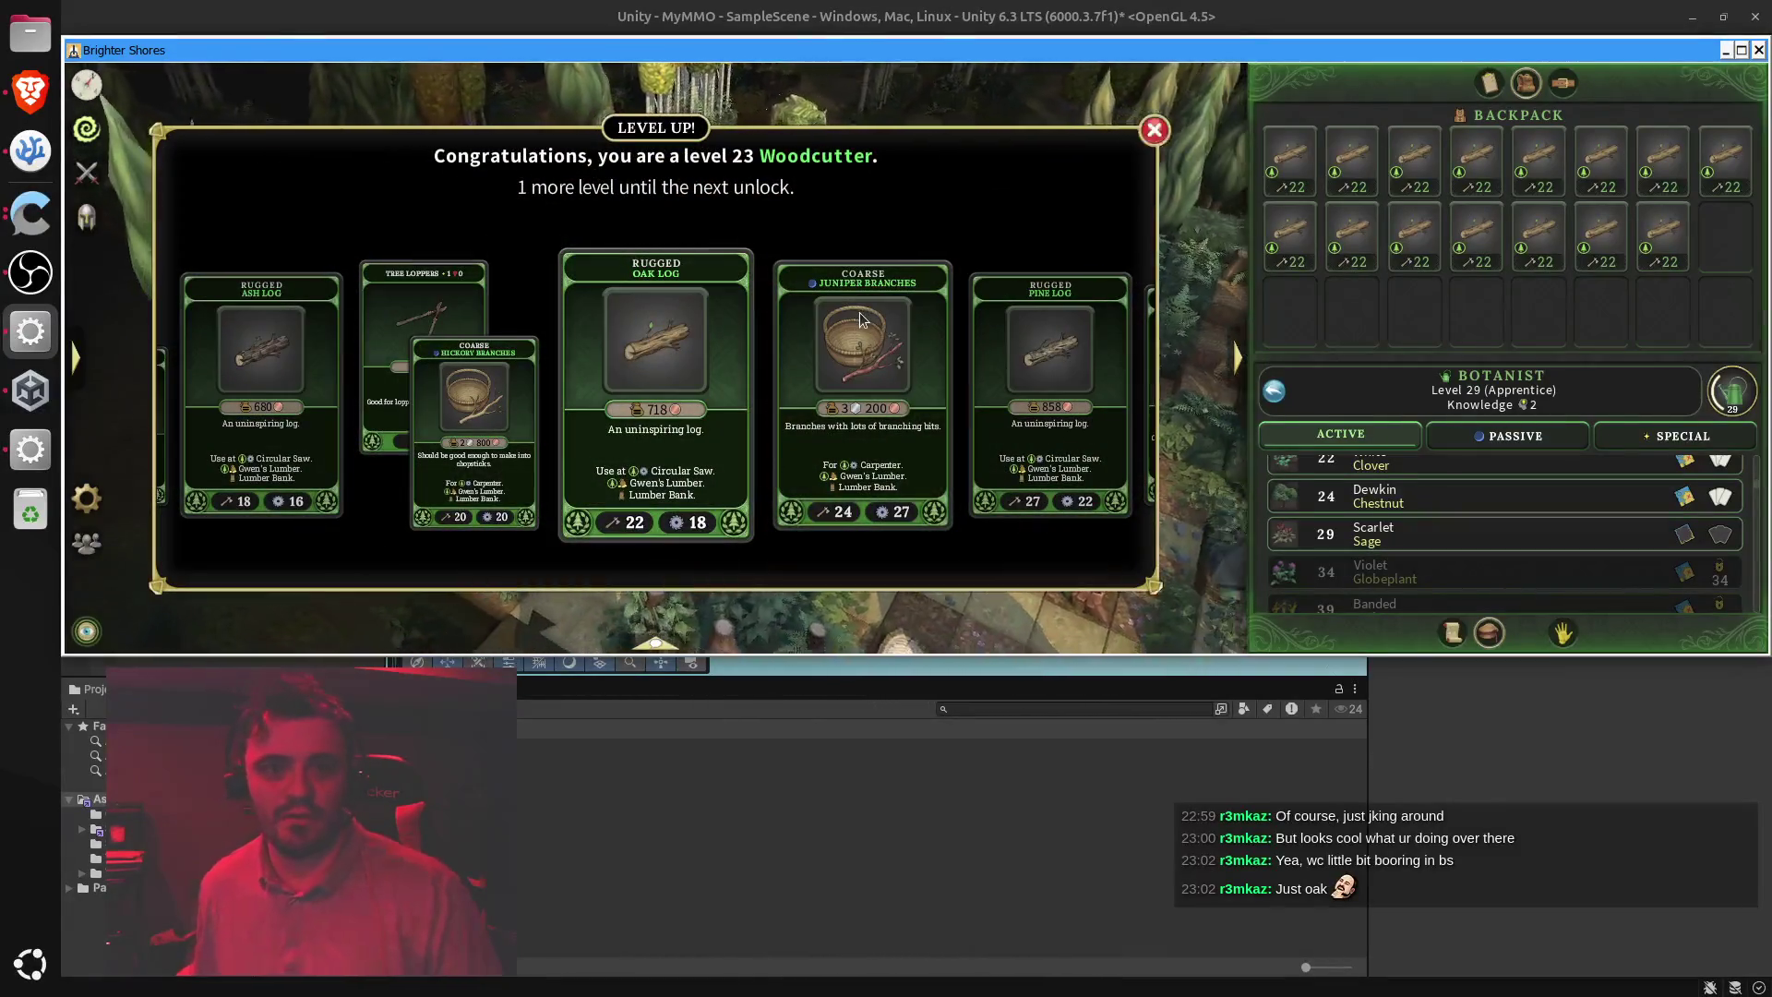
{"action": "left_click", "coordinate": [1149, 125]}
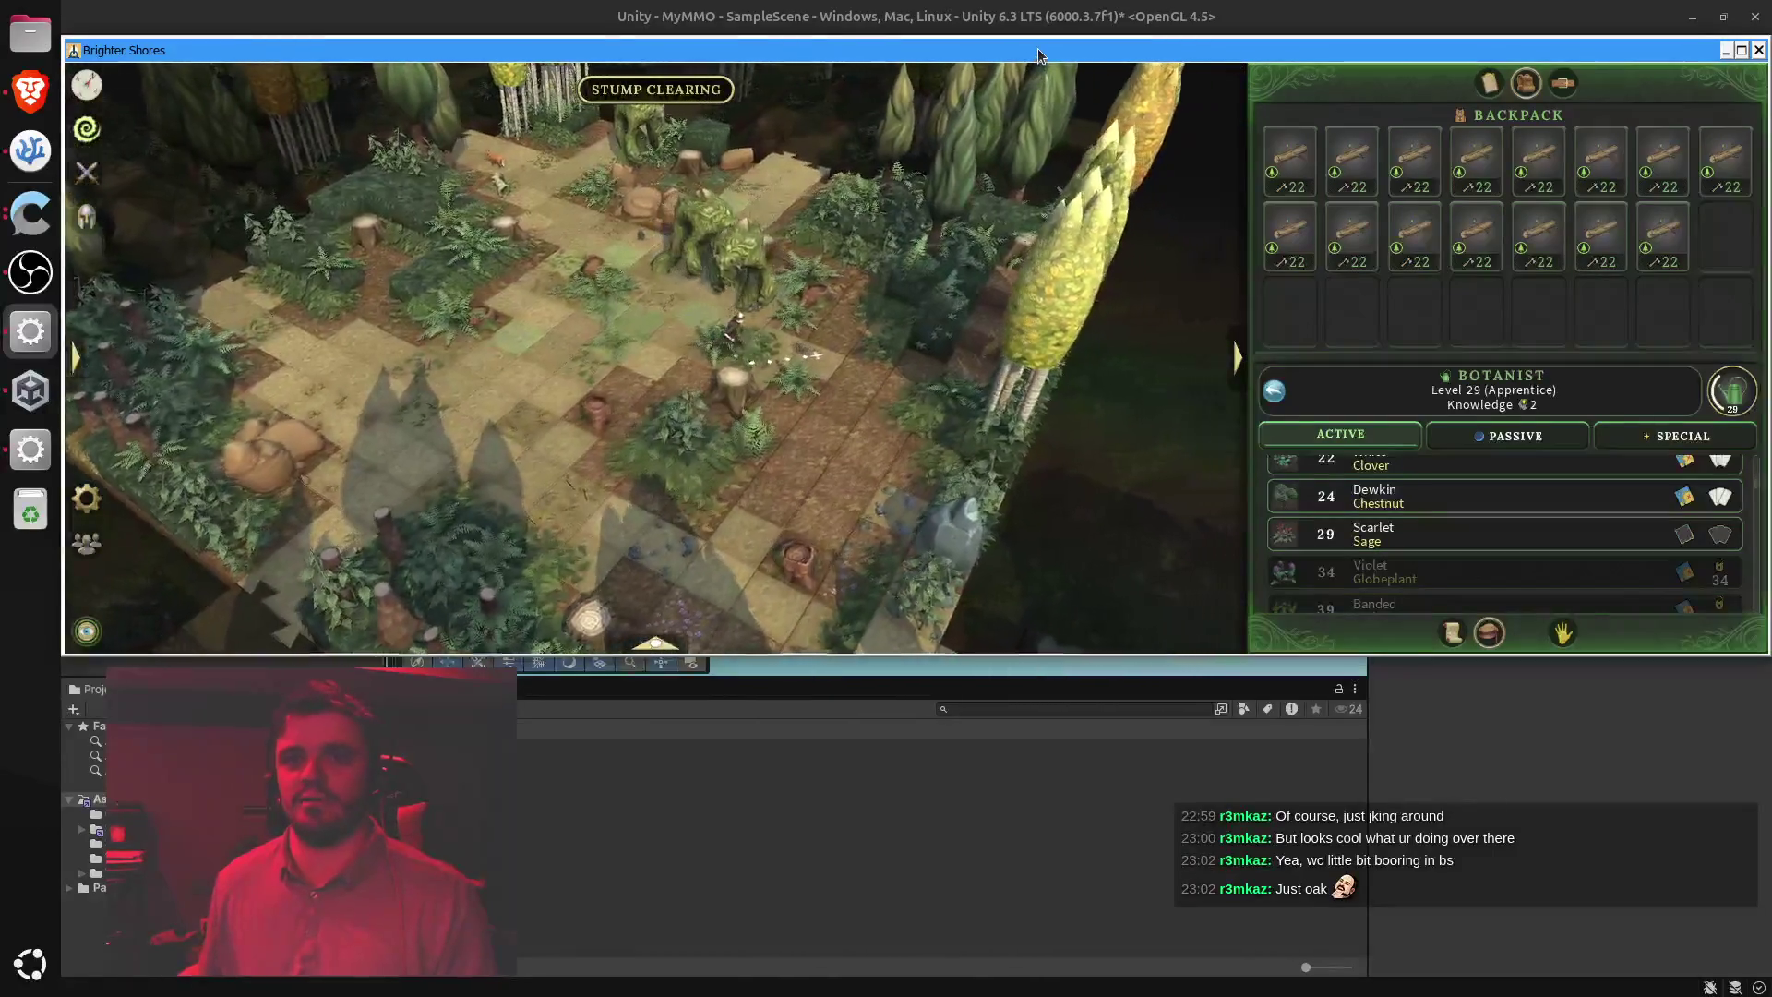
{"action": "left_click", "coordinate": [862, 263]}
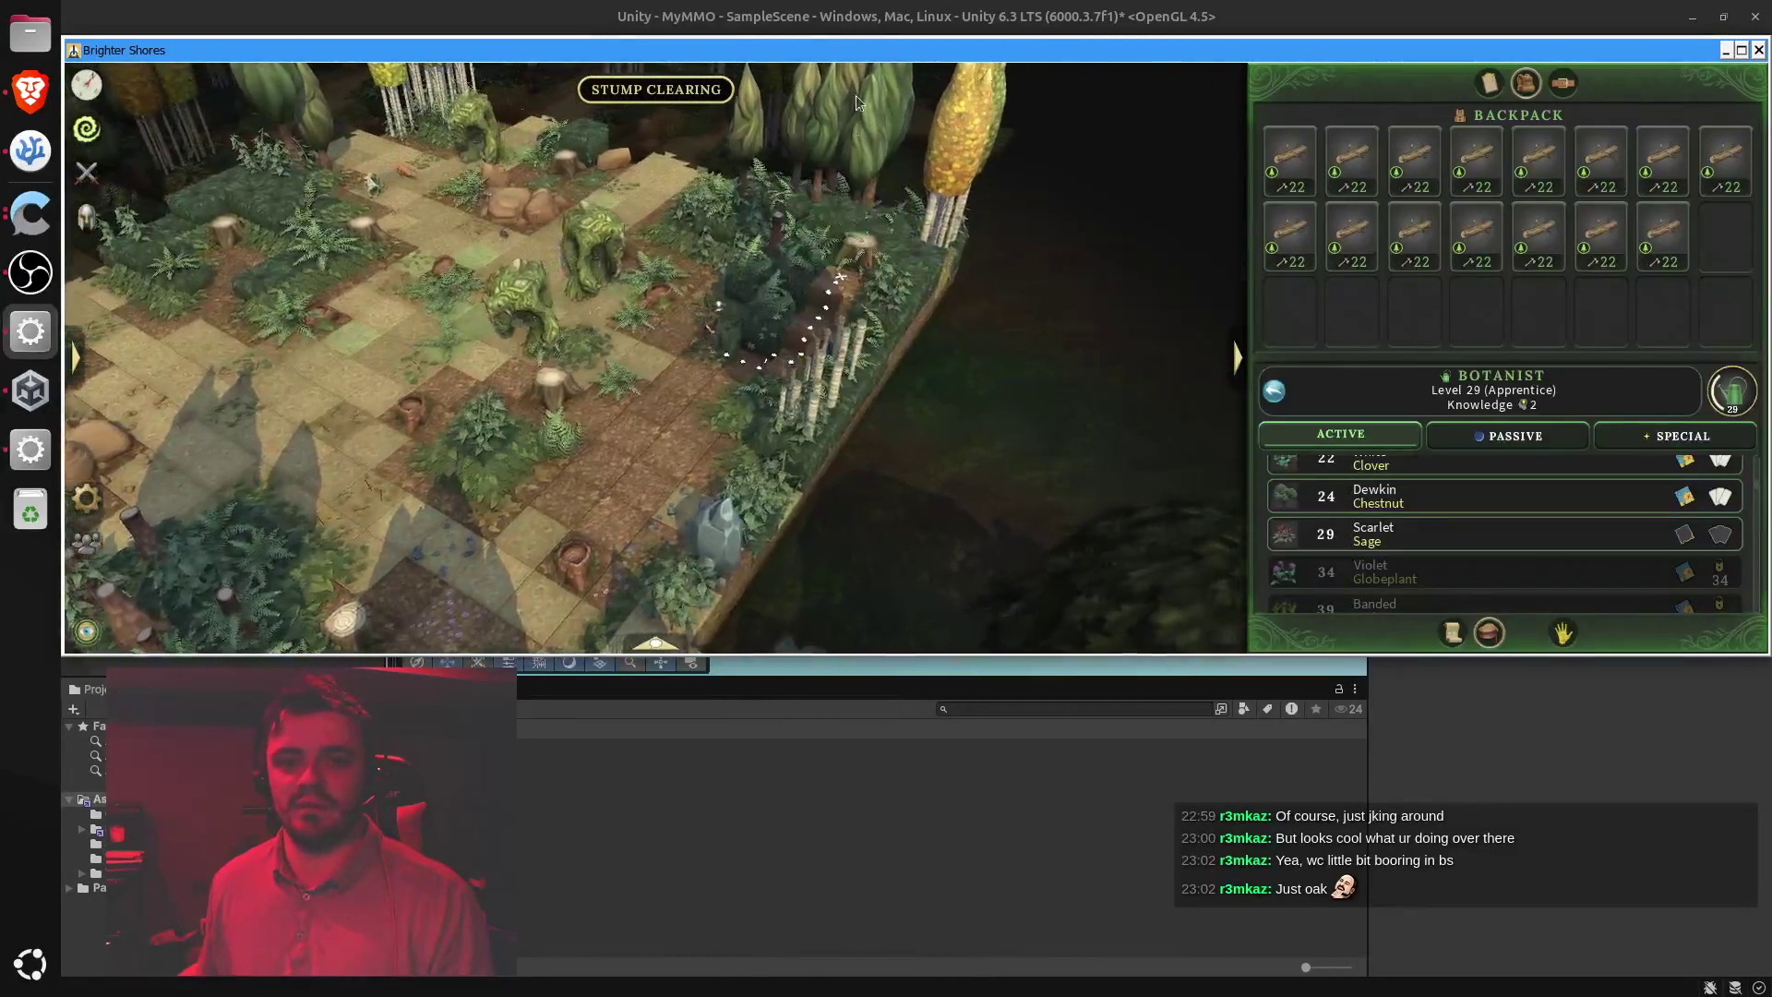
{"action": "left_click_drag", "start_coordinate": [862, 46], "coordinate": [1771, 74]}
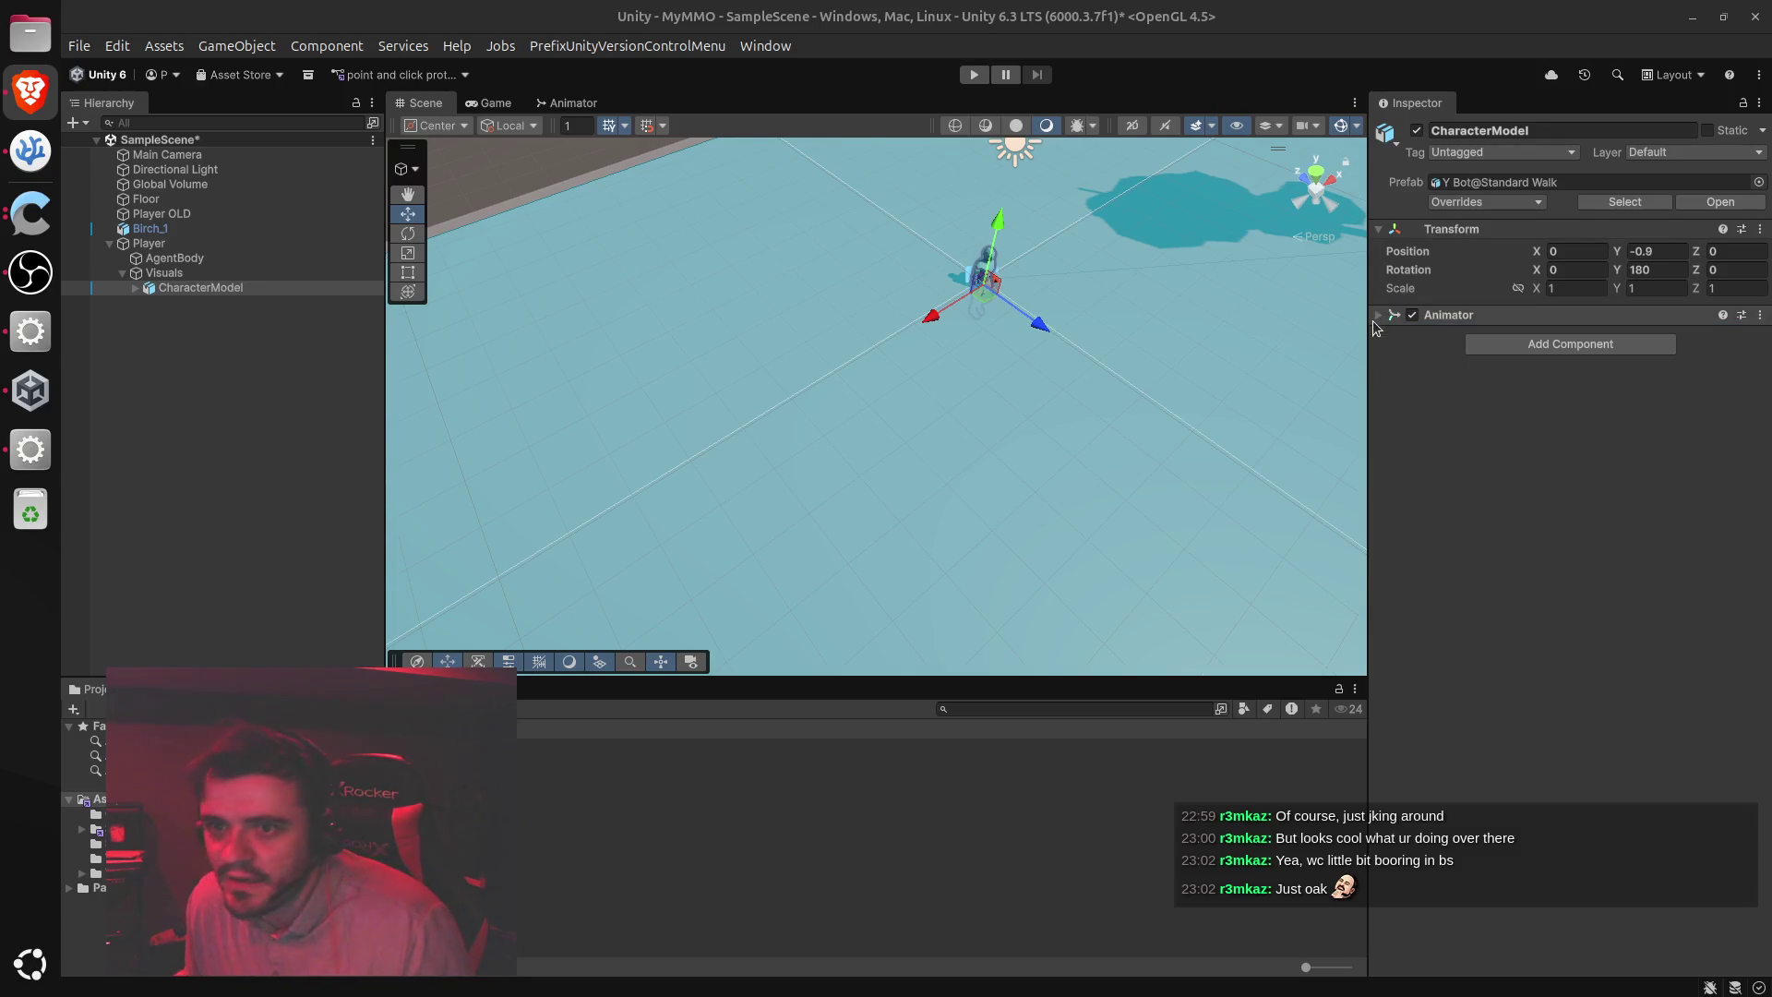
Collapse CharacterModel's Transform, then expand and collapse the Animator to check its controller and avatar
{"action": "left_click", "coordinate": [1380, 229]}
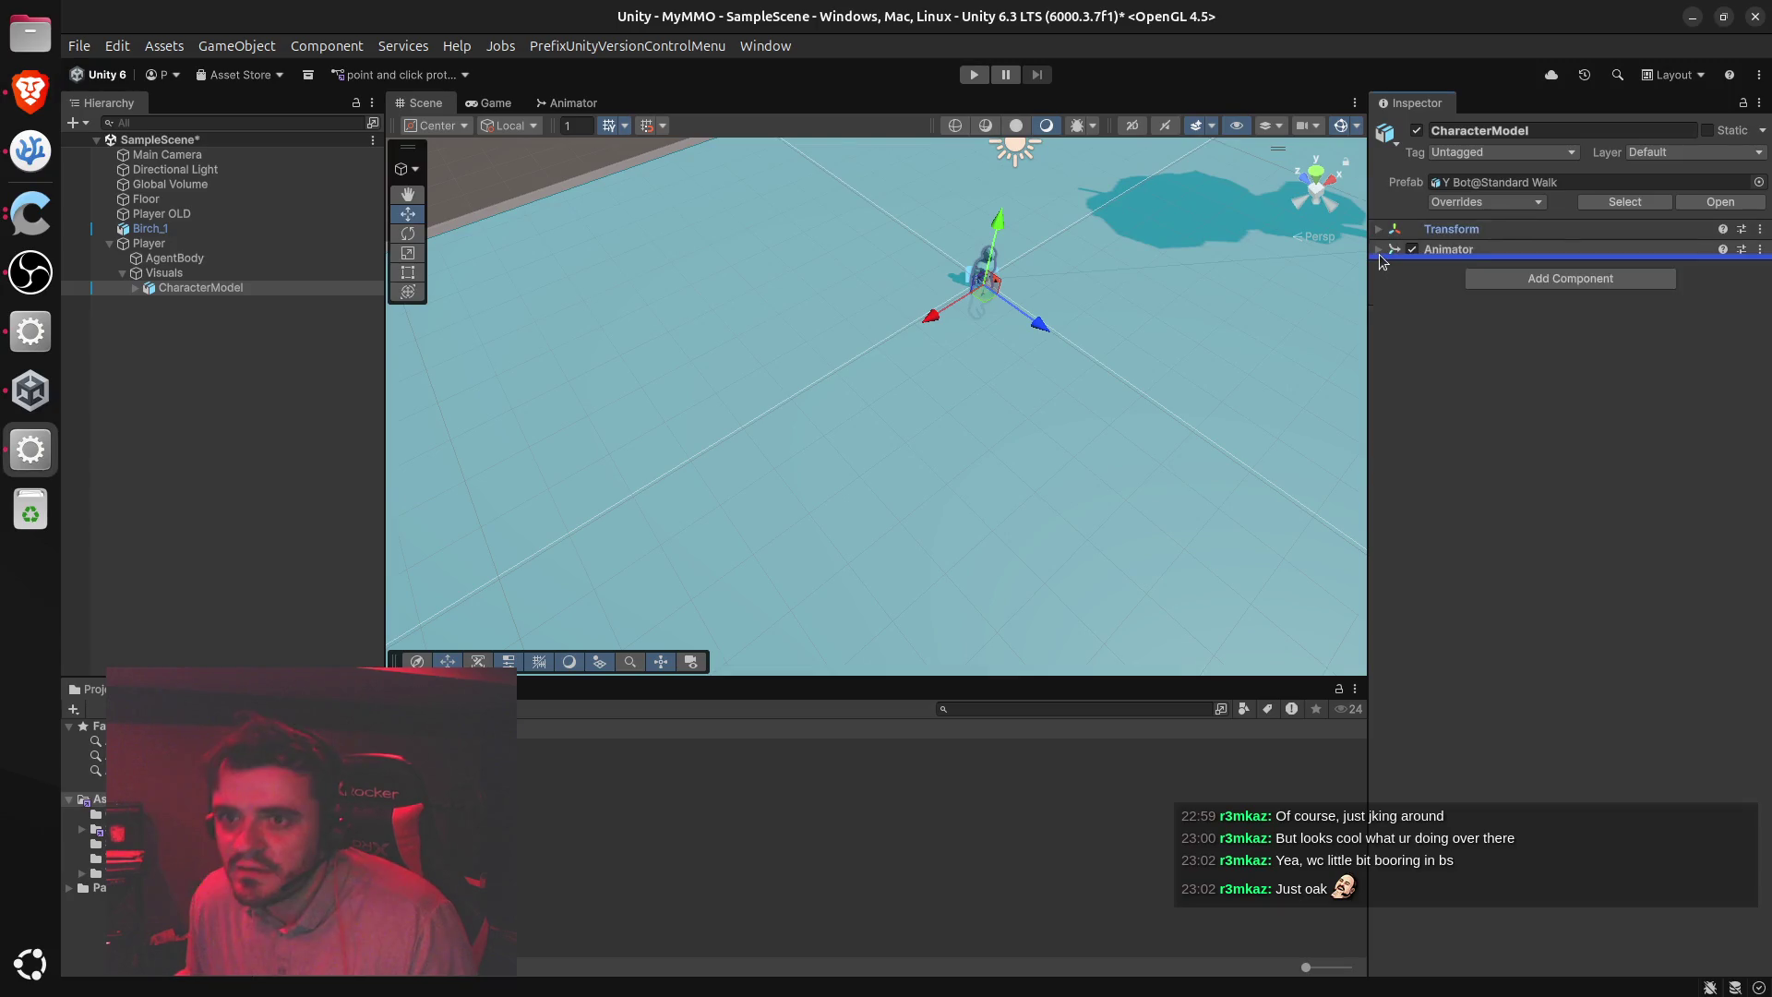
{"action": "left_click", "coordinate": [1379, 250]}
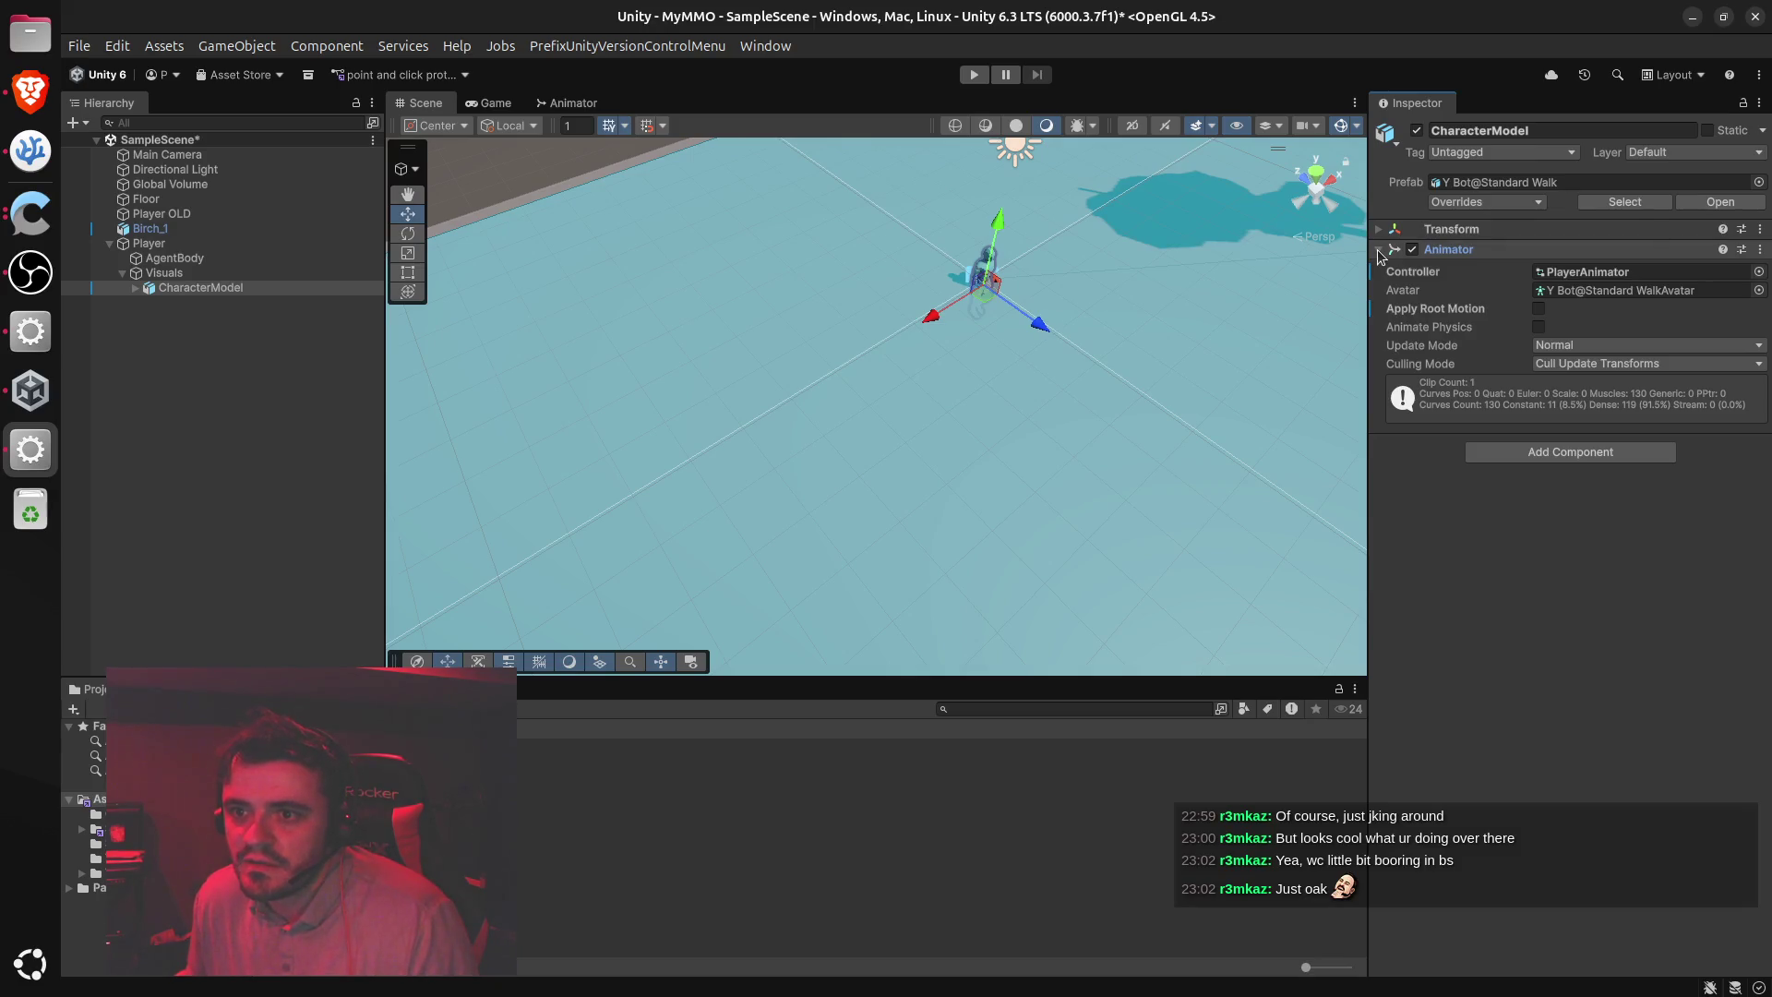
{"action": "left_click", "coordinate": [1378, 250]}
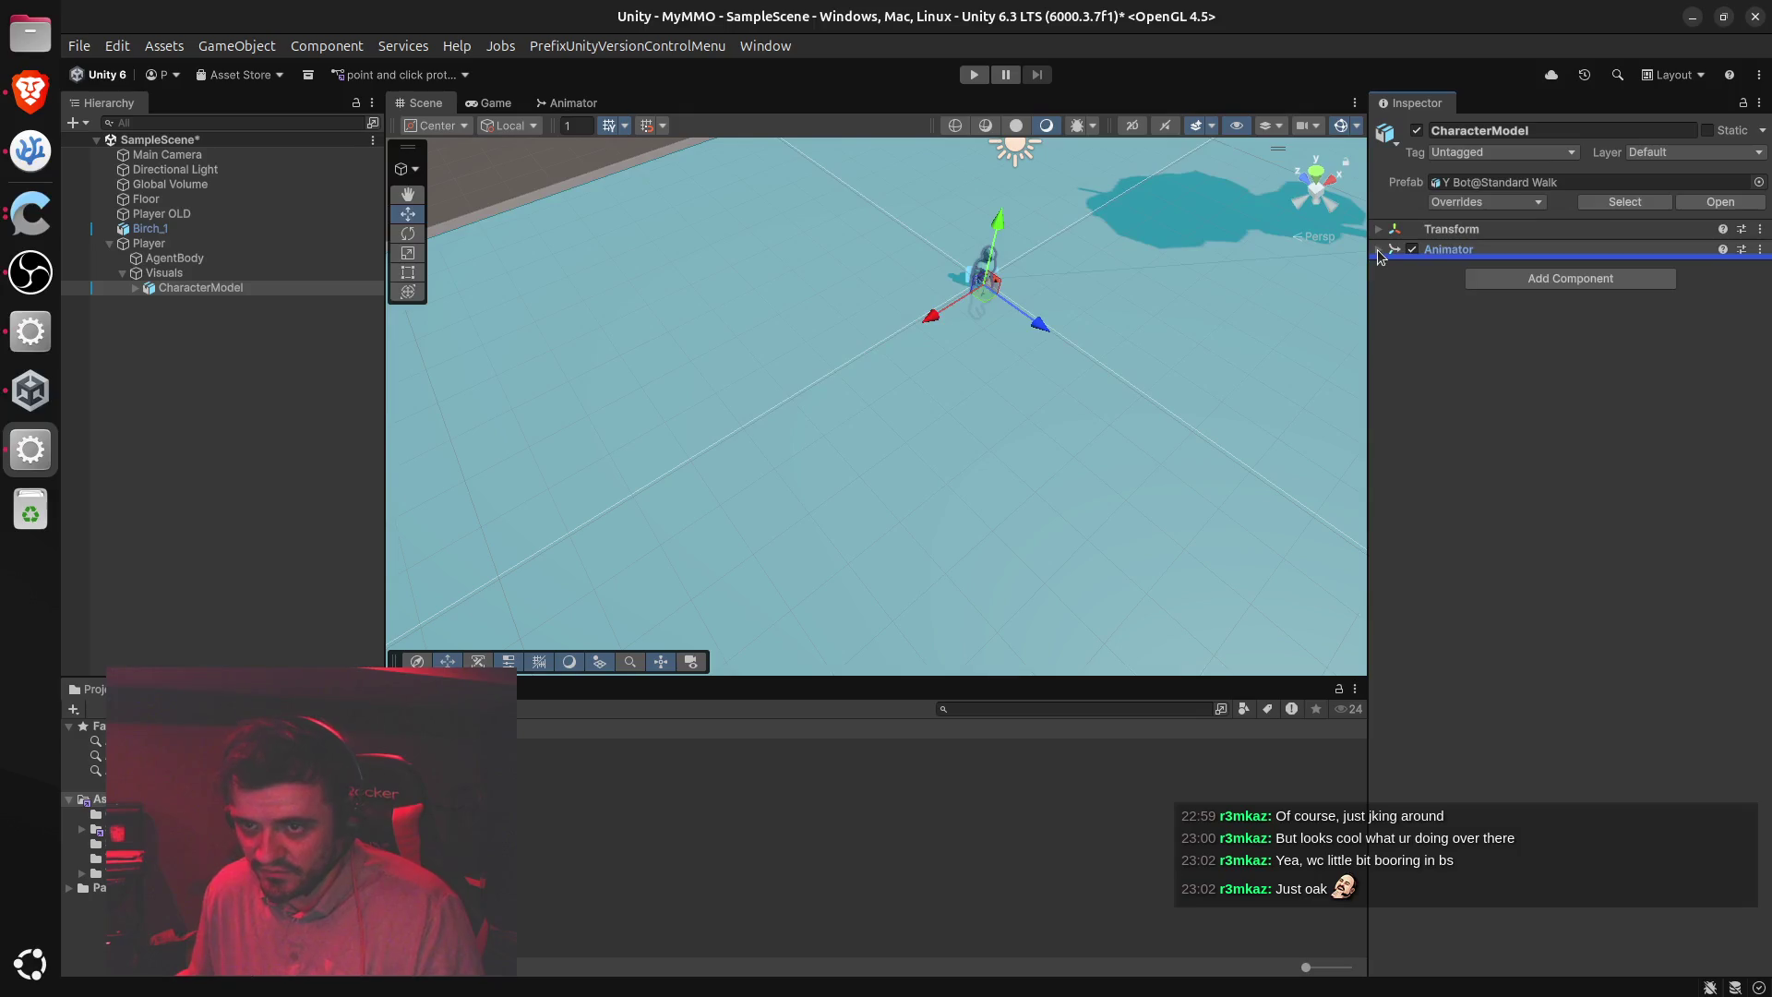